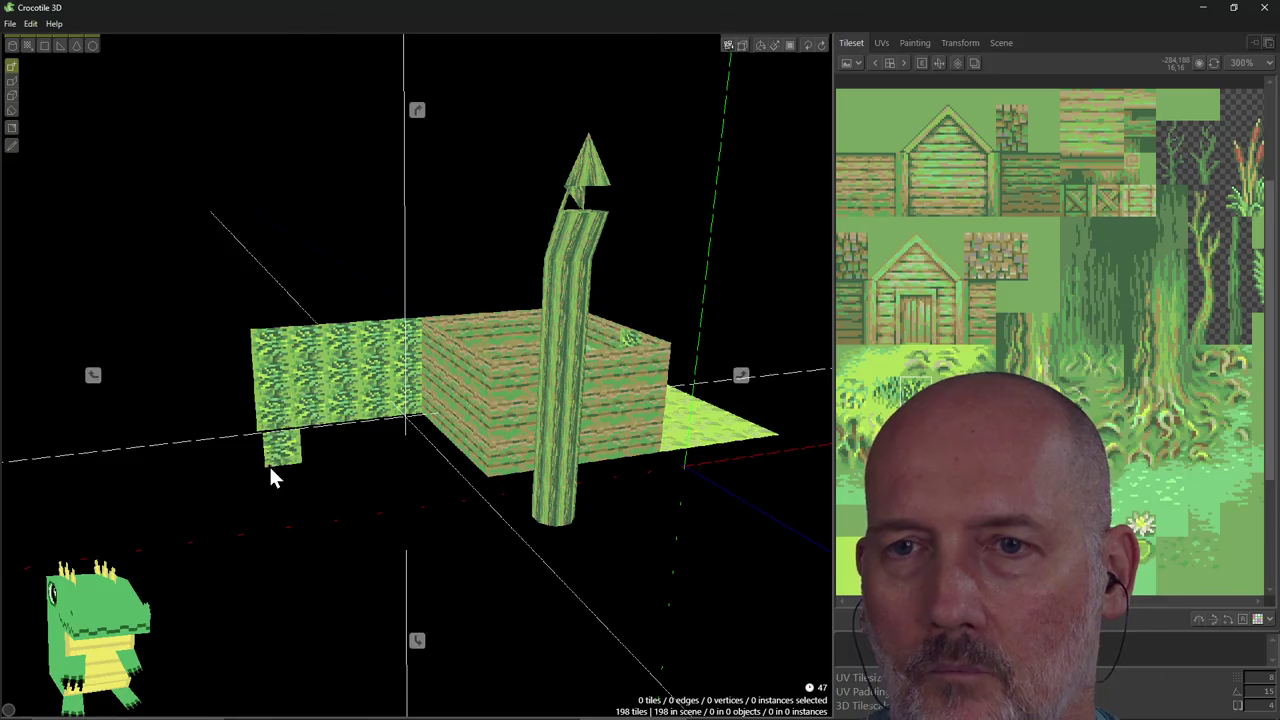
Inspect the wall, box and pillar from top-down and front snapped views, then return to an angled view.
{"action": "middle_click_drag", "start_coordinate": [272, 477], "coordinate": [274, 479]}
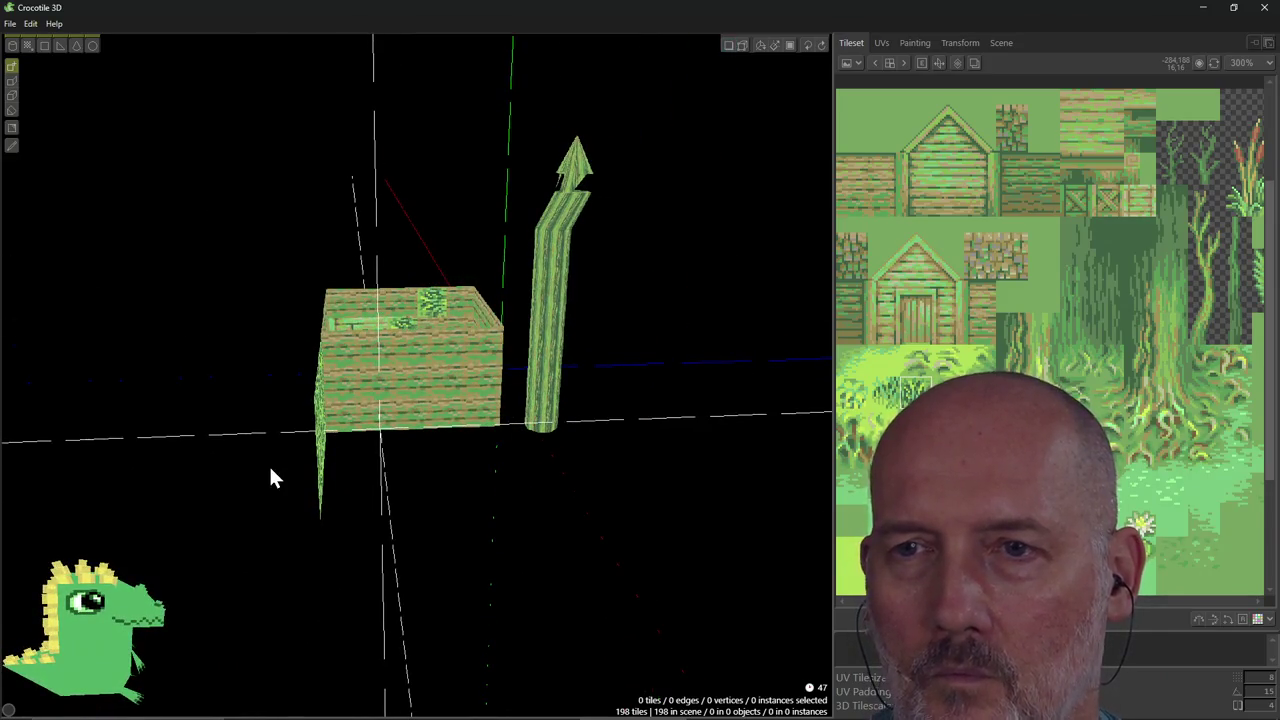
{"action": "key", "text": "c"}
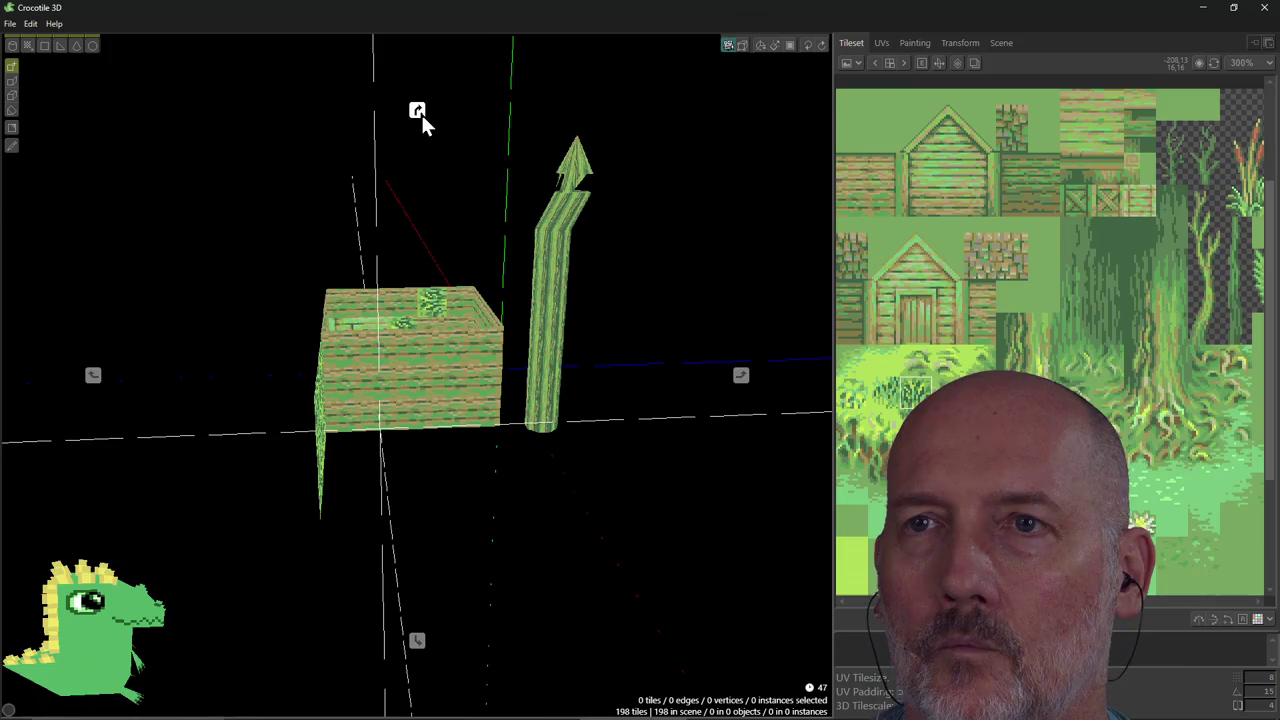
{"action": "left_click", "coordinate": [419, 112]}
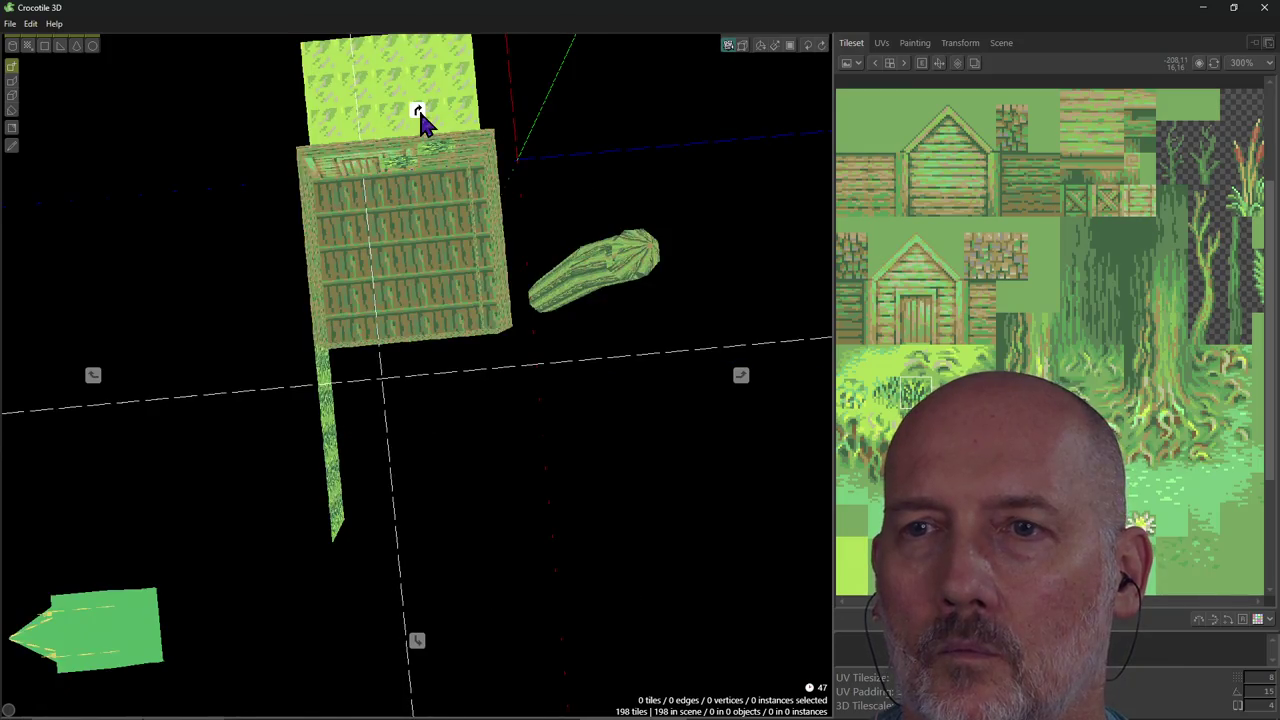
{"action": "left_click", "coordinate": [417, 642]}
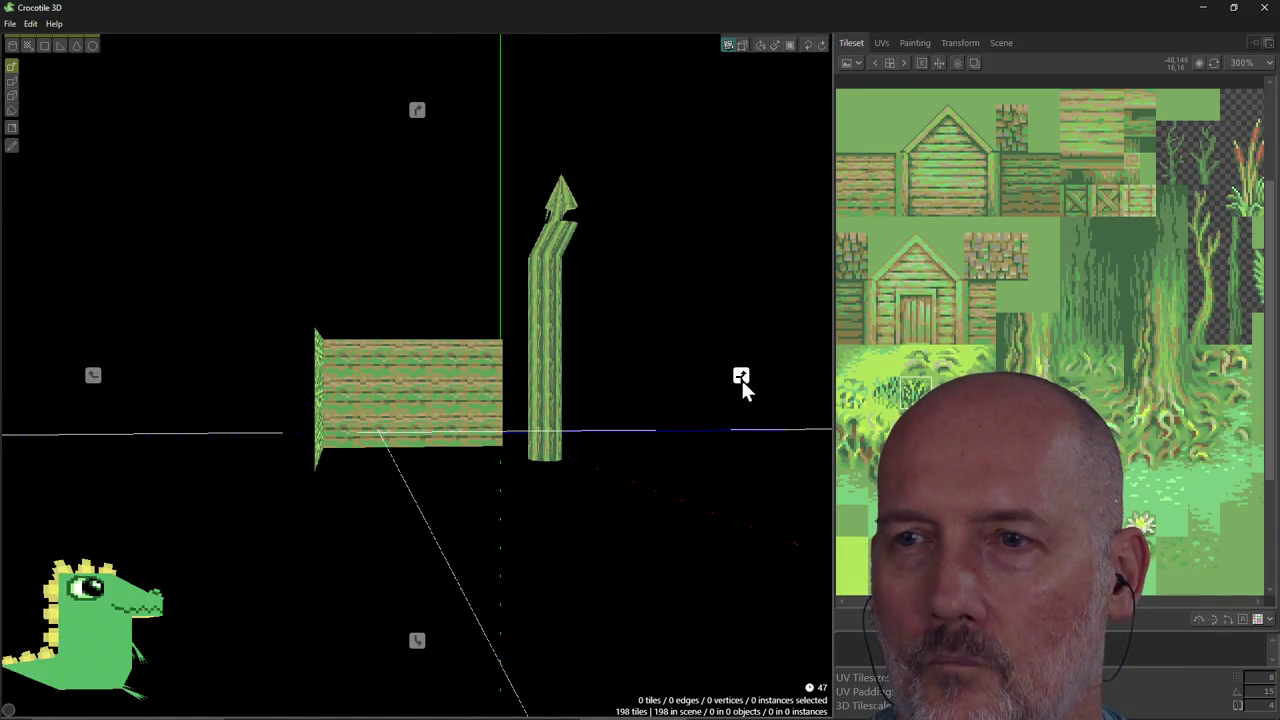
{"action": "left_click", "coordinate": [741, 378]}
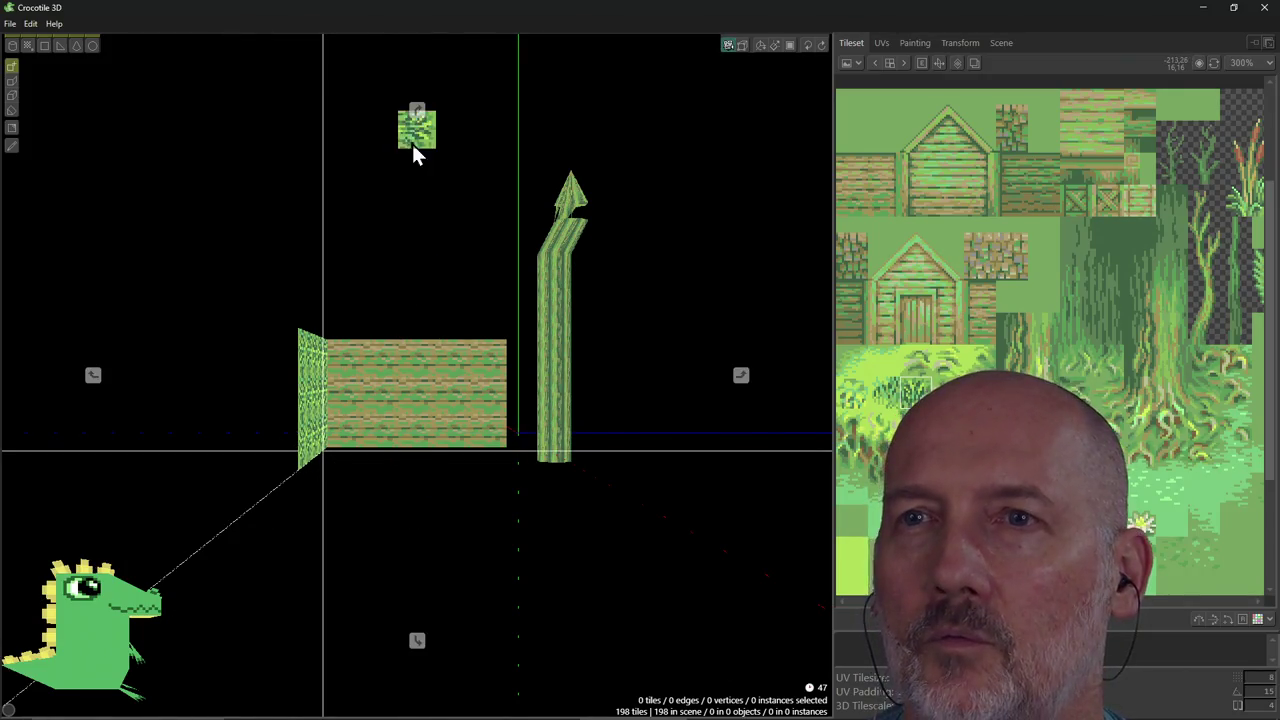
{"action": "left_click", "coordinate": [417, 111]}
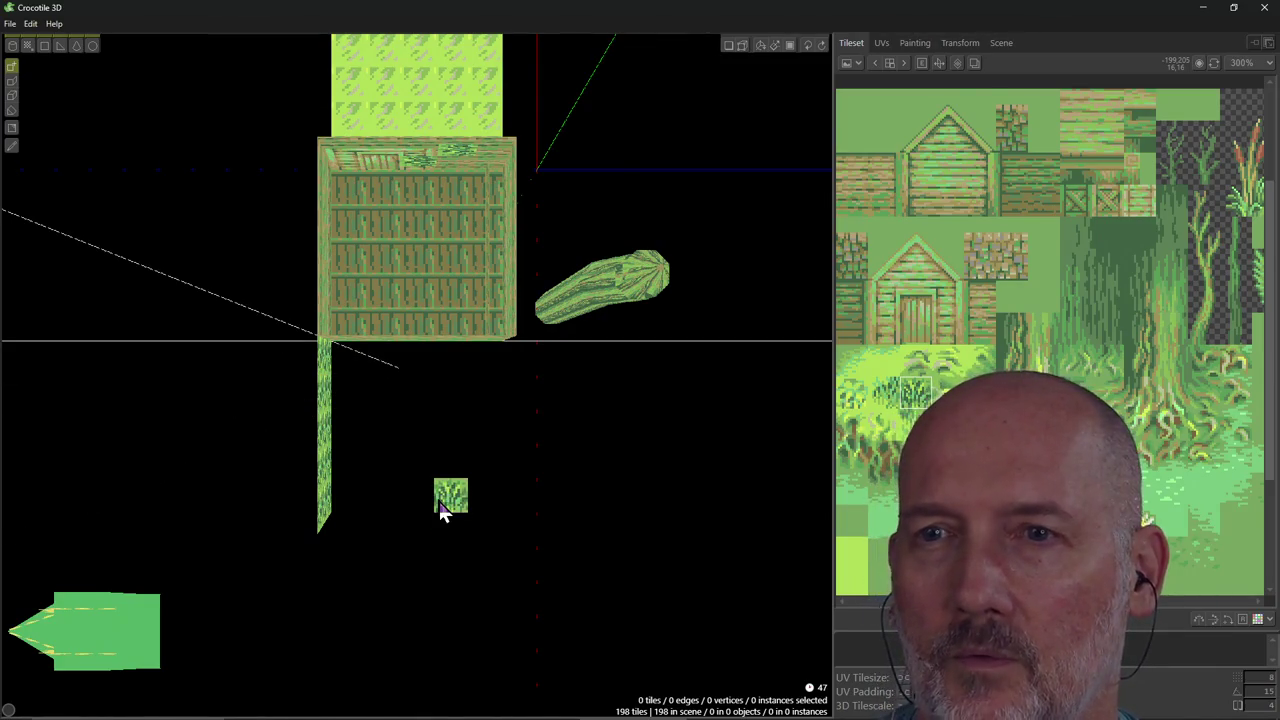
{"action": "right_click_drag", "start_coordinate": [445, 510], "coordinate": [322, 435]}
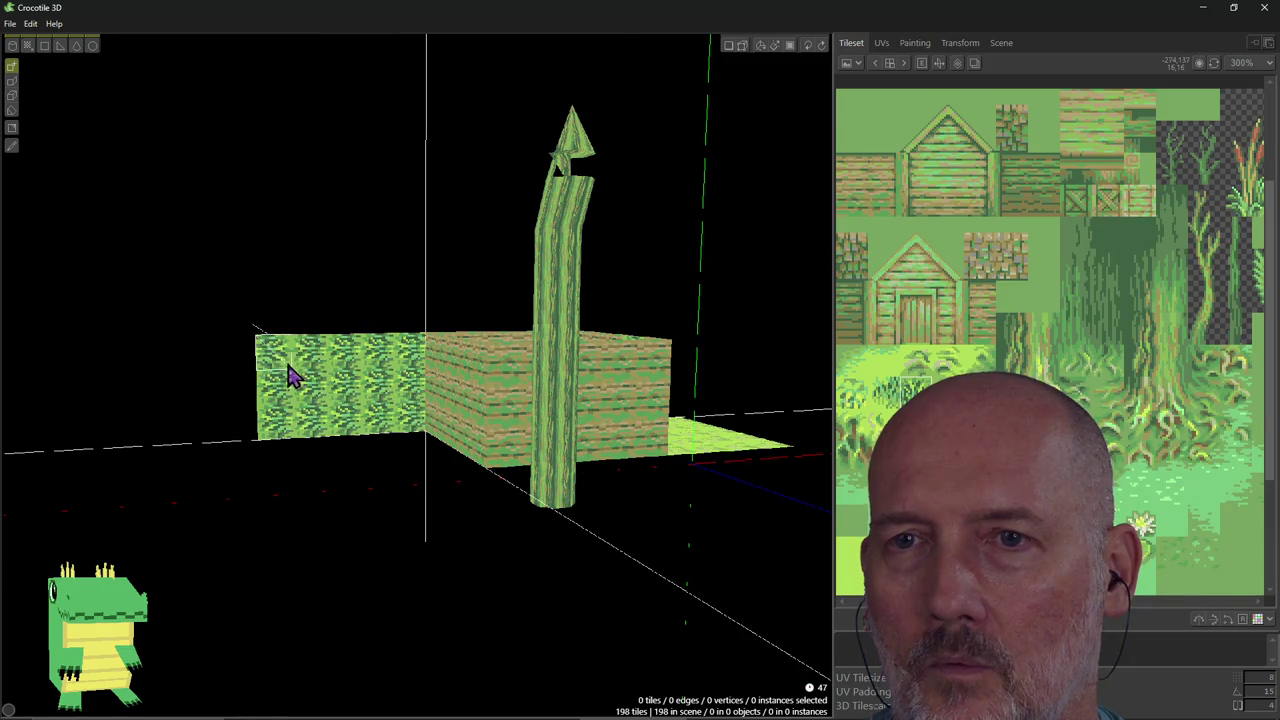
Erase the green wall tiles and the small floating tile left of the plank box, leaving 182 tiles.
{"action": "mouse_move", "coordinate": [280, 370]}
{"action": "left_mouse_down", "text": "shift"}
{"action": "mouse_move", "coordinate": [300, 360]}
{"action": "mouse_move", "coordinate": [320, 420]}
{"action": "left_mouse_up", "text": "shift"}
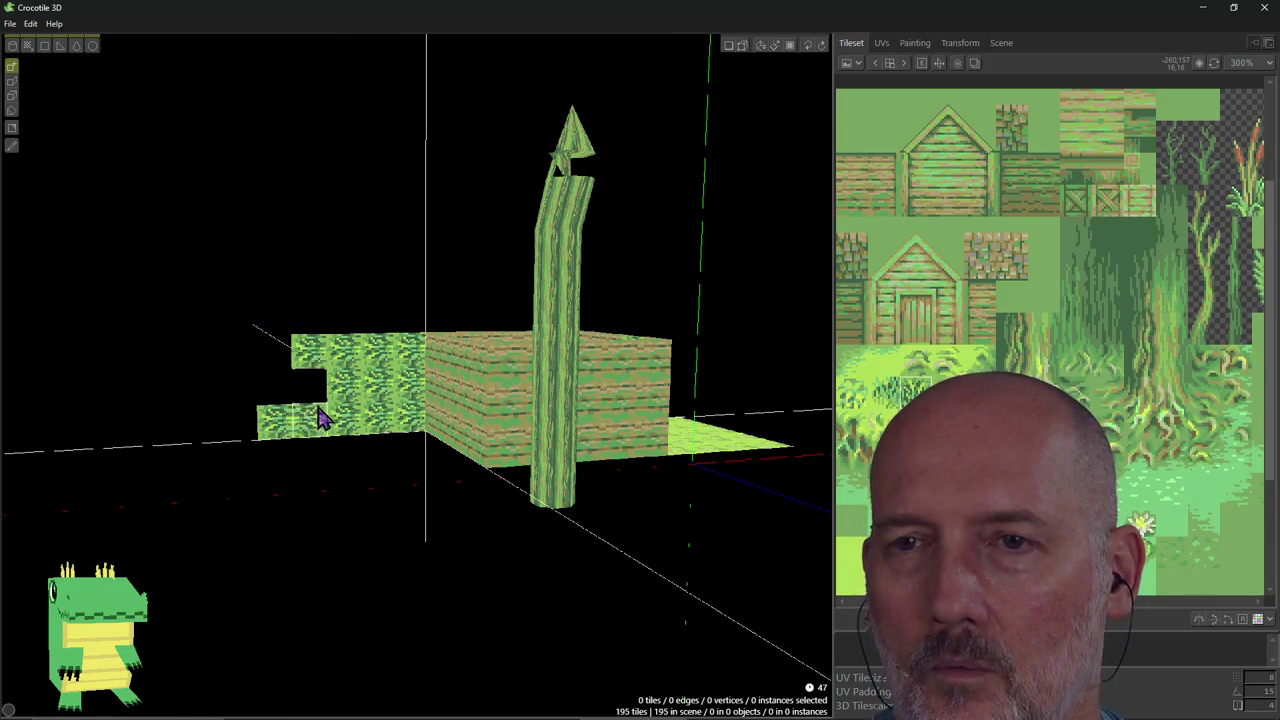
{"action": "left_click", "coordinate": [291, 426], "text": "shift"}
{"action": "mouse_move", "coordinate": [300, 372]}
{"action": "left_mouse_down", "text": "shift"}
{"action": "mouse_move", "coordinate": [348, 371]}
{"action": "mouse_move", "coordinate": [343, 417]}
{"action": "mouse_move", "coordinate": [370, 430]}
{"action": "left_mouse_up", "text": "shift"}
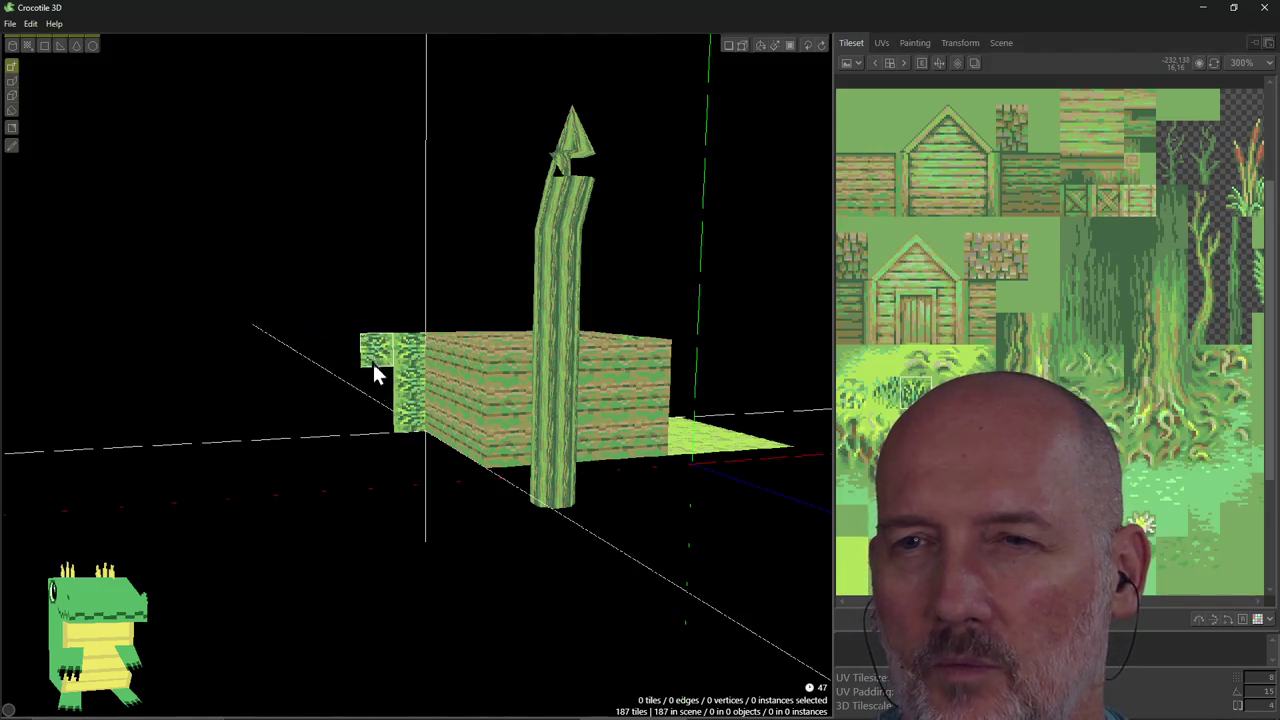
{"action": "mouse_move", "coordinate": [373, 363]}
{"action": "left_mouse_down", "text": "shift"}
{"action": "mouse_move", "coordinate": [400, 366]}
{"action": "mouse_move", "coordinate": [410, 415]}
{"action": "left_mouse_up", "text": "shift"}
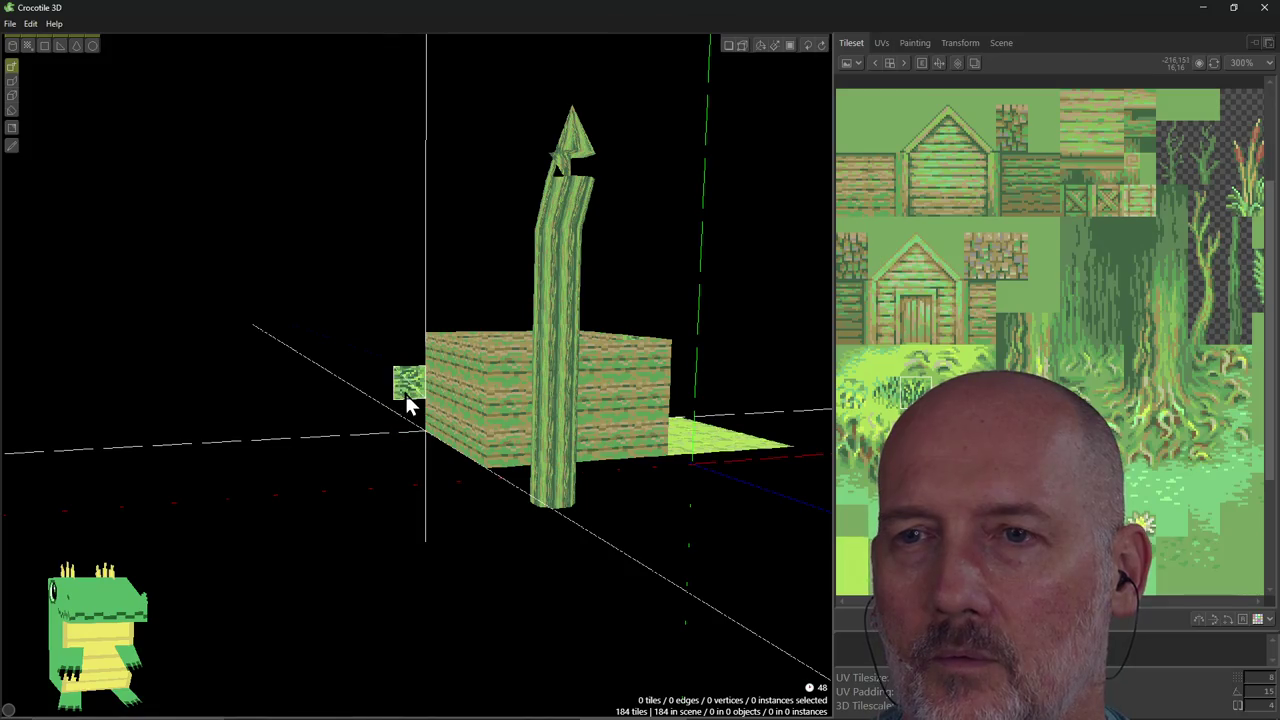
{"action": "left_click", "coordinate": [405, 395], "text": "shift"}
{"action": "mouse_move", "coordinate": [343, 430]}
{"action": "right_mouse_down"}
{"action": "mouse_move", "coordinate": [420, 430]}
{"action": "mouse_move", "coordinate": [366, 400]}
{"action": "right_mouse_up"}
{"action": "left_click", "coordinate": [330, 392], "text": "shift"}
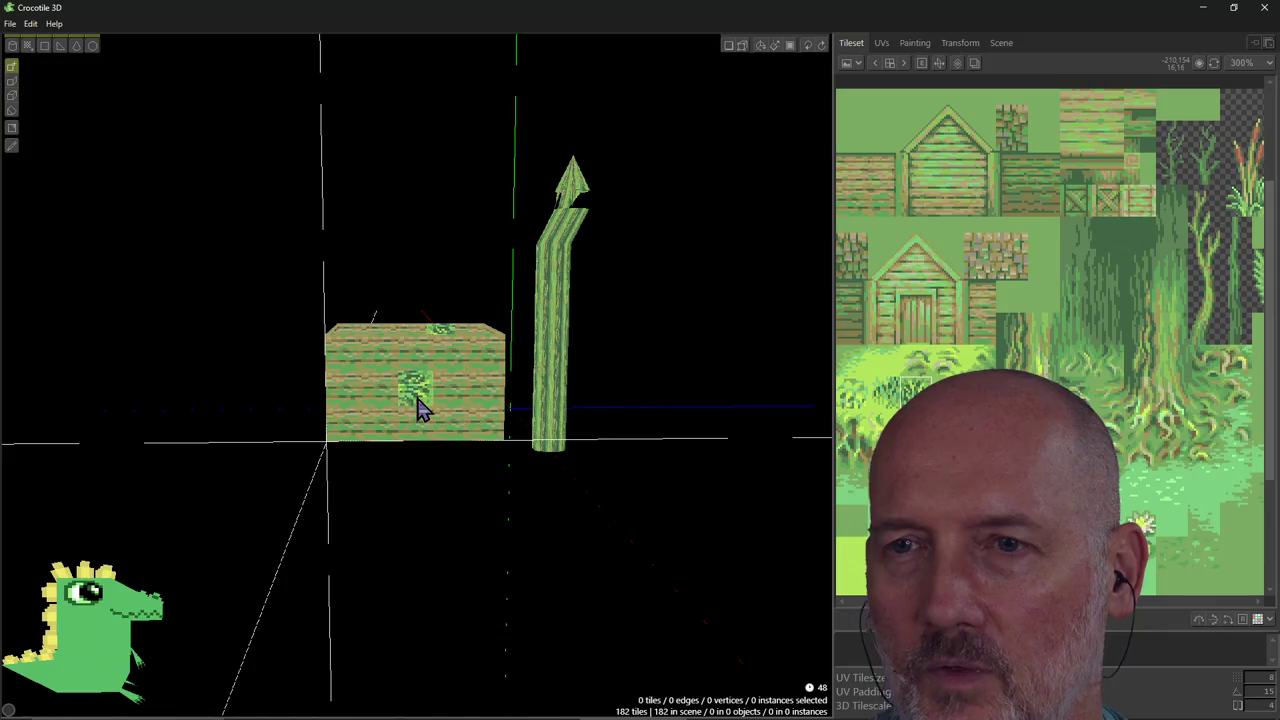
Place a leafy tile on the box front, try painting planks over it, and undo those strokes.
{"action": "left_click", "coordinate": [447, 418]}
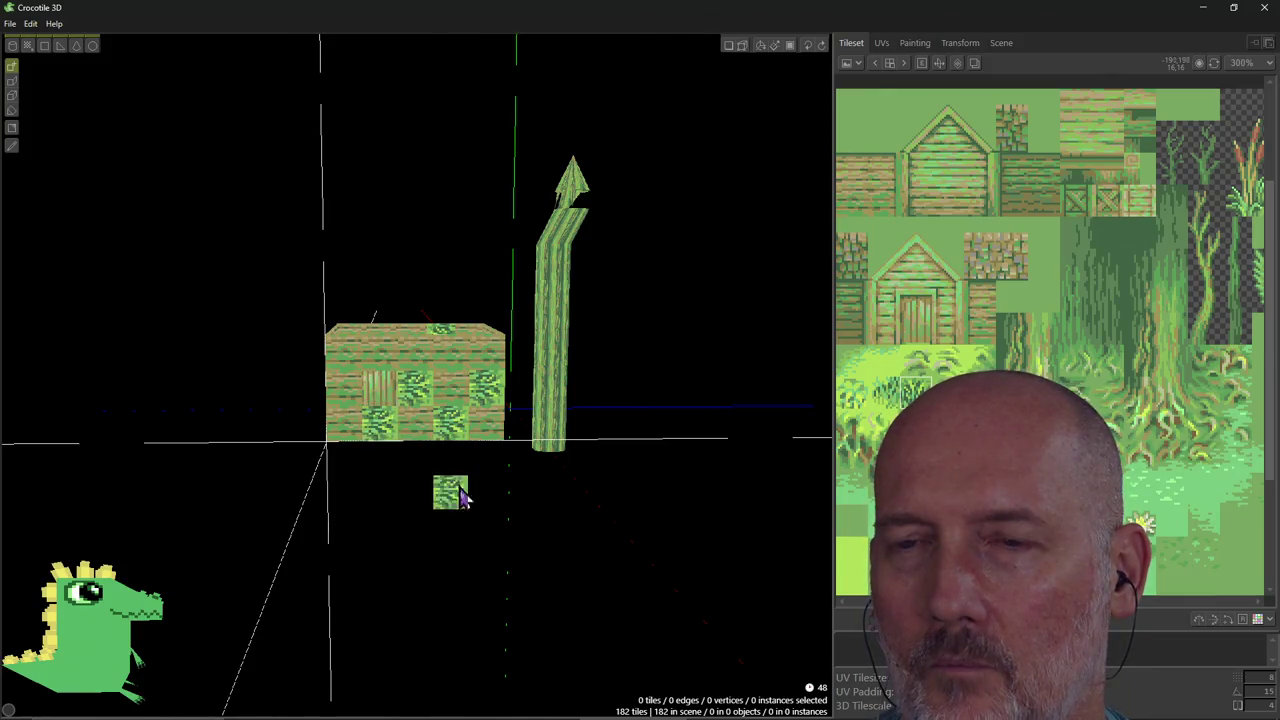
{"action": "middle_click_drag", "start_coordinate": [487, 387], "coordinate": [430, 390]}
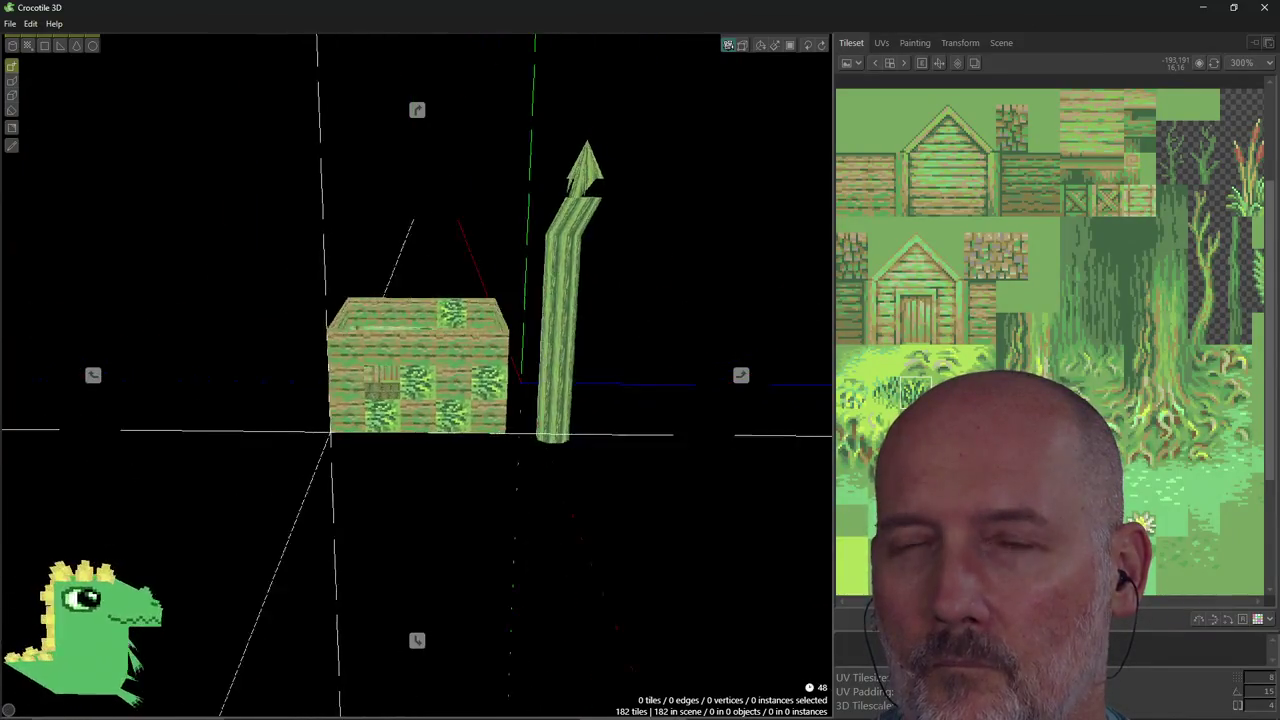
{"action": "middle_click_drag", "start_coordinate": [430, 390], "coordinate": [505, 353]}
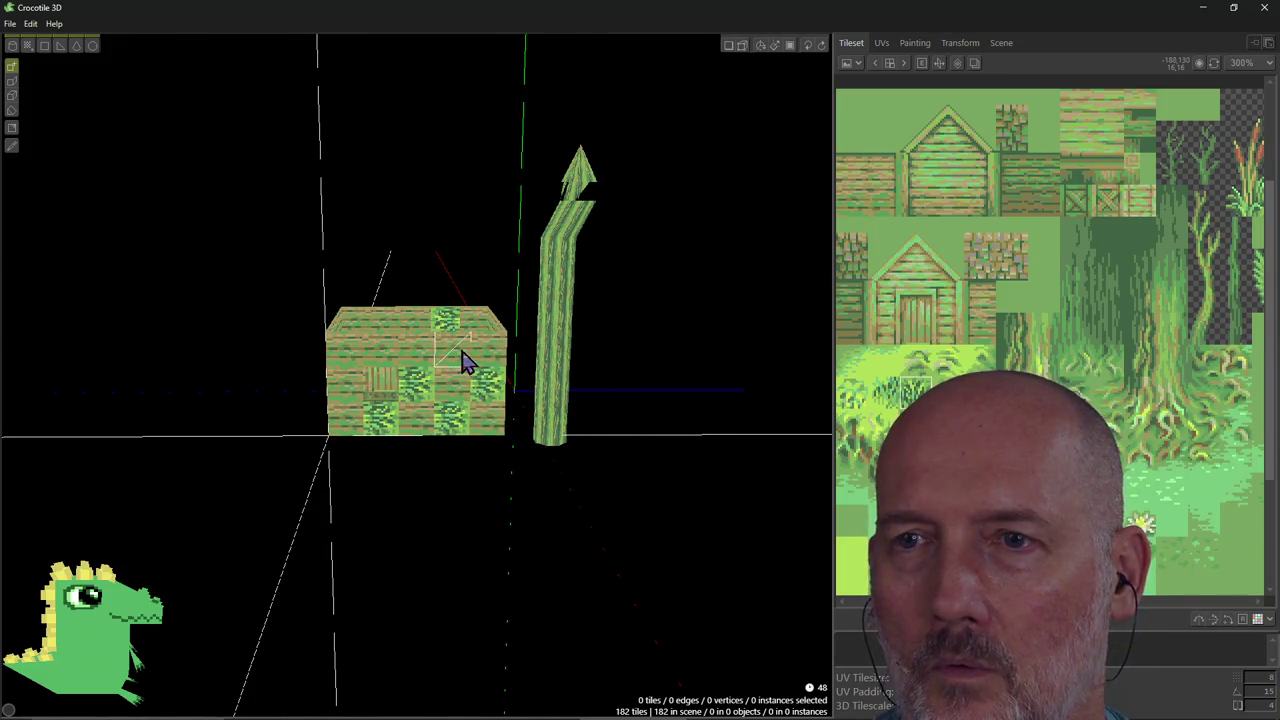
{"action": "mouse_move", "coordinate": [460, 437]}
{"action": "left_mouse_down"}
{"action": "mouse_move", "coordinate": [426, 403]}
{"action": "mouse_move", "coordinate": [397, 432]}
{"action": "left_mouse_up"}
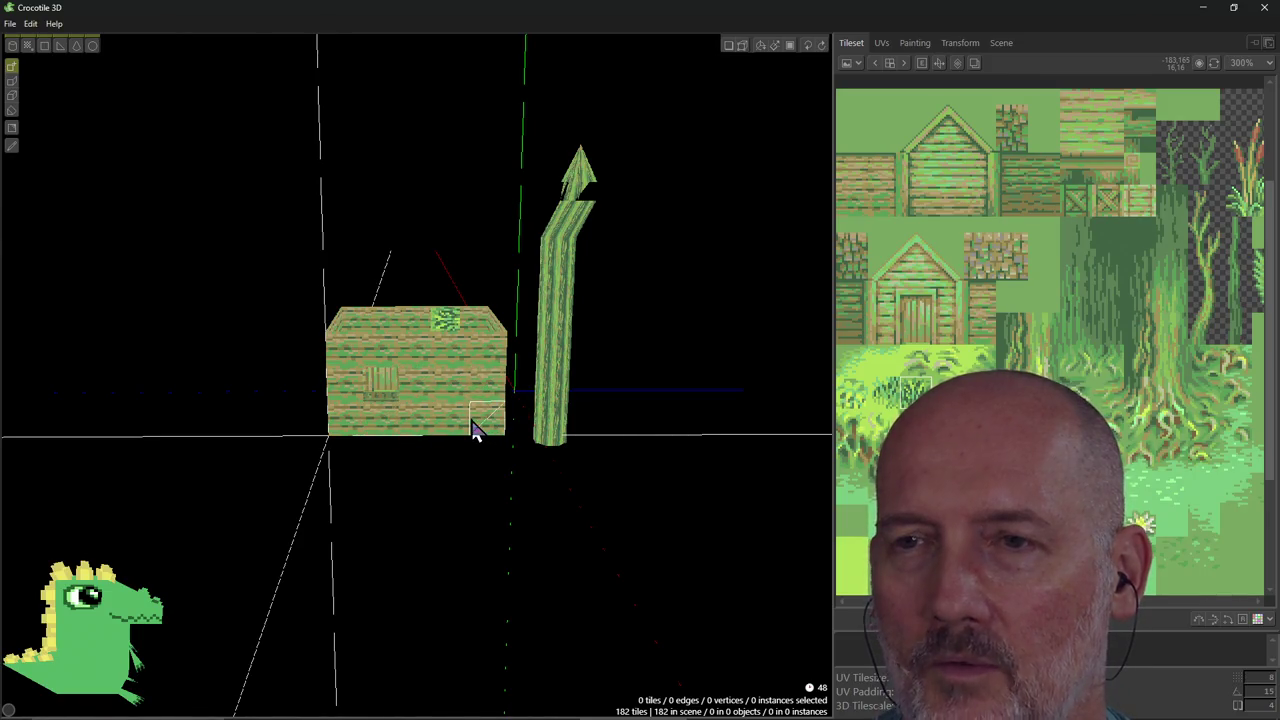
{"action": "key", "text": "ctrl+z"}
{"action": "key", "text": "ctrl+z"}
{"action": "key", "text": "ctrl+z"}
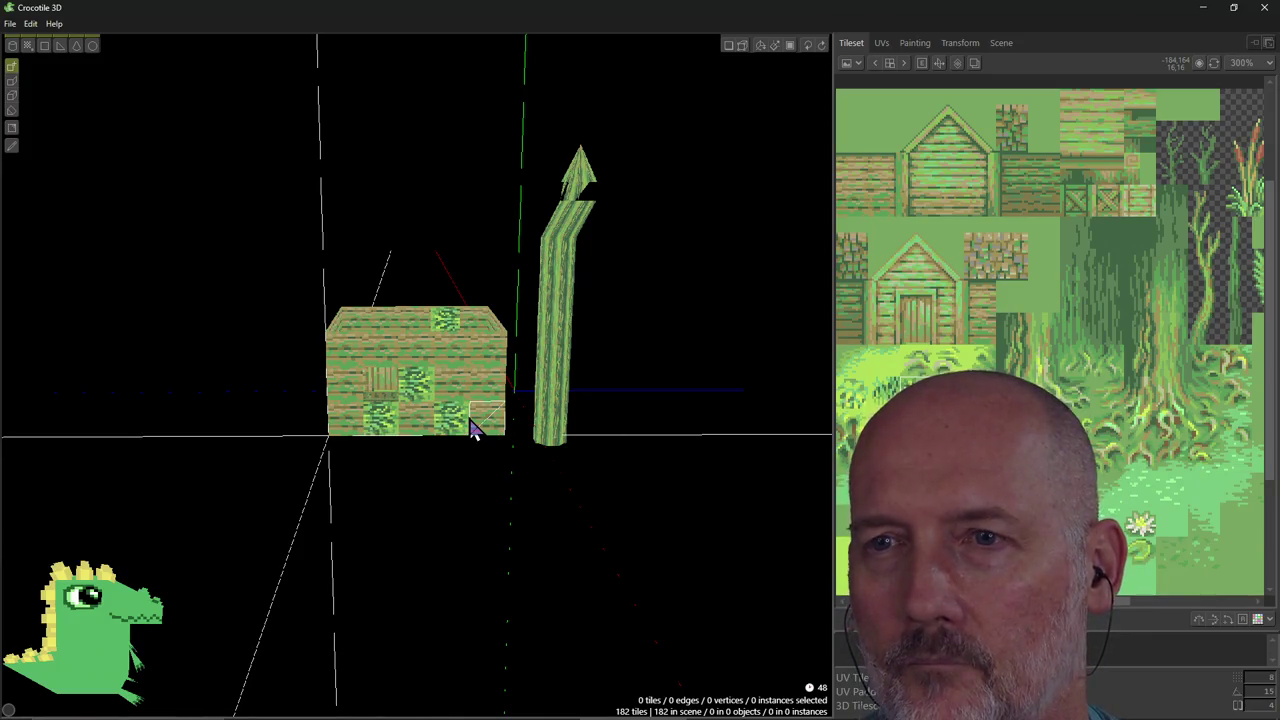
{"action": "key", "text": "ctrl+z"}
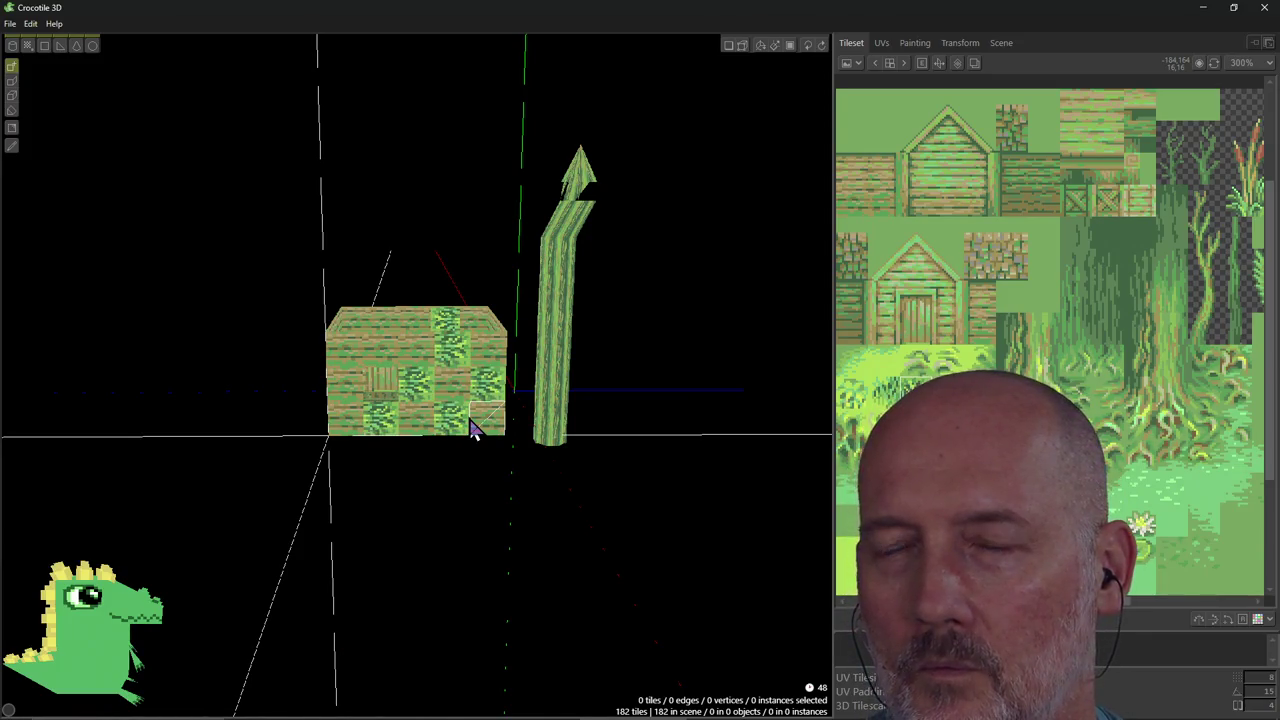
Repaint the leafy front tiles with planks and add a darker door tile to the box front.
{"action": "left_click_drag", "start_coordinate": [458, 368], "coordinate": [446, 440]}
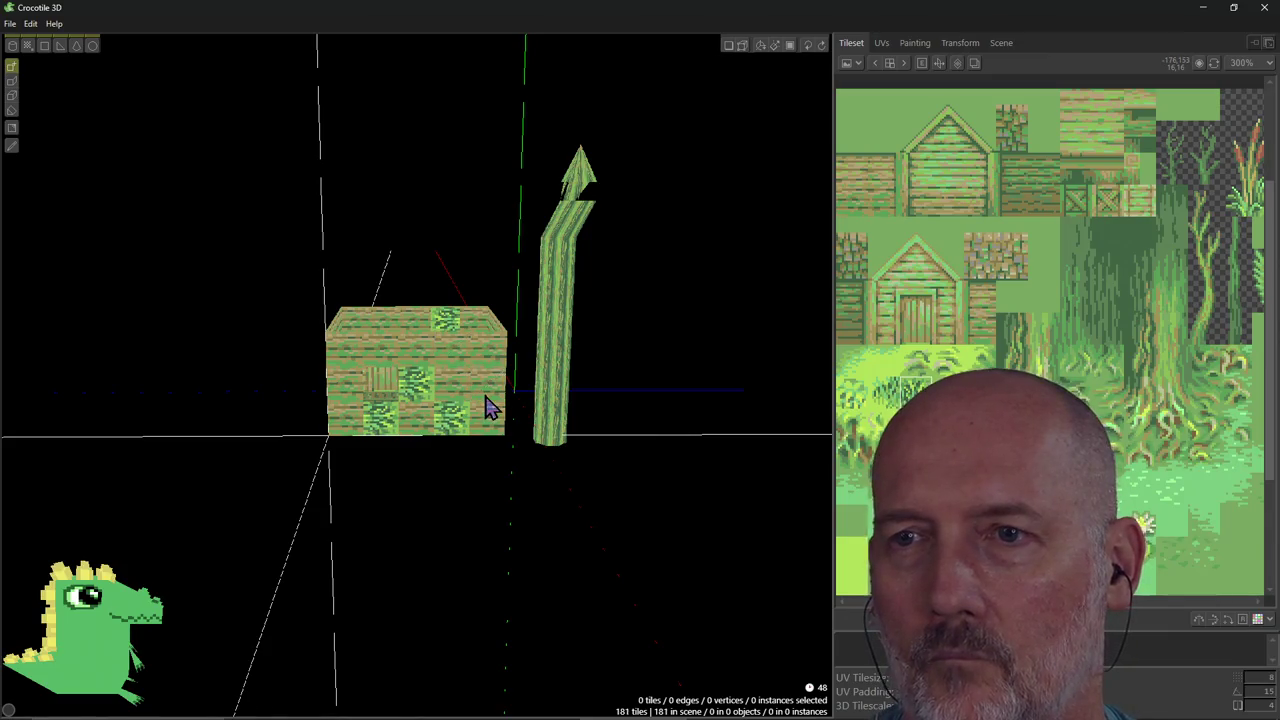
{"action": "left_click", "coordinate": [411, 392]}
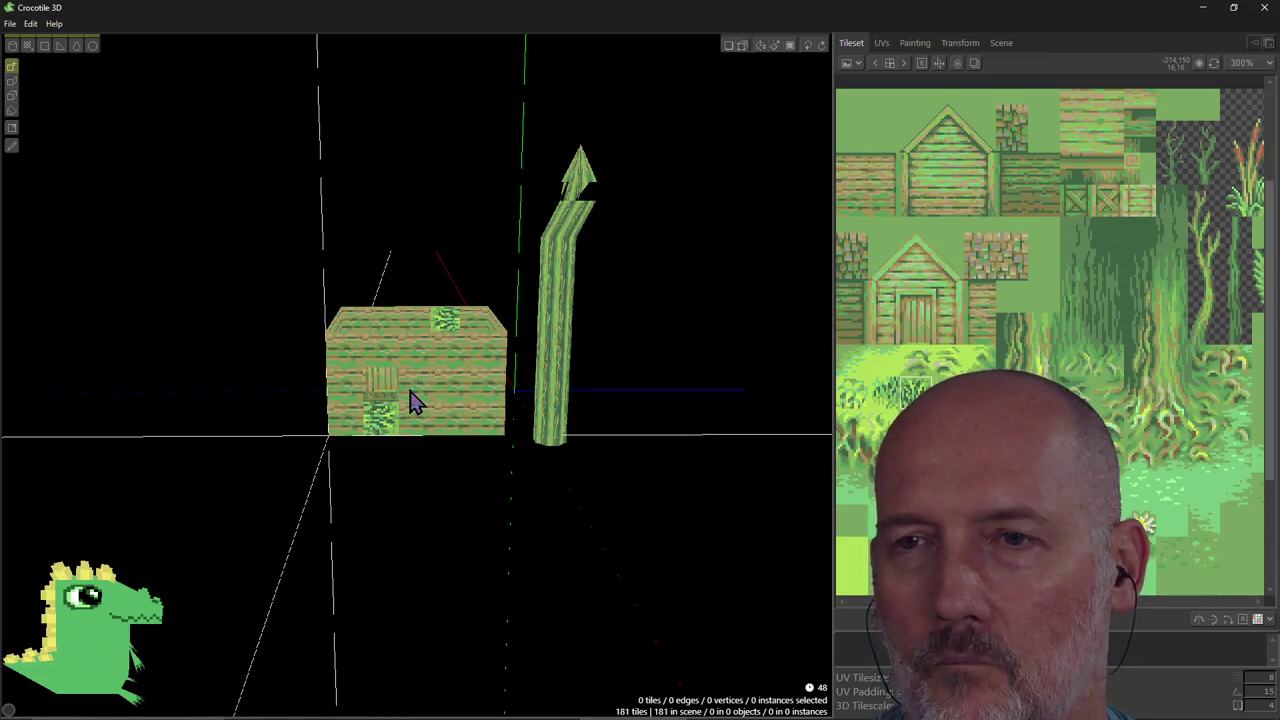
{"action": "left_click", "coordinate": [387, 450]}
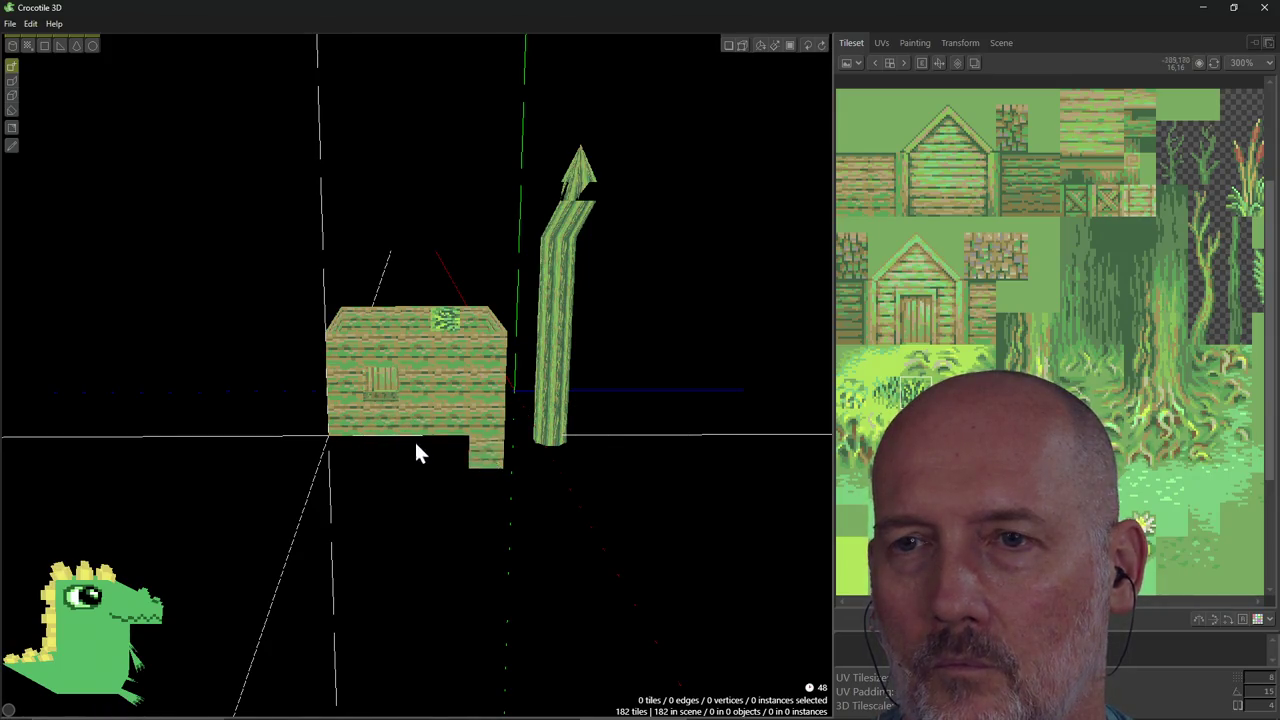
{"action": "left_click", "coordinate": [388, 425]}
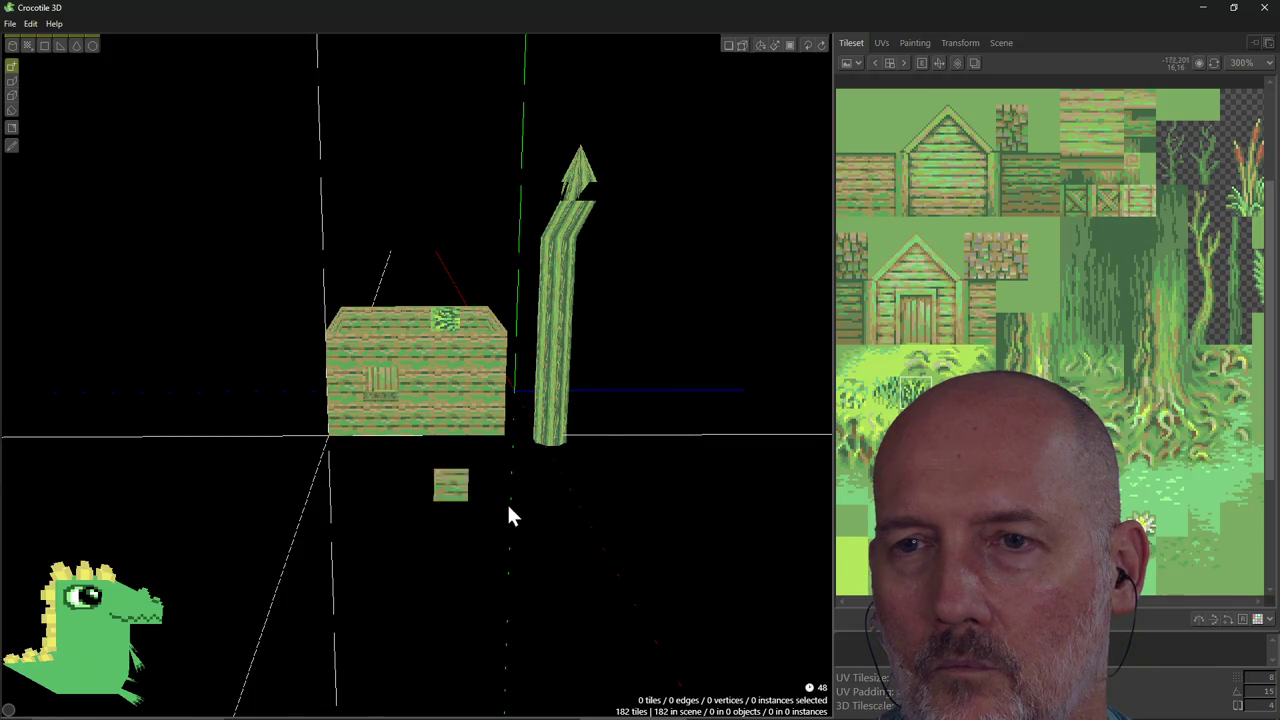
{"action": "mouse_move", "coordinate": [429, 526]}
{"action": "middle_mouse_down"}
{"action": "mouse_move", "coordinate": [380, 600]}
{"action": "mouse_move", "coordinate": [357, 371]}
{"action": "middle_mouse_up"}
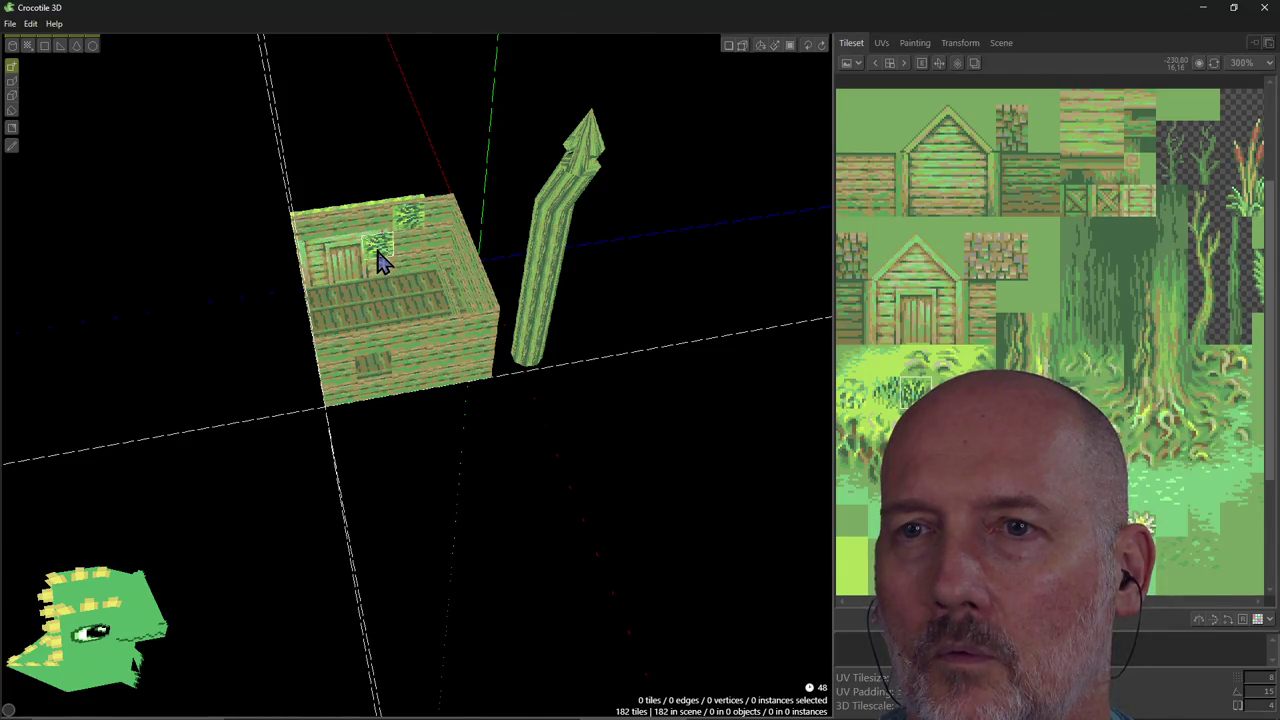
Remove the leafy tiles at the box's back-left inner wall, leaving a square opening and 180 tiles.
{"action": "mouse_move", "coordinate": [391, 274]}
{"action": "middle_mouse_down"}
{"action": "mouse_move", "coordinate": [330, 300]}
{"action": "mouse_move", "coordinate": [109, 297]}
{"action": "middle_mouse_up"}
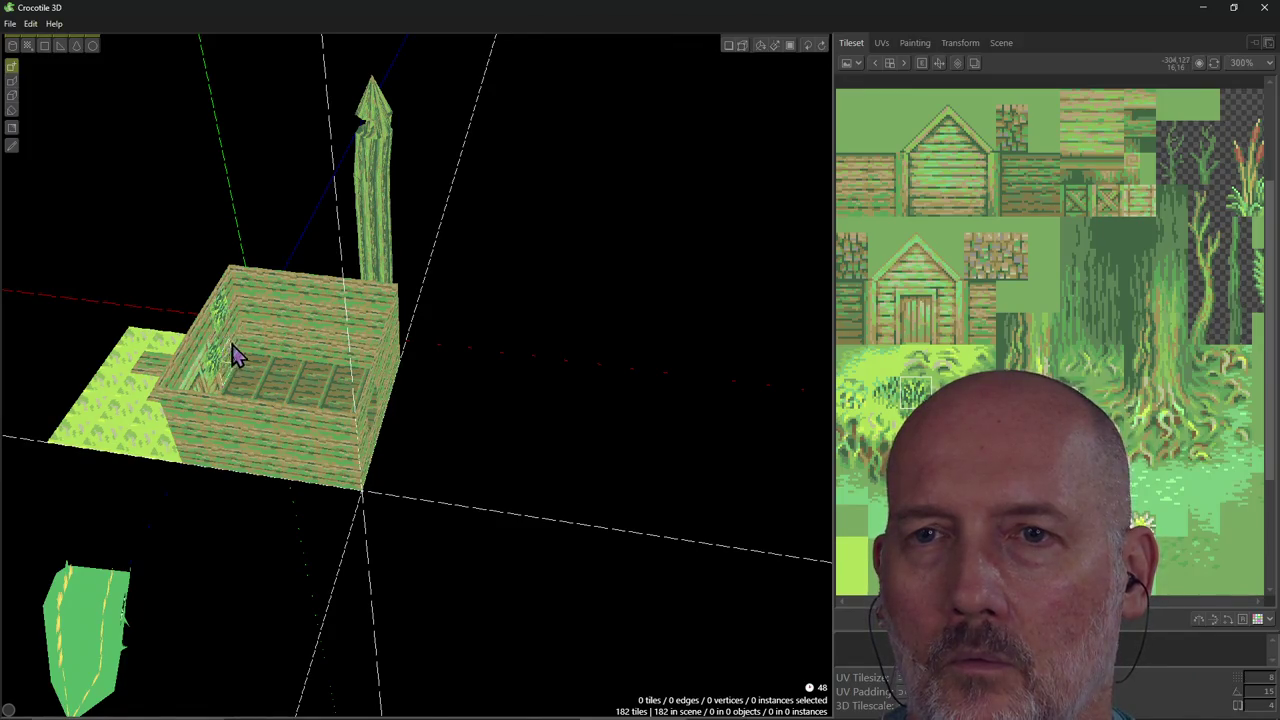
{"action": "middle_click_drag", "start_coordinate": [232, 355], "coordinate": [280, 250]}
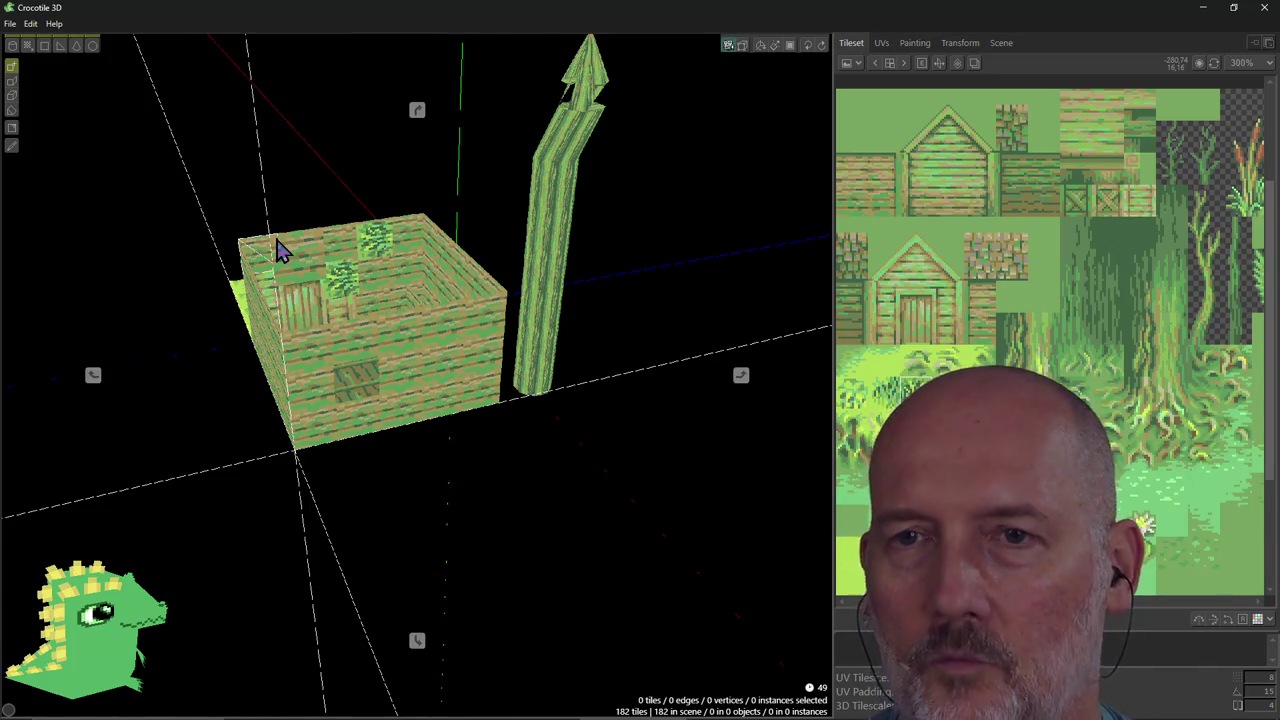
{"action": "left_click", "coordinate": [280, 250]}
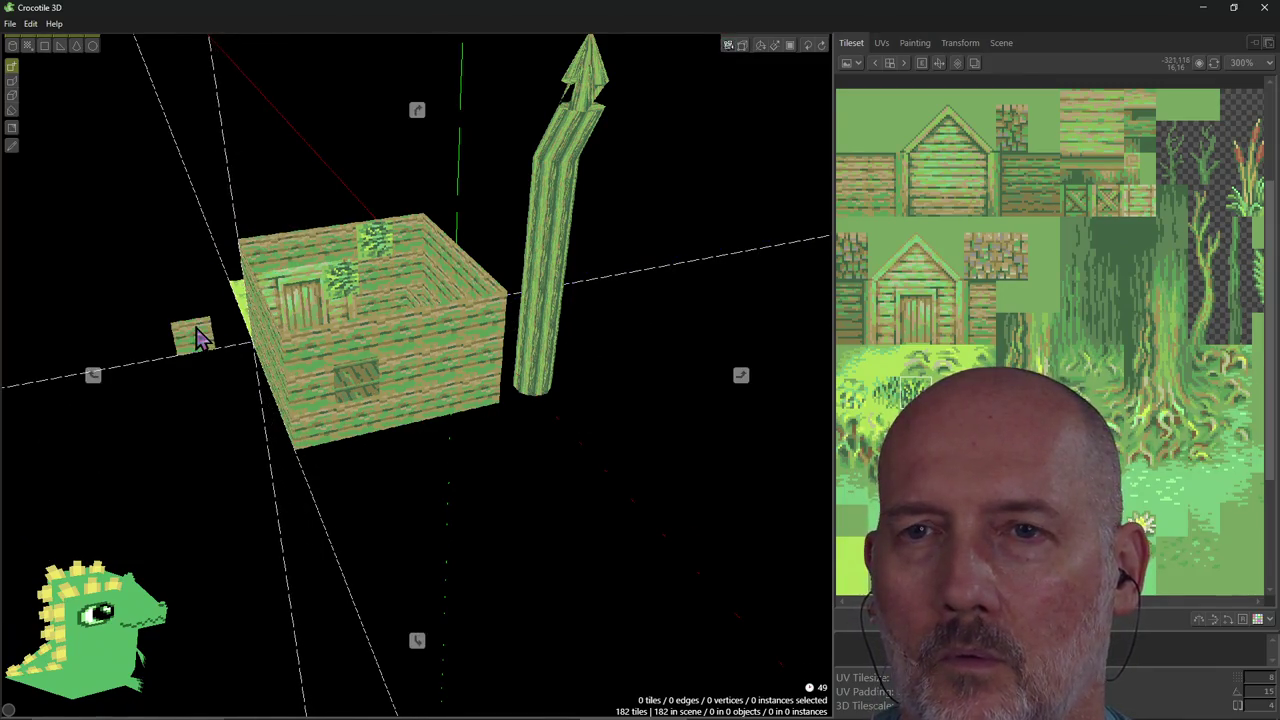
{"action": "mouse_move", "coordinate": [200, 334]}
{"action": "right_mouse_down"}
{"action": "mouse_move", "coordinate": [130, 340]}
{"action": "mouse_move", "coordinate": [417, 375]}
{"action": "mouse_move", "coordinate": [246, 306]}
{"action": "mouse_move", "coordinate": [417, 375]}
{"action": "mouse_move", "coordinate": [380, 137]}
{"action": "mouse_move", "coordinate": [413, 150]}
{"action": "right_mouse_up"}
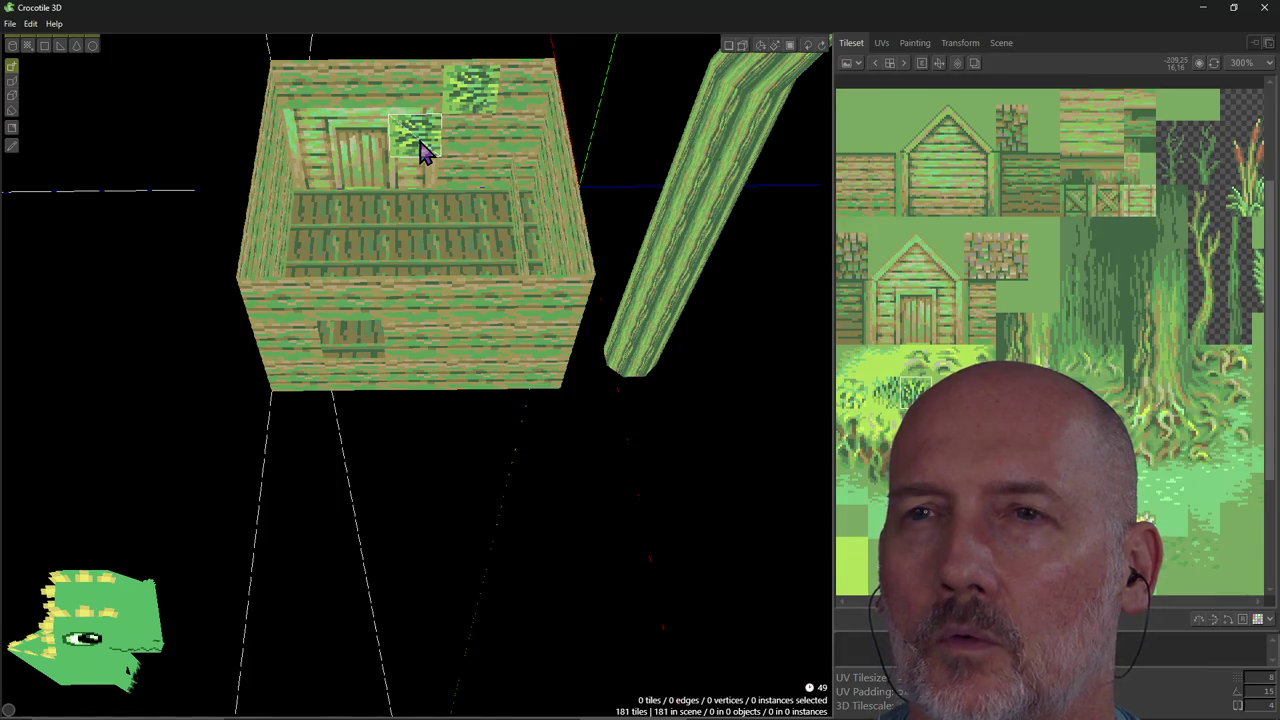
{"action": "right_click_drag", "start_coordinate": [420, 150], "coordinate": [269, 200]}
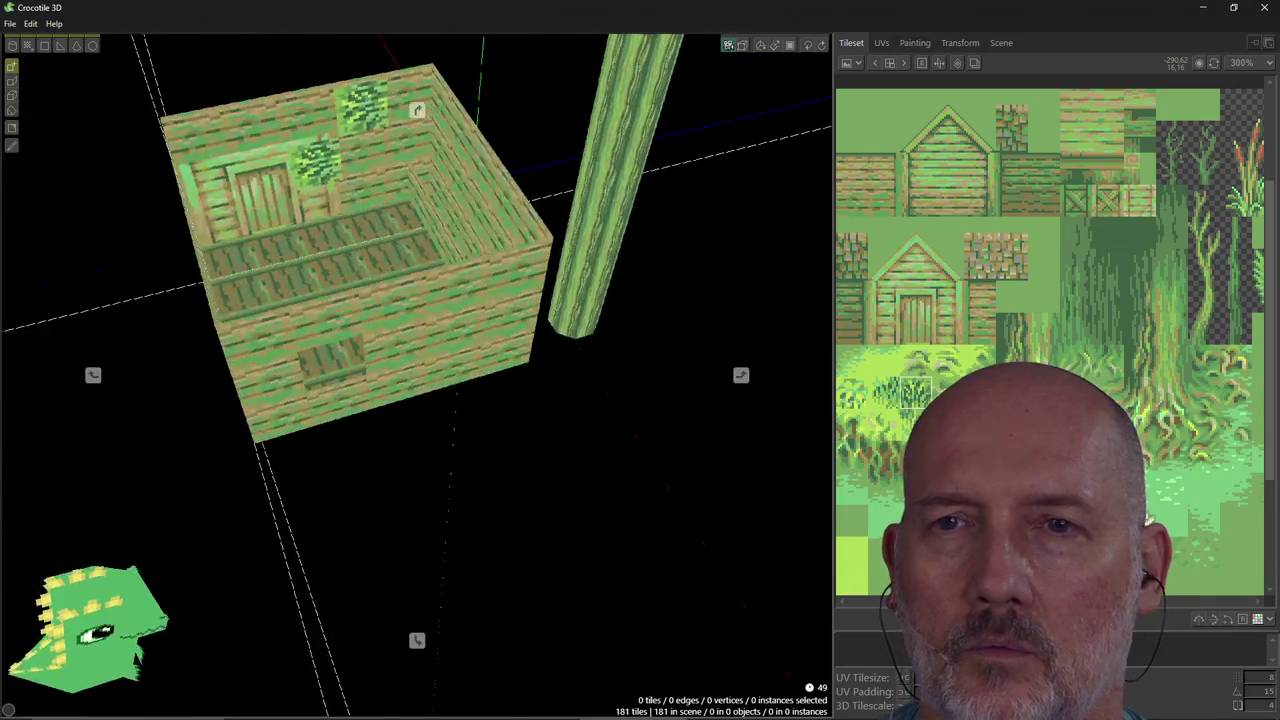
{"action": "right_click_drag", "start_coordinate": [258, 222], "coordinate": [266, 220]}
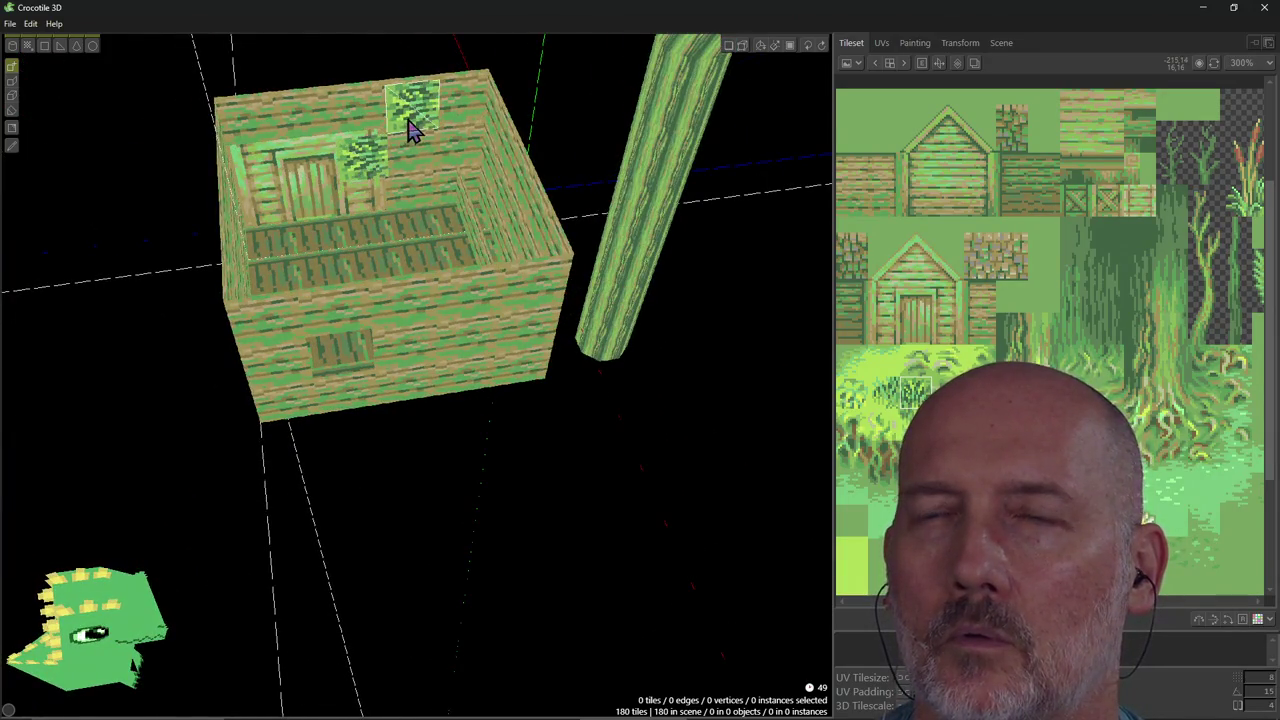
{"action": "right_click_drag", "start_coordinate": [410, 128], "coordinate": [330, 150]}
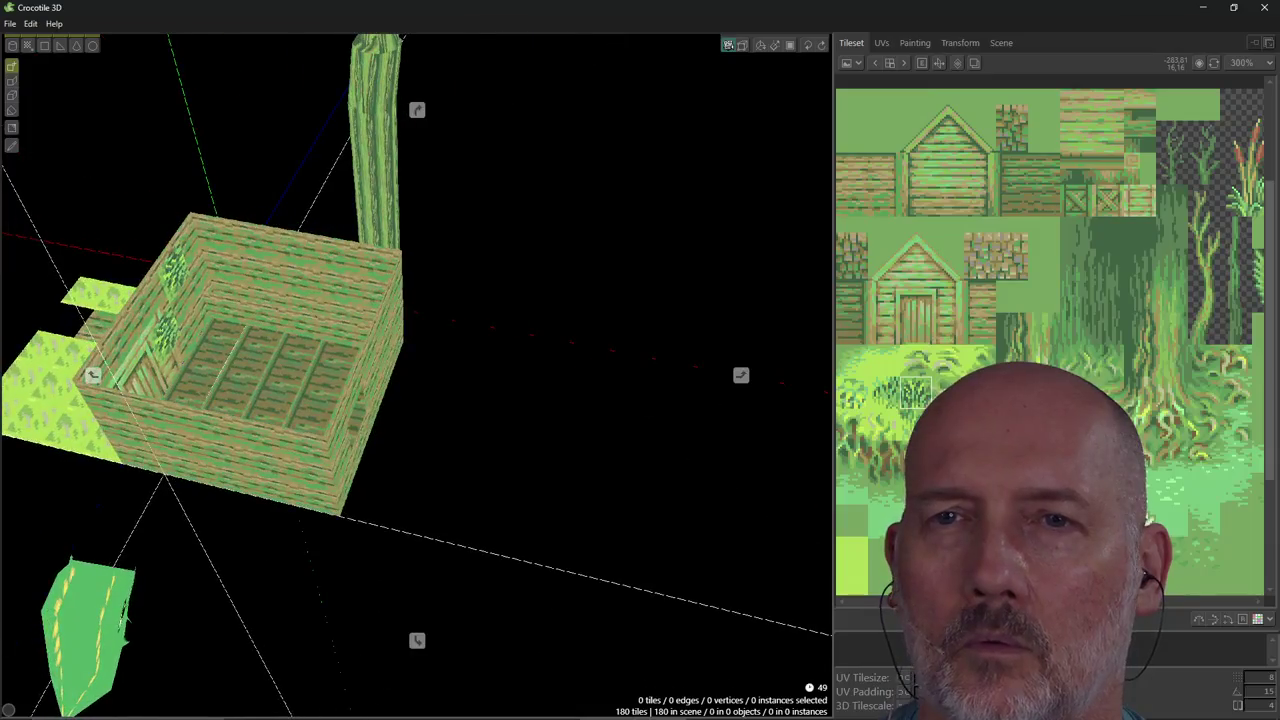
{"action": "mouse_move", "coordinate": [330, 150]}
{"action": "right_mouse_down"}
{"action": "mouse_move", "coordinate": [240, 300]}
{"action": "mouse_move", "coordinate": [330, 290]}
{"action": "mouse_move", "coordinate": [222, 218]}
{"action": "right_mouse_up"}
{"action": "scroll", "coordinate": [250, 270], "scroll_direction": "up", "scroll_amount": 3}
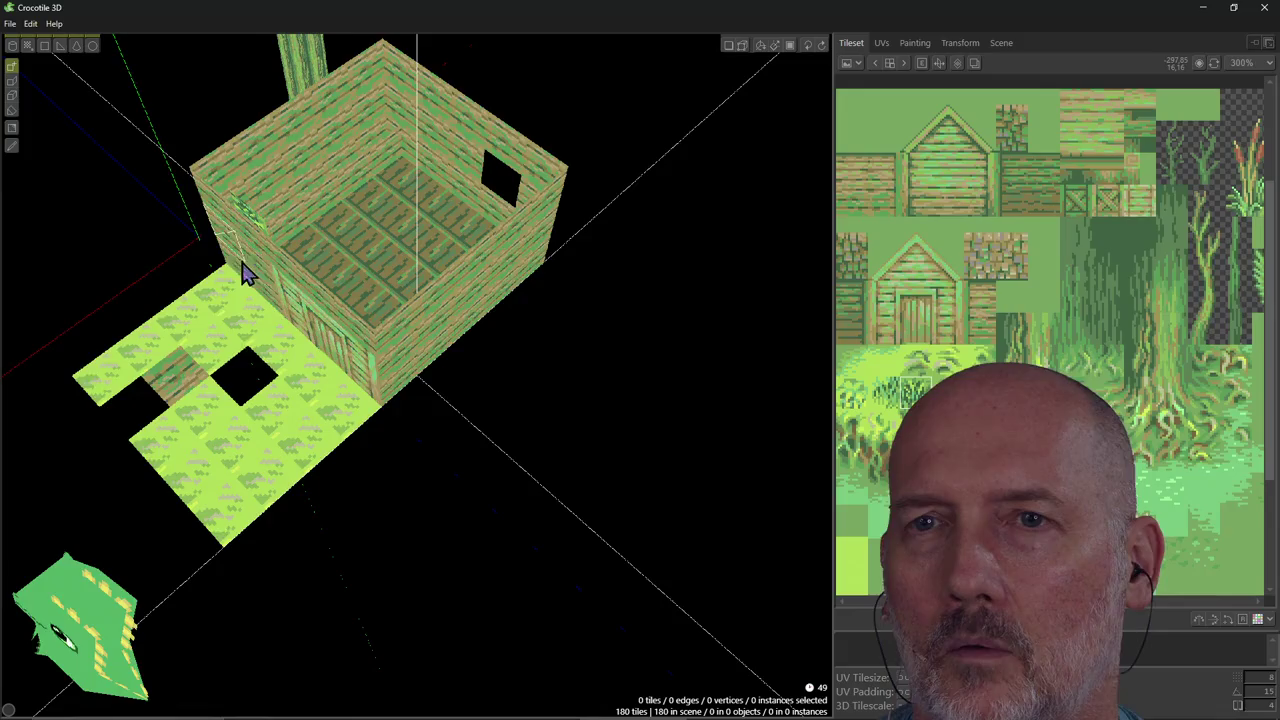
Erase the plank wall tiles left of the door to open the front wall, leaving 177 tiles.
{"action": "right_click_drag", "start_coordinate": [246, 271], "coordinate": [228, 280]}
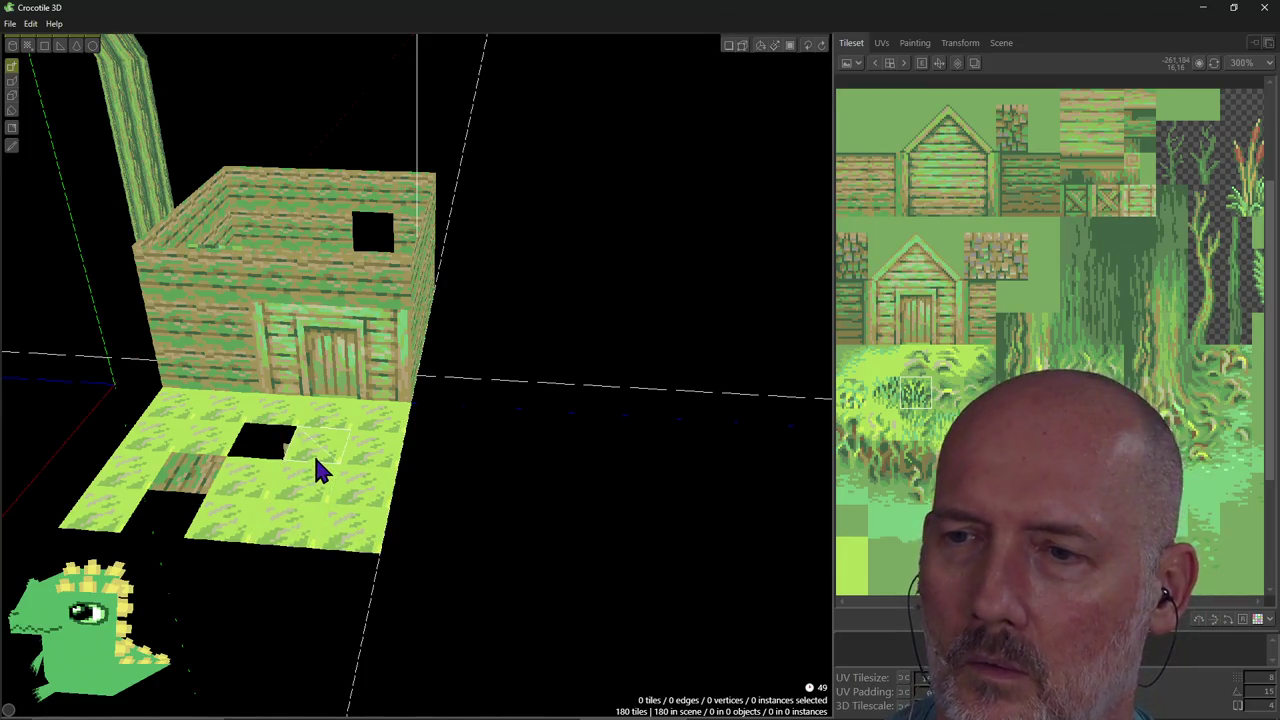
{"action": "left_click", "coordinate": [728, 45]}
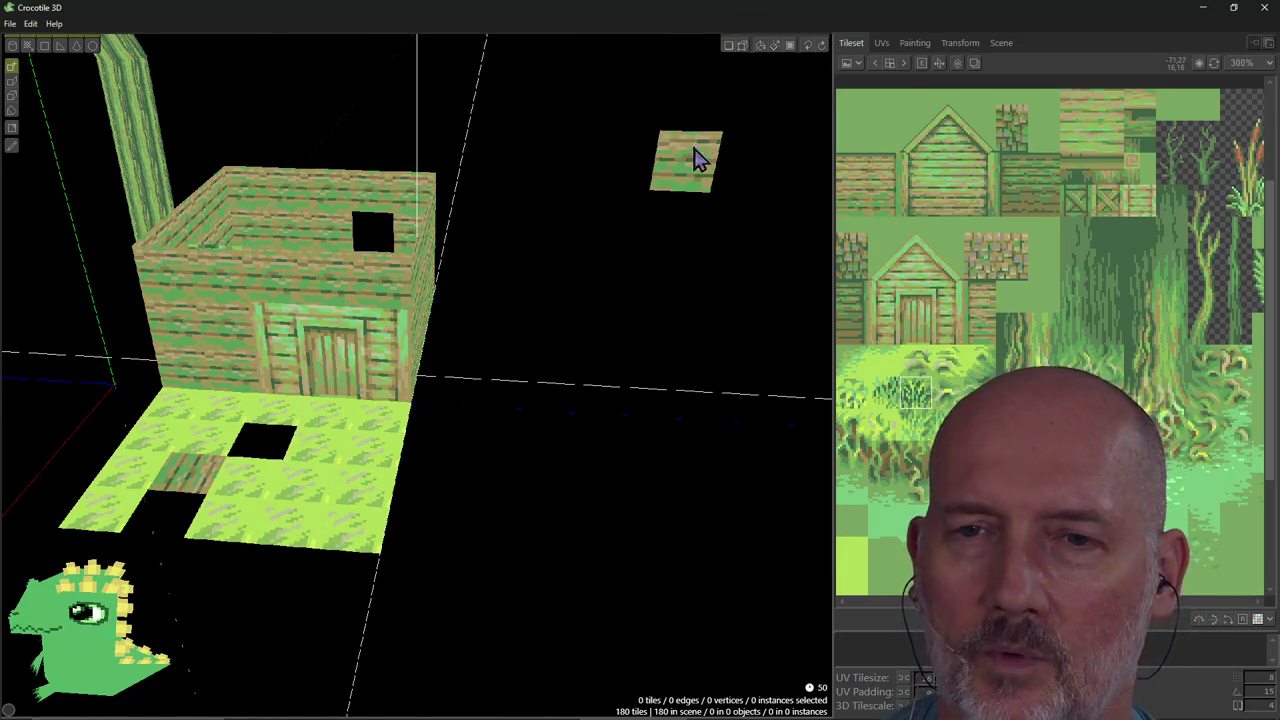
{"action": "key", "text": "Tab"}
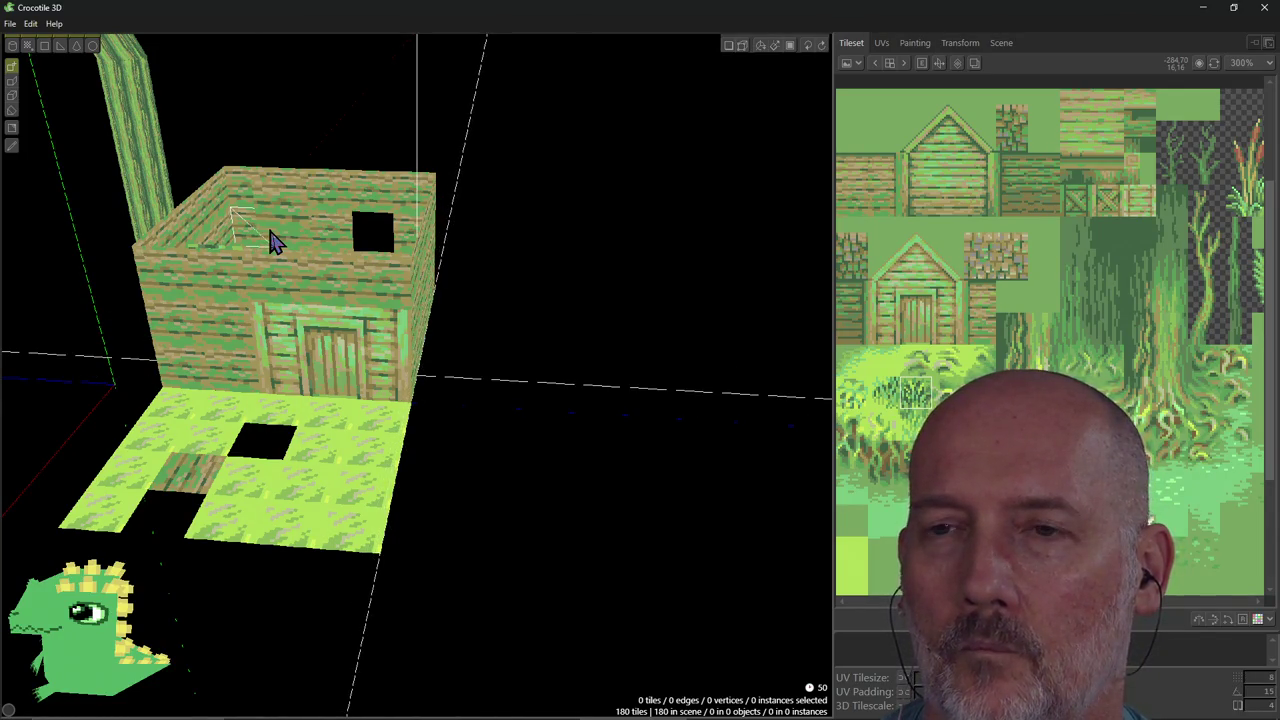
{"action": "key", "text": "shift"}
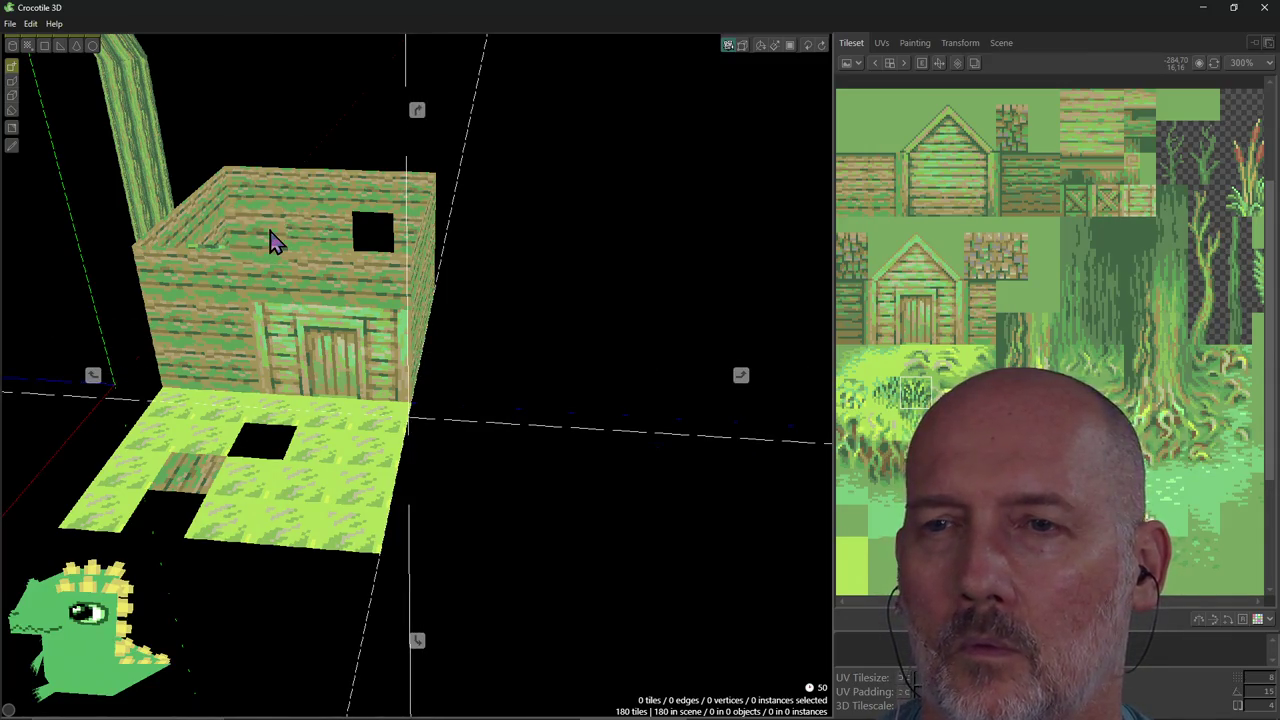
{"action": "right_click", "coordinate": [235, 356]}
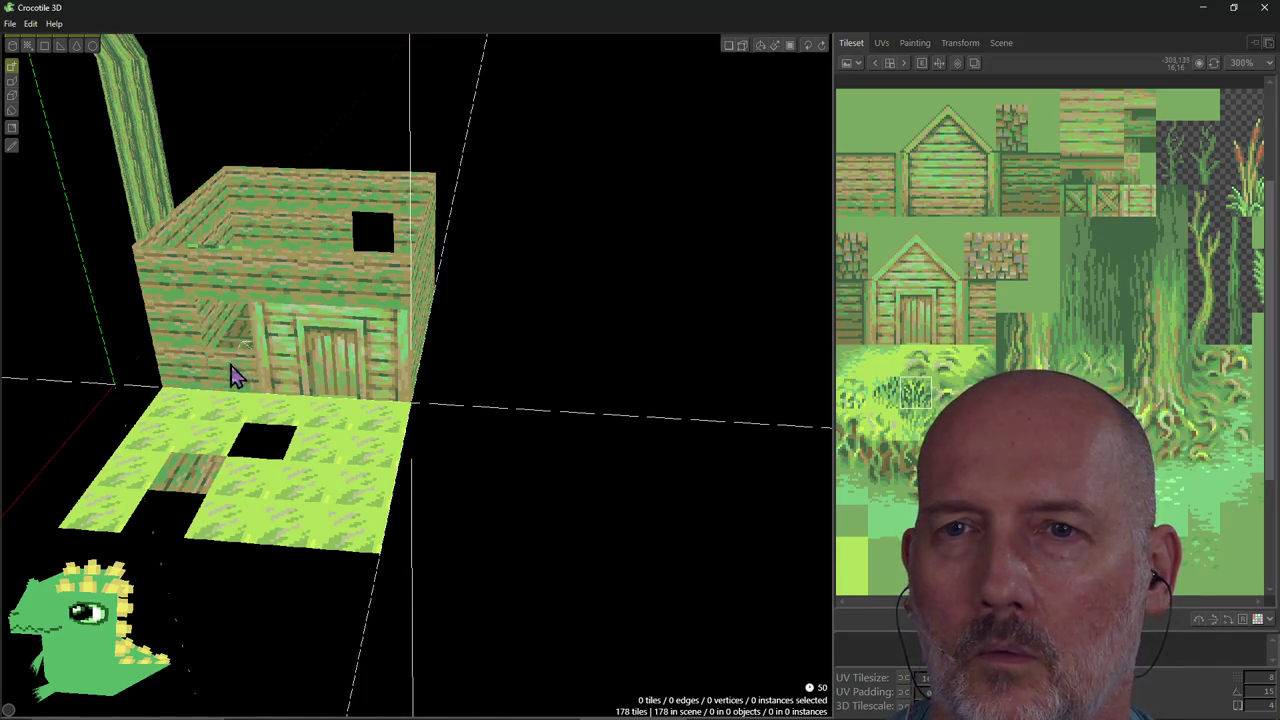
{"action": "right_click", "coordinate": [233, 325]}
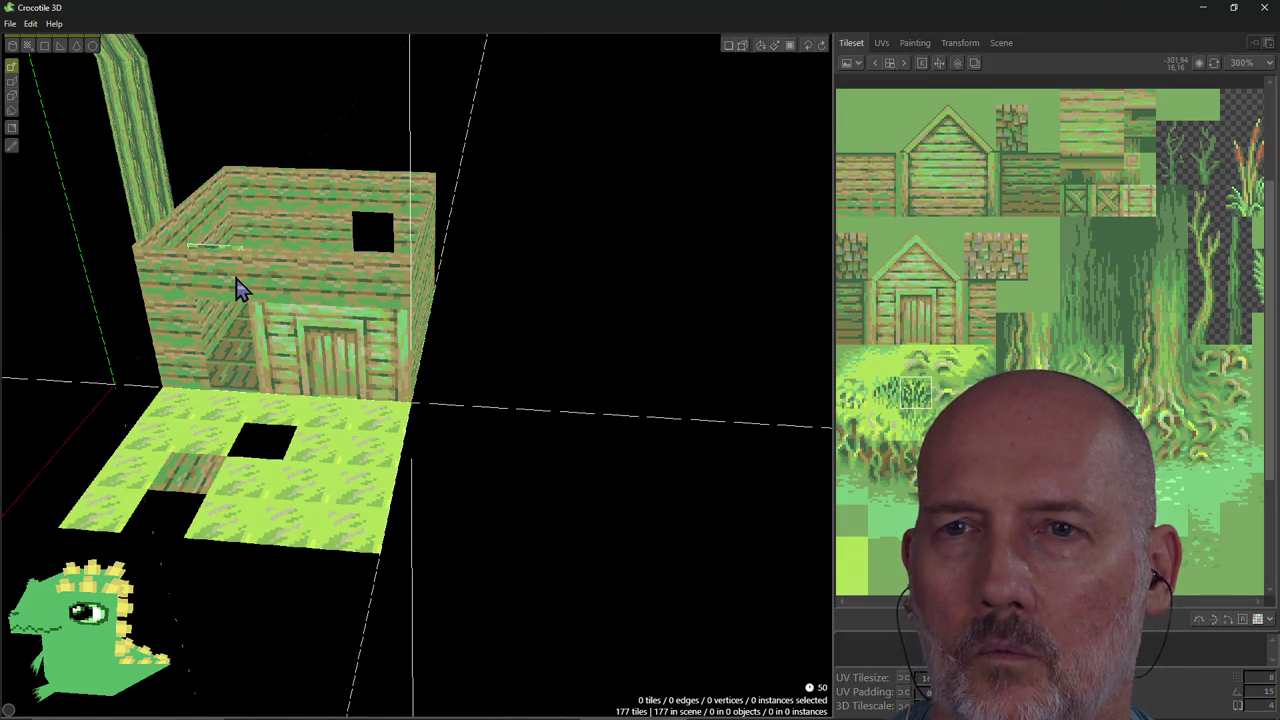
{"action": "middle_click_drag", "start_coordinate": [280, 263], "coordinate": [380, 200]}
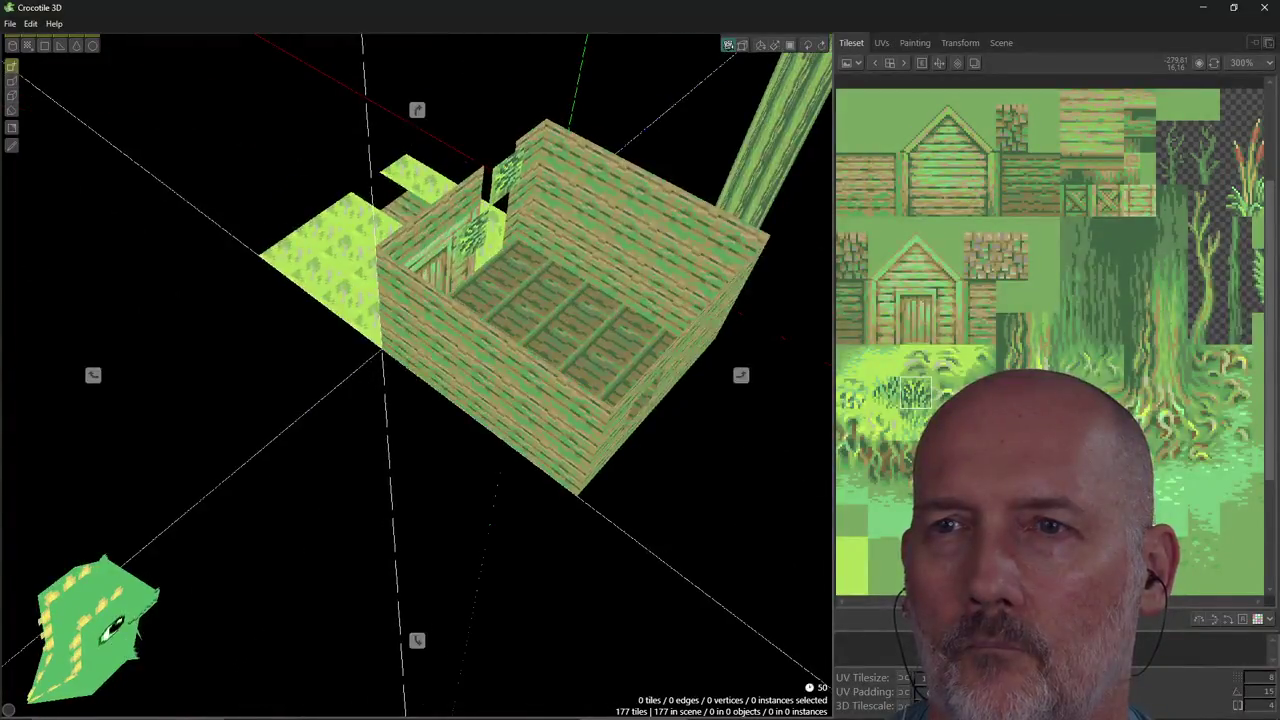
Cut a two-tile window opening into the box's far side wall.
{"action": "right_click_drag", "start_coordinate": [440, 330], "coordinate": [516, 327]}
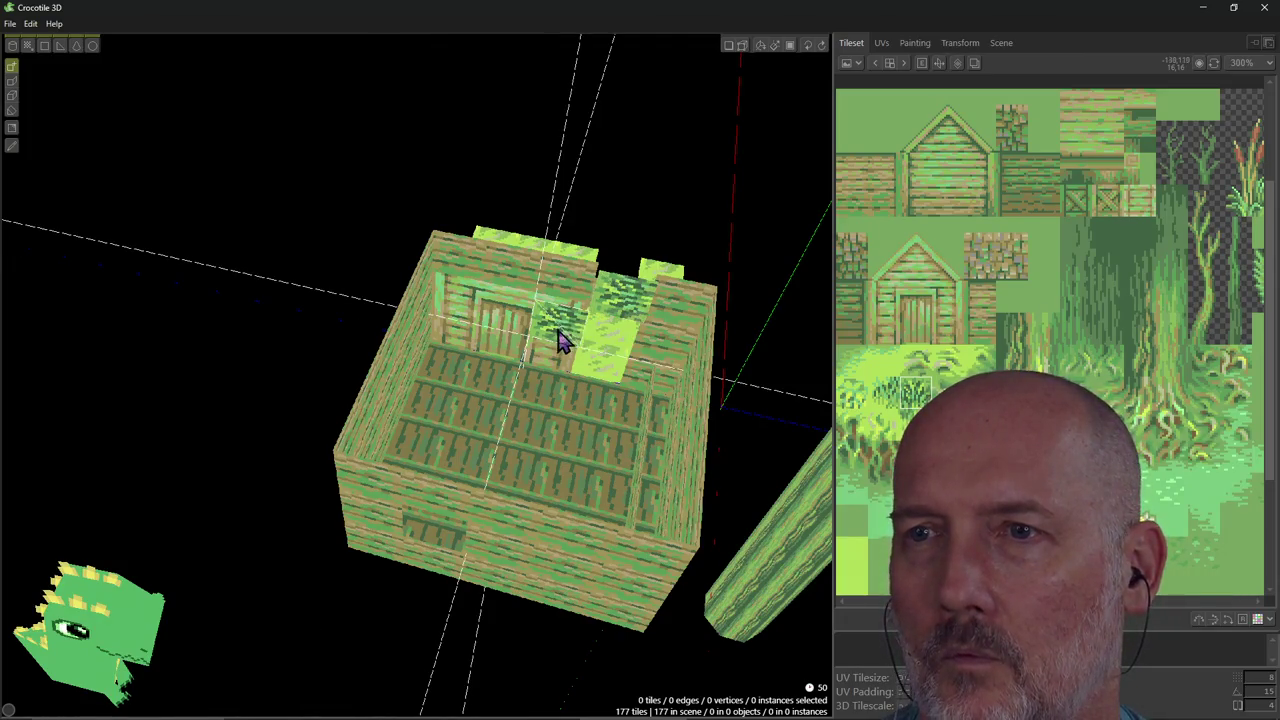
{"action": "right_click_drag", "start_coordinate": [560, 340], "coordinate": [563, 328]}
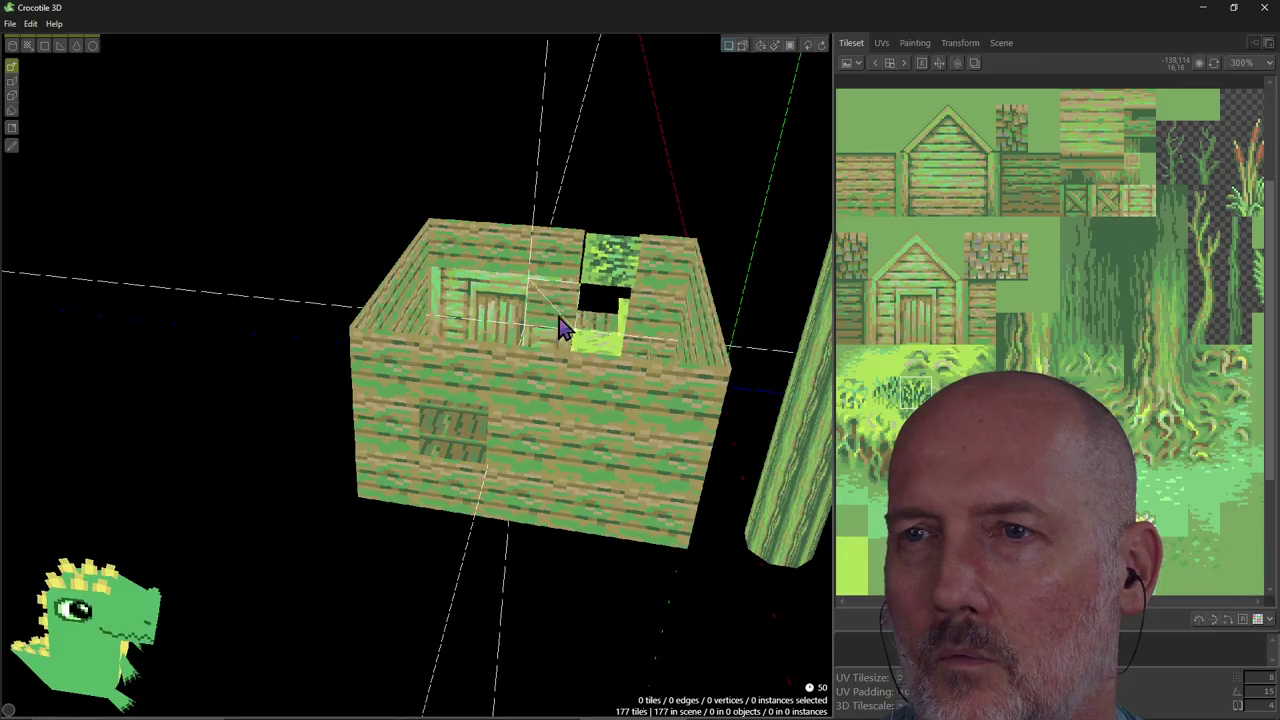
{"action": "mouse_move", "coordinate": [605, 272]}
{"action": "right_mouse_down"}
{"action": "mouse_move", "coordinate": [540, 330]}
{"action": "mouse_move", "coordinate": [572, 330]}
{"action": "right_mouse_up"}
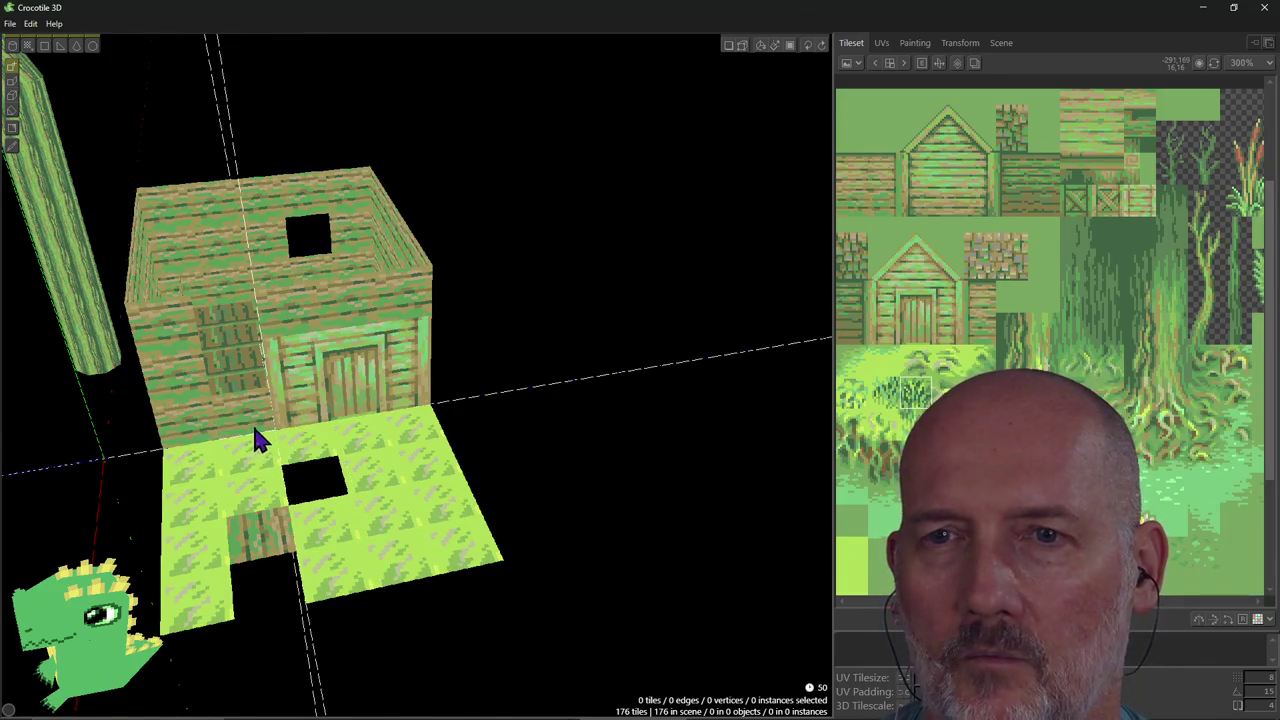
{"action": "mouse_move", "coordinate": [400, 349]}
{"action": "right_mouse_down"}
{"action": "mouse_move", "coordinate": [560, 350]}
{"action": "mouse_move", "coordinate": [454, 370]}
{"action": "right_mouse_up"}
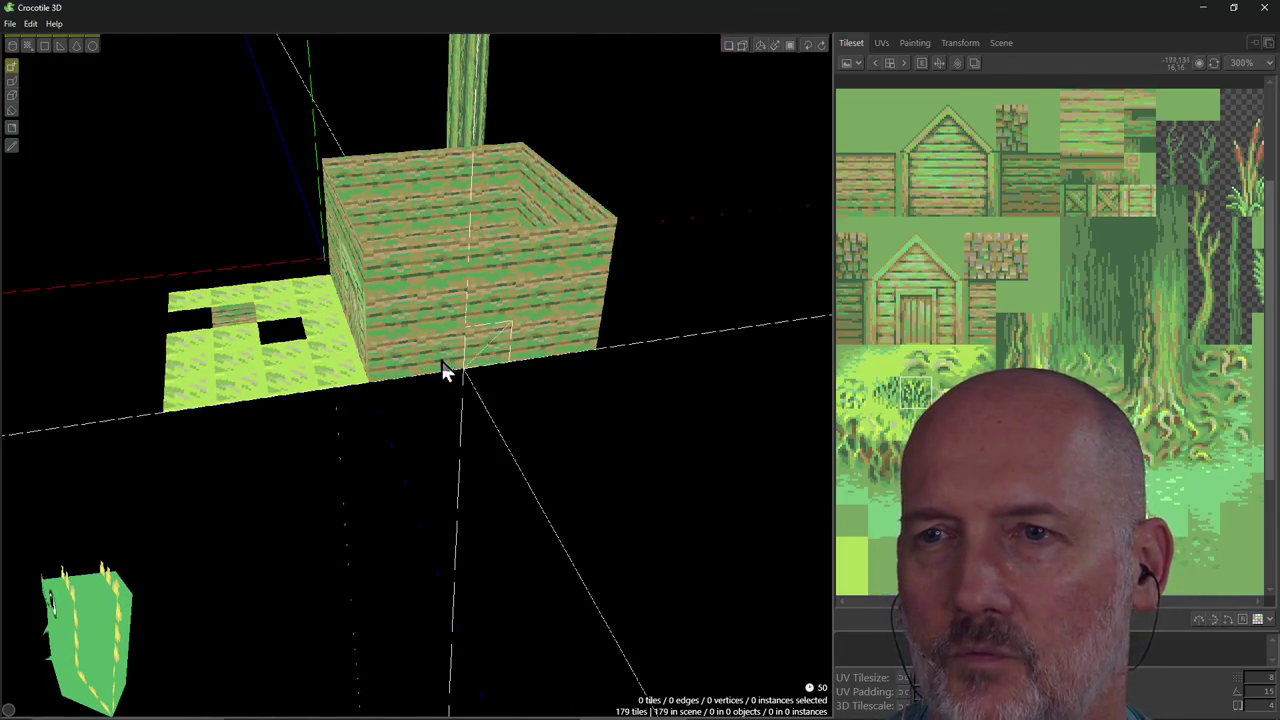
{"action": "mouse_move", "coordinate": [447, 335]}
{"action": "right_mouse_down"}
{"action": "mouse_move", "coordinate": [420, 420]}
{"action": "mouse_move", "coordinate": [500, 320]}
{"action": "right_mouse_up"}
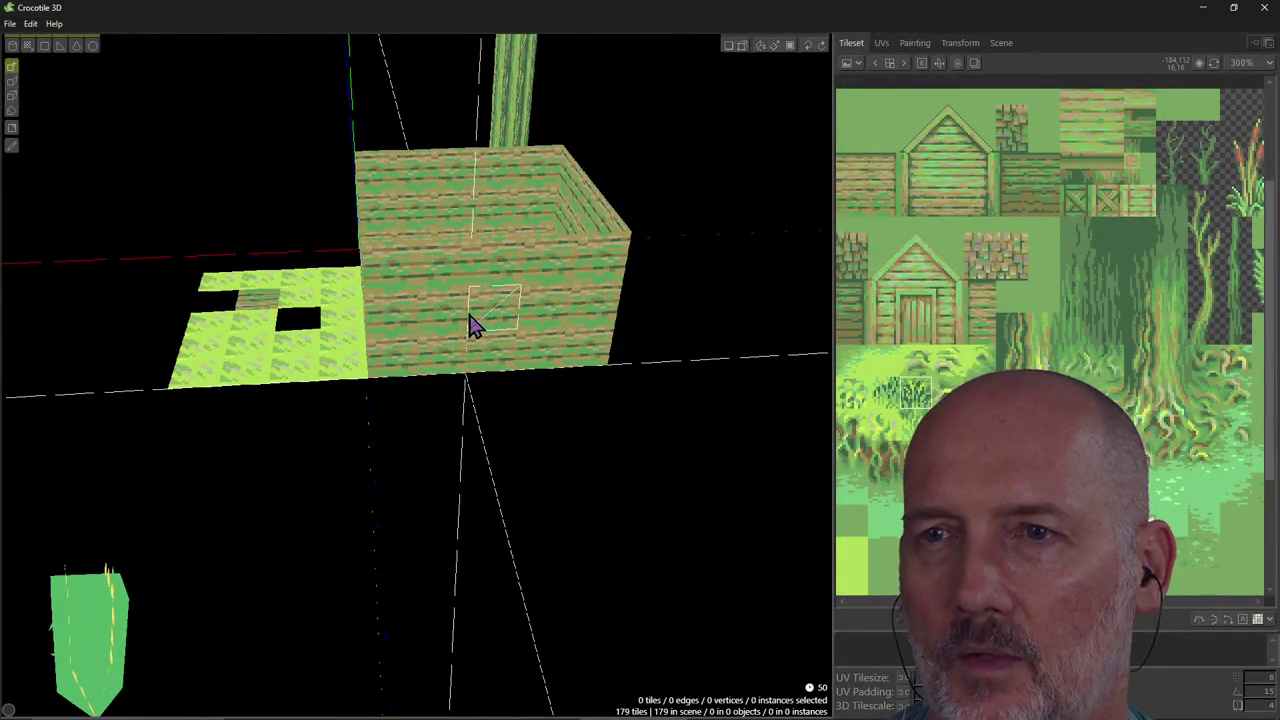
{"action": "left_click", "coordinate": [493, 318]}
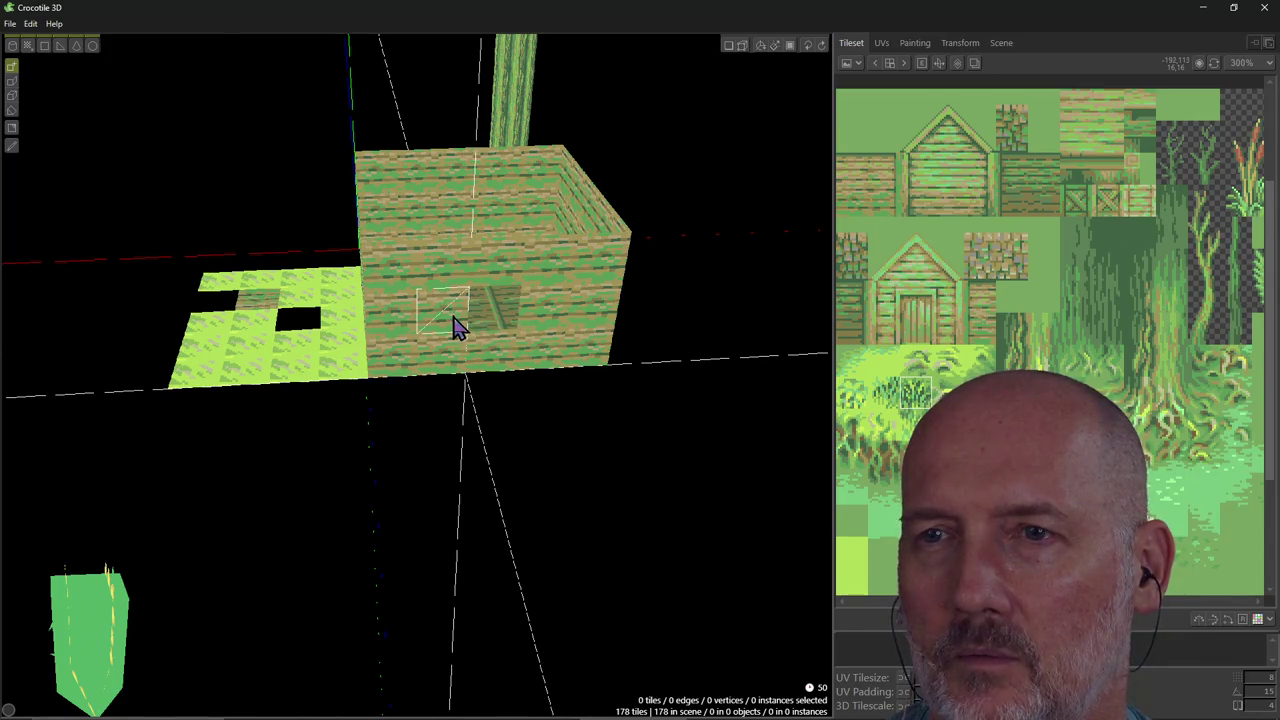
{"action": "left_click", "coordinate": [455, 325]}
{"action": "right_click_drag", "start_coordinate": [517, 420], "coordinate": [440, 380]}
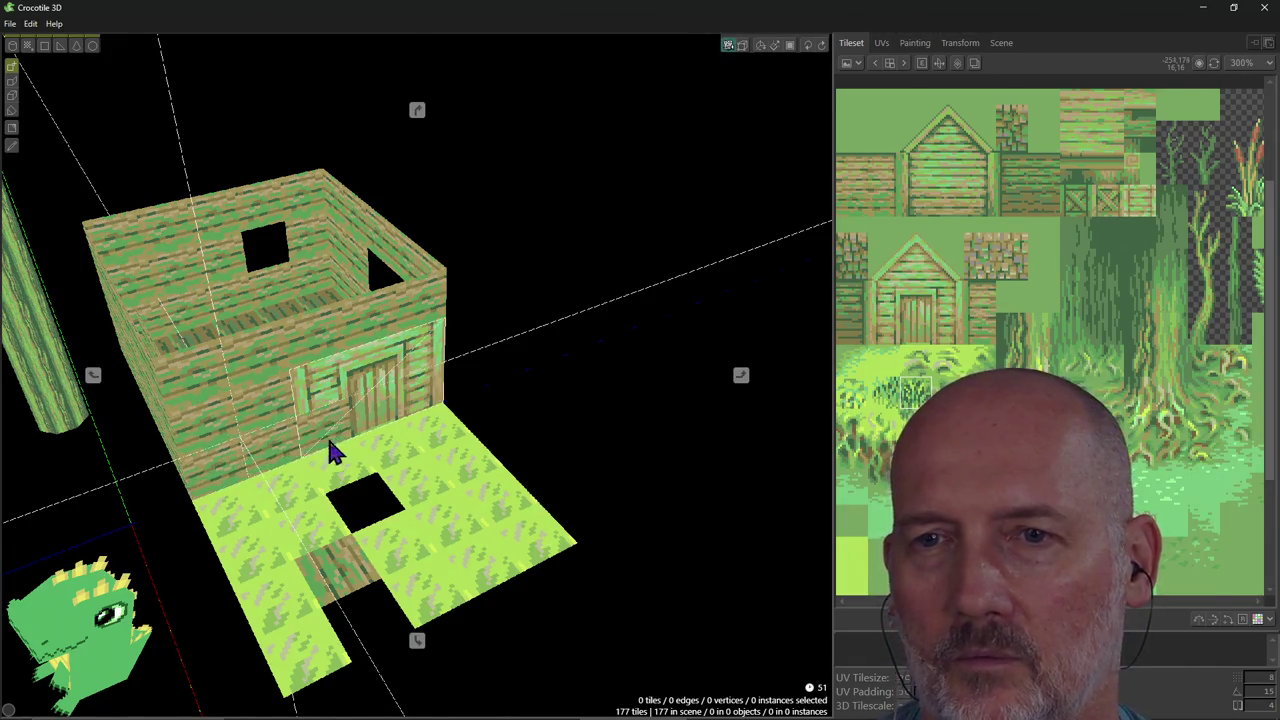
Paint plank tiles back into the lower wall beside the door, undoing stray placements.
{"action": "left_click", "coordinate": [308, 440]}
{"action": "key", "text": "ctrl+z"}
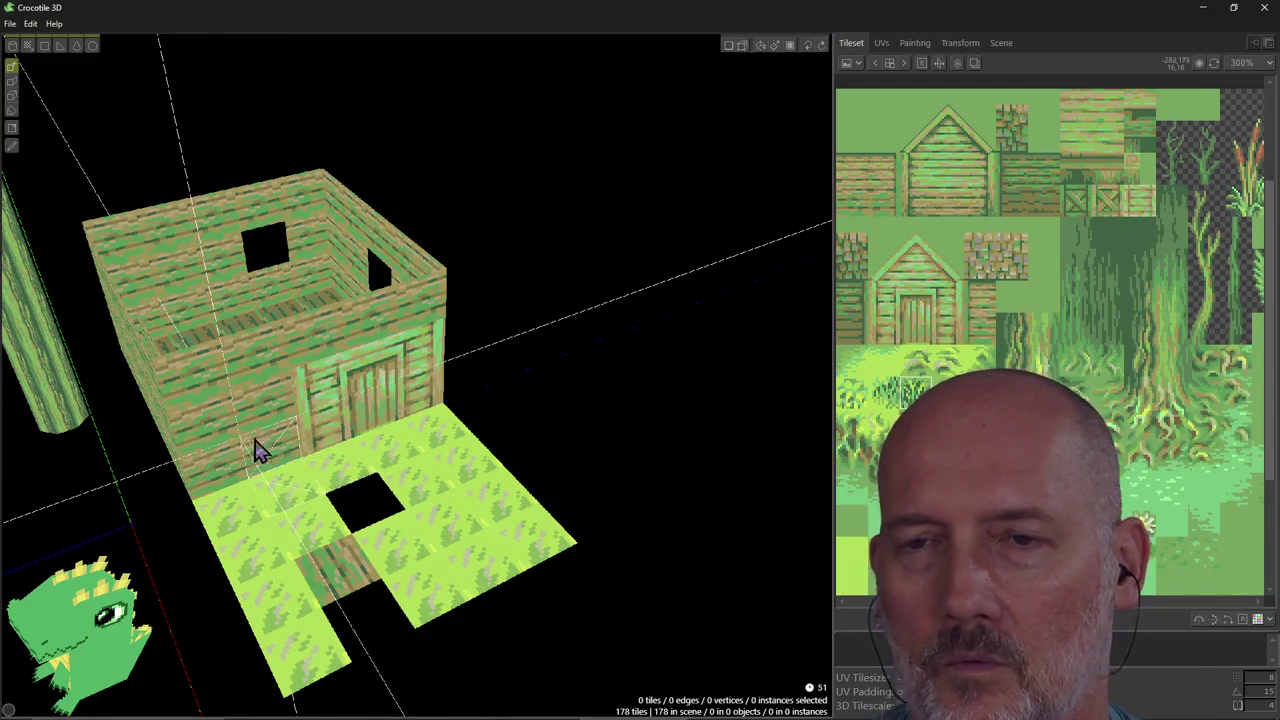
{"action": "left_click_drag", "start_coordinate": [232, 442], "coordinate": [257, 470]}
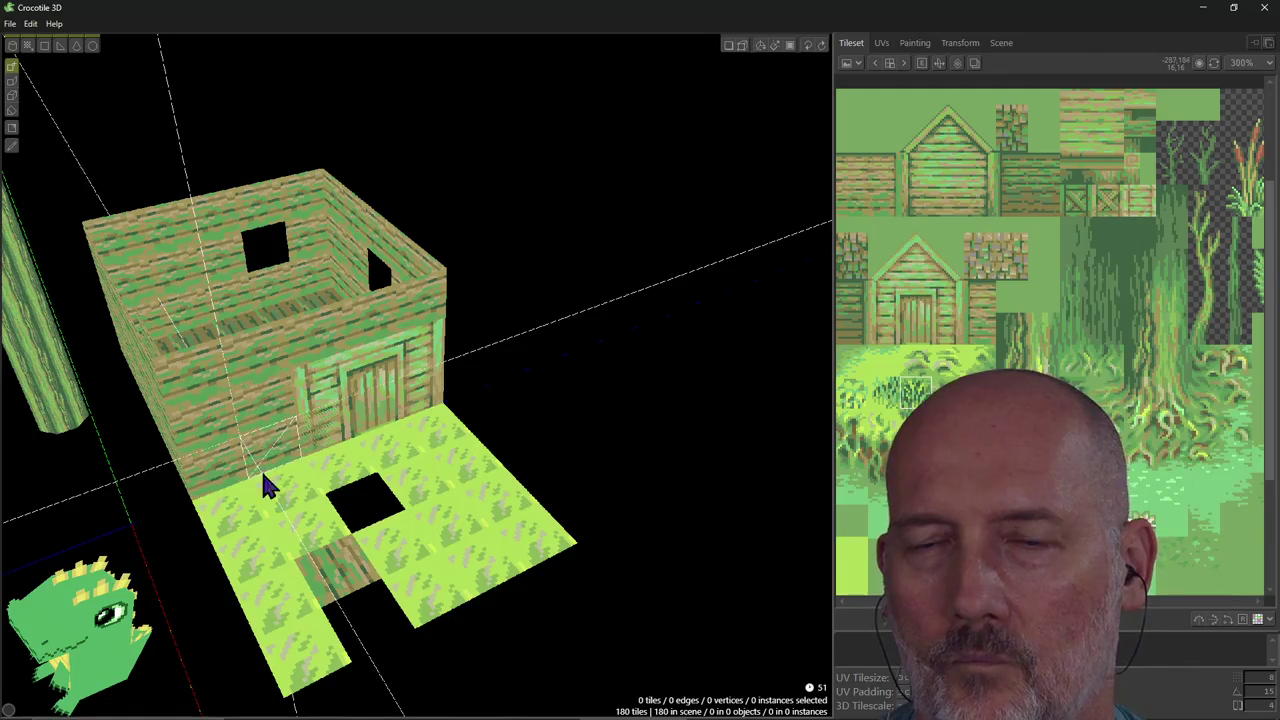
{"action": "right_click_drag", "start_coordinate": [290, 475], "coordinate": [335, 440]}
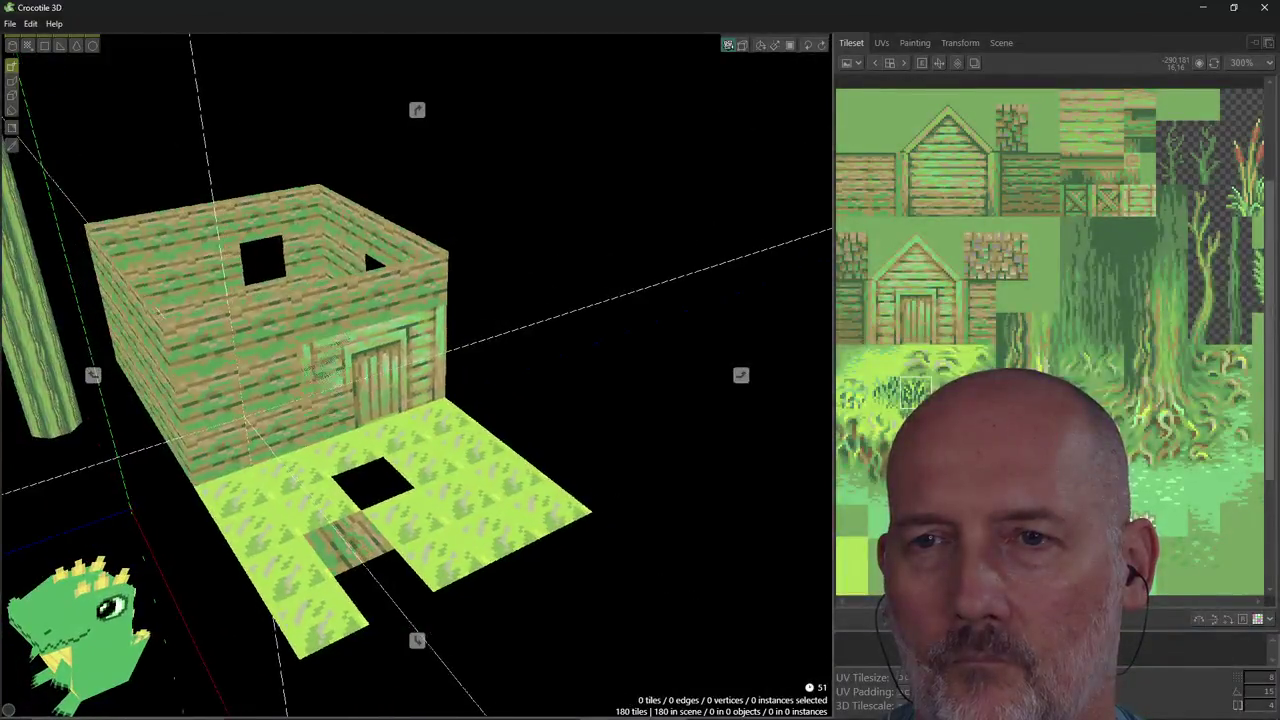
{"action": "key", "text": "ctrl+z"}
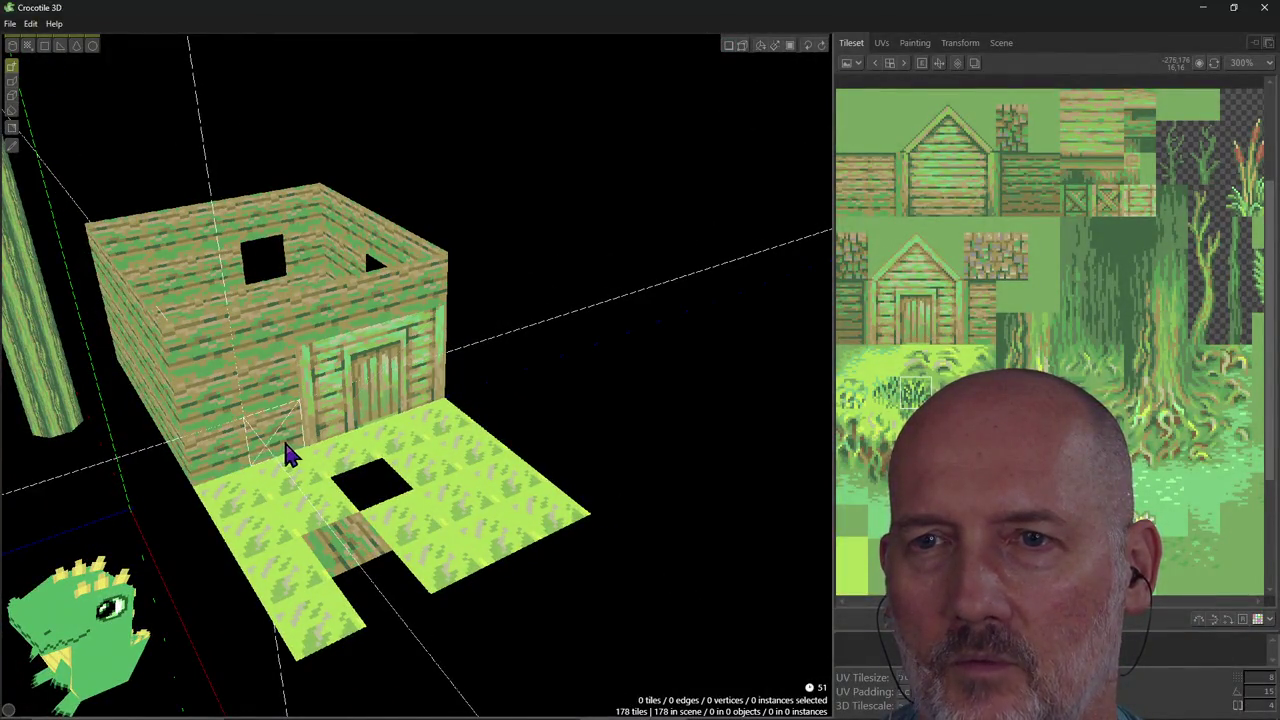
{"action": "mouse_move", "coordinate": [225, 465]}
{"action": "right_mouse_down"}
{"action": "mouse_move", "coordinate": [330, 420]}
{"action": "mouse_move", "coordinate": [570, 385]}
{"action": "right_mouse_up"}
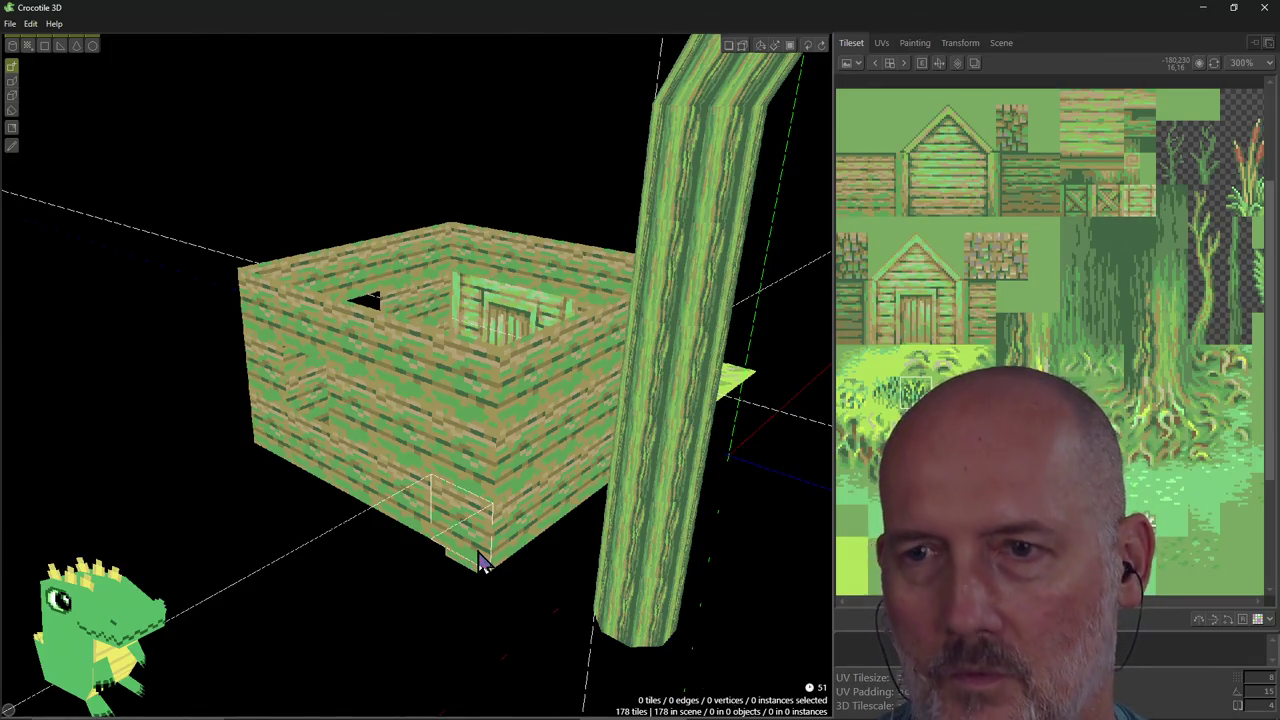
{"action": "left_click", "coordinate": [466, 496], "text": "ctrl"}
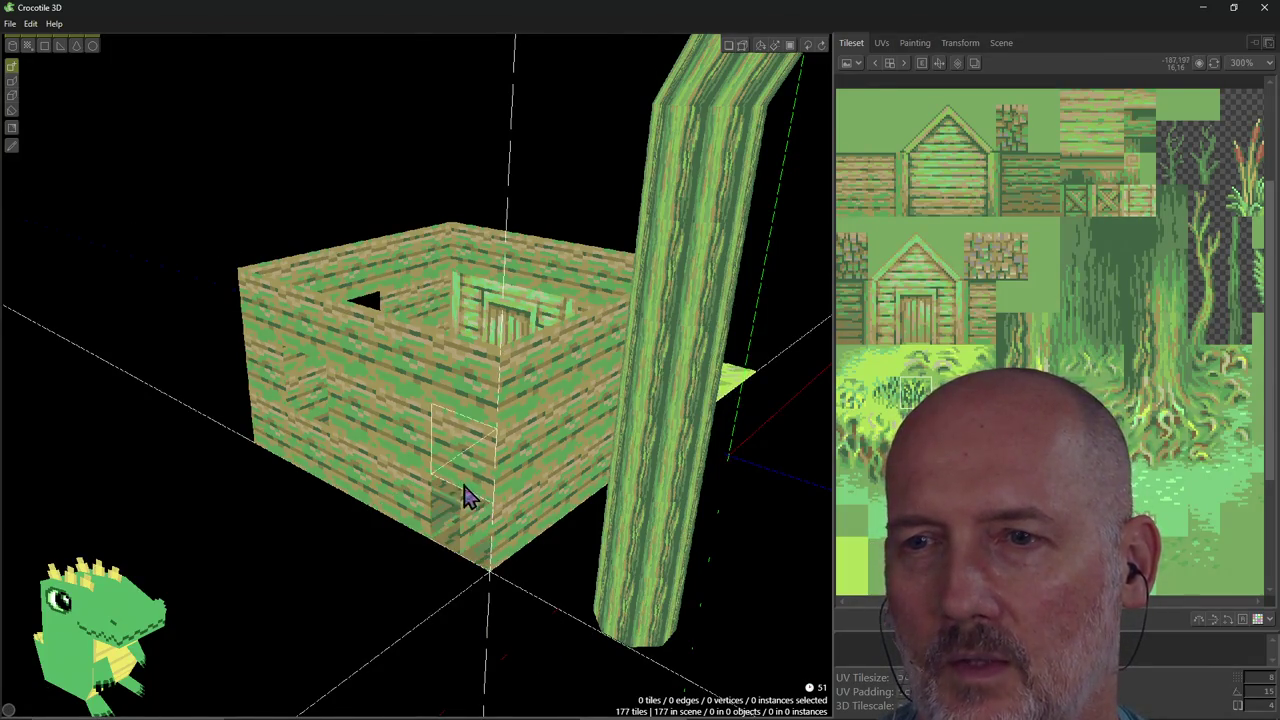
{"action": "left_click", "coordinate": [474, 424], "text": "ctrl"}
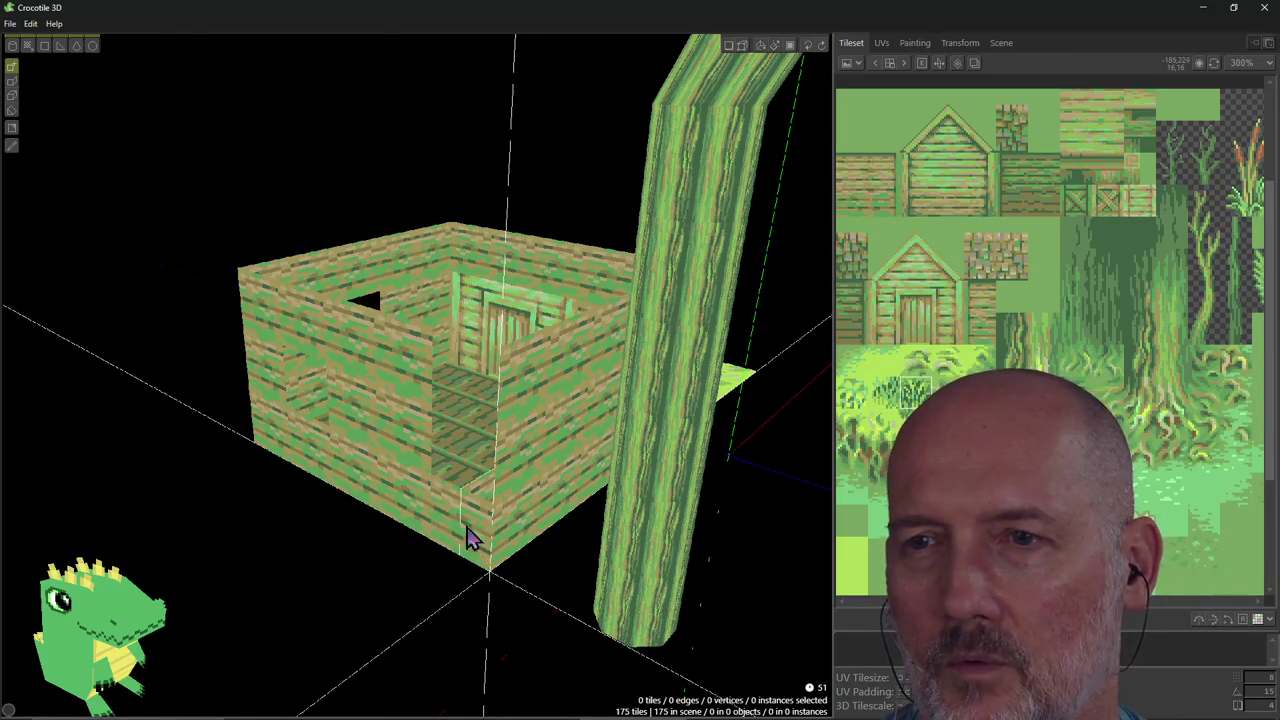
{"action": "left_click_drag", "start_coordinate": [470, 537], "coordinate": [474, 406]}
{"action": "right_click_drag", "start_coordinate": [440, 437], "coordinate": [447, 340]}
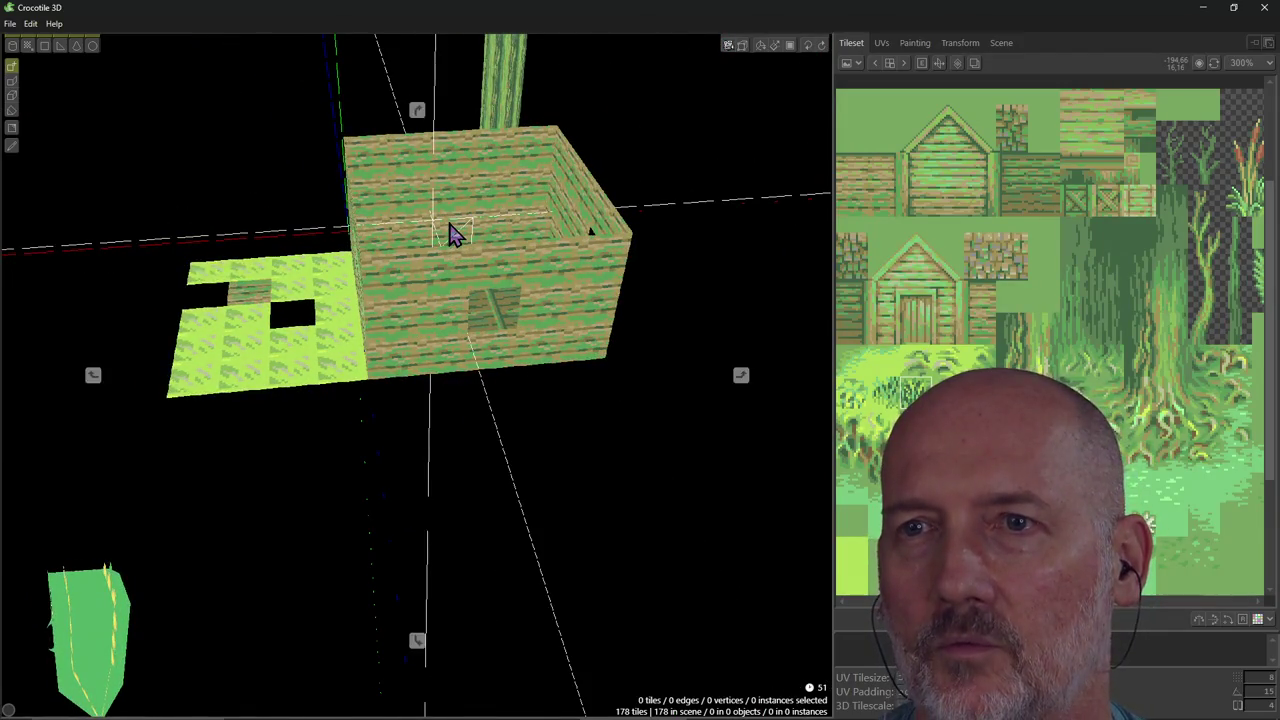
{"action": "scroll", "coordinate": [452, 233], "scroll_direction": "up", "scroll_amount": 1}
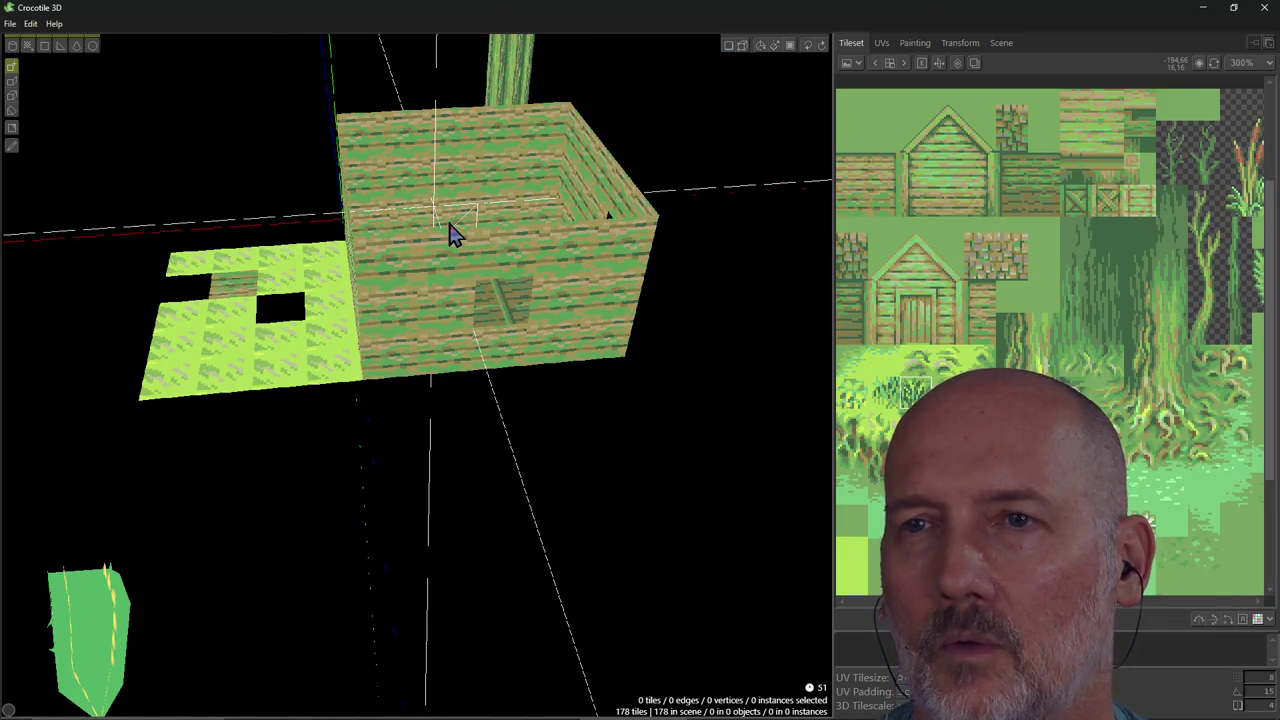
{"action": "scroll", "coordinate": [452, 233], "scroll_direction": "up", "scroll_amount": 2}
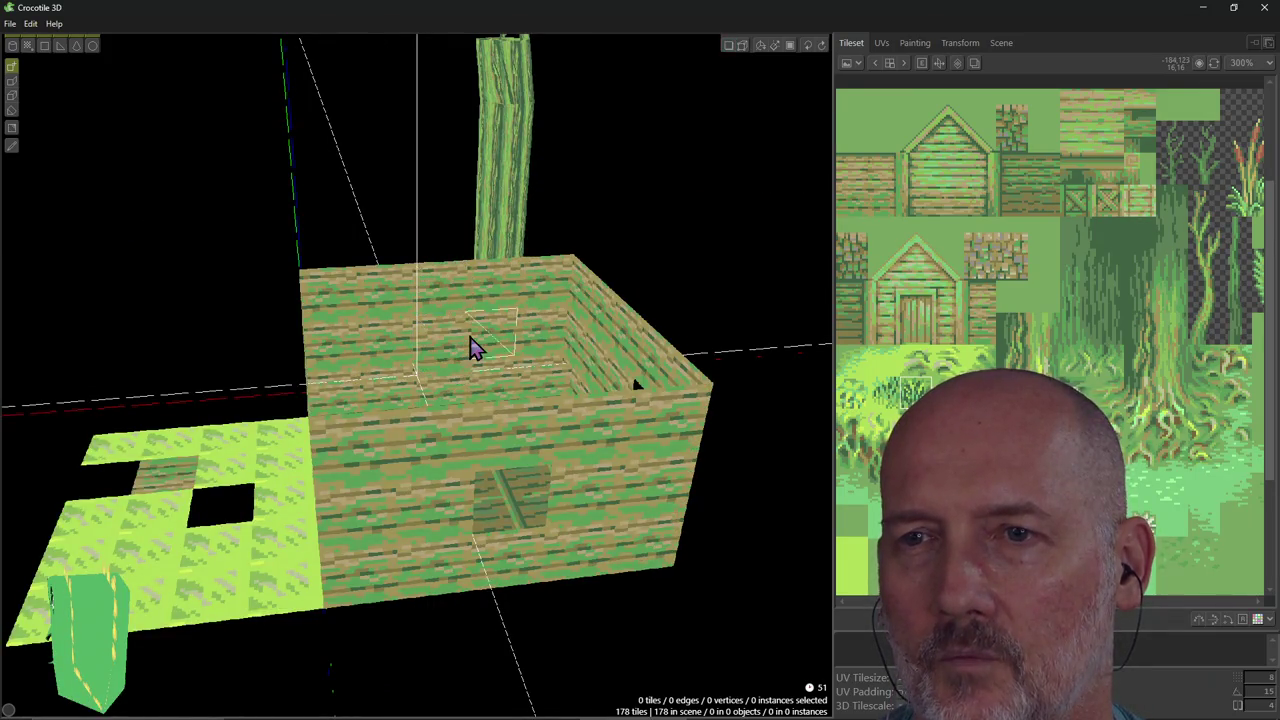
{"action": "scroll", "coordinate": [472, 347], "scroll_direction": "up", "scroll_amount": 1}
{"action": "right_click_drag", "start_coordinate": [472, 370], "coordinate": [466, 374]}
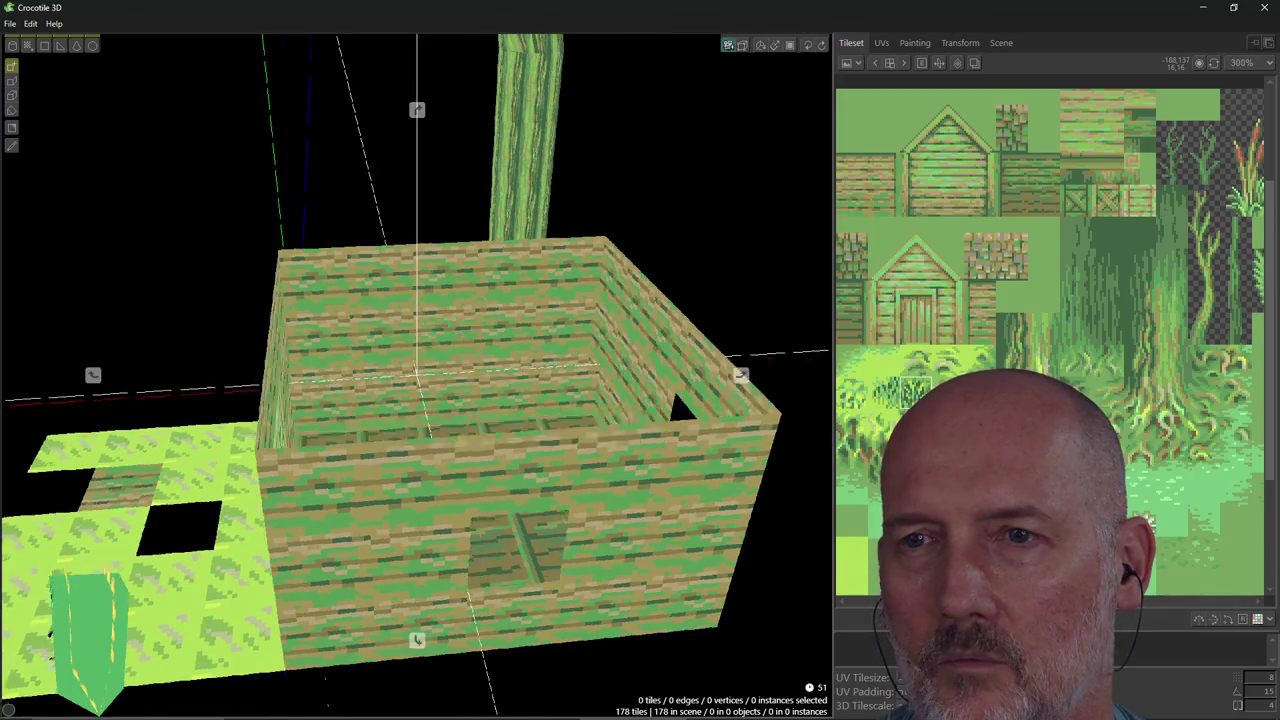
{"action": "scroll", "coordinate": [466, 374], "scroll_direction": "up", "scroll_amount": 1}
{"action": "scroll", "coordinate": [462, 375], "scroll_direction": "up", "scroll_amount": 1}
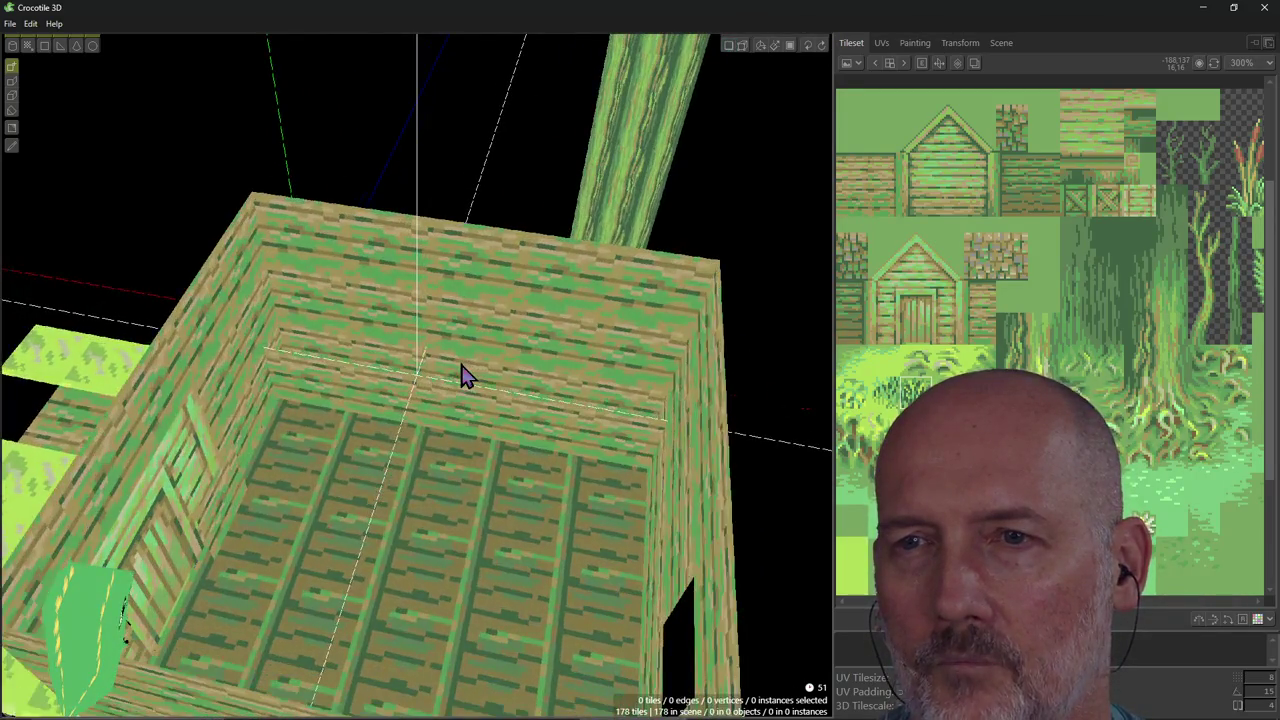
{"action": "left_click_drag", "start_coordinate": [338, 372], "coordinate": [338, 405]}
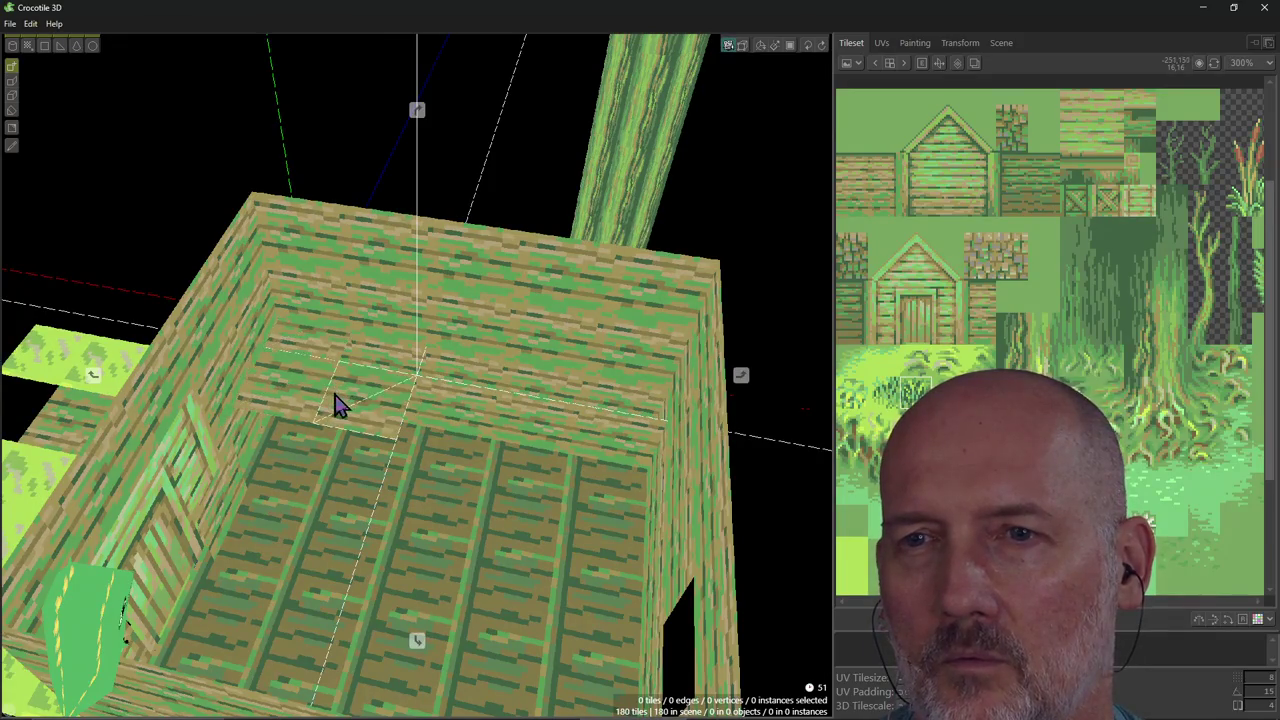
{"action": "right_click_drag", "start_coordinate": [338, 405], "coordinate": [346, 369]}
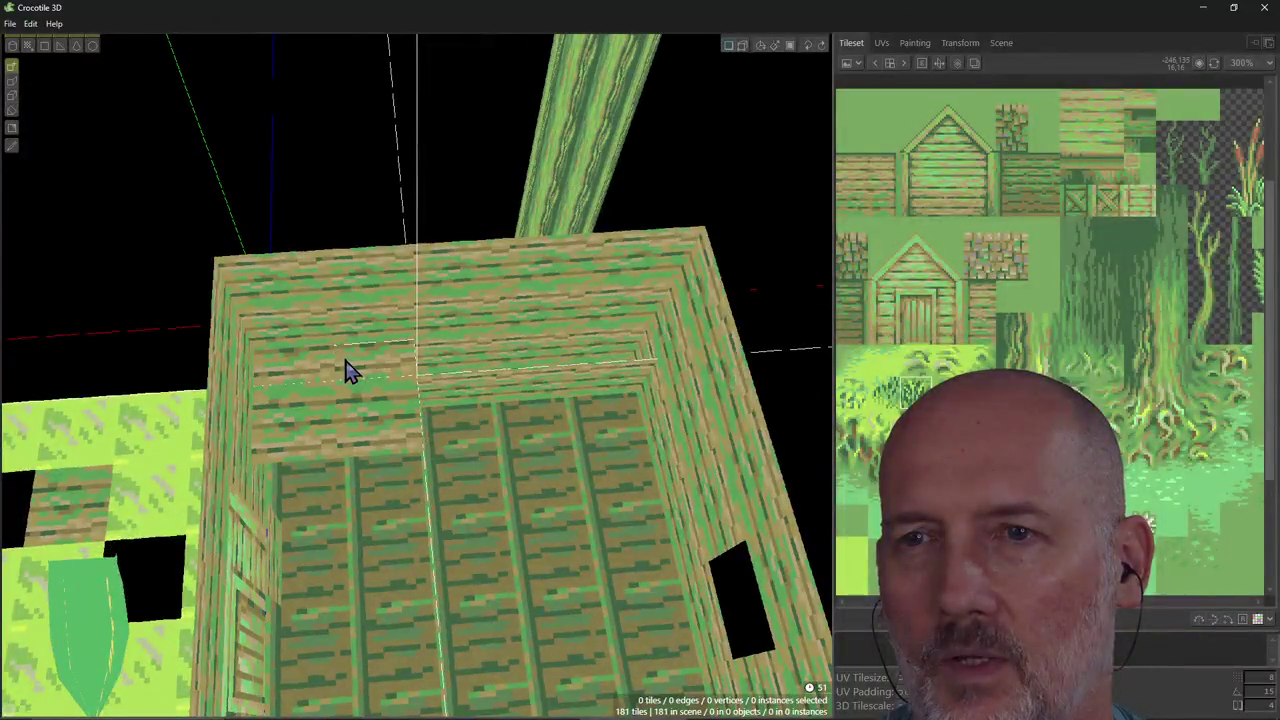
{"action": "left_click_drag", "start_coordinate": [540, 385], "coordinate": [422, 412]}
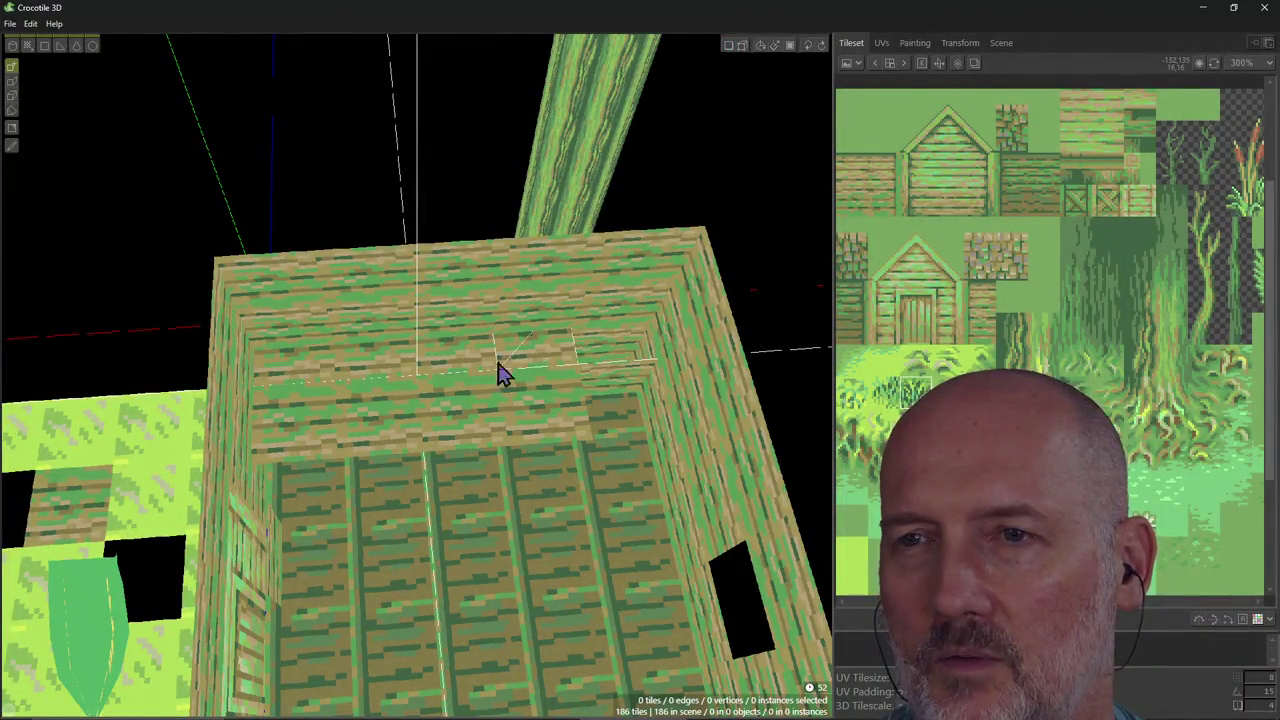
{"action": "mouse_move", "coordinate": [500, 372]}
{"action": "left_mouse_down", "text": "shift"}
{"action": "mouse_move", "coordinate": [354, 383]}
{"action": "mouse_move", "coordinate": [391, 429]}
{"action": "mouse_move", "coordinate": [549, 420]}
{"action": "left_mouse_up", "text": "shift"}
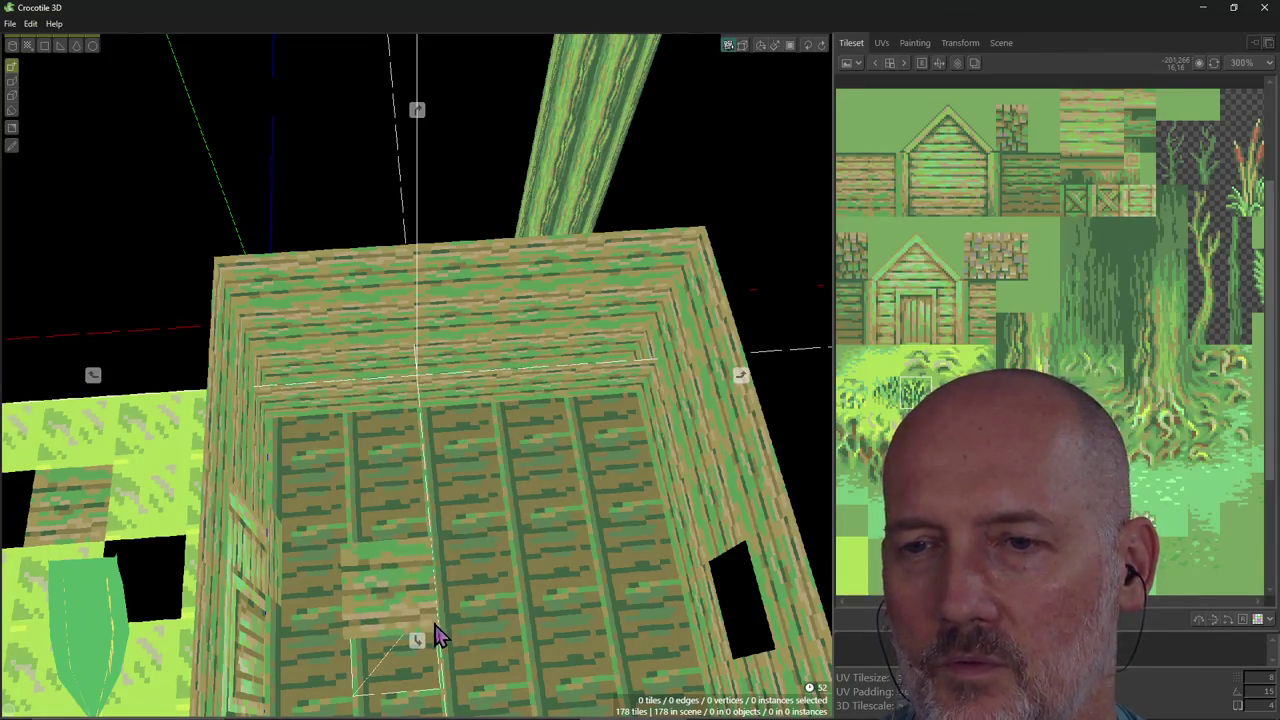
{"action": "key", "text": "KP_1"}
{"action": "scroll", "coordinate": [447, 476], "scroll_direction": "down", "scroll_amount": 2}
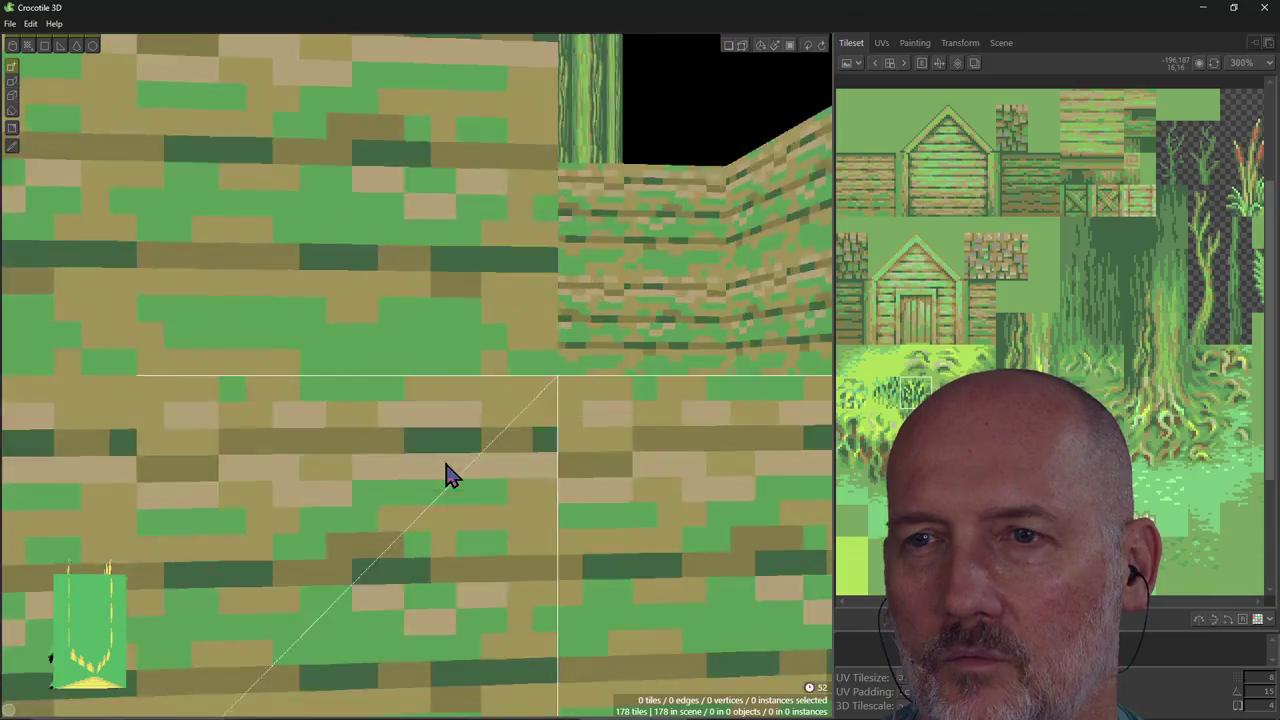
{"action": "scroll", "coordinate": [445, 476], "scroll_direction": "down", "scroll_amount": 2}
{"action": "scroll", "coordinate": [440, 476], "scroll_direction": "down", "scroll_amount": 1}
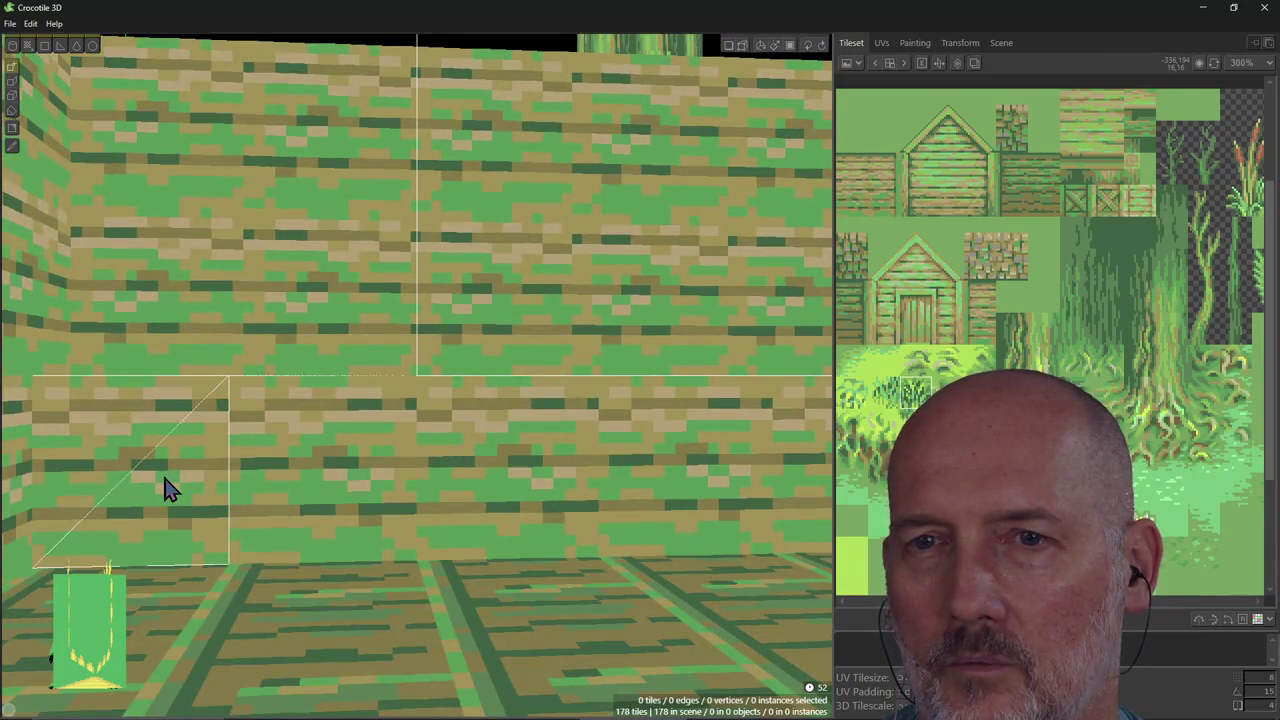
{"action": "left_click_drag", "start_coordinate": [170, 490], "coordinate": [803, 508], "text": "shift"}
{"action": "scroll", "coordinate": [803, 508], "scroll_direction": "up", "scroll_amount": 3}
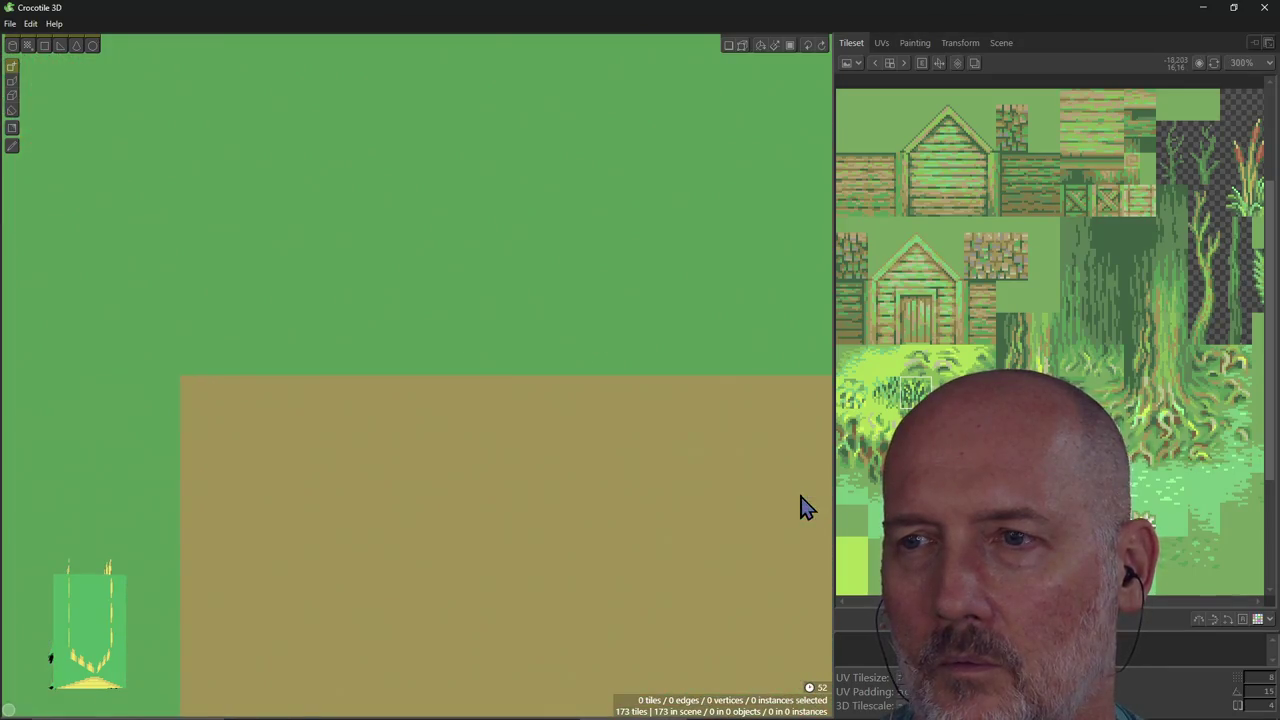
{"action": "scroll", "coordinate": [805, 507], "scroll_direction": "down", "scroll_amount": 1}
{"action": "scroll", "coordinate": [722, 490], "scroll_direction": "down", "scroll_amount": 2}
{"action": "scroll", "coordinate": [735, 475], "scroll_direction": "down", "scroll_amount": 2}
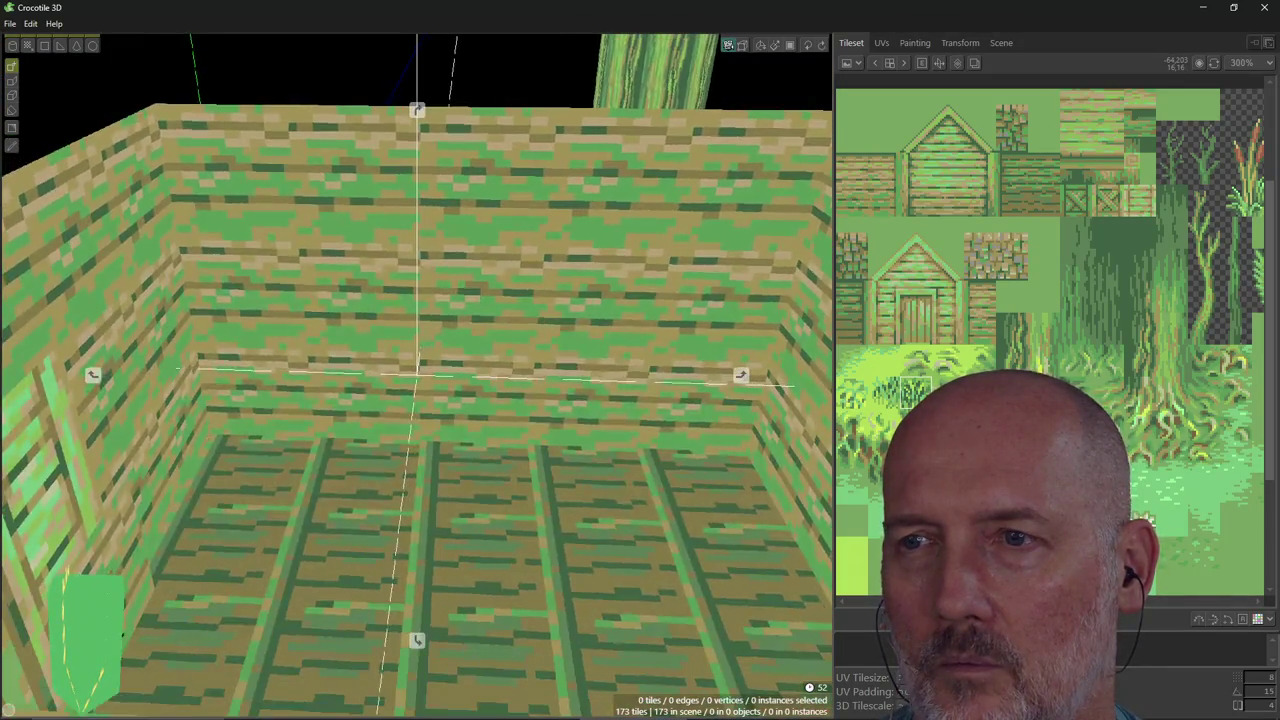
{"action": "scroll", "coordinate": [742, 465], "scroll_direction": "down", "scroll_amount": 1}
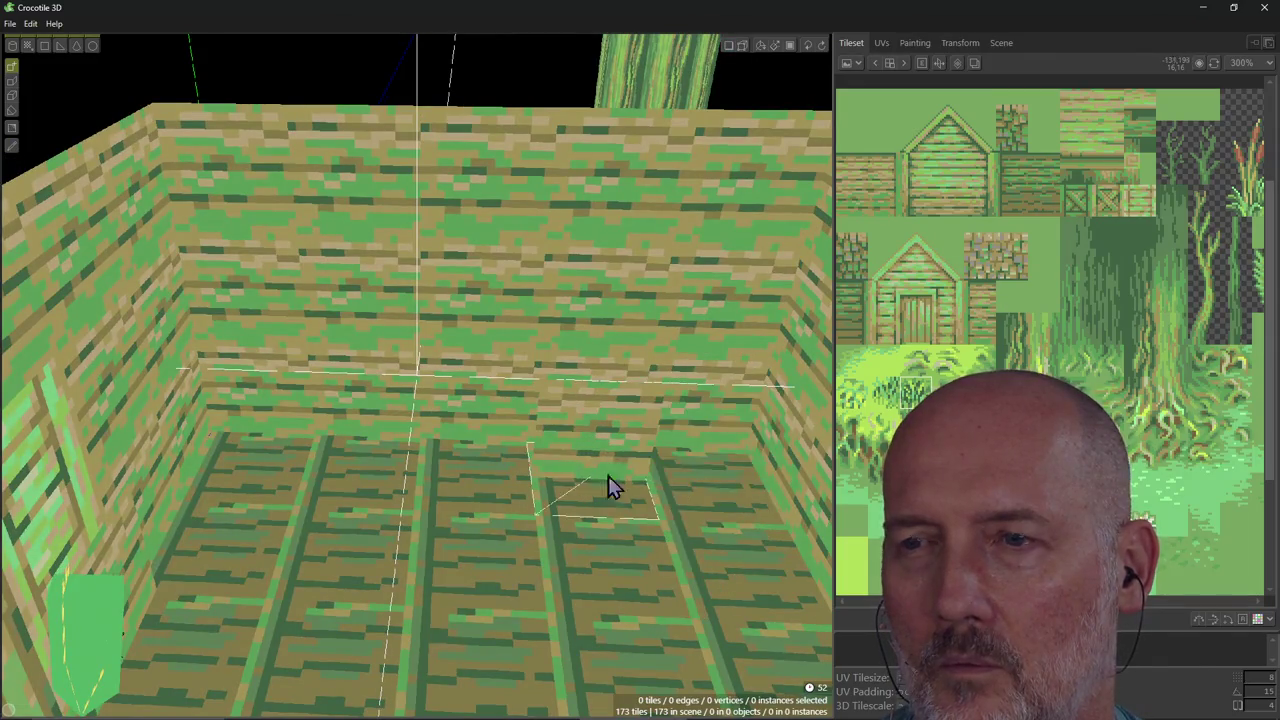
{"action": "scroll", "coordinate": [652, 488], "scroll_direction": "down", "scroll_amount": 3}
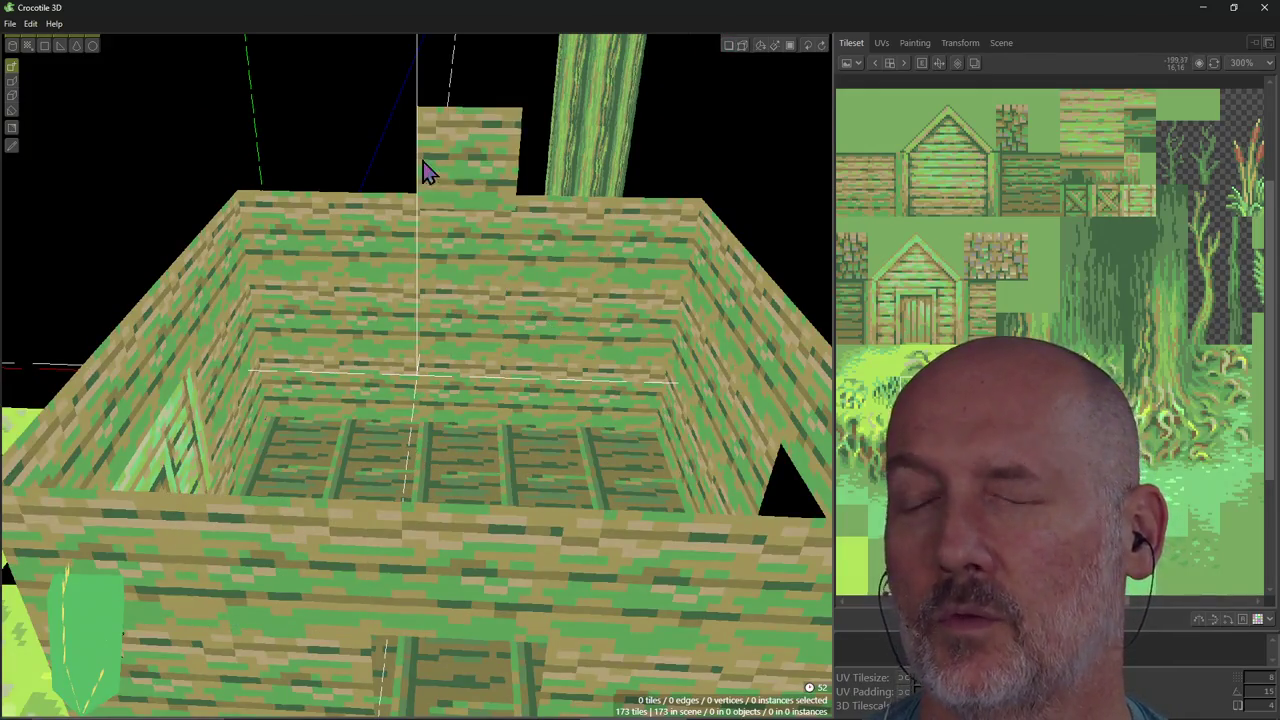
{"action": "scroll", "coordinate": [435, 230], "scroll_direction": "down", "scroll_amount": 2}
{"action": "scroll", "coordinate": [400, 234], "scroll_direction": "down", "scroll_amount": 2}
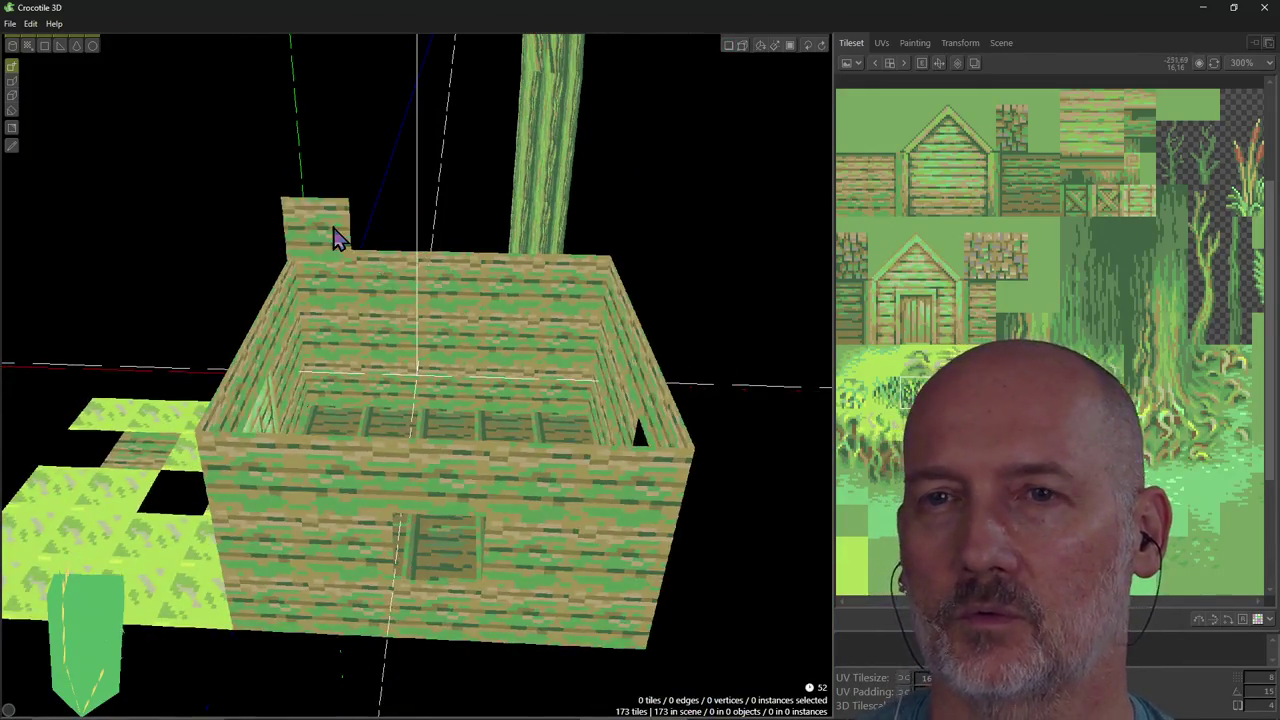
Paint a six-tile plank panel rising above the pillar beside the house, reaching 179 tiles.
{"action": "mouse_move", "coordinate": [194, 240]}
{"action": "right_mouse_down"}
{"action": "mouse_move", "coordinate": [417, 375]}
{"action": "mouse_move", "coordinate": [277, 383]}
{"action": "right_mouse_up"}
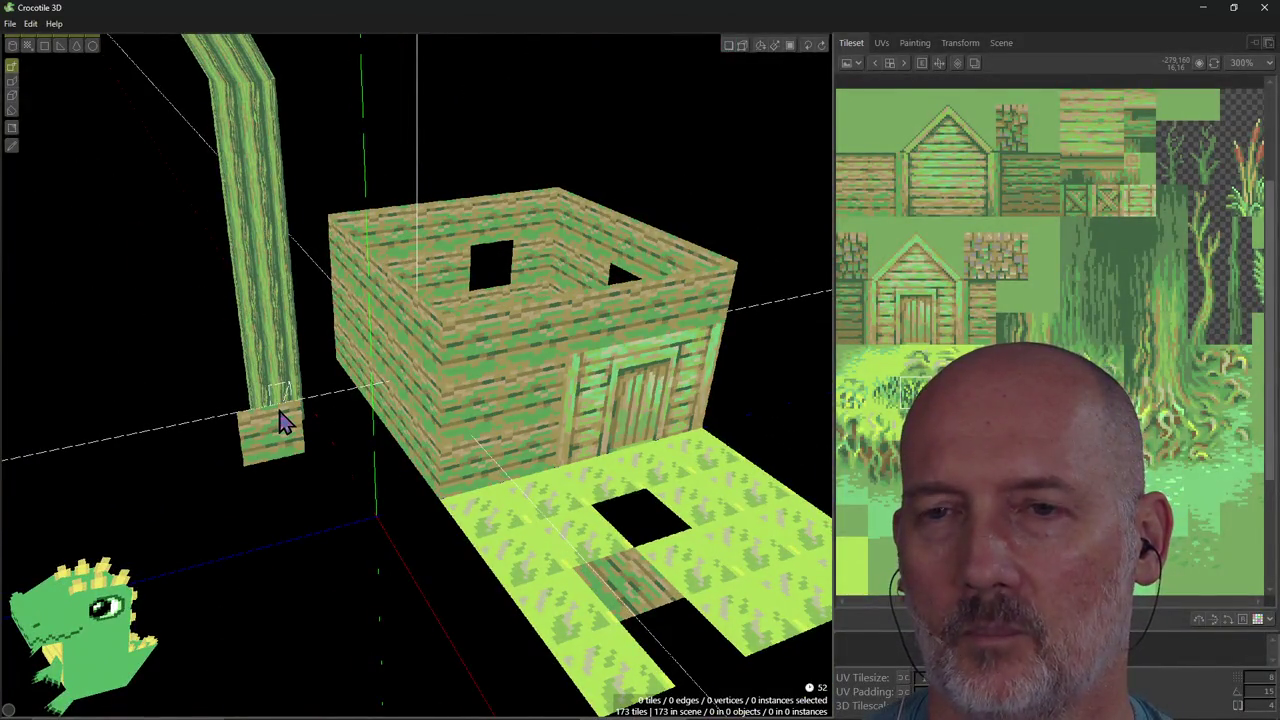
{"action": "right_click_drag", "start_coordinate": [283, 420], "coordinate": [211, 446]}
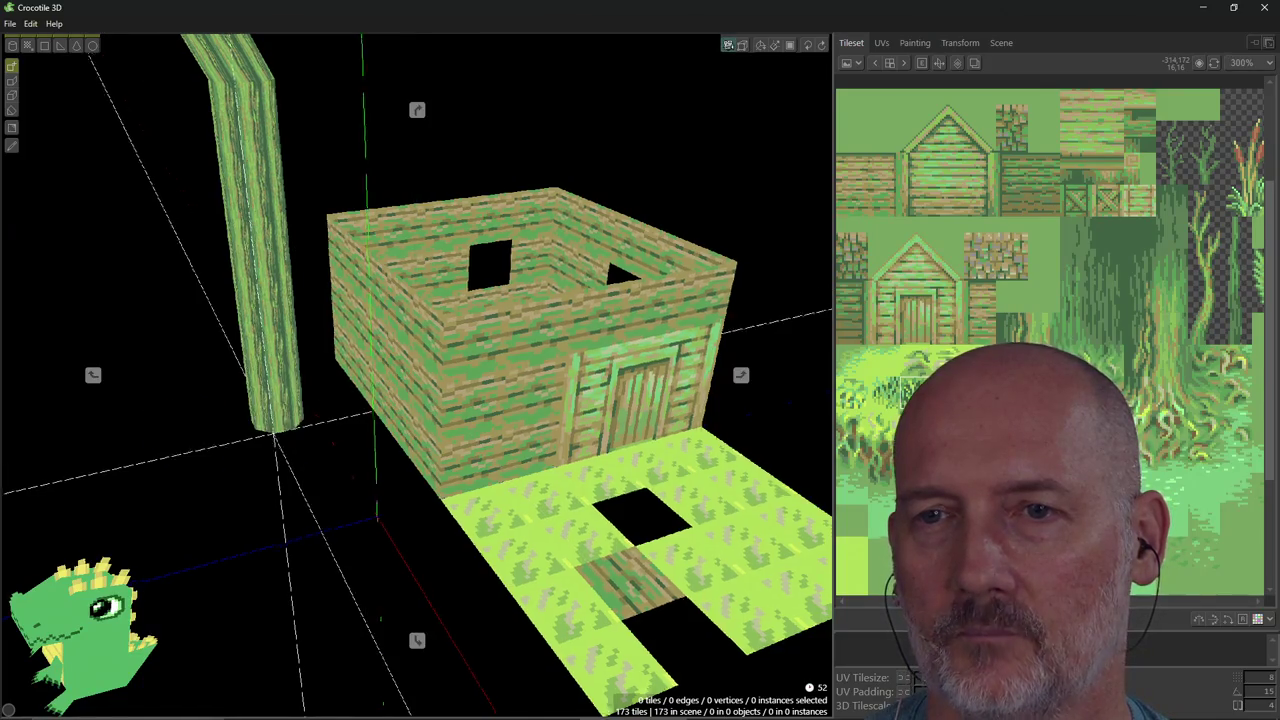
{"action": "scroll", "coordinate": [211, 446], "scroll_direction": "up", "scroll_amount": 2}
{"action": "scroll", "coordinate": [211, 452], "scroll_direction": "up", "scroll_amount": 1}
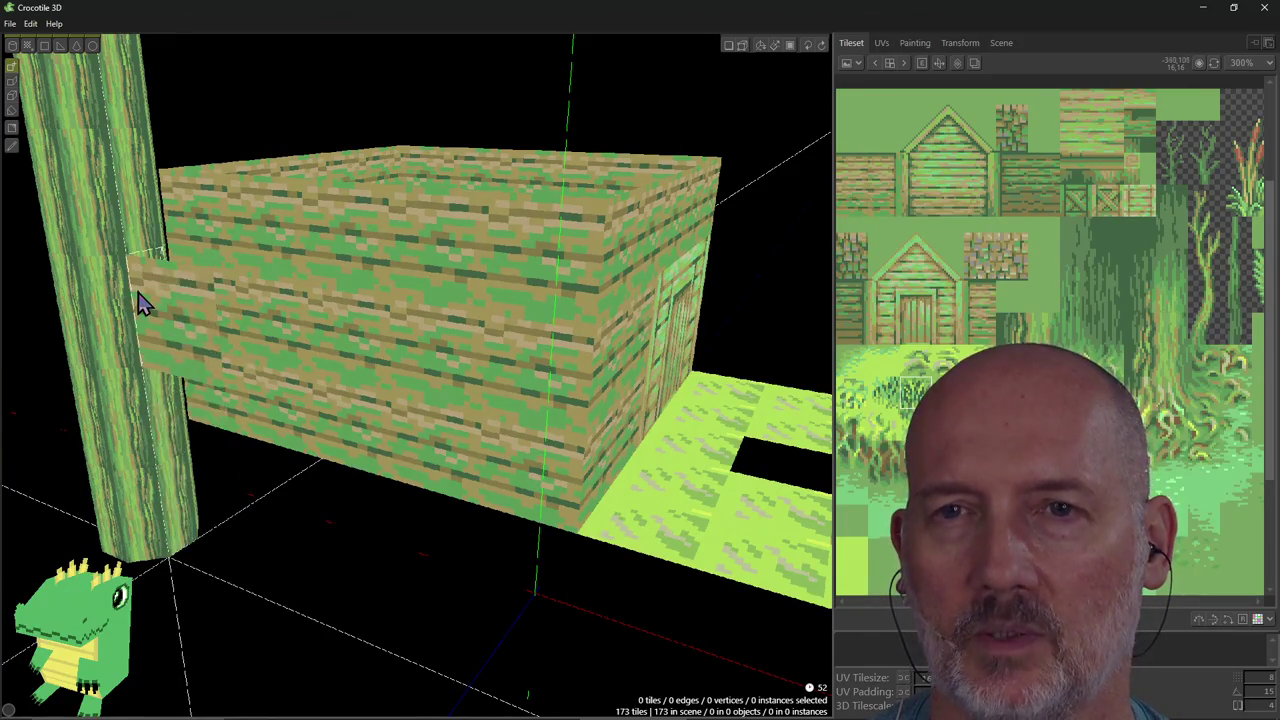
{"action": "mouse_move", "coordinate": [143, 294]}
{"action": "right_mouse_down"}
{"action": "mouse_move", "coordinate": [140, 305]}
{"action": "mouse_move", "coordinate": [157, 263]}
{"action": "right_mouse_up"}
{"action": "left_click", "coordinate": [222, 112]}
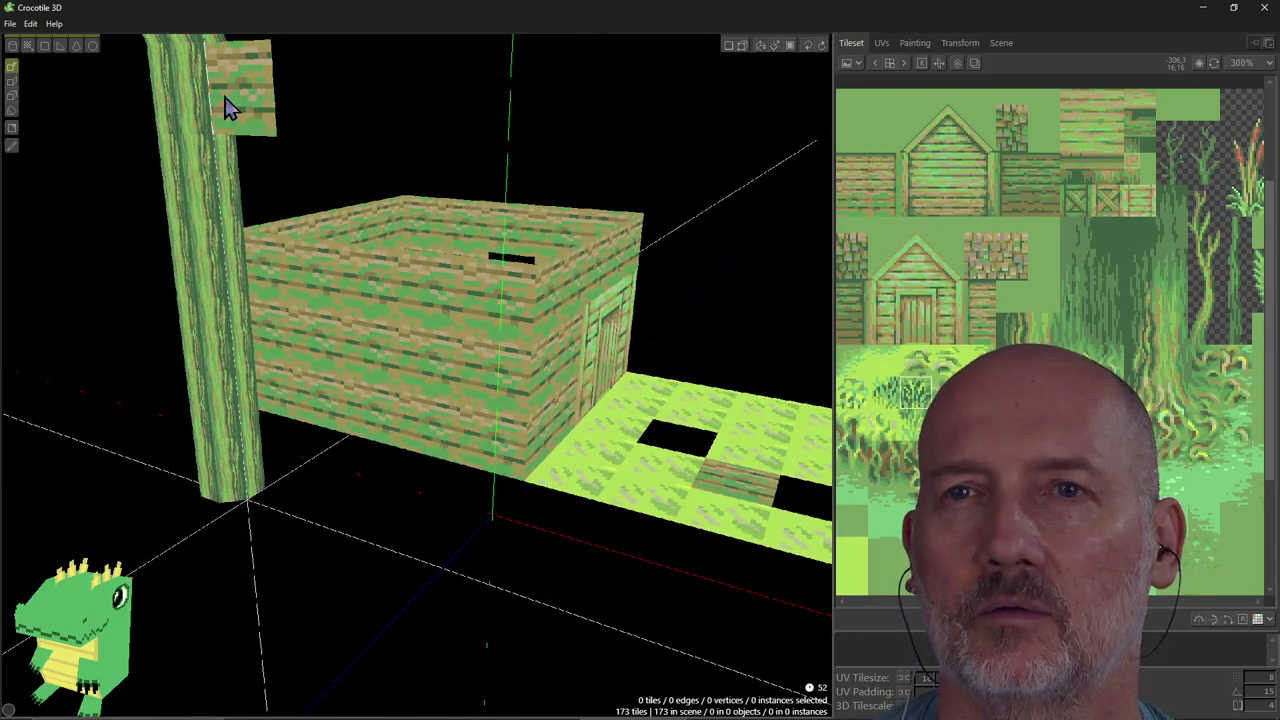
{"action": "left_click", "coordinate": [245, 185]}
{"action": "mouse_move", "coordinate": [245, 185]}
{"action": "left_mouse_down"}
{"action": "mouse_move", "coordinate": [320, 163]}
{"action": "mouse_move", "coordinate": [354, 100]}
{"action": "mouse_move", "coordinate": [371, 206]}
{"action": "left_mouse_up"}
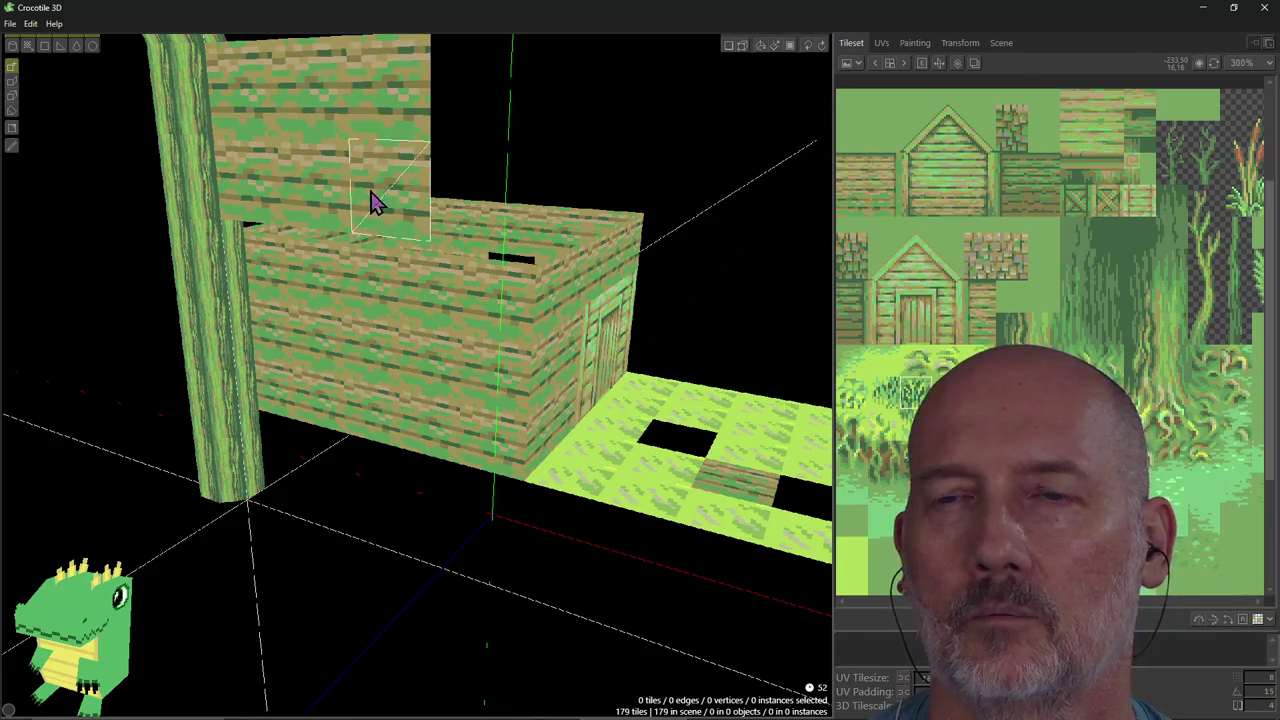
{"action": "right_click_drag", "start_coordinate": [371, 353], "coordinate": [363, 354]}
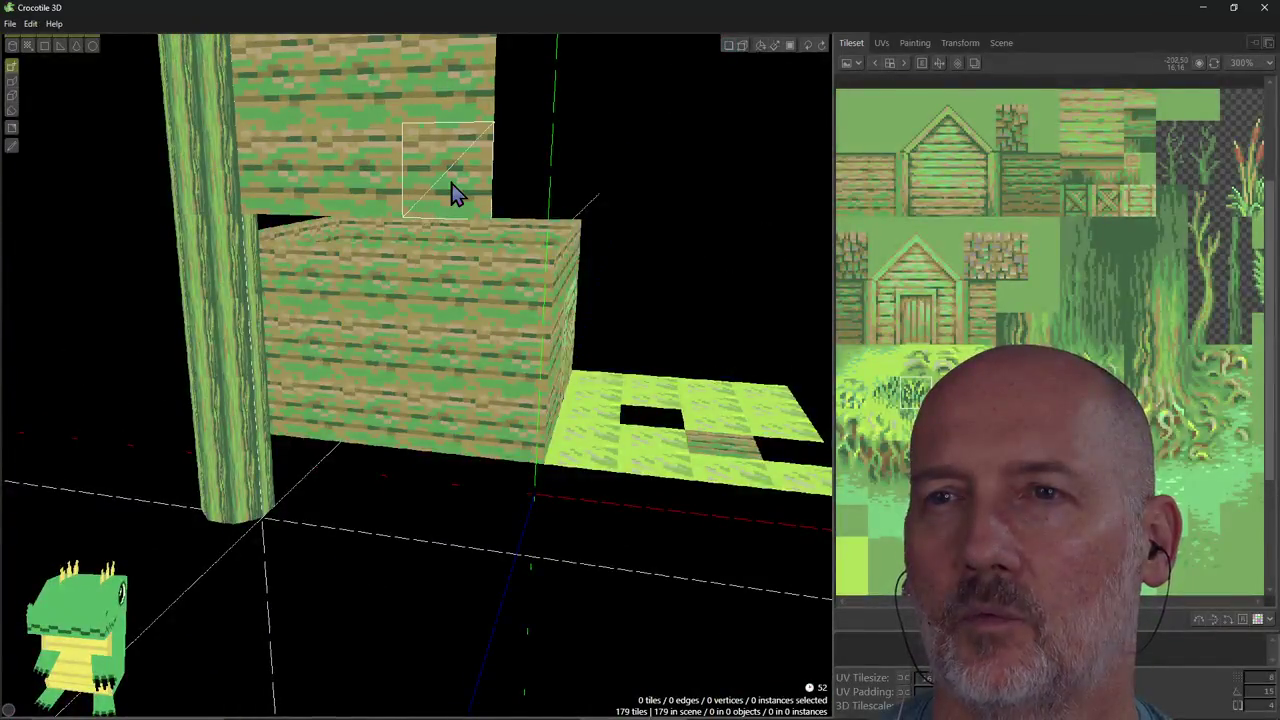
{"action": "right_click_drag", "start_coordinate": [450, 190], "coordinate": [417, 375]}
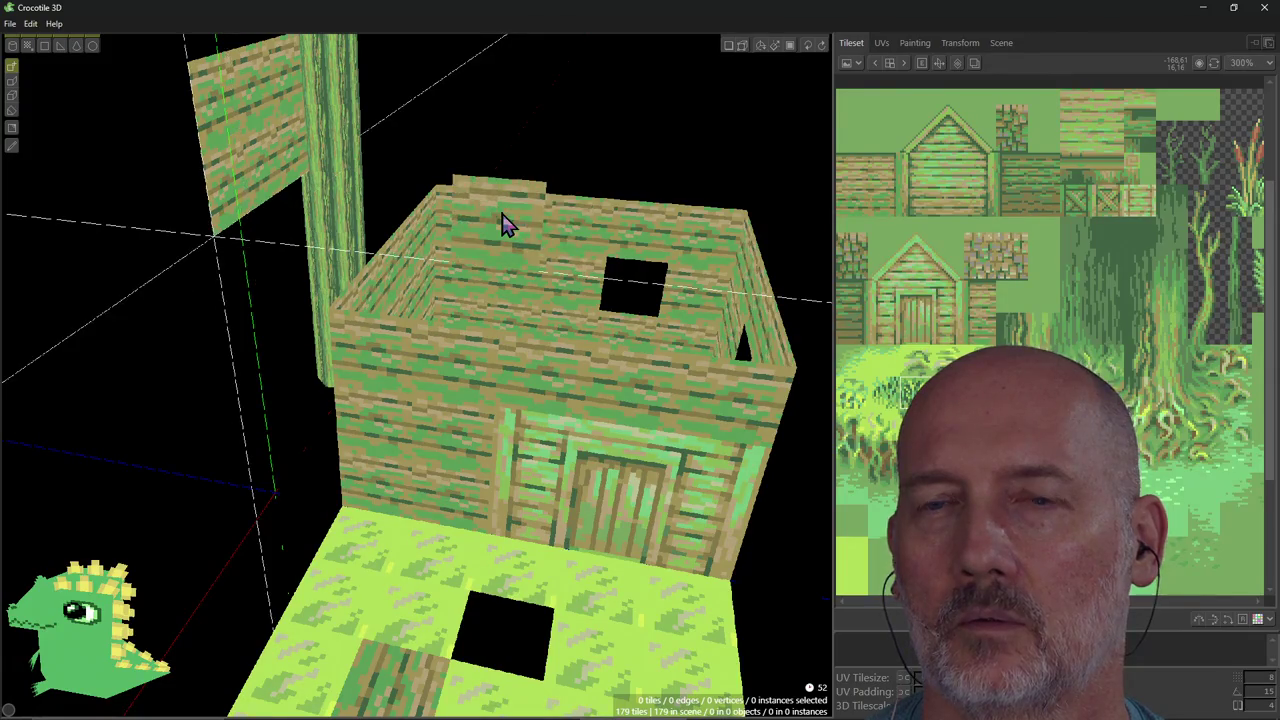
In vertex edit mode, drag the panel's bottom-left vertex inward toward the pillar to skew it.
{"action": "key", "text": "Tab"}
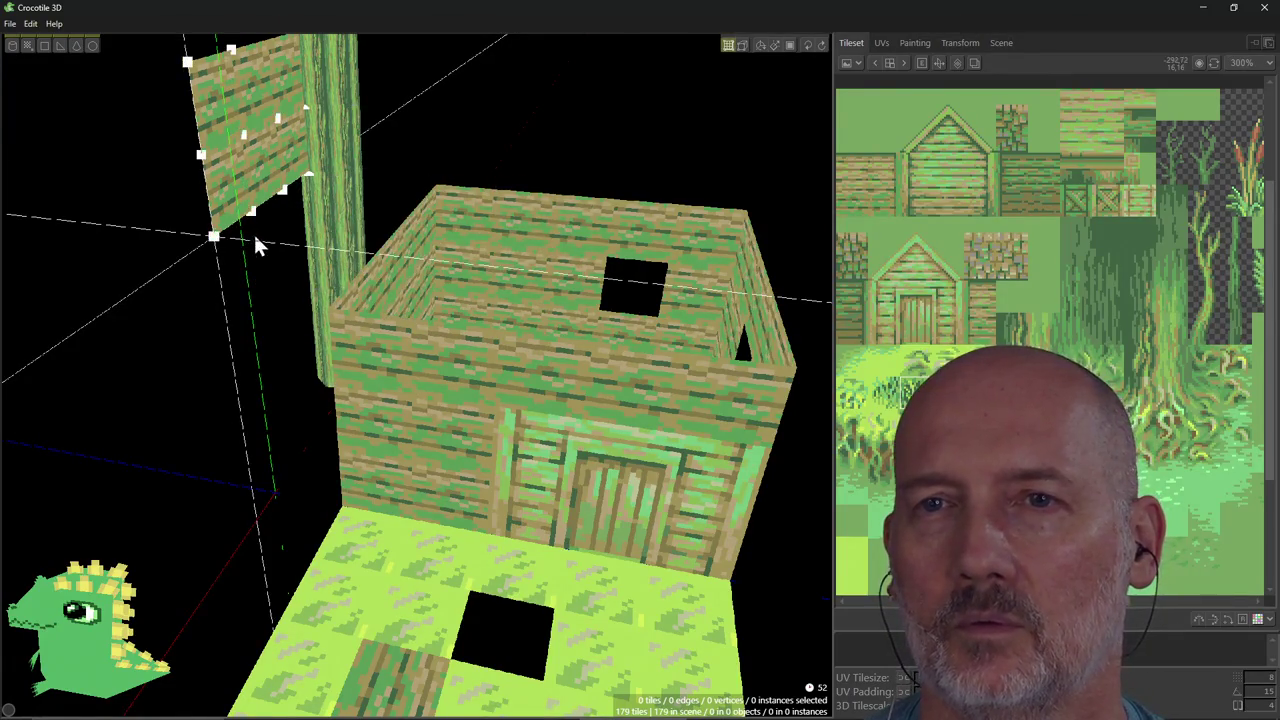
{"action": "left_click", "coordinate": [214, 237]}
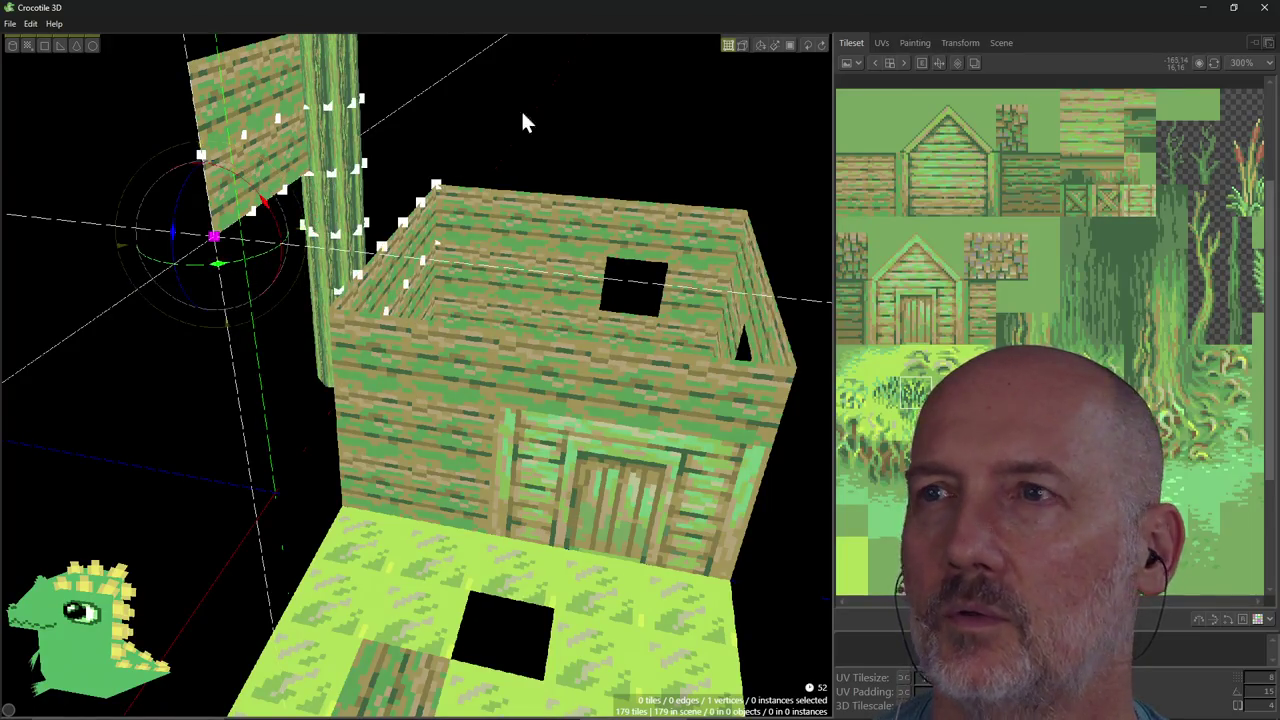
{"action": "left_click", "coordinate": [791, 49]}
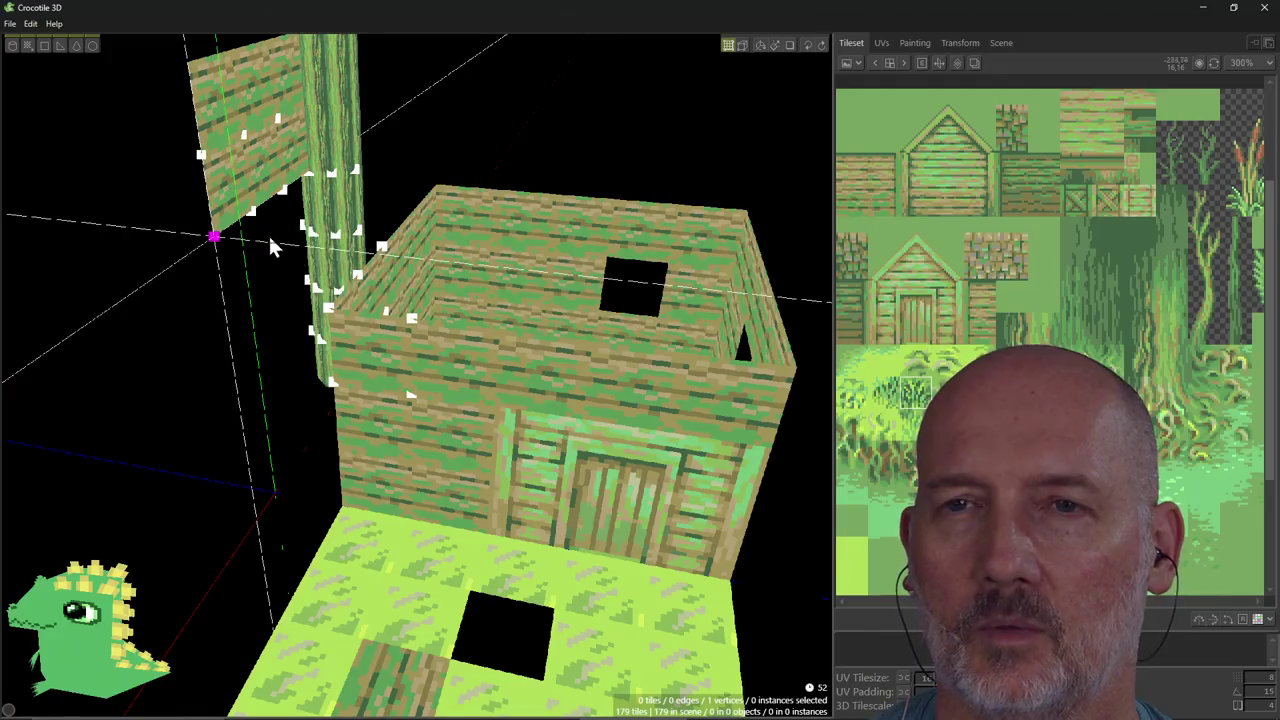
{"action": "left_click_drag", "start_coordinate": [213, 238], "coordinate": [266, 237]}
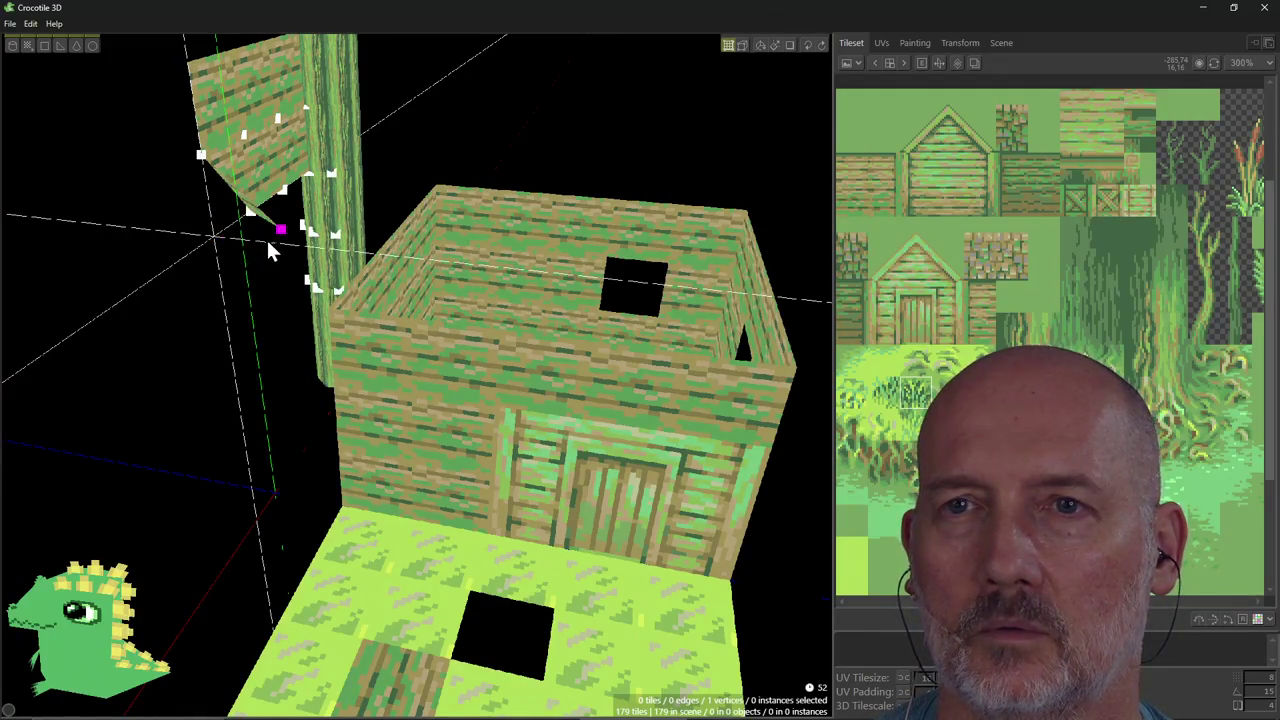
{"action": "mouse_move", "coordinate": [281, 229]}
{"action": "right_mouse_down"}
{"action": "mouse_move", "coordinate": [370, 305]}
{"action": "mouse_move", "coordinate": [318, 260]}
{"action": "mouse_move", "coordinate": [297, 194]}
{"action": "right_mouse_up"}
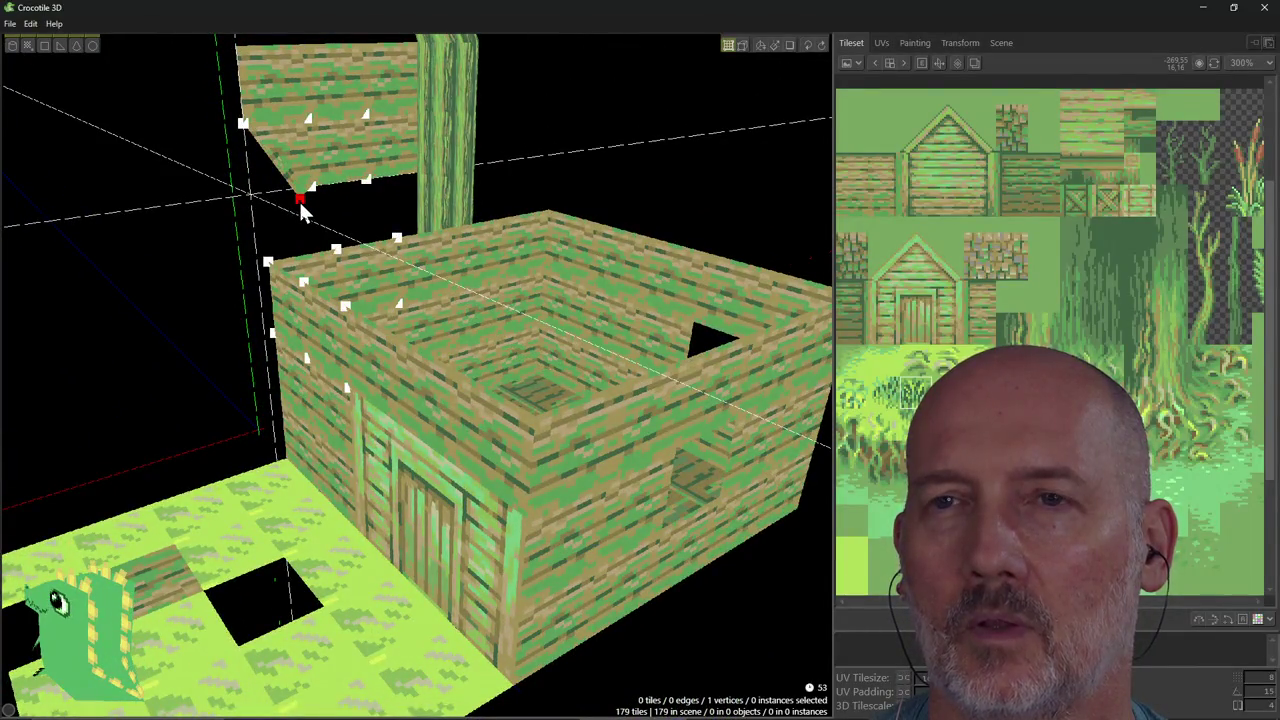
Select the panel's top-left vertex and check it from a centred, snapped side view.
{"action": "left_click", "coordinate": [240, 70]}
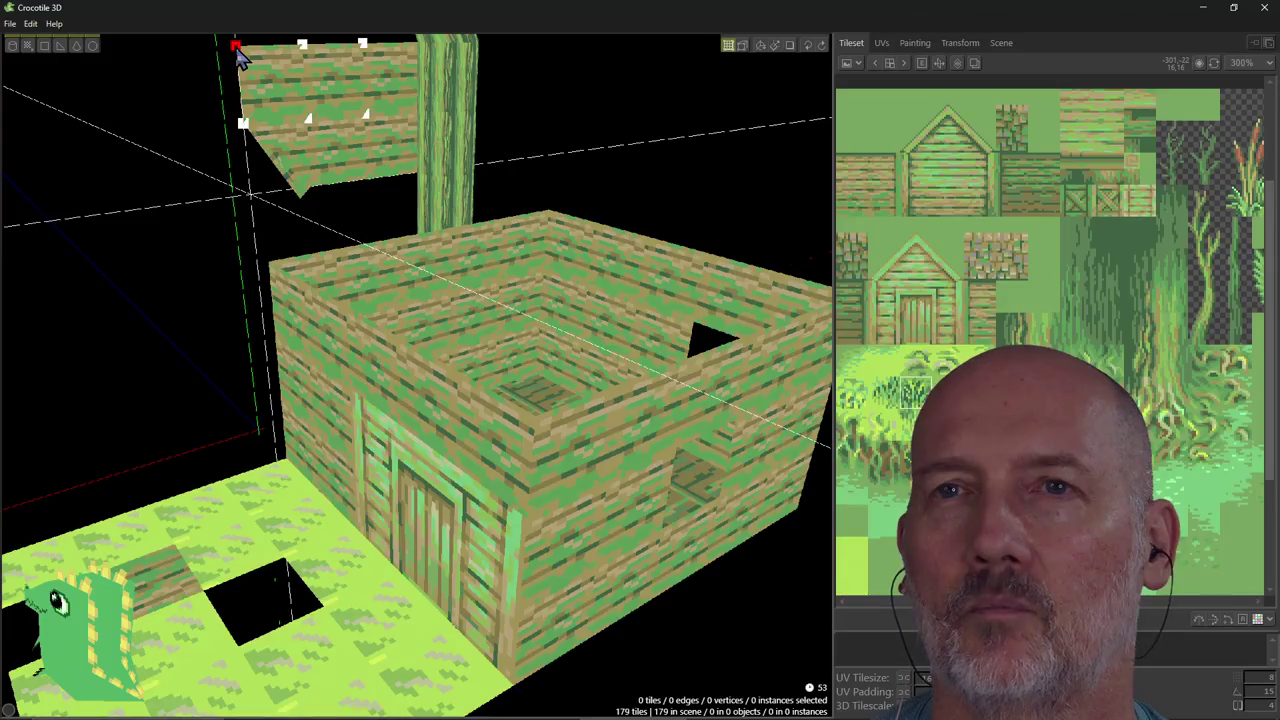
{"action": "left_click", "coordinate": [236, 47]}
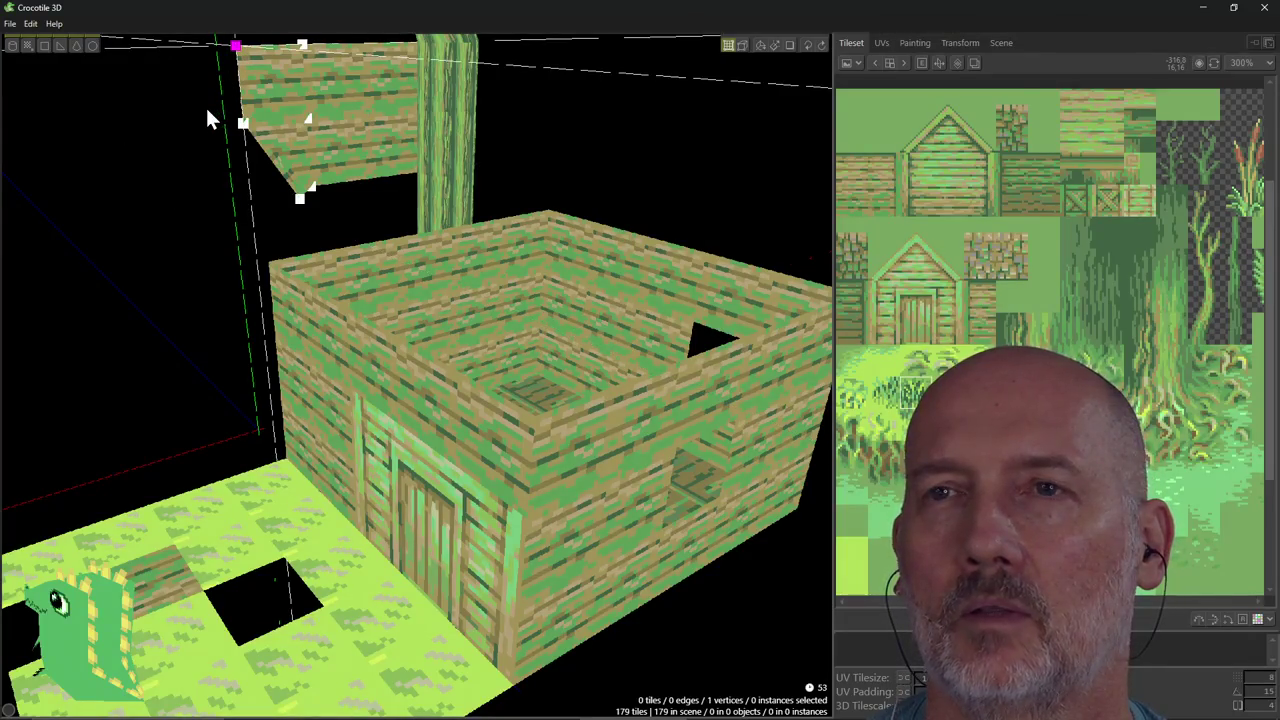
{"action": "left_click", "coordinate": [93, 376]}
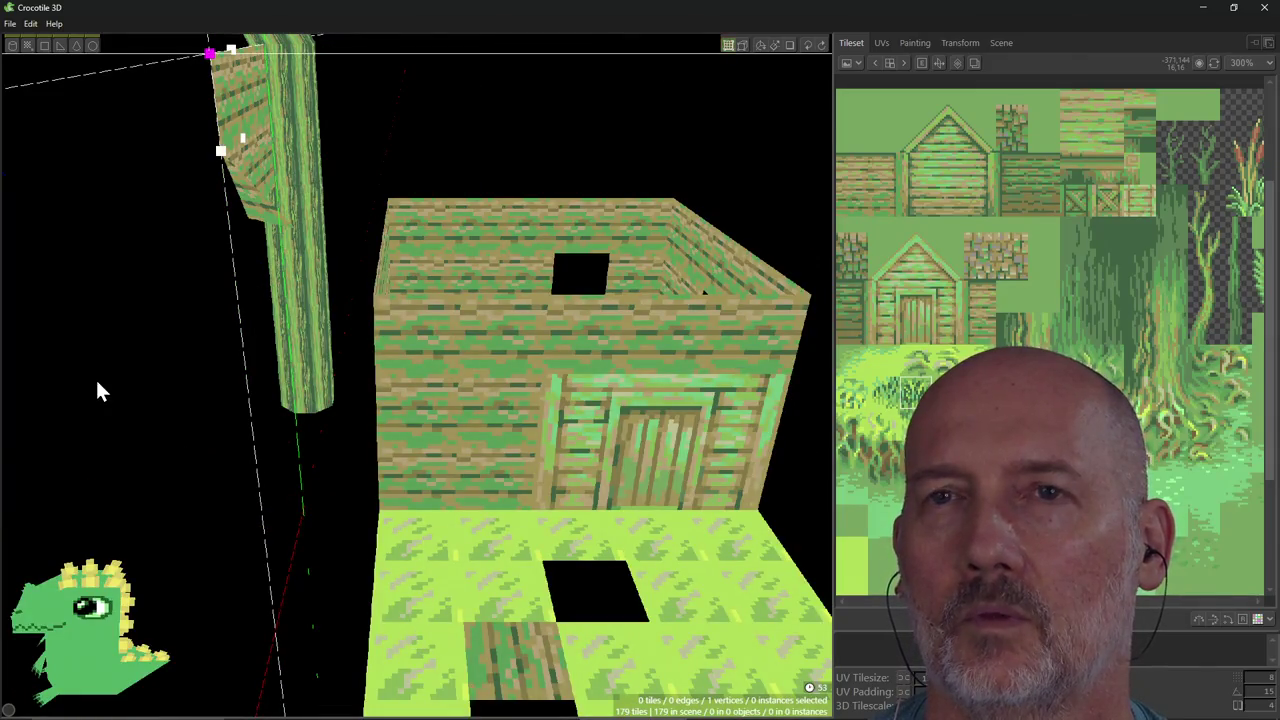
{"action": "key", "text": "f"}
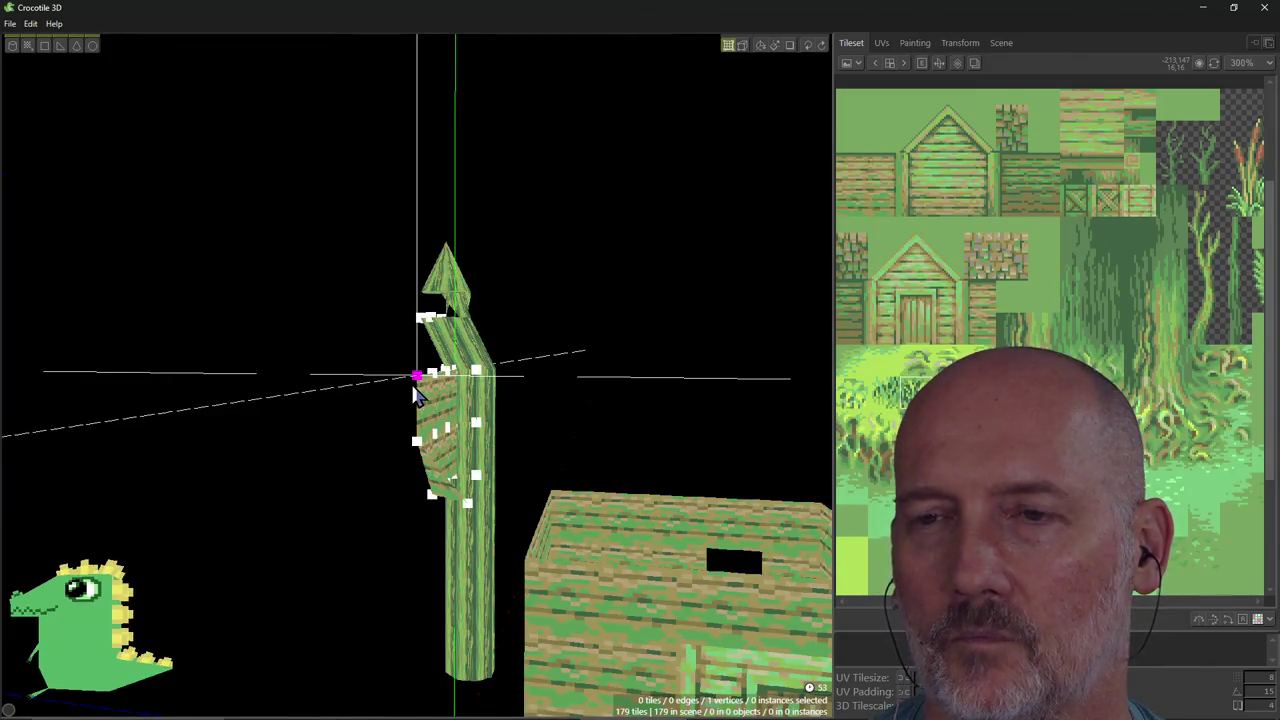
{"action": "left_click", "coordinate": [93, 378]}
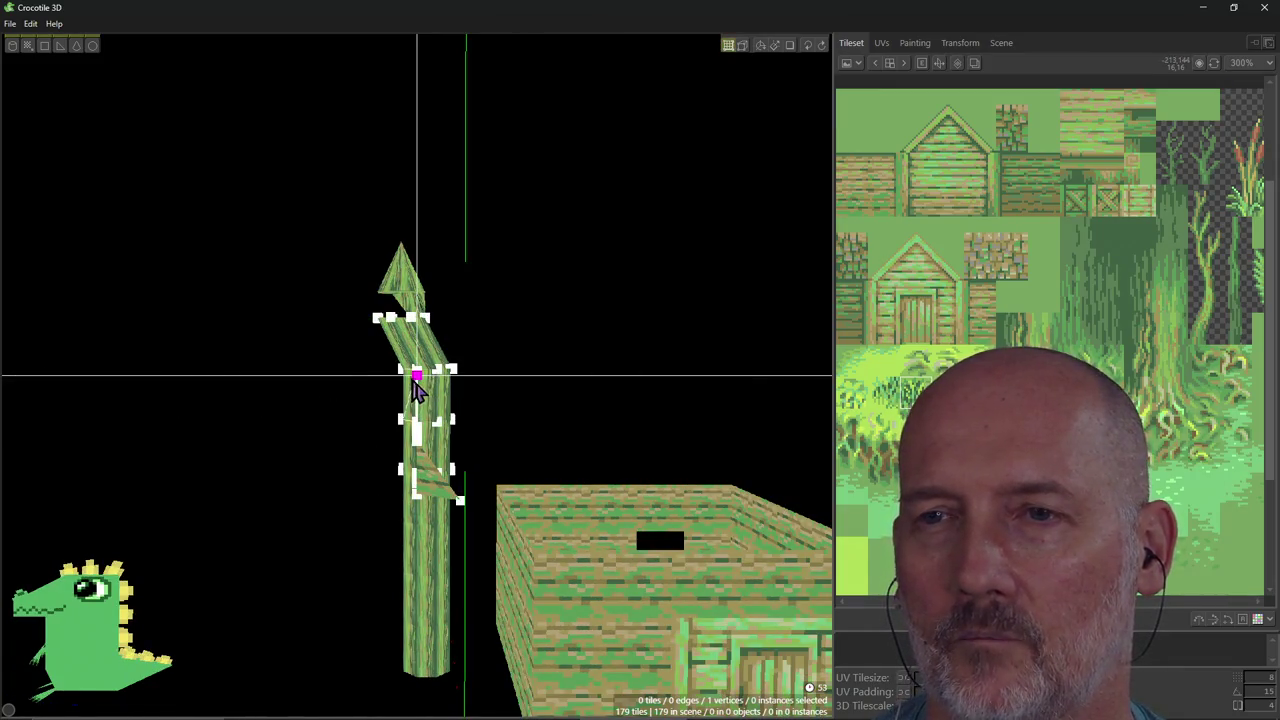
{"action": "mouse_move", "coordinate": [386, 434]}
{"action": "right_mouse_down"}
{"action": "mouse_move", "coordinate": [466, 440]}
{"action": "mouse_move", "coordinate": [361, 414]}
{"action": "mouse_move", "coordinate": [360, 448]}
{"action": "mouse_move", "coordinate": [490, 416]}
{"action": "right_mouse_up"}
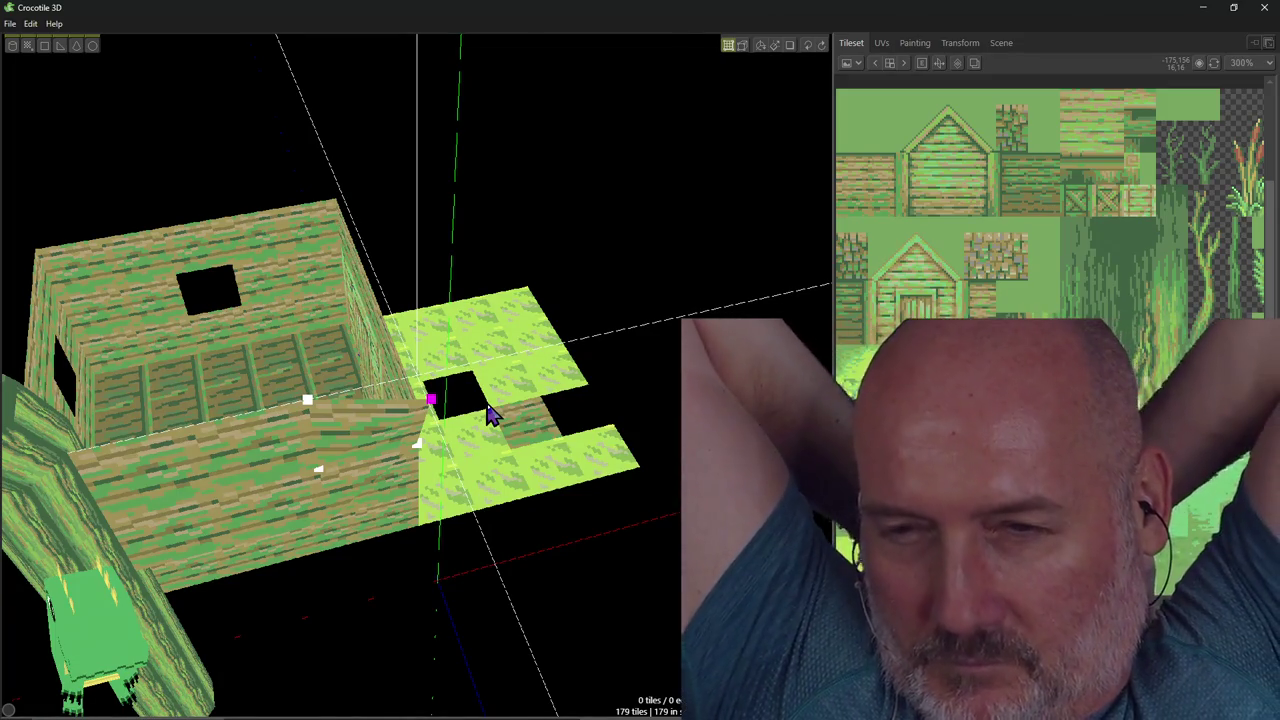
{"action": "key", "text": "alt+Tab"}
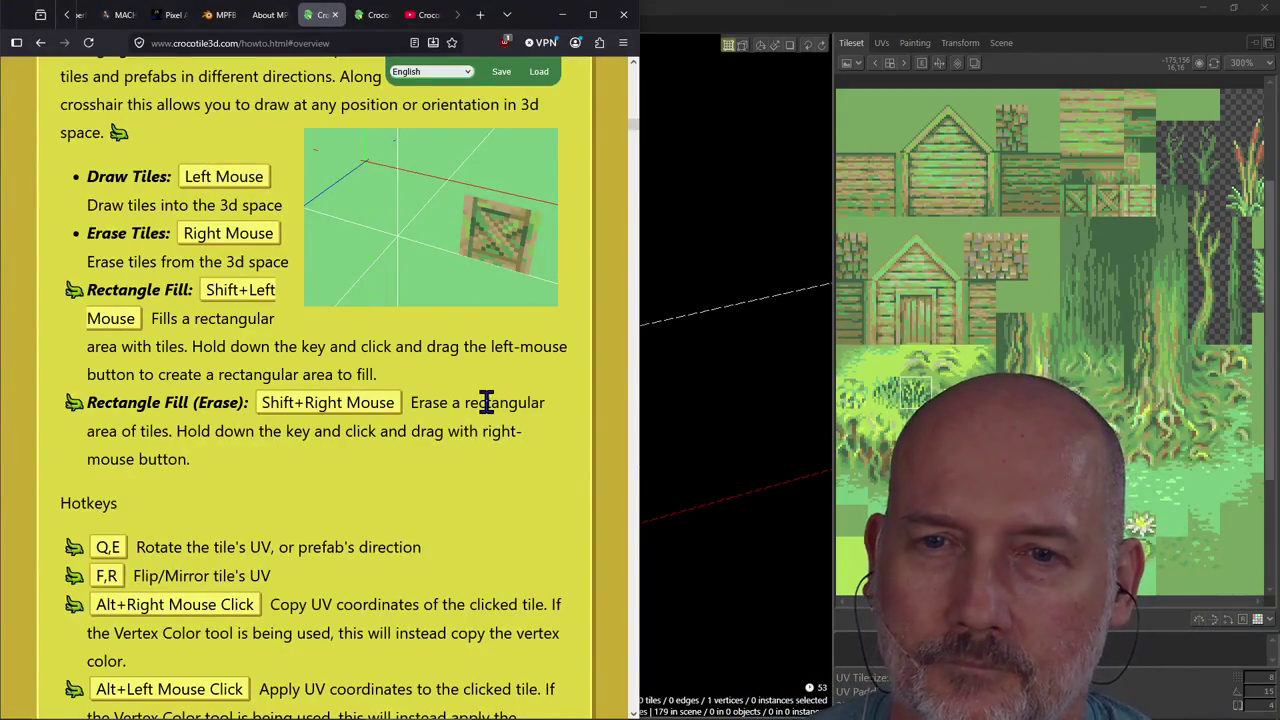
{"action": "scroll", "coordinate": [486, 402], "scroll_direction": "down", "scroll_amount": 2}
{"action": "scroll", "coordinate": [486, 402], "scroll_direction": "down", "scroll_amount": 1}
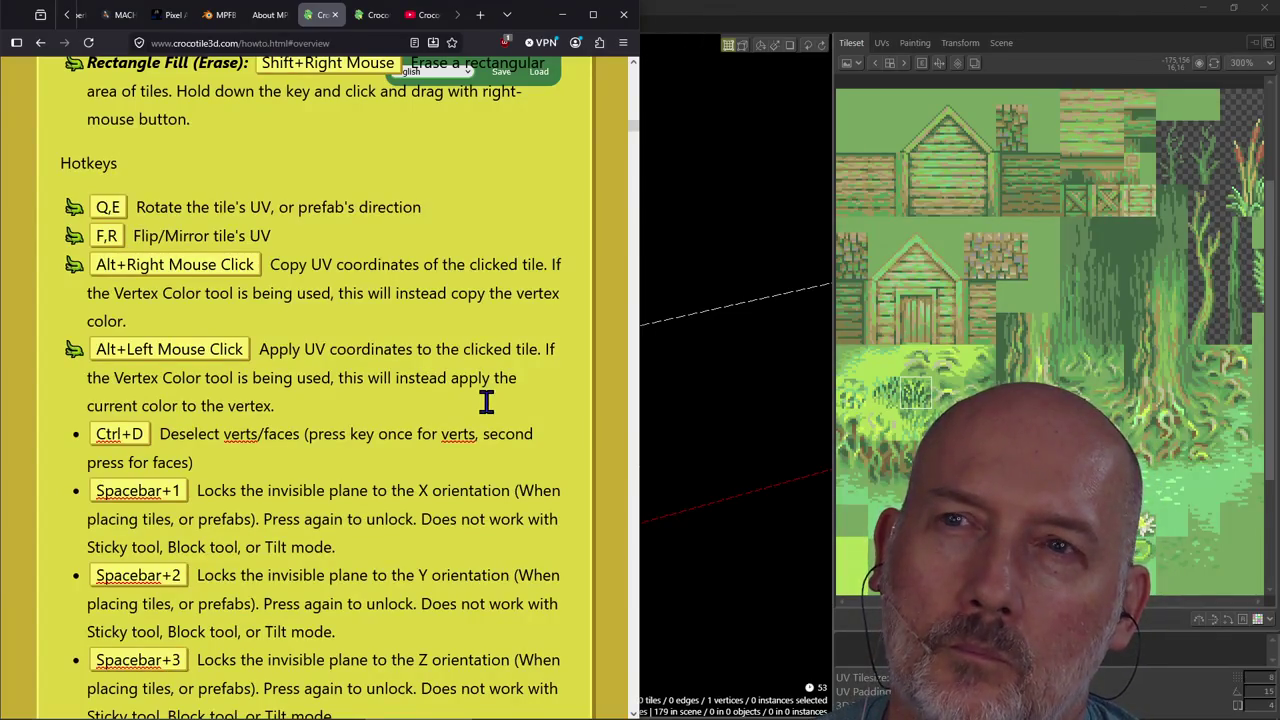
{"action": "scroll", "coordinate": [486, 402], "scroll_direction": "up", "scroll_amount": 3}
{"action": "scroll", "coordinate": [486, 402], "scroll_direction": "up", "scroll_amount": 2}
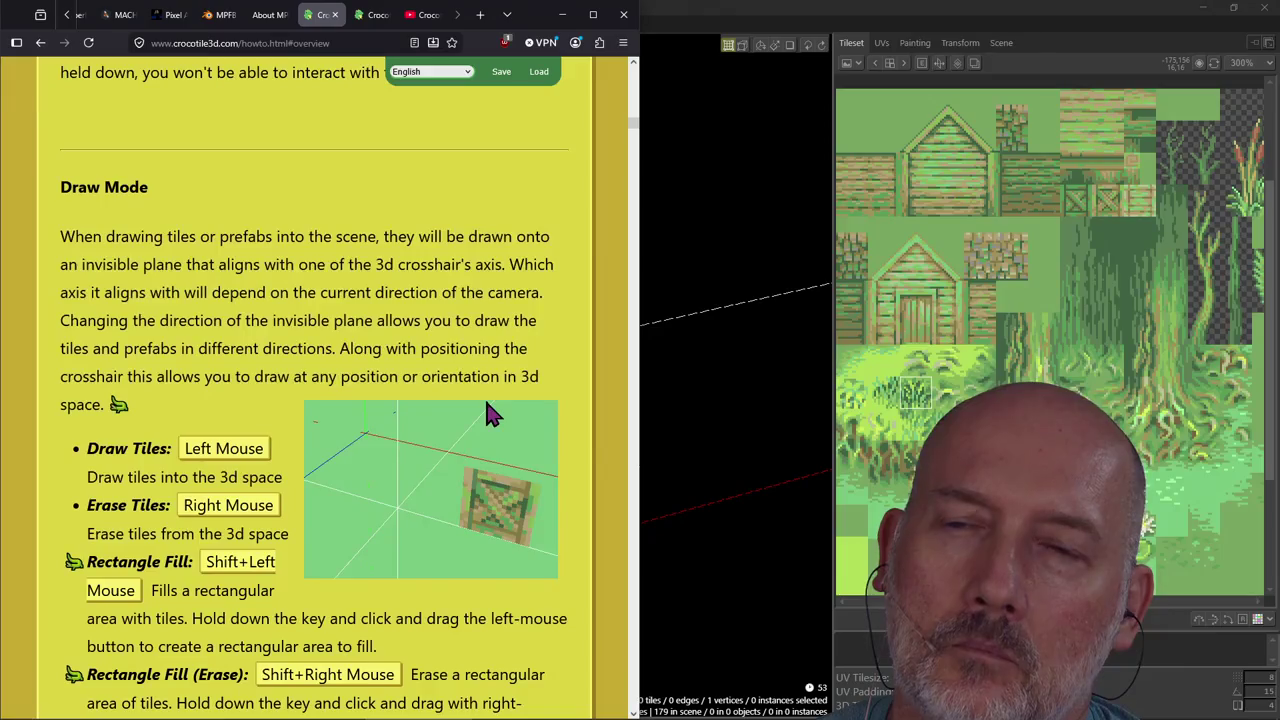
{"action": "scroll", "coordinate": [484, 397], "scroll_direction": "down", "scroll_amount": 4}
{"action": "scroll", "coordinate": [484, 397], "scroll_direction": "down", "scroll_amount": 2}
{"action": "scroll", "coordinate": [486, 402], "scroll_direction": "down", "scroll_amount": 1}
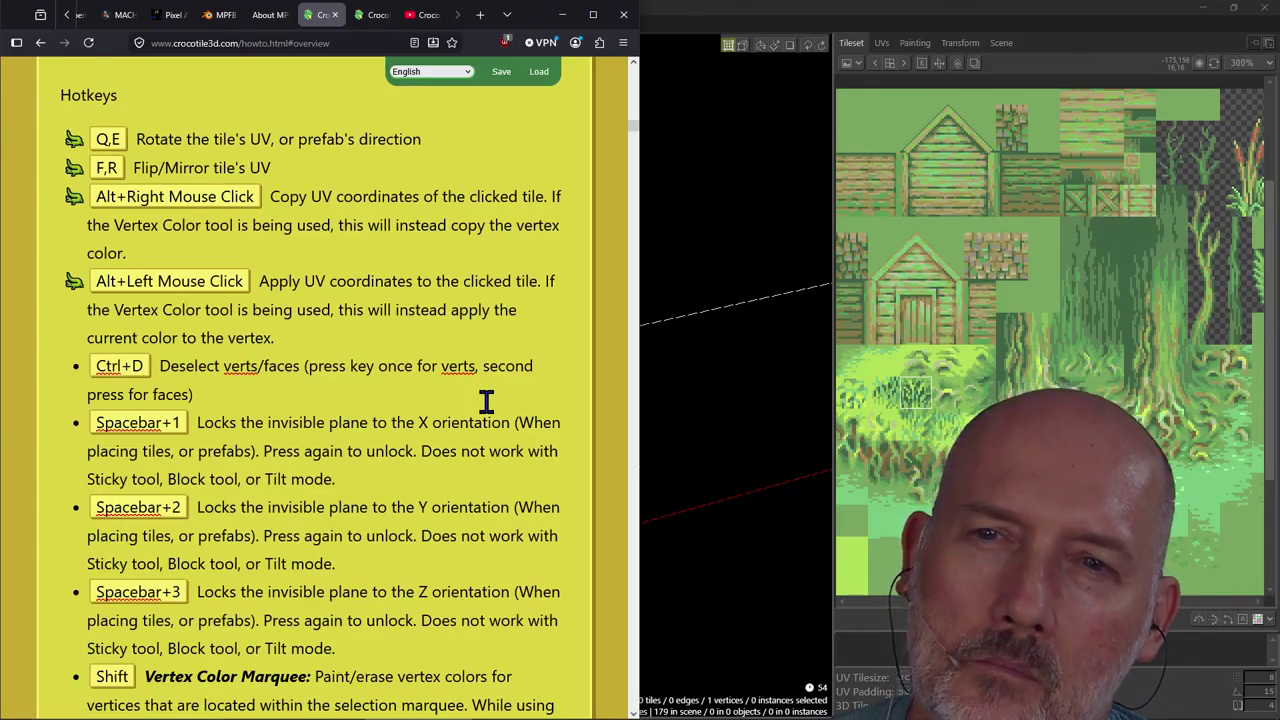
{"action": "scroll", "coordinate": [487, 401], "scroll_direction": "down", "scroll_amount": 2}
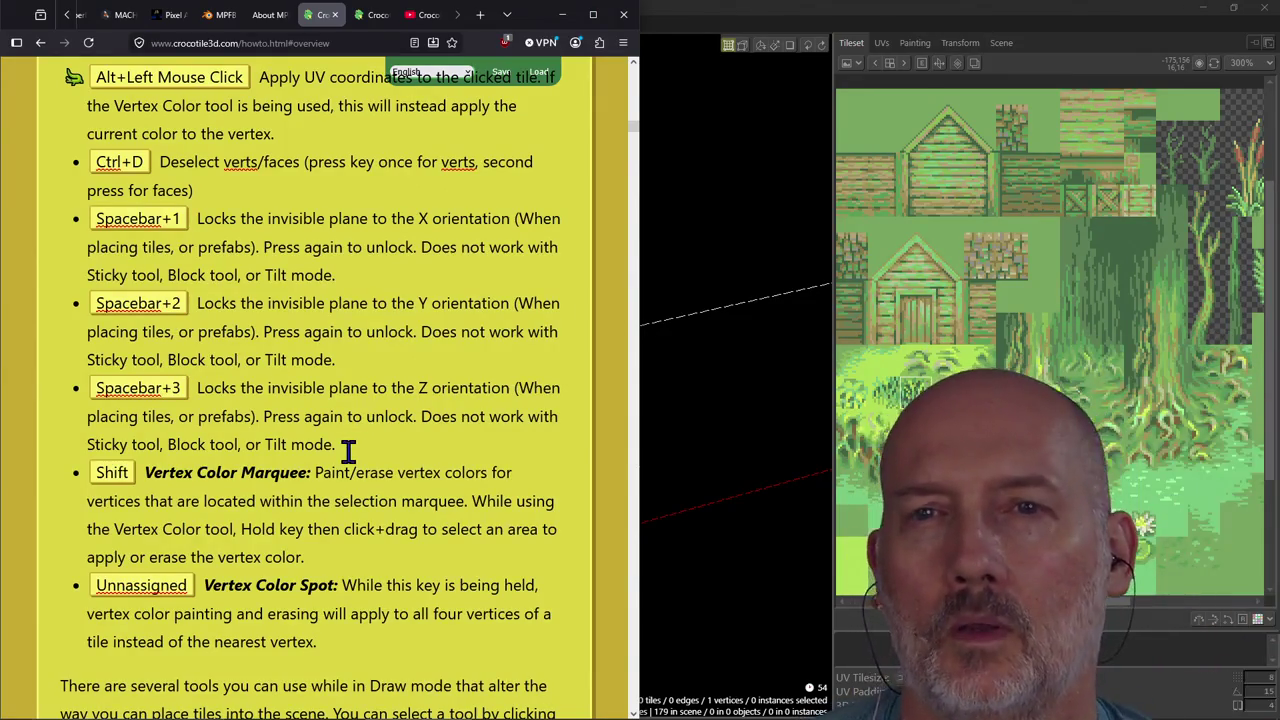
{"action": "key", "text": "alt+Tab"}
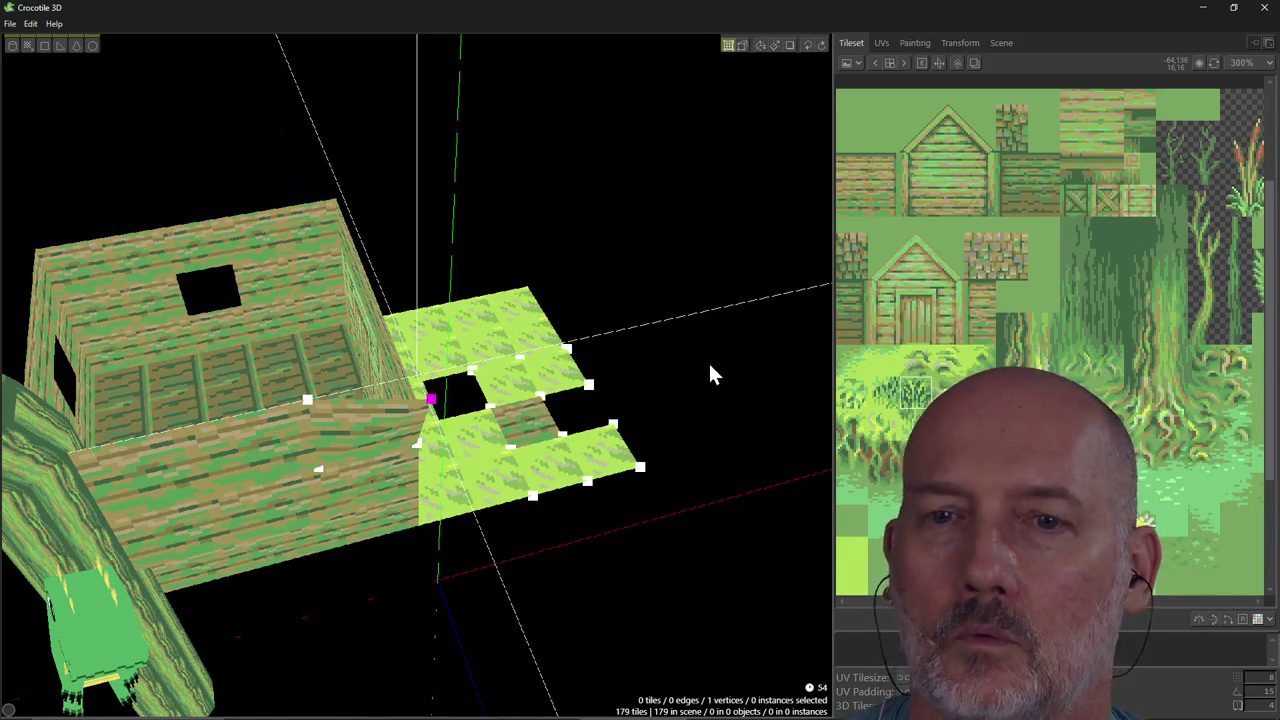
{"action": "right_click_drag", "start_coordinate": [708, 362], "coordinate": [770, 368]}
{"action": "mouse_move", "coordinate": [461, 408]}
{"action": "right_mouse_down"}
{"action": "mouse_move", "coordinate": [440, 460]}
{"action": "mouse_move", "coordinate": [425, 430]}
{"action": "right_mouse_up"}
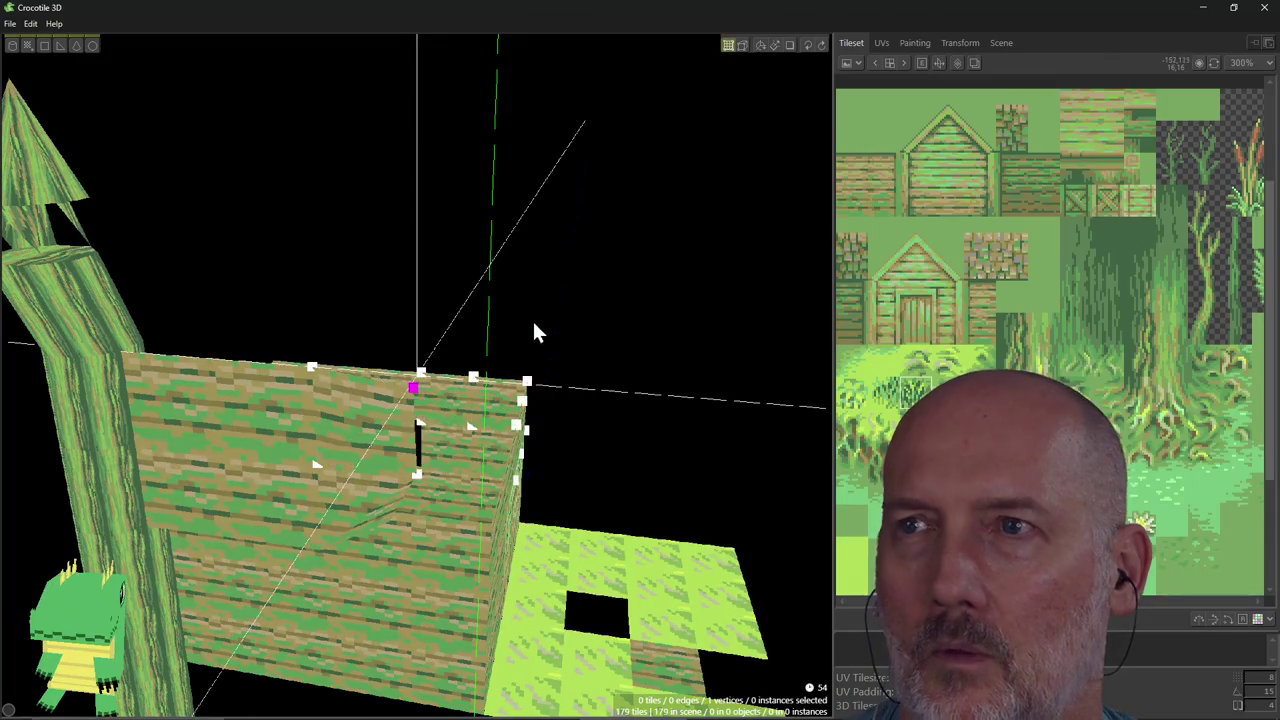
{"action": "key", "text": "Tab"}
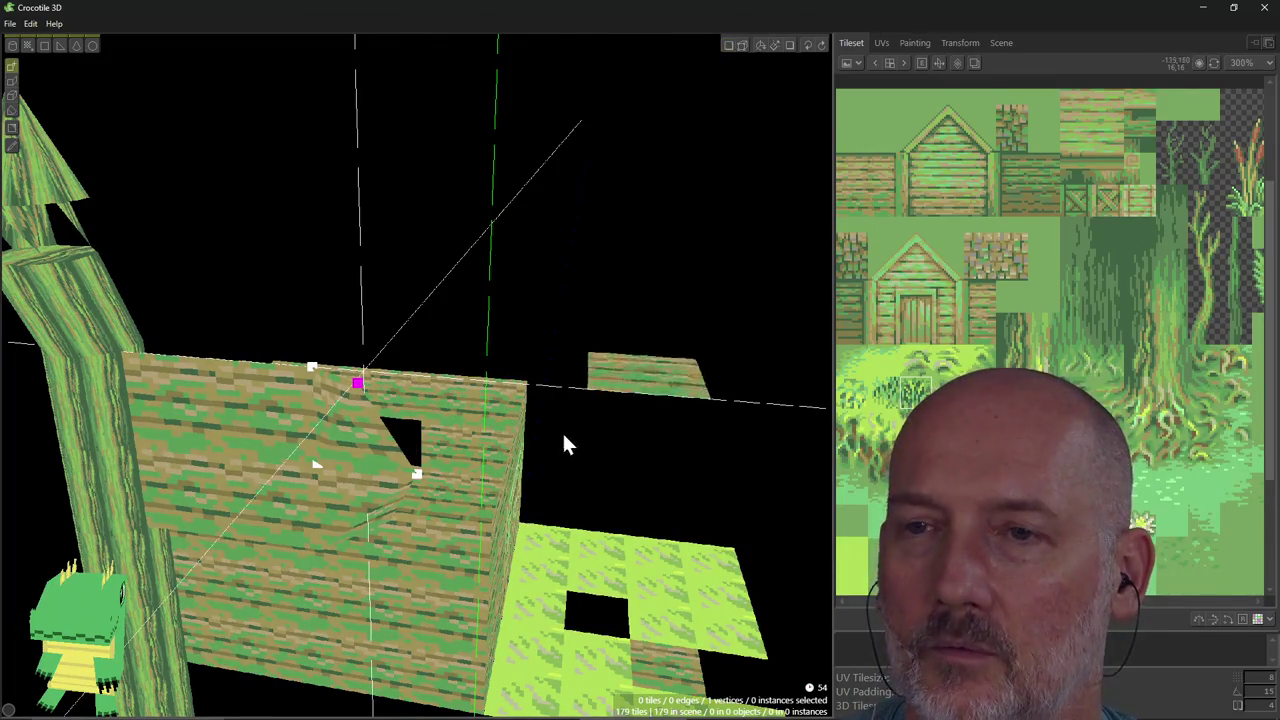
{"action": "right_click_drag", "start_coordinate": [523, 526], "coordinate": [520, 530]}
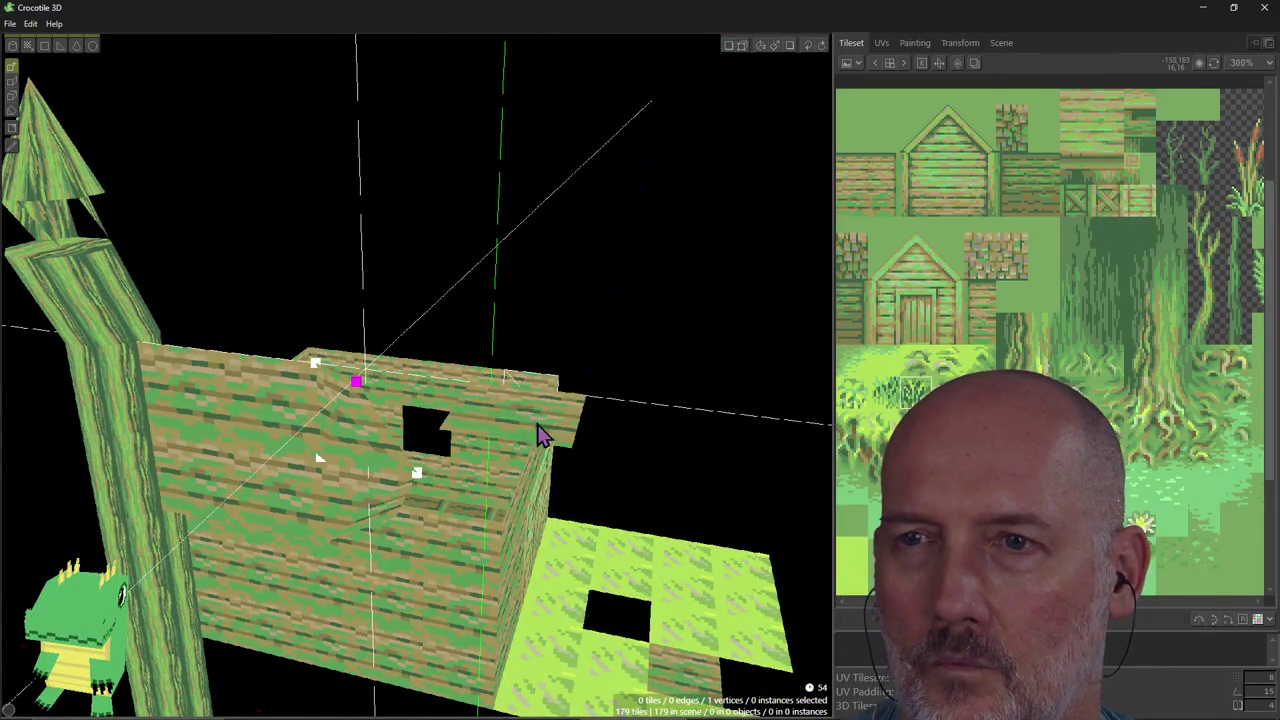
{"action": "mouse_move", "coordinate": [430, 262]}
{"action": "right_mouse_down"}
{"action": "mouse_move", "coordinate": [380, 270]}
{"action": "mouse_move", "coordinate": [432, 290]}
{"action": "right_mouse_up"}
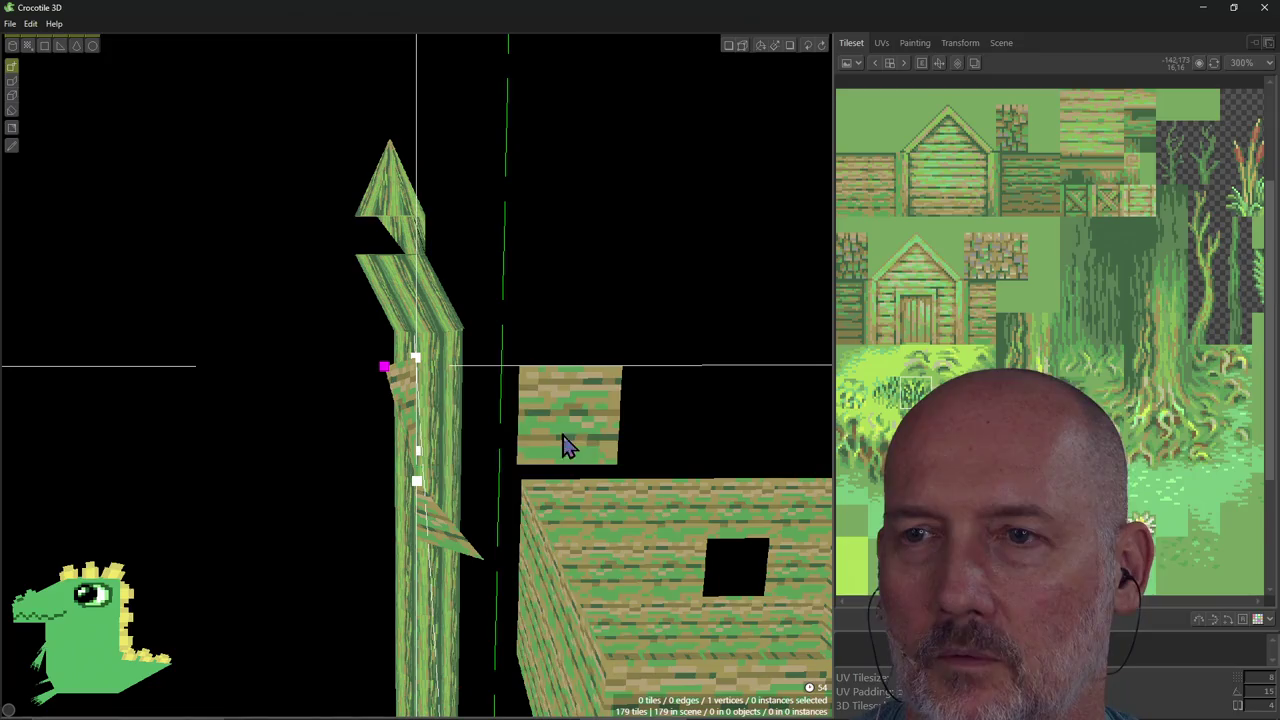
{"action": "key", "text": "c"}
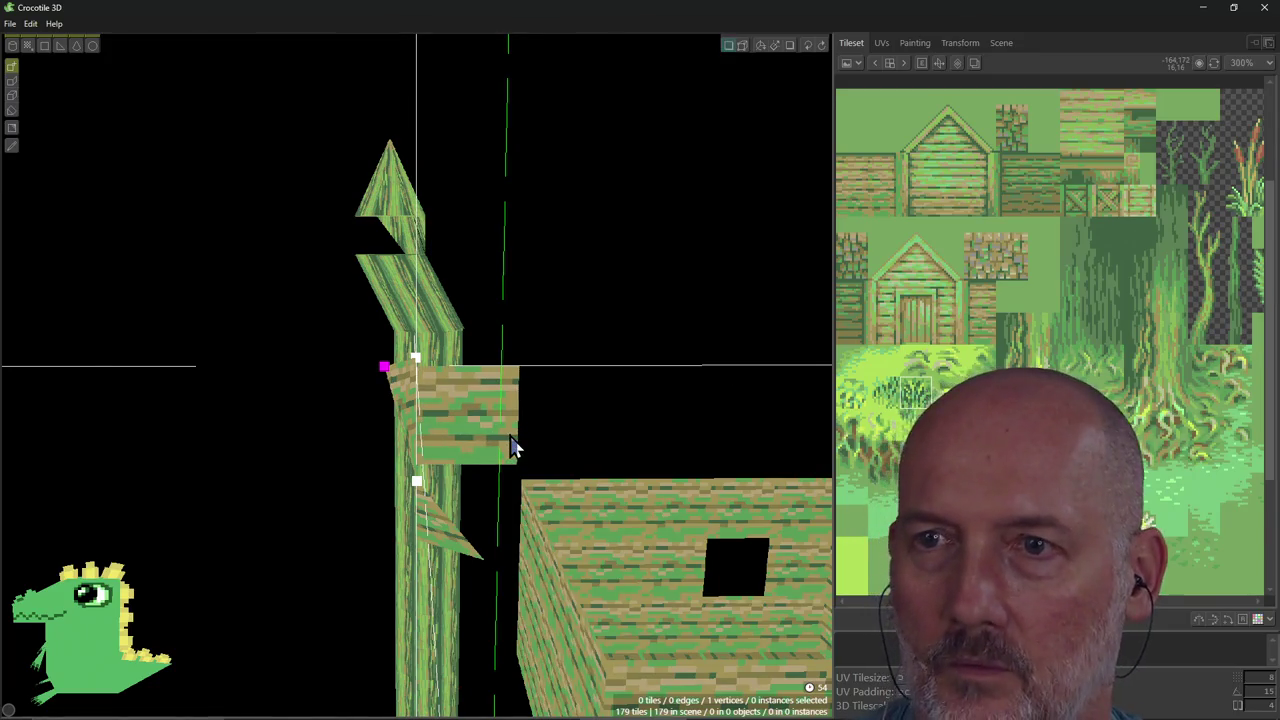
{"action": "mouse_move", "coordinate": [463, 329]}
{"action": "right_mouse_down"}
{"action": "mouse_move", "coordinate": [330, 412]}
{"action": "mouse_move", "coordinate": [457, 323]}
{"action": "right_mouse_up"}
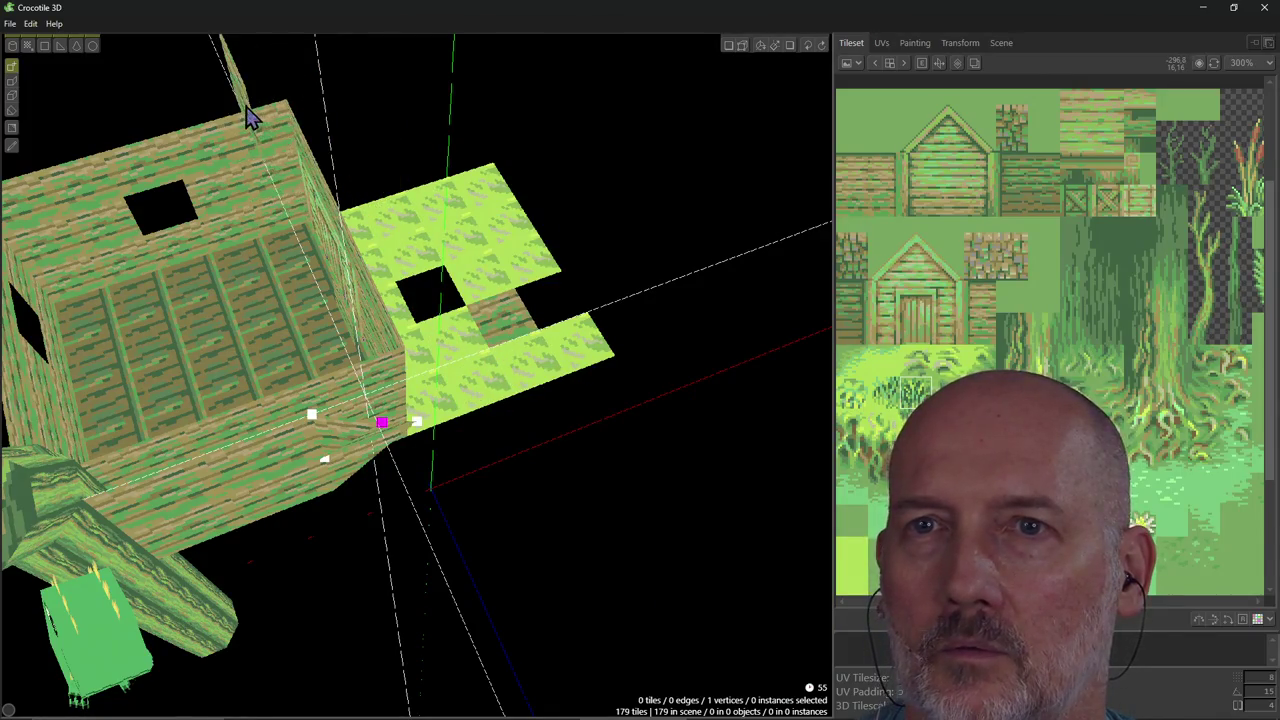
Orbit around the house and tall post to look down on them and the floor.
{"action": "mouse_move", "coordinate": [628, 292]}
{"action": "right_mouse_down"}
{"action": "mouse_move", "coordinate": [660, 300]}
{"action": "mouse_move", "coordinate": [540, 289]}
{"action": "mouse_move", "coordinate": [517, 317]}
{"action": "right_mouse_up"}
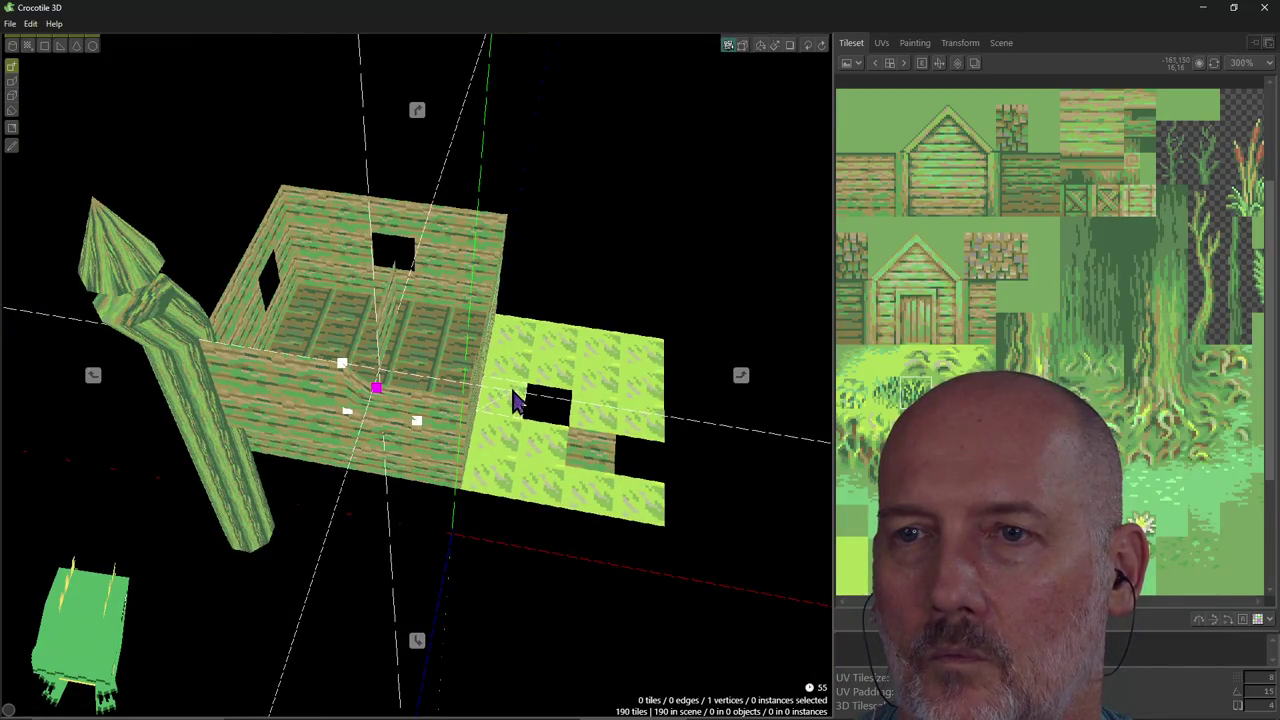
{"action": "right_click_drag", "start_coordinate": [515, 400], "coordinate": [580, 380]}
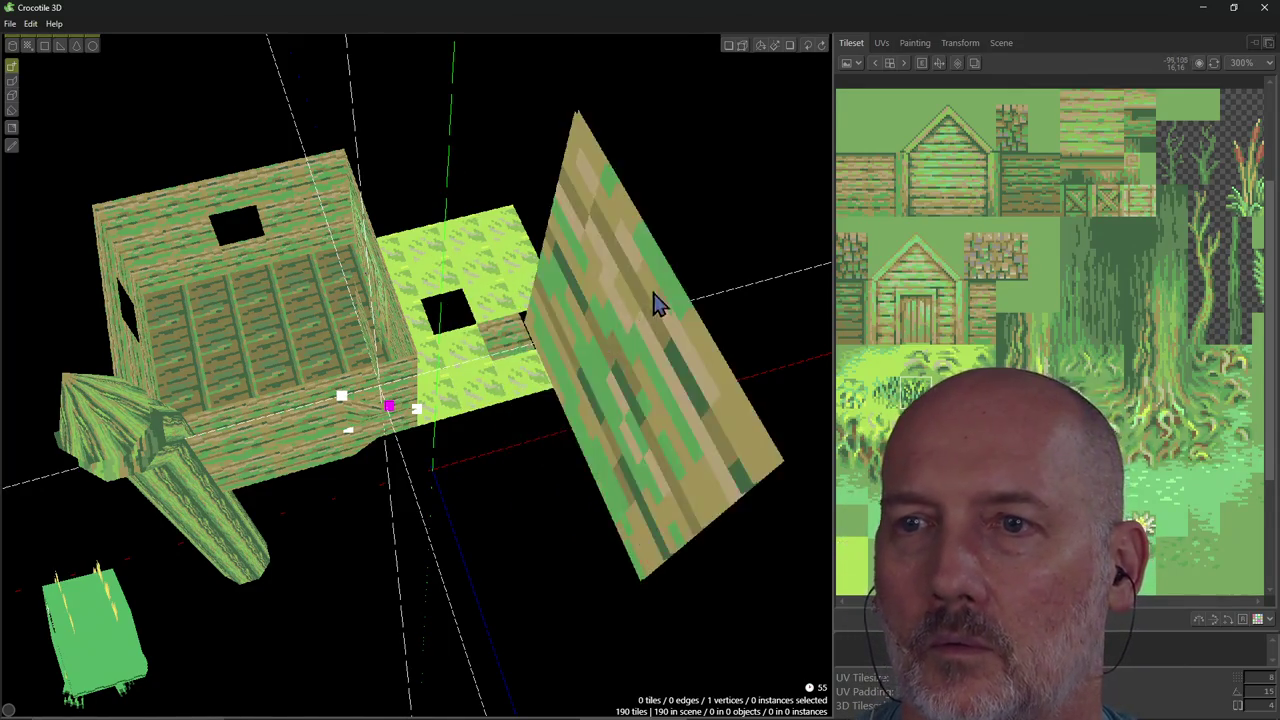
{"action": "right_click_drag", "start_coordinate": [389, 406], "coordinate": [380, 211]}
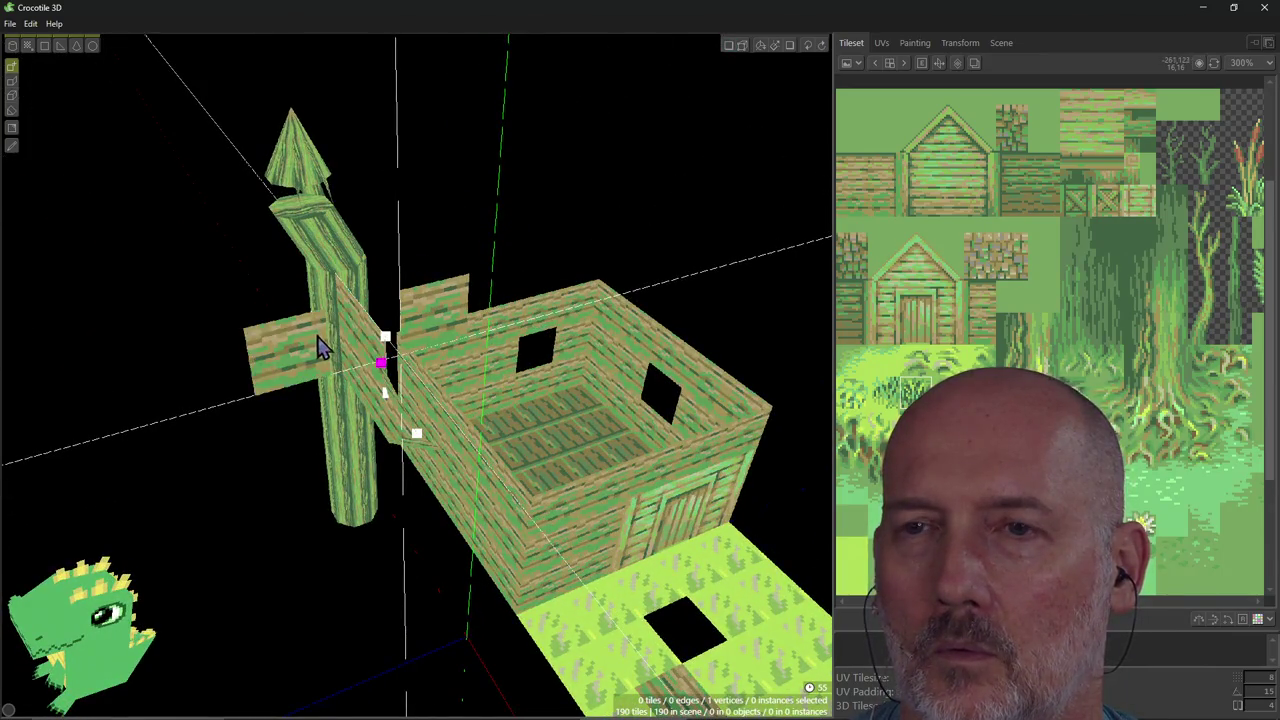
{"action": "right_click_drag", "start_coordinate": [515, 485], "coordinate": [508, 485]}
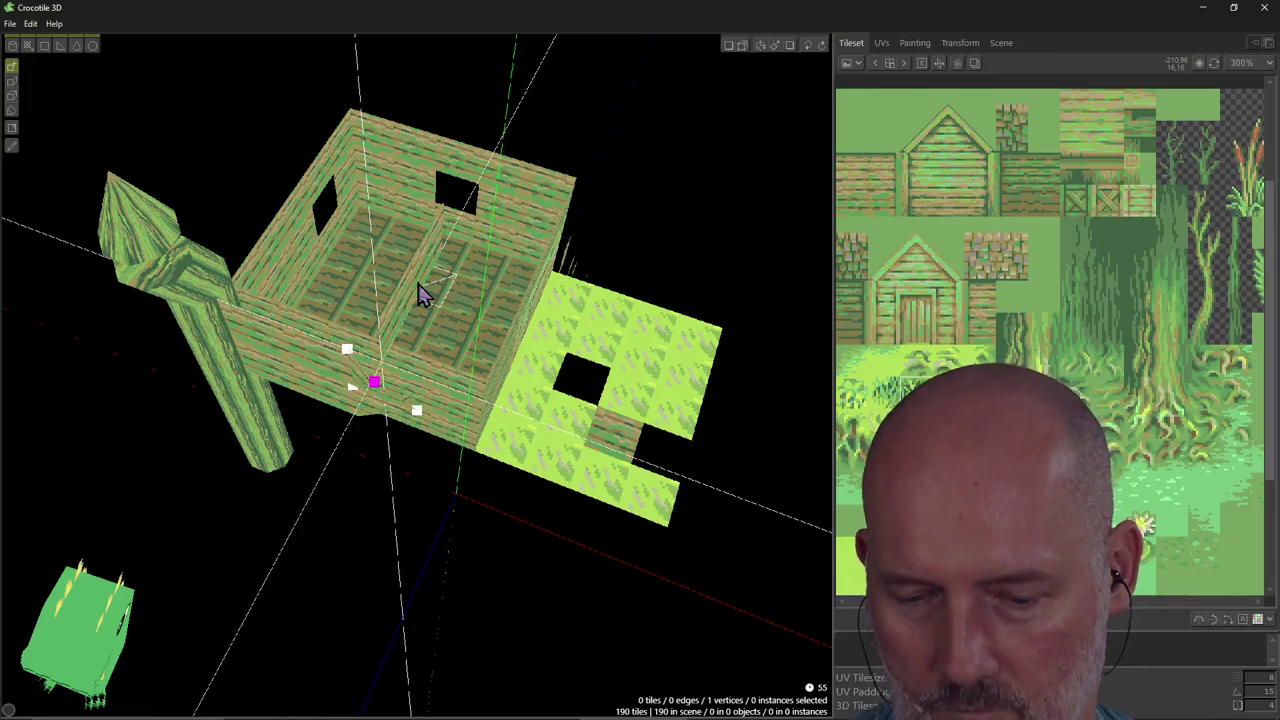
{"action": "right_click_drag", "start_coordinate": [590, 232], "coordinate": [515, 325]}
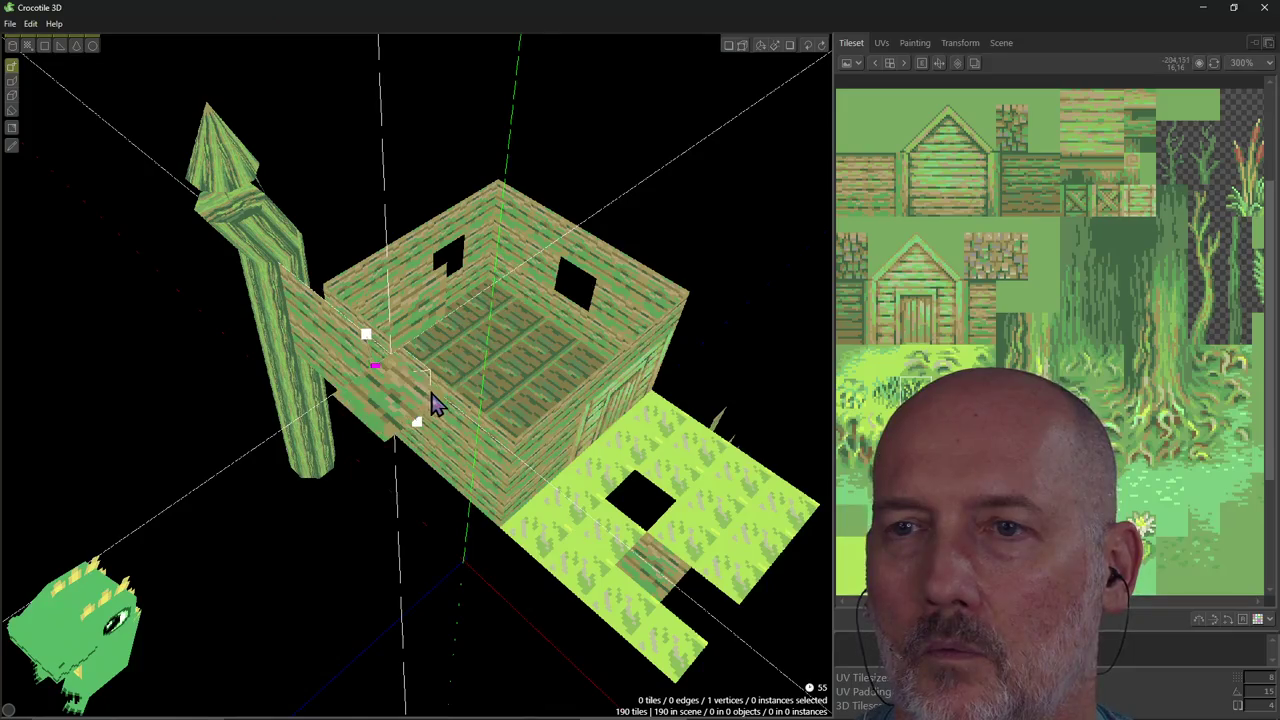
Extend the platform by the post with plank tiles, undoing a misplaced wall strip below it.
{"action": "left_click_drag", "start_coordinate": [360, 343], "coordinate": [449, 371]}
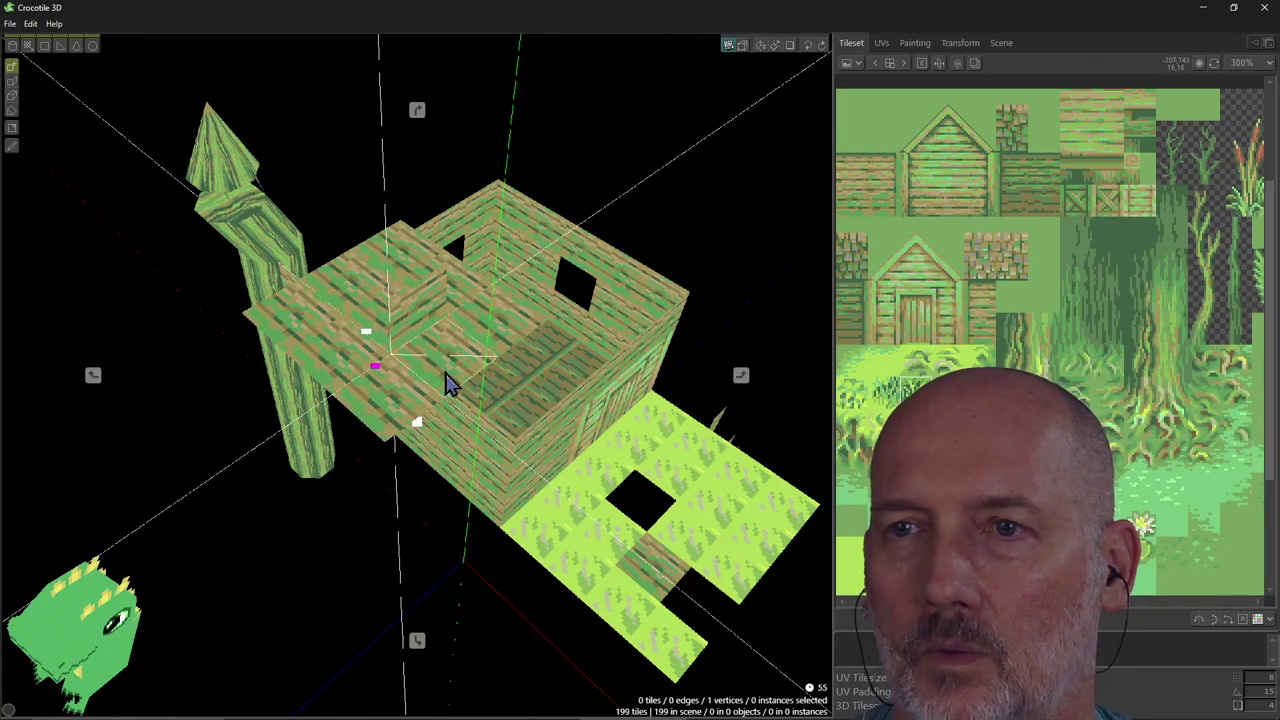
{"action": "right_click_drag", "start_coordinate": [514, 406], "coordinate": [420, 380]}
{"action": "right_click_drag", "start_coordinate": [416, 449], "coordinate": [543, 443]}
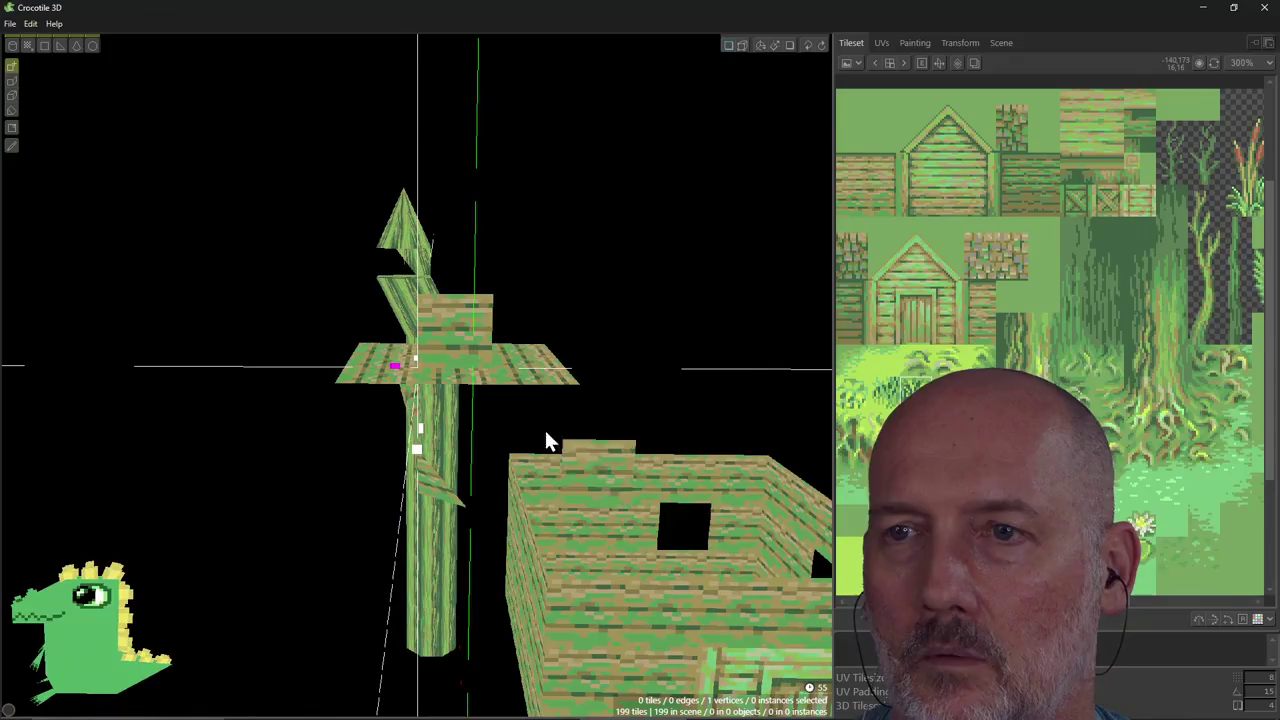
{"action": "left_click", "coordinate": [418, 440]}
{"action": "mouse_move", "coordinate": [418, 440]}
{"action": "left_mouse_down"}
{"action": "mouse_move", "coordinate": [409, 471]}
{"action": "mouse_move", "coordinate": [510, 480]}
{"action": "left_mouse_up"}
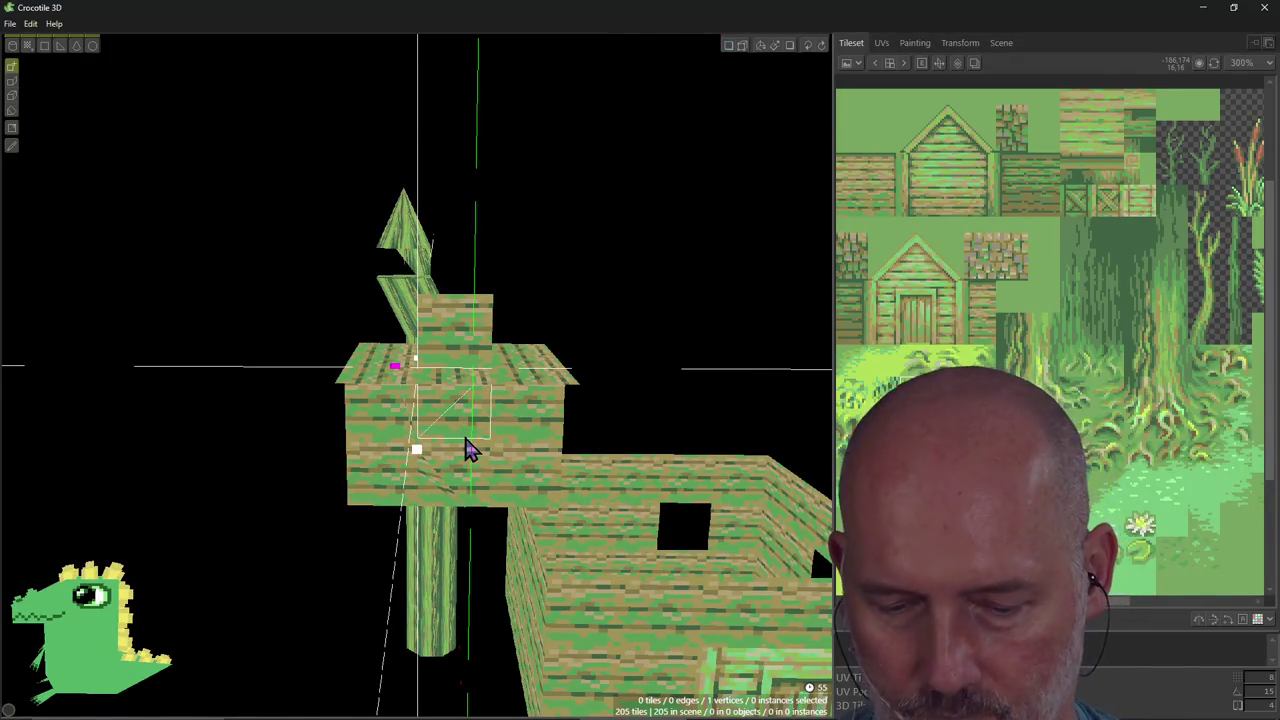
{"action": "key", "text": "ctrl+z"}
{"action": "key", "text": "ctrl+z"}
{"action": "key", "text": "ctrl+z"}
Add three plank tiles left of the post and more planks on the lower wall.
{"action": "right_click_drag", "start_coordinate": [520, 340], "coordinate": [535, 378]}
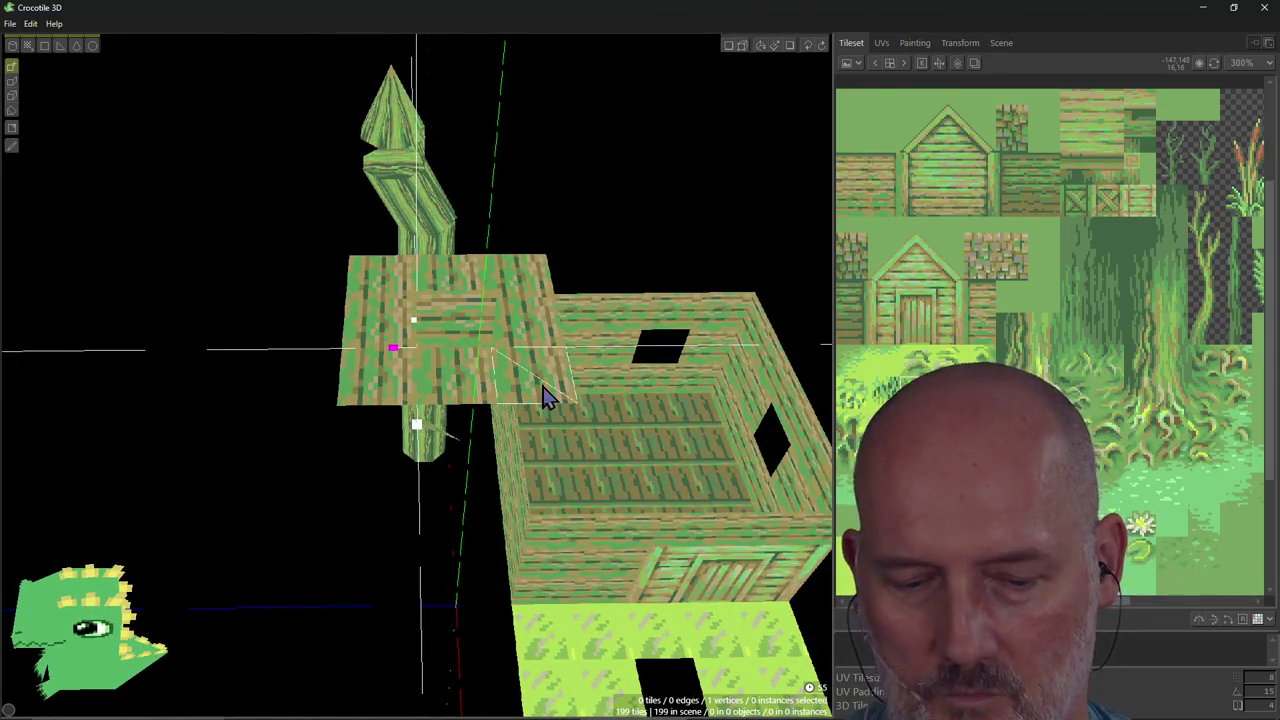
{"action": "mouse_move", "coordinate": [537, 449]}
{"action": "right_mouse_down"}
{"action": "mouse_move", "coordinate": [560, 440]}
{"action": "mouse_move", "coordinate": [531, 449]}
{"action": "right_mouse_up"}
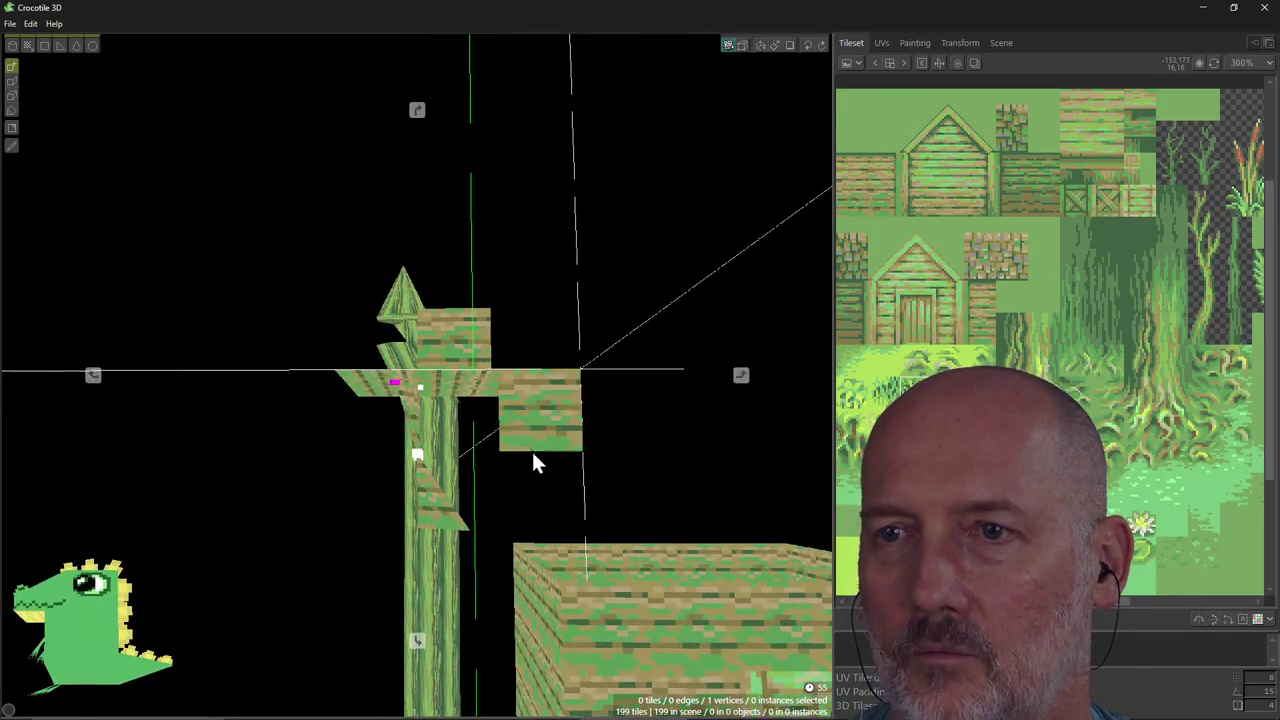
{"action": "mouse_move", "coordinate": [544, 419]}
{"action": "left_mouse_down"}
{"action": "mouse_move", "coordinate": [420, 429]}
{"action": "mouse_move", "coordinate": [410, 487]}
{"action": "mouse_move", "coordinate": [523, 534]}
{"action": "mouse_move", "coordinate": [449, 580]}
{"action": "mouse_move", "coordinate": [406, 571]}
{"action": "left_mouse_up"}
{"action": "right_click_drag", "start_coordinate": [580, 475], "coordinate": [503, 449]}
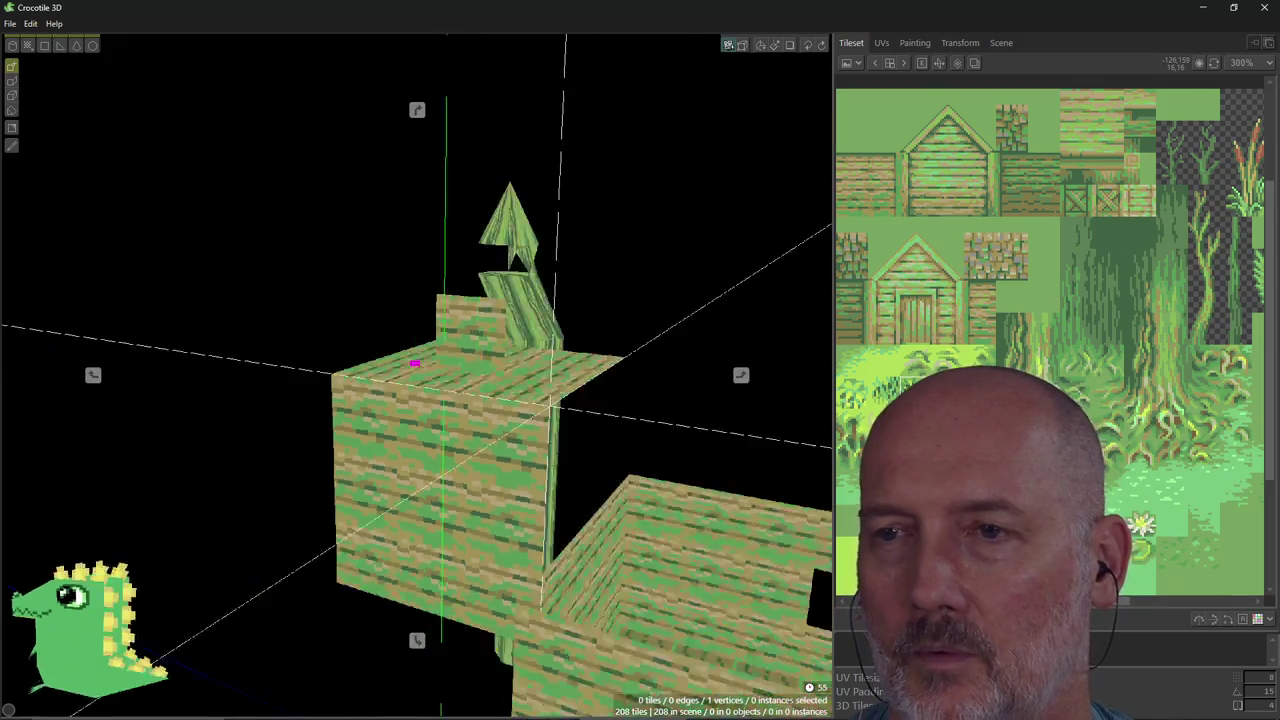
{"action": "mouse_move", "coordinate": [410, 470]}
{"action": "left_mouse_down"}
{"action": "mouse_move", "coordinate": [417, 571]}
{"action": "mouse_move", "coordinate": [551, 600]}
{"action": "mouse_move", "coordinate": [655, 497]}
{"action": "mouse_move", "coordinate": [517, 503]}
{"action": "left_mouse_up"}
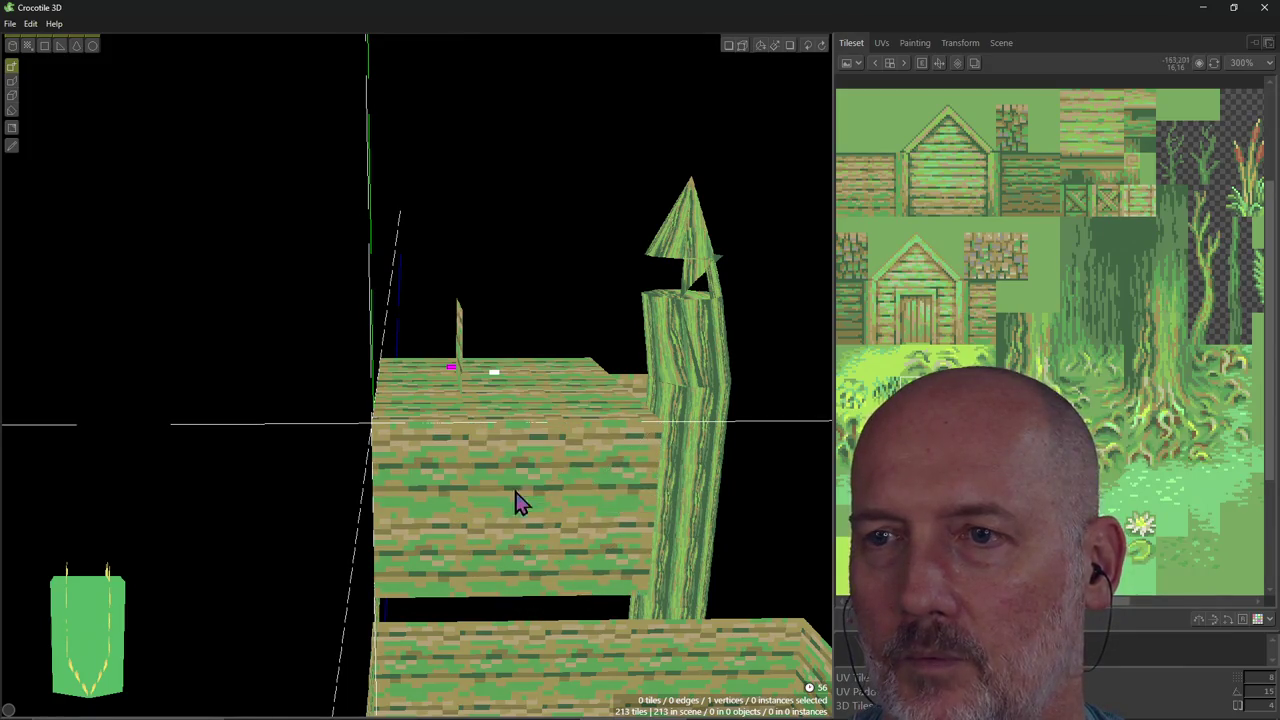
Place three plank tiles to close the wall gap below the block, undoing extras beside the post.
{"action": "mouse_move", "coordinate": [533, 497]}
{"action": "right_mouse_down"}
{"action": "mouse_move", "coordinate": [491, 449]}
{"action": "mouse_move", "coordinate": [533, 490]}
{"action": "right_mouse_up"}
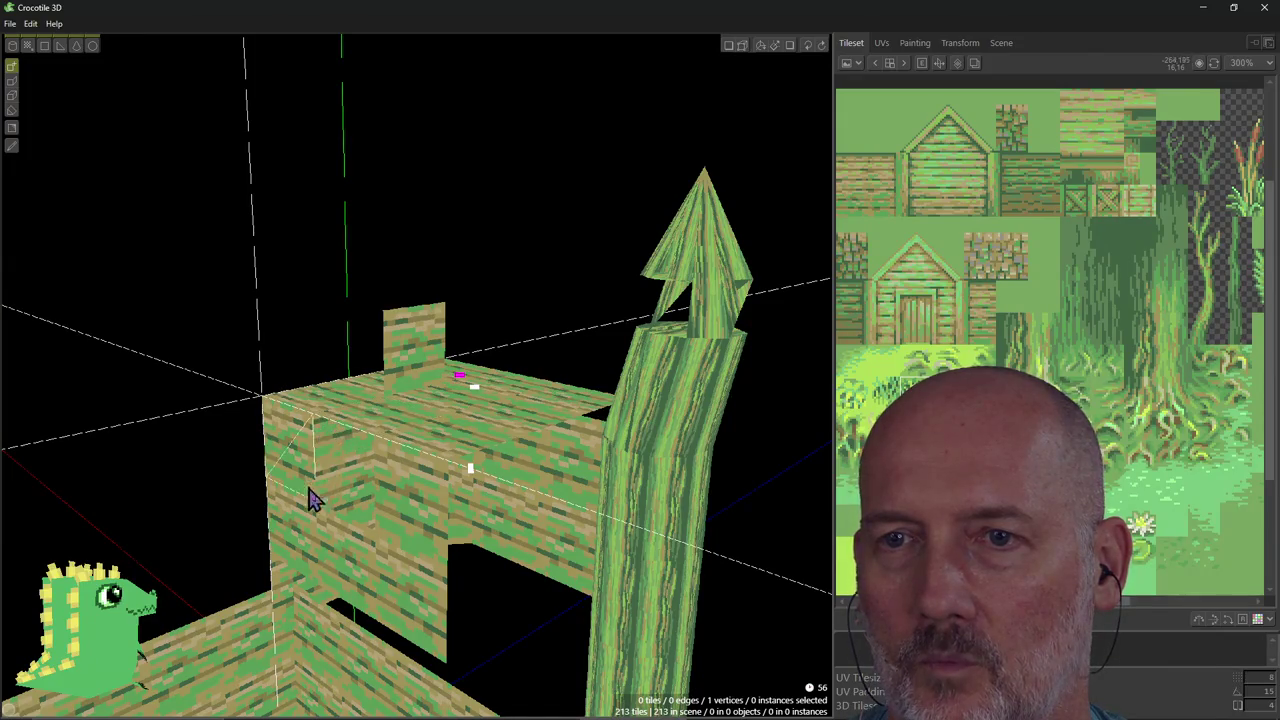
{"action": "right_click_drag", "start_coordinate": [533, 490], "coordinate": [334, 532]}
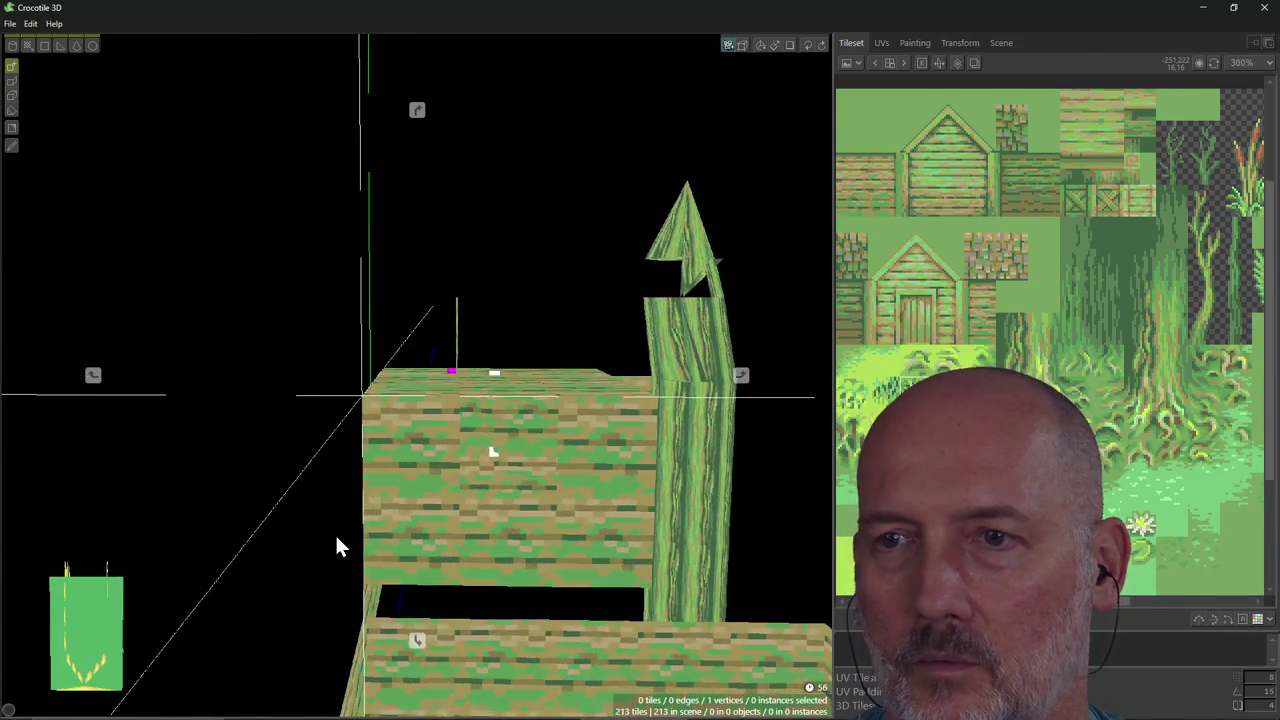
{"action": "right_click_drag", "start_coordinate": [578, 505], "coordinate": [482, 508]}
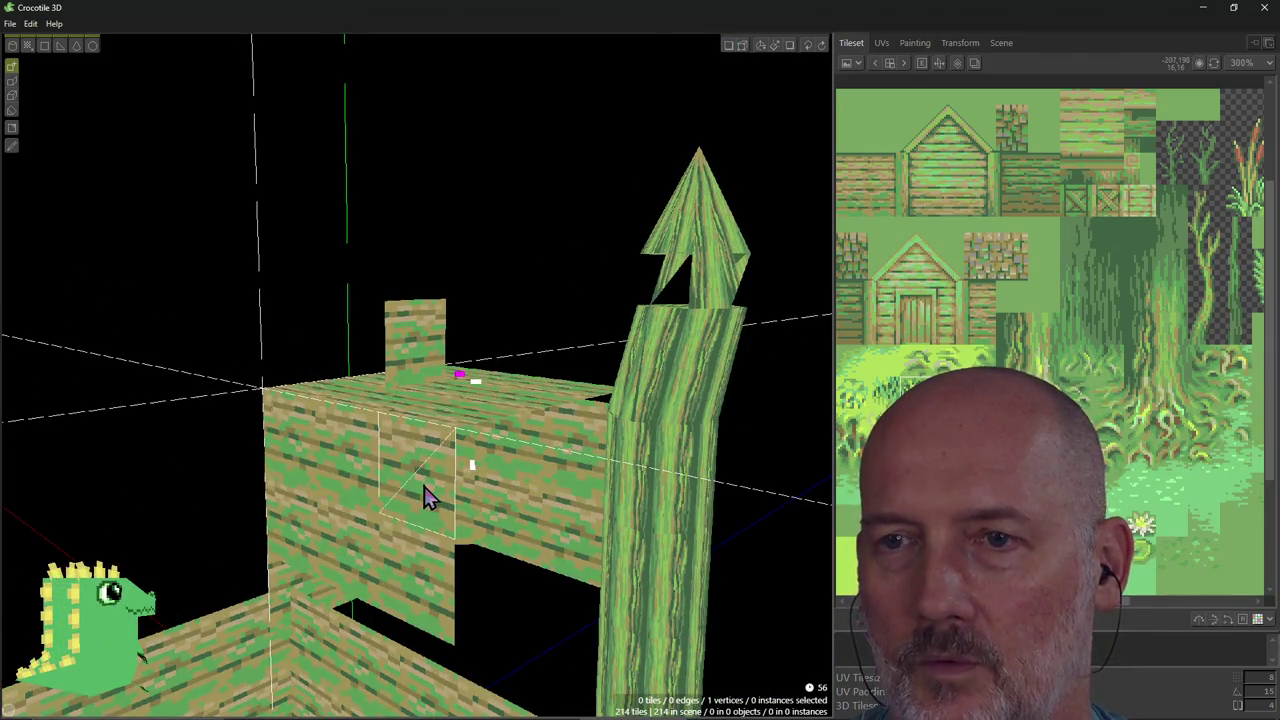
{"action": "right_click_drag", "start_coordinate": [494, 503], "coordinate": [388, 480]}
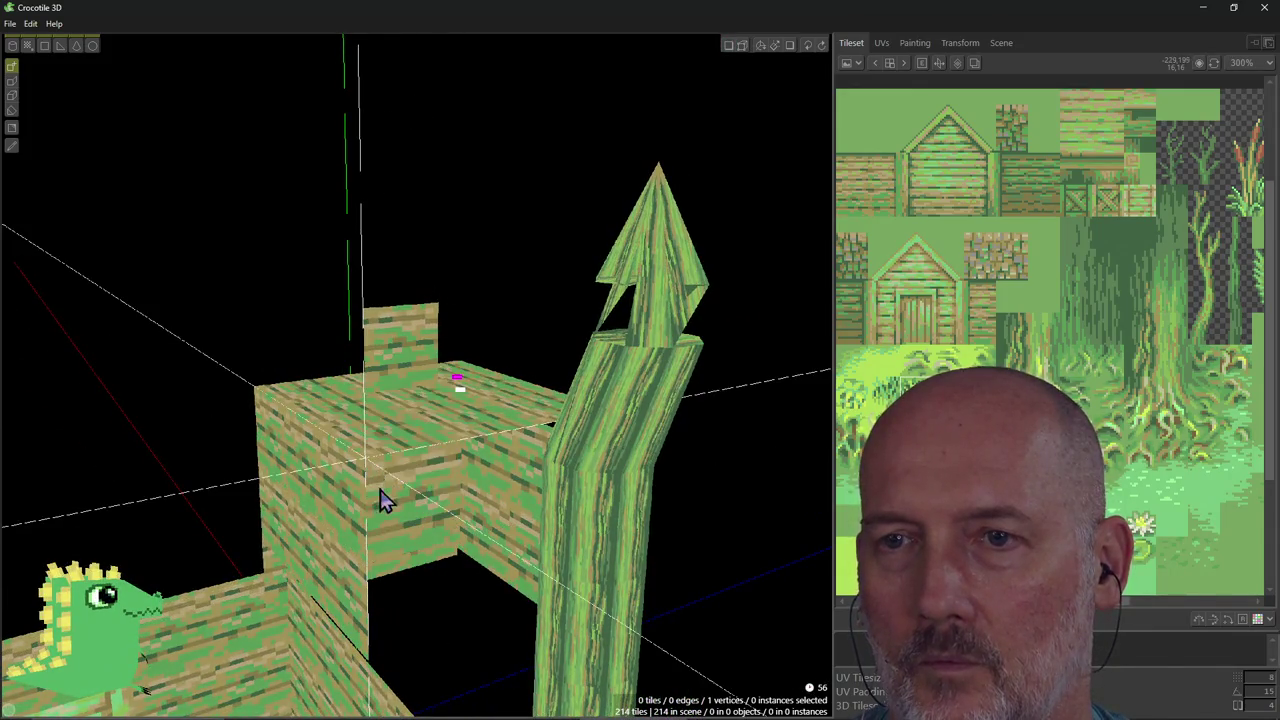
{"action": "right_click_drag", "start_coordinate": [376, 490], "coordinate": [380, 500]}
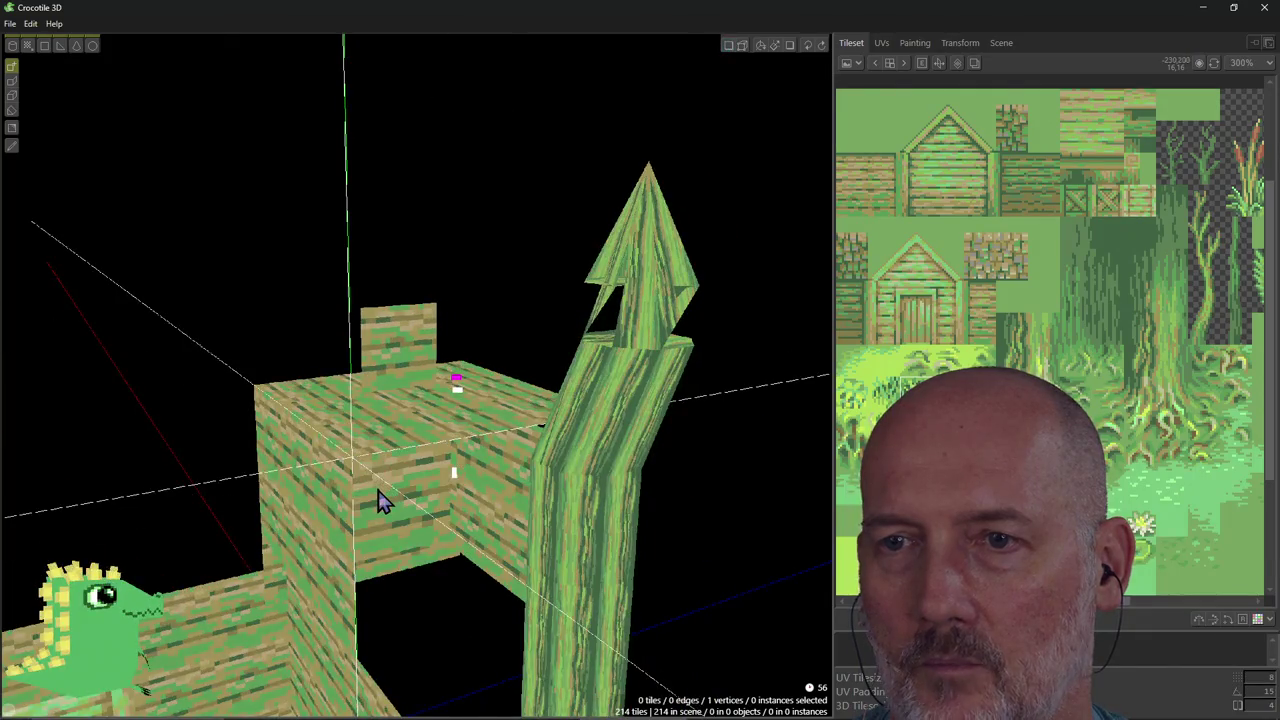
{"action": "left_click", "coordinate": [397, 625]}
{"action": "left_click", "coordinate": [491, 591]}
{"action": "left_click", "coordinate": [515, 490]}
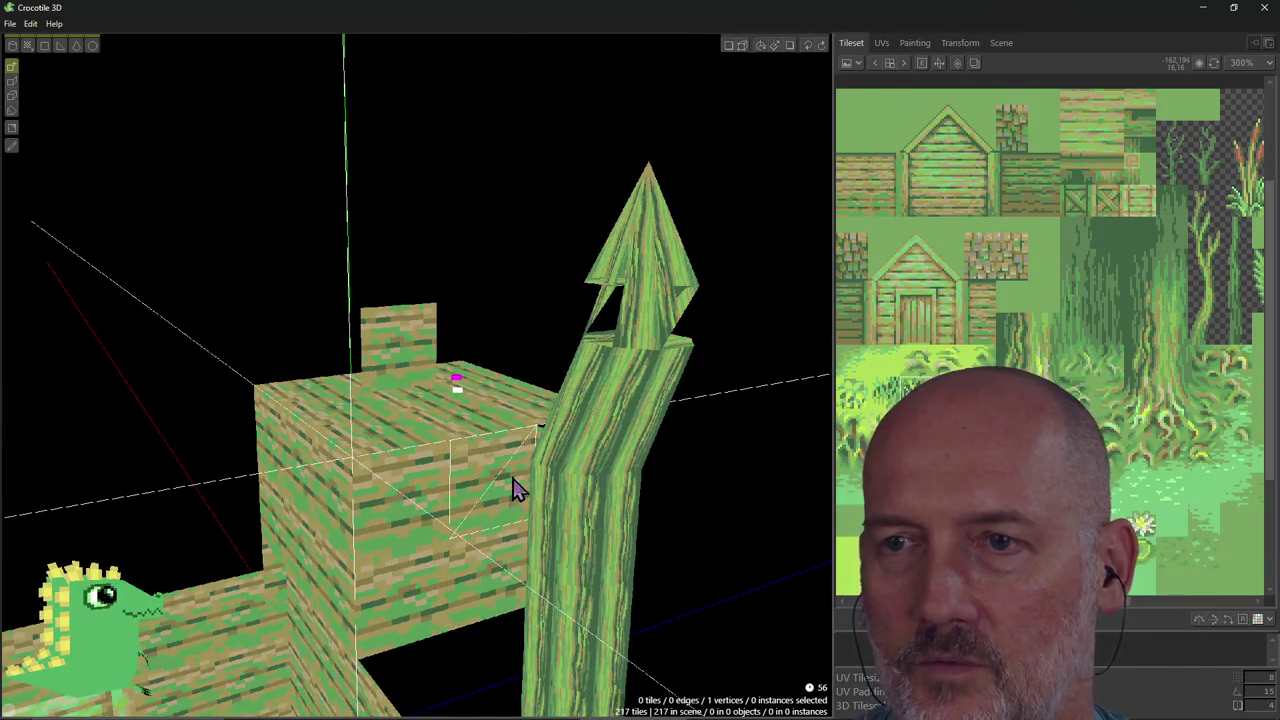
{"action": "mouse_move", "coordinate": [470, 505]}
{"action": "right_mouse_down"}
{"action": "mouse_move", "coordinate": [300, 505]}
{"action": "mouse_move", "coordinate": [443, 506]}
{"action": "right_mouse_up"}
{"action": "left_click", "coordinate": [588, 425]}
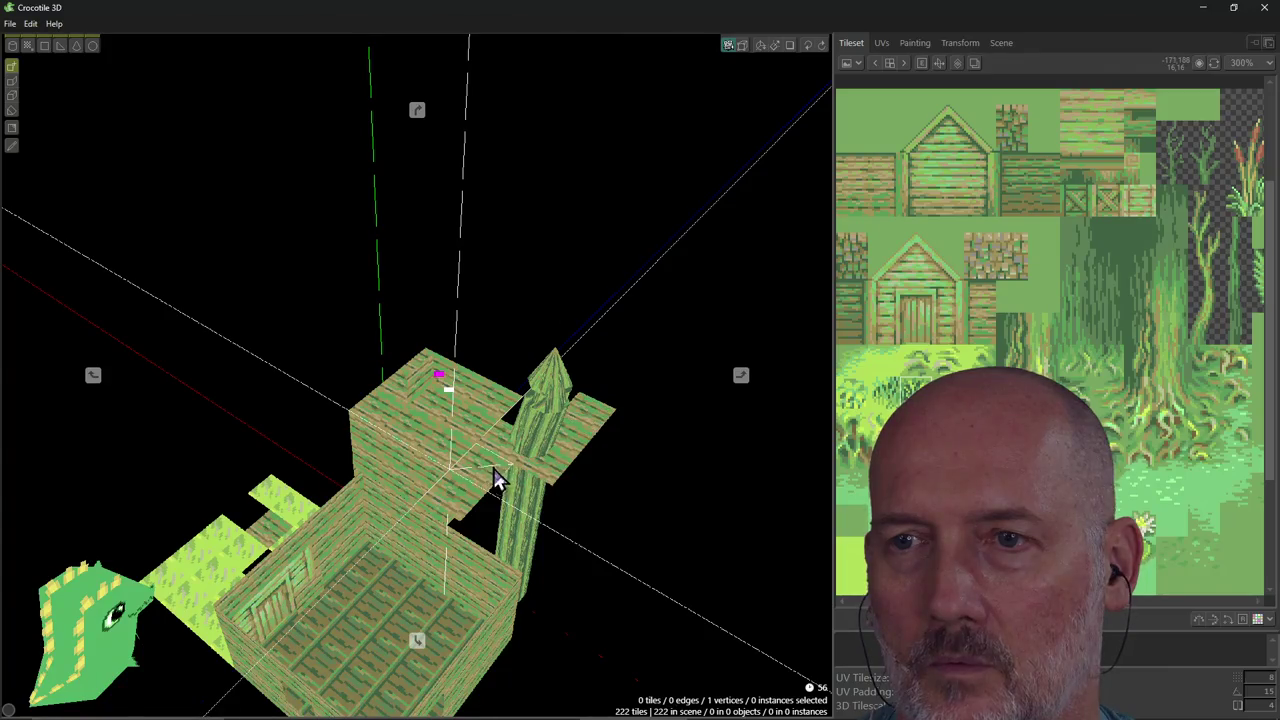
{"action": "key", "text": "ctrl+z"}
{"action": "key", "text": "ctrl+z"}
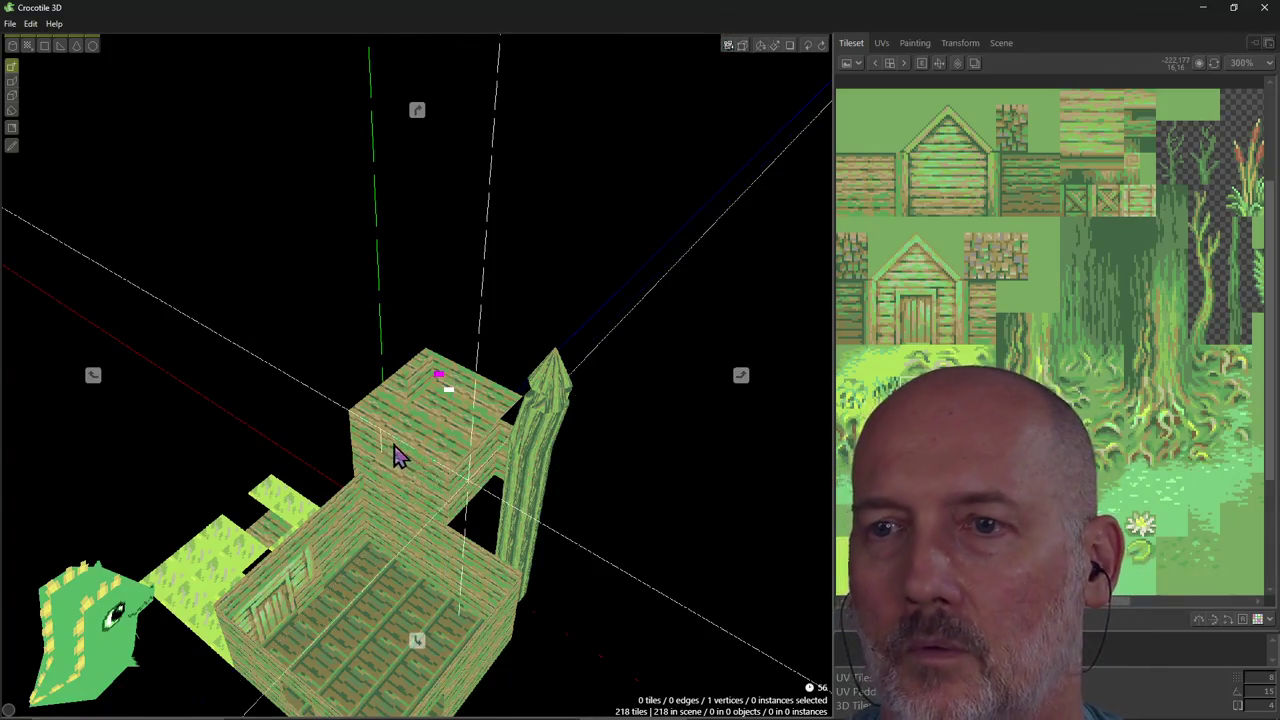
{"action": "mouse_move", "coordinate": [487, 491]}
{"action": "right_mouse_down"}
{"action": "mouse_move", "coordinate": [420, 480]}
{"action": "mouse_move", "coordinate": [580, 557]}
{"action": "mouse_move", "coordinate": [575, 540]}
{"action": "right_mouse_up"}
{"action": "key", "text": "alt+Tab"}
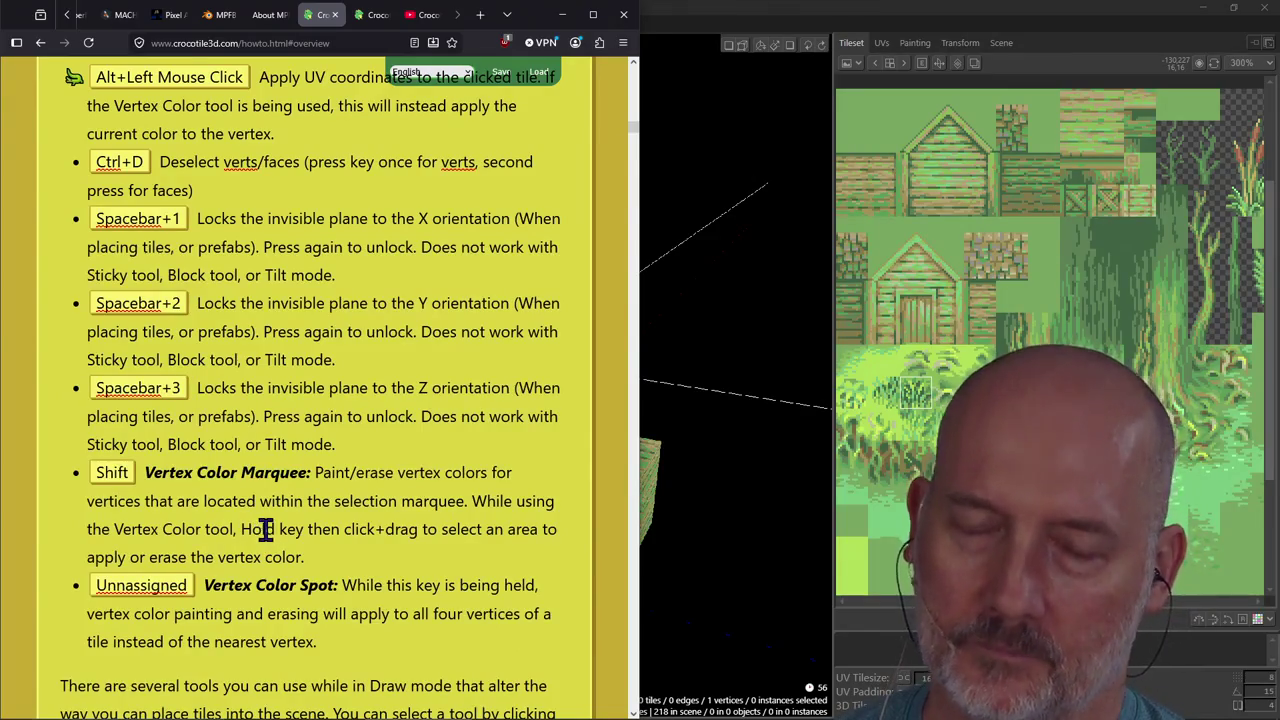
{"action": "scroll", "coordinate": [287, 483], "scroll_direction": "up", "scroll_amount": 2}
{"action": "scroll", "coordinate": [287, 483], "scroll_direction": "down", "scroll_amount": 5}
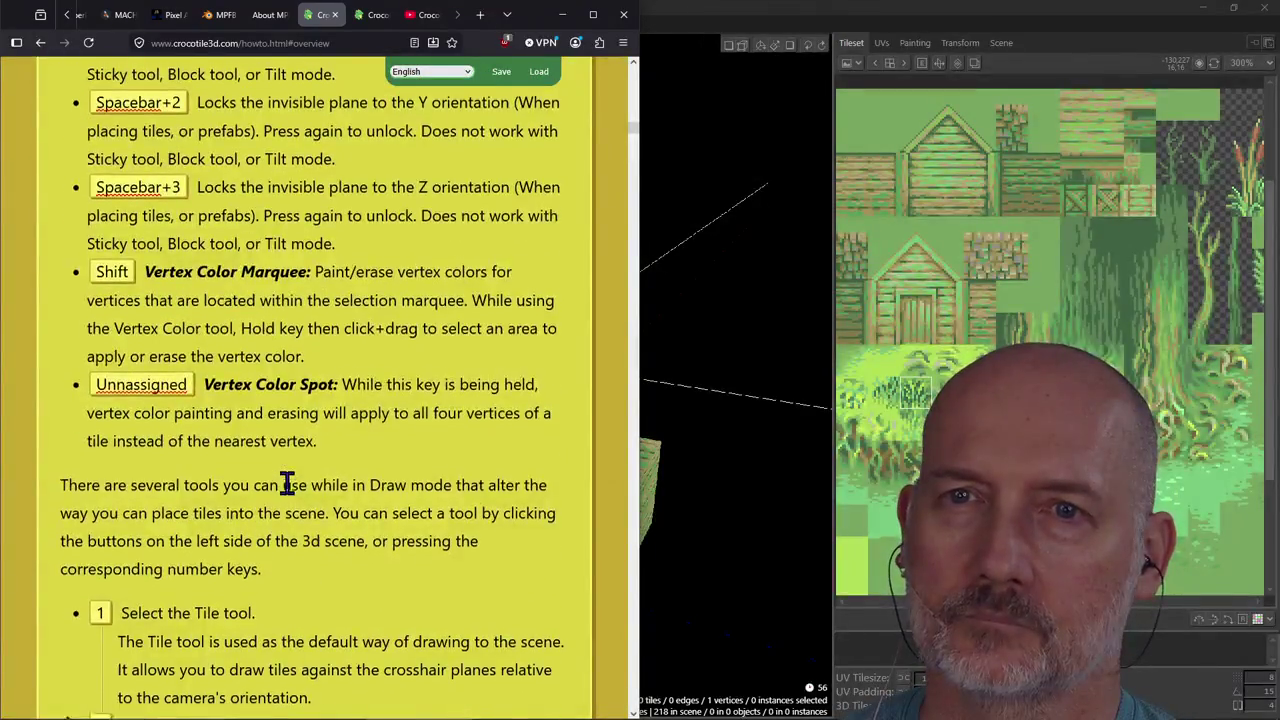
{"action": "scroll", "coordinate": [287, 483], "scroll_direction": "up", "scroll_amount": 2}
{"action": "scroll", "coordinate": [287, 483], "scroll_direction": "up", "scroll_amount": 6}
{"action": "scroll", "coordinate": [287, 483], "scroll_direction": "up", "scroll_amount": 2}
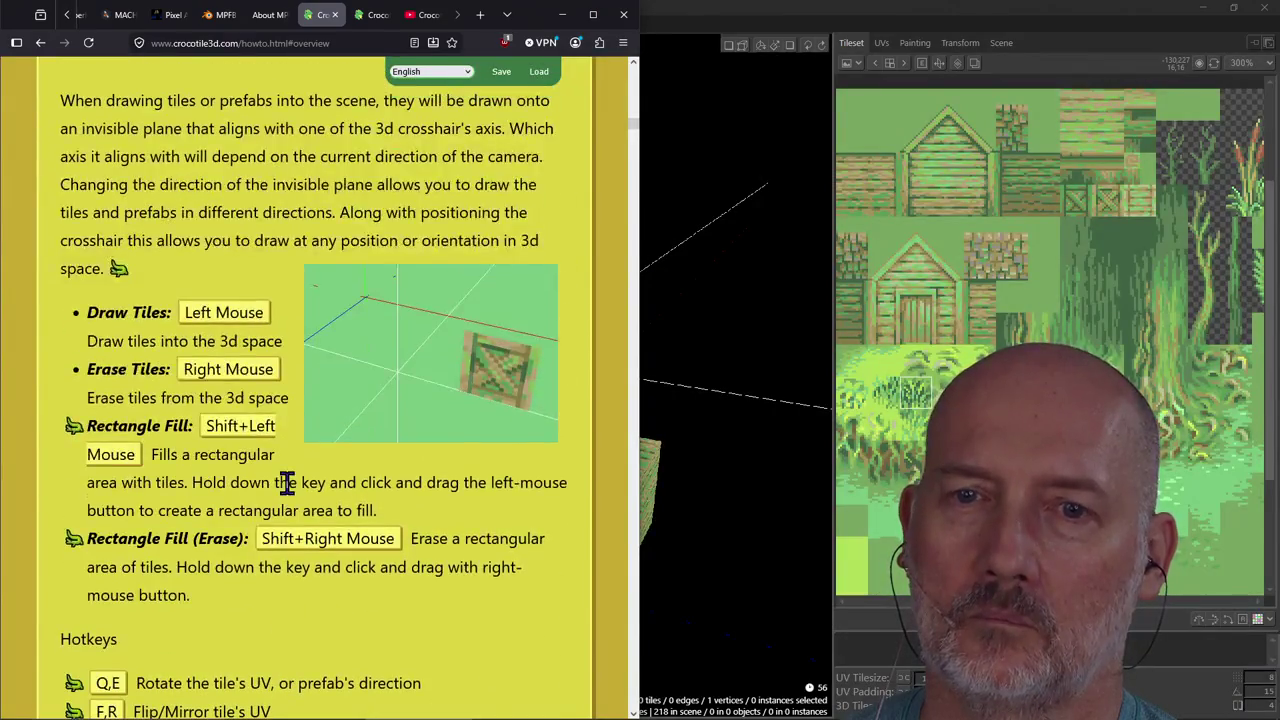
{"action": "scroll", "coordinate": [287, 483], "scroll_direction": "down", "scroll_amount": 6}
{"action": "scroll", "coordinate": [287, 483], "scroll_direction": "down", "scroll_amount": 3}
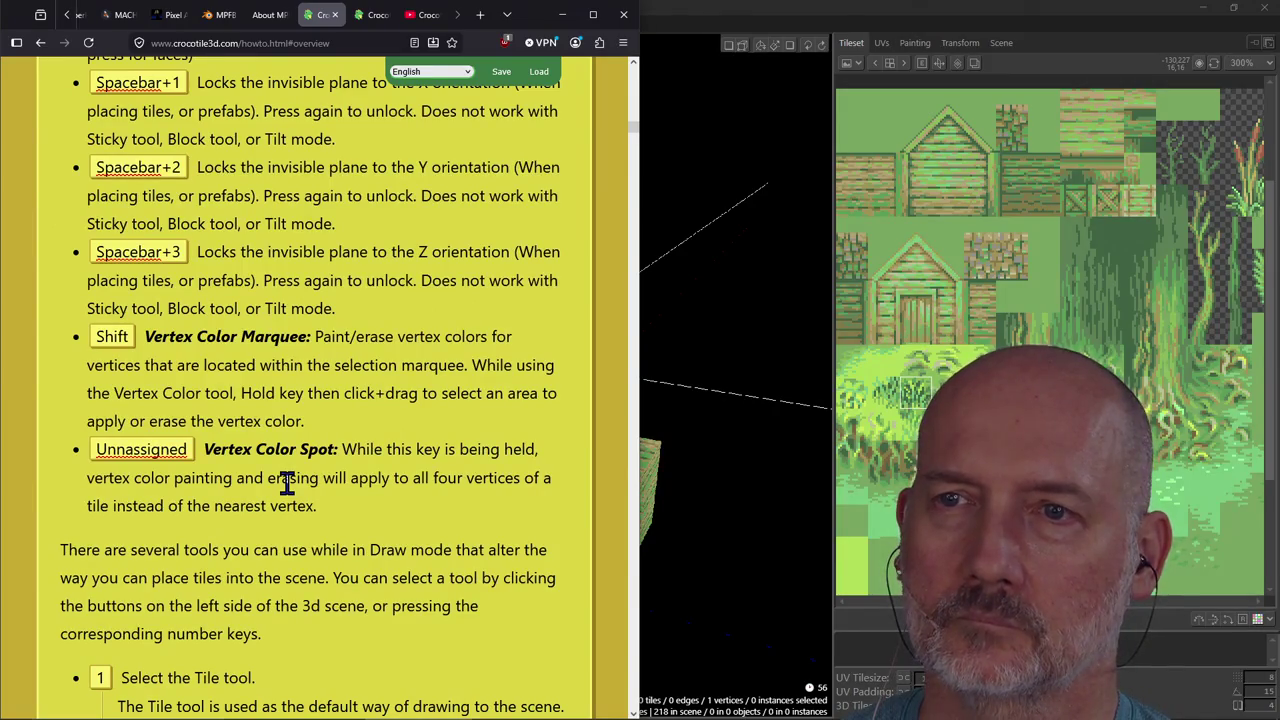
{"action": "key", "text": "alt+Tab"}
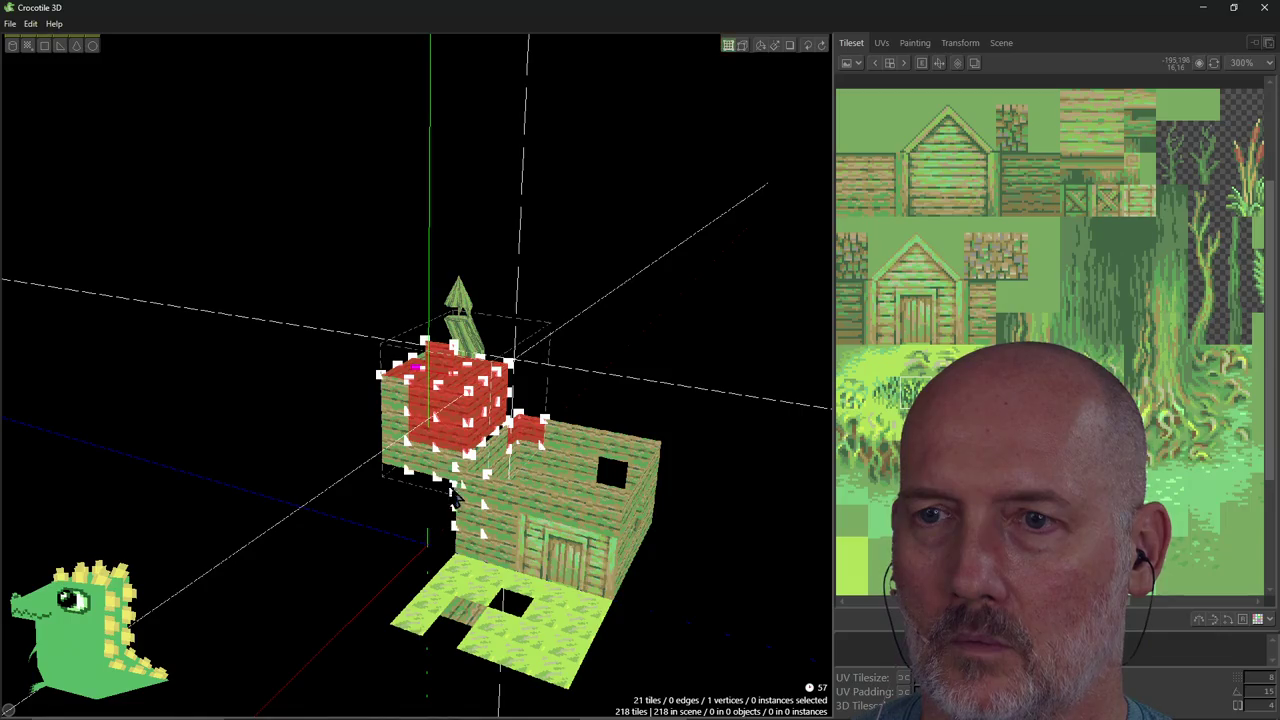
Marquee-select then deselect the block wall vertices, and return to the browser's drawing-tools help page.
{"action": "left_click_drag", "start_coordinate": [452, 495], "coordinate": [620, 600]}
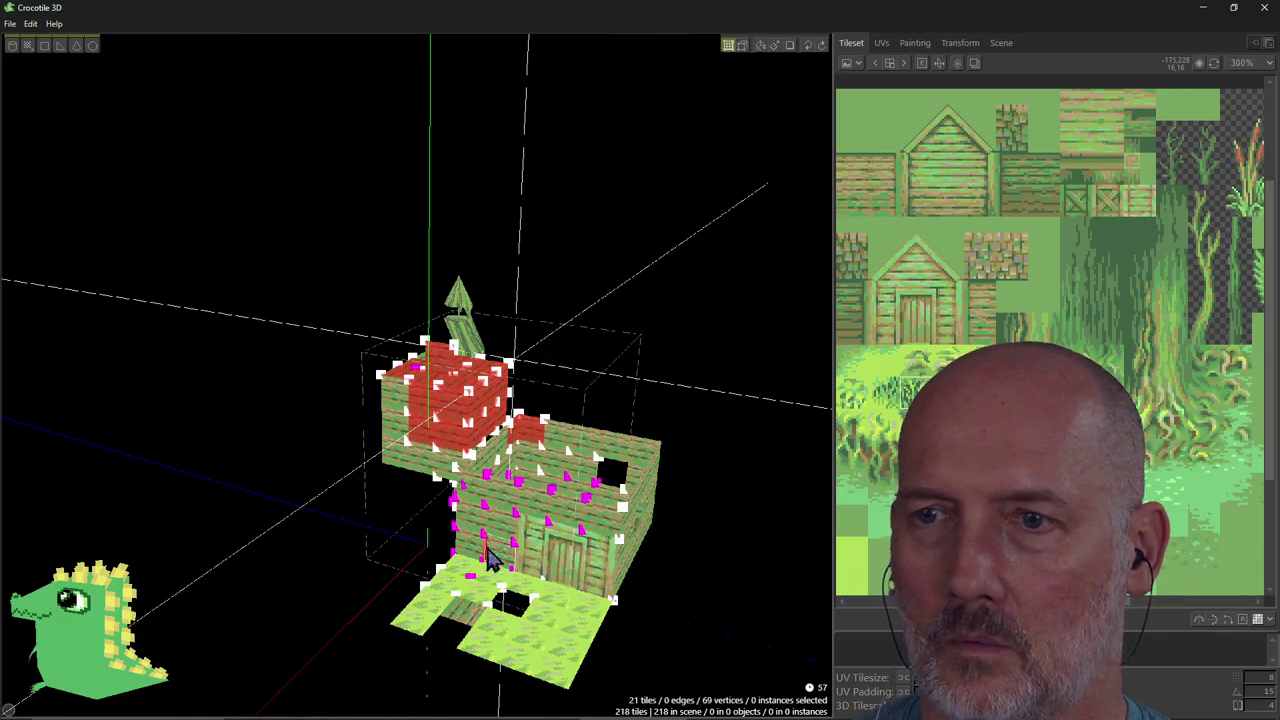
{"action": "left_click", "coordinate": [530, 298]}
{"action": "left_click", "coordinate": [530, 298]}
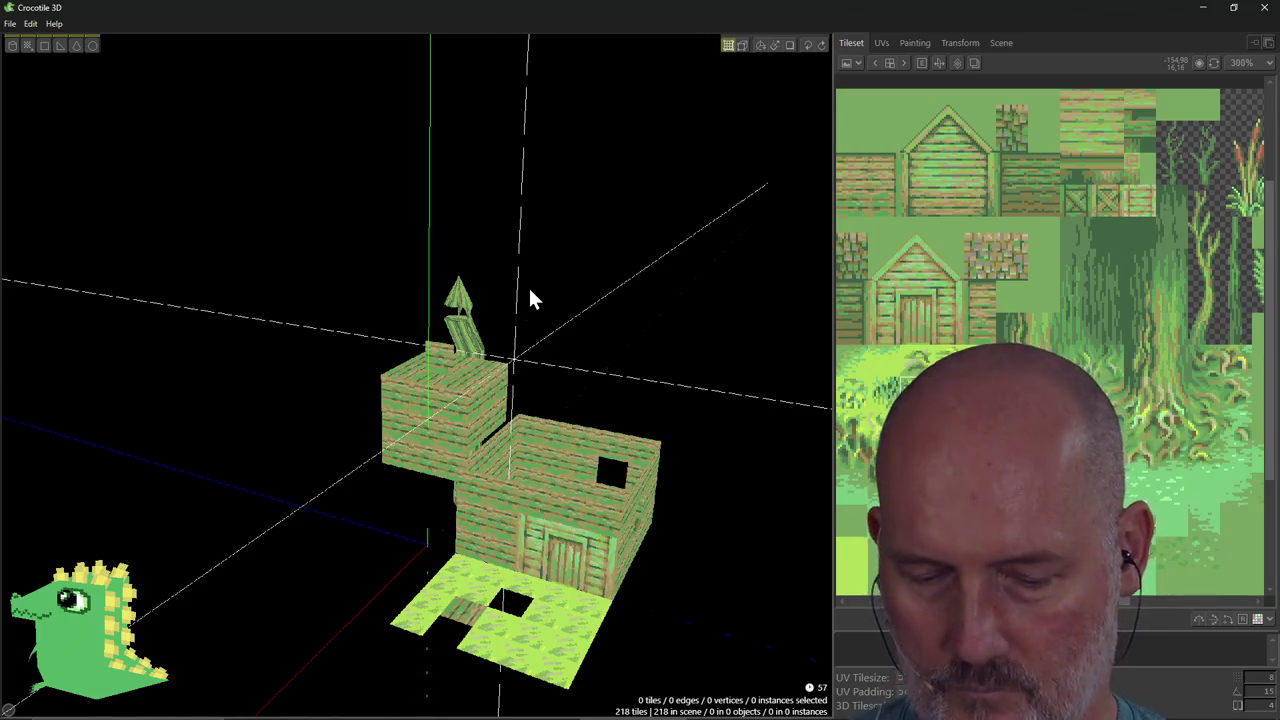
{"action": "key", "text": "alt+Tab"}
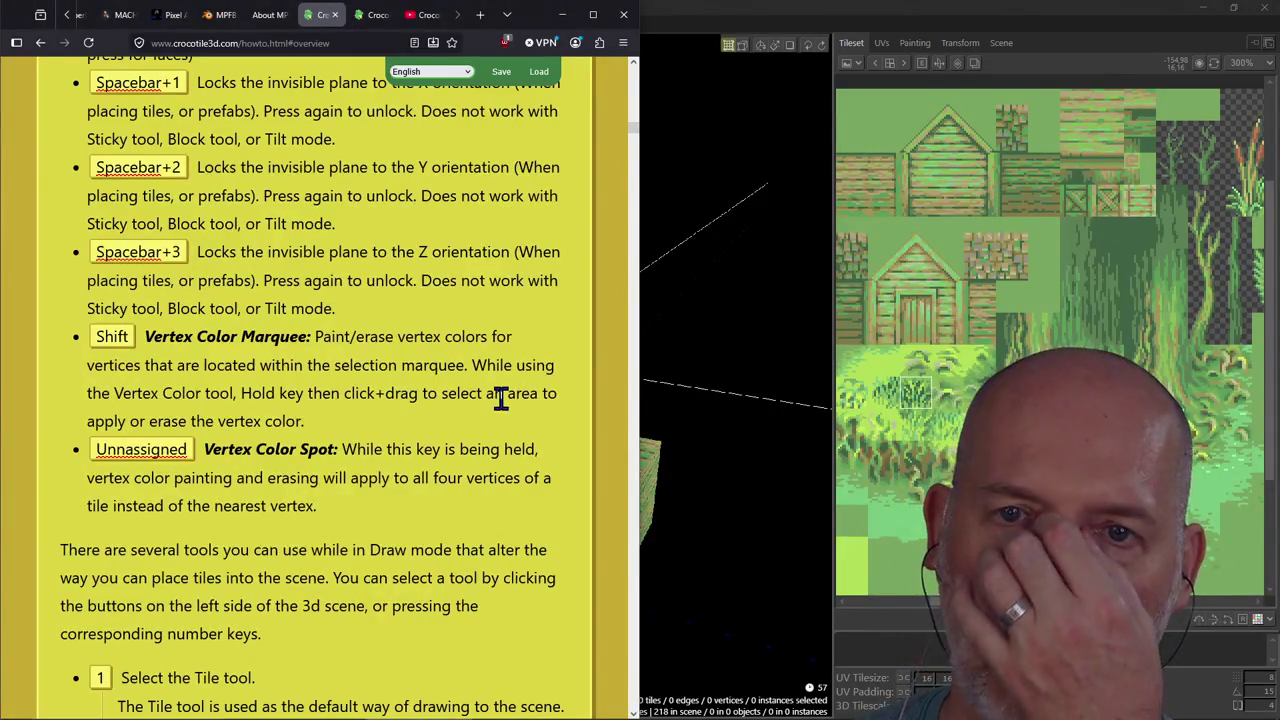
{"action": "scroll", "coordinate": [500, 398], "scroll_direction": "down", "scroll_amount": 5}
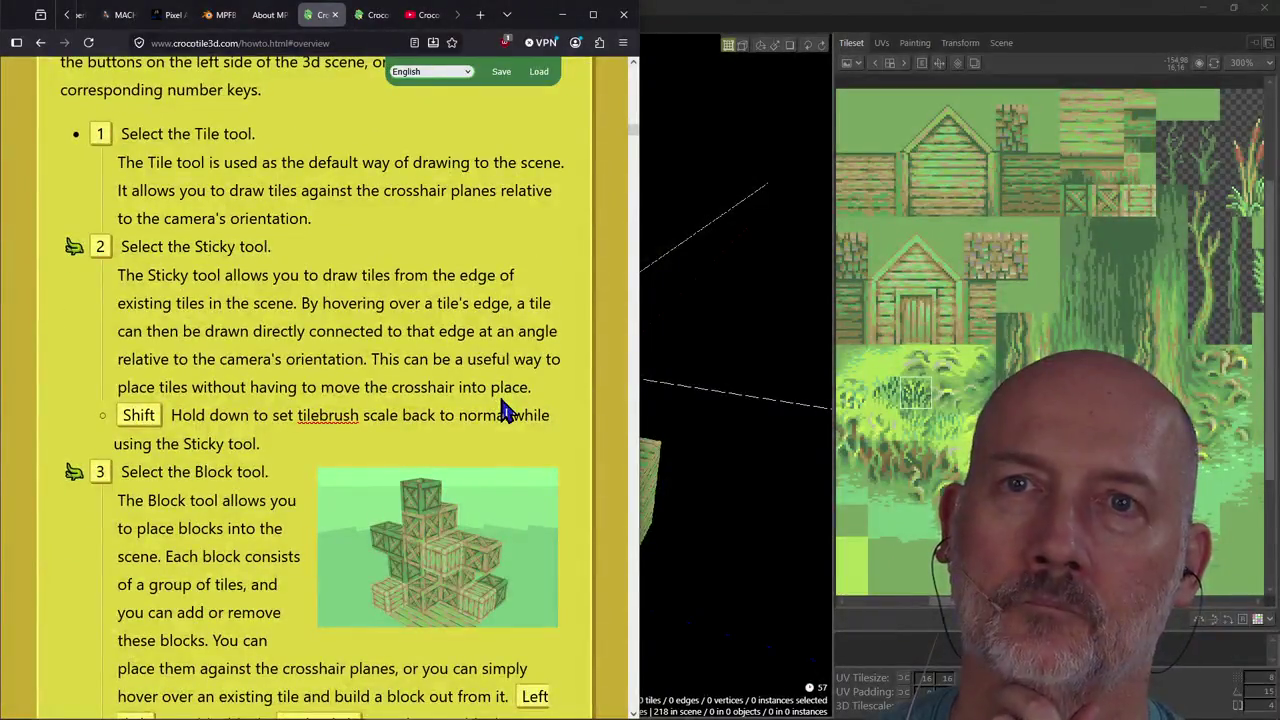
Scroll the how-to page back to the Block tool section, then return to Crocotile 3D.
{"action": "scroll", "coordinate": [505, 410], "scroll_direction": "up", "scroll_amount": 1}
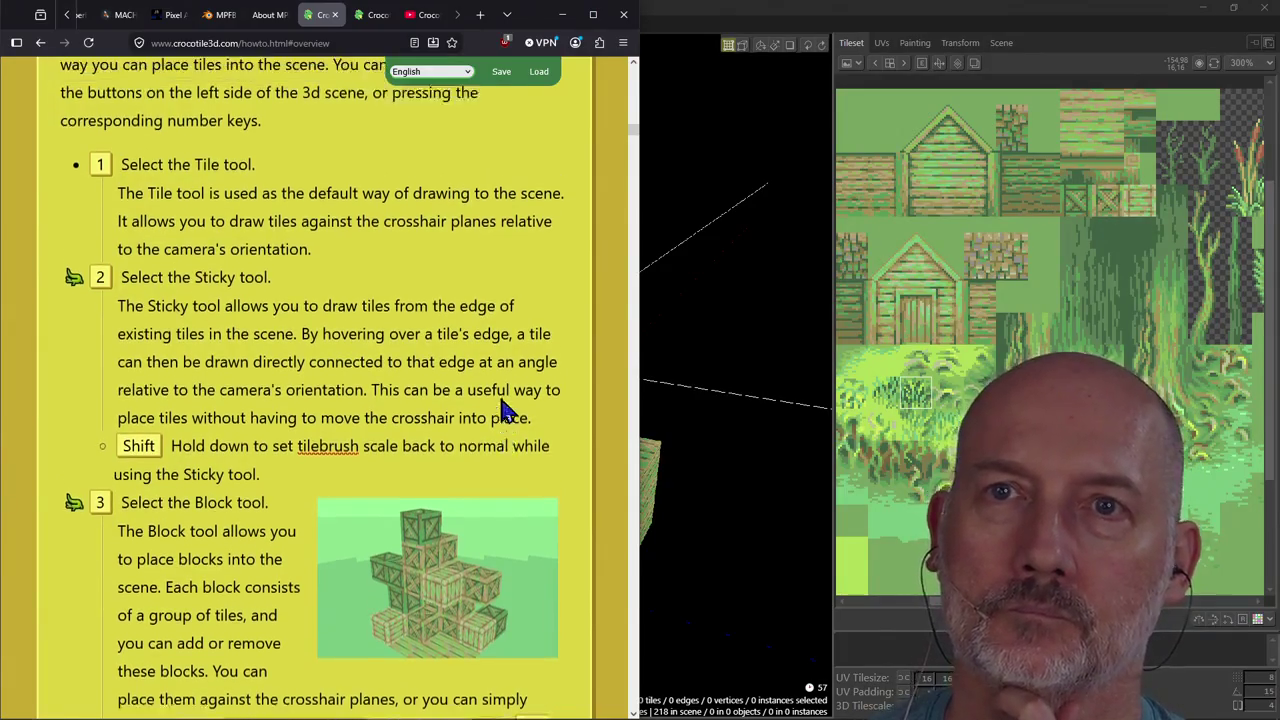
{"action": "scroll", "coordinate": [505, 410], "scroll_direction": "up", "scroll_amount": 1}
{"action": "scroll", "coordinate": [505, 410], "scroll_direction": "up", "scroll_amount": 1}
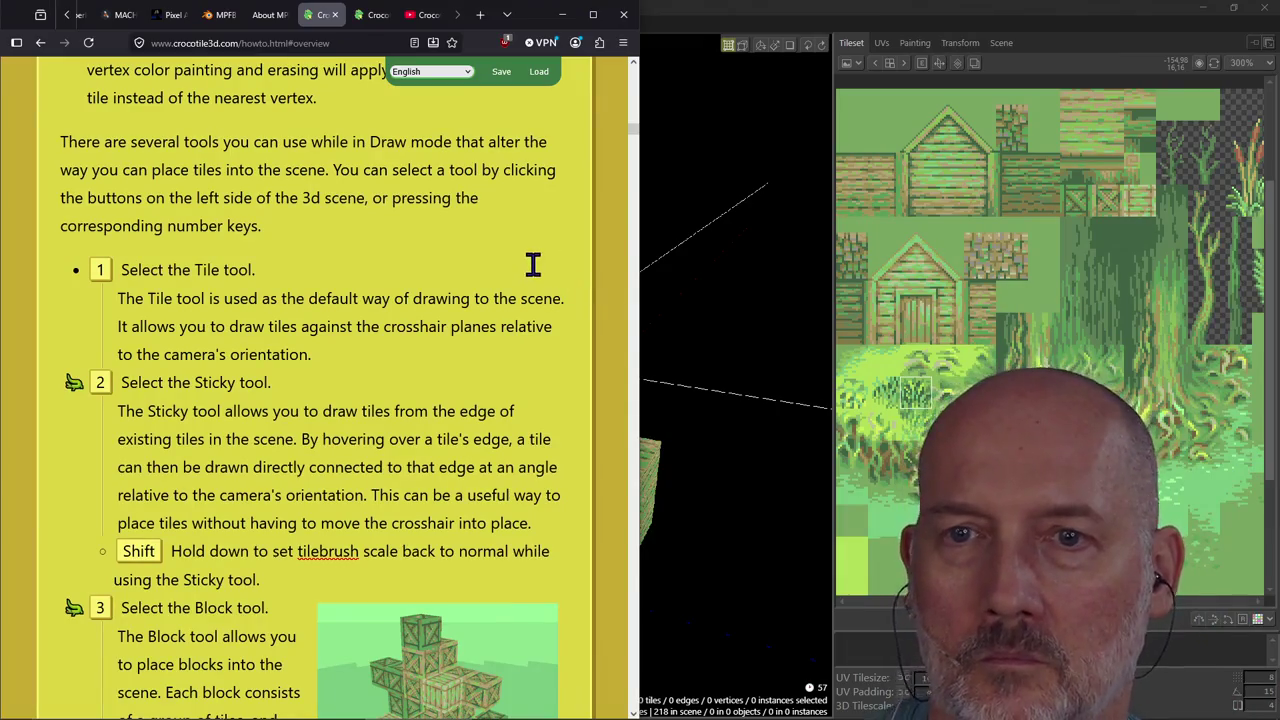
{"action": "scroll", "coordinate": [531, 265], "scroll_direction": "down", "scroll_amount": 3}
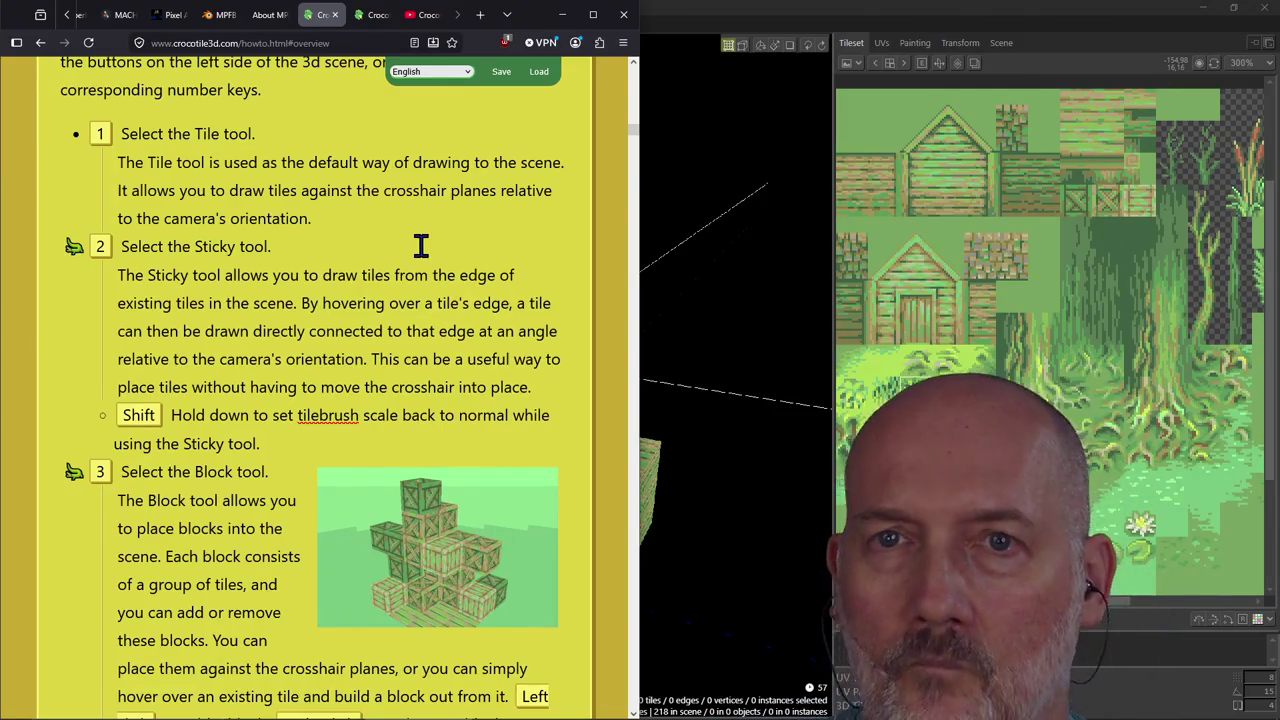
{"action": "key", "text": "alt+Tab"}
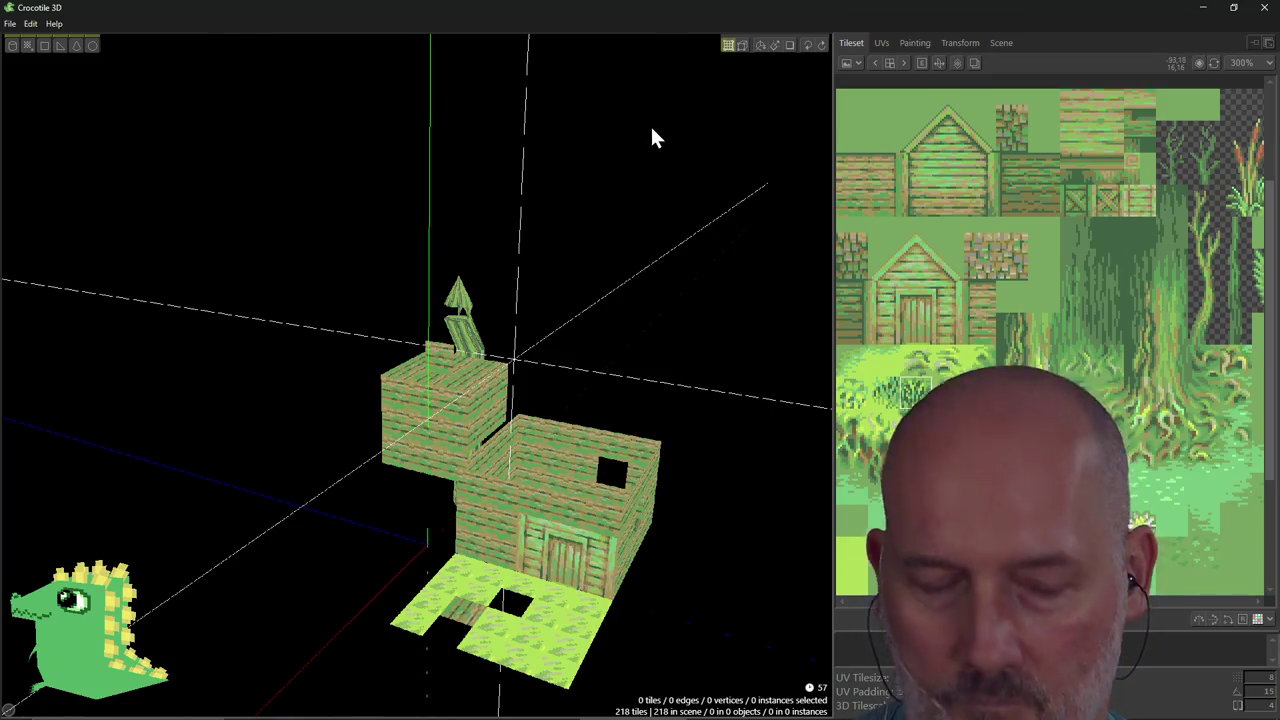
In draw mode with the Sticky tool, paint wall tiles off the house's tile edges.
{"action": "key", "text": "Tab"}
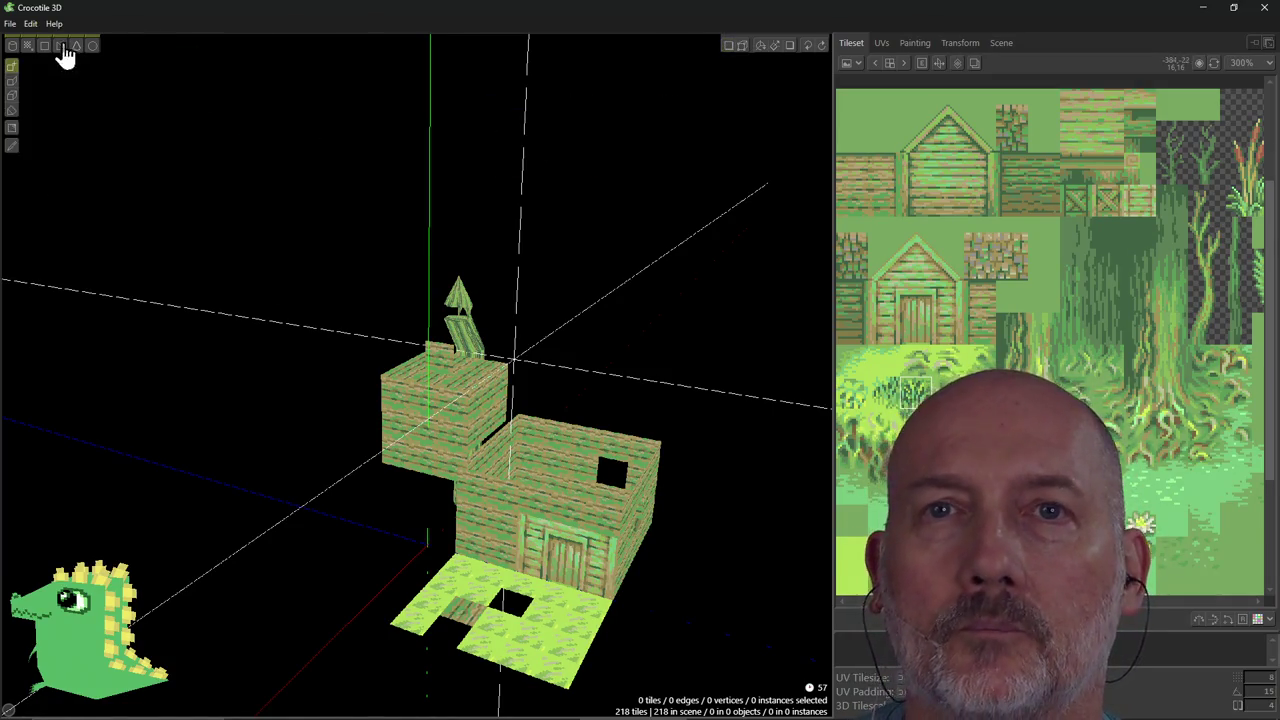
{"action": "left_click", "coordinate": [12, 84]}
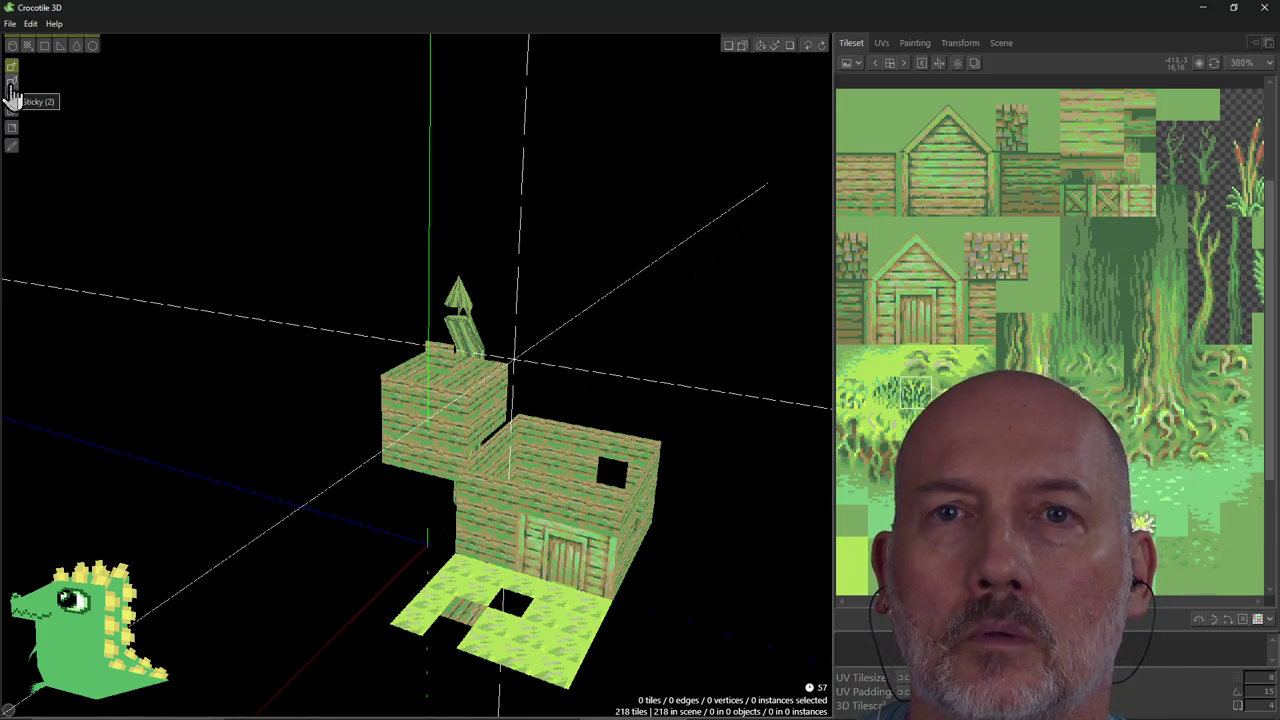
{"action": "right_click_drag", "start_coordinate": [478, 545], "coordinate": [445, 543]}
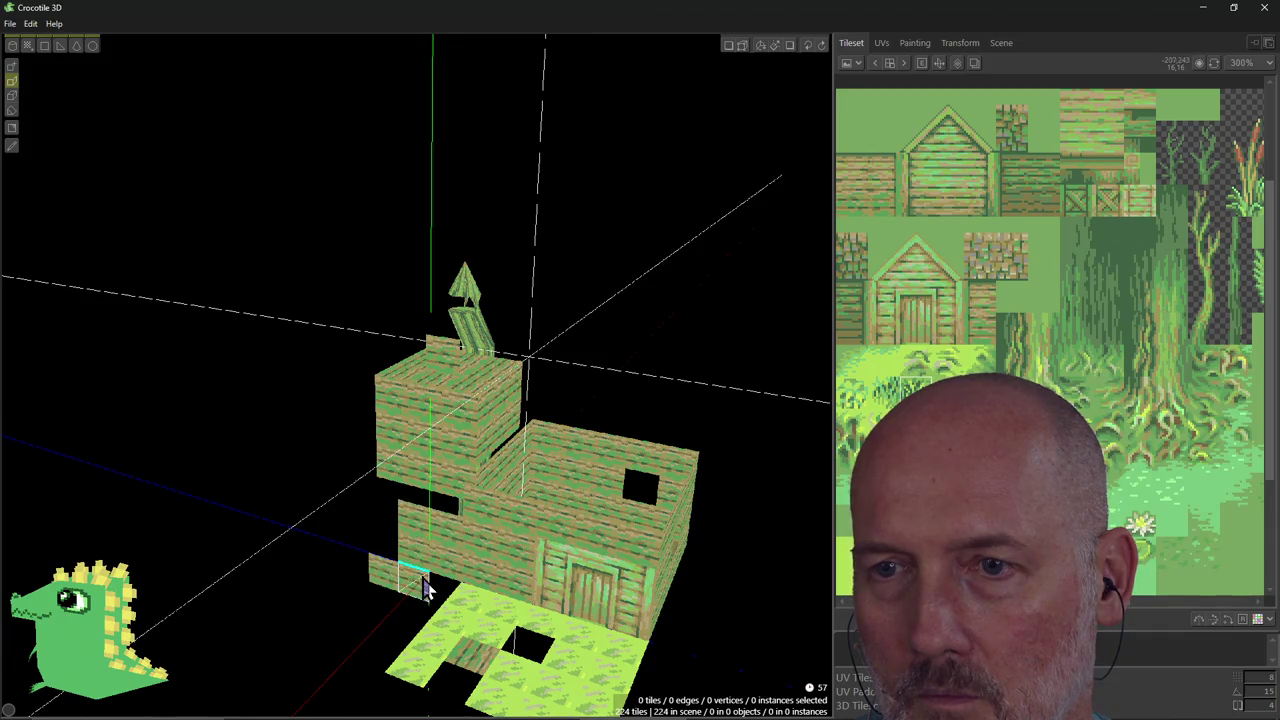
{"action": "mouse_move", "coordinate": [447, 591]}
{"action": "right_mouse_down"}
{"action": "mouse_move", "coordinate": [417, 640]}
{"action": "mouse_move", "coordinate": [414, 604]}
{"action": "right_mouse_up"}
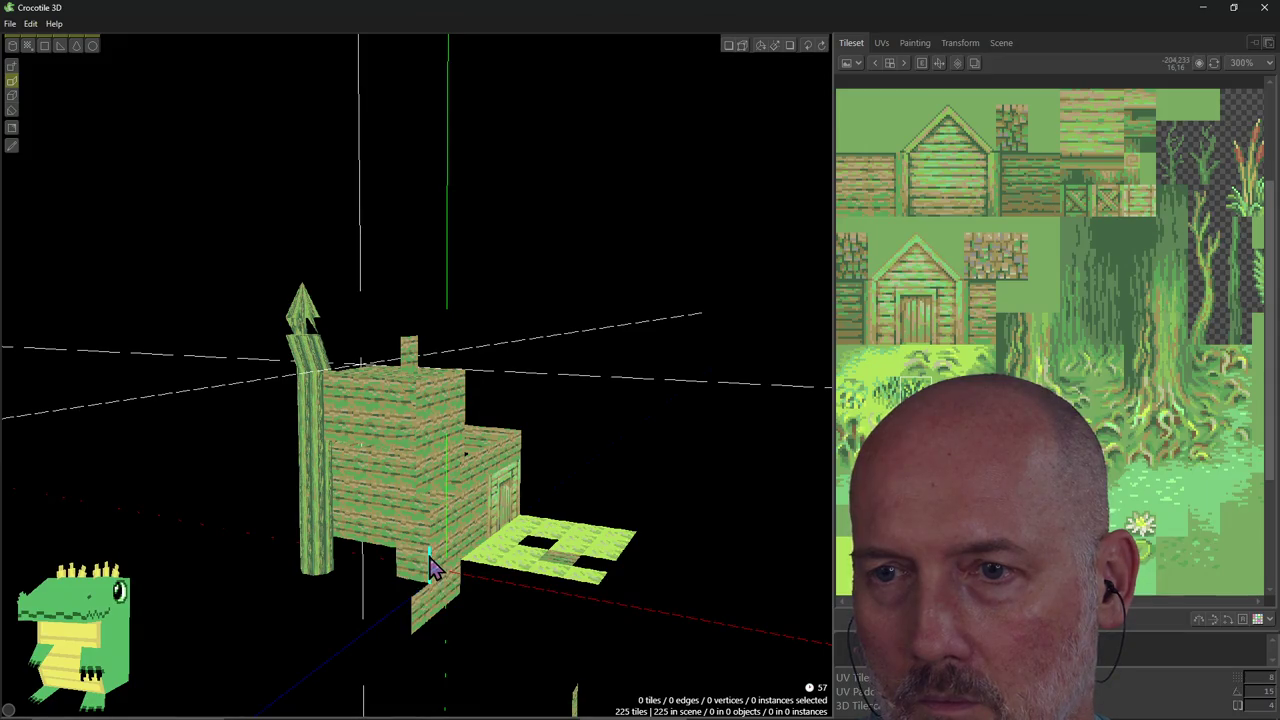
{"action": "left_click_drag", "start_coordinate": [425, 572], "coordinate": [408, 592]}
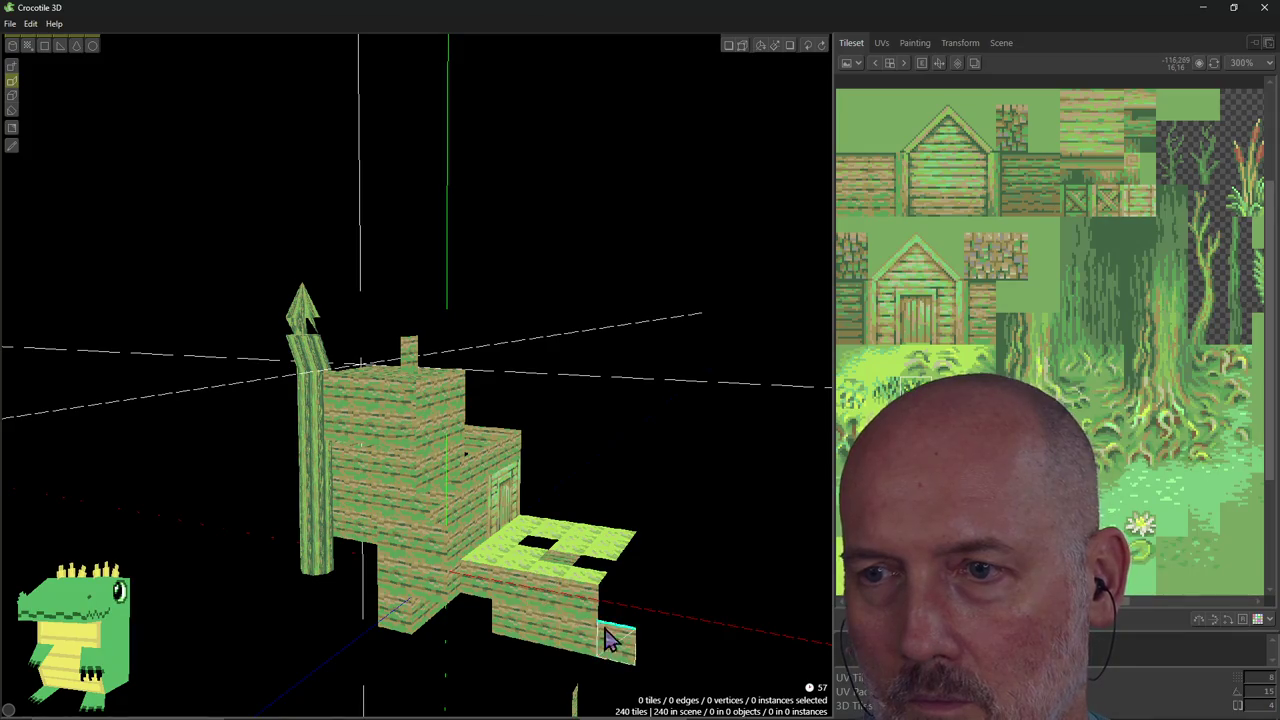
{"action": "right_click_drag", "start_coordinate": [612, 615], "coordinate": [625, 662]}
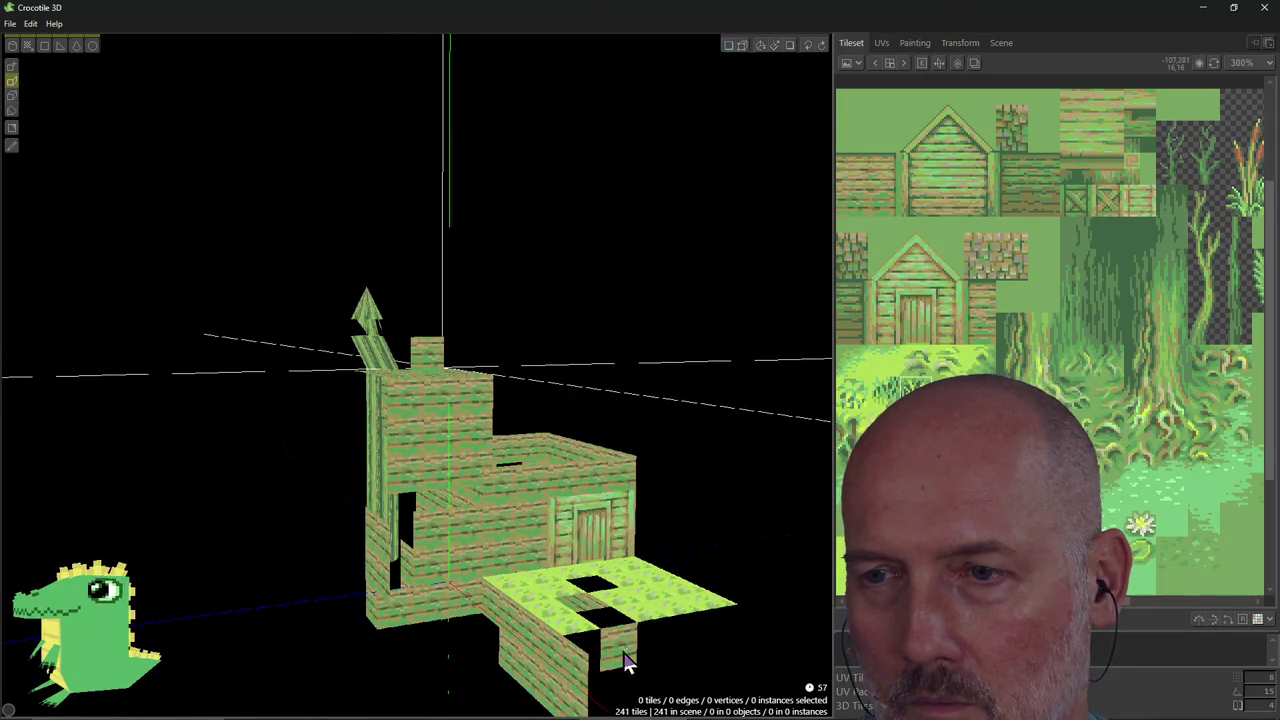
{"action": "left_click_drag", "start_coordinate": [549, 687], "coordinate": [523, 628]}
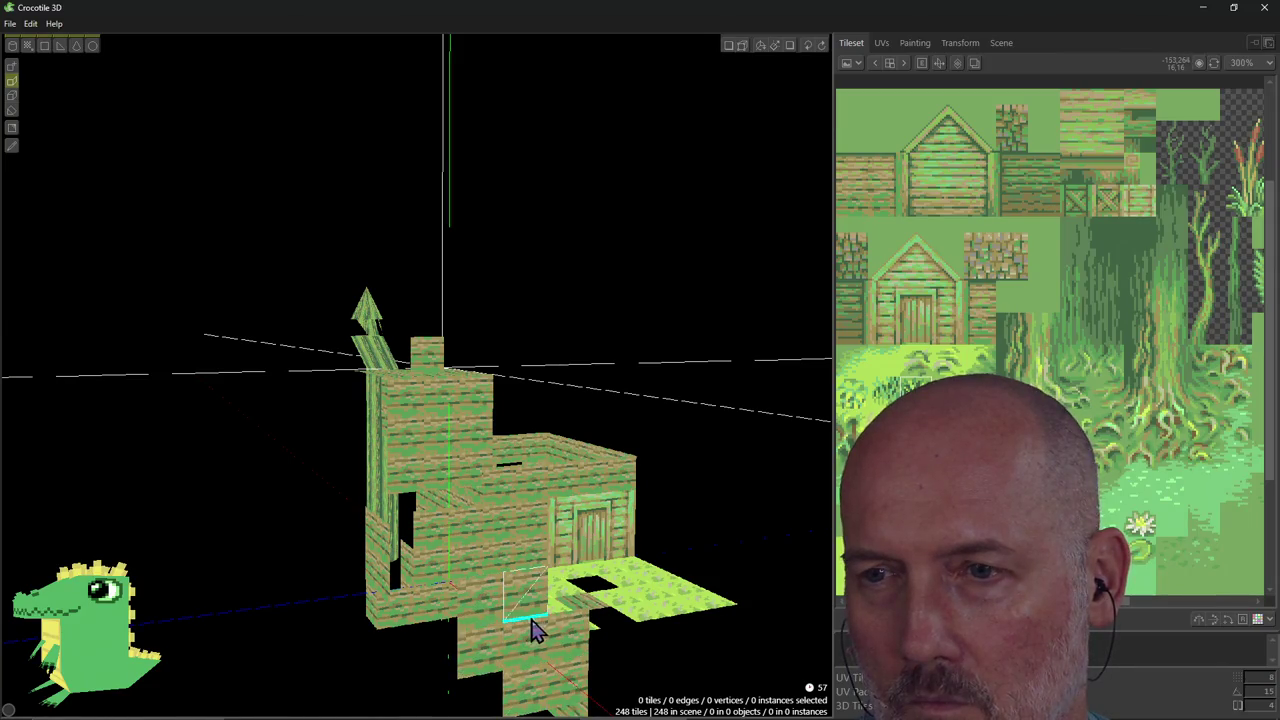
Add more wall and floor tiles around the house, growing the scene to 269 tiles.
{"action": "mouse_move", "coordinate": [414, 666]}
{"action": "left_mouse_down"}
{"action": "mouse_move", "coordinate": [405, 640]}
{"action": "mouse_move", "coordinate": [580, 628]}
{"action": "left_mouse_up"}
{"action": "mouse_move", "coordinate": [580, 628]}
{"action": "right_mouse_down"}
{"action": "mouse_move", "coordinate": [480, 630]}
{"action": "mouse_move", "coordinate": [628, 632]}
{"action": "right_mouse_up"}
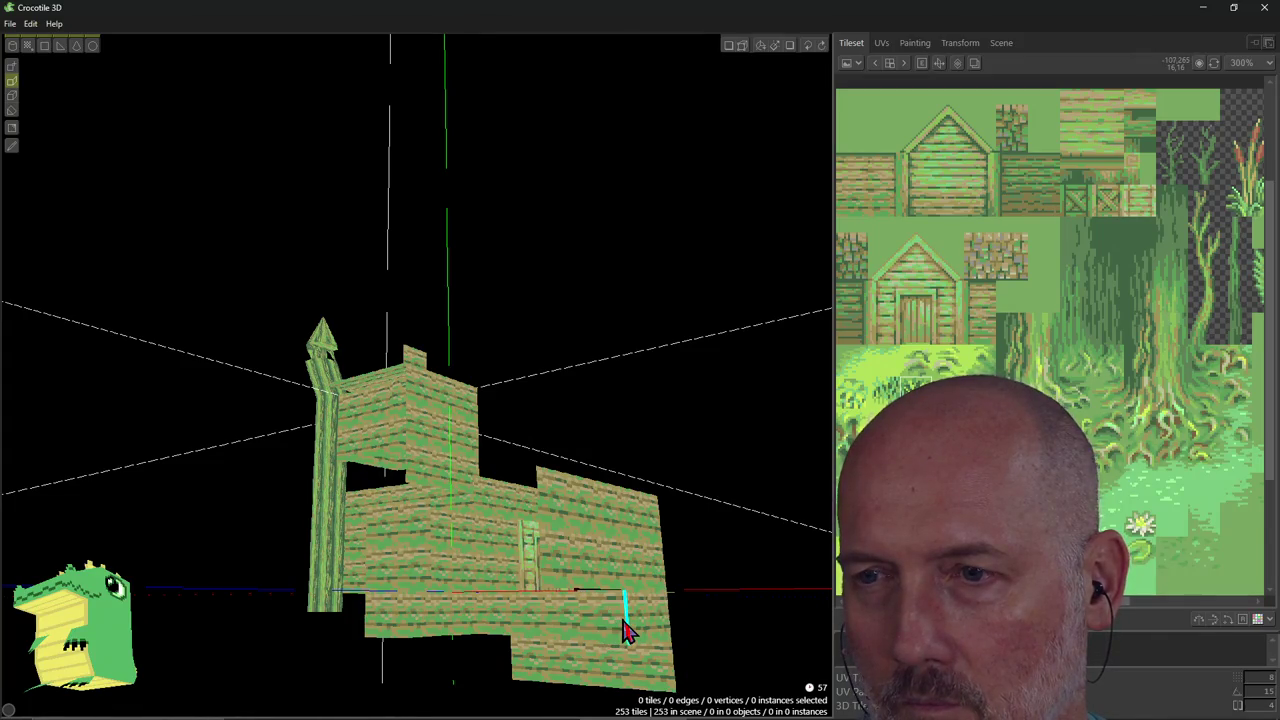
{"action": "left_click_drag", "start_coordinate": [640, 614], "coordinate": [694, 551]}
{"action": "right_click_drag", "start_coordinate": [694, 551], "coordinate": [605, 562]}
{"action": "mouse_move", "coordinate": [634, 628]}
{"action": "right_mouse_down"}
{"action": "mouse_move", "coordinate": [520, 630]}
{"action": "mouse_move", "coordinate": [523, 560]}
{"action": "right_mouse_up"}
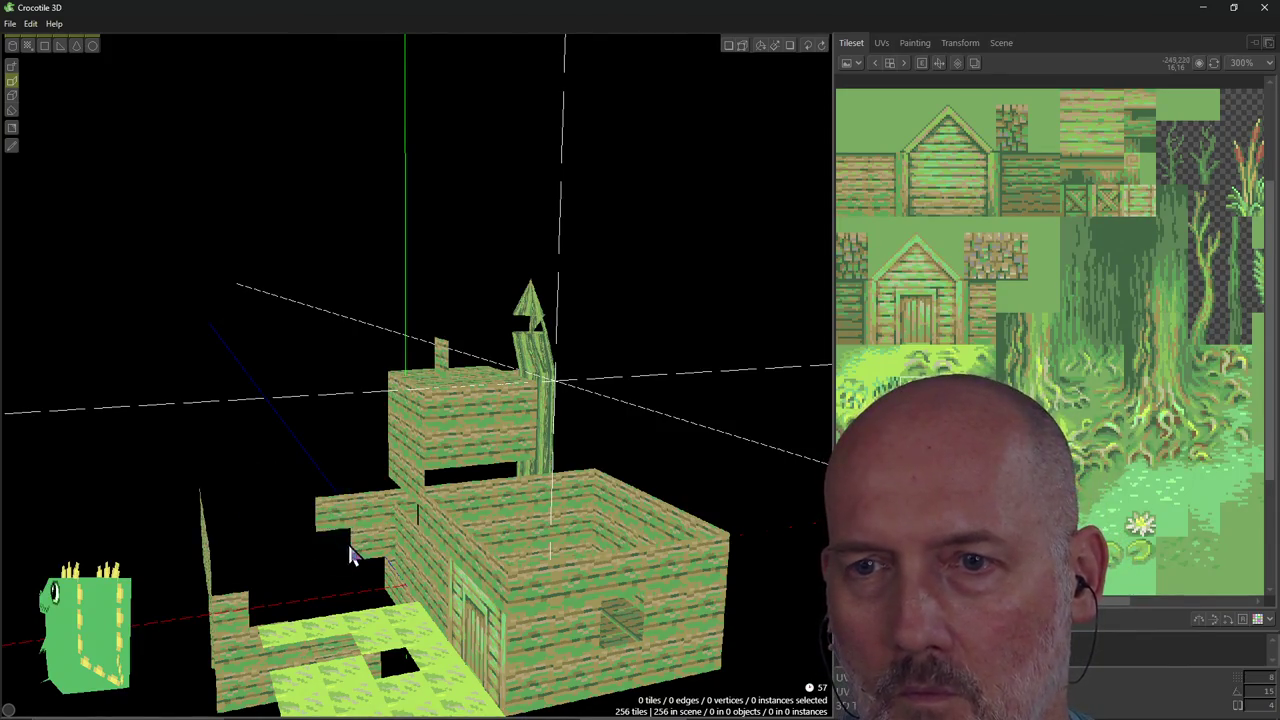
{"action": "left_click_drag", "start_coordinate": [320, 486], "coordinate": [254, 503]}
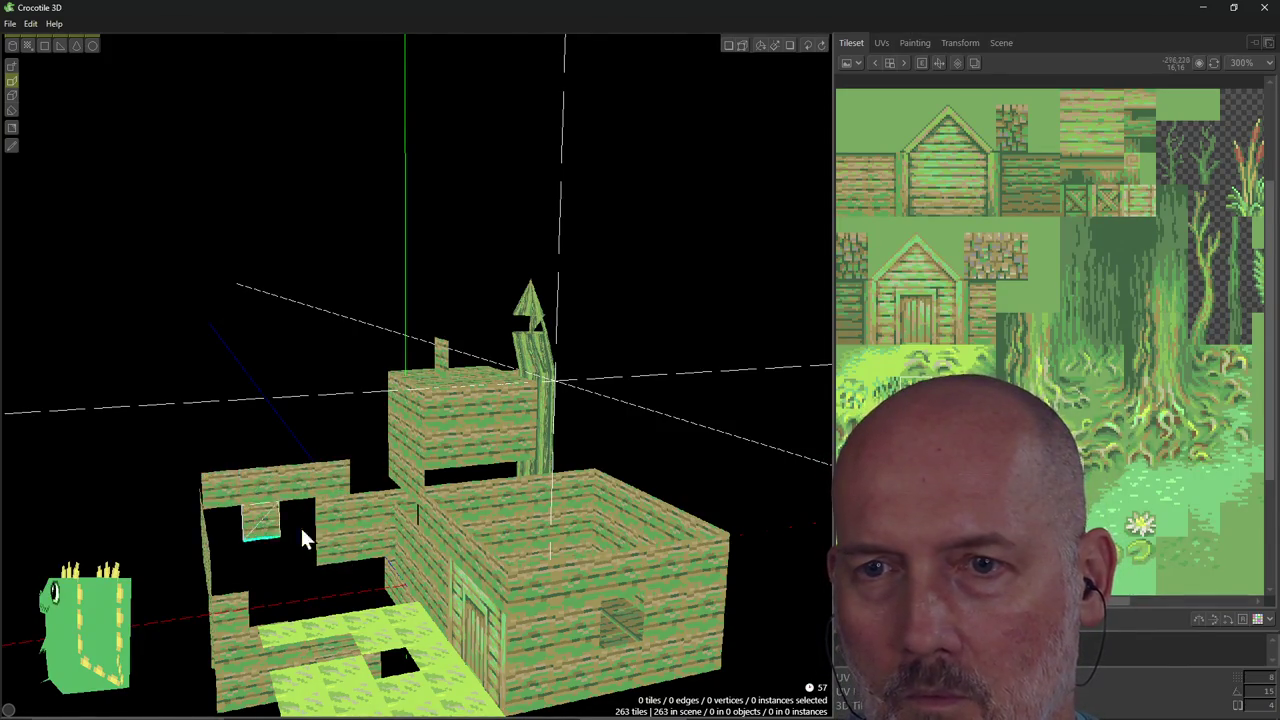
{"action": "left_click_drag", "start_coordinate": [285, 560], "coordinate": [230, 530]}
{"action": "left_click", "coordinate": [362, 494]}
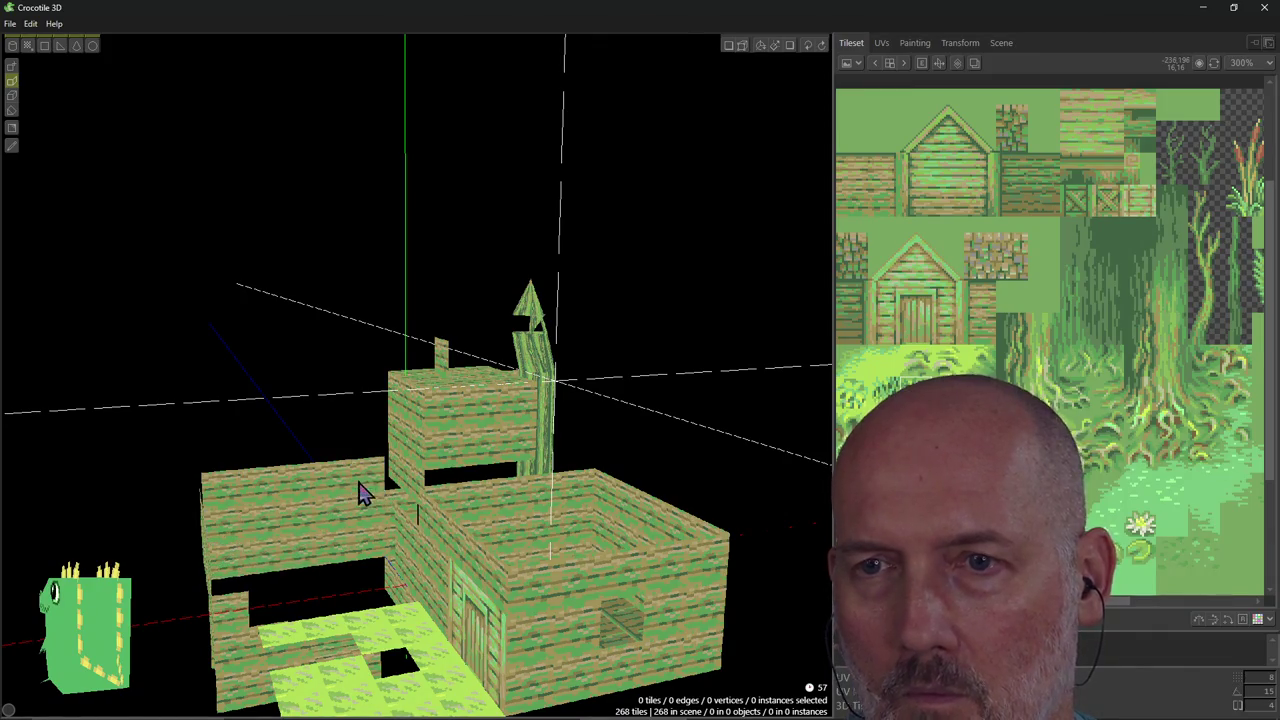
Select all tiles and delete them, leaving an empty scene at 0 tiles.
{"action": "mouse_move", "coordinate": [337, 416]}
{"action": "right_mouse_down"}
{"action": "mouse_move", "coordinate": [260, 380]}
{"action": "mouse_move", "coordinate": [275, 418]}
{"action": "right_mouse_up"}
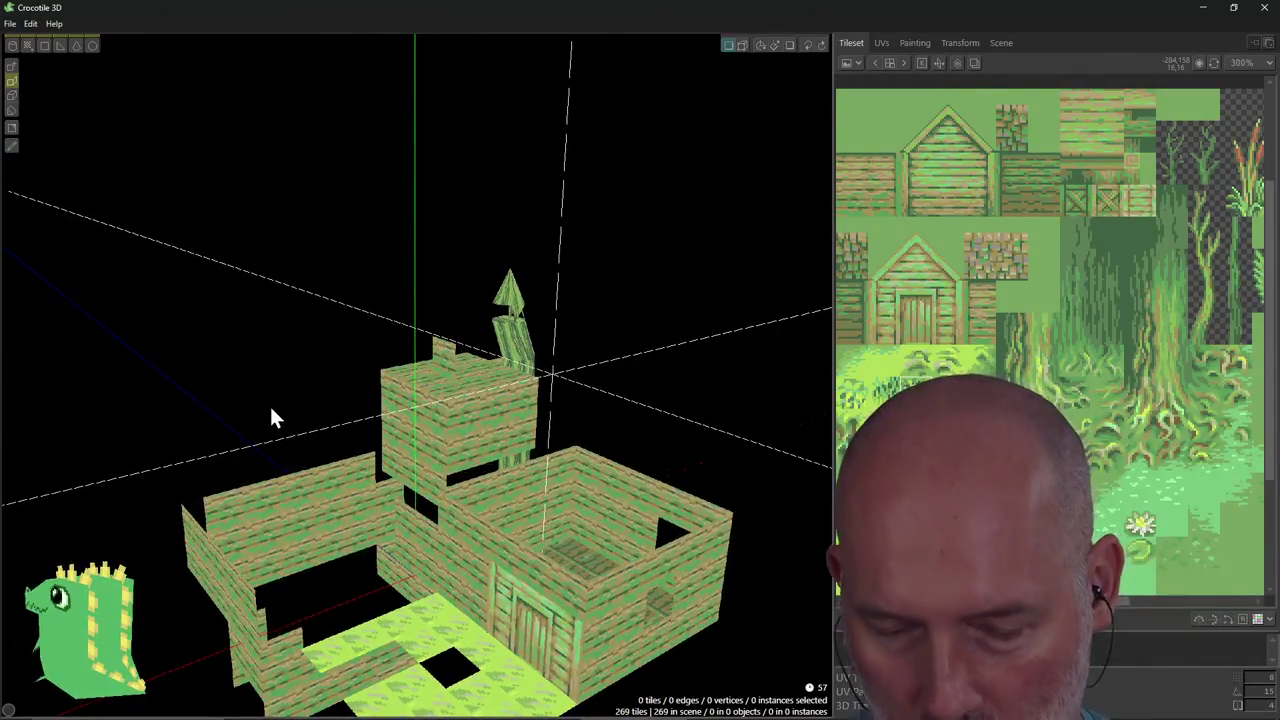
{"action": "key", "text": "ctrl+a"}
{"action": "key", "text": "Delete"}
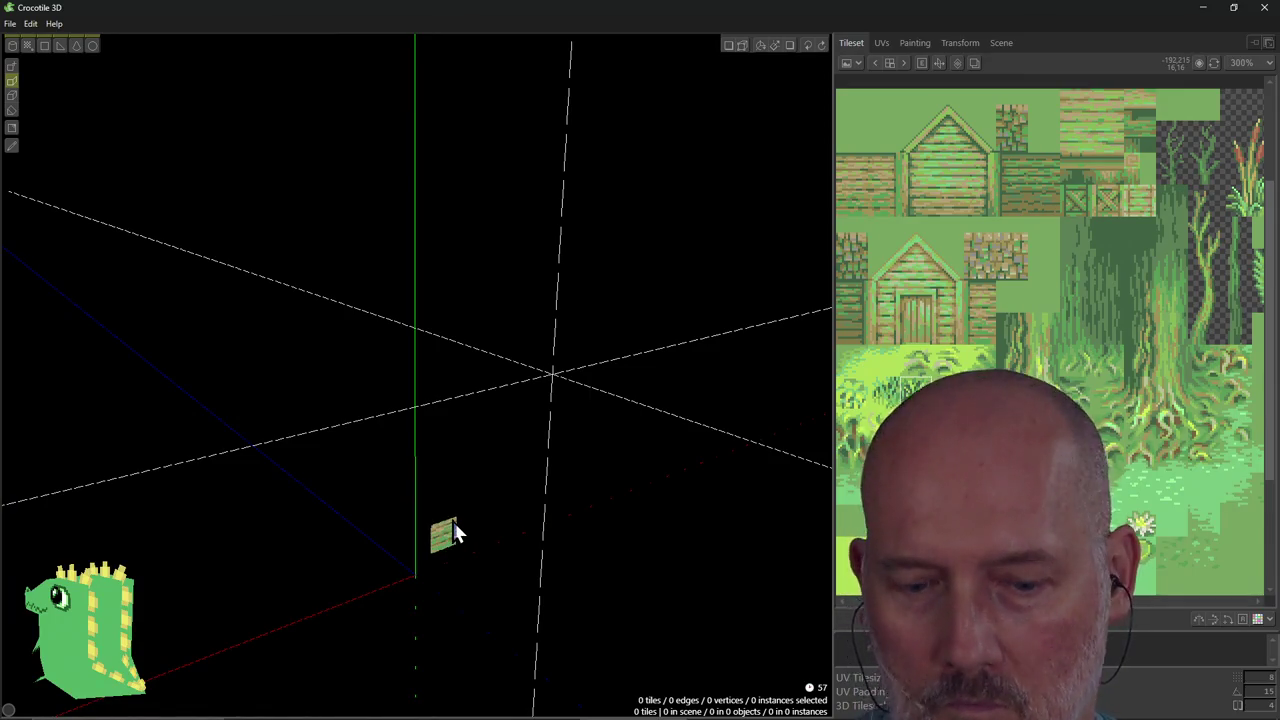
{"action": "key", "text": "alt+Tab"}
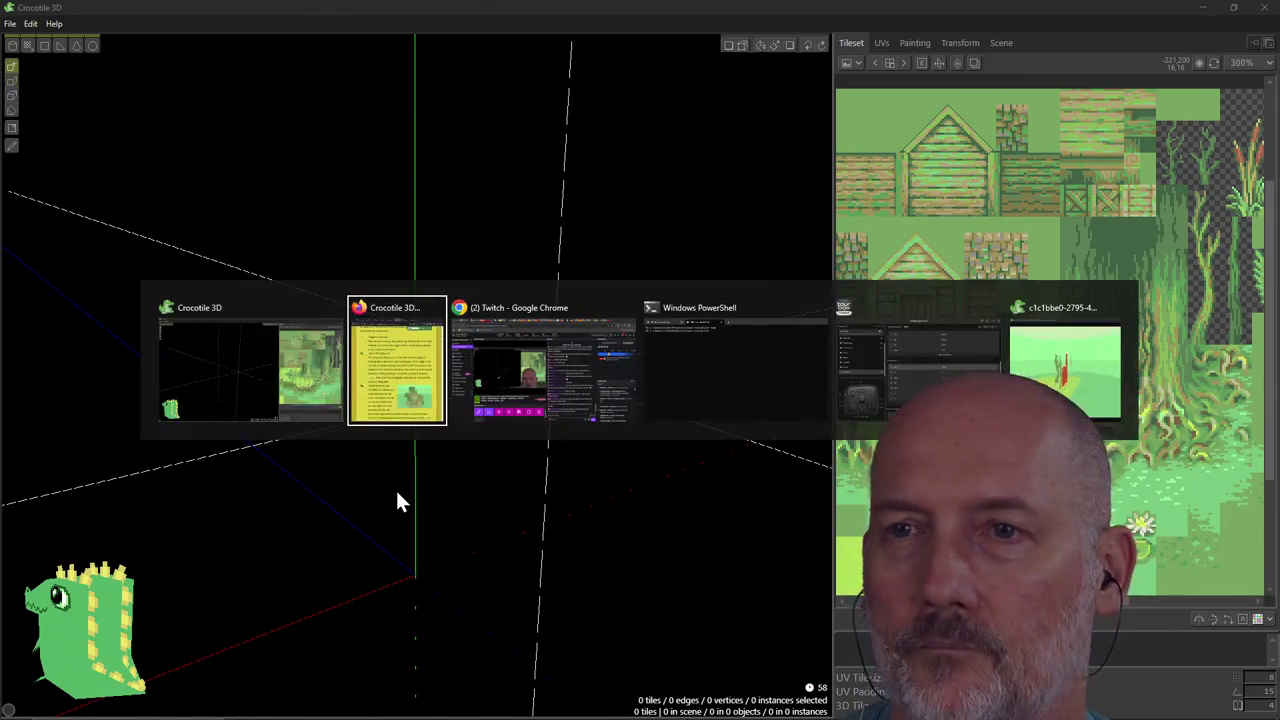
Read down the how-to page through the Primitive and Vertex Color tool notes, then return to Crocotile 3D.
{"action": "scroll", "coordinate": [410, 490], "scroll_direction": "down", "scroll_amount": 2}
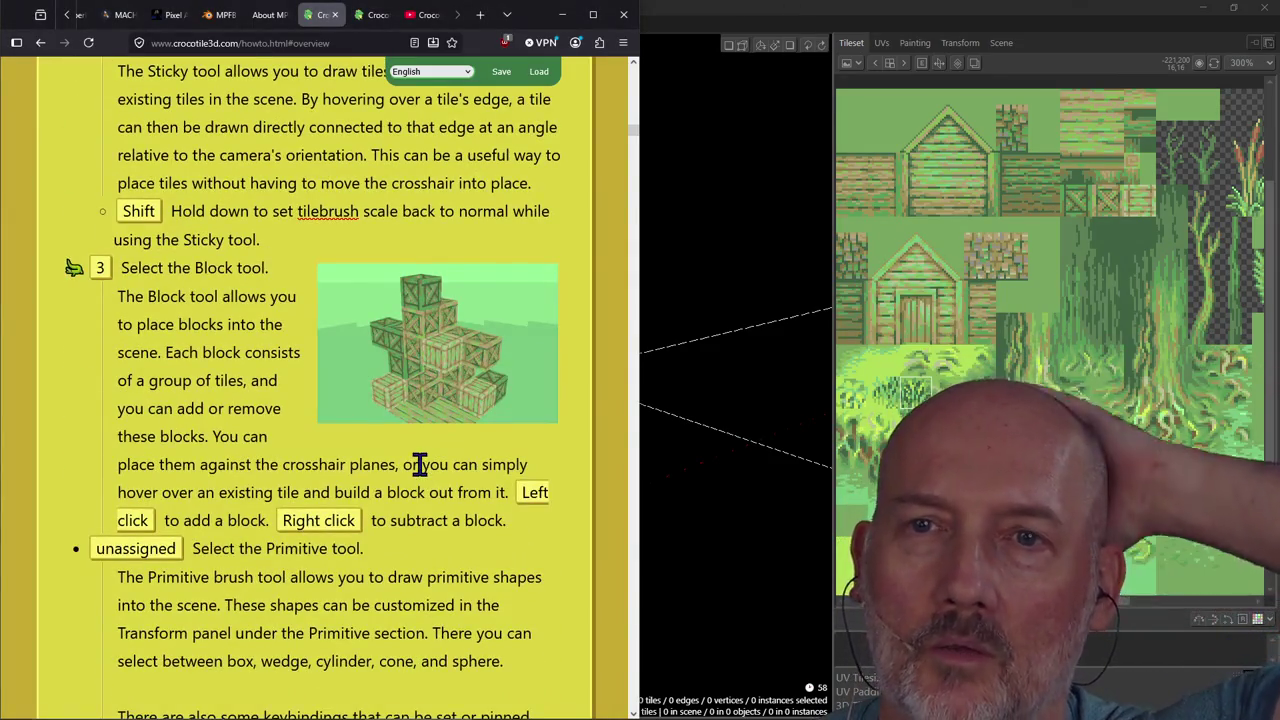
{"action": "scroll", "coordinate": [418, 464], "scroll_direction": "down", "scroll_amount": 1}
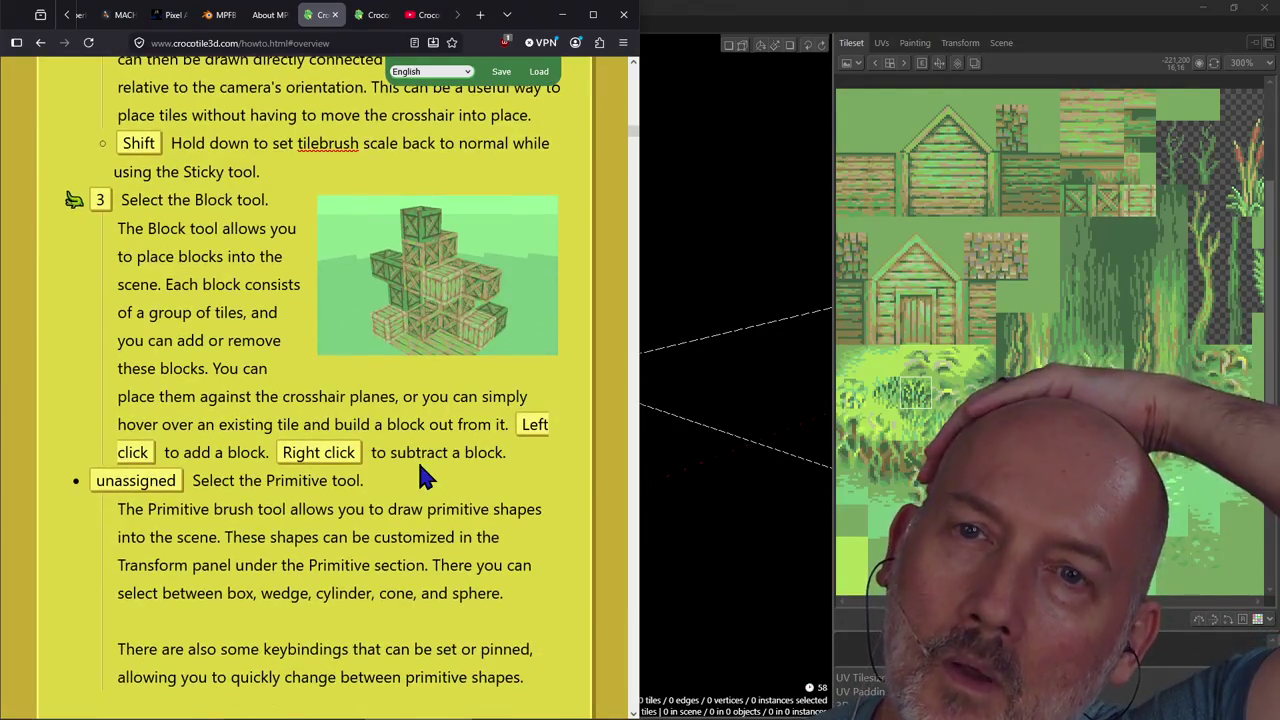
{"action": "scroll", "coordinate": [420, 466], "scroll_direction": "down", "scroll_amount": 1}
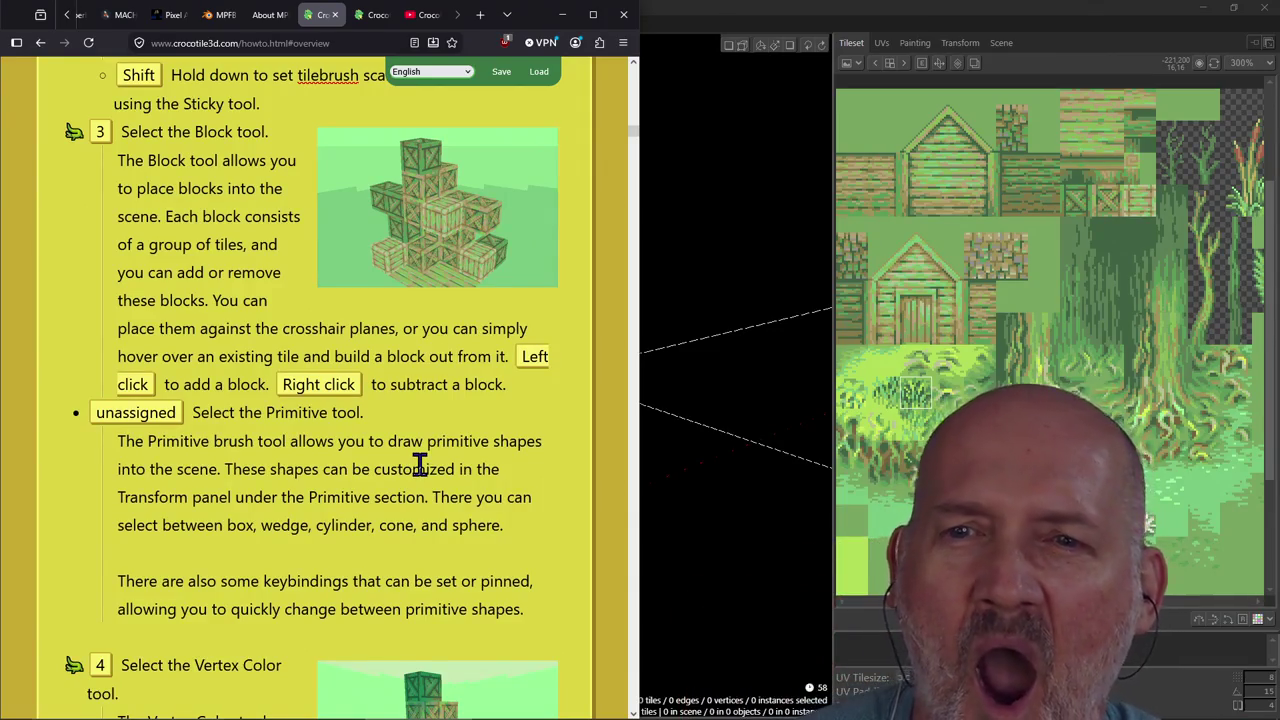
{"action": "scroll", "coordinate": [420, 466], "scroll_direction": "down", "scroll_amount": 2}
{"action": "scroll", "coordinate": [420, 466], "scroll_direction": "down", "scroll_amount": 3}
{"action": "scroll", "coordinate": [420, 466], "scroll_direction": "down", "scroll_amount": 2}
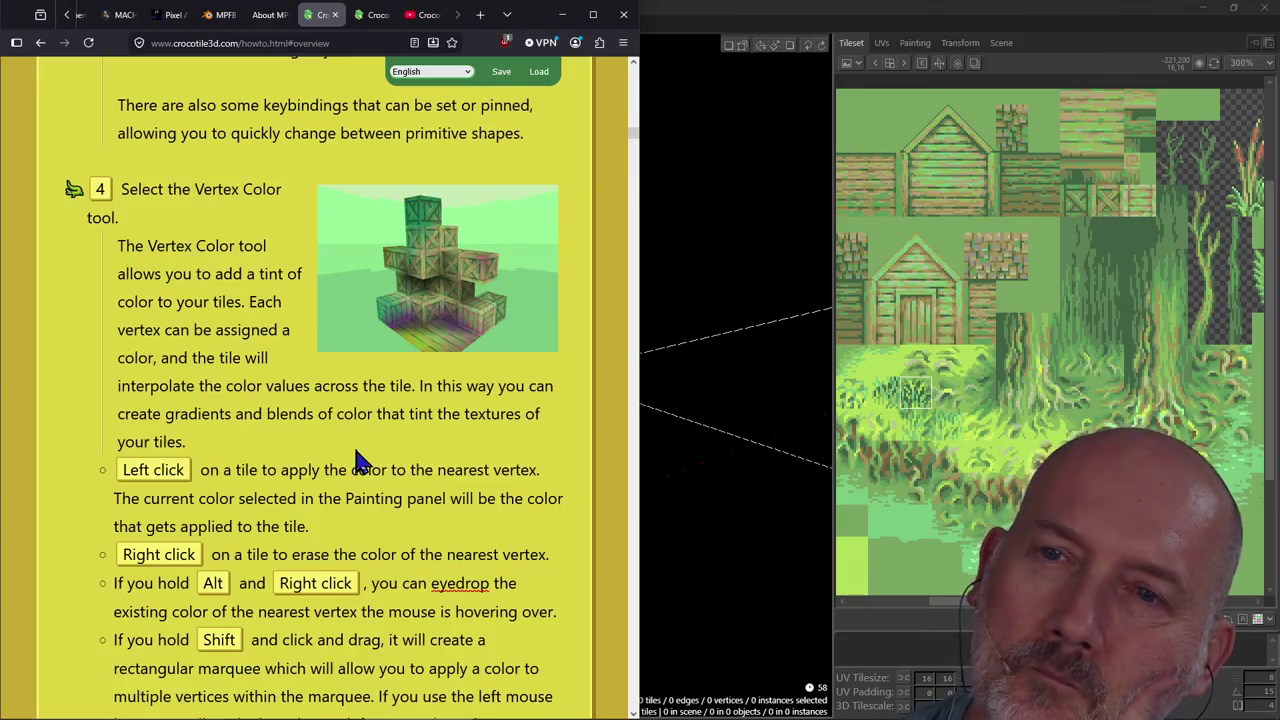
{"action": "scroll", "coordinate": [360, 462], "scroll_direction": "down", "scroll_amount": 2}
{"action": "scroll", "coordinate": [355, 450], "scroll_direction": "up", "scroll_amount": 1}
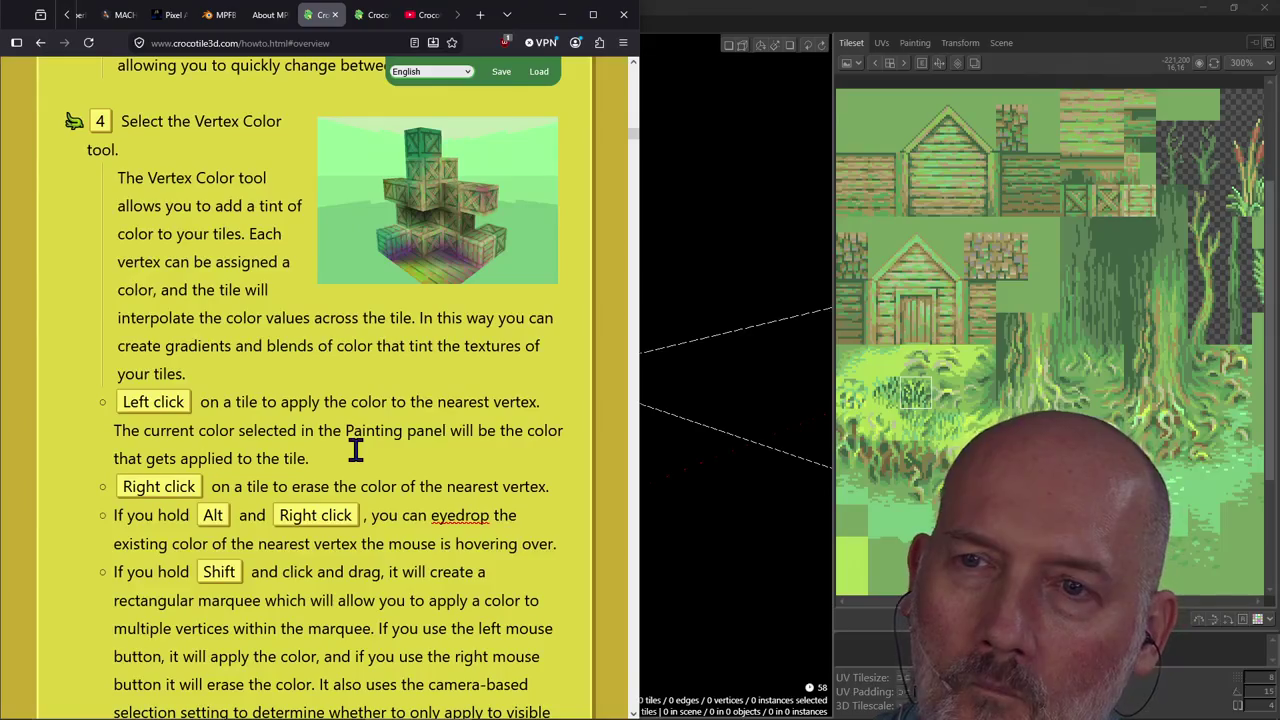
{"action": "key", "text": "alt+Tab"}
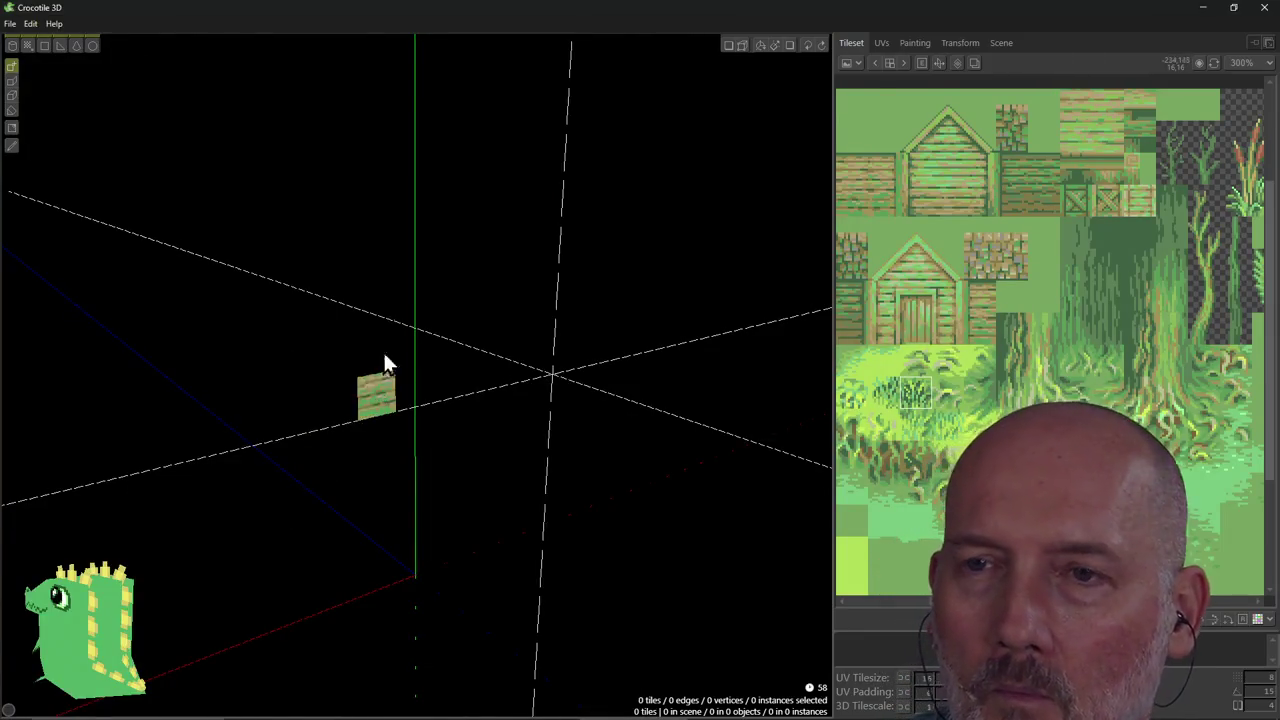
With the Block tool, build wooden-plank blocks out from the single tile and fill the front notches.
{"action": "left_click", "coordinate": [12, 97]}
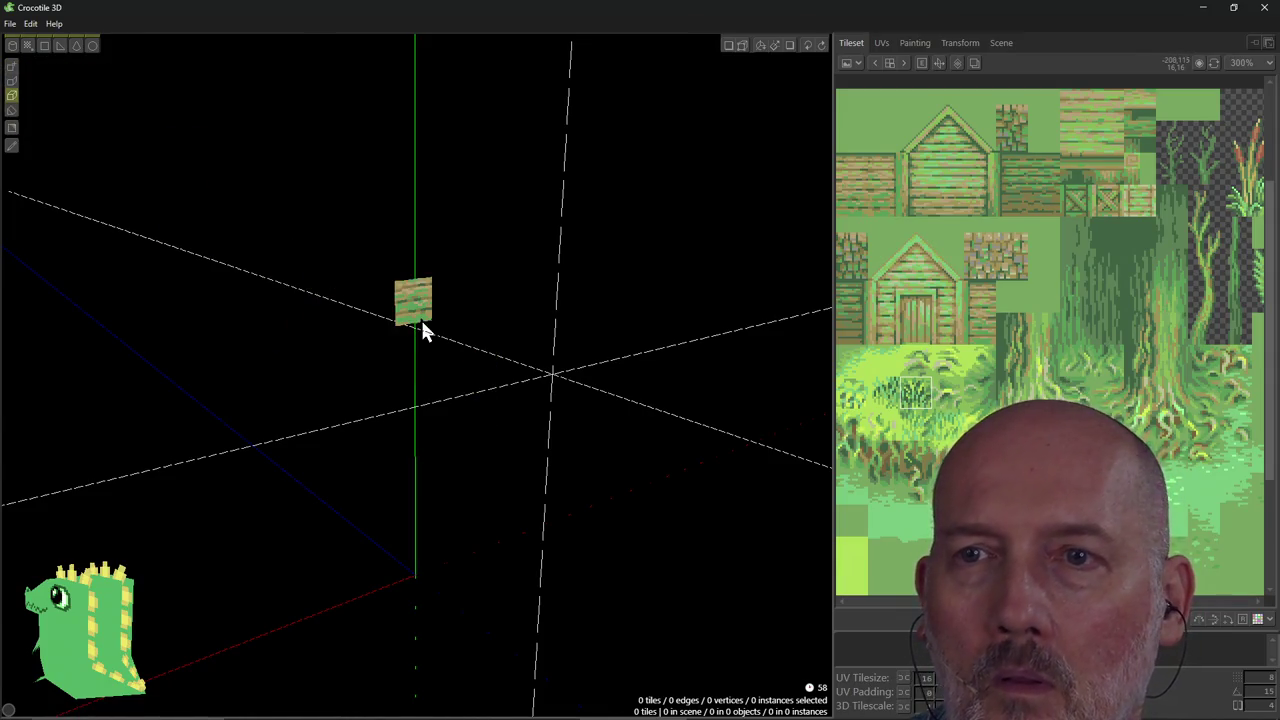
{"action": "mouse_move", "coordinate": [421, 318]}
{"action": "right_mouse_down"}
{"action": "mouse_move", "coordinate": [450, 325]}
{"action": "mouse_move", "coordinate": [459, 307]}
{"action": "right_mouse_up"}
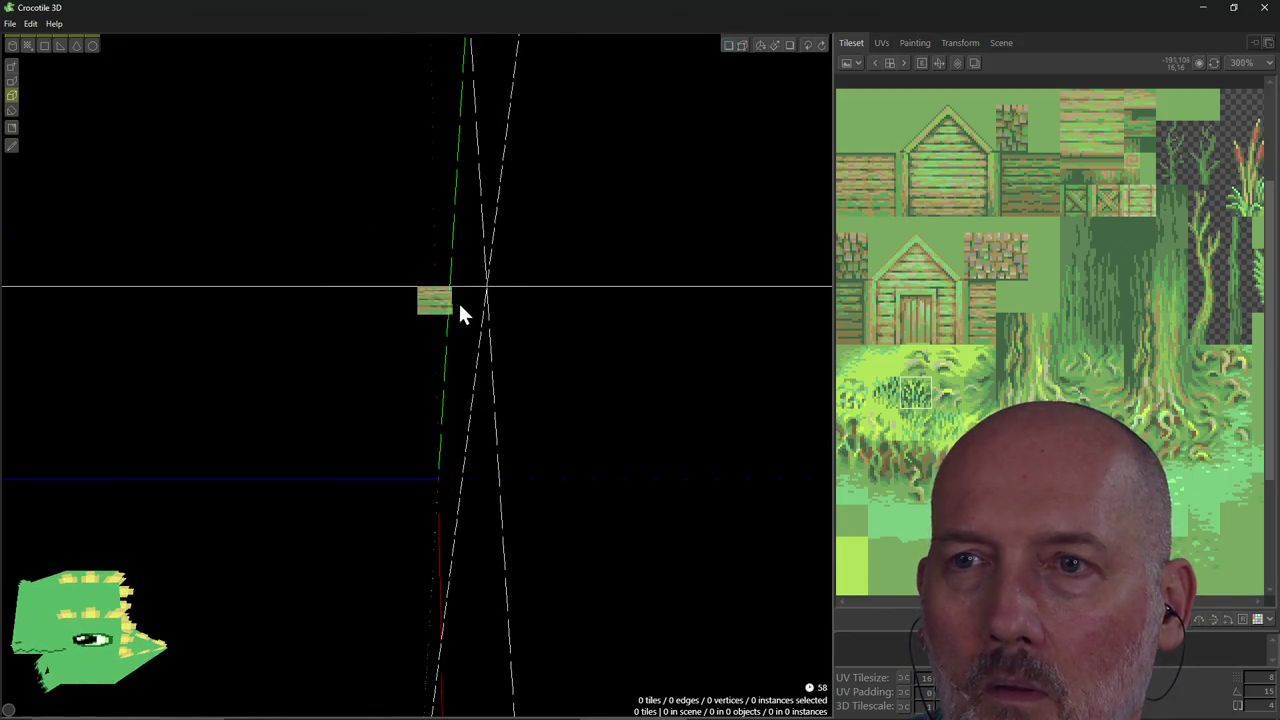
{"action": "left_click", "coordinate": [430, 305]}
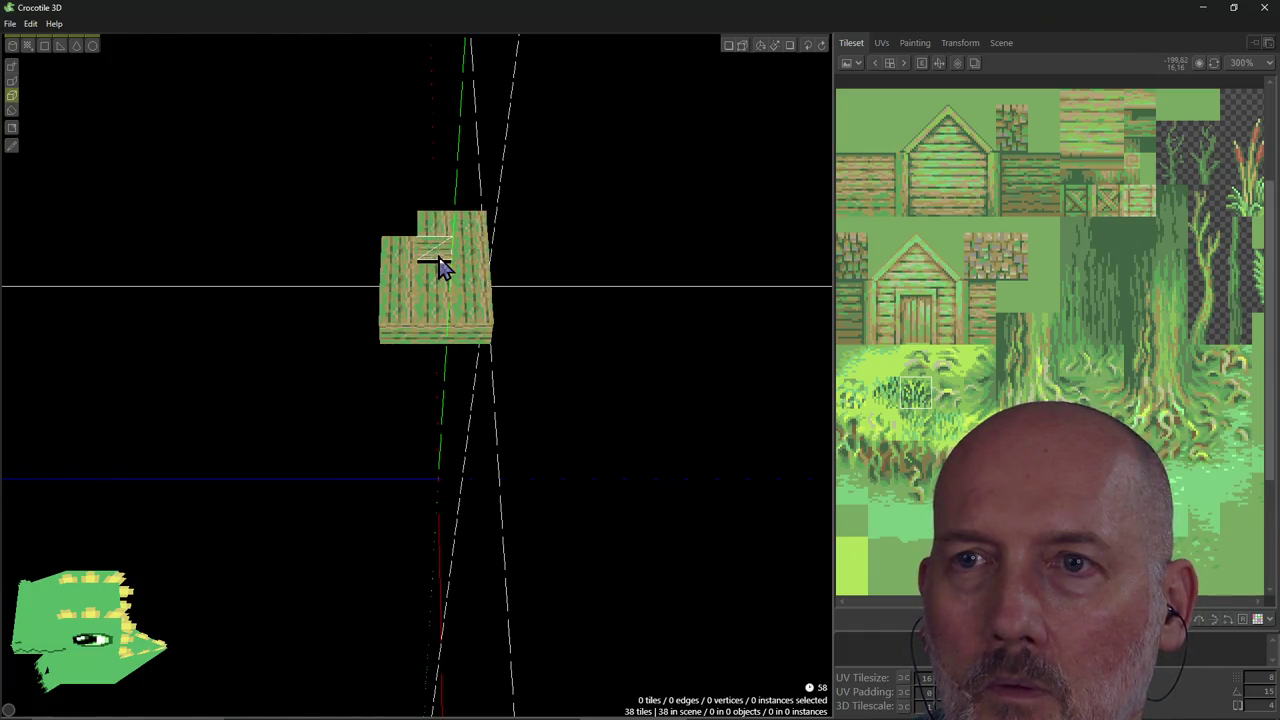
{"action": "right_click_drag", "start_coordinate": [415, 241], "coordinate": [420, 229]}
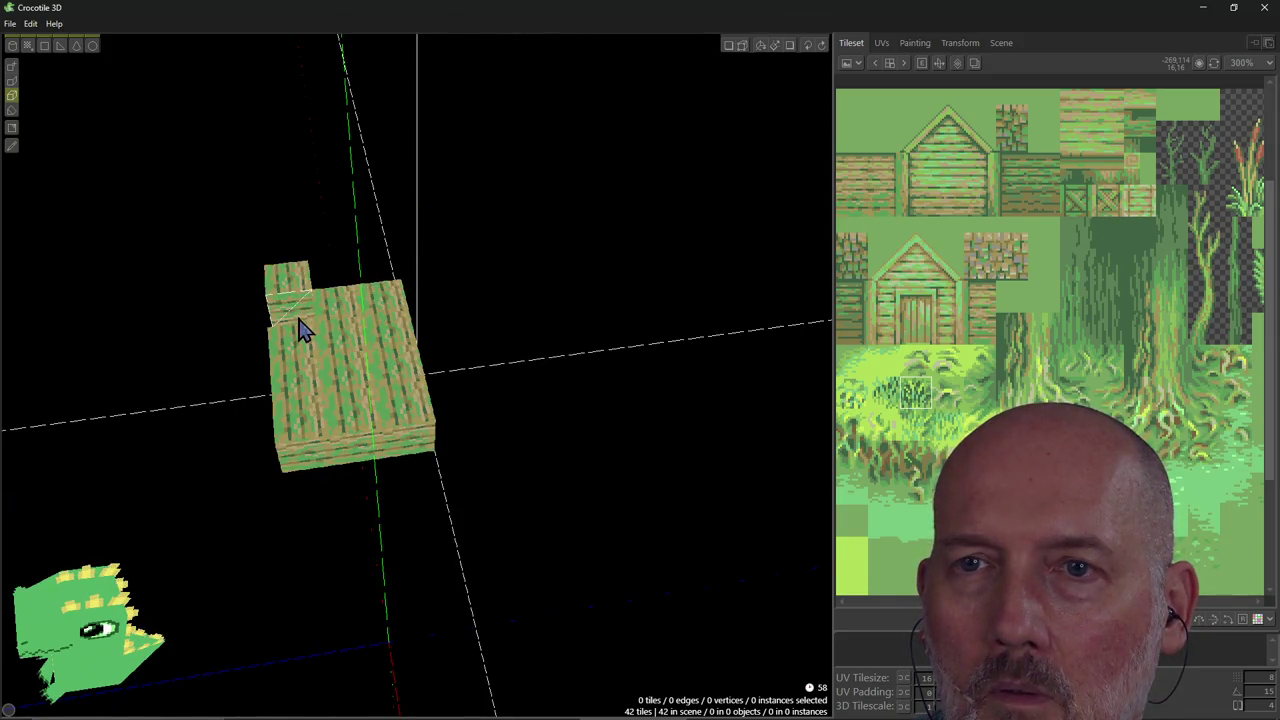
{"action": "right_click_drag", "start_coordinate": [303, 330], "coordinate": [352, 460]}
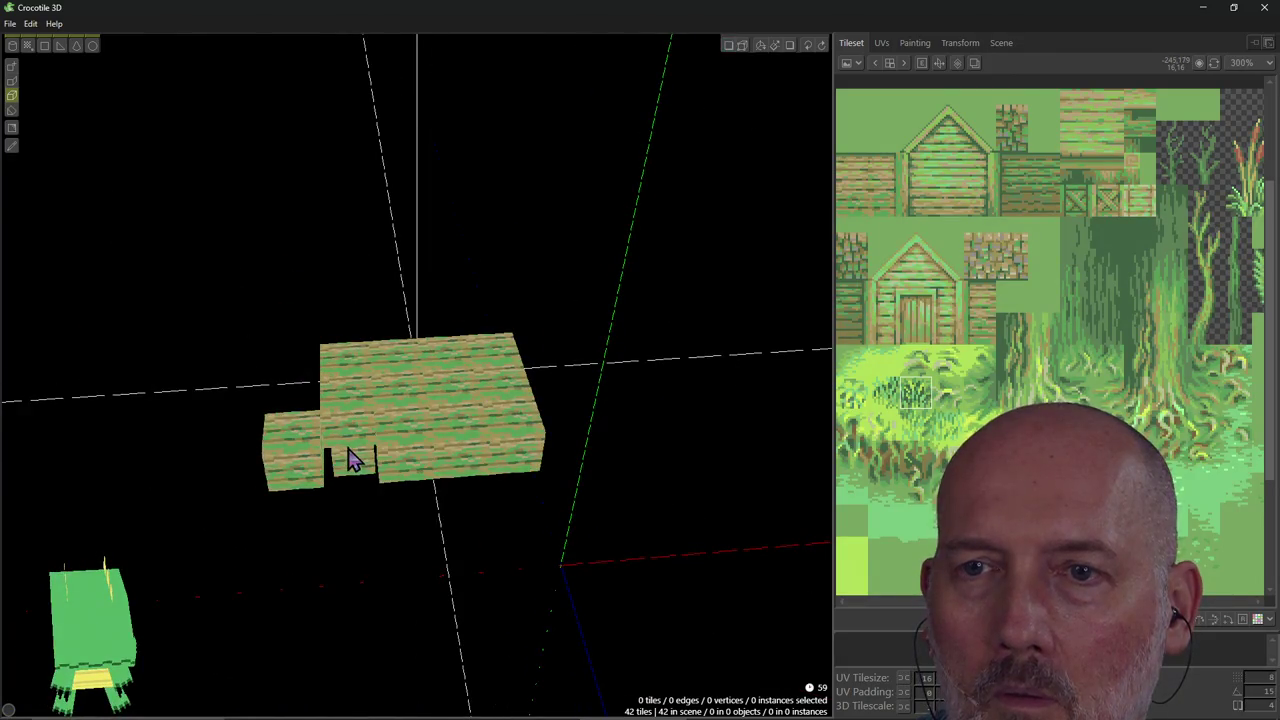
{"action": "left_click", "coordinate": [351, 441]}
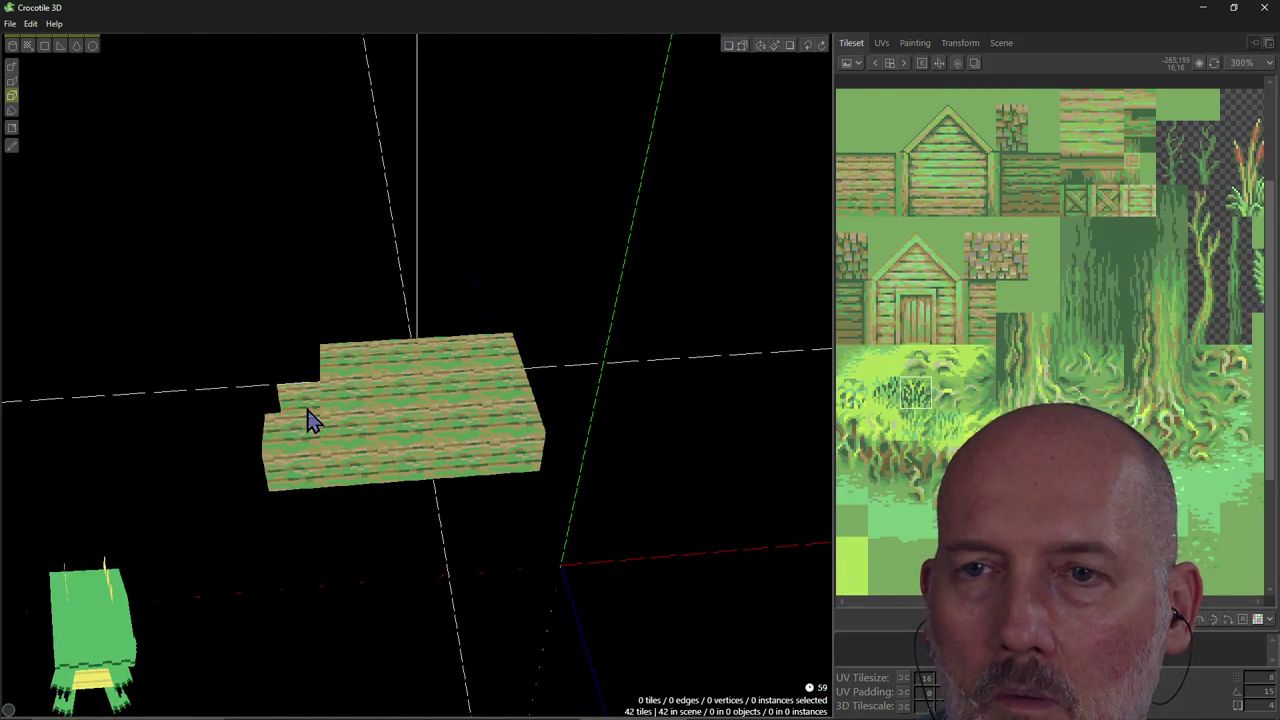
{"action": "mouse_move", "coordinate": [312, 420]}
{"action": "right_mouse_down"}
{"action": "mouse_move", "coordinate": [330, 440]}
{"action": "mouse_move", "coordinate": [309, 420]}
{"action": "right_mouse_up"}
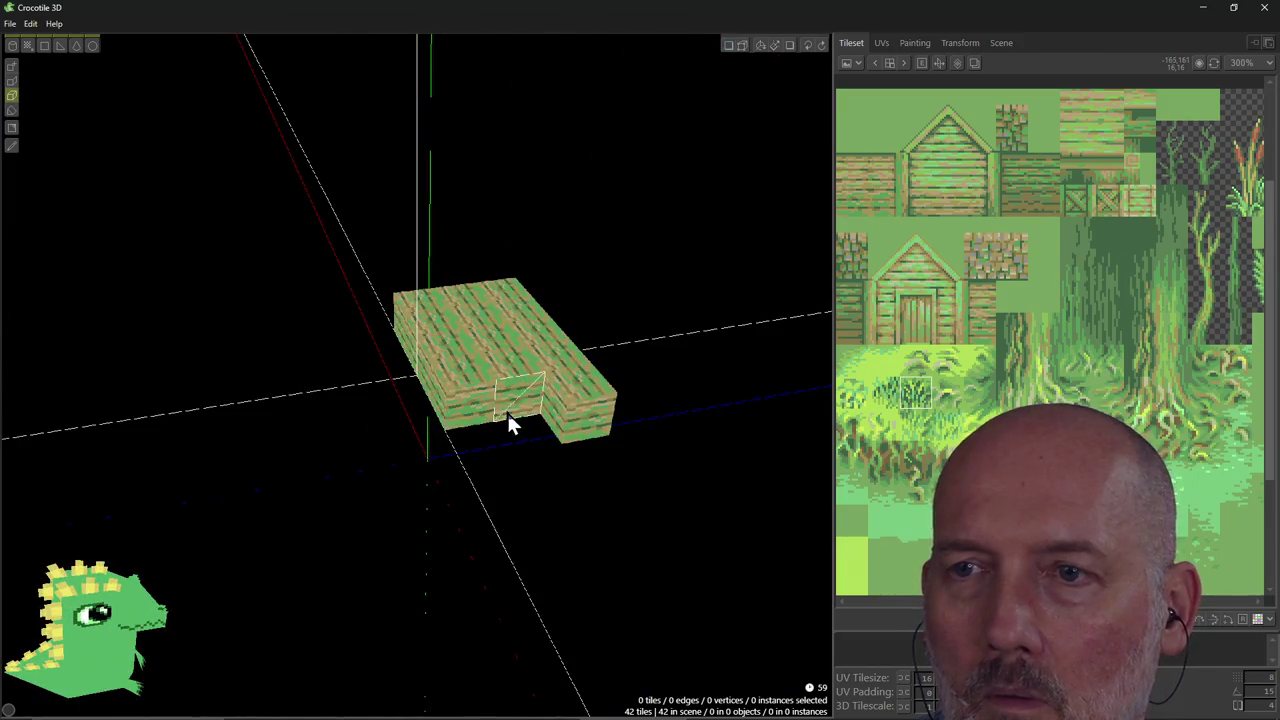
{"action": "left_click_drag", "start_coordinate": [531, 407], "coordinate": [497, 383]}
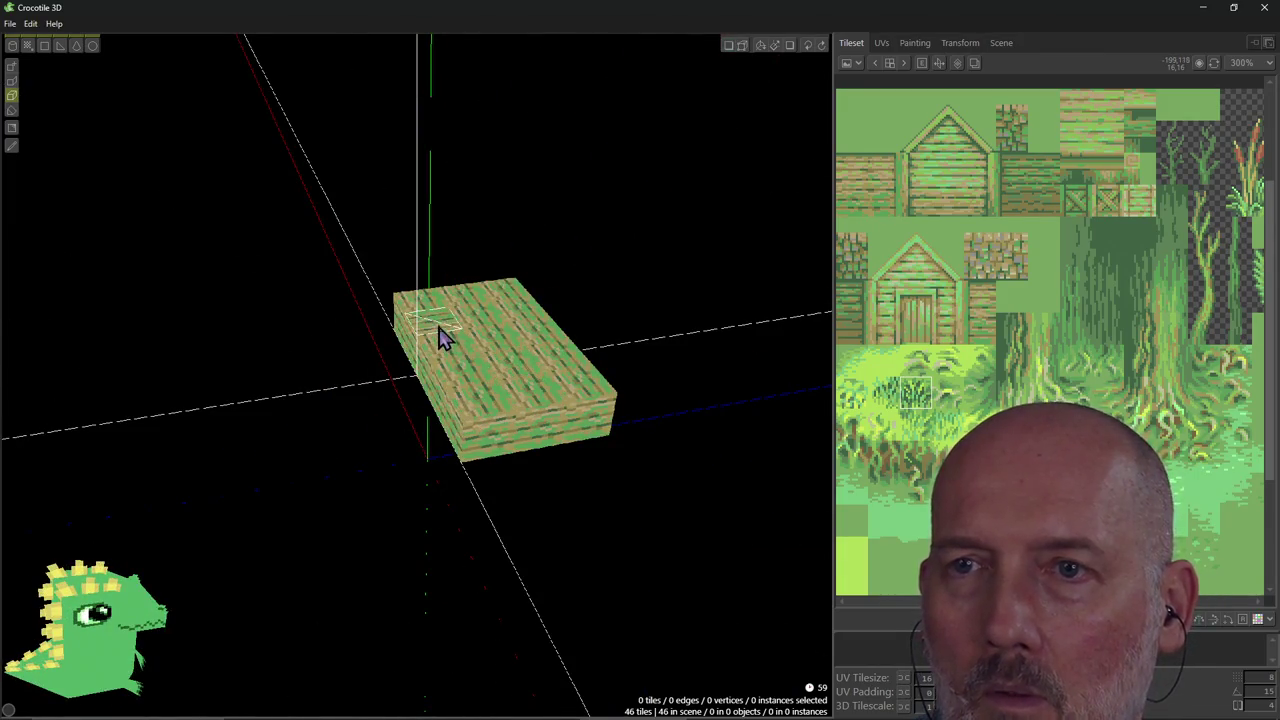
Add plank cubes on the block's top and front to form raised stepped tiers, totalling 78 tiles.
{"action": "right_click_drag", "start_coordinate": [438, 327], "coordinate": [483, 313]}
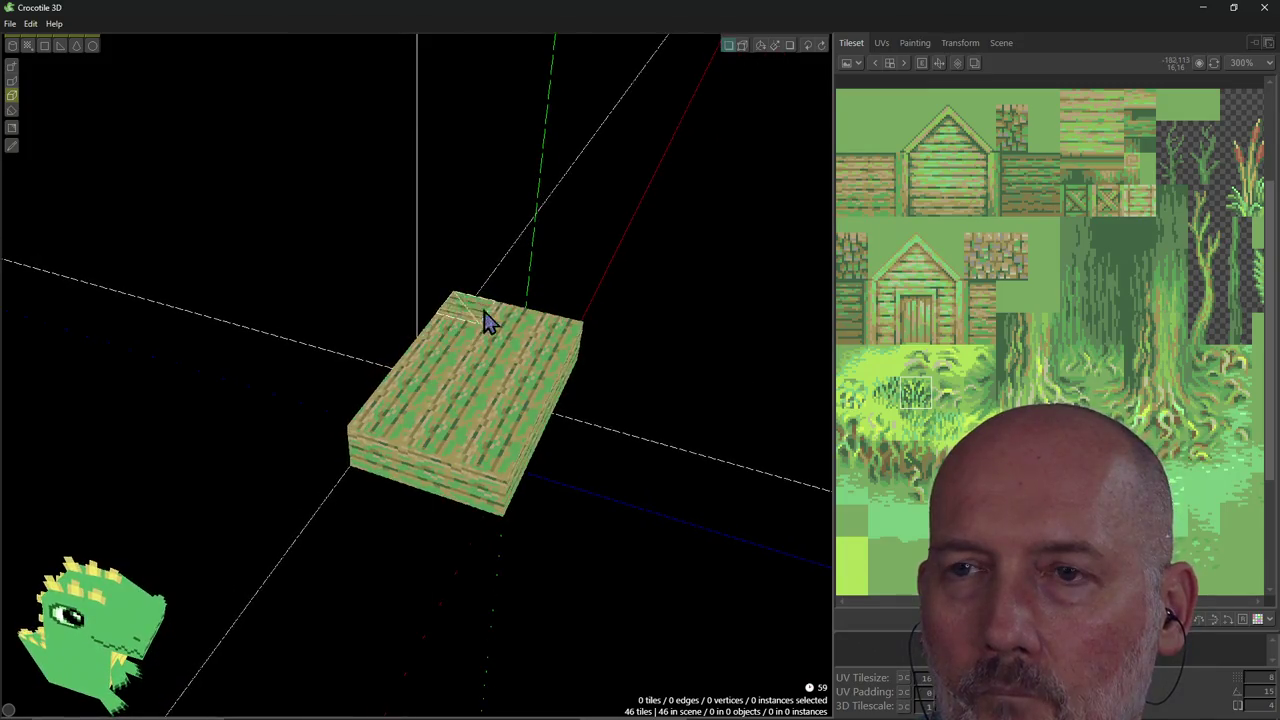
{"action": "right_click_drag", "start_coordinate": [630, 410], "coordinate": [650, 420]}
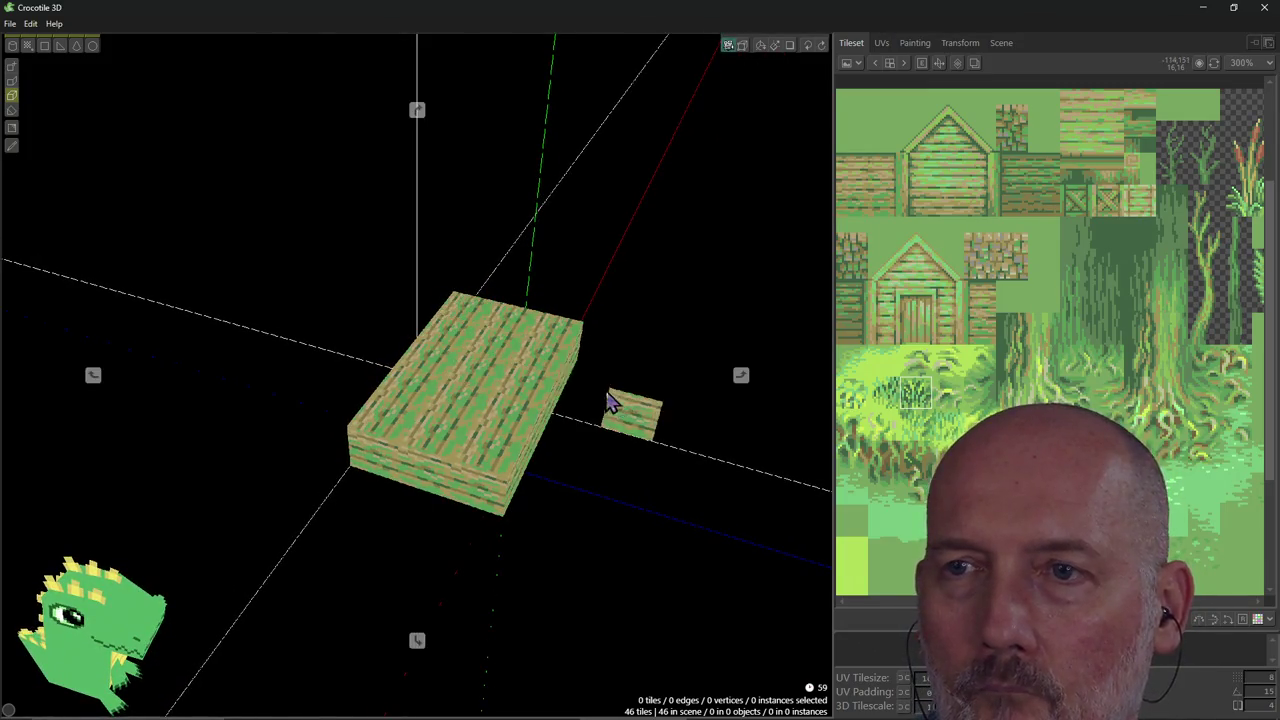
{"action": "right_click_drag", "start_coordinate": [543, 400], "coordinate": [370, 352]}
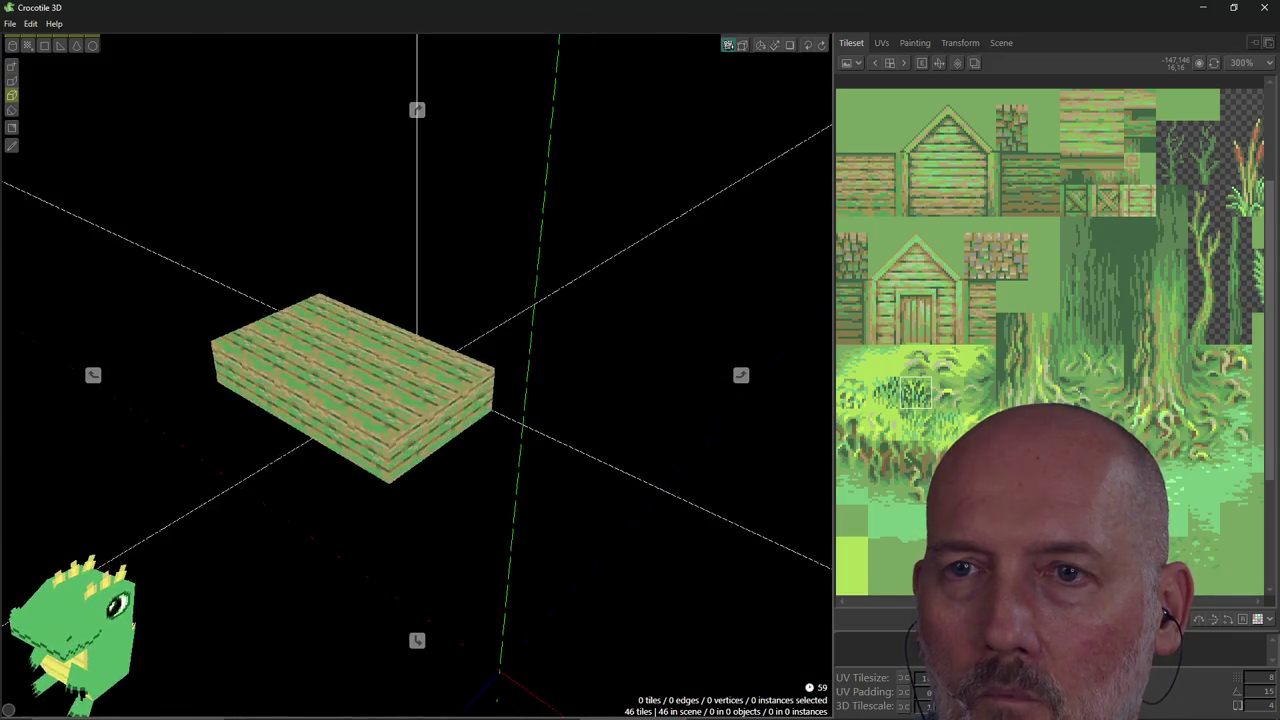
{"action": "left_click", "coordinate": [313, 320]}
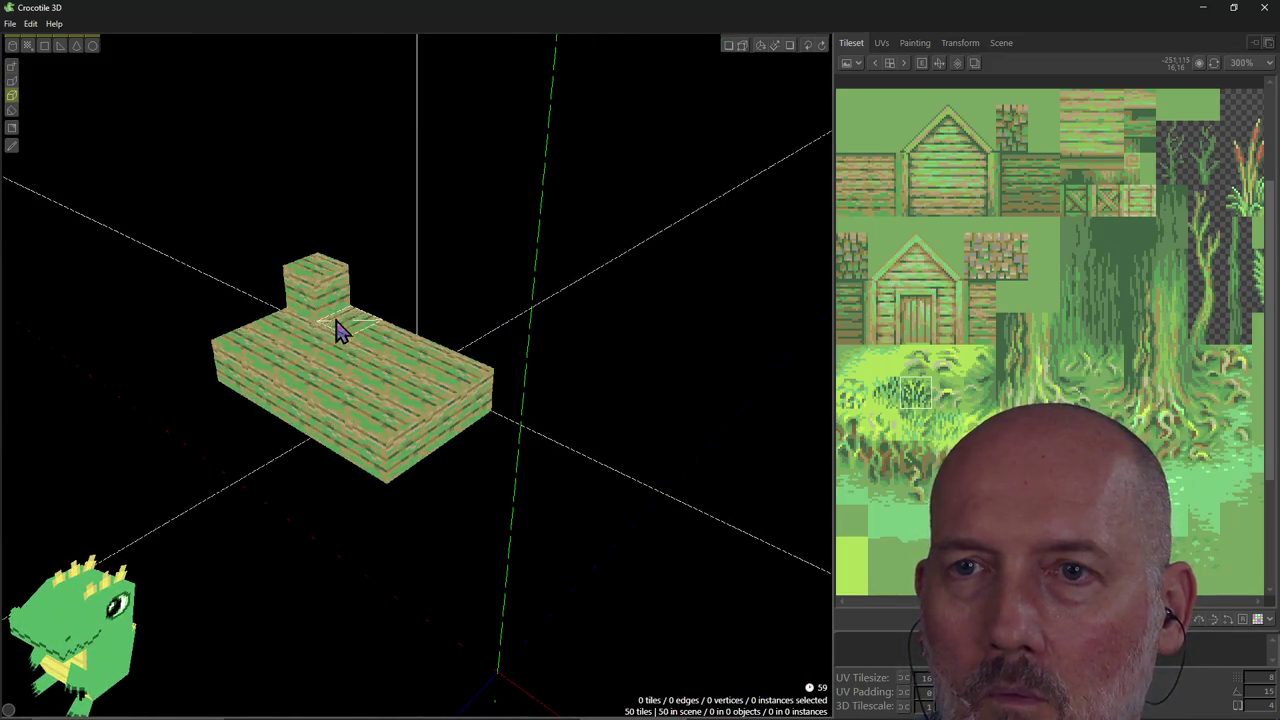
{"action": "left_click", "coordinate": [340, 330]}
{"action": "left_click", "coordinate": [369, 343]}
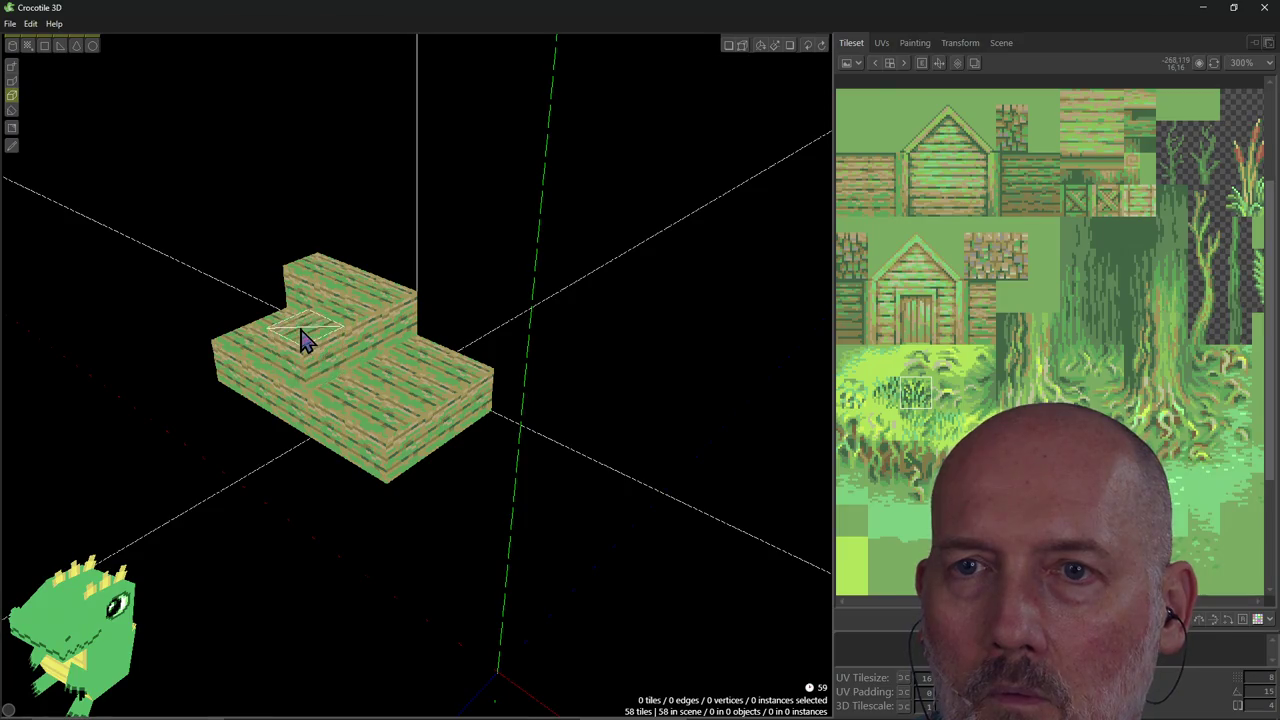
{"action": "left_click", "coordinate": [266, 372]}
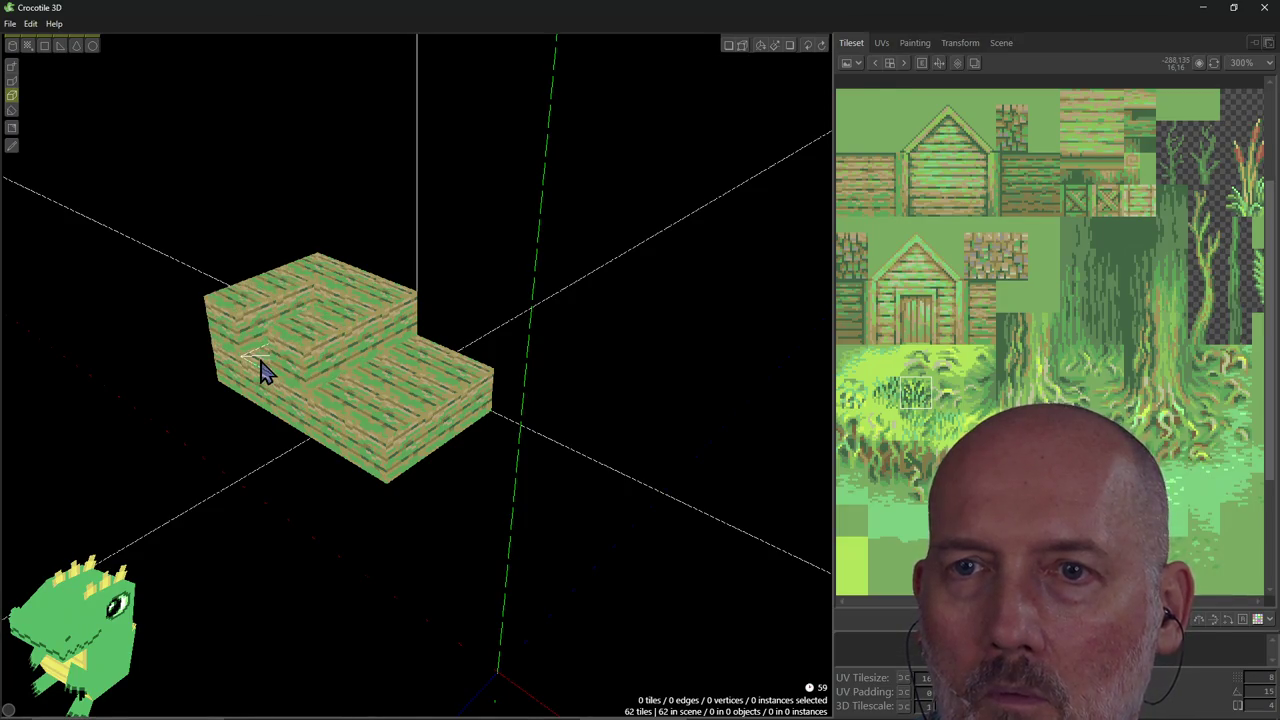
{"action": "right_click_drag", "start_coordinate": [262, 372], "coordinate": [286, 394]}
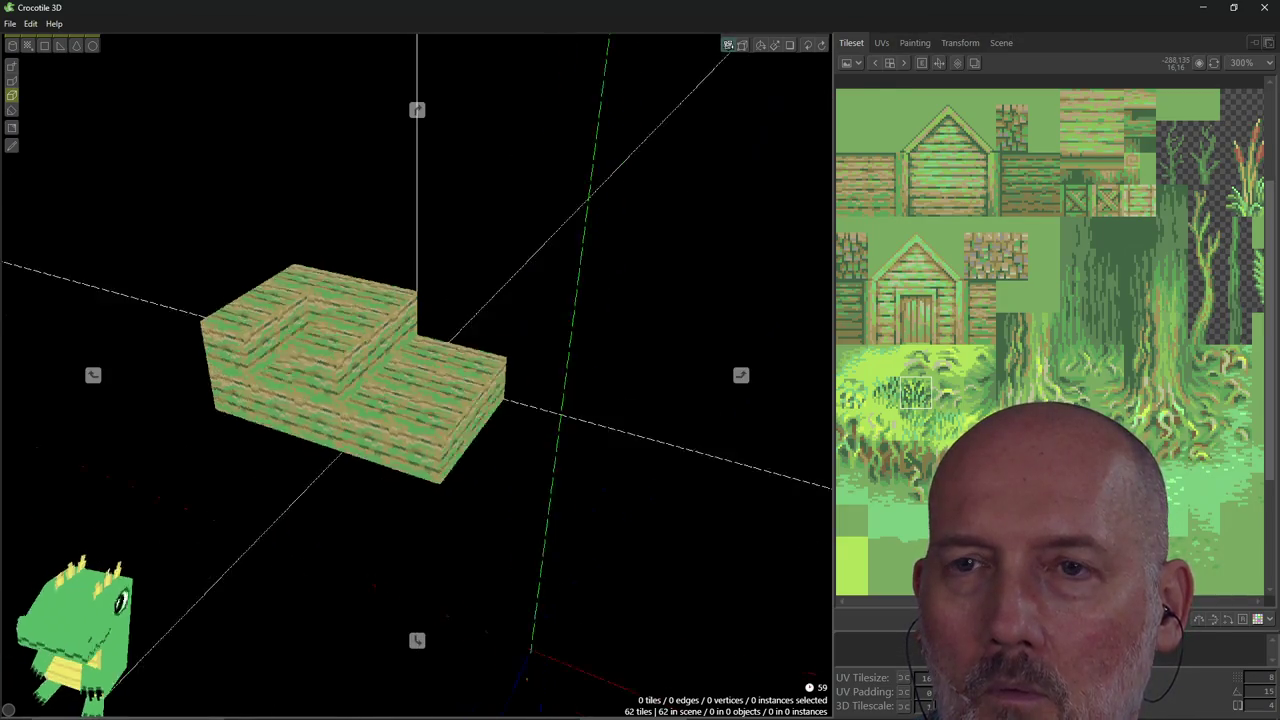
{"action": "left_click", "coordinate": [335, 366]}
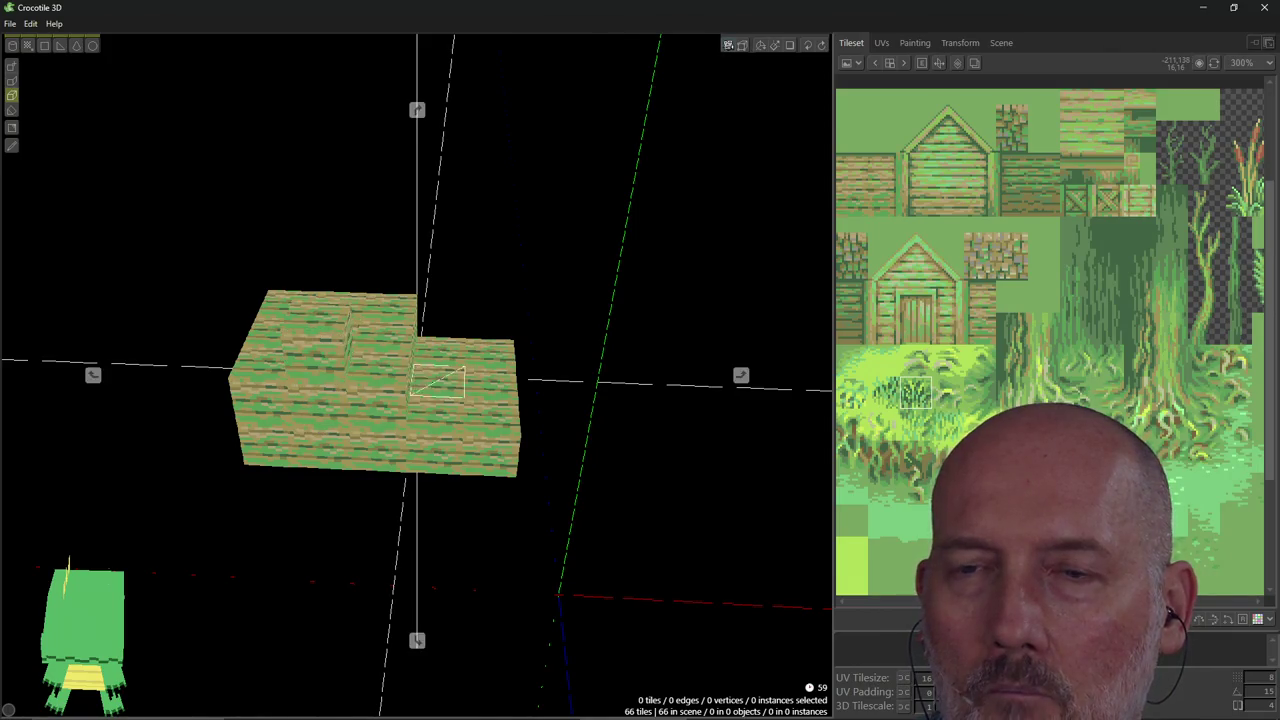
{"action": "mouse_move", "coordinate": [335, 366]}
{"action": "right_mouse_down"}
{"action": "mouse_move", "coordinate": [400, 330]}
{"action": "mouse_move", "coordinate": [414, 371]}
{"action": "right_mouse_up"}
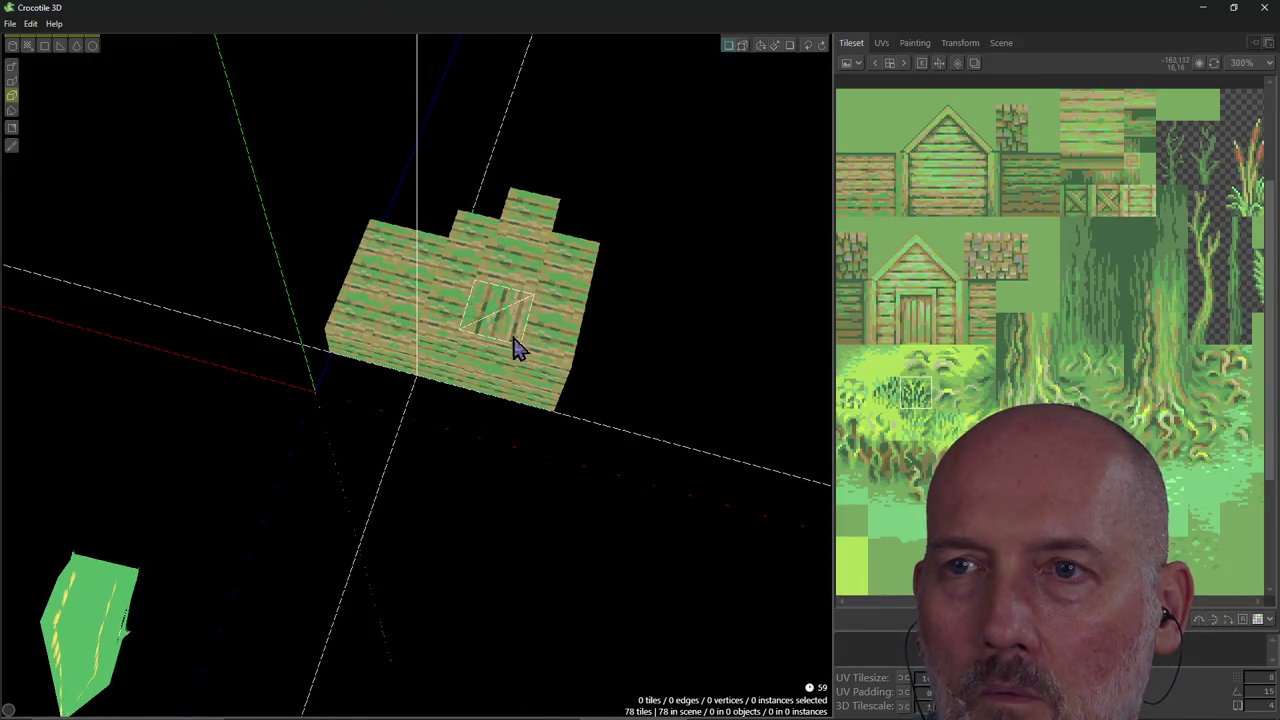
{"action": "right_click_drag", "start_coordinate": [517, 346], "coordinate": [481, 376]}
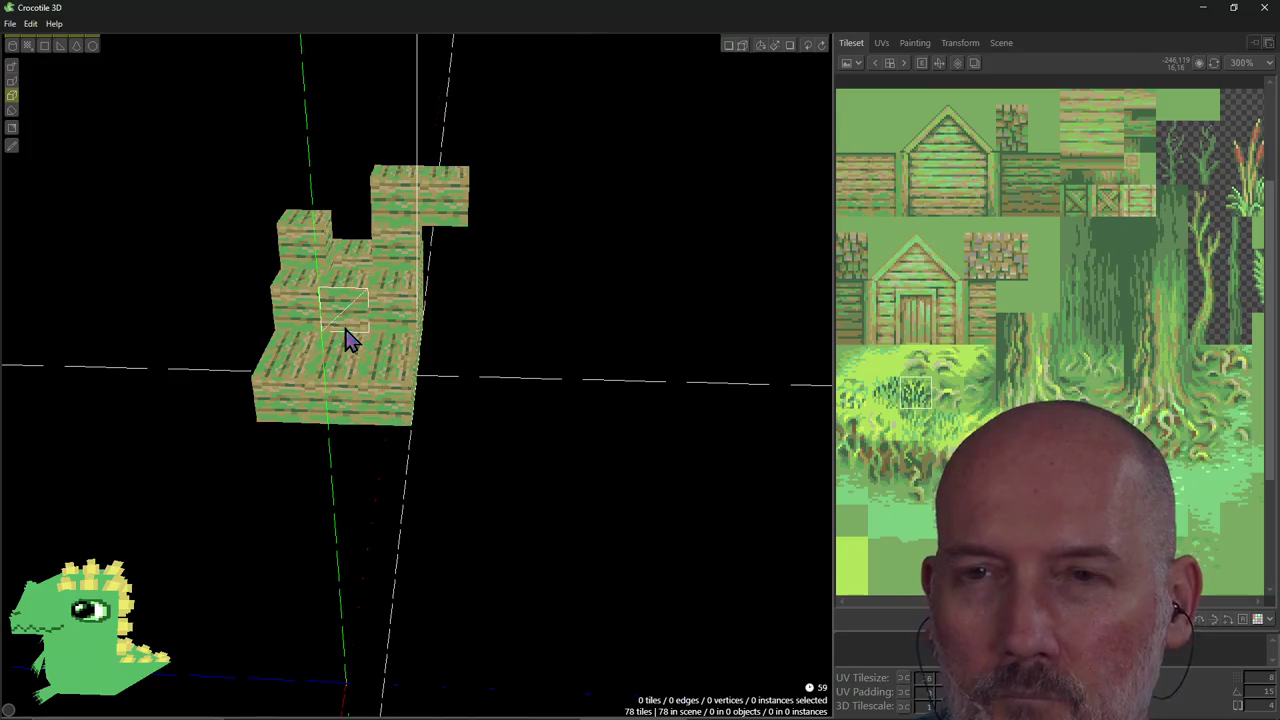
Paint dark vertex-colour shading on the lower two tiers' front faces, undoing a stray top-face mark.
{"action": "left_click", "coordinate": [12, 130]}
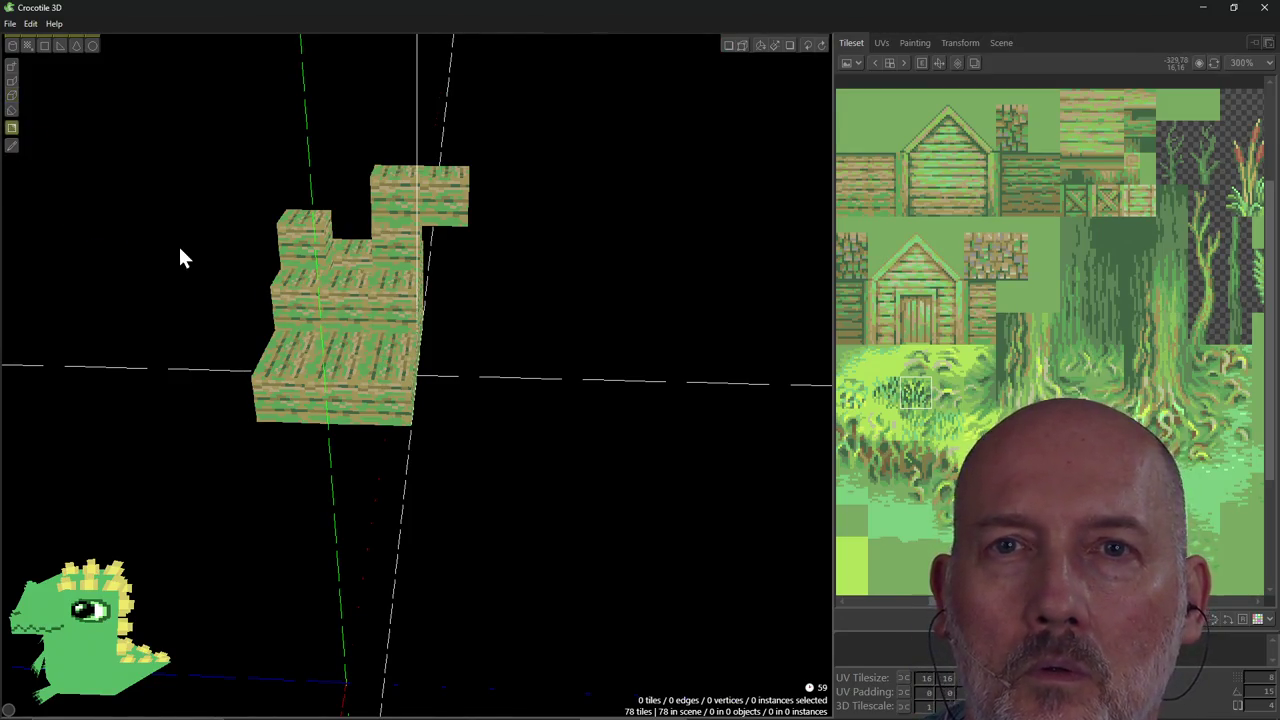
{"action": "left_click", "coordinate": [343, 352]}
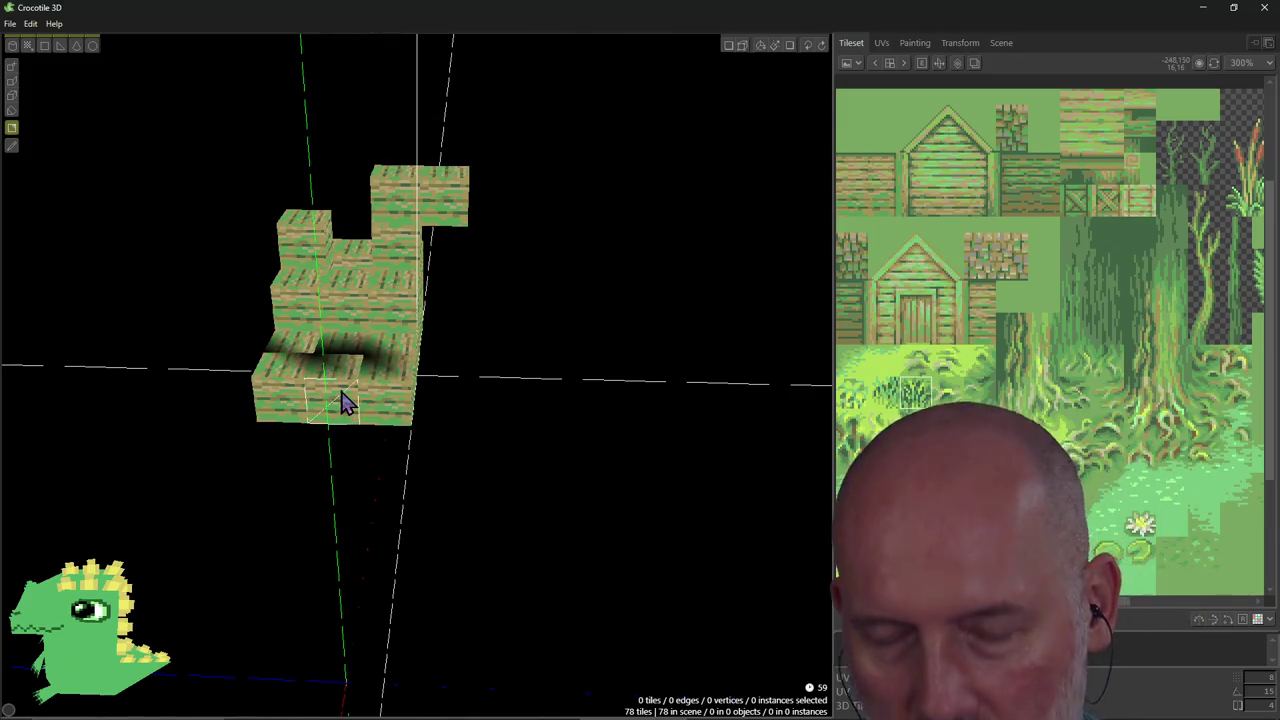
{"action": "key", "text": "ctrl+z"}
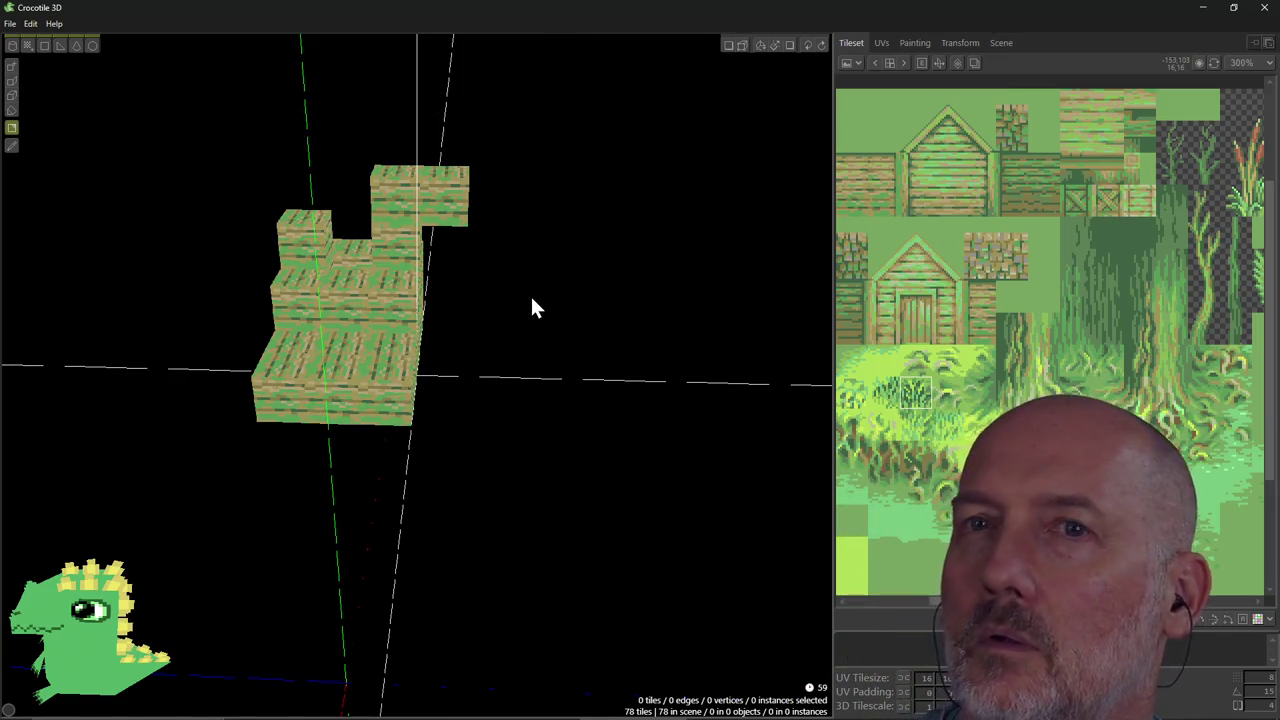
{"action": "left_click", "coordinate": [920, 43]}
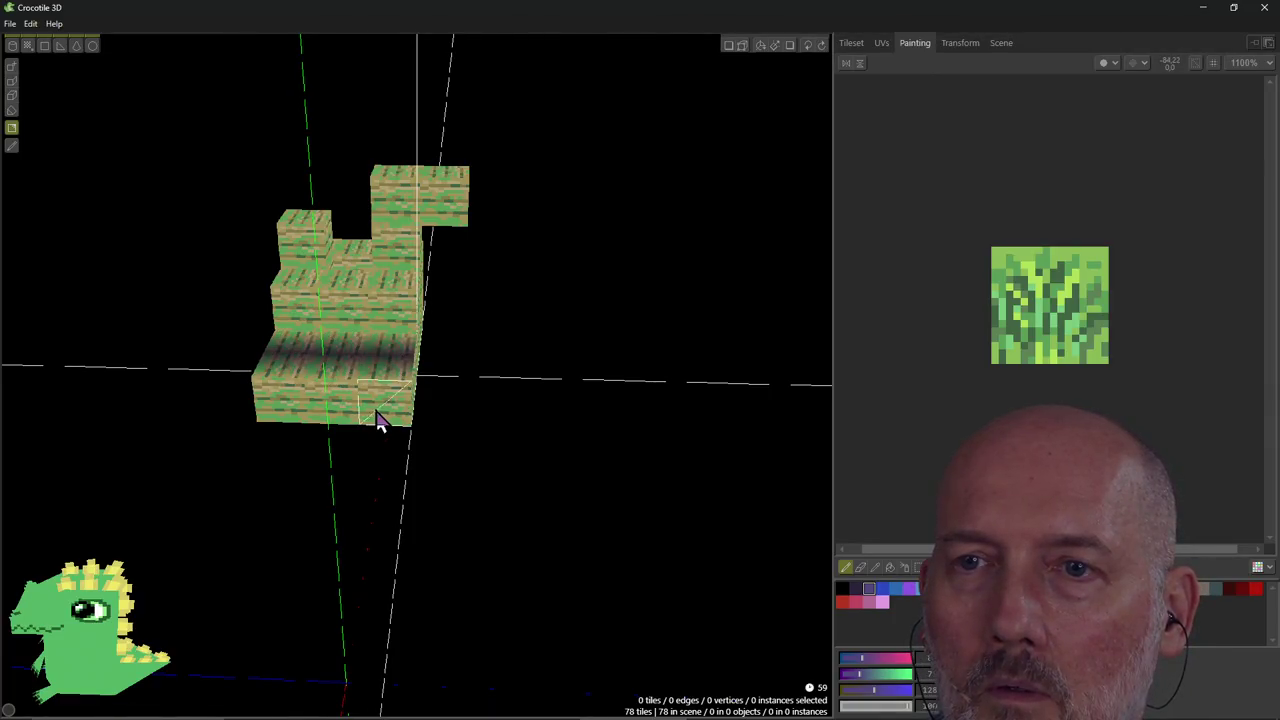
{"action": "left_click_drag", "start_coordinate": [378, 420], "coordinate": [395, 415]}
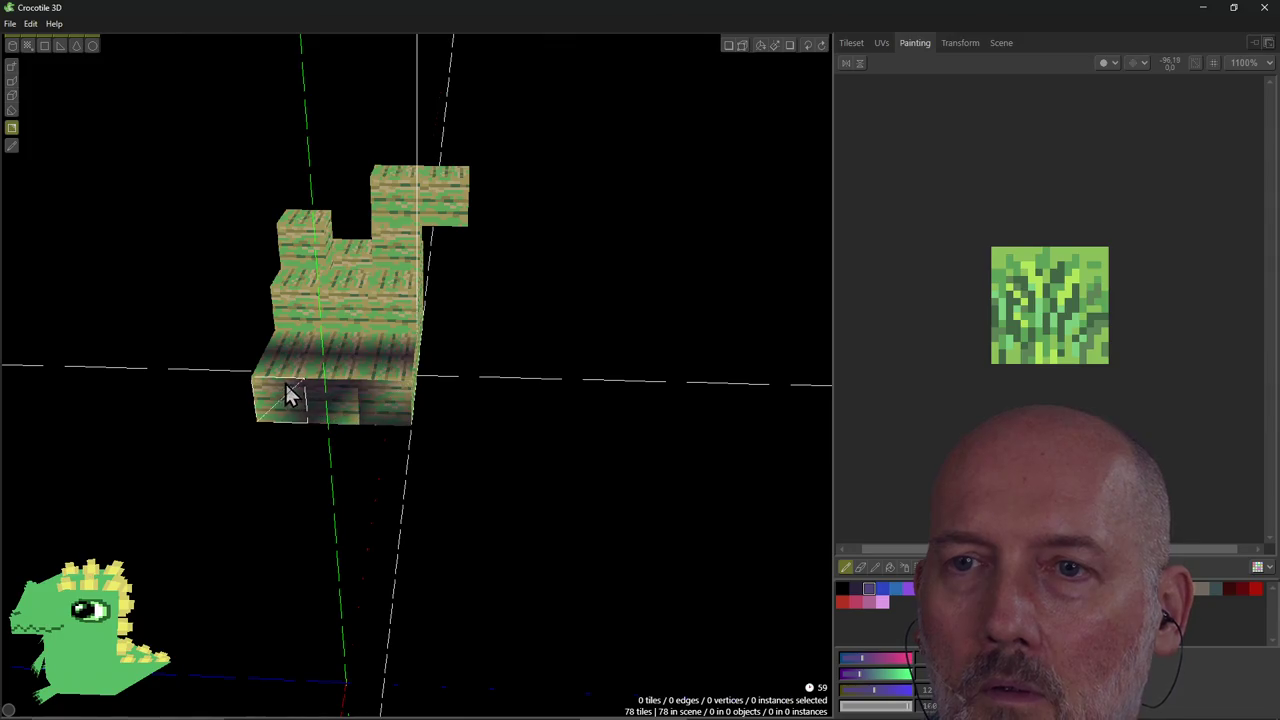
{"action": "left_click_drag", "start_coordinate": [300, 300], "coordinate": [388, 318]}
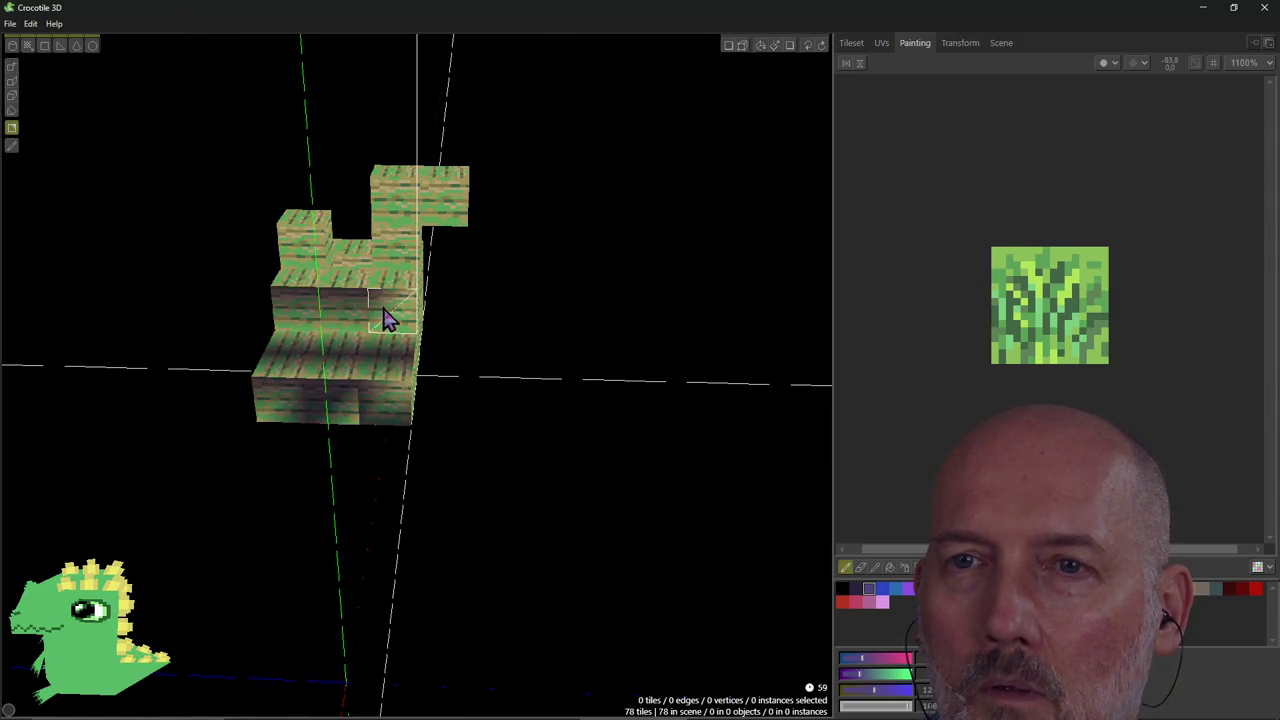
{"action": "right_click_drag", "start_coordinate": [519, 353], "coordinate": [519, 353]}
{"action": "right_click_drag", "start_coordinate": [422, 364], "coordinate": [422, 364]}
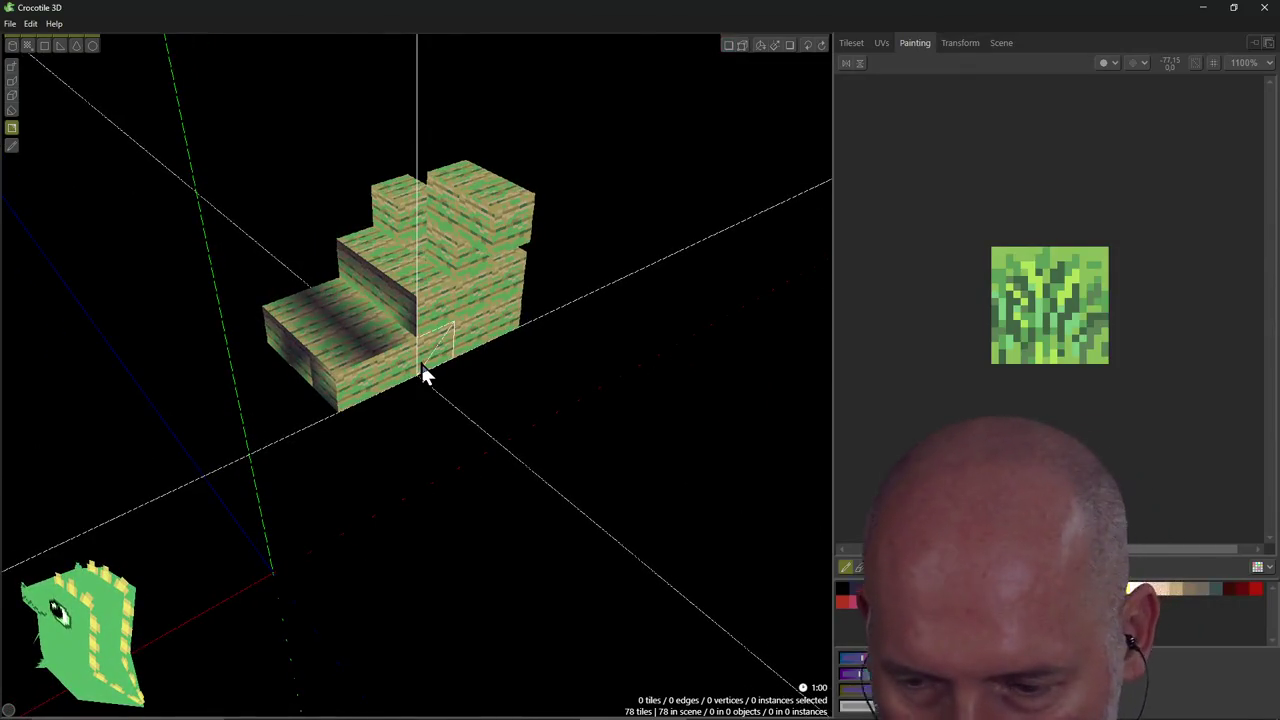
{"action": "key", "text": "alt+Tab"}
Read the how-to page through the Vertex Colors commands and Edit Mode shortcuts, then return to Crocotile 3D.
{"action": "scroll", "coordinate": [378, 490], "scroll_direction": "down", "scroll_amount": 1}
{"action": "scroll", "coordinate": [378, 490], "scroll_direction": "down", "scroll_amount": 3}
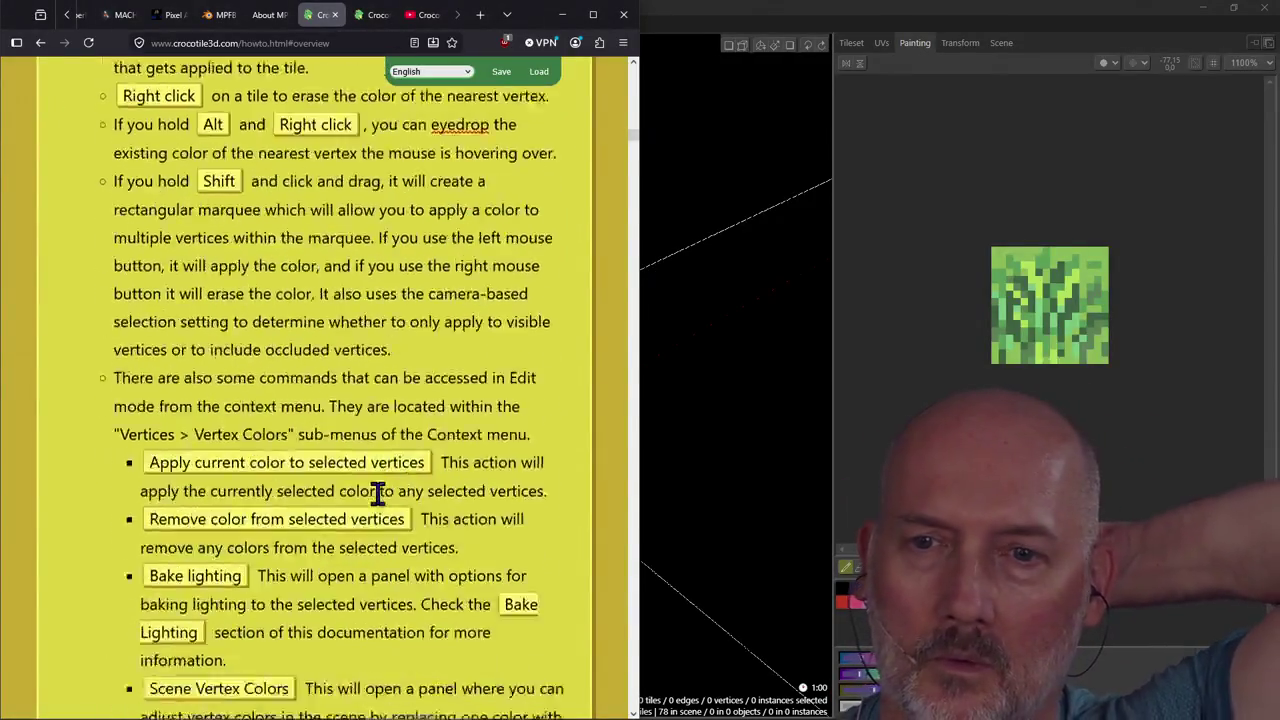
{"action": "scroll", "coordinate": [378, 490], "scroll_direction": "down", "scroll_amount": 2}
{"action": "scroll", "coordinate": [378, 490], "scroll_direction": "up", "scroll_amount": 3}
{"action": "scroll", "coordinate": [378, 492], "scroll_direction": "up", "scroll_amount": 1}
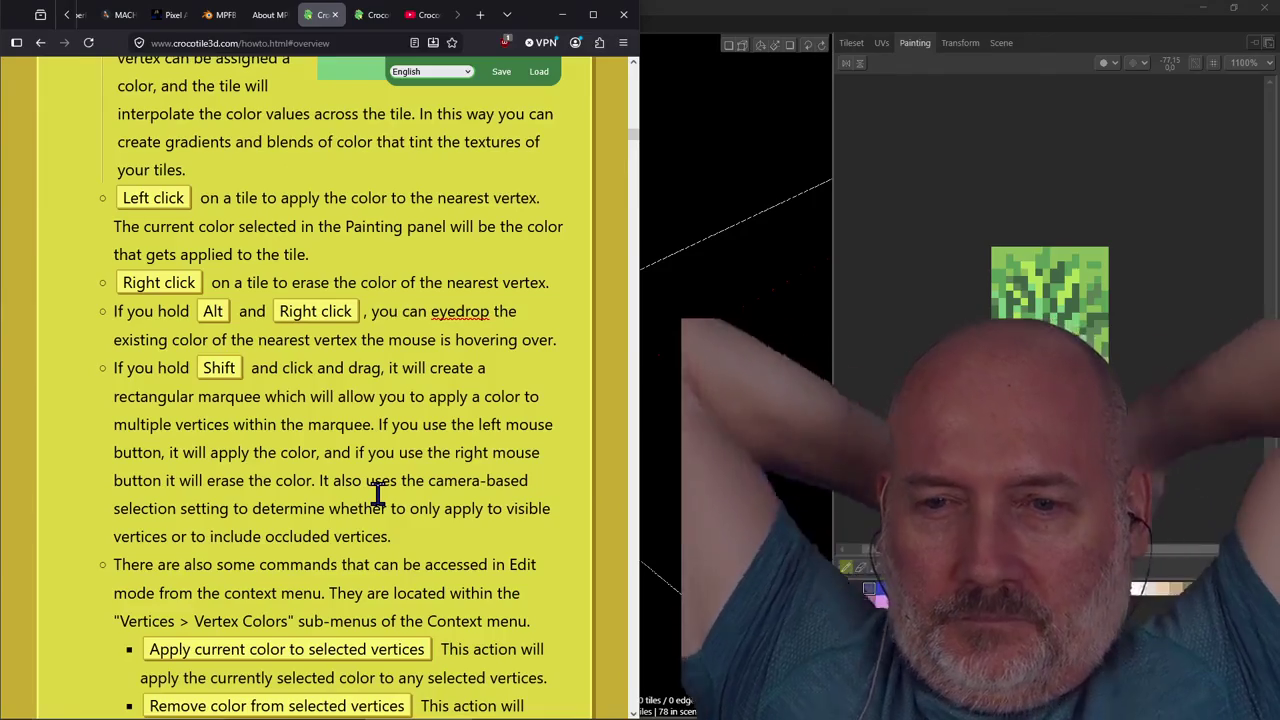
{"action": "scroll", "coordinate": [352, 478], "scroll_direction": "down", "scroll_amount": 2}
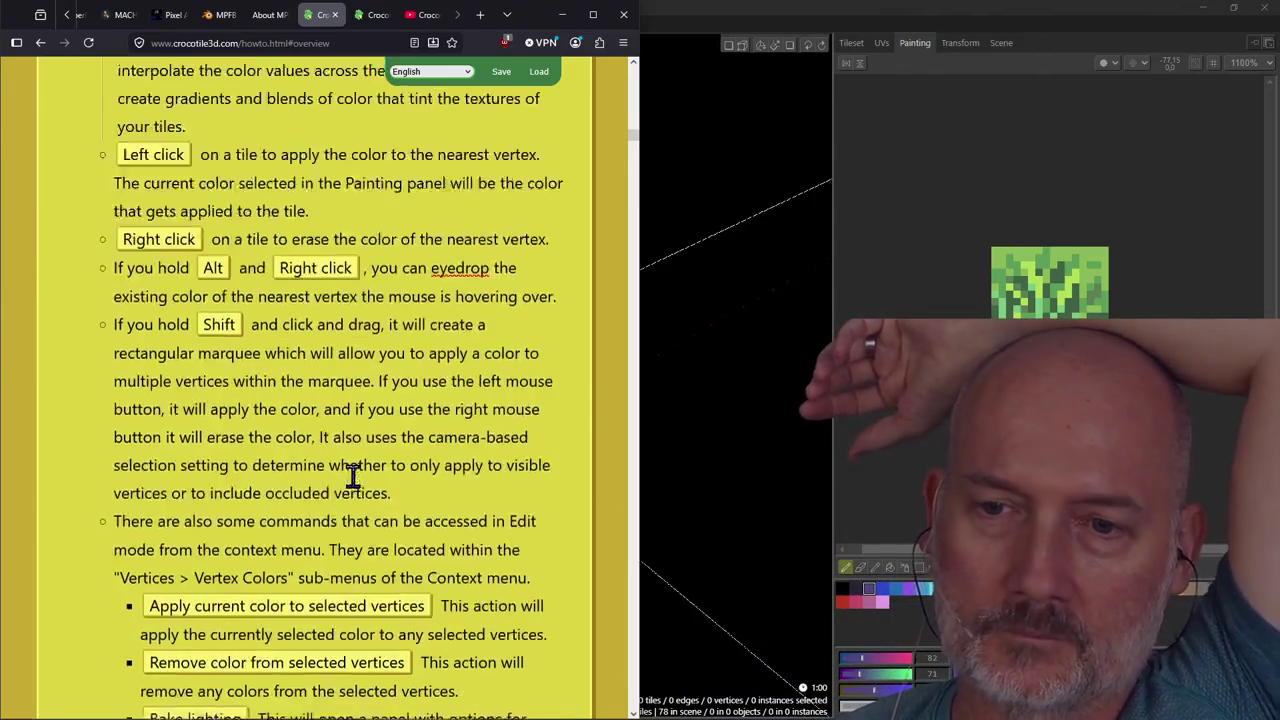
{"action": "scroll", "coordinate": [352, 478], "scroll_direction": "down", "scroll_amount": 4}
{"action": "scroll", "coordinate": [352, 478], "scroll_direction": "down", "scroll_amount": 1}
{"action": "scroll", "coordinate": [352, 478], "scroll_direction": "down", "scroll_amount": 2}
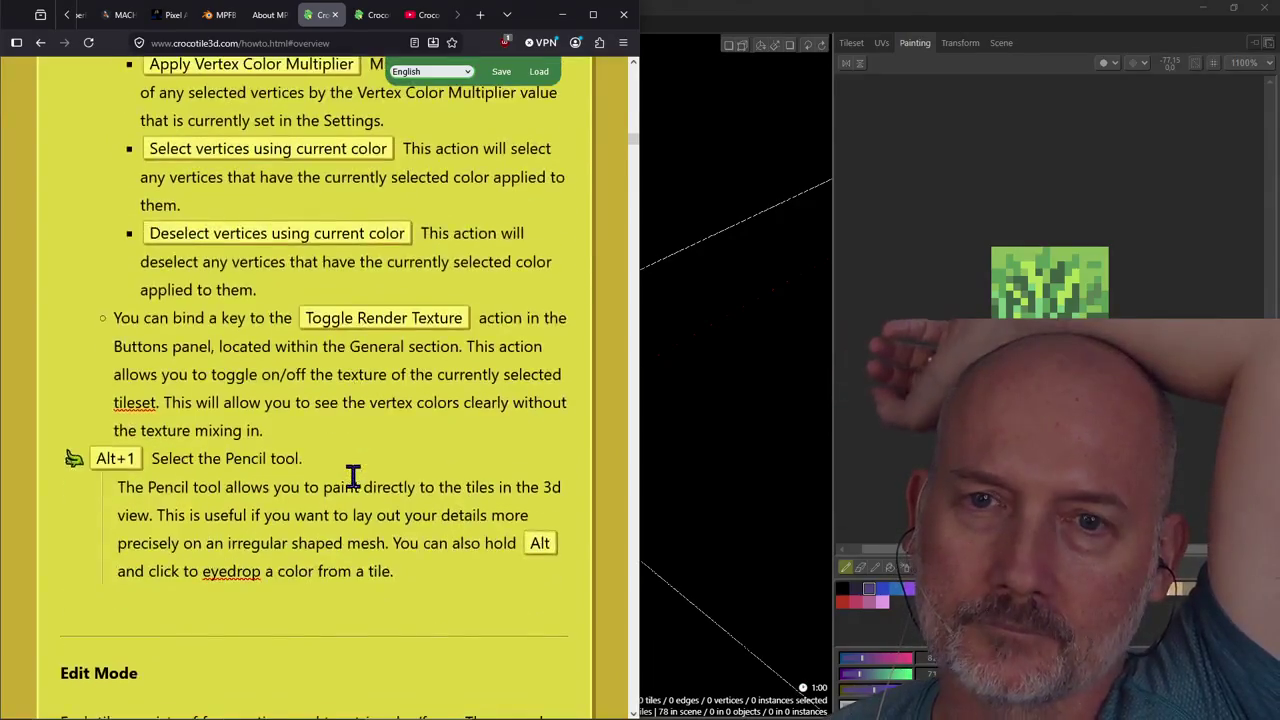
{"action": "scroll", "coordinate": [352, 478], "scroll_direction": "down", "scroll_amount": 1}
{"action": "scroll", "coordinate": [352, 477], "scroll_direction": "down", "scroll_amount": 1}
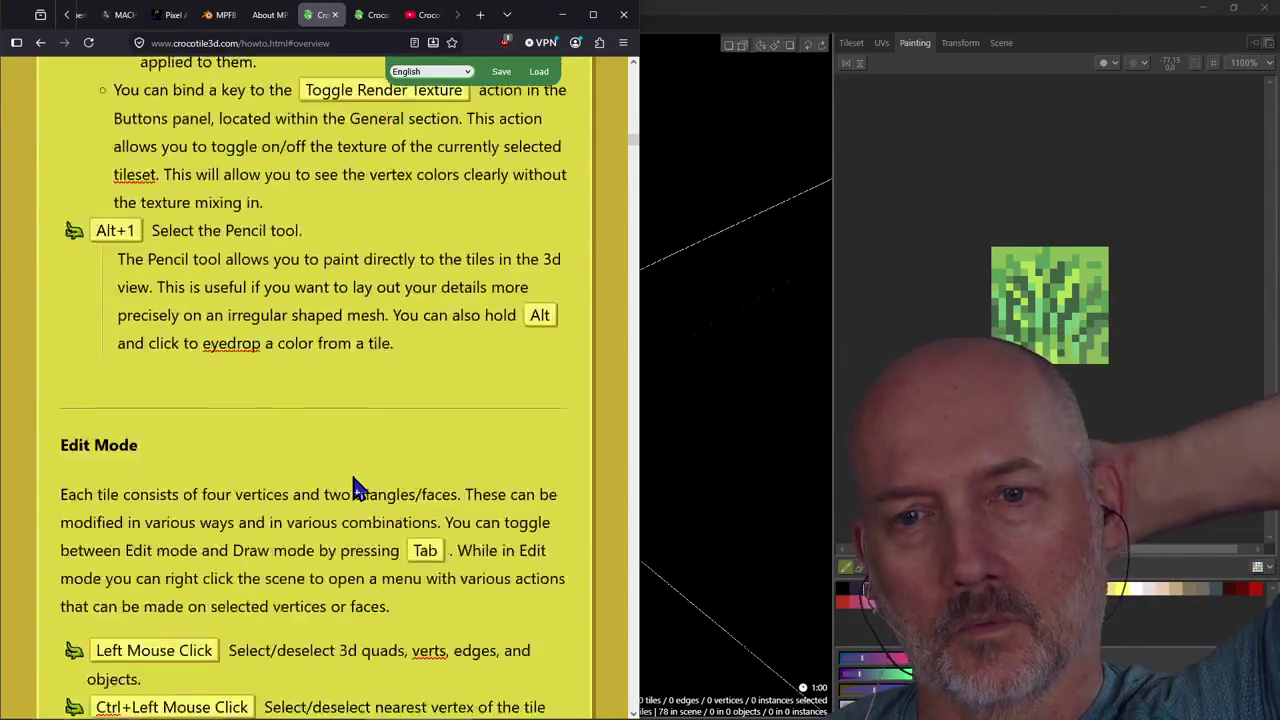
{"action": "scroll", "coordinate": [352, 477], "scroll_direction": "down", "scroll_amount": 3}
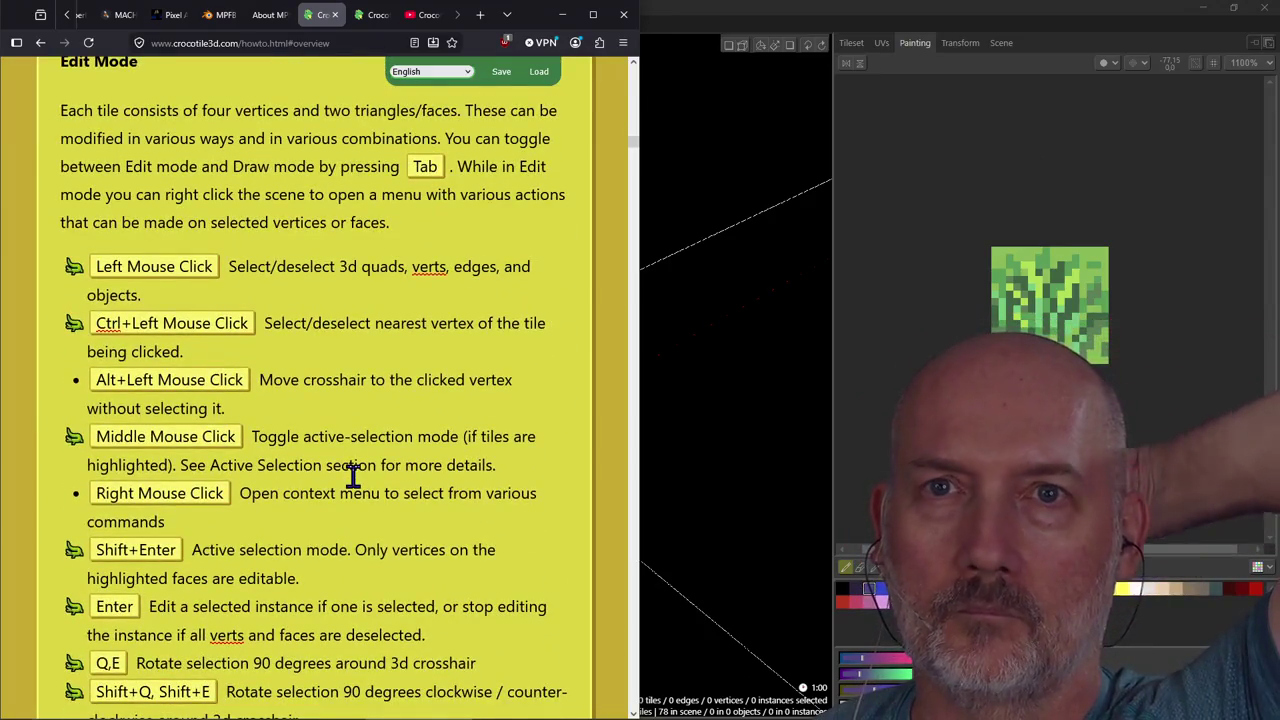
{"action": "scroll", "coordinate": [352, 477], "scroll_direction": "up", "scroll_amount": 1}
{"action": "scroll", "coordinate": [352, 478], "scroll_direction": "up", "scroll_amount": 1}
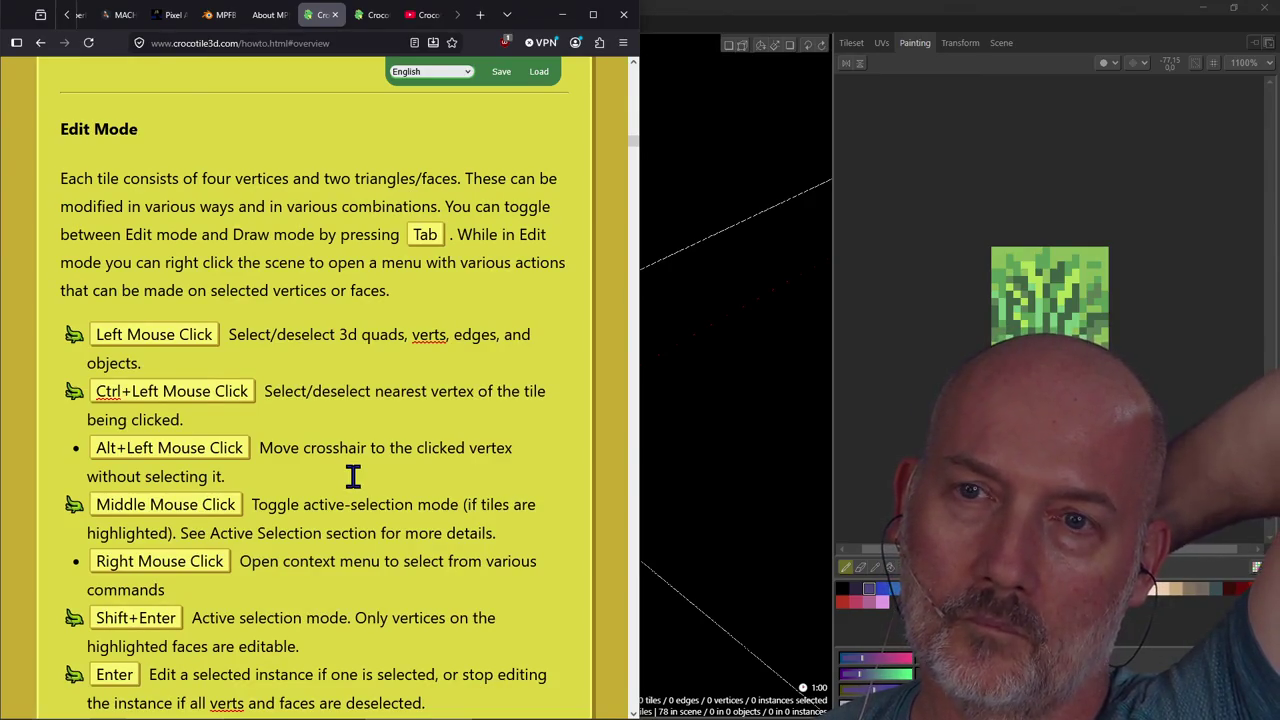
{"action": "scroll", "coordinate": [352, 477], "scroll_direction": "down", "scroll_amount": 3}
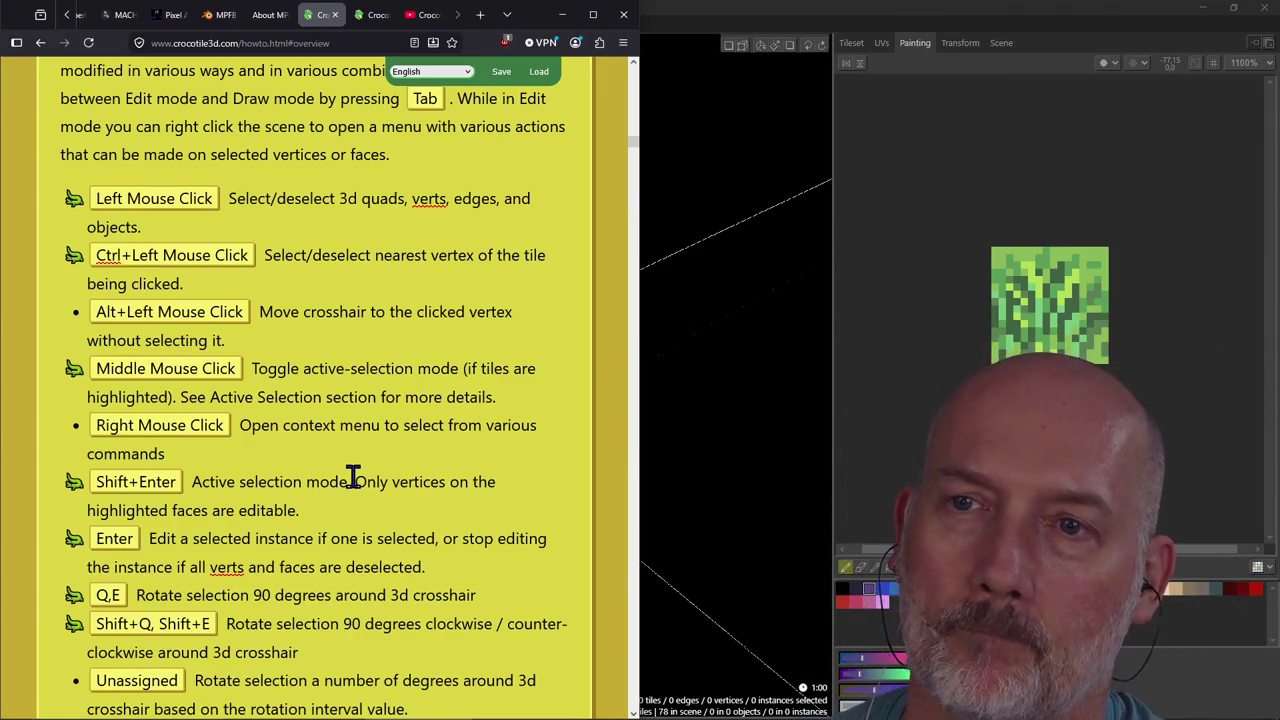
{"action": "scroll", "coordinate": [352, 477], "scroll_direction": "down", "scroll_amount": 1}
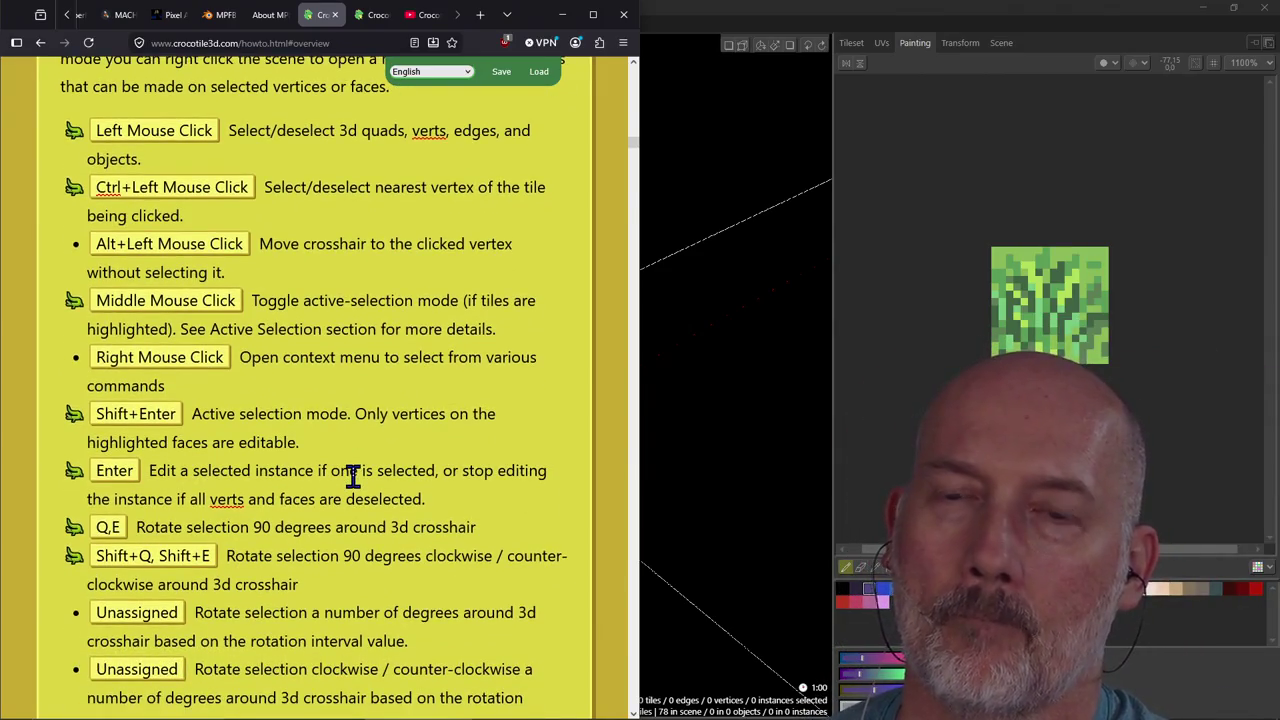
{"action": "key", "text": "alt+Tab"}
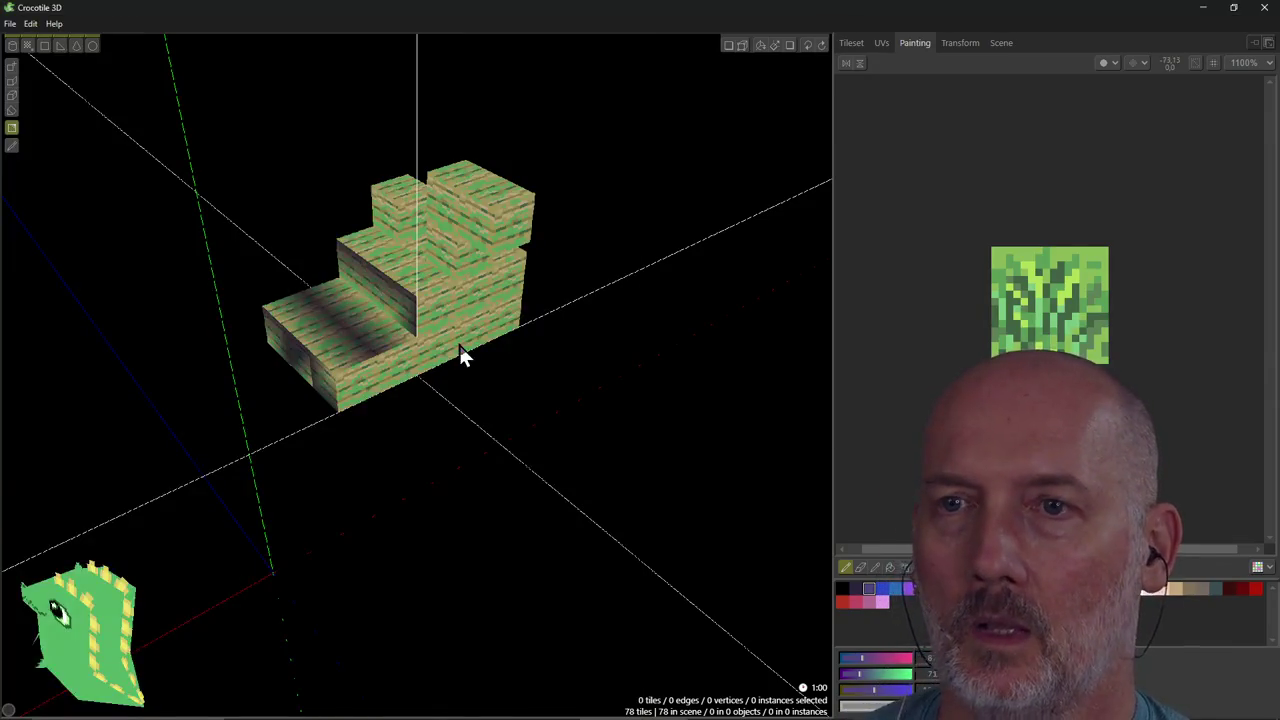
Enter edit mode showing vertices and orbit to inspect the selected edges on the step's front face.
{"action": "left_click", "coordinate": [729, 47]}
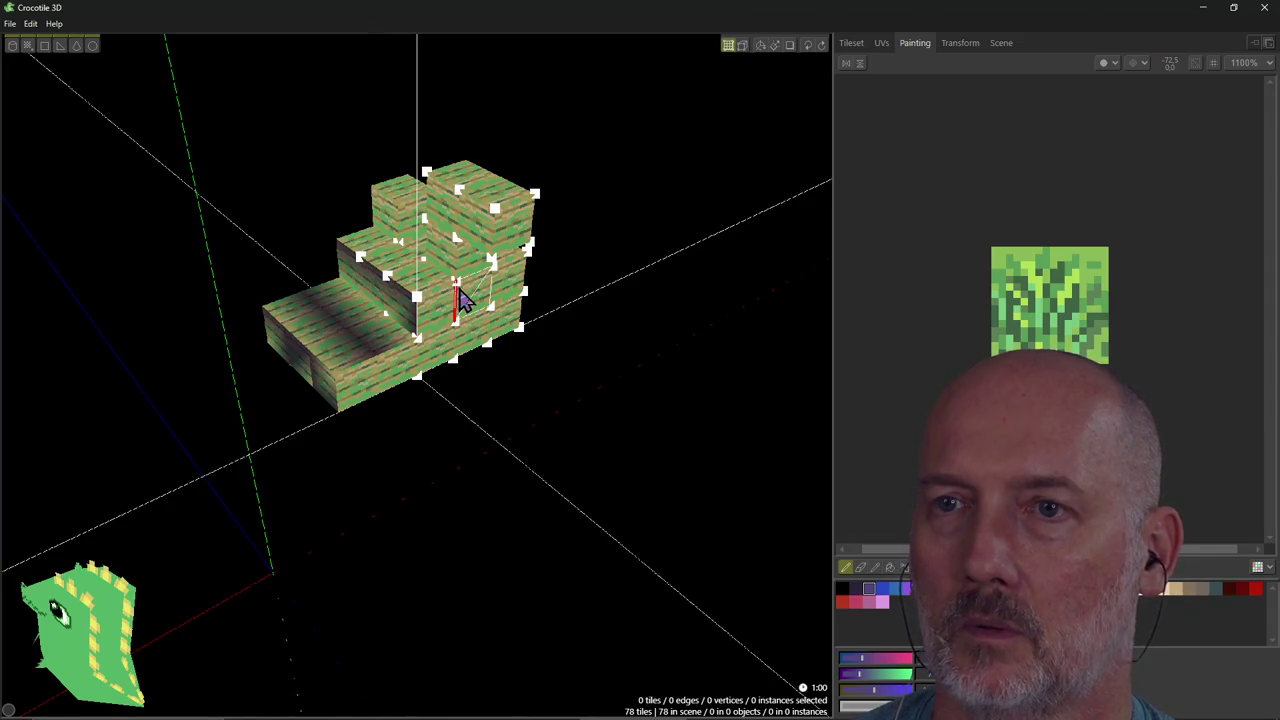
{"action": "right_click_drag", "start_coordinate": [541, 343], "coordinate": [500, 255]}
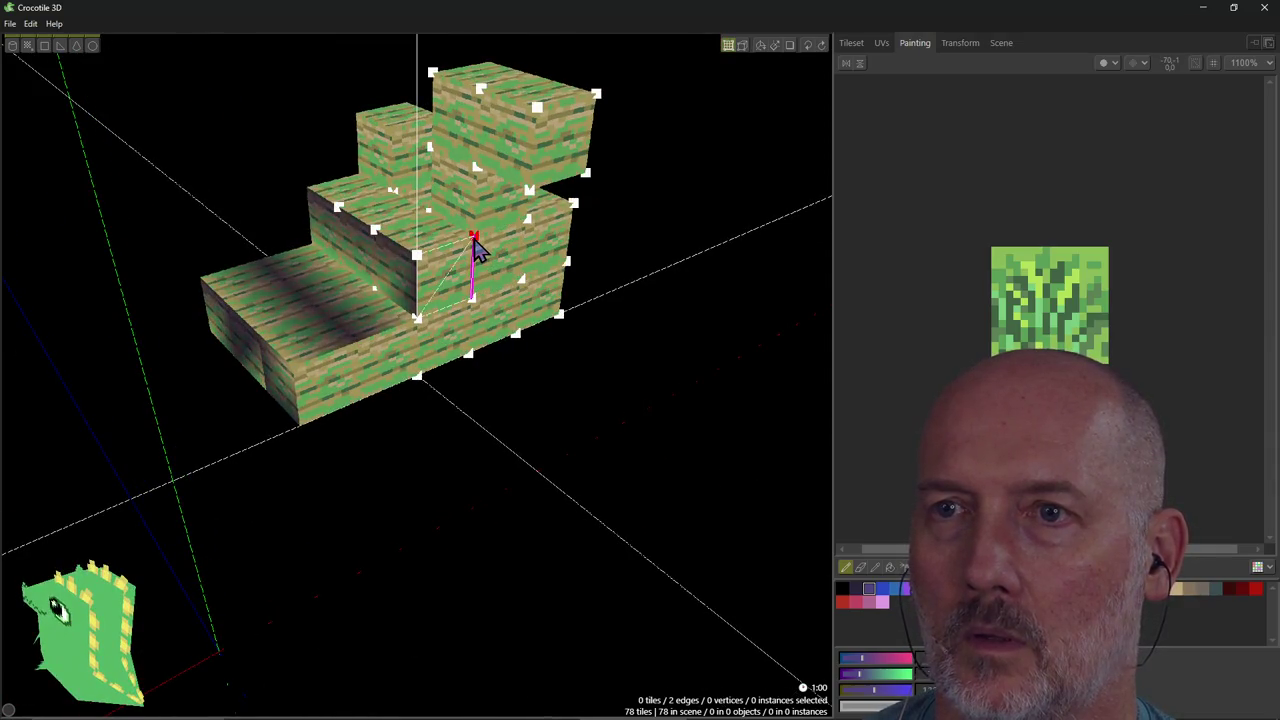
{"action": "right_click_drag", "start_coordinate": [545, 303], "coordinate": [543, 294]}
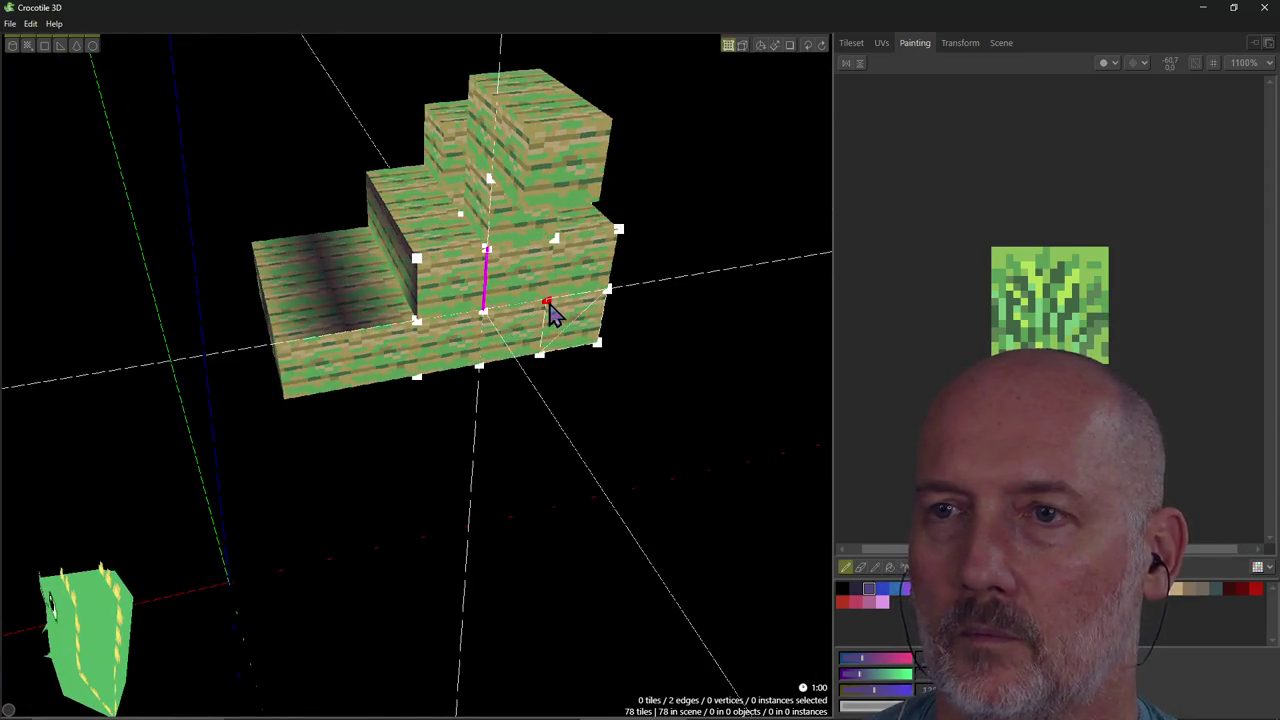
{"action": "mouse_move", "coordinate": [502, 325]}
{"action": "right_mouse_down"}
{"action": "mouse_move", "coordinate": [560, 330]}
{"action": "mouse_move", "coordinate": [475, 275]}
{"action": "right_mouse_up"}
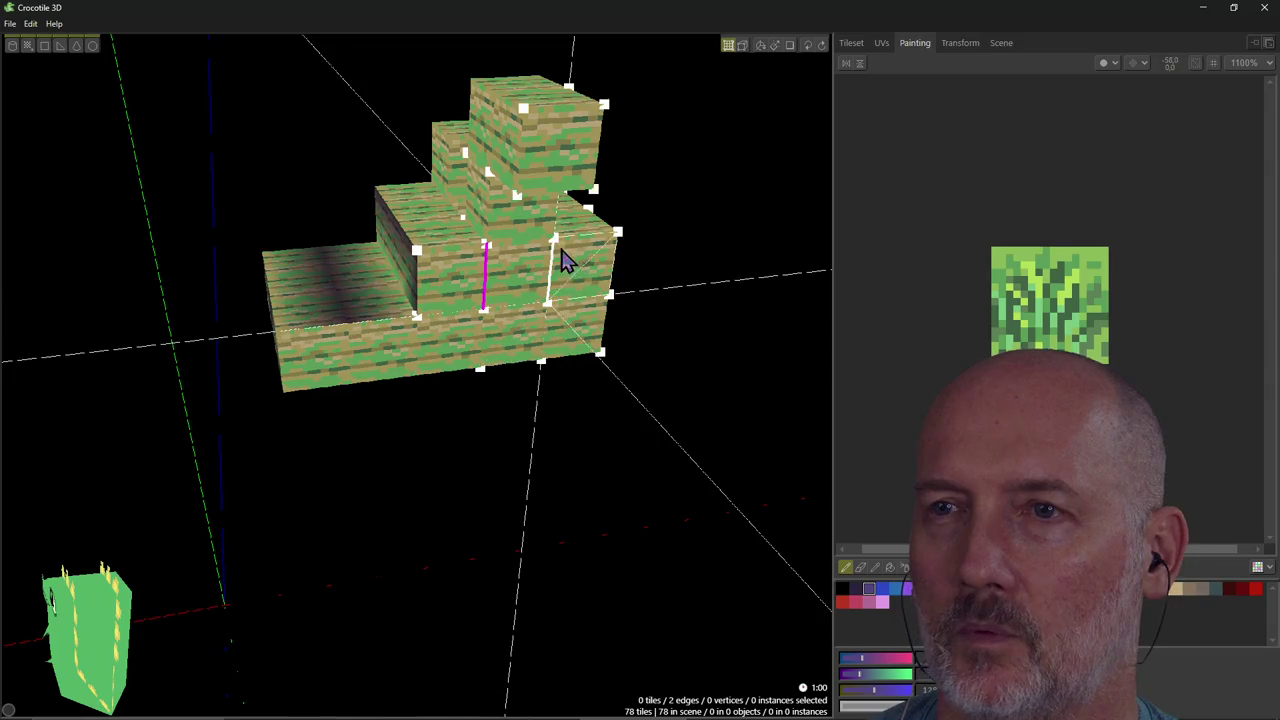
{"action": "key", "text": "alt+Tab"}
Scroll the Hotkeys list to the marquee selection, flip quad edge and vertex-combining commands, then return to Crocotile 3D.
{"action": "scroll", "coordinate": [500, 409], "scroll_direction": "down", "scroll_amount": 1}
{"action": "scroll", "coordinate": [537, 503], "scroll_direction": "down", "scroll_amount": 2}
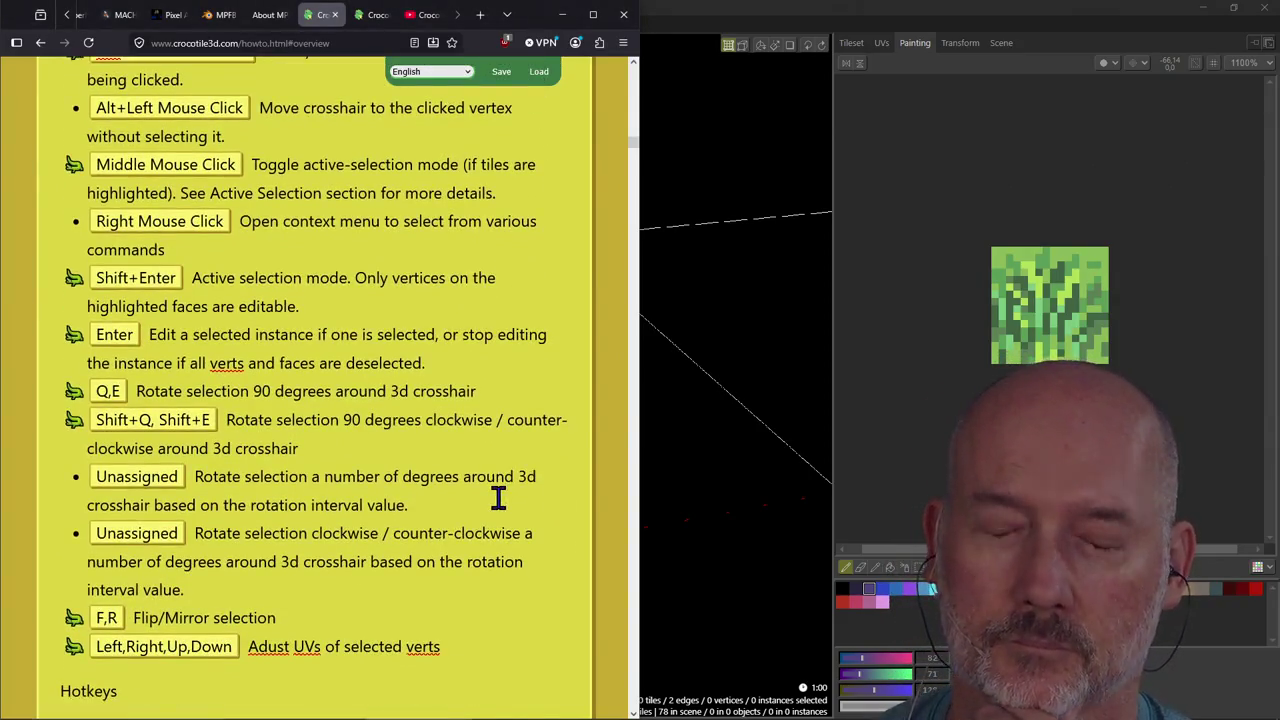
{"action": "scroll", "coordinate": [498, 497], "scroll_direction": "down", "scroll_amount": 1}
{"action": "scroll", "coordinate": [498, 497], "scroll_direction": "down", "scroll_amount": 2}
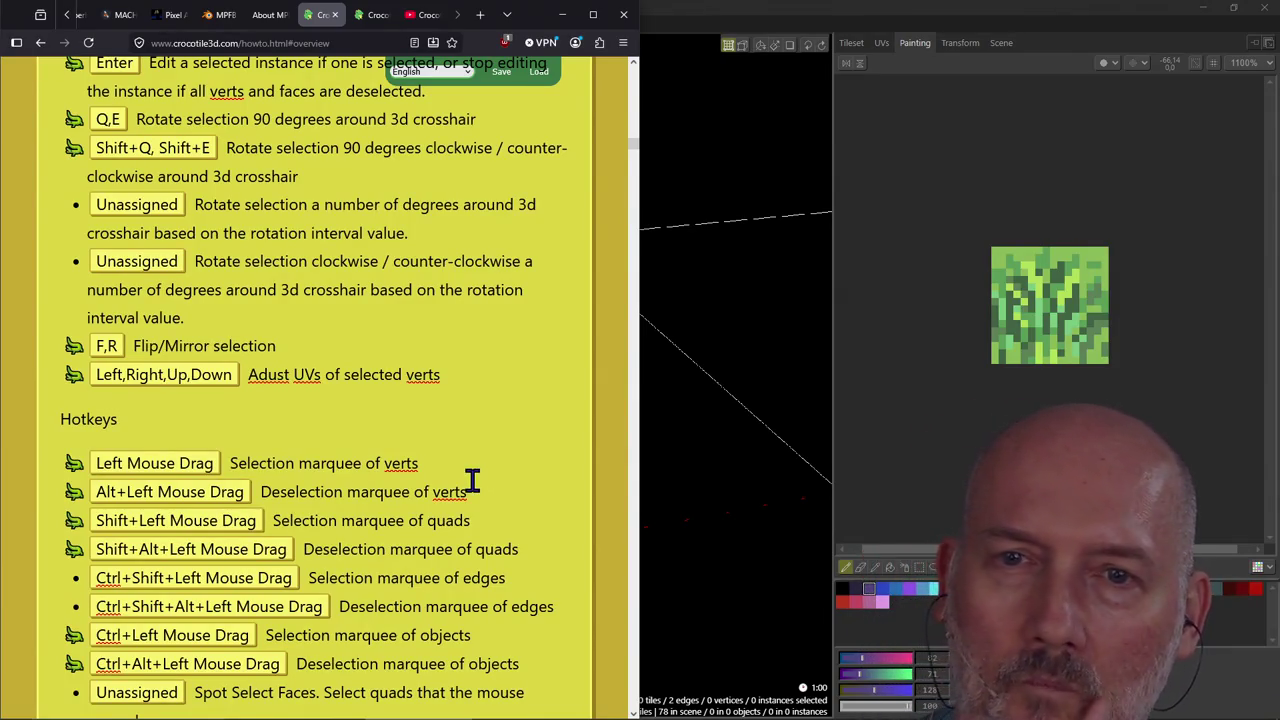
{"action": "scroll", "coordinate": [472, 480], "scroll_direction": "down", "scroll_amount": 3}
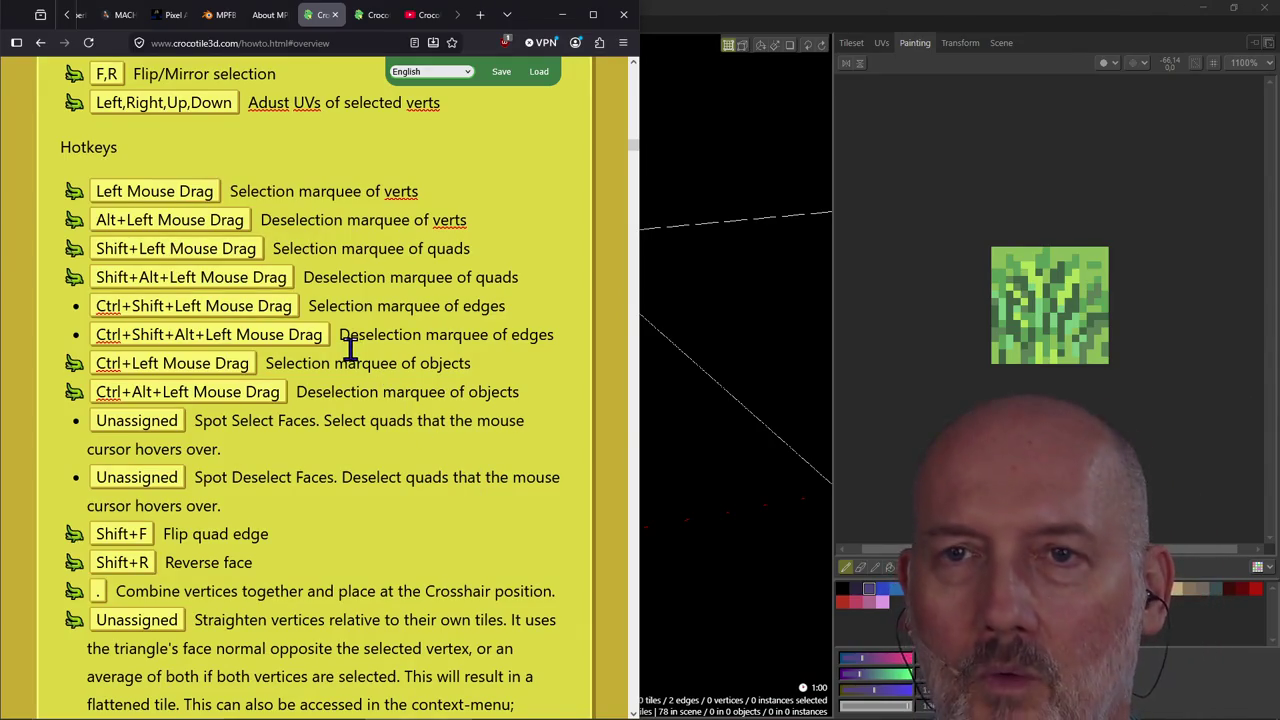
{"action": "key", "text": "alt+Tab"}
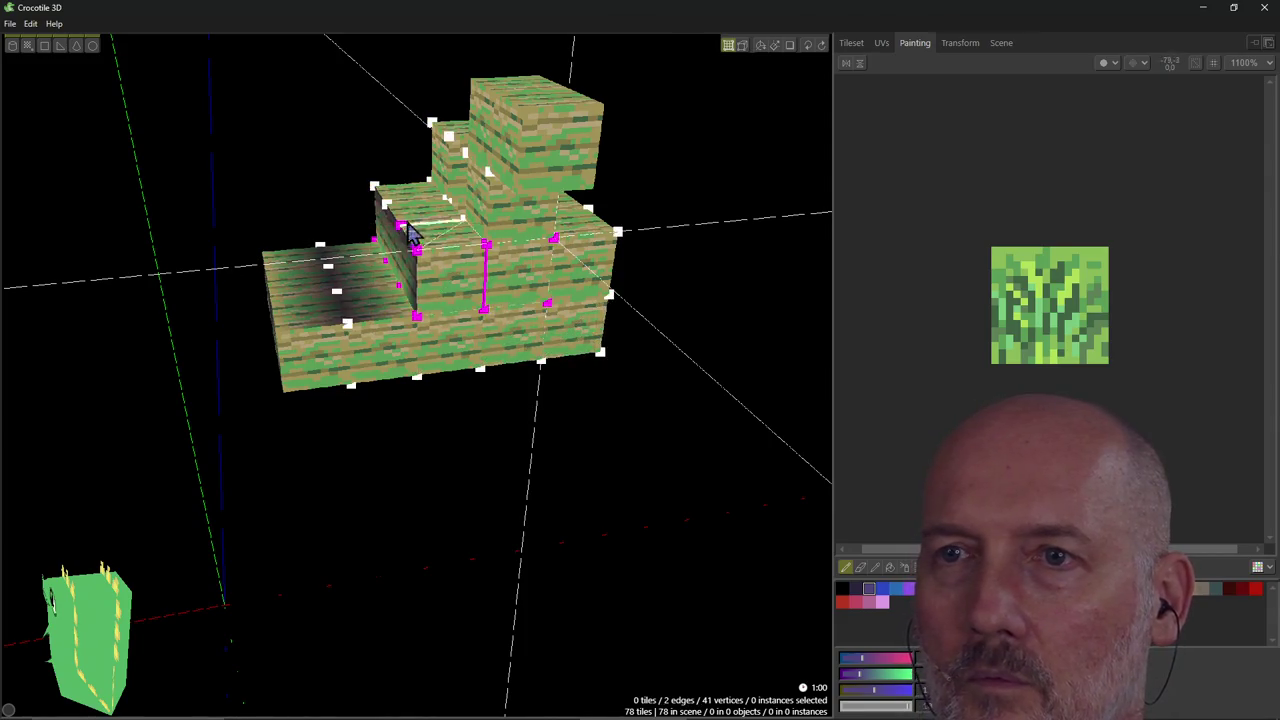
{"action": "left_click", "coordinate": [575, 336]}
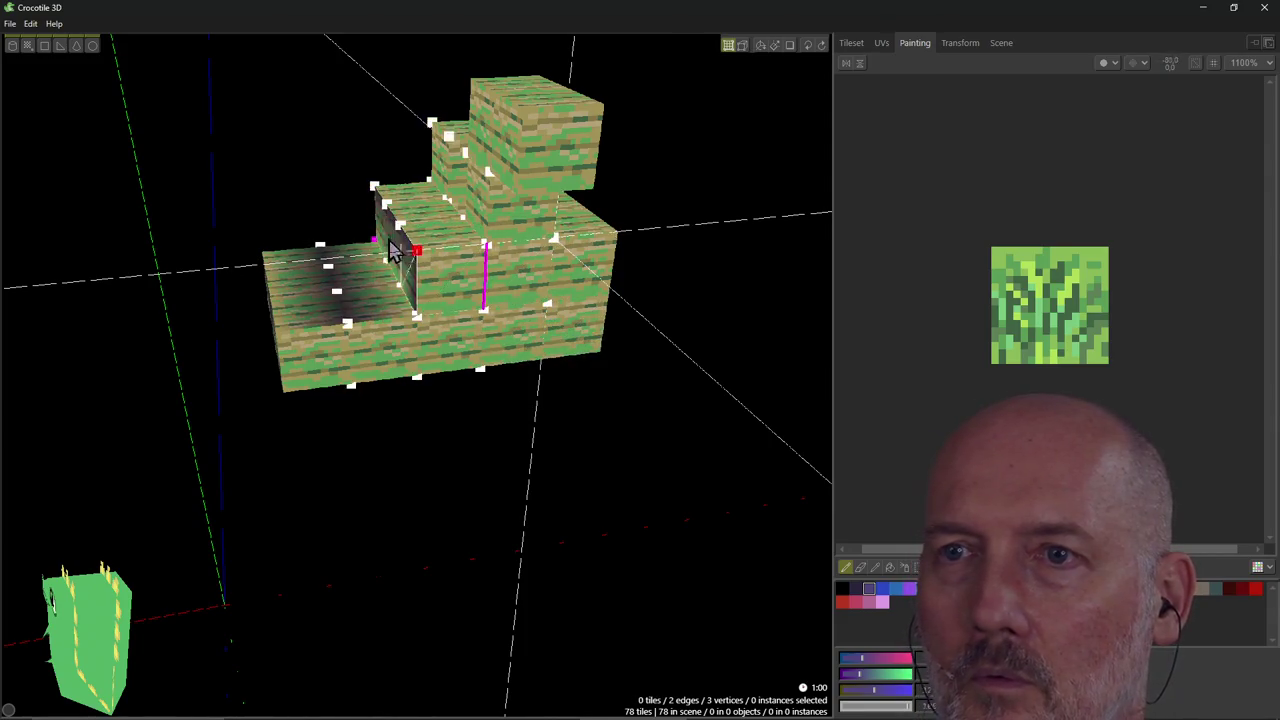
{"action": "left_click", "coordinate": [590, 337]}
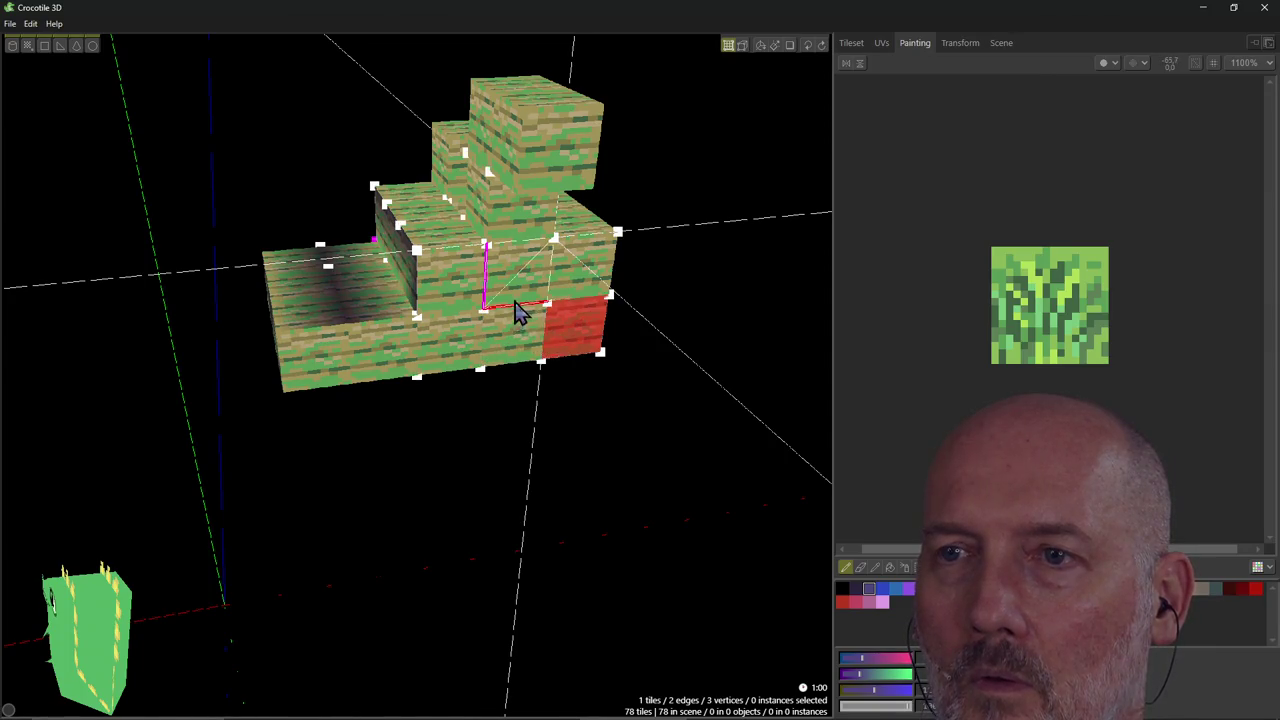
{"action": "left_click", "coordinate": [570, 345]}
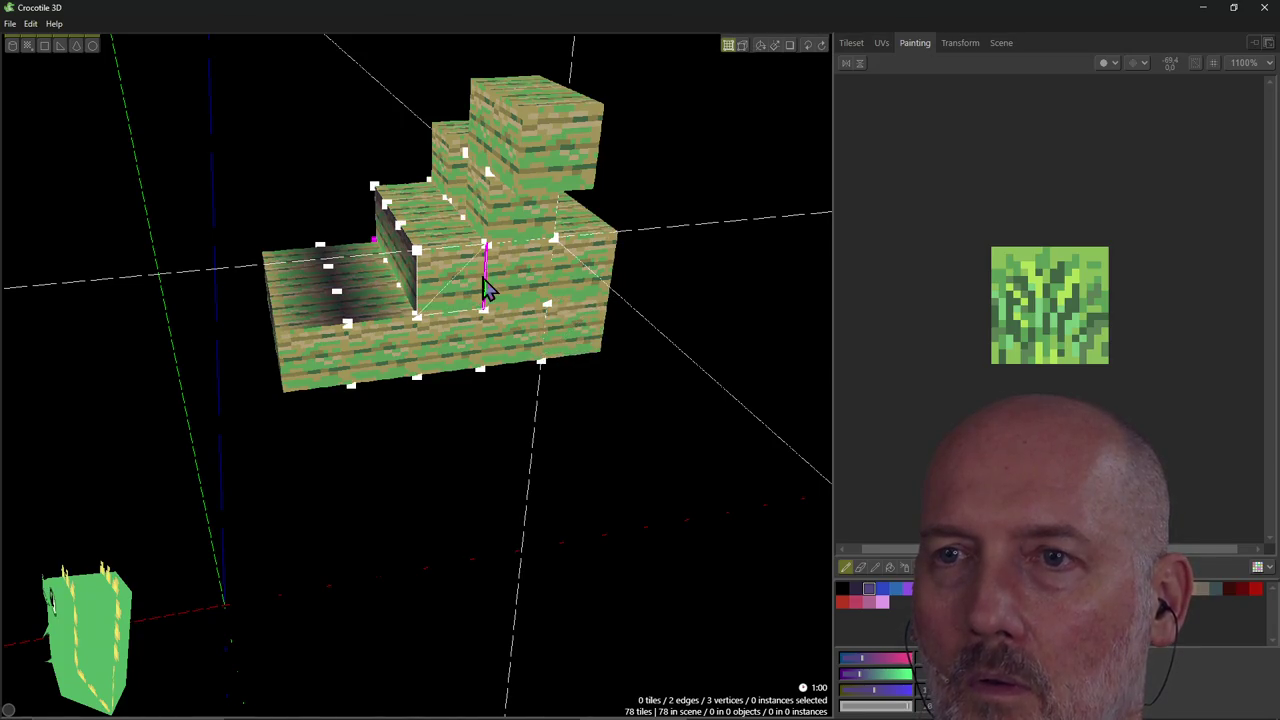
{"action": "left_click", "coordinate": [376, 247], "text": "shift"}
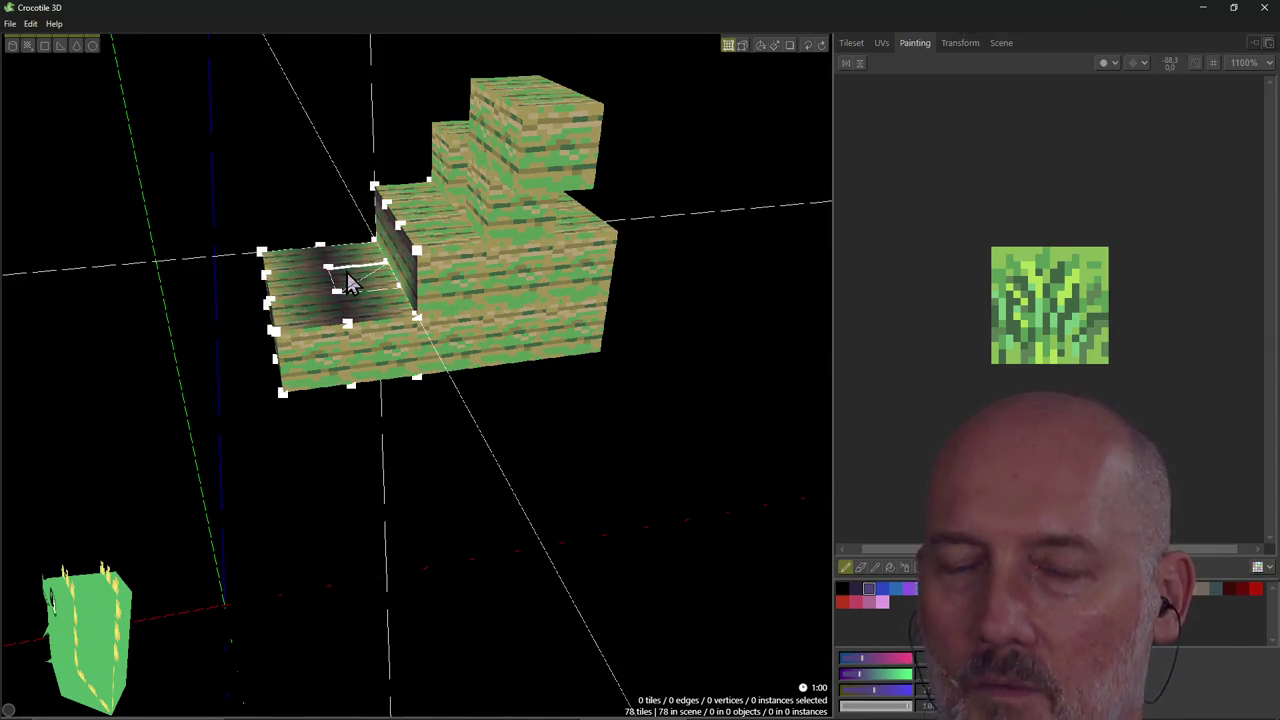
{"action": "key", "text": "alt+Tab"}
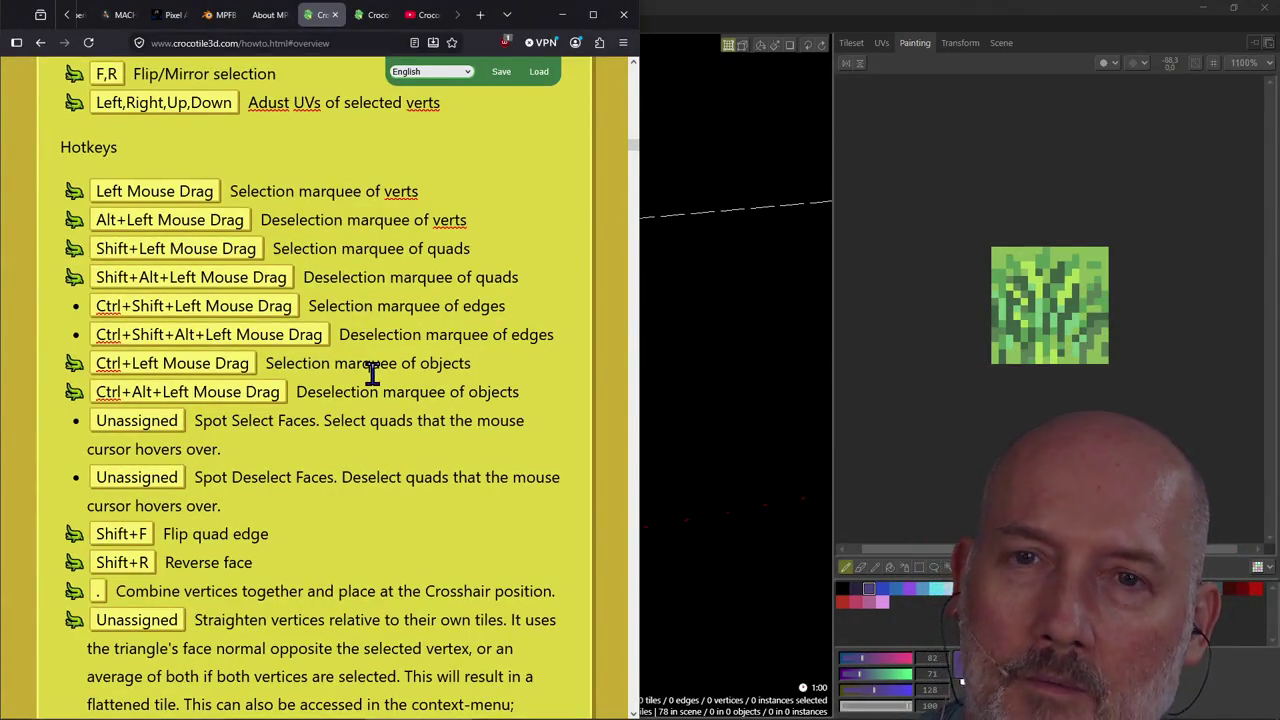
Scroll the Hotkeys list to the Alt+D Open Subdivide Panel entry, then bring Crocotile 3D forward.
{"action": "scroll", "coordinate": [372, 372], "scroll_direction": "down", "scroll_amount": 3}
{"action": "scroll", "coordinate": [372, 372], "scroll_direction": "up", "scroll_amount": 1}
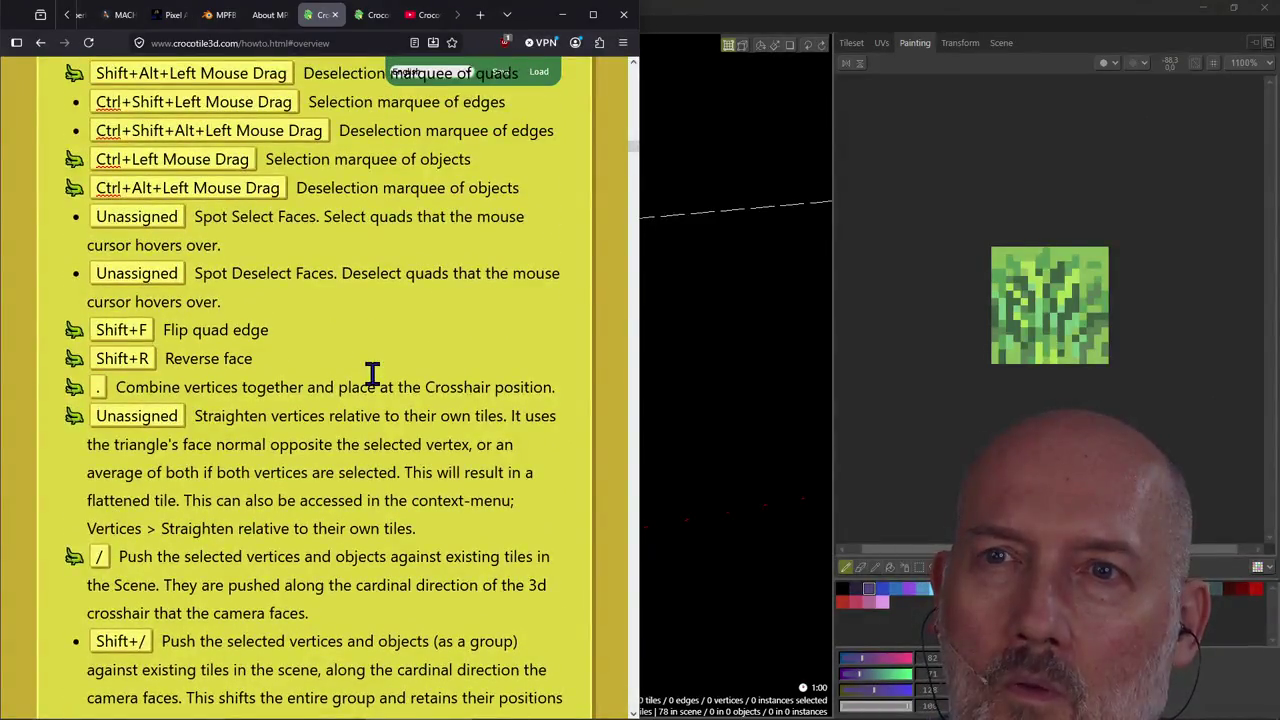
{"action": "scroll", "coordinate": [372, 372], "scroll_direction": "up", "scroll_amount": 1}
{"action": "scroll", "coordinate": [372, 372], "scroll_direction": "down", "scroll_amount": 2}
{"action": "scroll", "coordinate": [372, 372], "scroll_direction": "down", "scroll_amount": 1}
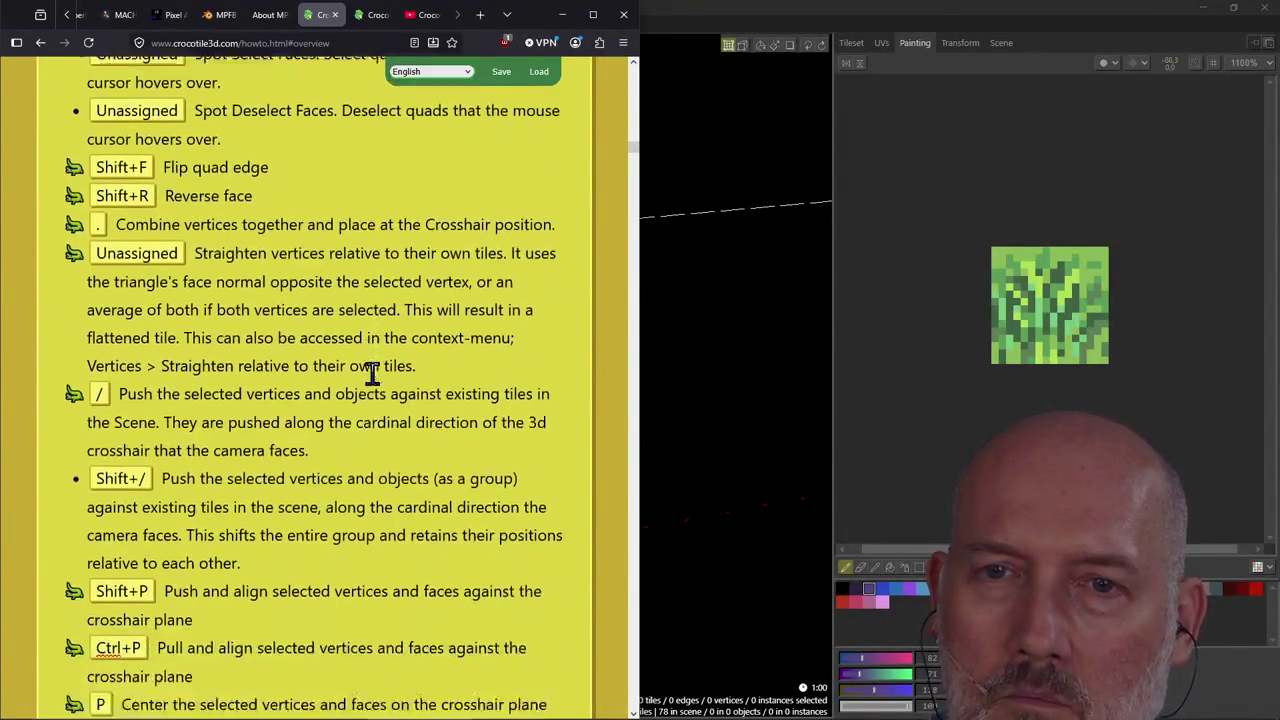
{"action": "scroll", "coordinate": [372, 372], "scroll_direction": "down", "scroll_amount": 2}
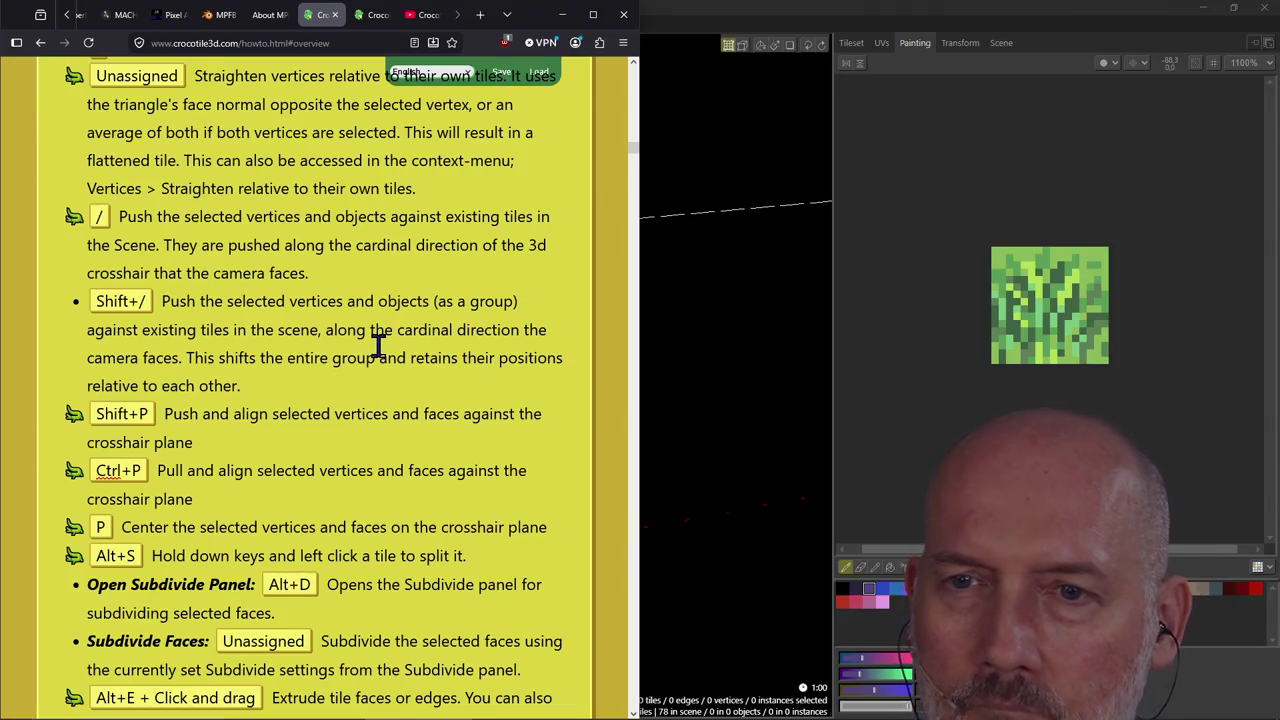
{"action": "scroll", "coordinate": [378, 345], "scroll_direction": "down", "scroll_amount": 1}
{"action": "scroll", "coordinate": [378, 345], "scroll_direction": "down", "scroll_amount": 2}
{"action": "scroll", "coordinate": [378, 345], "scroll_direction": "down", "scroll_amount": 1}
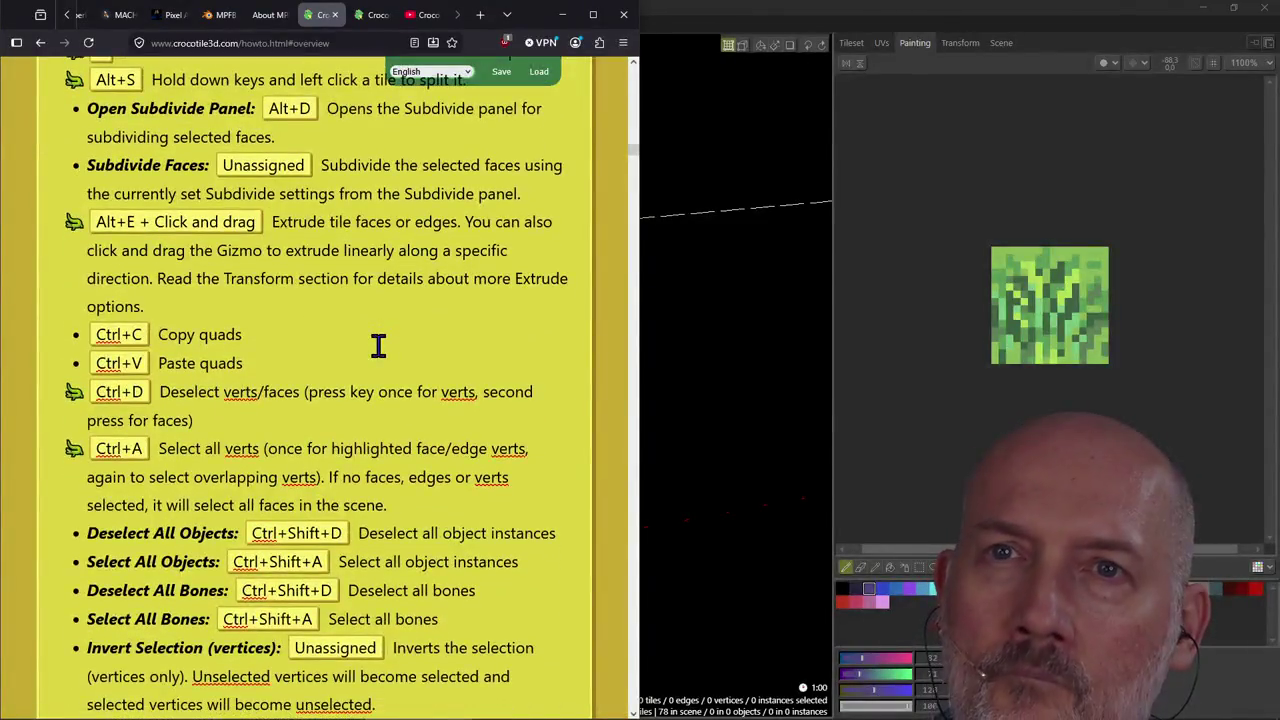
{"action": "scroll", "coordinate": [378, 345], "scroll_direction": "up", "scroll_amount": 1}
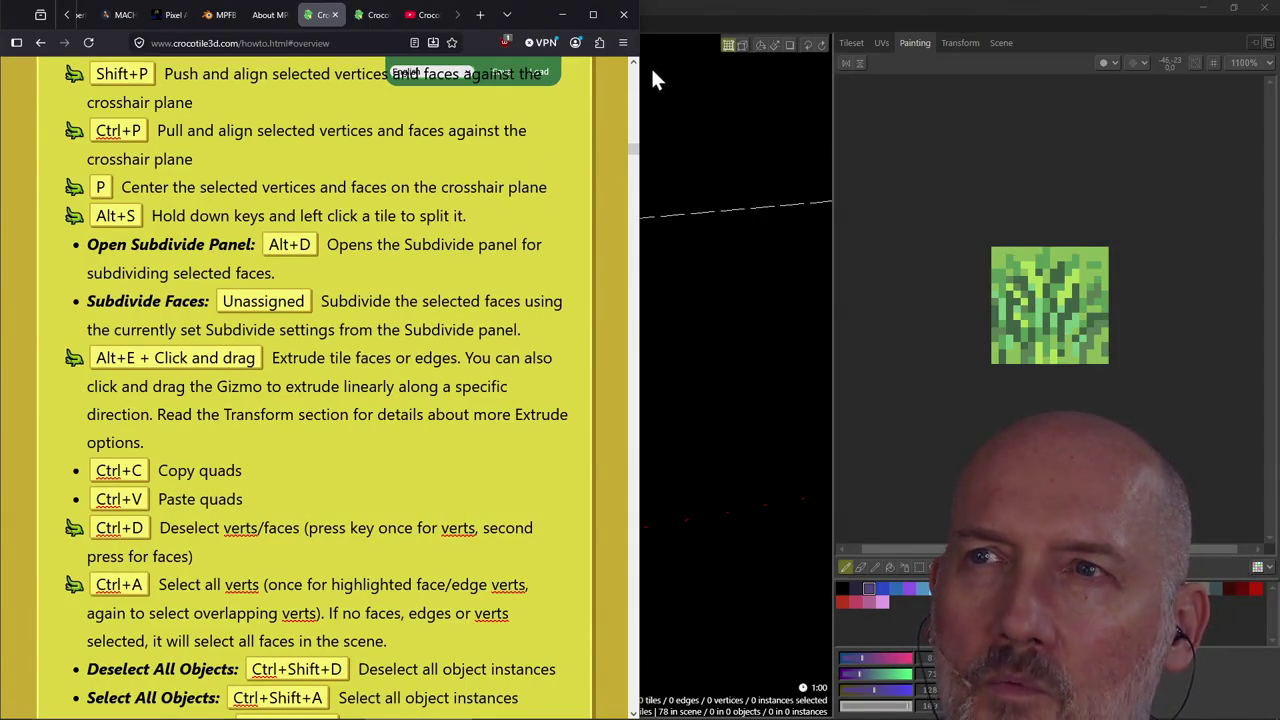
{"action": "left_click", "coordinate": [699, 6]}
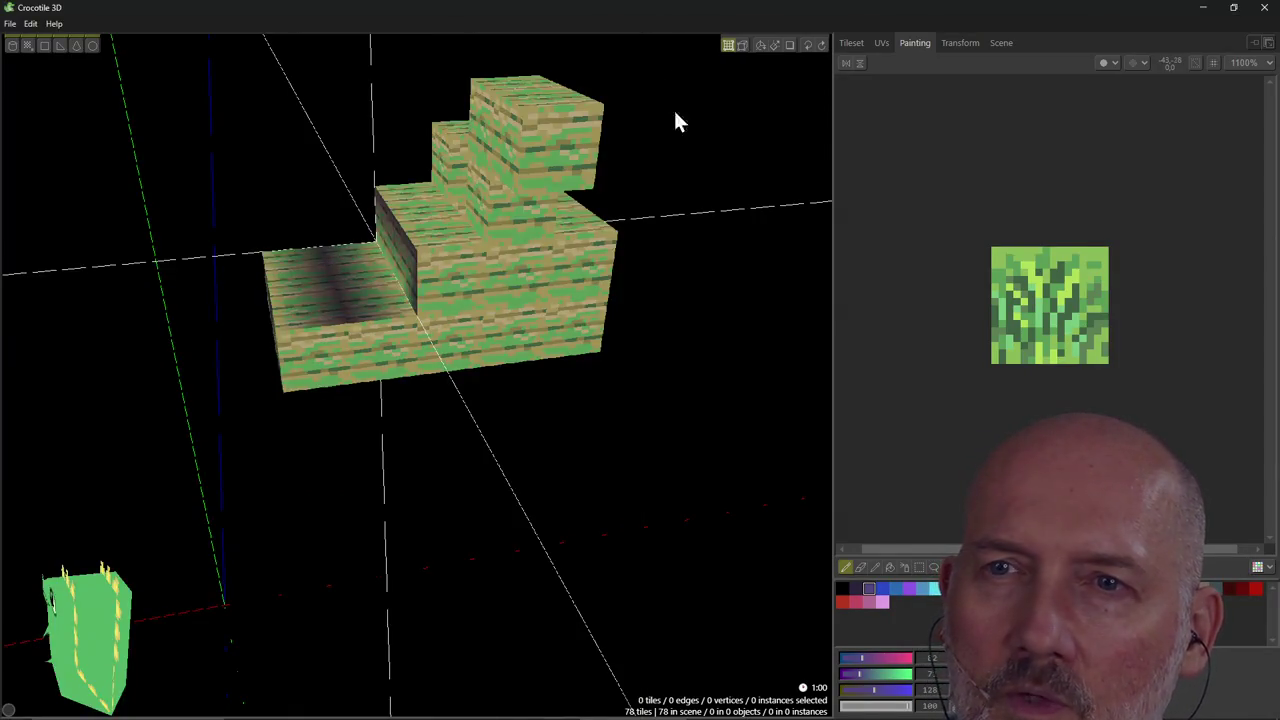
Subdivide the raised step's front face into a 2×2 grid with 2 columns and 2 rows.
{"action": "left_click", "coordinate": [455, 298]}
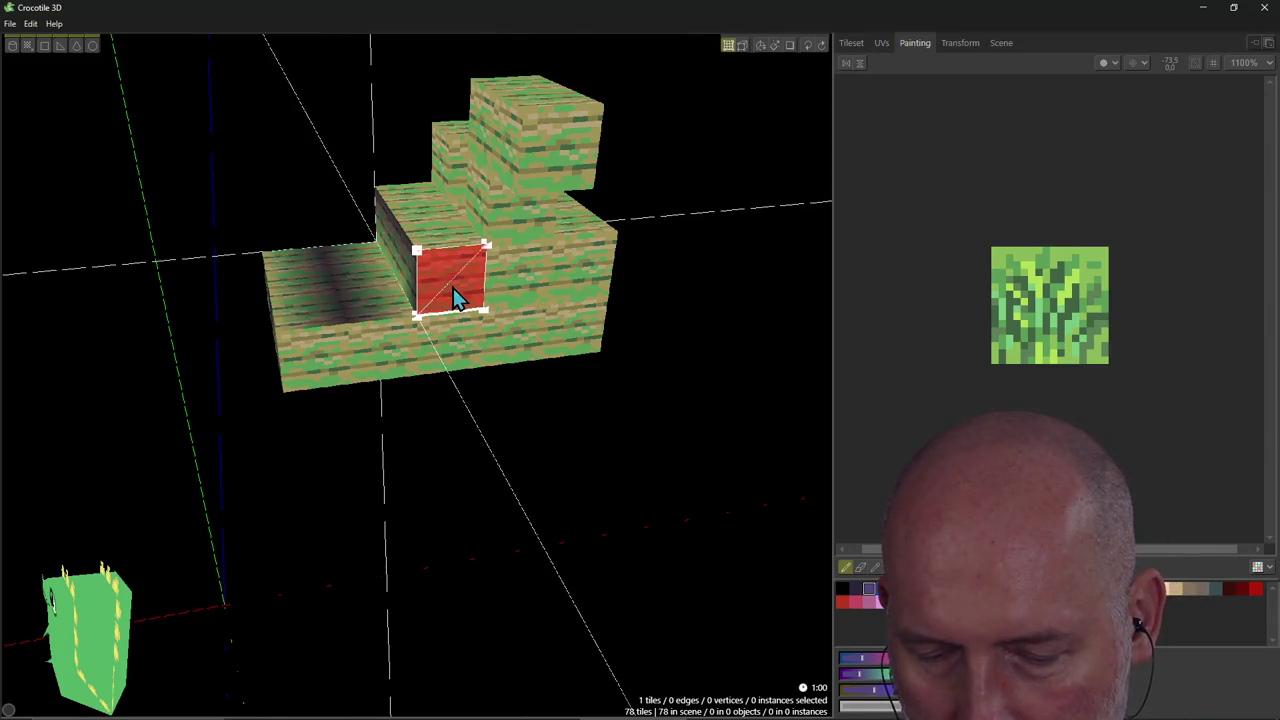
{"action": "key", "text": "shift+d"}
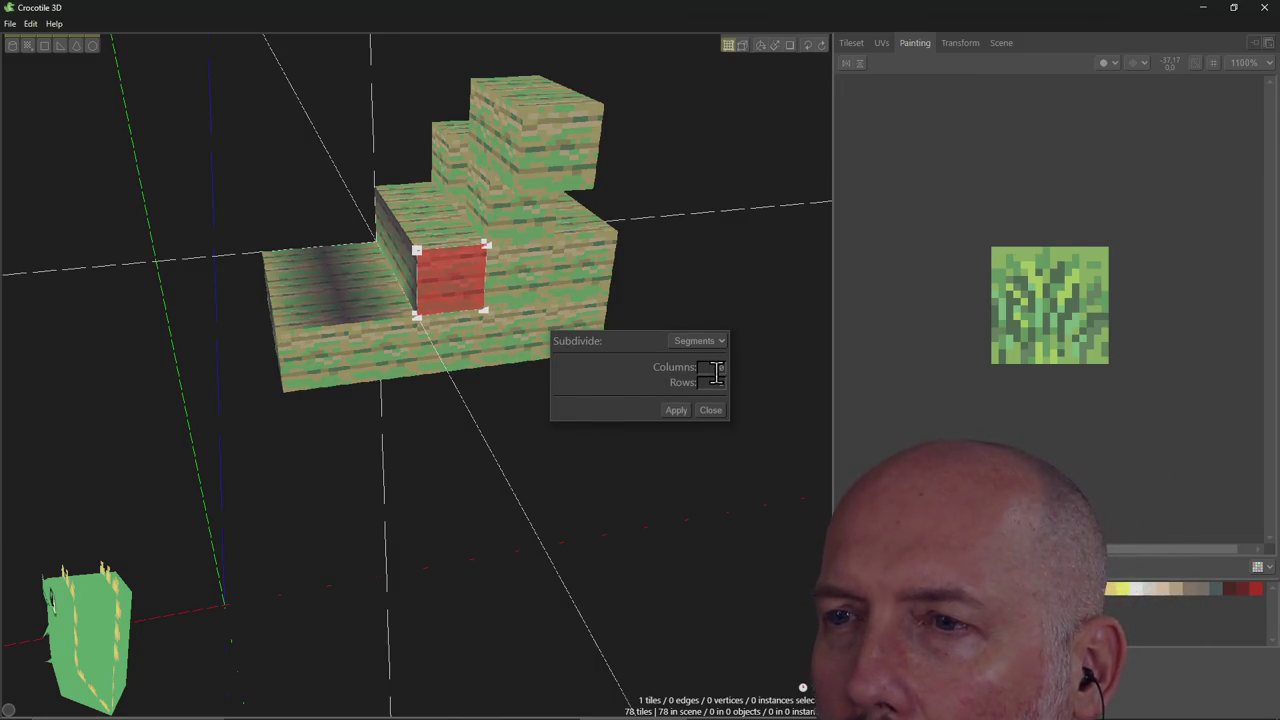
{"action": "key", "text": "BackSpace"}
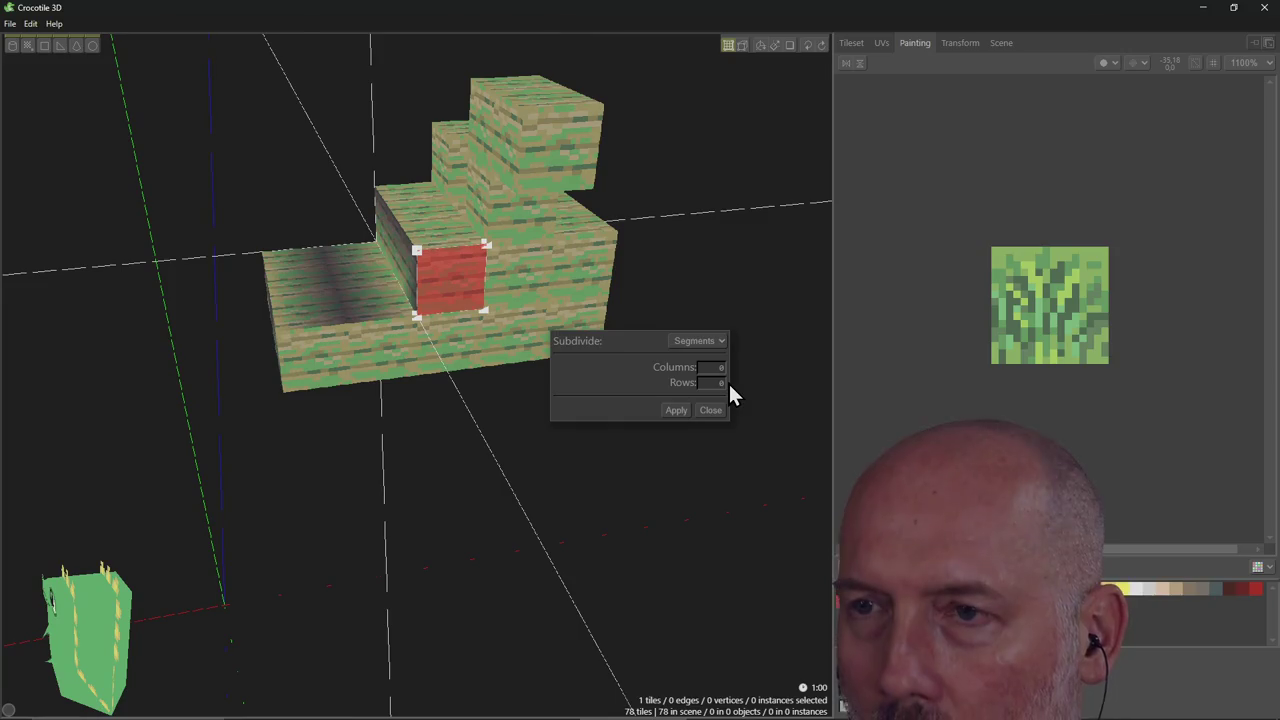
{"action": "type", "text": "2"}
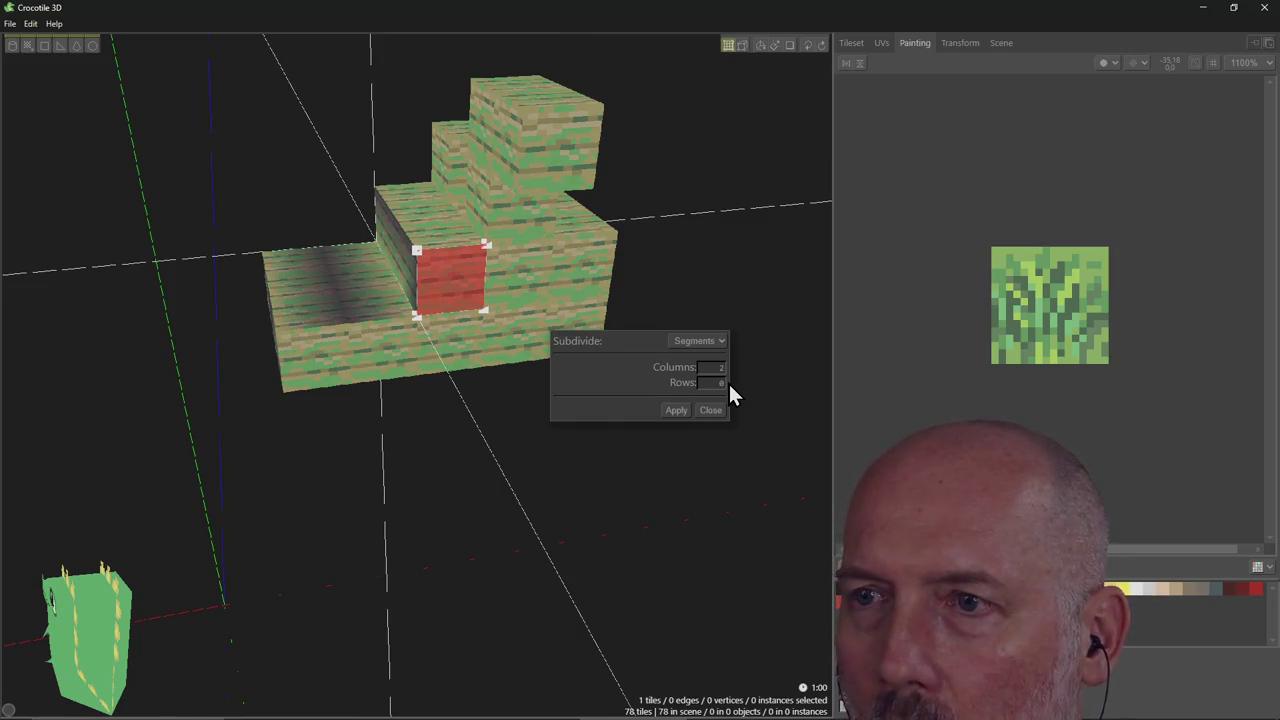
{"action": "left_click", "coordinate": [712, 383]}
{"action": "type", "text": "2"}
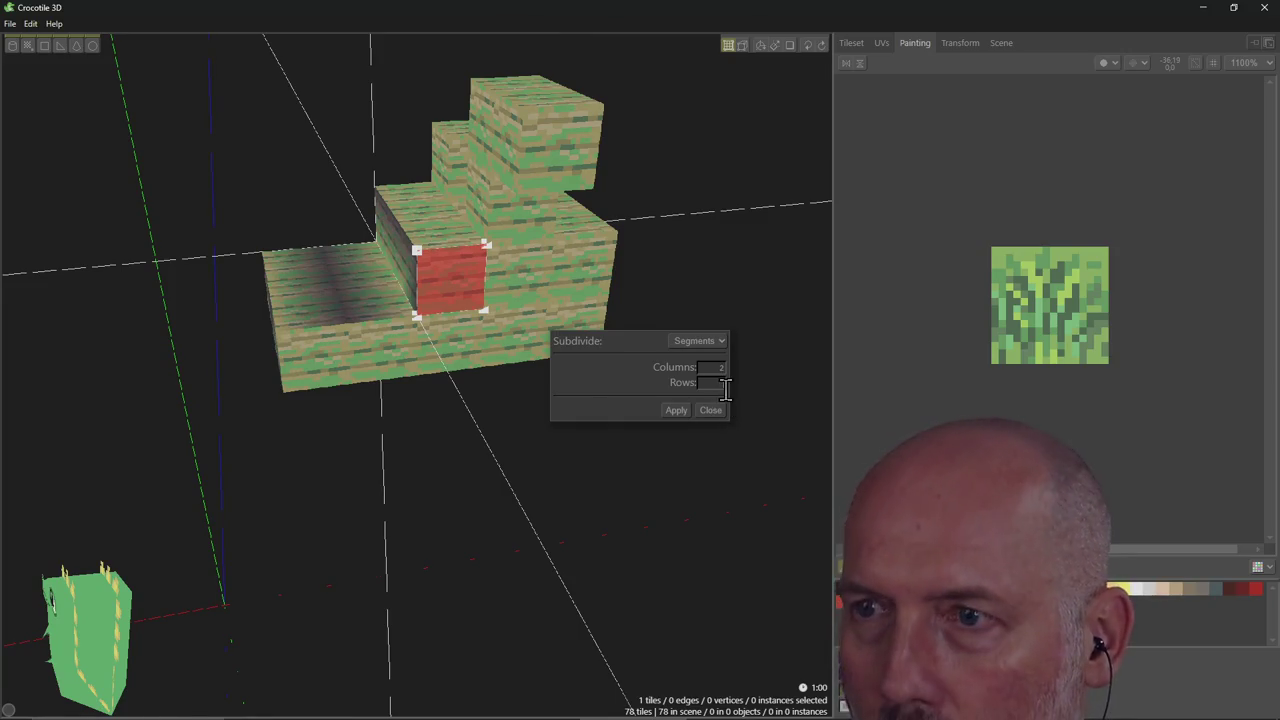
{"action": "left_click", "coordinate": [676, 411]}
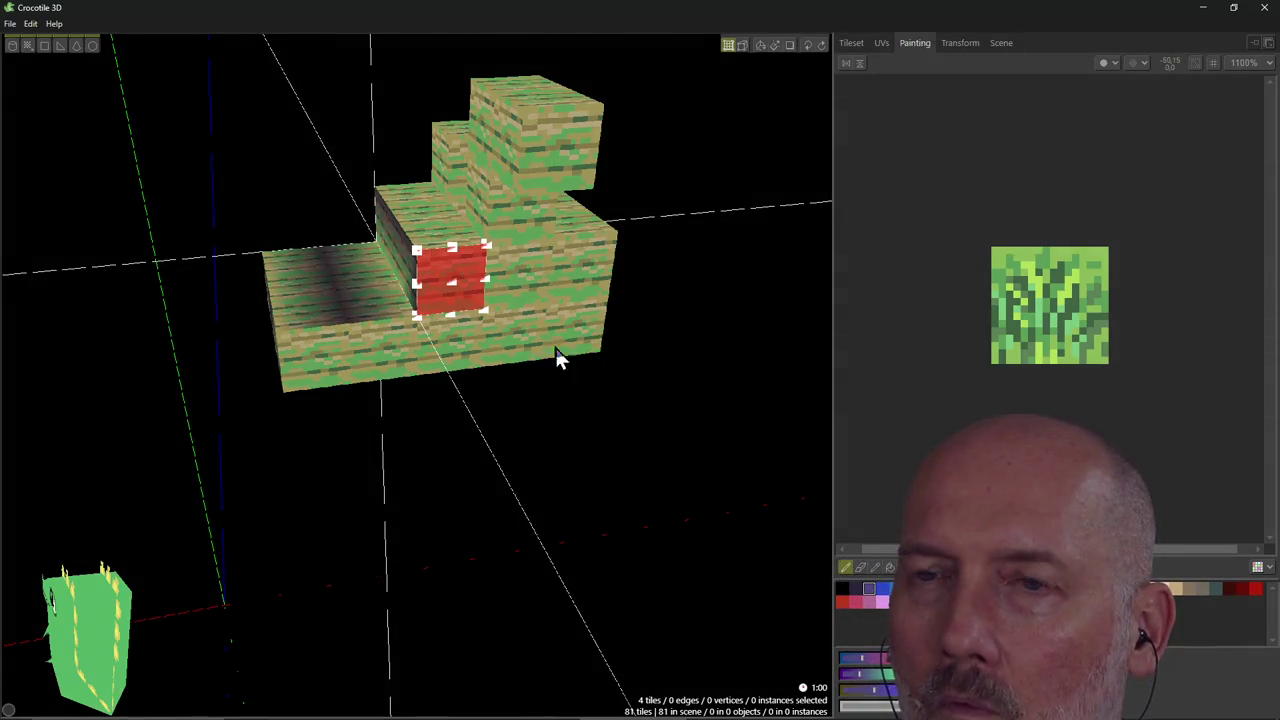
Select the new centre vertex and pull it away from the subdivided face, orbiting to inspect.
{"action": "scroll", "coordinate": [614, 334], "scroll_direction": "up", "scroll_amount": 2}
{"action": "right_click_drag", "start_coordinate": [614, 334], "coordinate": [500, 286]}
{"action": "left_click", "coordinate": [455, 258]}
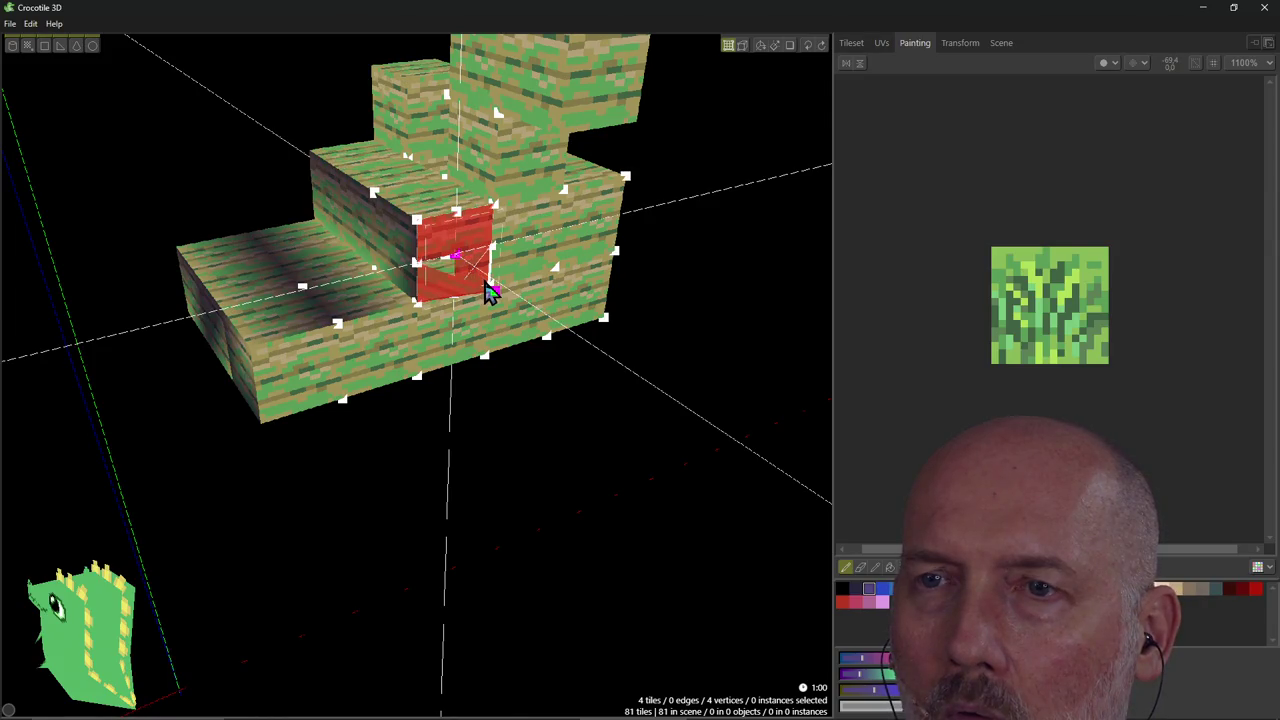
{"action": "mouse_move", "coordinate": [486, 271]}
{"action": "right_mouse_down"}
{"action": "mouse_move", "coordinate": [455, 268]}
{"action": "mouse_move", "coordinate": [478, 222]}
{"action": "right_mouse_up"}
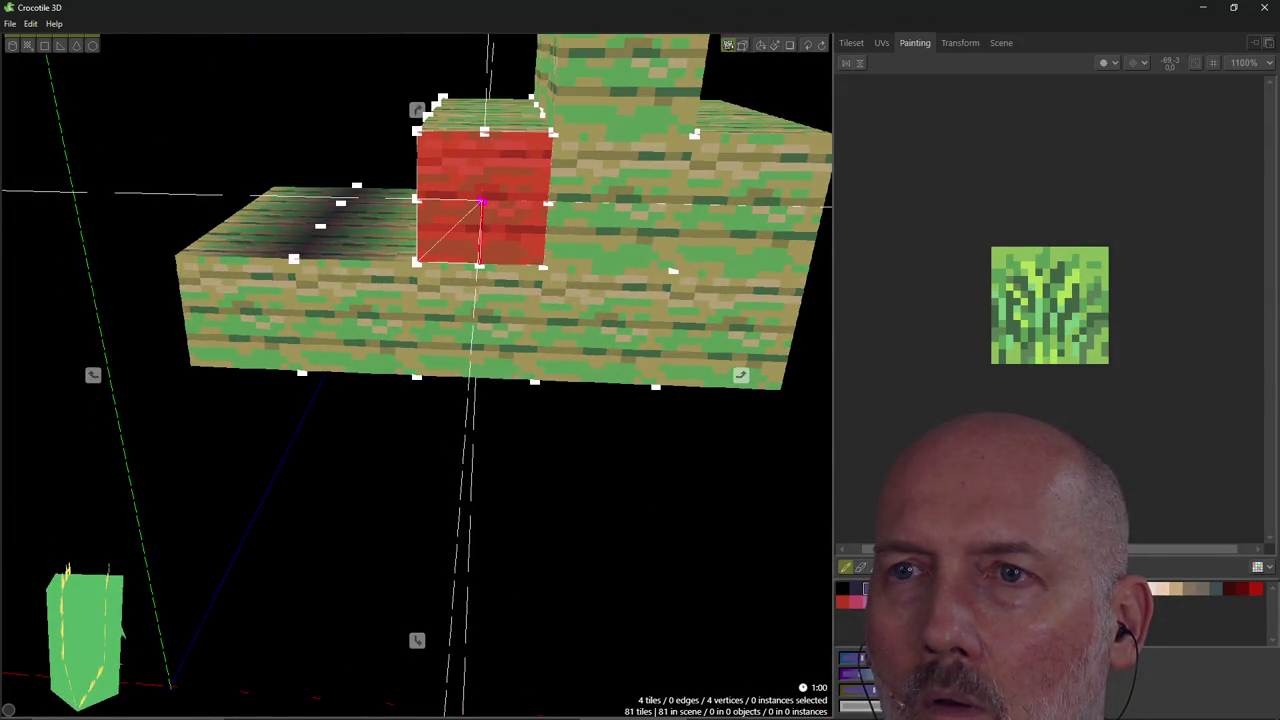
{"action": "right_click_drag", "start_coordinate": [481, 203], "coordinate": [485, 228]}
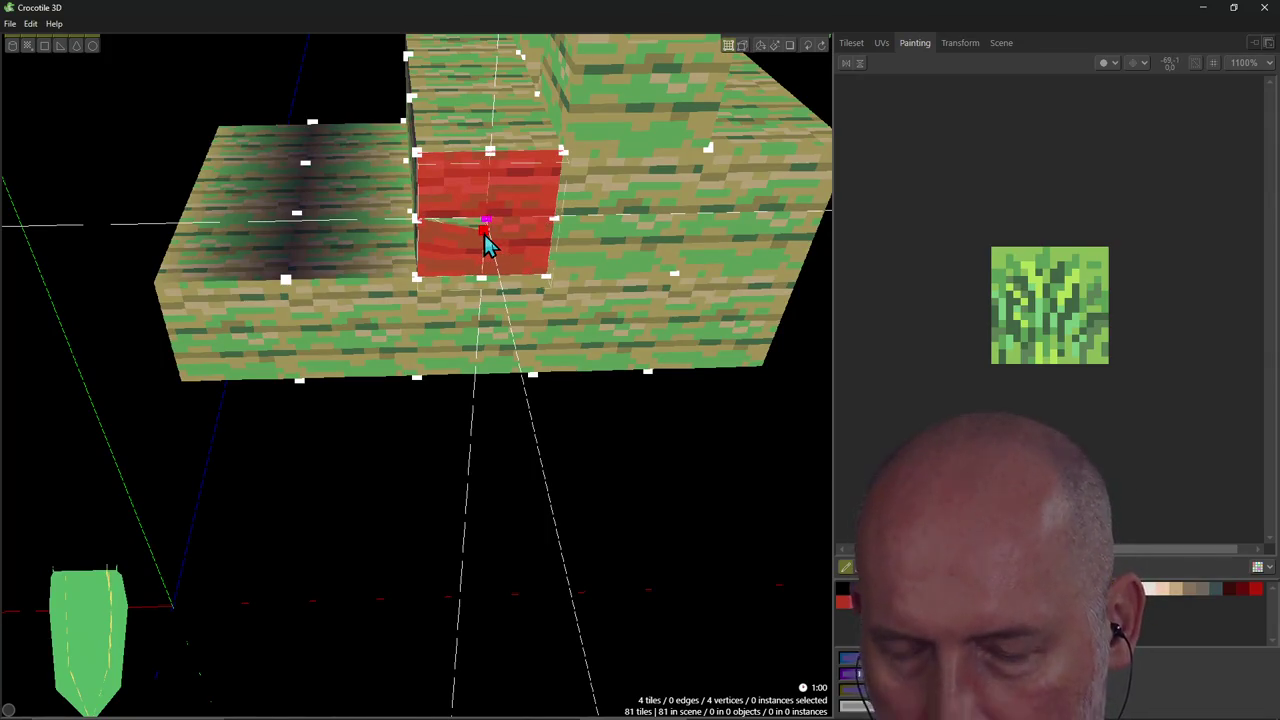
{"action": "right_click_drag", "start_coordinate": [517, 263], "coordinate": [545, 235]}
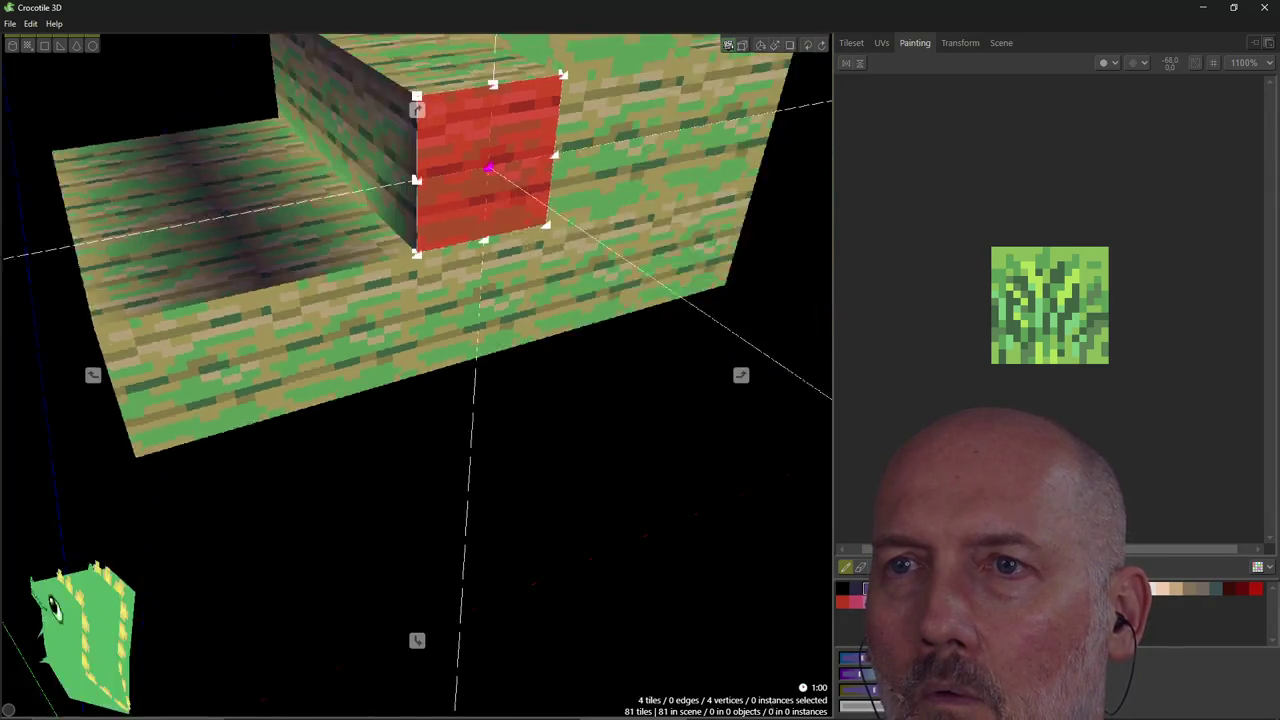
{"action": "key", "text": "v"}
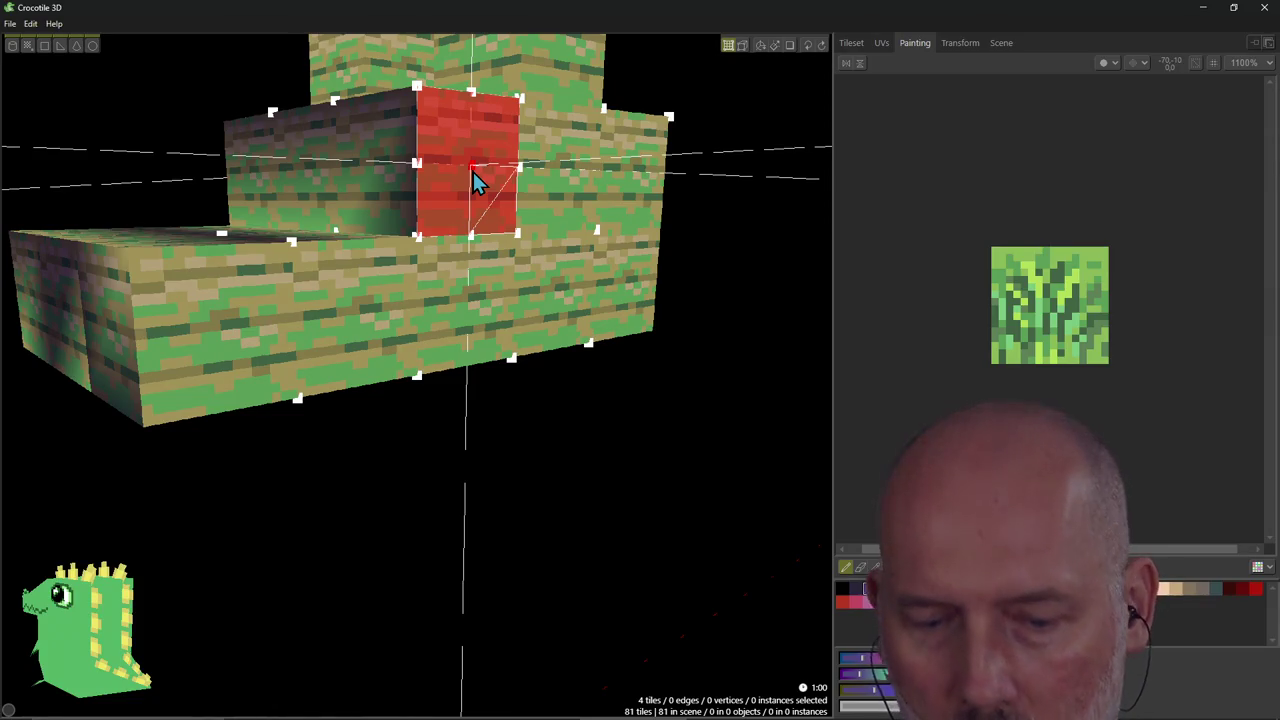
{"action": "mouse_move", "coordinate": [473, 172]}
{"action": "right_mouse_down"}
{"action": "mouse_move", "coordinate": [455, 195]}
{"action": "mouse_move", "coordinate": [500, 197]}
{"action": "right_mouse_up"}
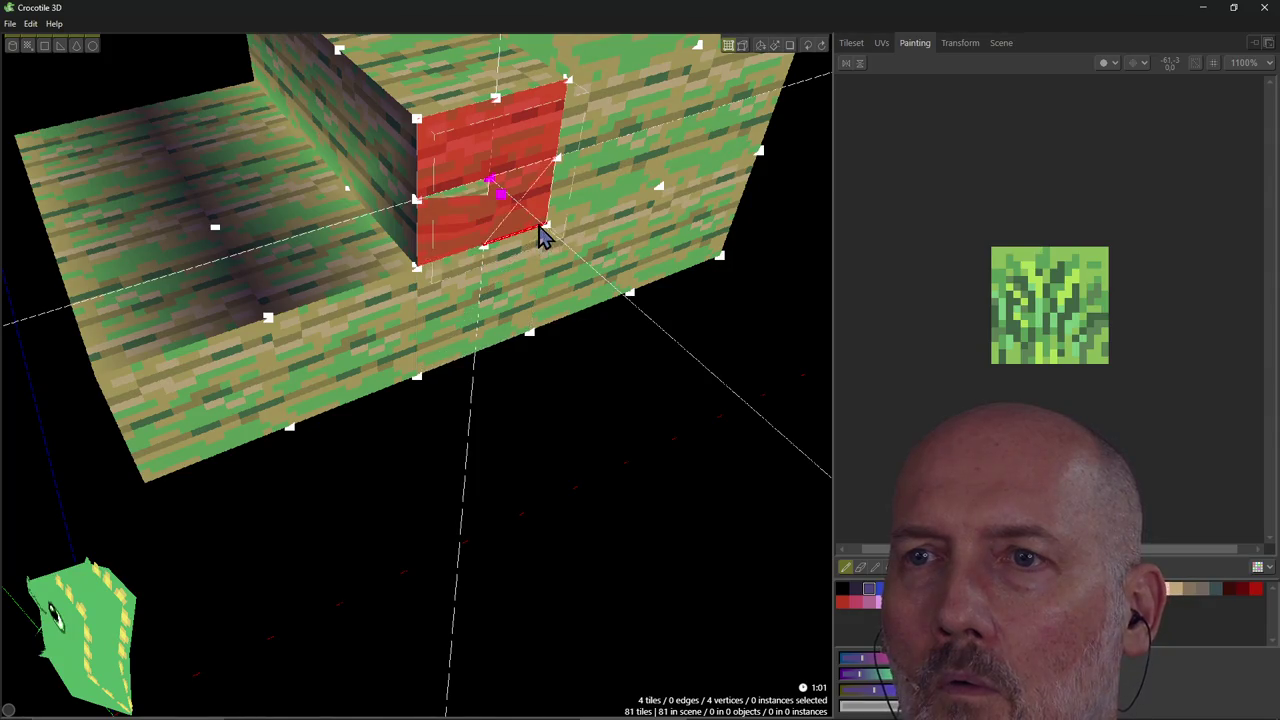
{"action": "left_click_drag", "start_coordinate": [493, 186], "coordinate": [508, 205]}
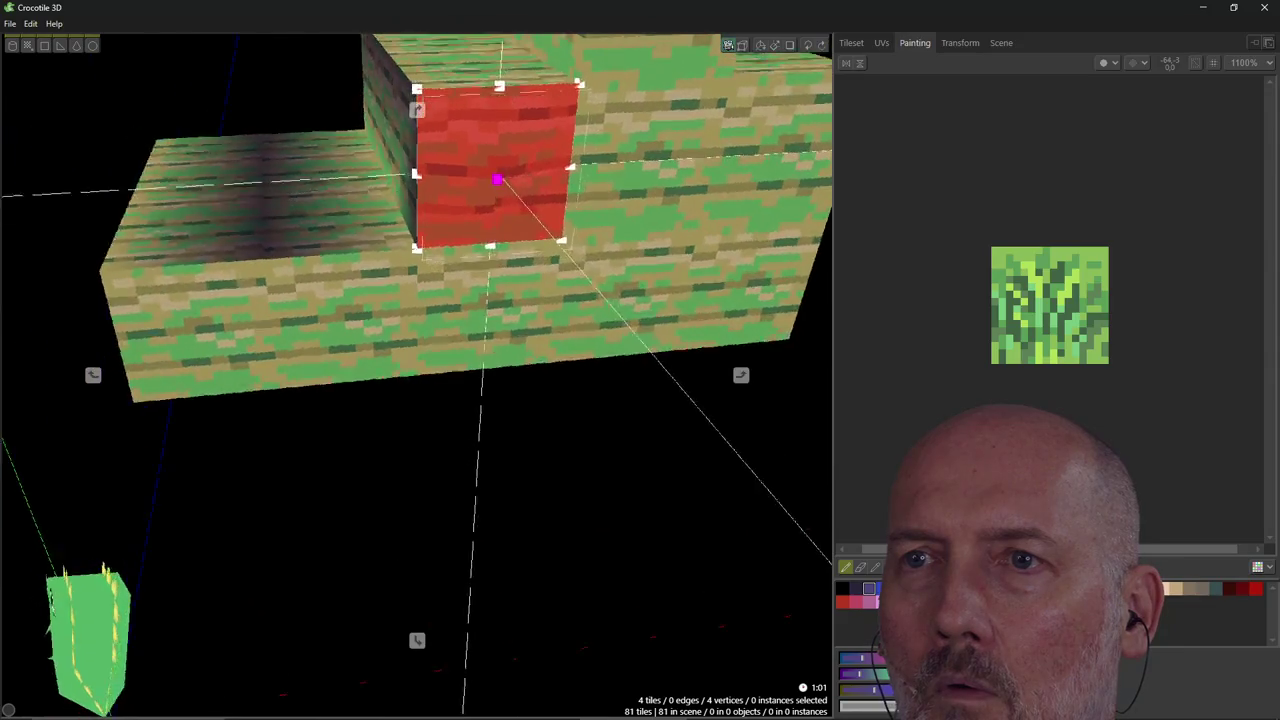
{"action": "right_click_drag", "start_coordinate": [520, 215], "coordinate": [516, 196]}
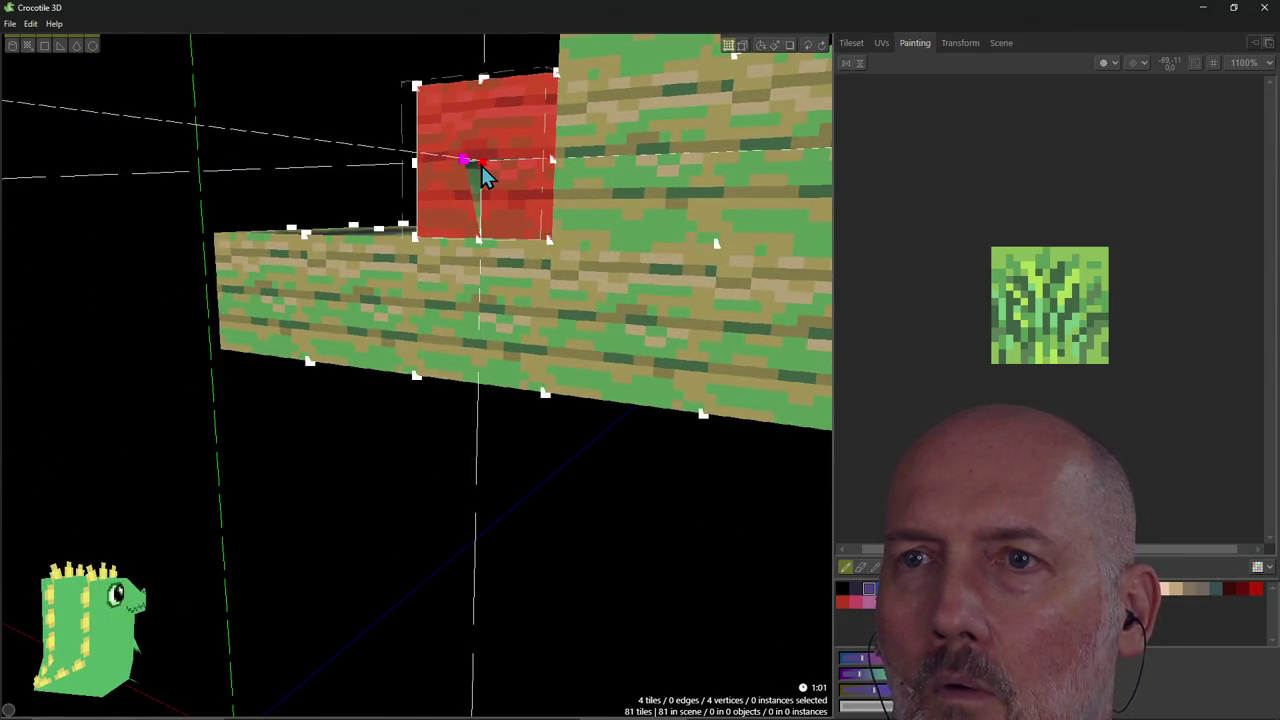
{"action": "mouse_move", "coordinate": [483, 245]}
{"action": "right_mouse_down"}
{"action": "mouse_move", "coordinate": [494, 166]}
{"action": "mouse_move", "coordinate": [480, 167]}
{"action": "right_mouse_up"}
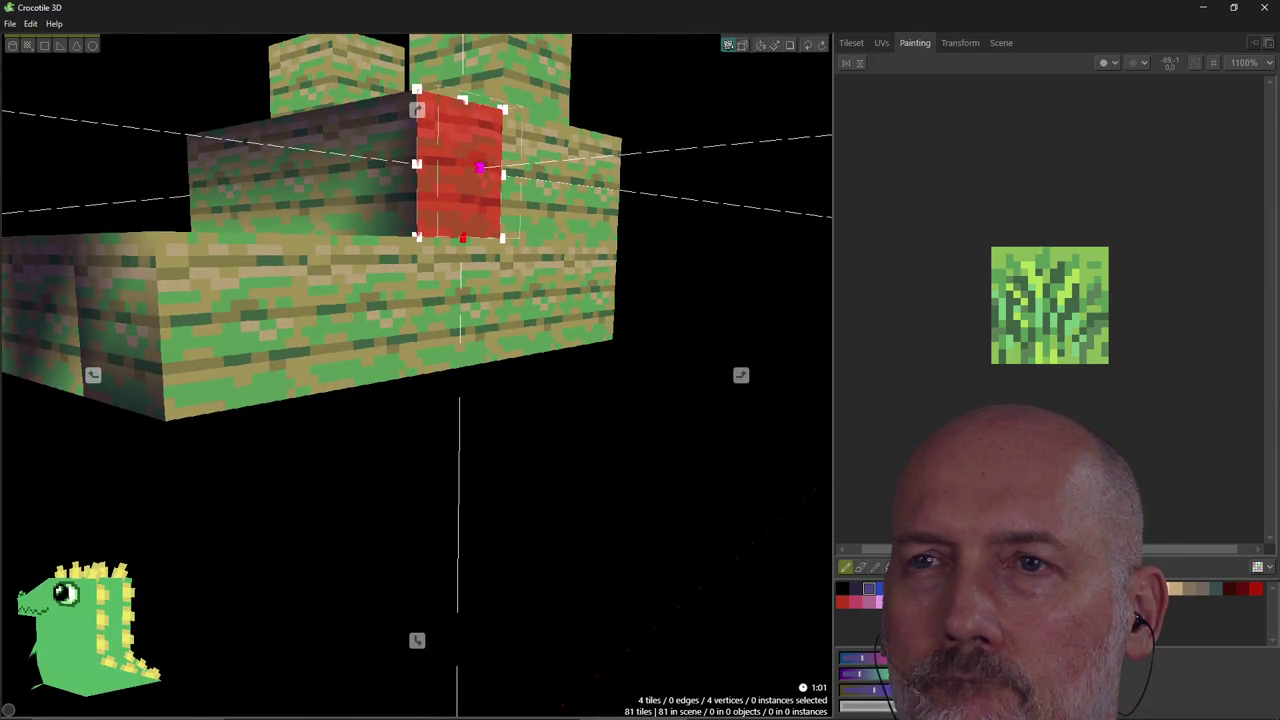
{"action": "key", "text": "alt+Tab"}
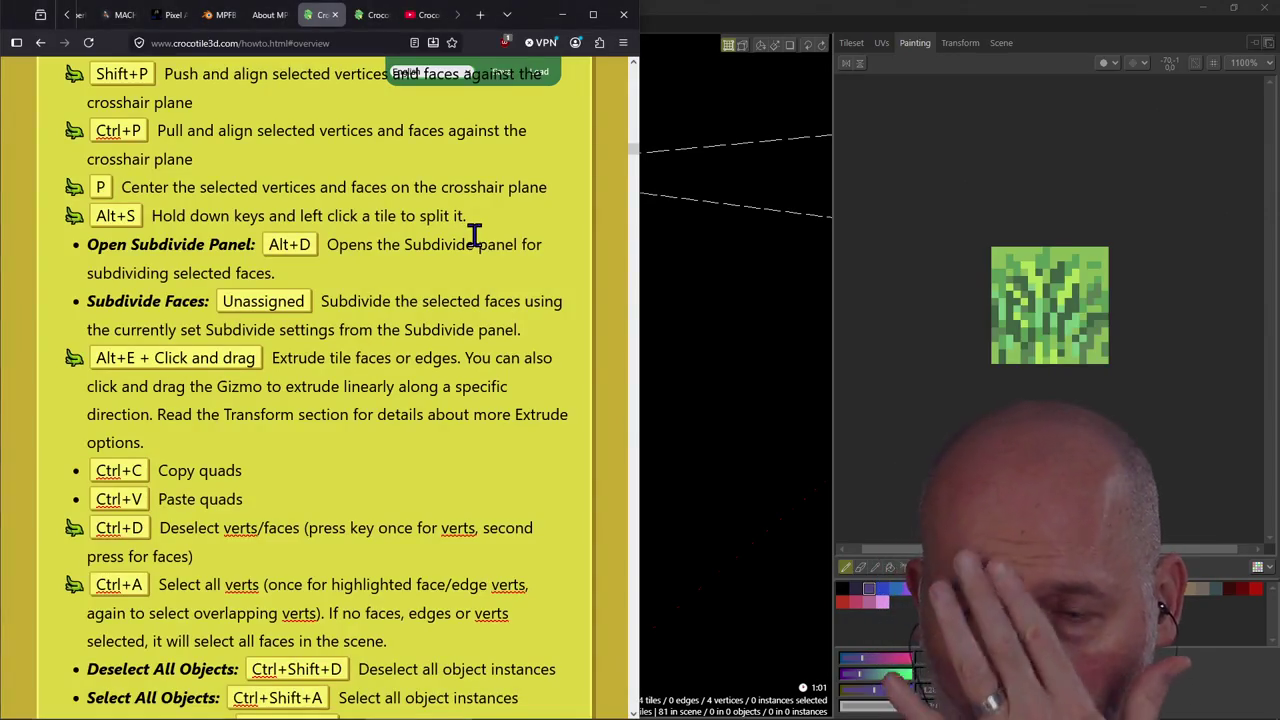
Scroll the how-to page to the Faces section's Triangle Divide and Triangle Merge notes, then return to Crocotile 3D.
{"action": "scroll", "coordinate": [458, 328], "scroll_direction": "down", "scroll_amount": 4}
{"action": "scroll", "coordinate": [458, 328], "scroll_direction": "down", "scroll_amount": 2}
{"action": "scroll", "coordinate": [458, 328], "scroll_direction": "down", "scroll_amount": 2}
{"action": "scroll", "coordinate": [458, 328], "scroll_direction": "down", "scroll_amount": 4}
{"action": "scroll", "coordinate": [458, 328], "scroll_direction": "down", "scroll_amount": 3}
{"action": "scroll", "coordinate": [458, 328], "scroll_direction": "down", "scroll_amount": 2}
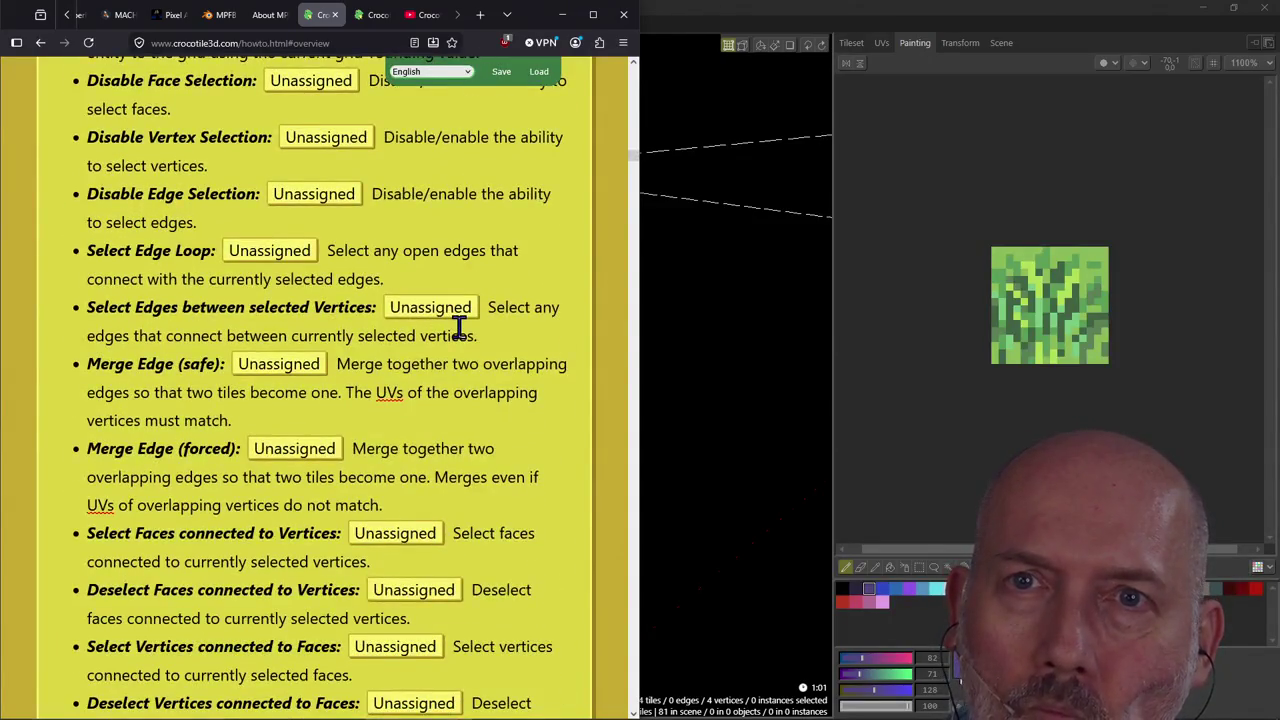
{"action": "scroll", "coordinate": [458, 328], "scroll_direction": "up", "scroll_amount": 2}
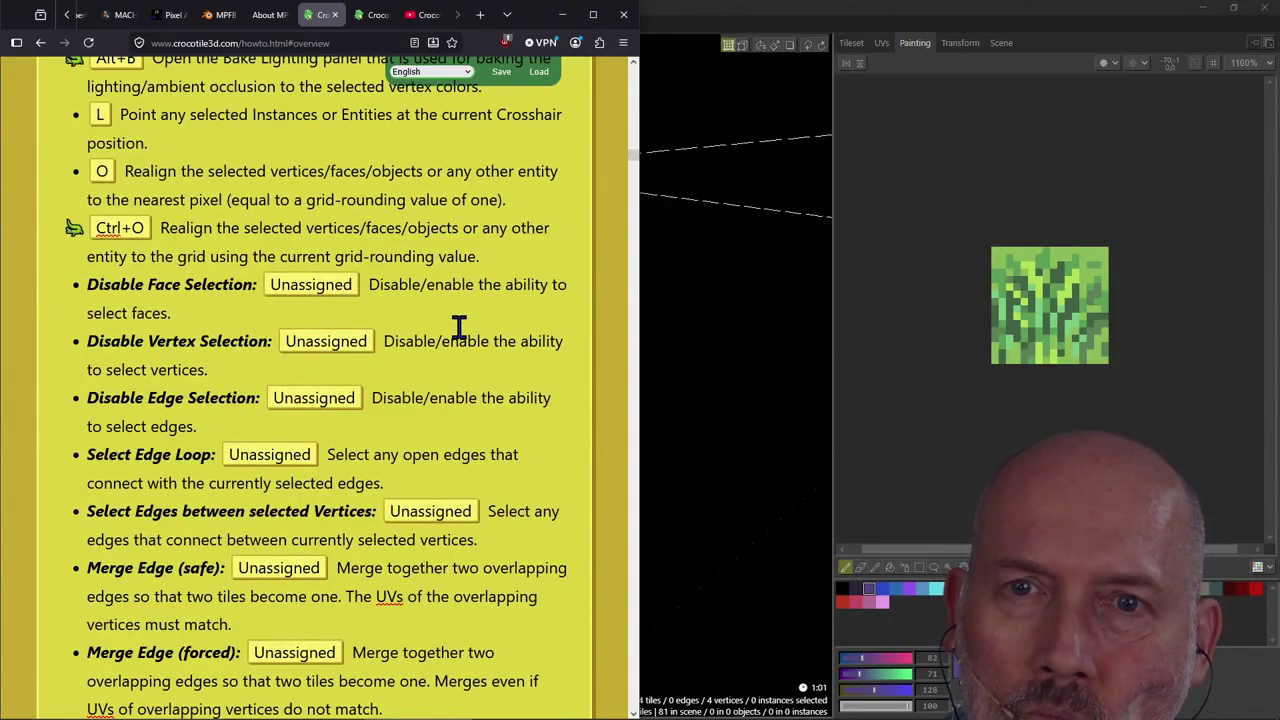
{"action": "scroll", "coordinate": [458, 328], "scroll_direction": "down", "scroll_amount": 1}
{"action": "scroll", "coordinate": [458, 328], "scroll_direction": "down", "scroll_amount": 1}
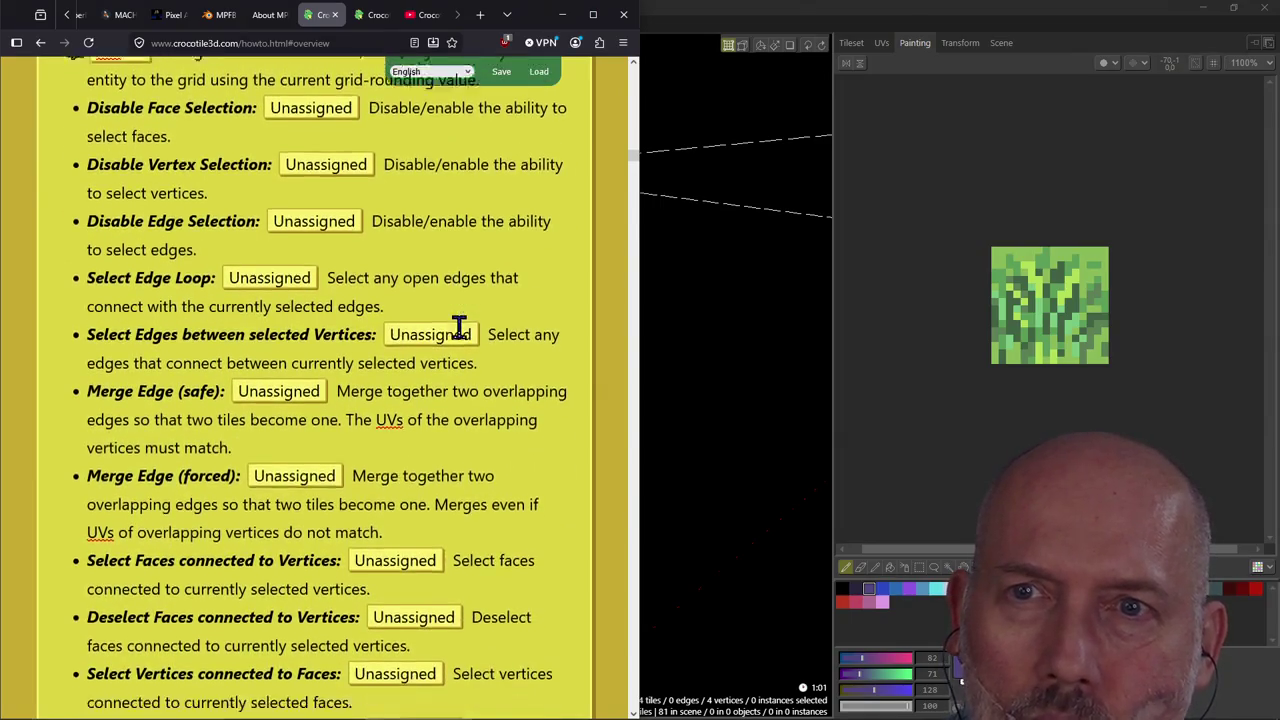
{"action": "scroll", "coordinate": [458, 328], "scroll_direction": "down", "scroll_amount": 5}
{"action": "scroll", "coordinate": [458, 328], "scroll_direction": "down", "scroll_amount": 4}
{"action": "scroll", "coordinate": [458, 328], "scroll_direction": "down", "scroll_amount": 5}
{"action": "scroll", "coordinate": [458, 328], "scroll_direction": "down", "scroll_amount": 2}
{"action": "scroll", "coordinate": [458, 328], "scroll_direction": "down", "scroll_amount": 4}
{"action": "scroll", "coordinate": [458, 328], "scroll_direction": "down", "scroll_amount": 2}
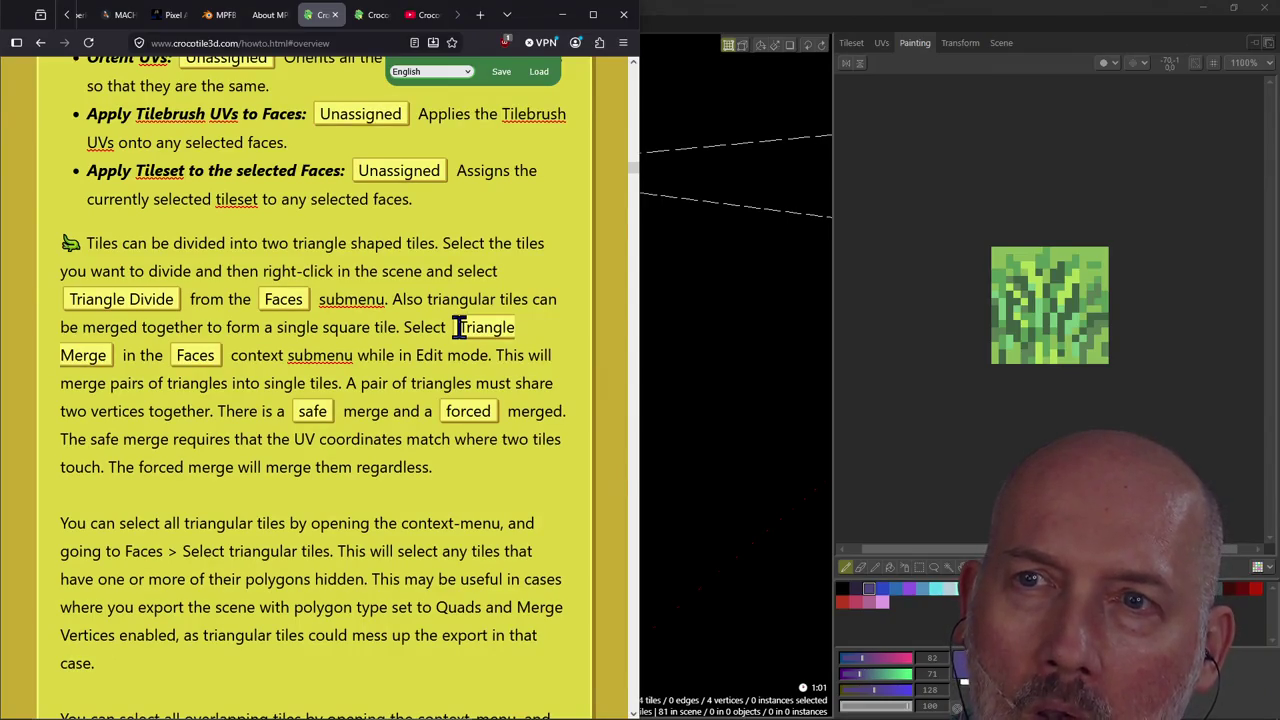
{"action": "left_click", "coordinate": [676, 363]}
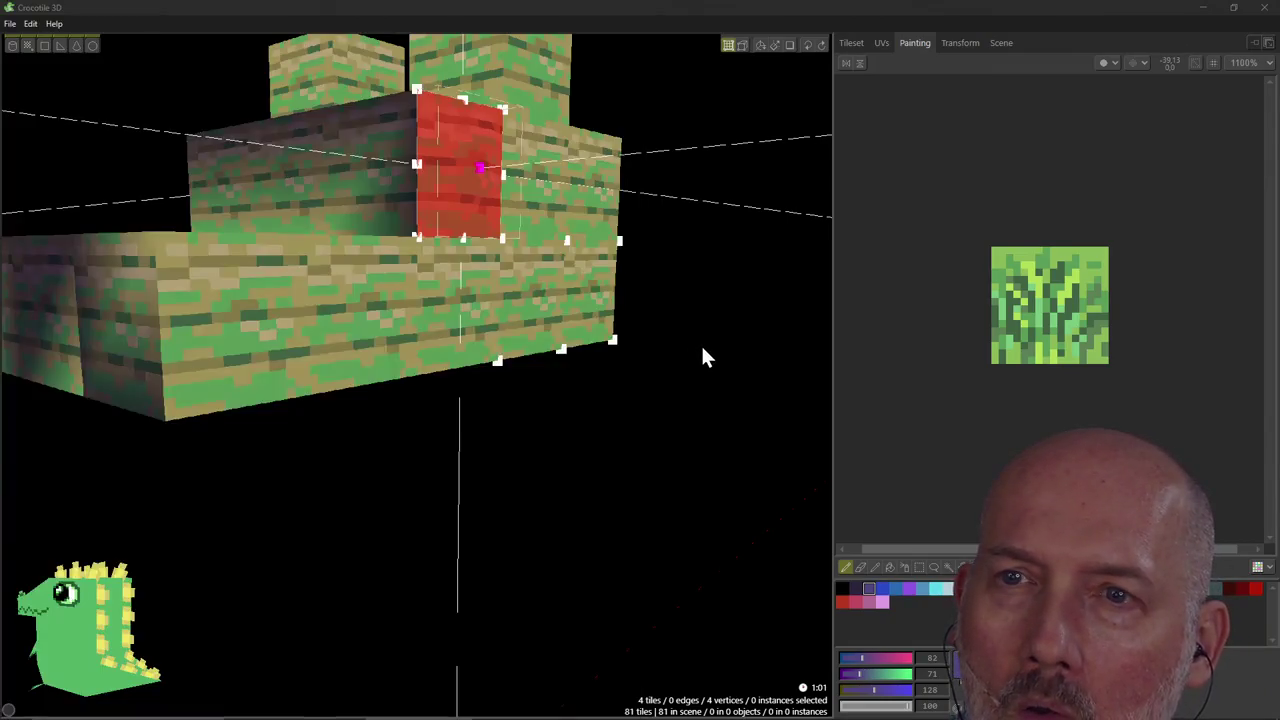
Select both triangulated faces and apply Edges > Merge Edges (safe) to them.
{"action": "left_click", "coordinate": [369, 325], "text": "shift"}
{"action": "right_click", "coordinate": [369, 334]}
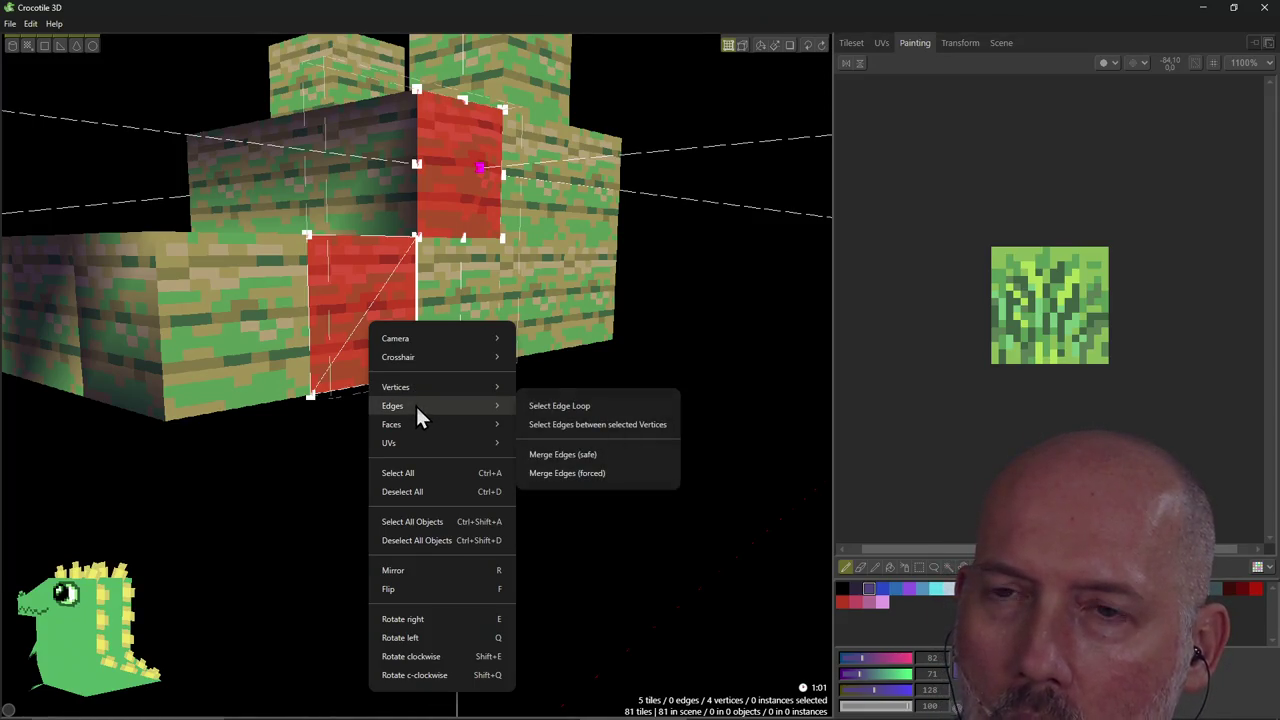
{"action": "mouse_move", "coordinate": [392, 405]}
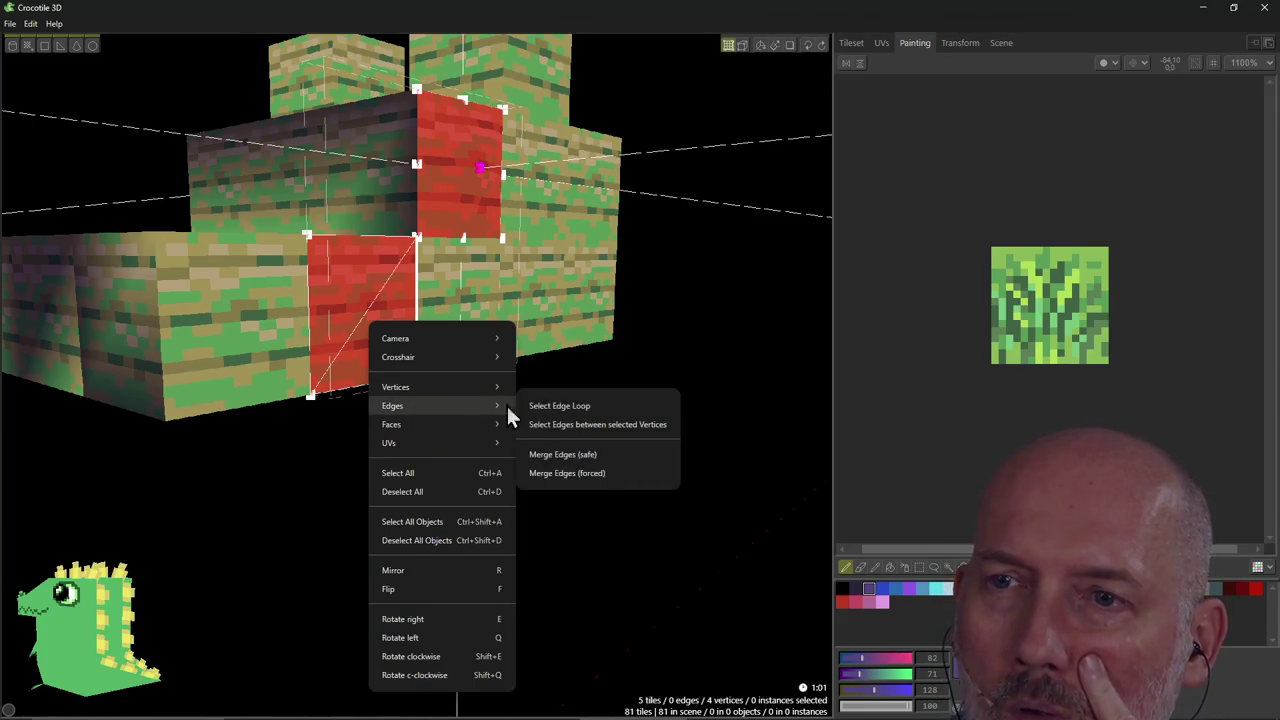
{"action": "left_click", "coordinate": [559, 406]}
{"action": "right_click", "coordinate": [383, 310]}
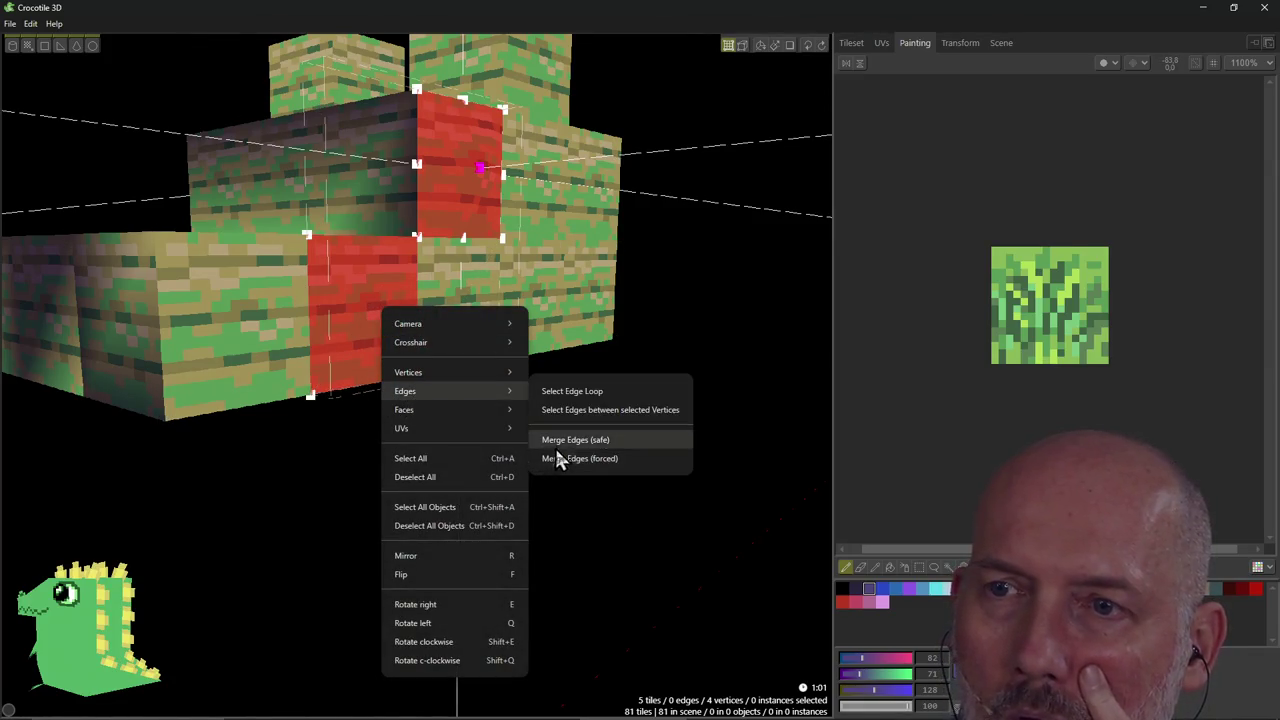
{"action": "left_click", "coordinate": [463, 205]}
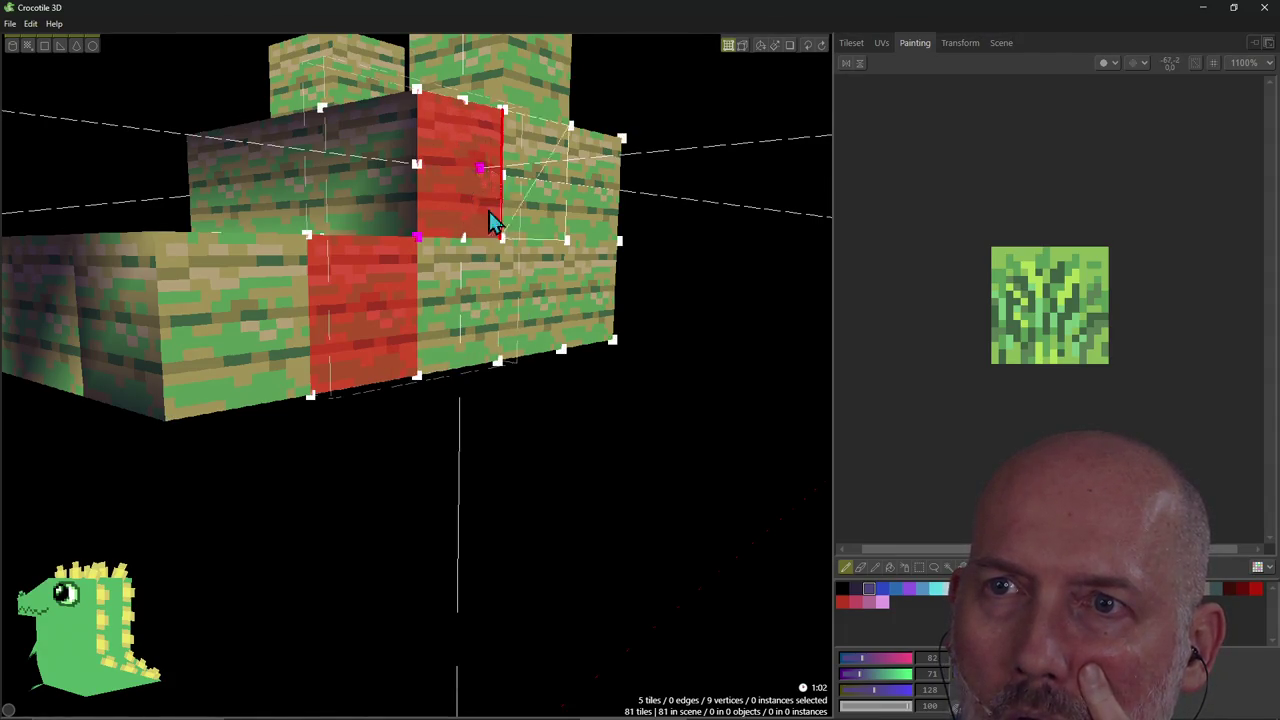
{"action": "right_click", "coordinate": [467, 180]}
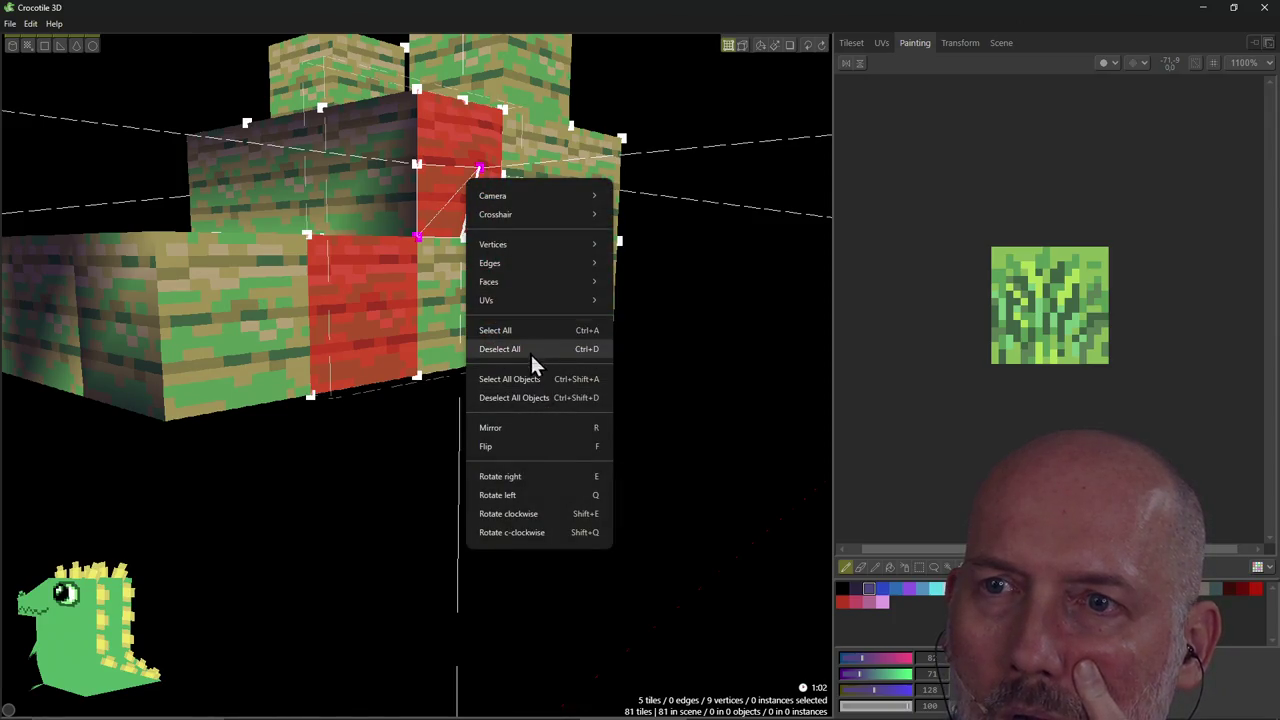
{"action": "mouse_move", "coordinate": [490, 263]}
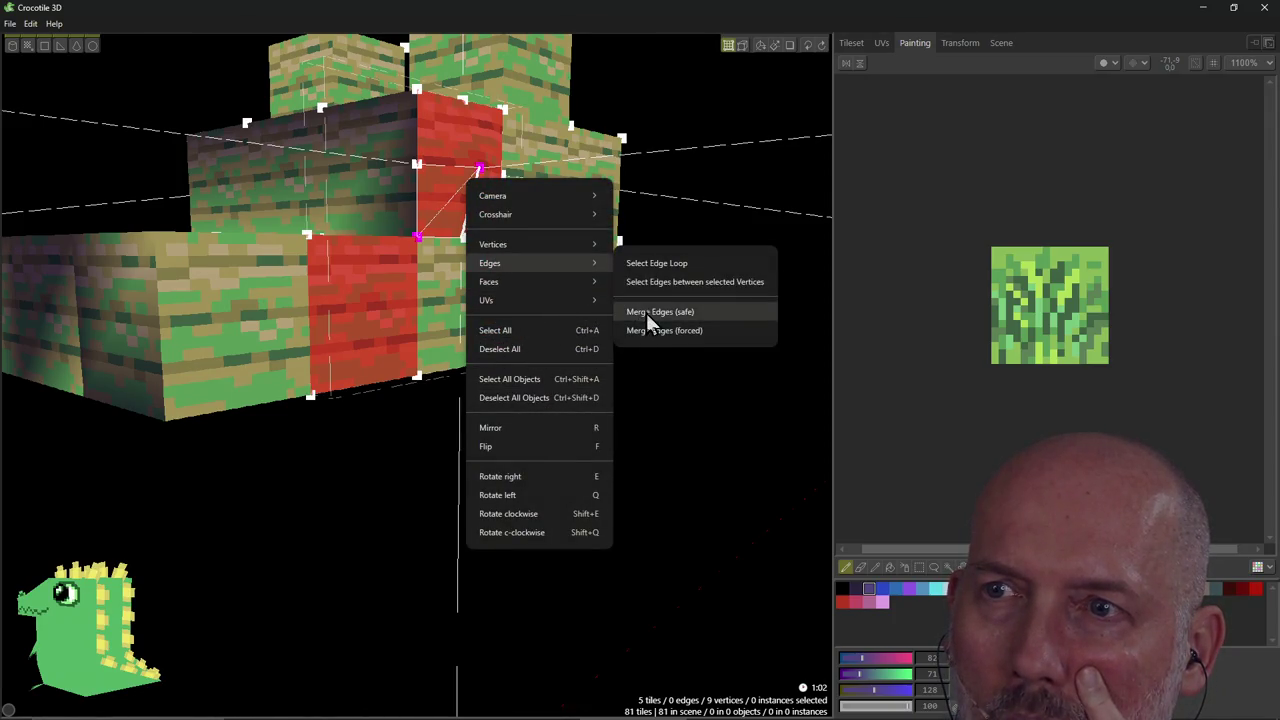
{"action": "left_click", "coordinate": [646, 313]}
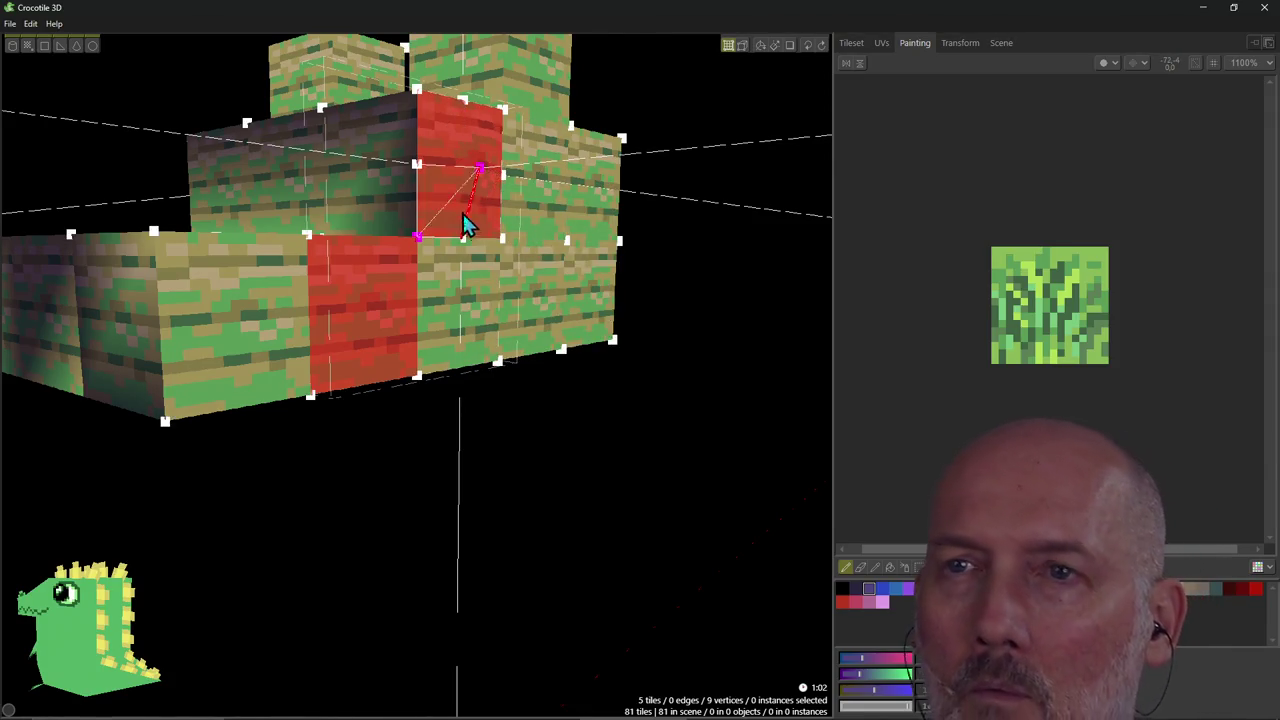
Deselect the lower face and drag the red face's centre vertex to check it is still split.
{"action": "right_click_drag", "start_coordinate": [503, 188], "coordinate": [523, 143]}
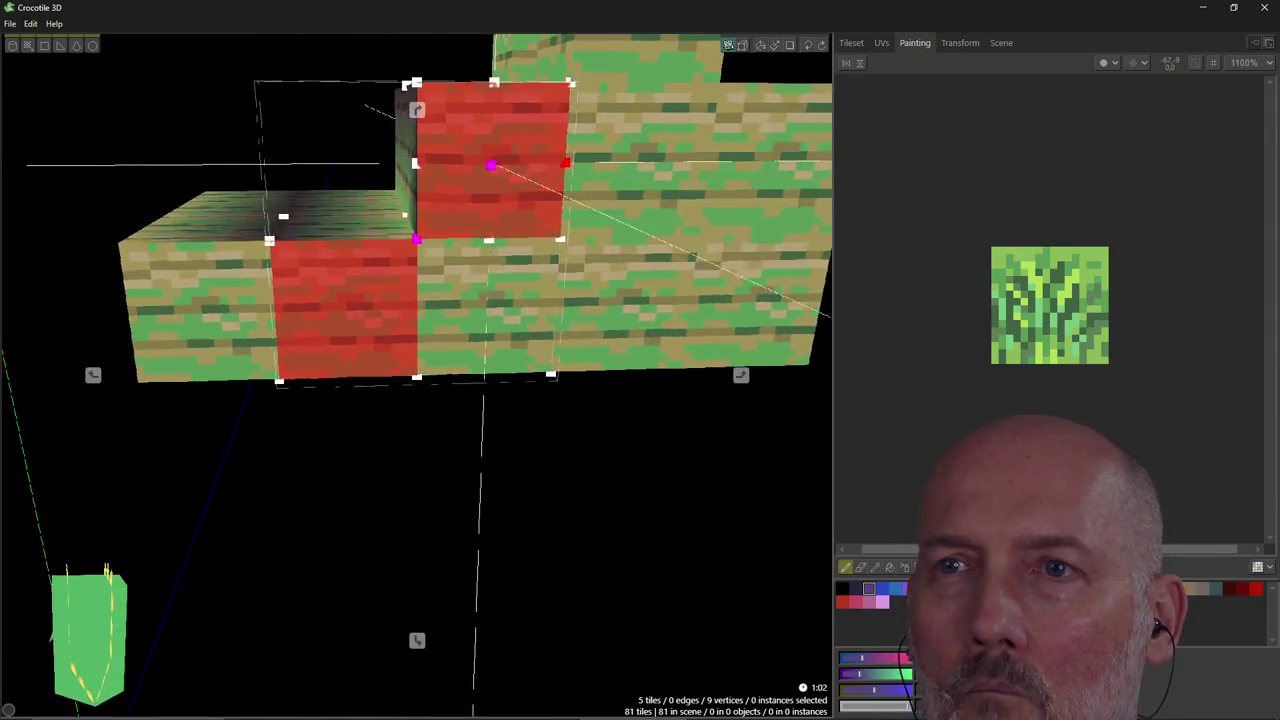
{"action": "left_click", "coordinate": [400, 288], "text": "ctrl"}
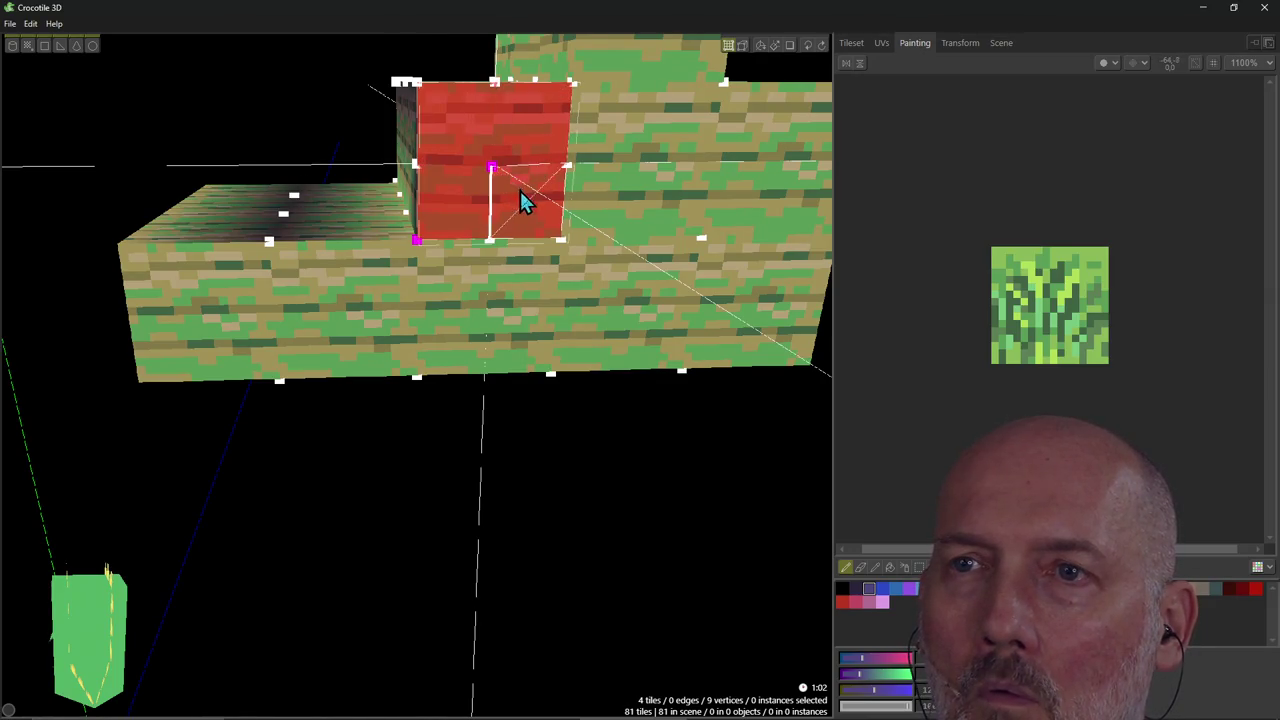
{"action": "right_click_drag", "start_coordinate": [503, 182], "coordinate": [503, 178]}
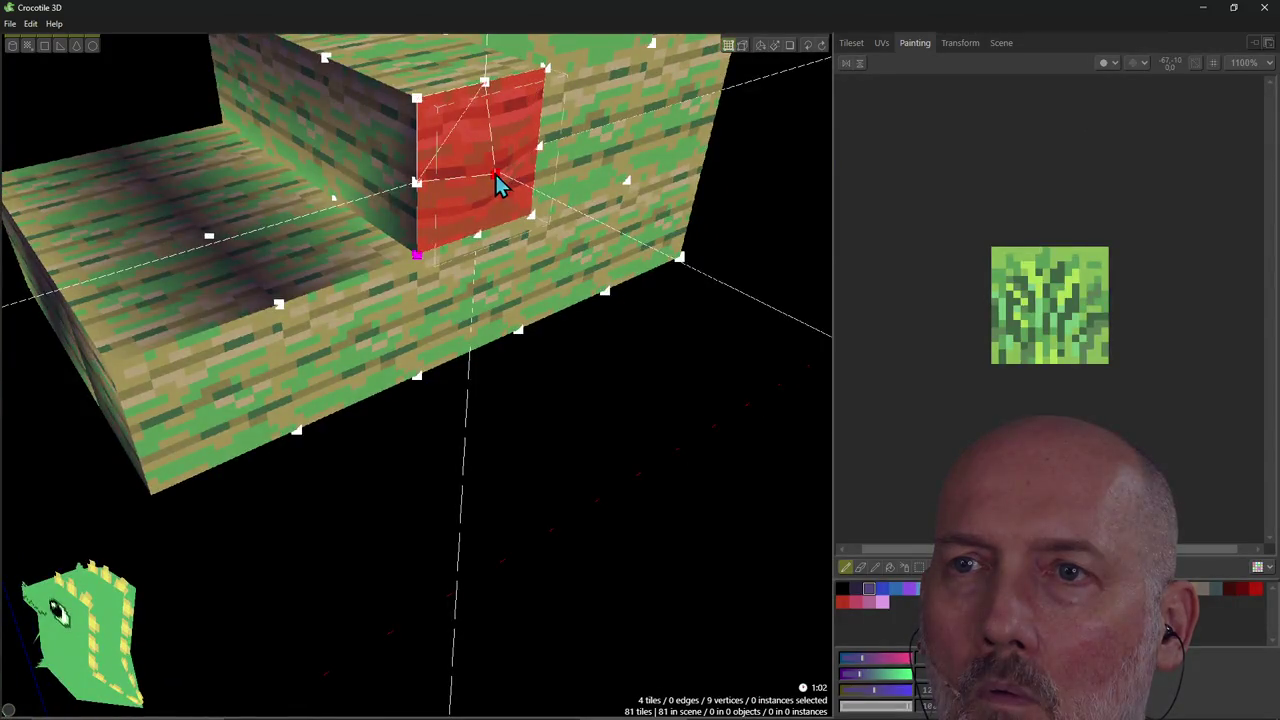
{"action": "left_click_drag", "start_coordinate": [519, 200], "coordinate": [497, 167]}
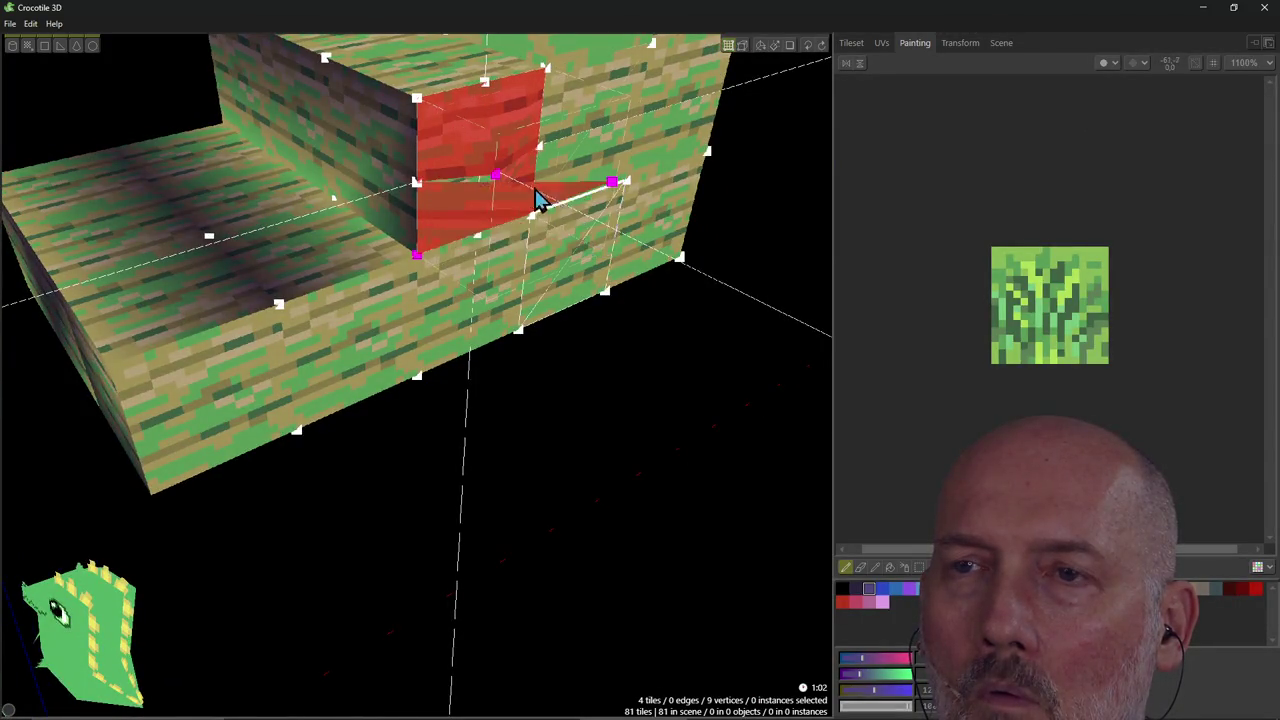
{"action": "right_click_drag", "start_coordinate": [497, 167], "coordinate": [491, 163]}
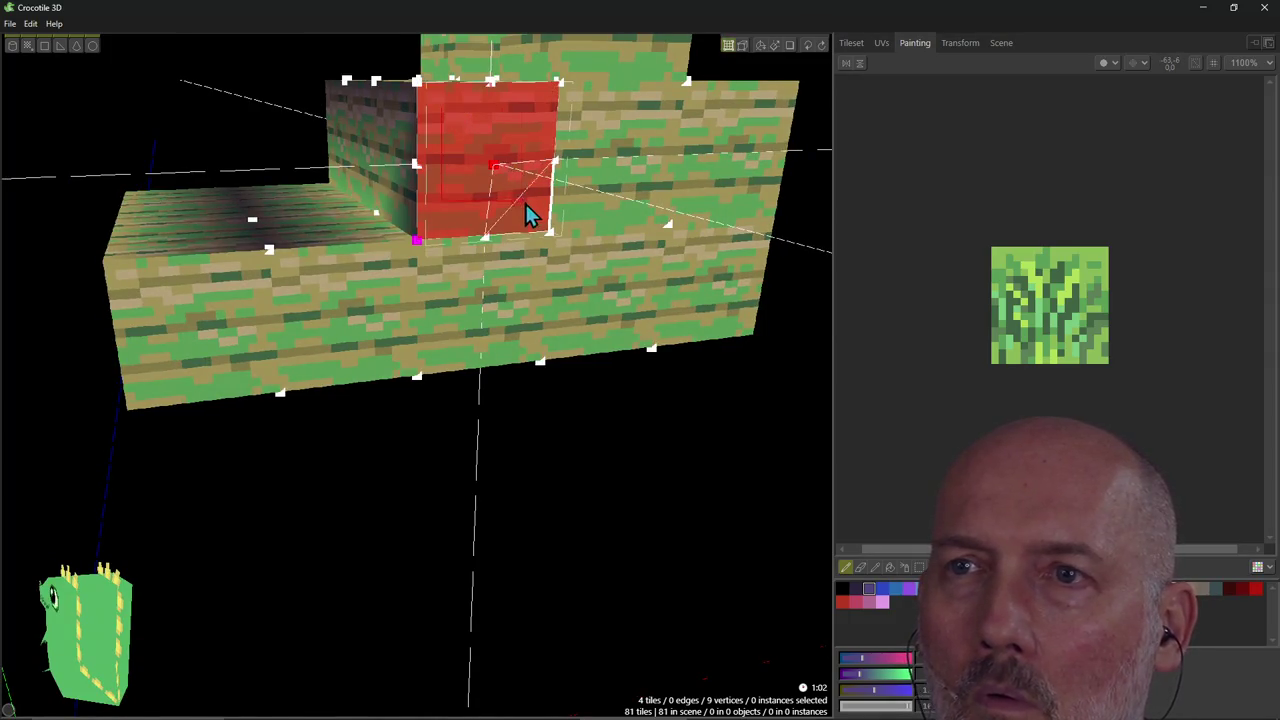
{"action": "right_click", "coordinate": [479, 135]}
{"action": "mouse_move", "coordinate": [503, 218]}
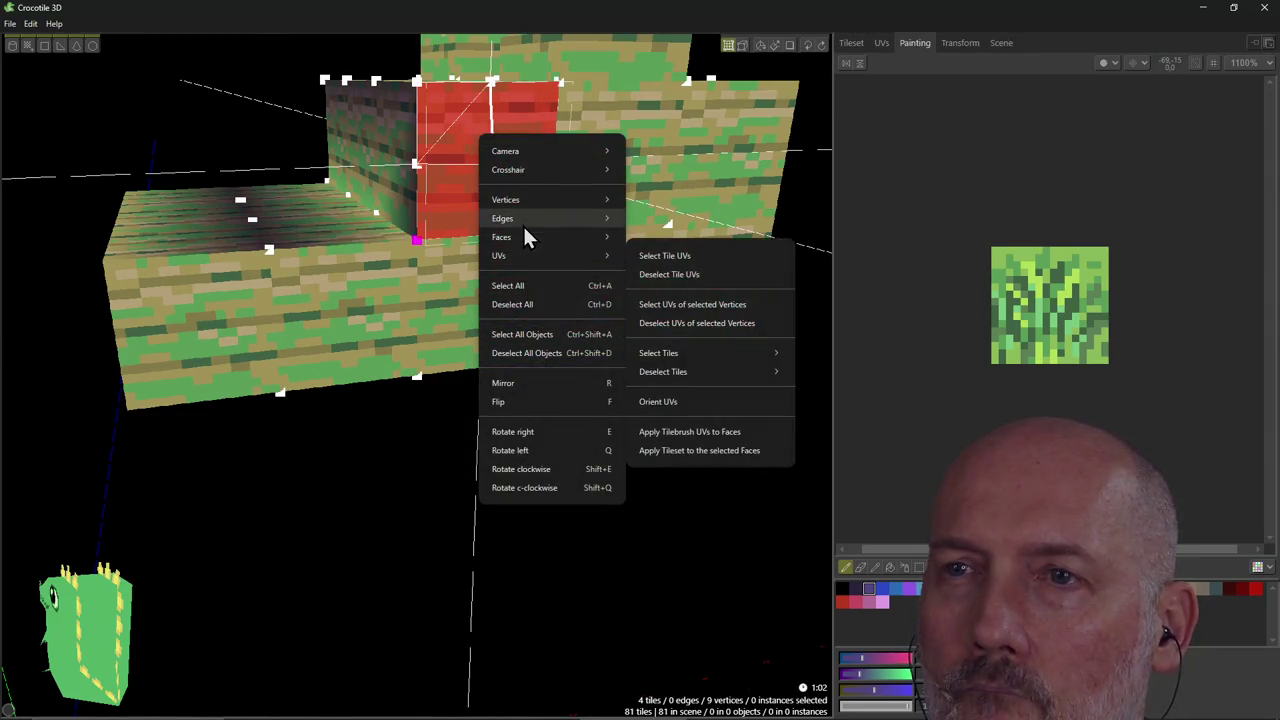
Force-merge the red face's triangle edges and test the centre vertex.
{"action": "left_click", "coordinate": [646, 286]}
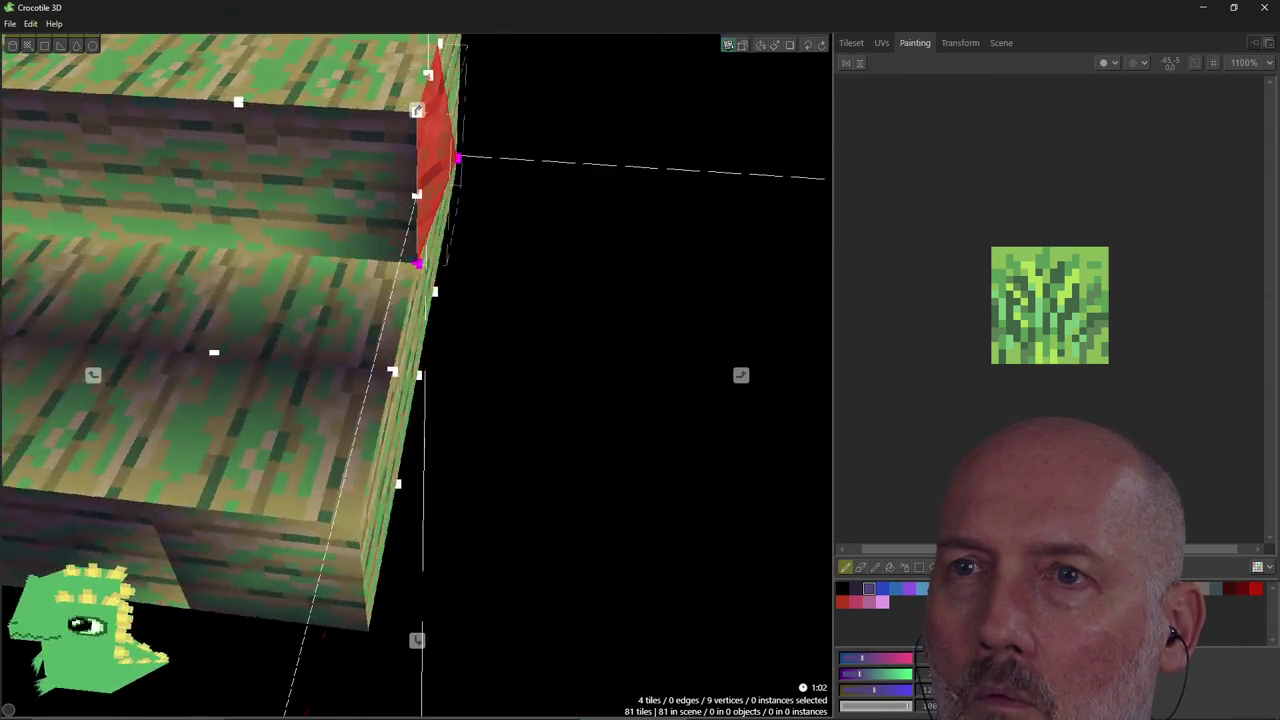
{"action": "right_click_drag", "start_coordinate": [513, 222], "coordinate": [513, 222]}
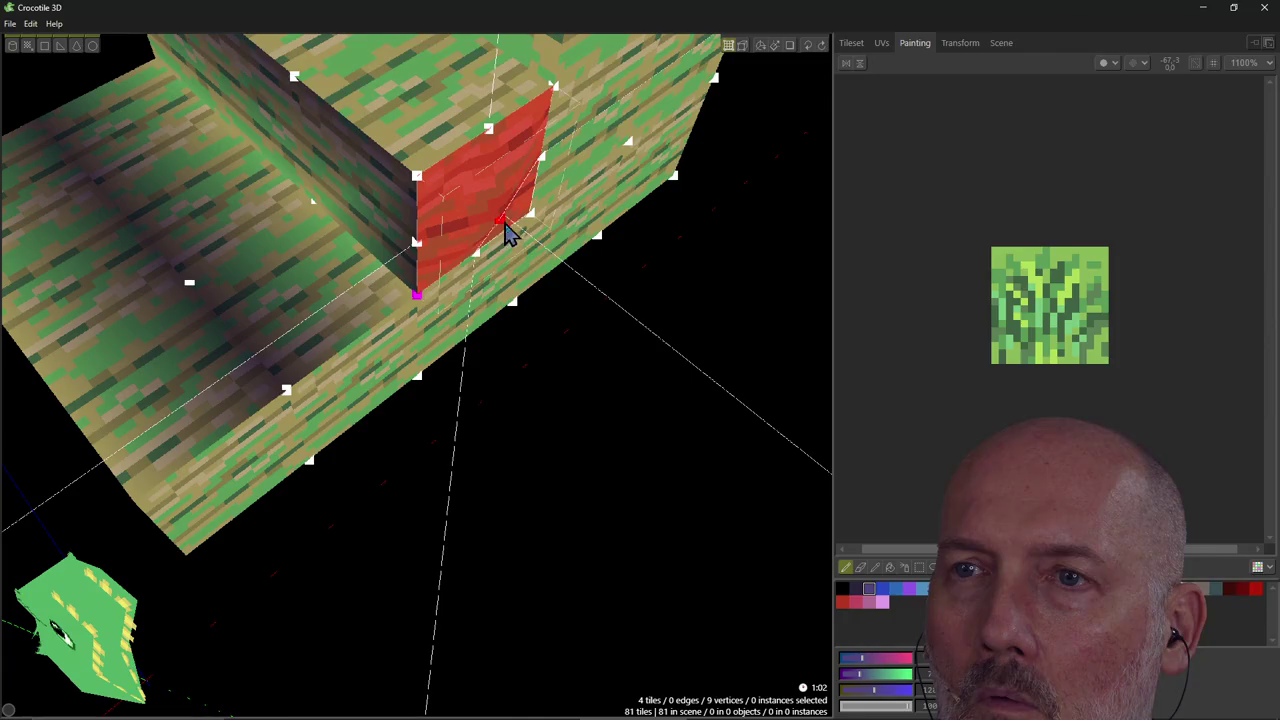
{"action": "left_click_drag", "start_coordinate": [505, 230], "coordinate": [526, 229]}
{"action": "mouse_move", "coordinate": [526, 229]}
{"action": "right_mouse_down"}
{"action": "mouse_move", "coordinate": [563, 309]}
{"action": "mouse_move", "coordinate": [514, 171]}
{"action": "right_mouse_up"}
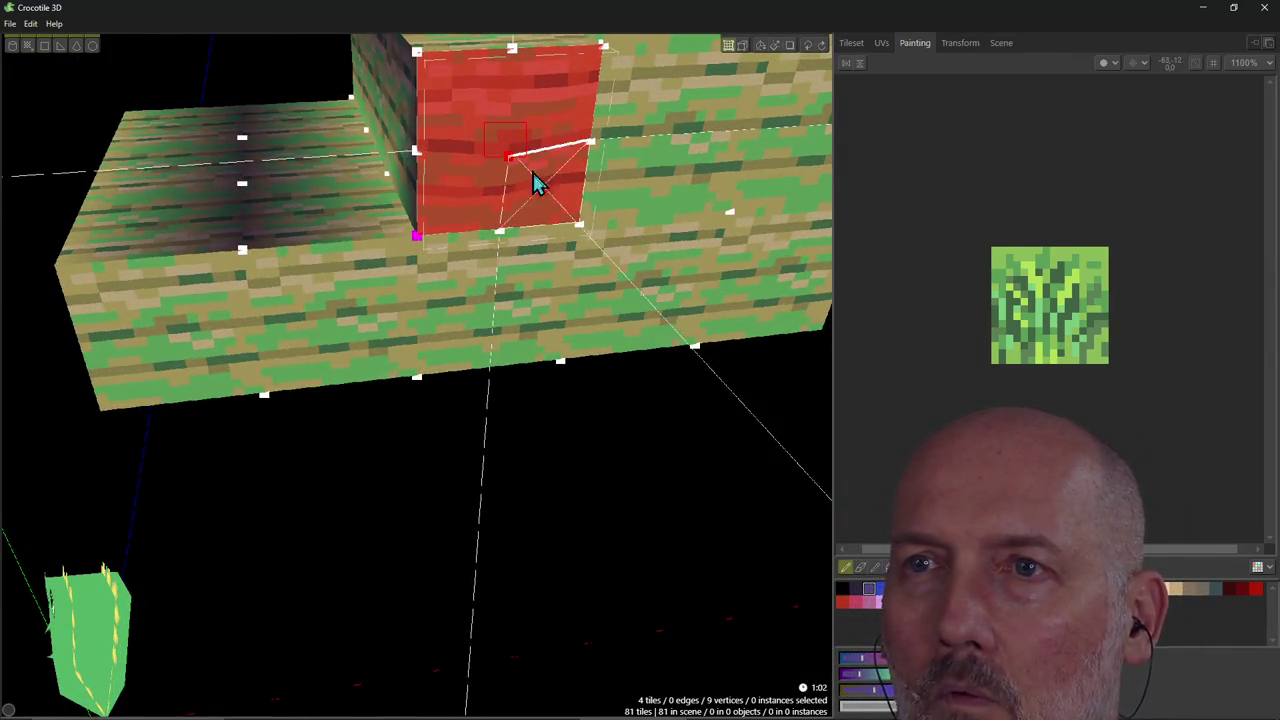
Orbit and zoom out around the merged red tile, then go back to the browser documentation.
{"action": "right_click", "coordinate": [510, 160]}
{"action": "mouse_move", "coordinate": [534, 242]}
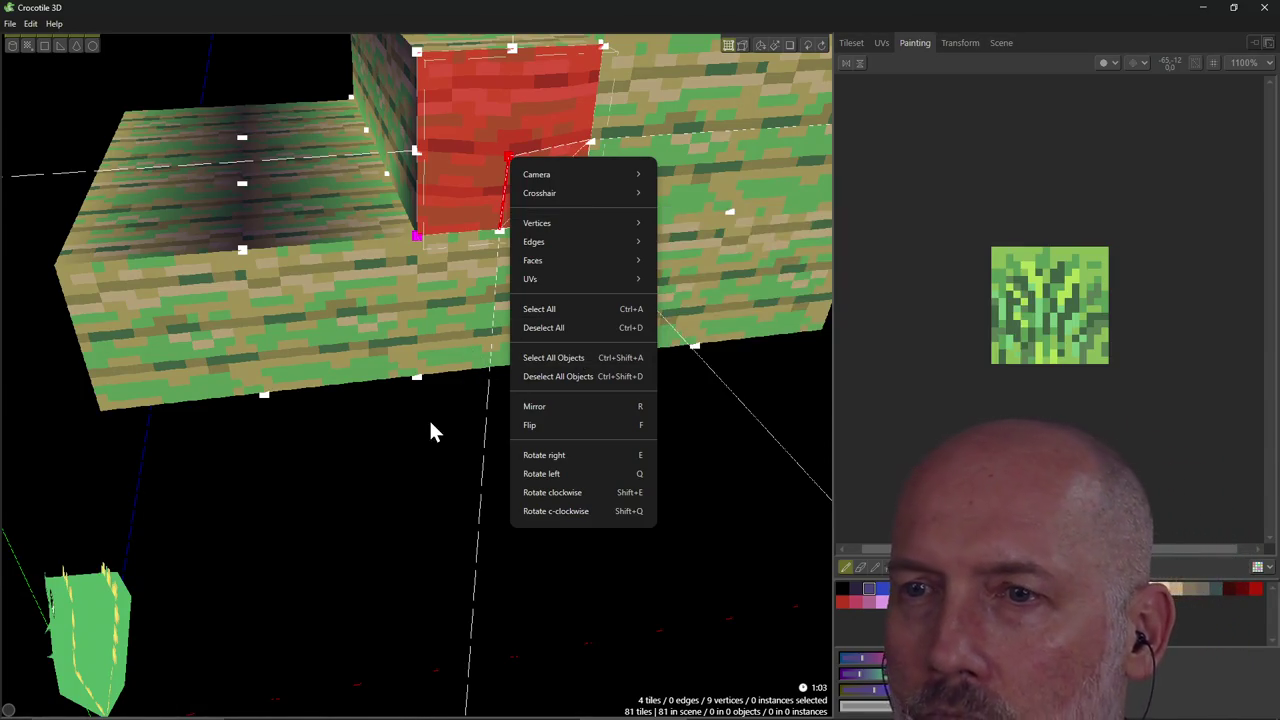
{"action": "left_click", "coordinate": [378, 446]}
{"action": "right_click_drag", "start_coordinate": [378, 445], "coordinate": [433, 399]}
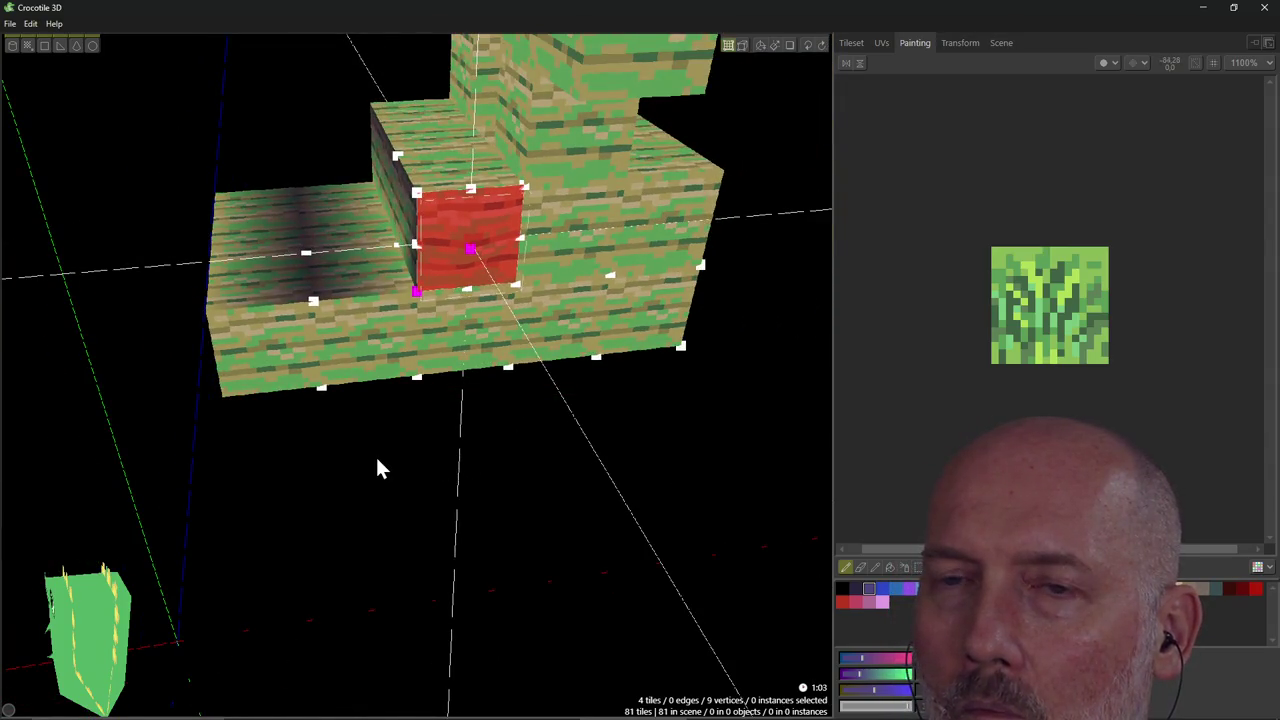
{"action": "right_click_drag", "start_coordinate": [378, 468], "coordinate": [368, 474]}
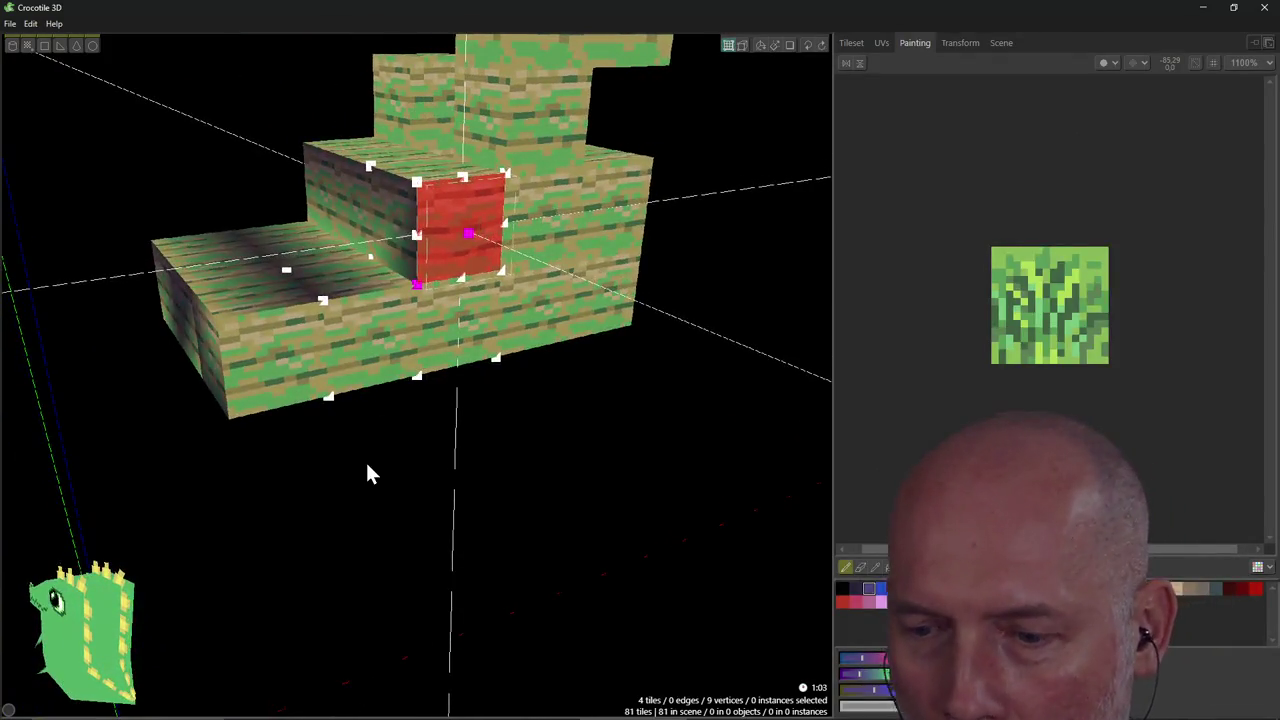
{"action": "key", "text": "alt+Tab"}
{"action": "scroll", "coordinate": [349, 500], "scroll_direction": "down", "scroll_amount": 2}
{"action": "scroll", "coordinate": [340, 494], "scroll_direction": "down", "scroll_amount": 3}
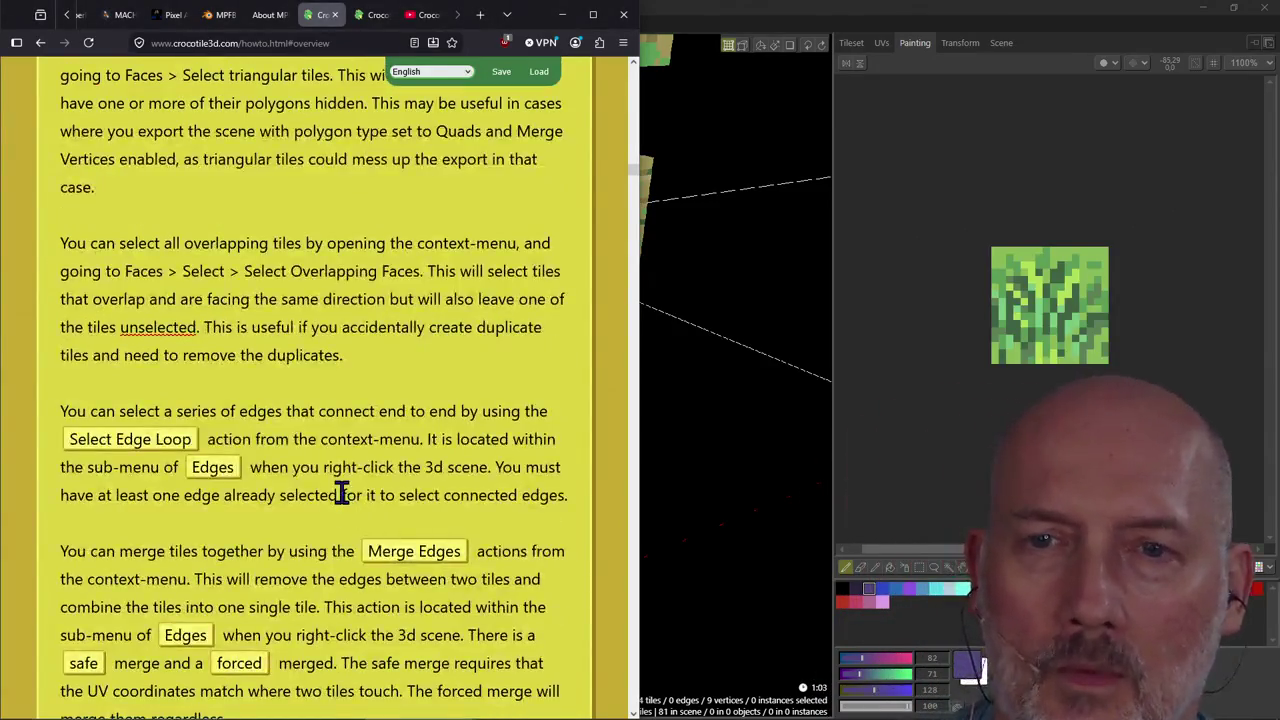
{"action": "scroll", "coordinate": [340, 494], "scroll_direction": "down", "scroll_amount": 3}
{"action": "scroll", "coordinate": [341, 493], "scroll_direction": "down", "scroll_amount": 3}
{"action": "scroll", "coordinate": [341, 493], "scroll_direction": "down", "scroll_amount": 3}
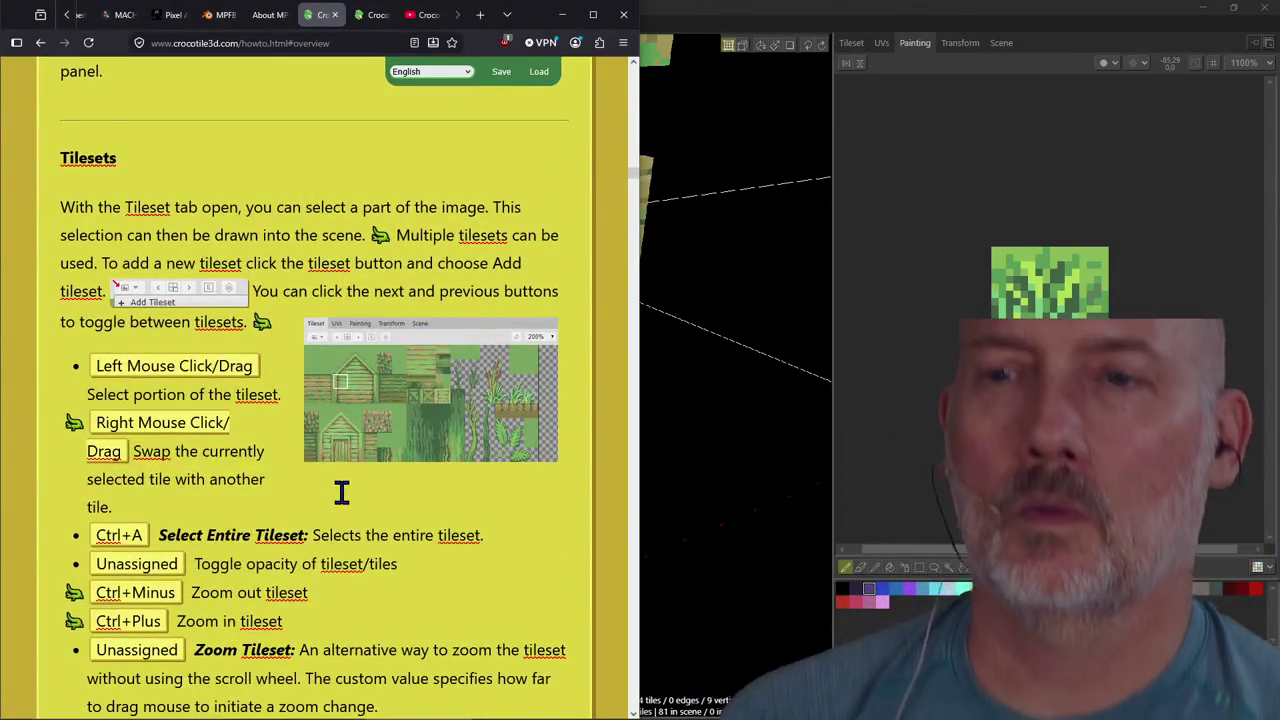
{"action": "scroll", "coordinate": [340, 491], "scroll_direction": "up", "scroll_amount": 3}
{"action": "scroll", "coordinate": [371, 503], "scroll_direction": "up", "scroll_amount": 3}
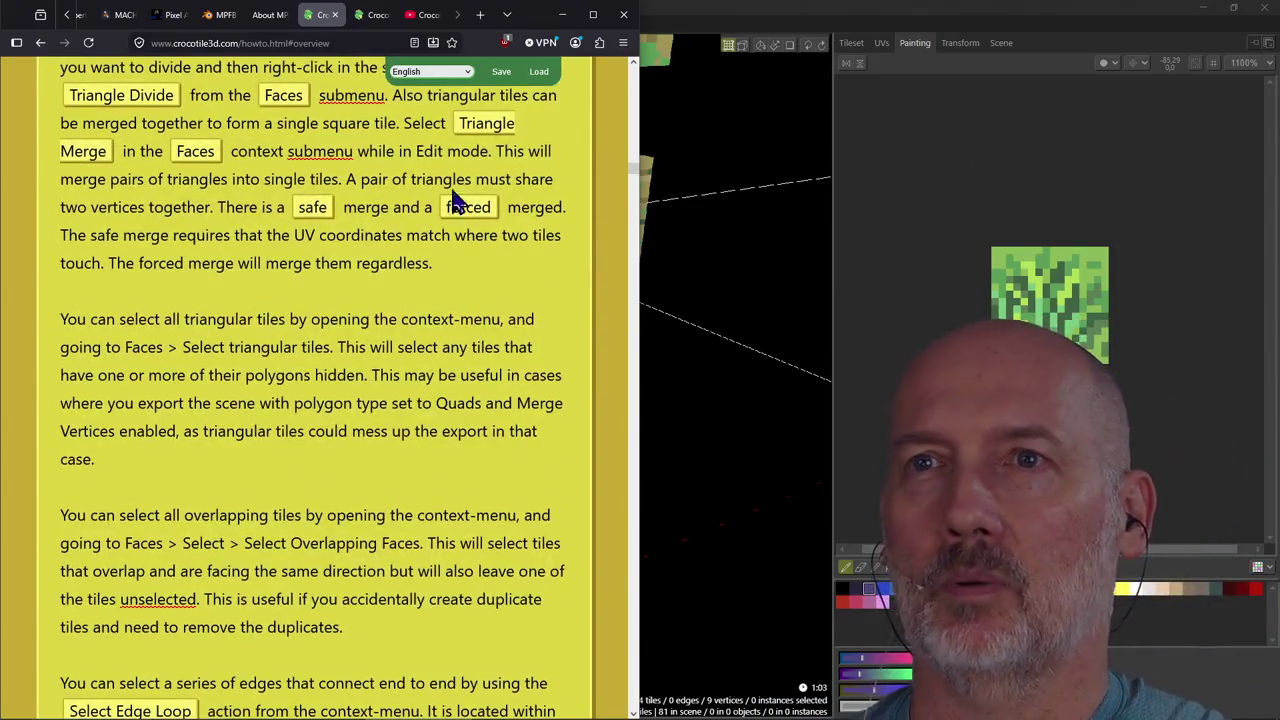
{"action": "left_click", "coordinate": [369, 20]}
{"action": "scroll", "coordinate": [246, 443], "scroll_direction": "up", "scroll_amount": 3}
{"action": "scroll", "coordinate": [250, 458], "scroll_direction": "down", "scroll_amount": 2}
{"action": "scroll", "coordinate": [250, 458], "scroll_direction": "up", "scroll_amount": 5}
{"action": "scroll", "coordinate": [250, 458], "scroll_direction": "up", "scroll_amount": 5}
{"action": "scroll", "coordinate": [250, 458], "scroll_direction": "up", "scroll_amount": 5}
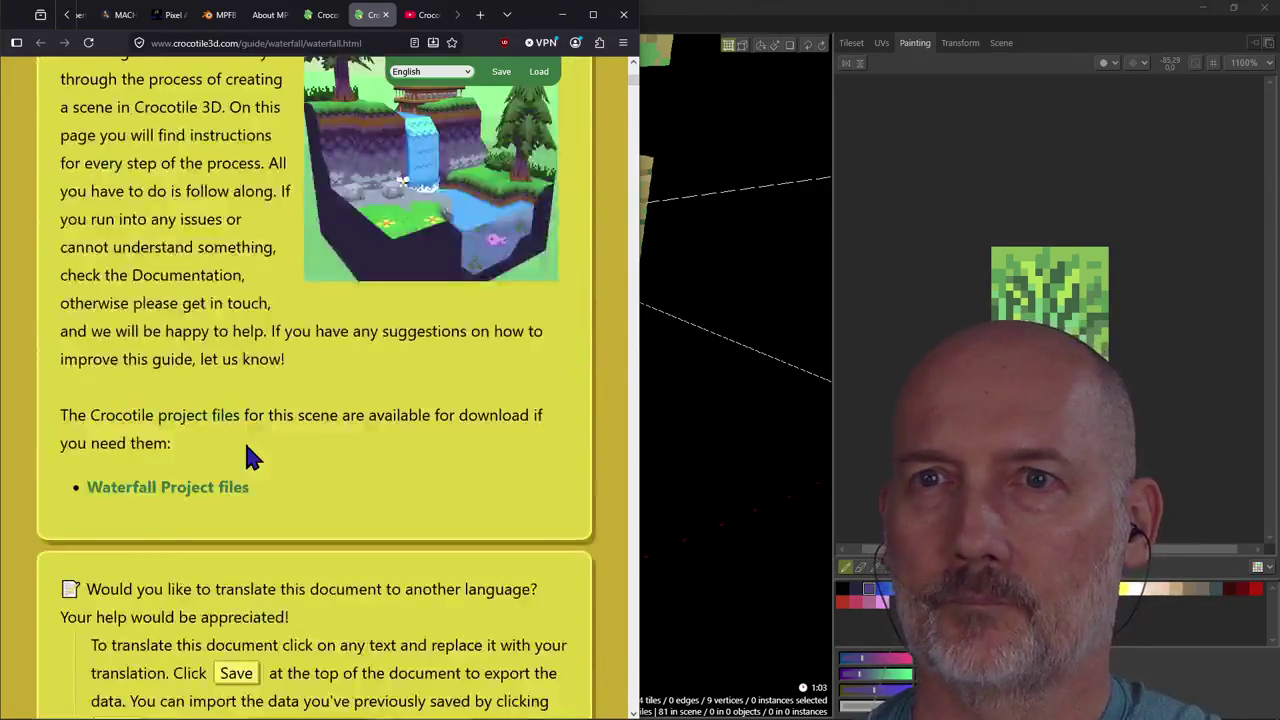
{"action": "scroll", "coordinate": [250, 458], "scroll_direction": "up", "scroll_amount": 5}
{"action": "scroll", "coordinate": [250, 455], "scroll_direction": "down", "scroll_amount": 4}
{"action": "scroll", "coordinate": [246, 443], "scroll_direction": "down", "scroll_amount": 2}
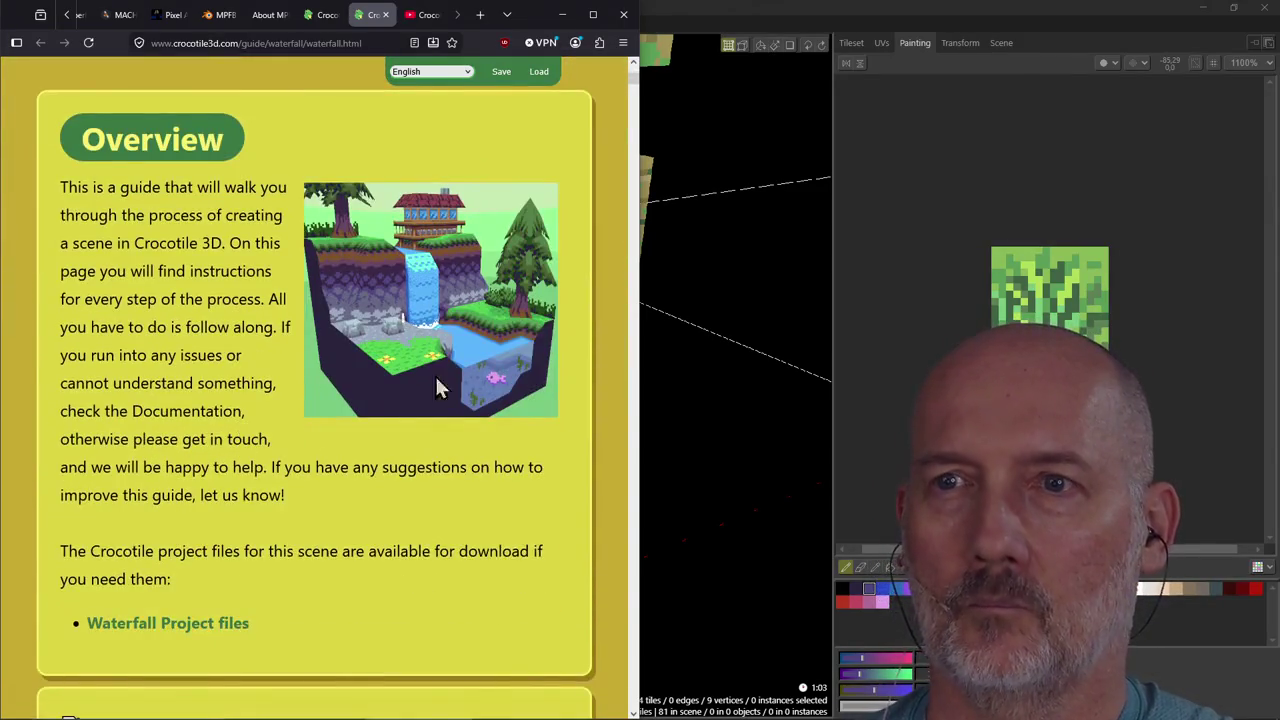
{"action": "left_click", "coordinate": [668, 255]}
{"action": "scroll", "coordinate": [649, 249], "scroll_direction": "down", "scroll_amount": 2}
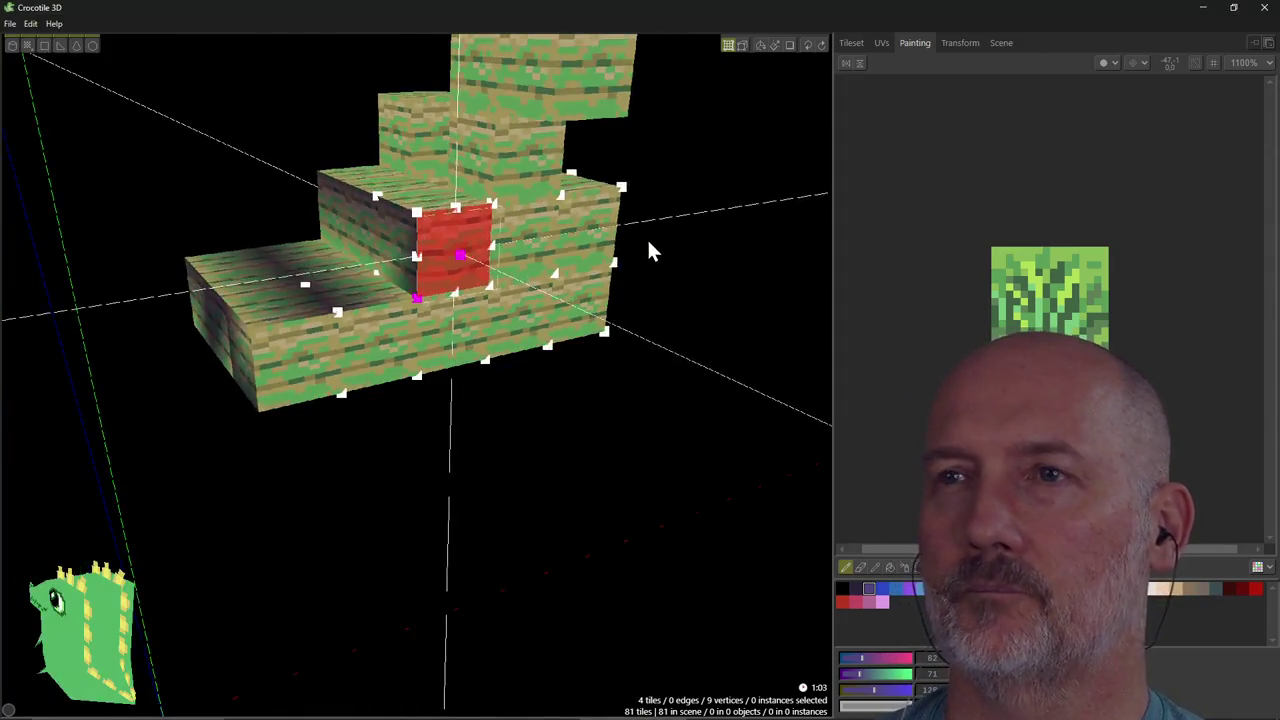
Discard the unsaved stepped plank-block scene via File > New Scene and confirm the warning.
{"action": "scroll", "coordinate": [649, 249], "scroll_direction": "down", "scroll_amount": 3}
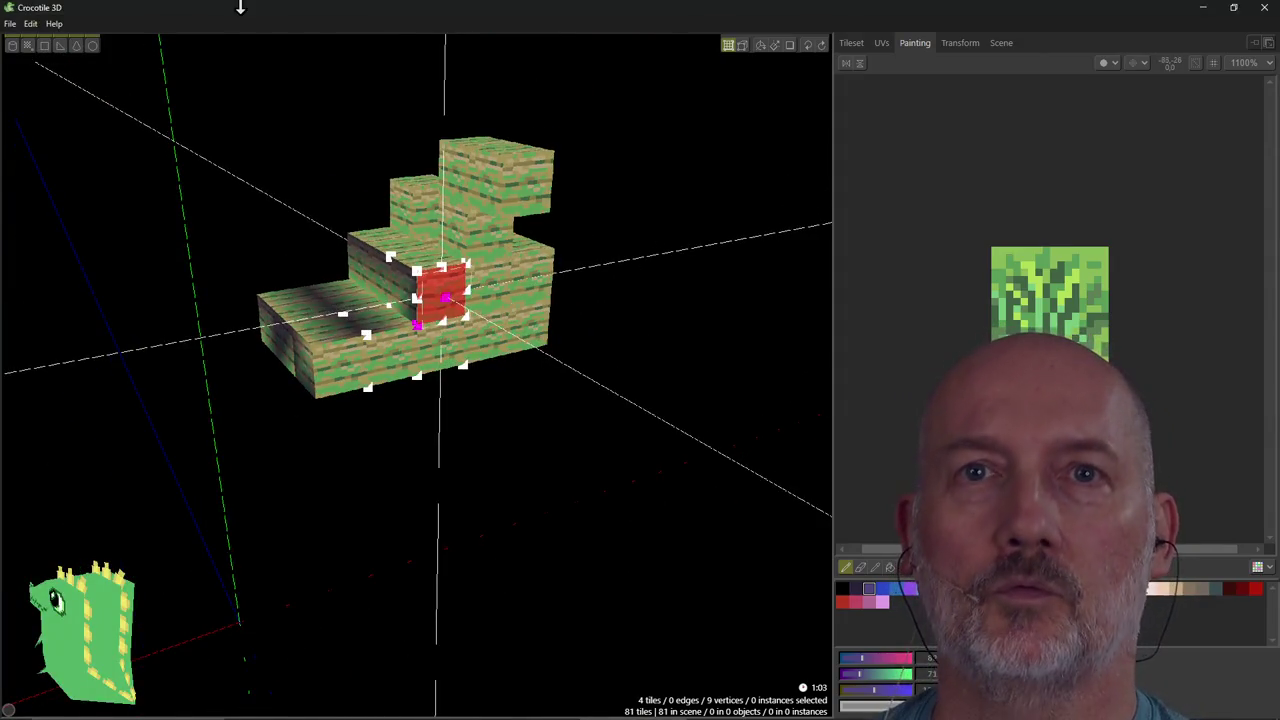
{"action": "left_click", "coordinate": [10, 23]}
{"action": "left_click", "coordinate": [32, 48]}
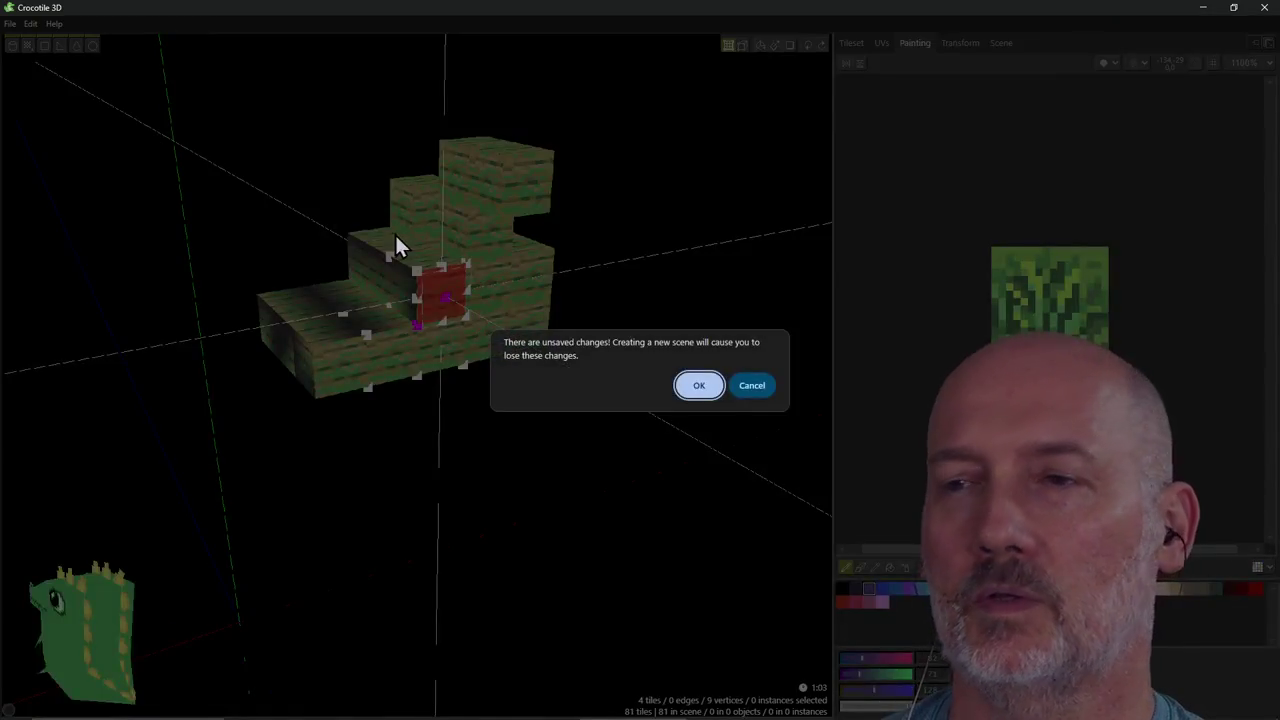
{"action": "left_click", "coordinate": [742, 388]}
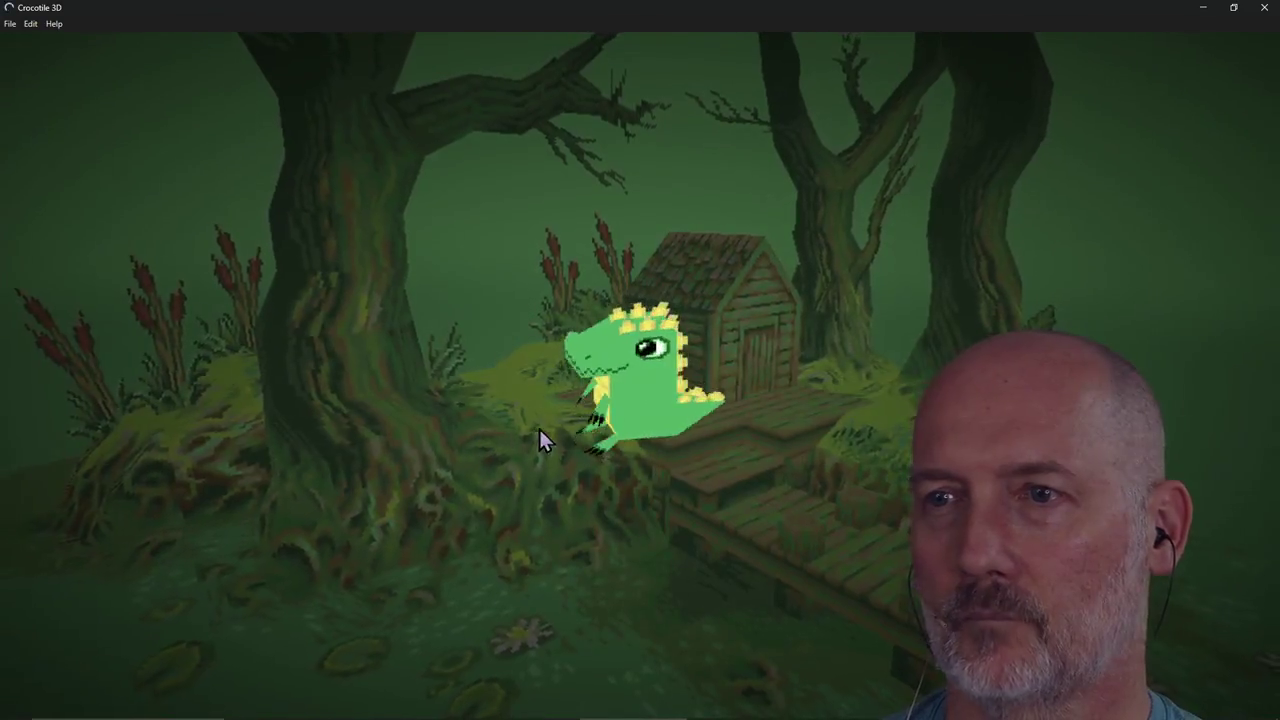
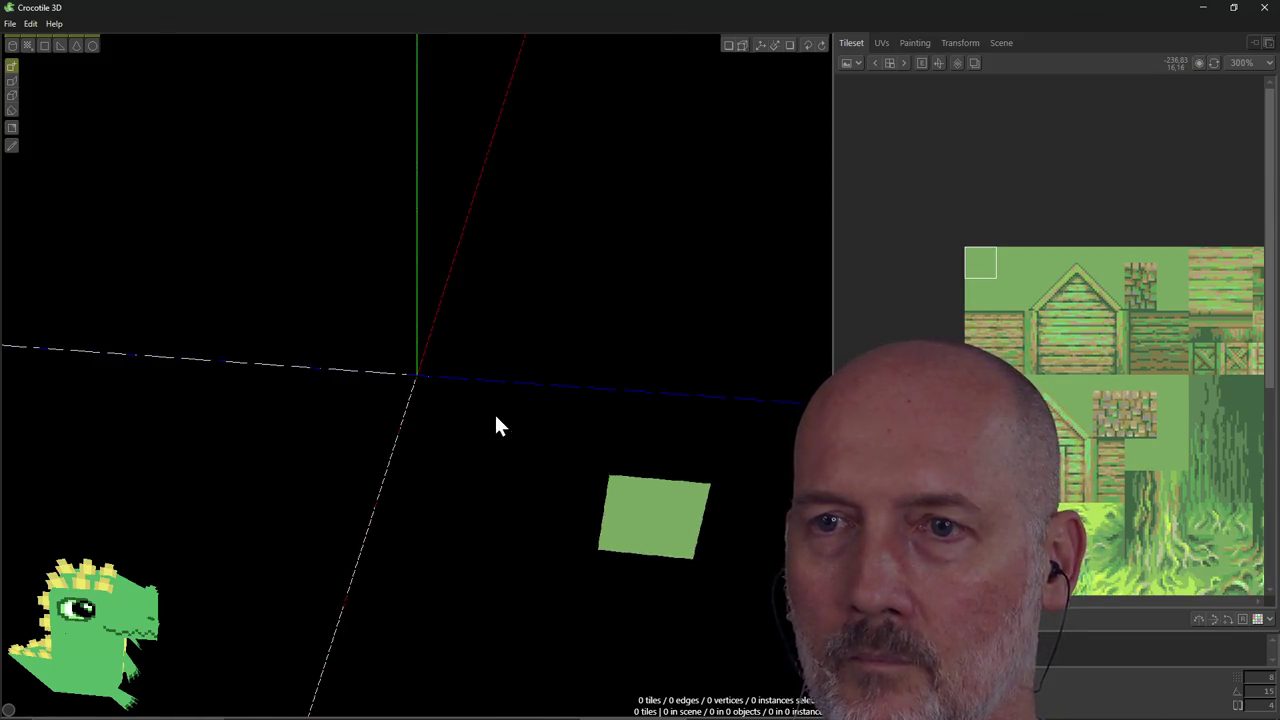
Orbit the empty scene and snap the view gizmo through front, back and side views.
{"action": "mouse_move", "coordinate": [500, 425]}
{"action": "right_mouse_down"}
{"action": "mouse_move", "coordinate": [560, 430]}
{"action": "mouse_move", "coordinate": [449, 329]}
{"action": "right_mouse_up"}
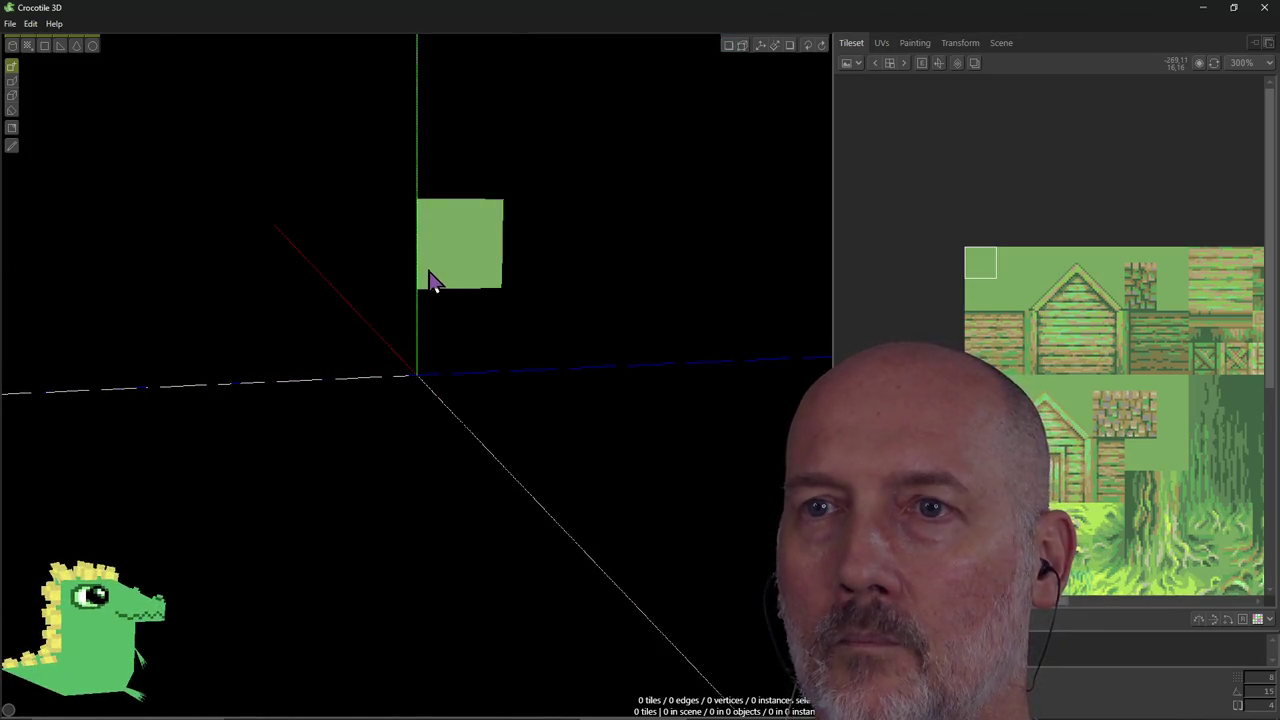
{"action": "left_click", "coordinate": [417, 111]}
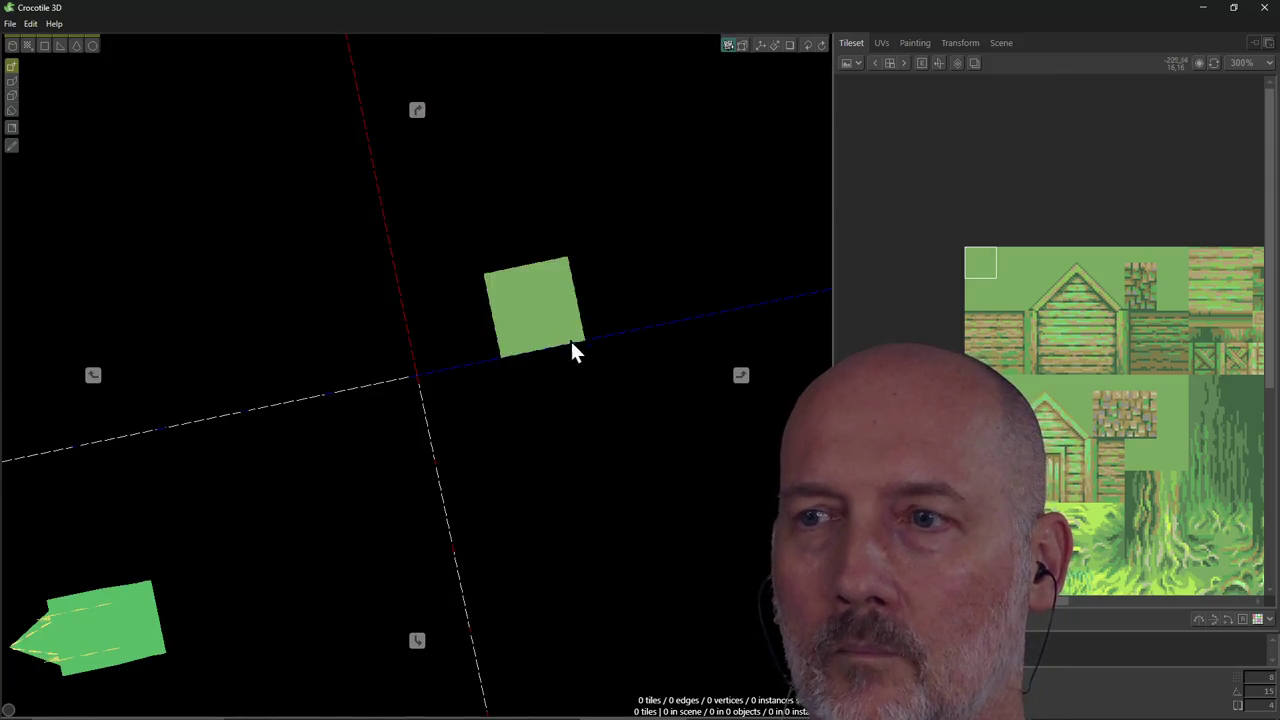
{"action": "left_click", "coordinate": [741, 378]}
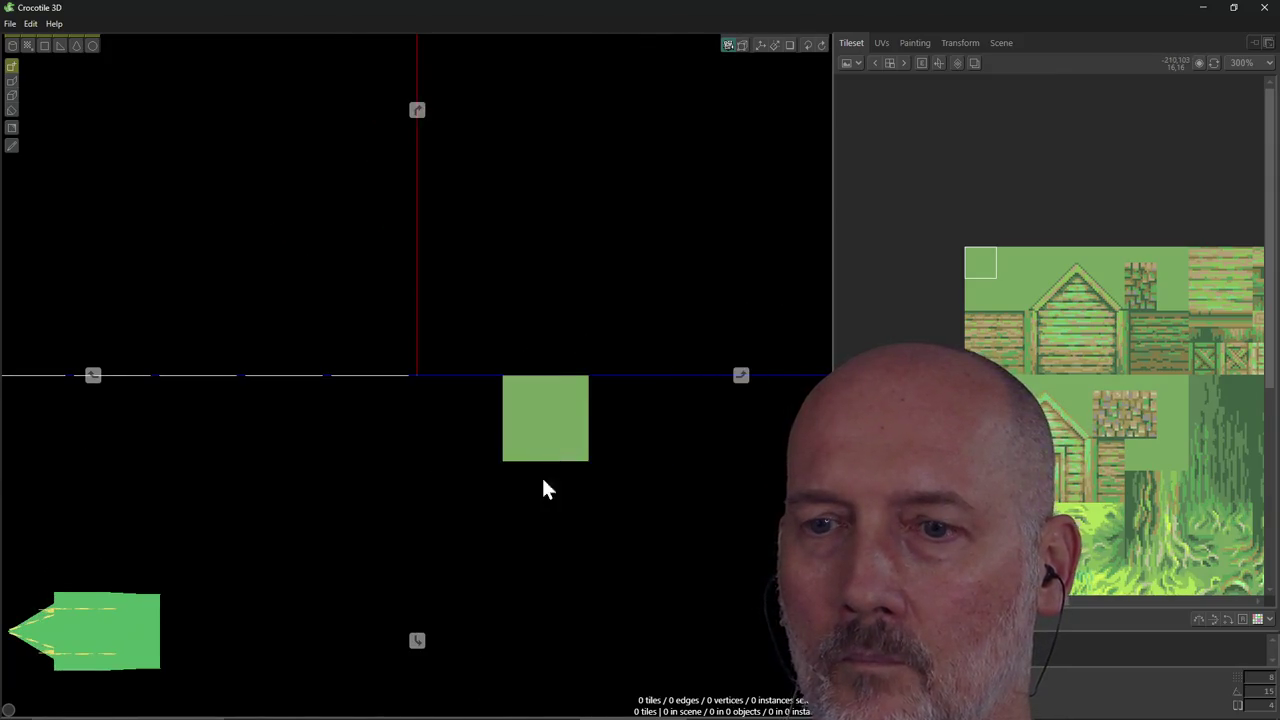
{"action": "left_click", "coordinate": [417, 642]}
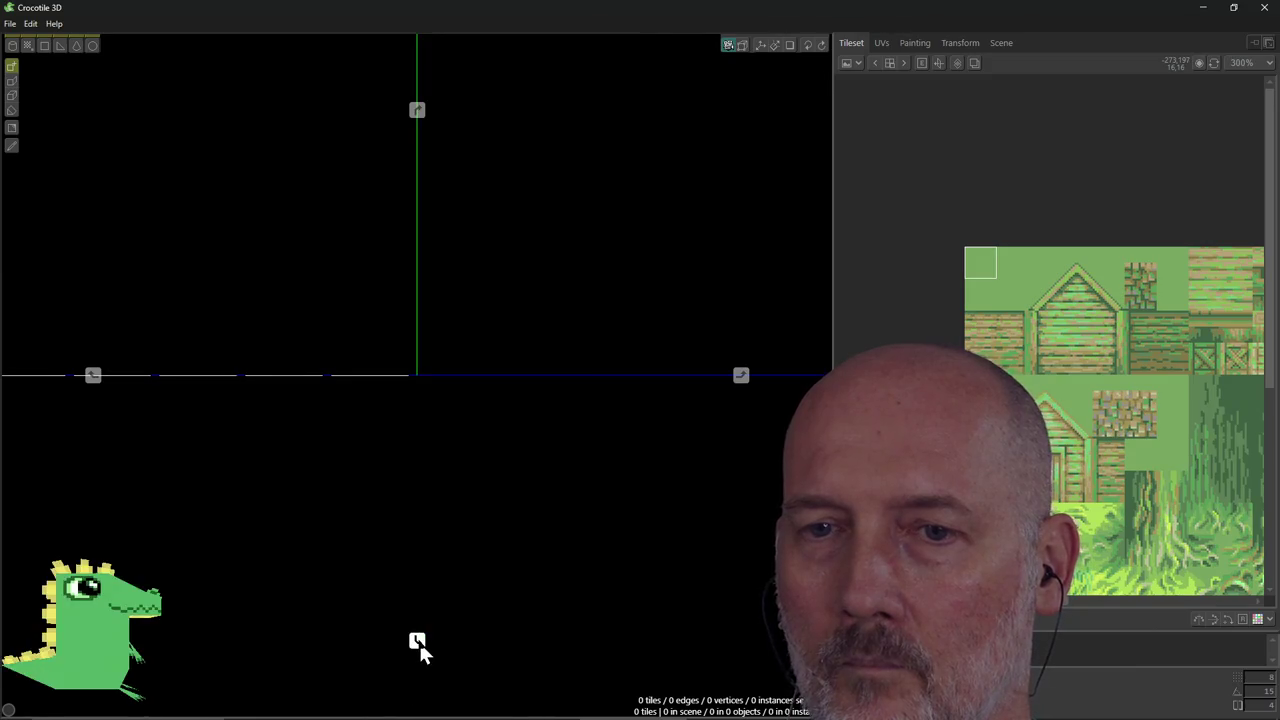
{"action": "left_click", "coordinate": [93, 378]}
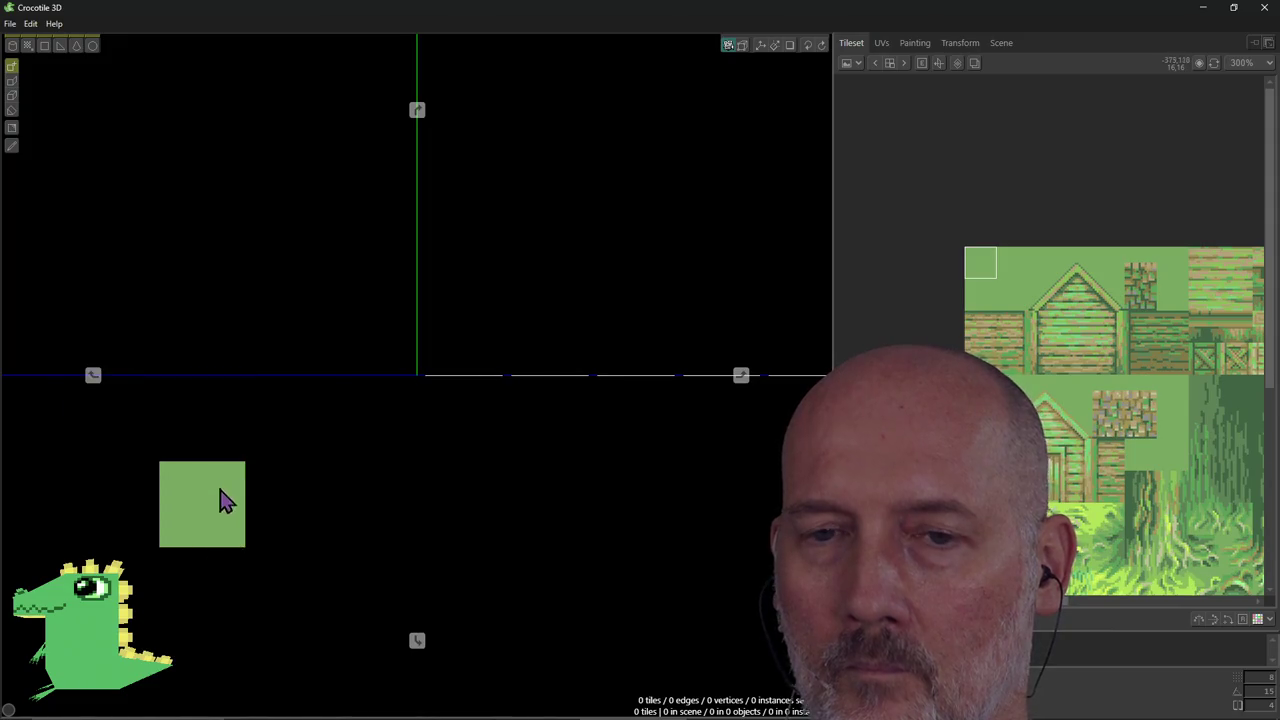
{"action": "left_click", "coordinate": [739, 379]}
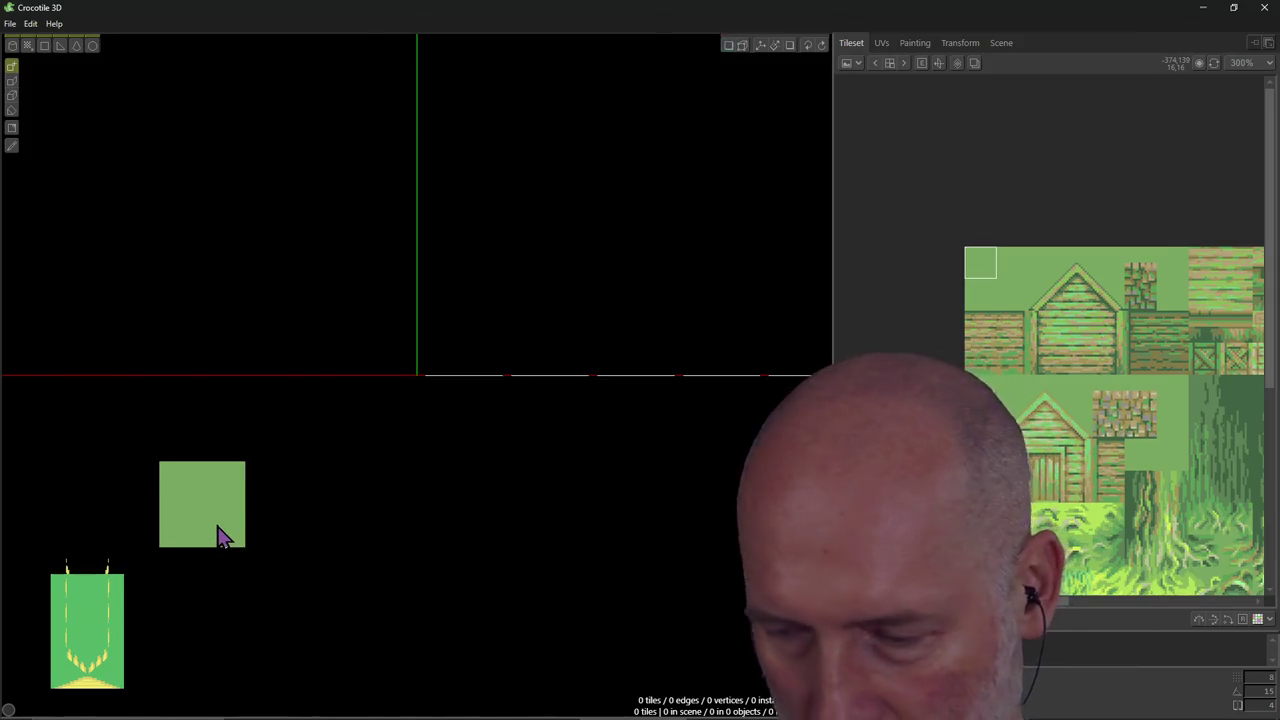
{"action": "key", "text": "alt+Tab"}
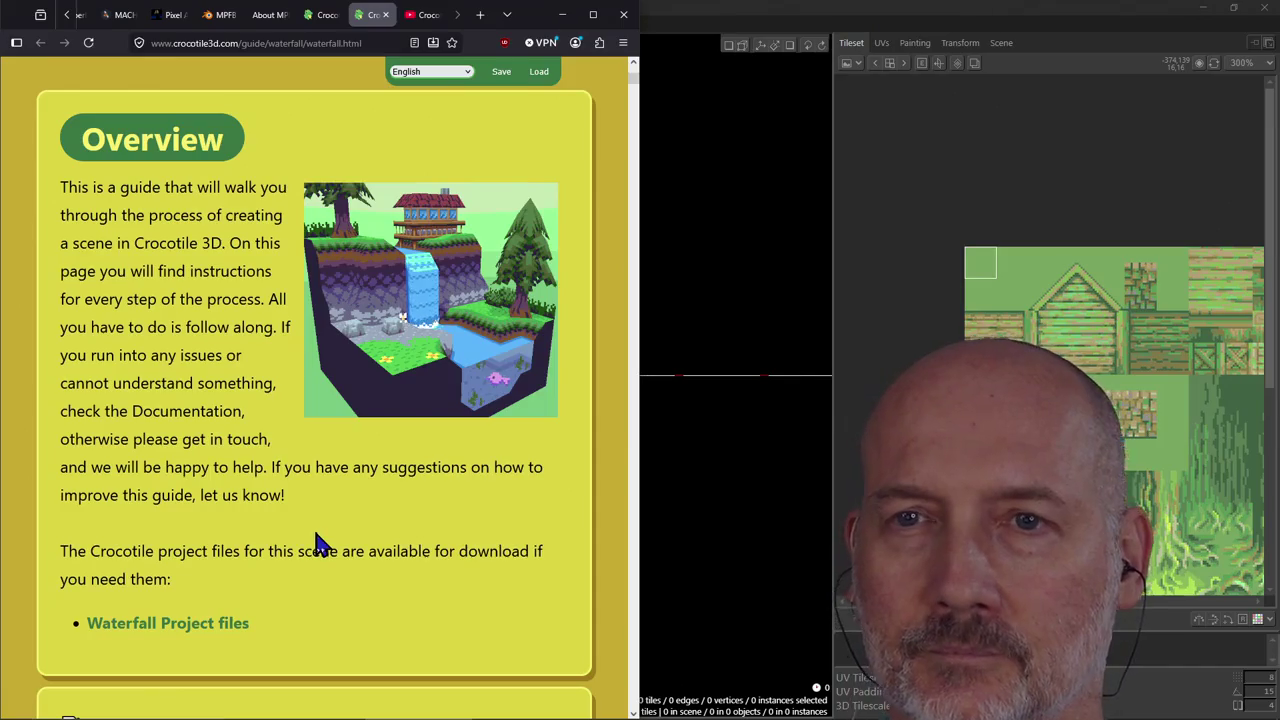
Scroll the guide to the Ground Tiles 'Add a blank tileset' step, then return to Crocotile 3D.
{"action": "scroll", "coordinate": [318, 540], "scroll_direction": "down", "scroll_amount": 4}
{"action": "scroll", "coordinate": [318, 544], "scroll_direction": "down", "scroll_amount": 1}
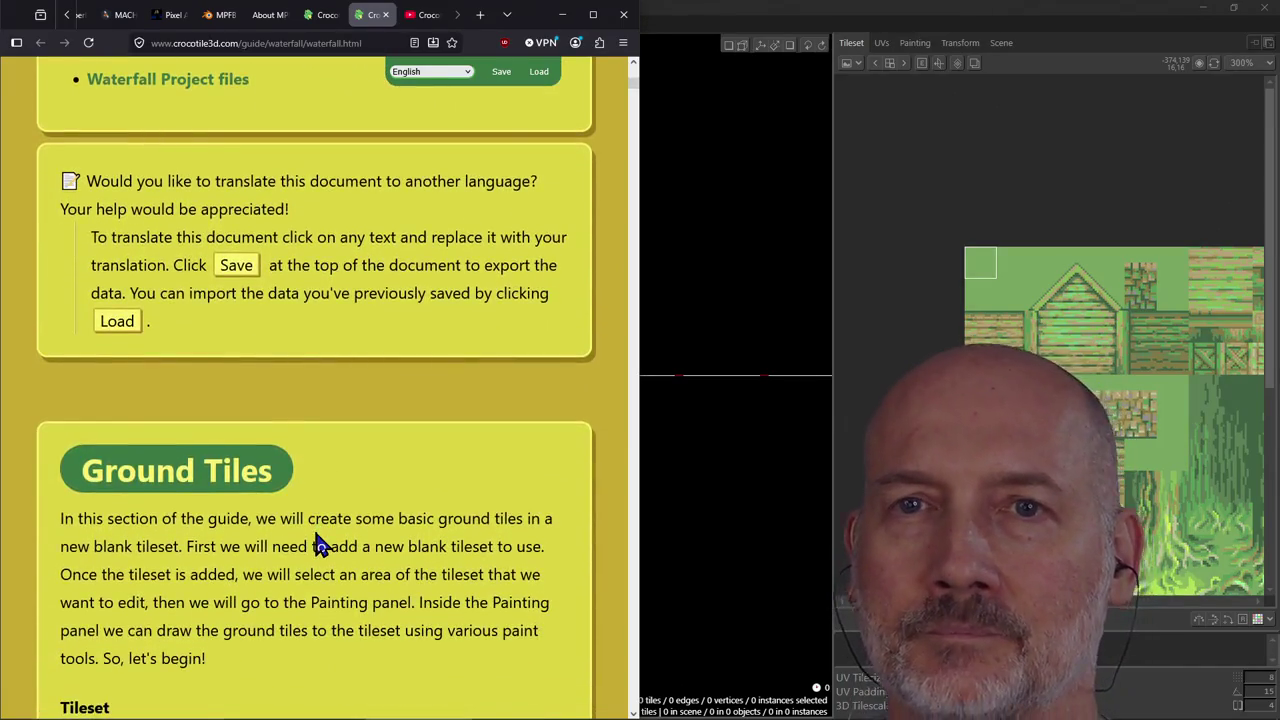
{"action": "scroll", "coordinate": [318, 545], "scroll_direction": "down", "scroll_amount": 2}
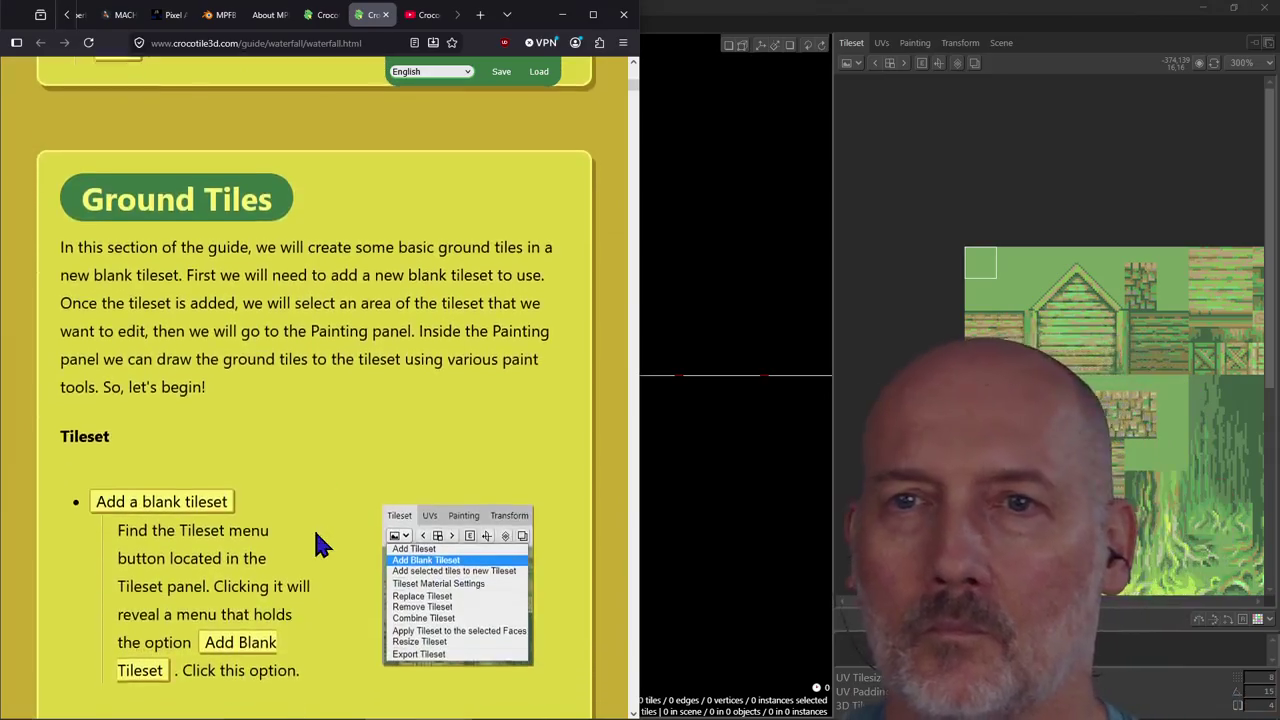
{"action": "scroll", "coordinate": [318, 545], "scroll_direction": "down", "scroll_amount": 1}
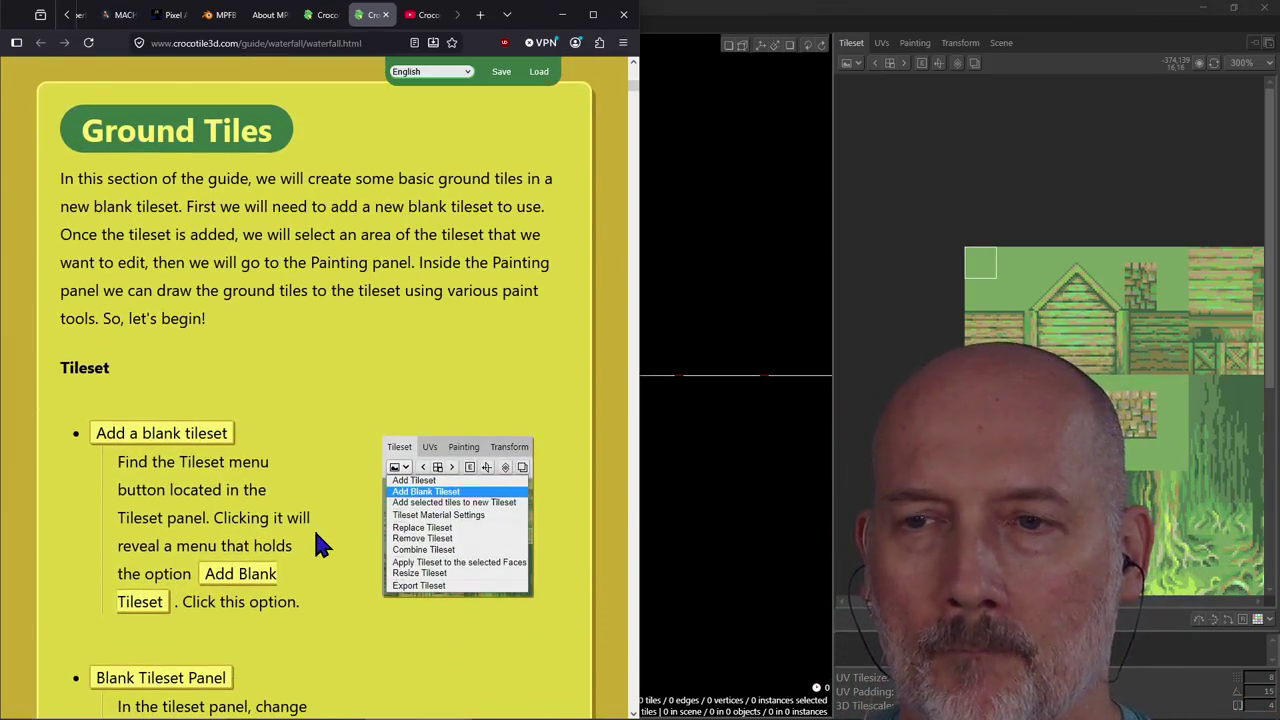
{"action": "left_click", "coordinate": [784, 425]}
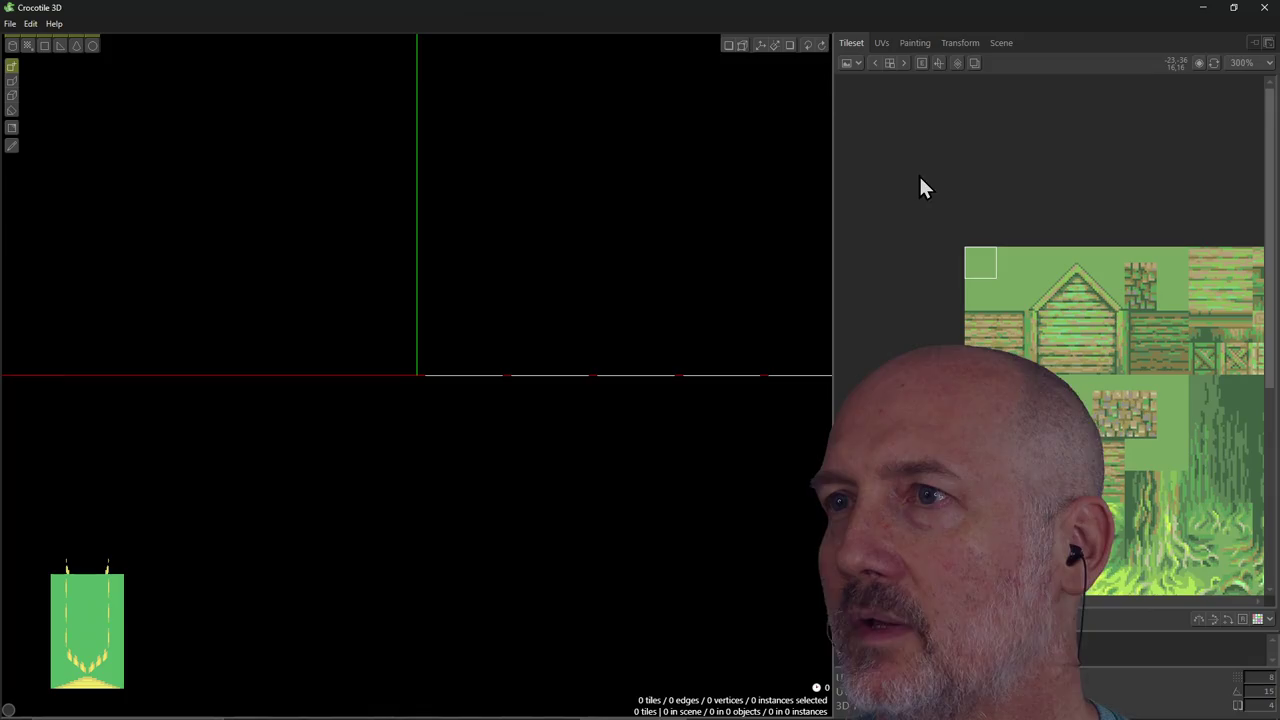
Zoom the tileset panel to 150% and pan the tileset image into view.
{"action": "scroll", "coordinate": [940, 175], "scroll_direction": "down", "scroll_amount": 1}
{"action": "scroll", "coordinate": [976, 180], "scroll_direction": "down", "scroll_amount": 1}
{"action": "scroll", "coordinate": [978, 205], "scroll_direction": "up", "scroll_amount": 1}
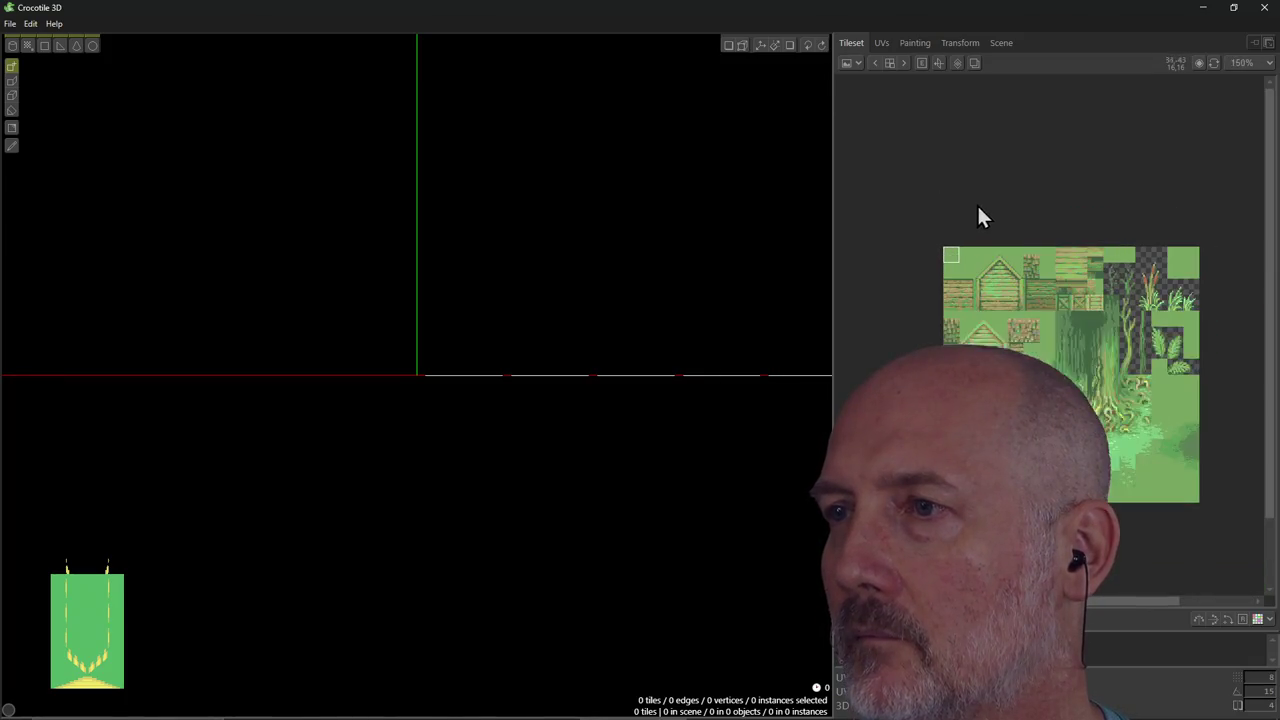
{"action": "mouse_move", "coordinate": [1103, 349]}
{"action": "middle_mouse_down"}
{"action": "mouse_move", "coordinate": [1065, 323]}
{"action": "mouse_move", "coordinate": [1048, 271]}
{"action": "middle_mouse_up"}
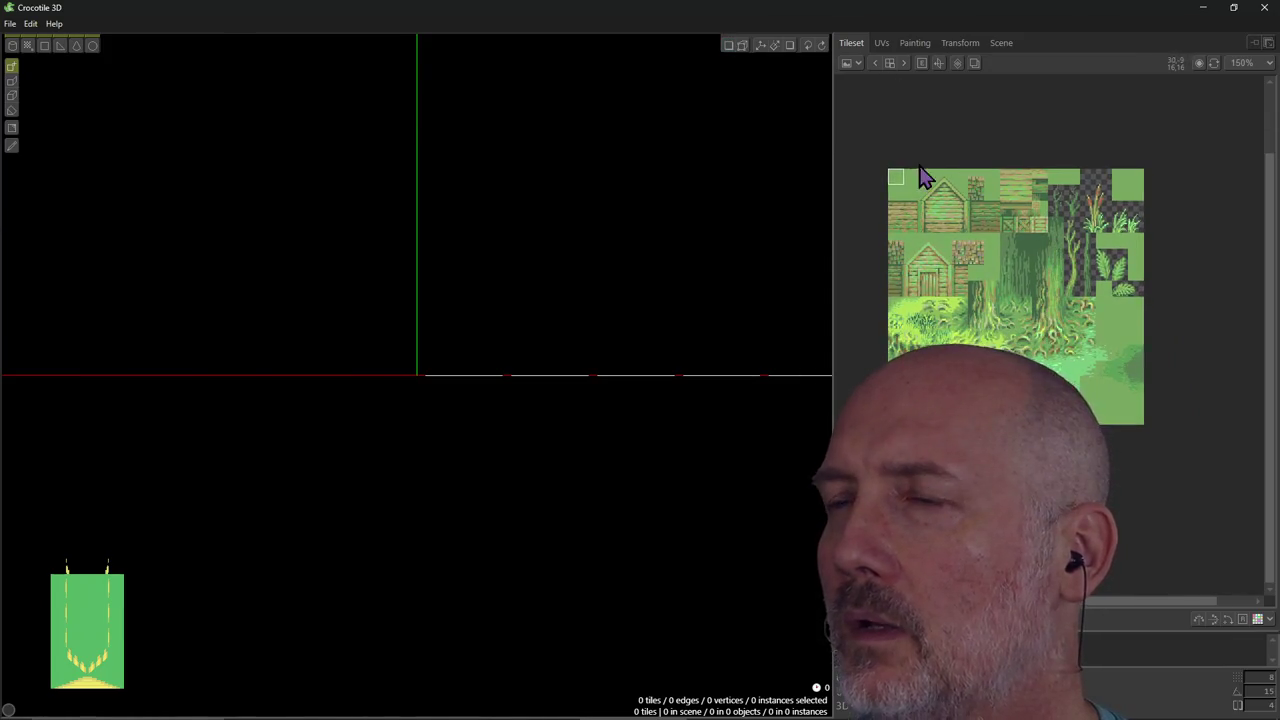
Add a blank 16×16-tile opaque purple tileset, checking the guide before creating it.
{"action": "left_click", "coordinate": [851, 64]}
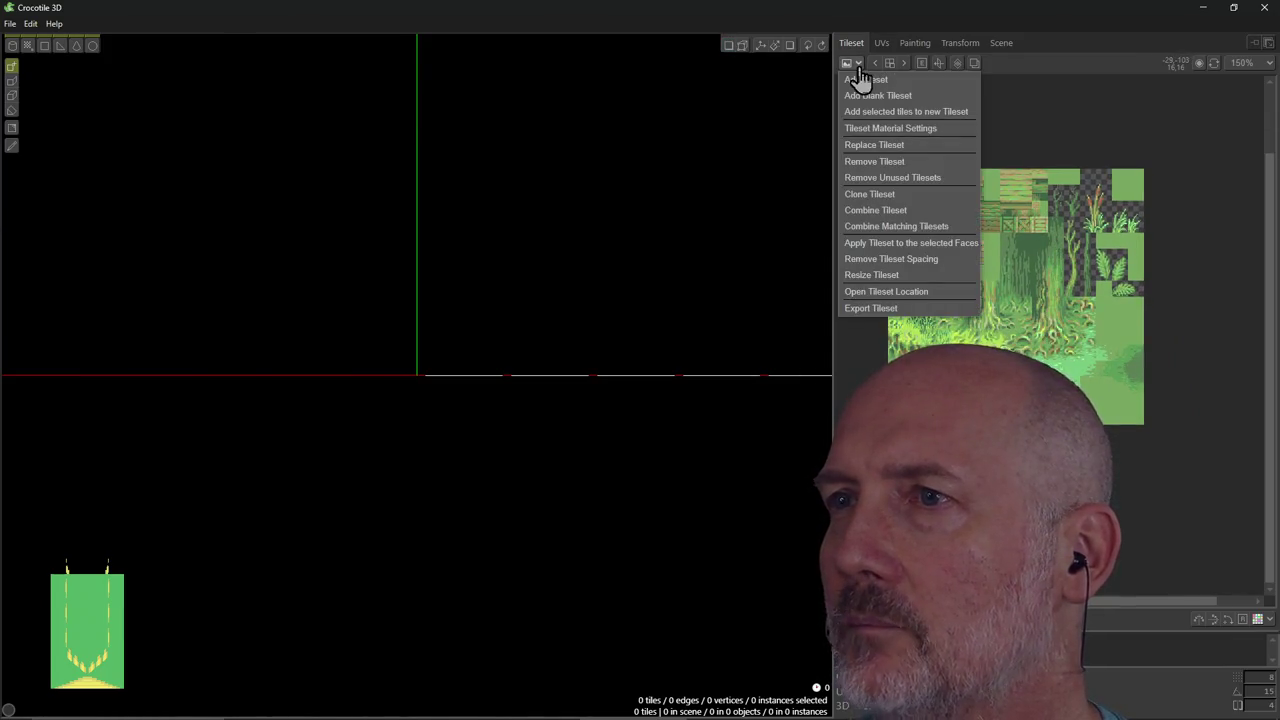
{"action": "left_click", "coordinate": [921, 96]}
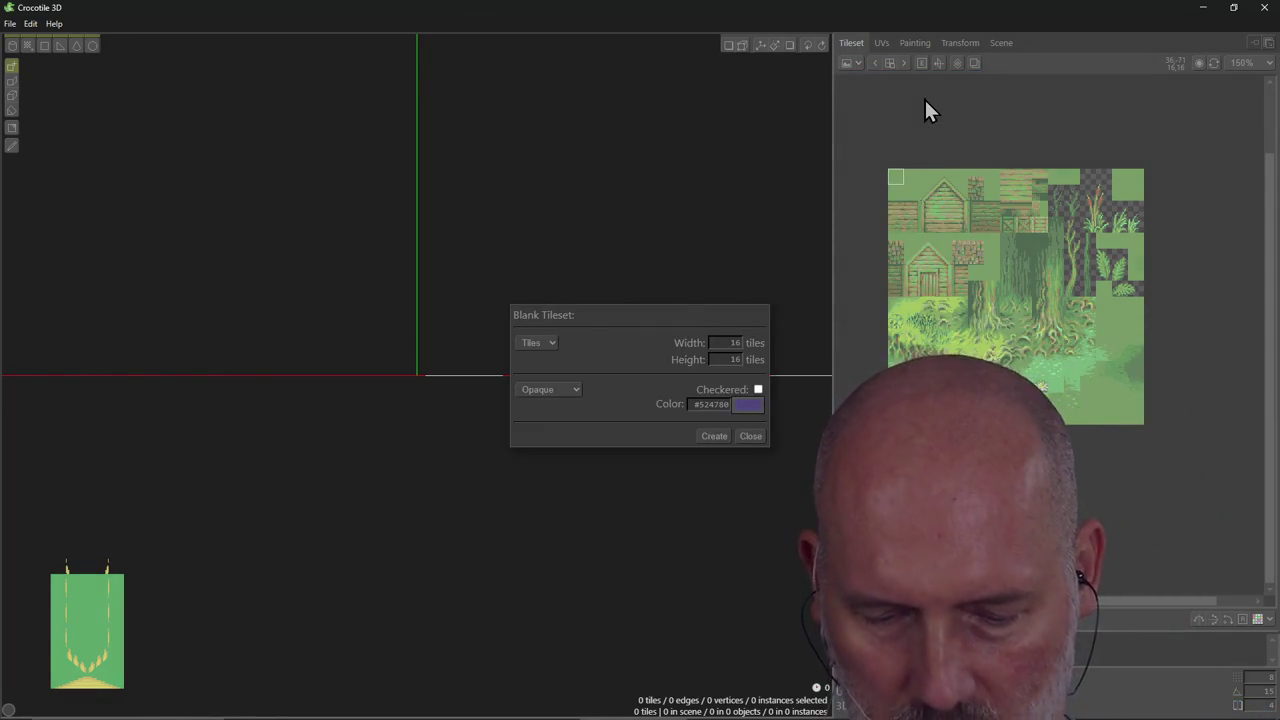
{"action": "key", "text": "alt+Tab"}
{"action": "scroll", "coordinate": [345, 372], "scroll_direction": "down", "scroll_amount": 3}
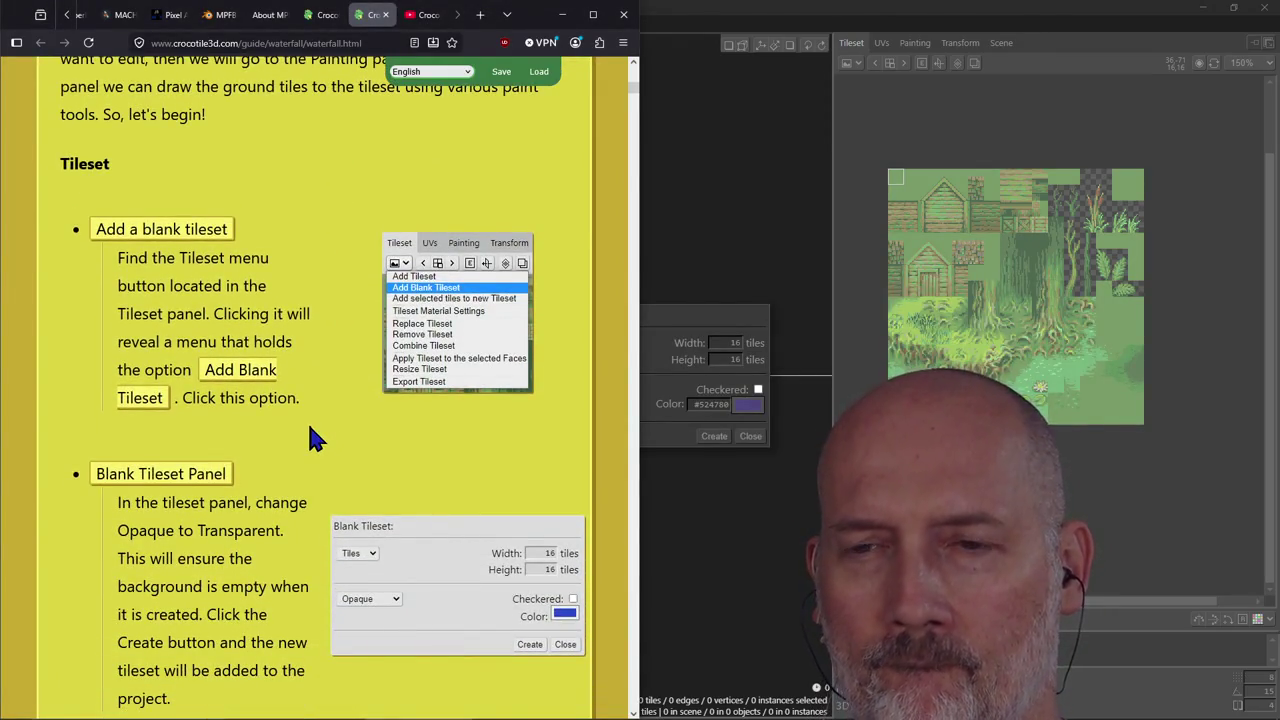
{"action": "scroll", "coordinate": [308, 422], "scroll_direction": "down", "scroll_amount": 2}
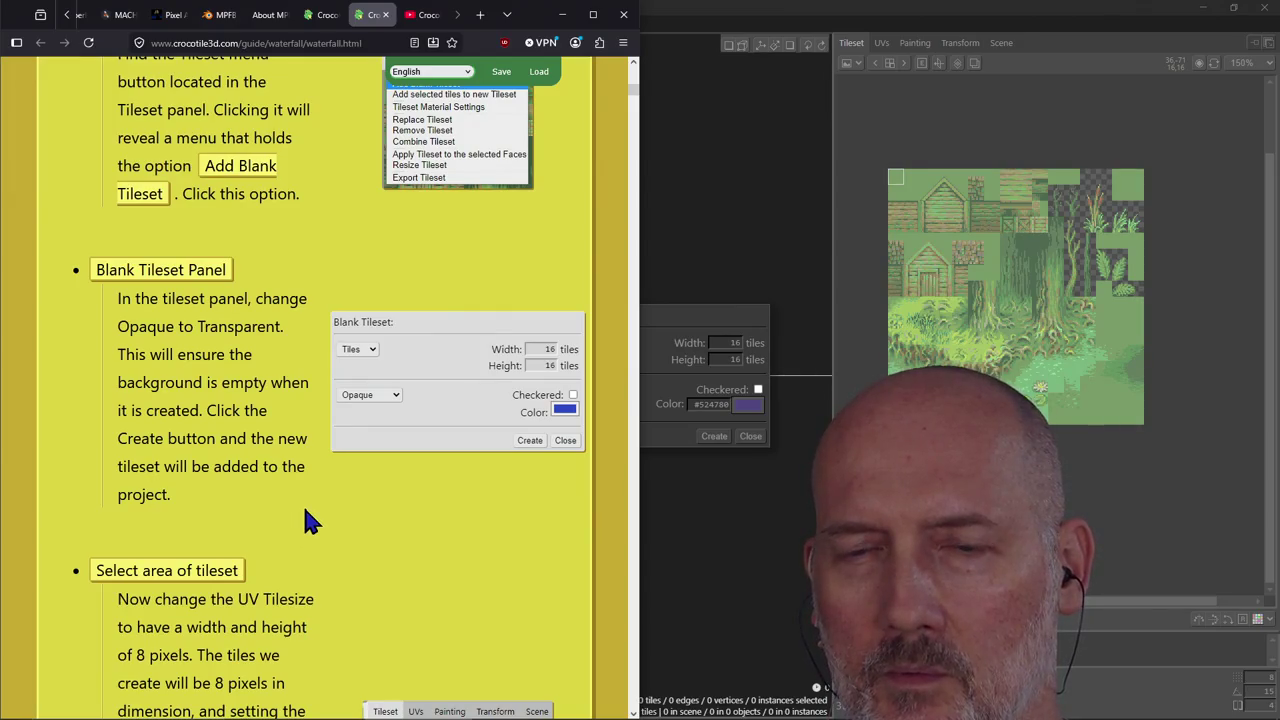
{"action": "scroll", "coordinate": [305, 512], "scroll_direction": "down", "scroll_amount": 2}
{"action": "scroll", "coordinate": [308, 518], "scroll_direction": "down", "scroll_amount": 1}
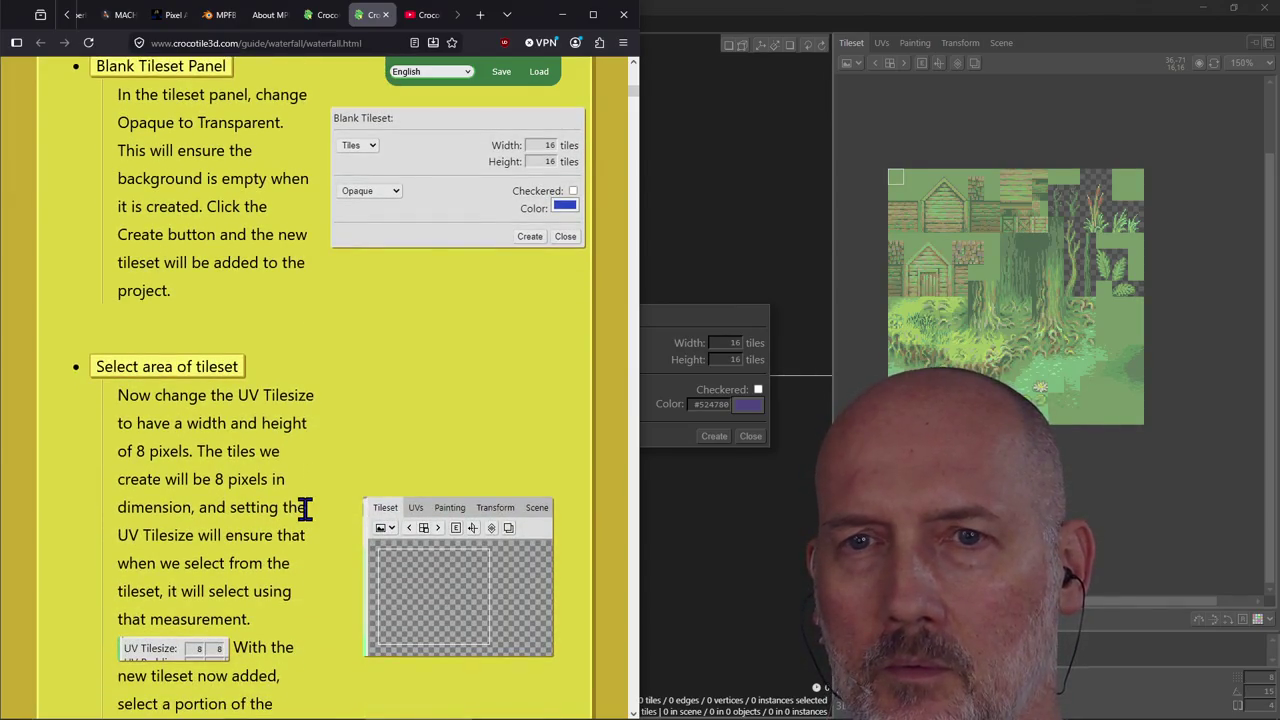
{"action": "key", "text": "alt+Tab"}
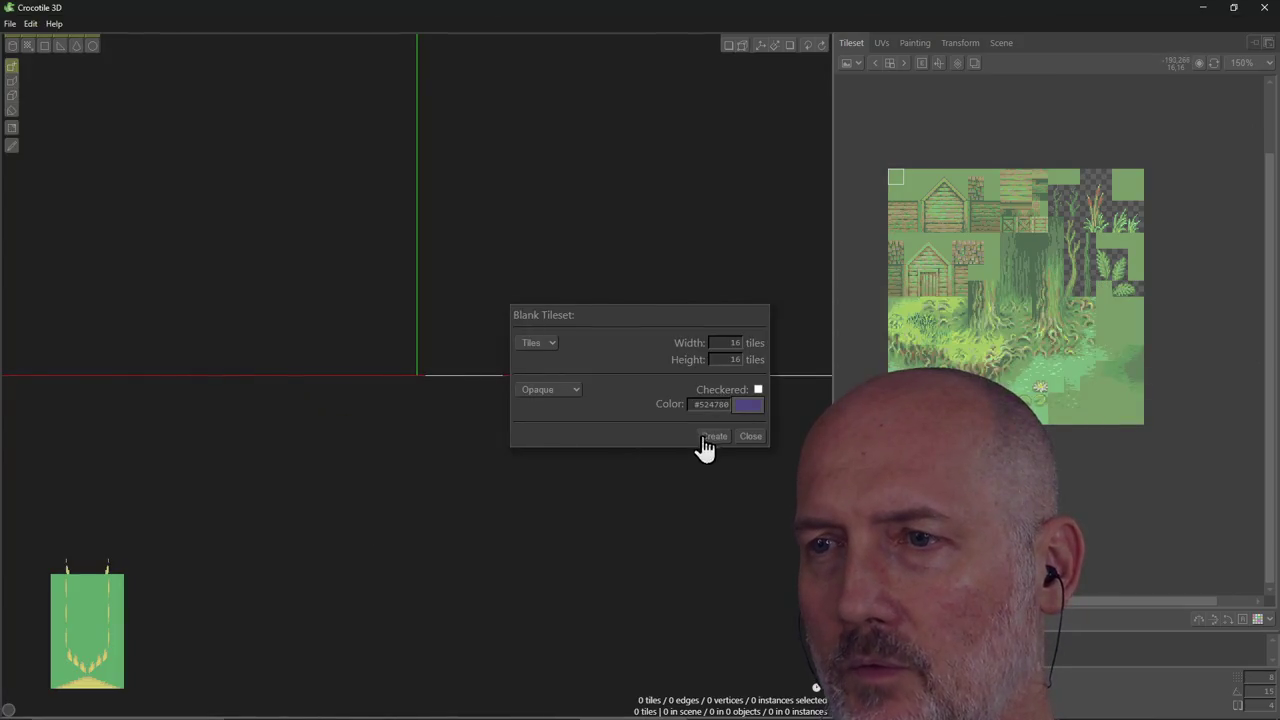
{"action": "left_click", "coordinate": [704, 438]}
{"action": "key", "text": "alt+Tab"}
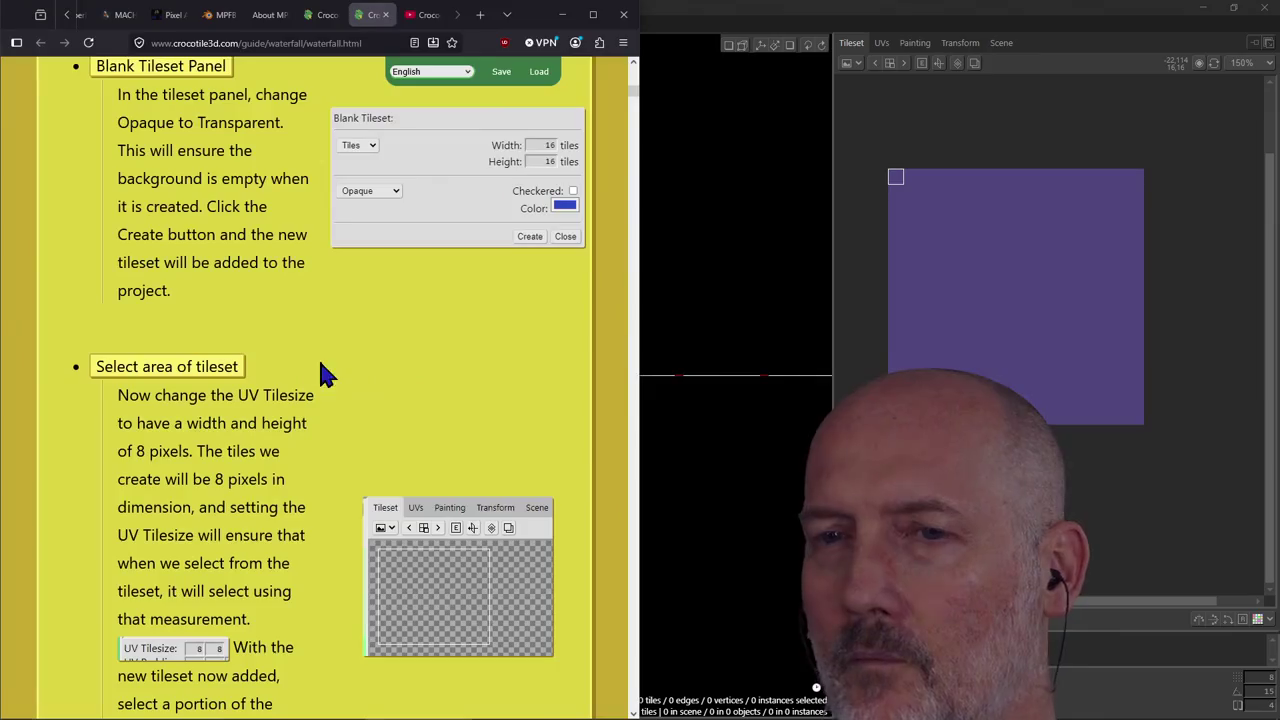
{"action": "scroll", "coordinate": [368, 400], "scroll_direction": "up", "scroll_amount": 1}
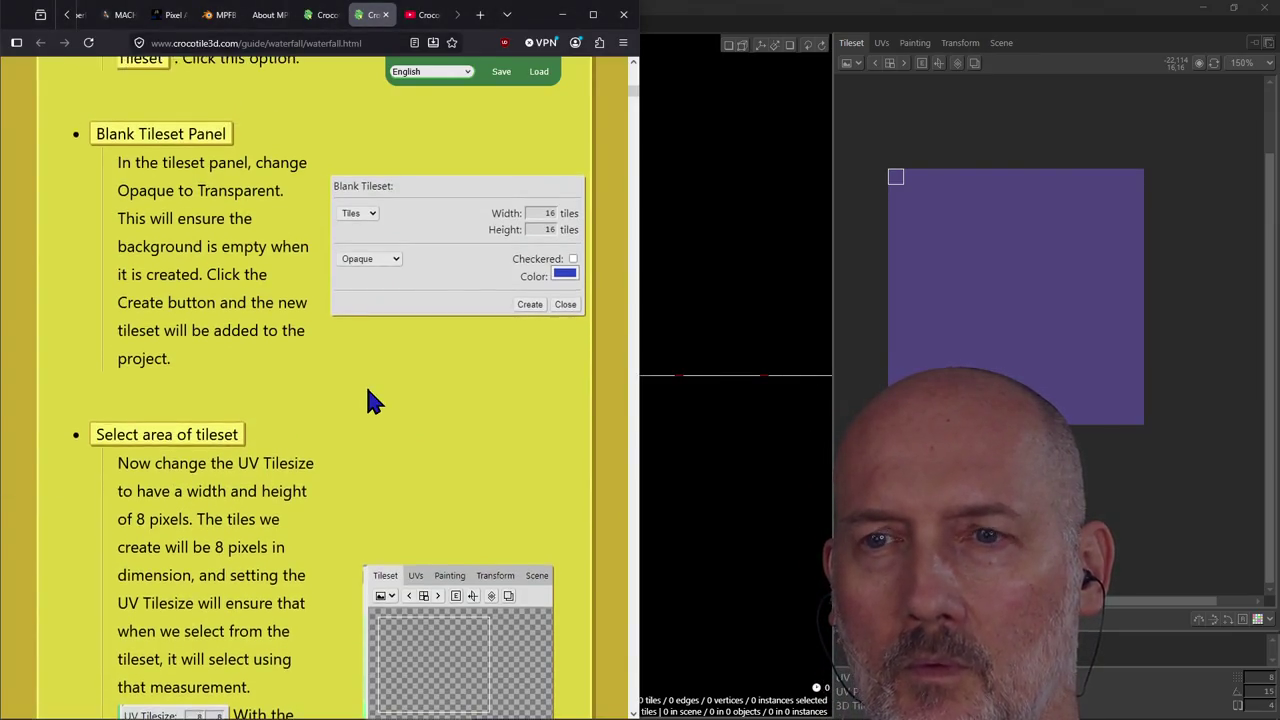
{"action": "scroll", "coordinate": [366, 390], "scroll_direction": "down", "scroll_amount": 1}
{"action": "scroll", "coordinate": [368, 395], "scroll_direction": "down", "scroll_amount": 2}
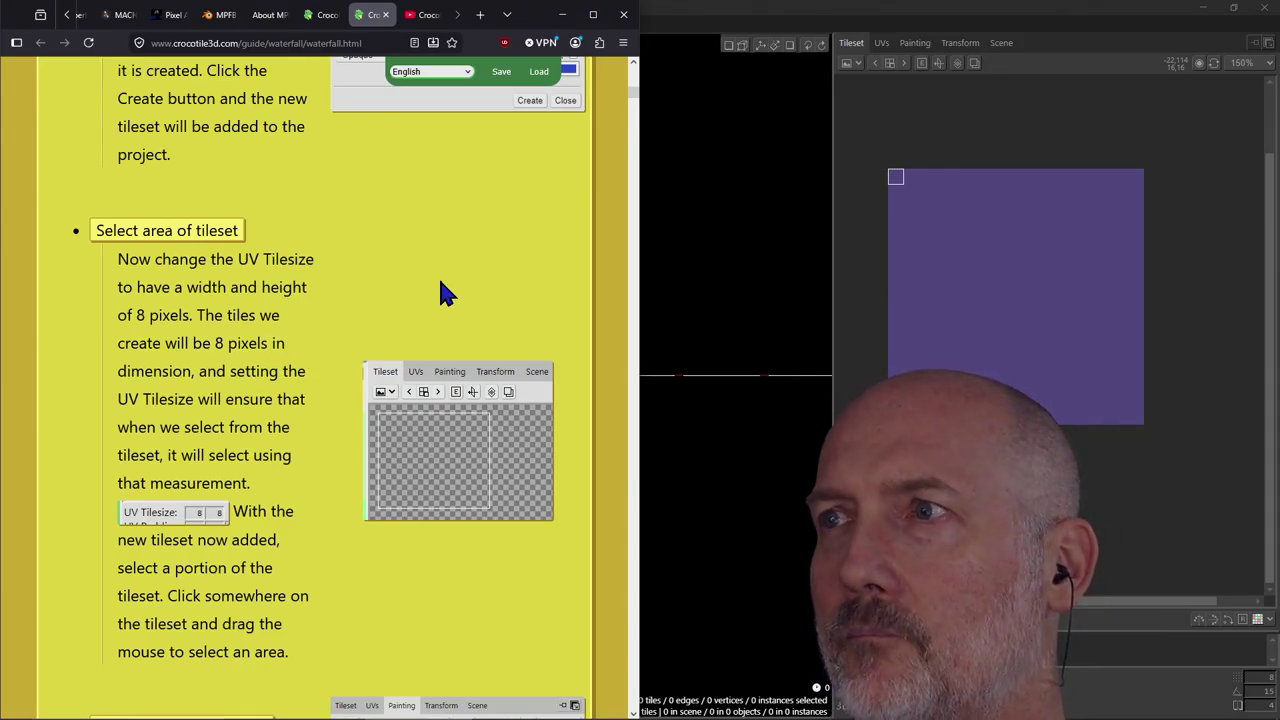
{"action": "scroll", "coordinate": [408, 306], "scroll_direction": "up", "scroll_amount": 2}
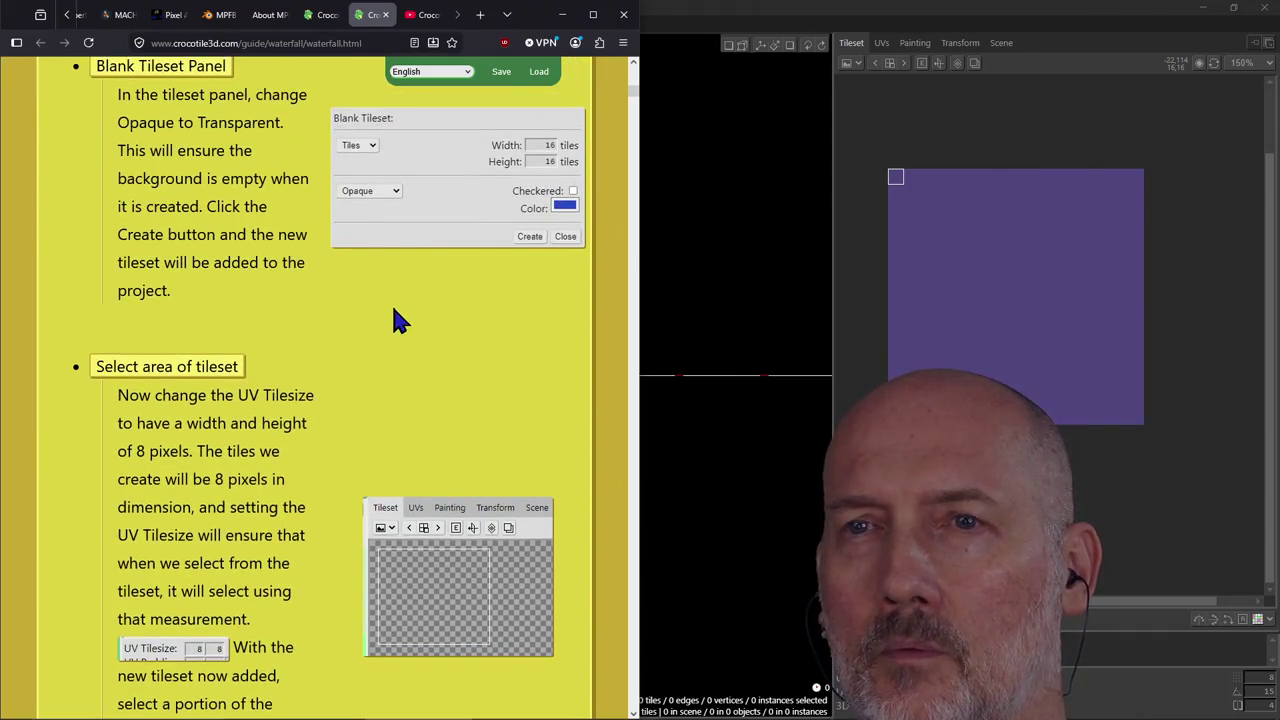
{"action": "scroll", "coordinate": [395, 310], "scroll_direction": "down", "scroll_amount": 2}
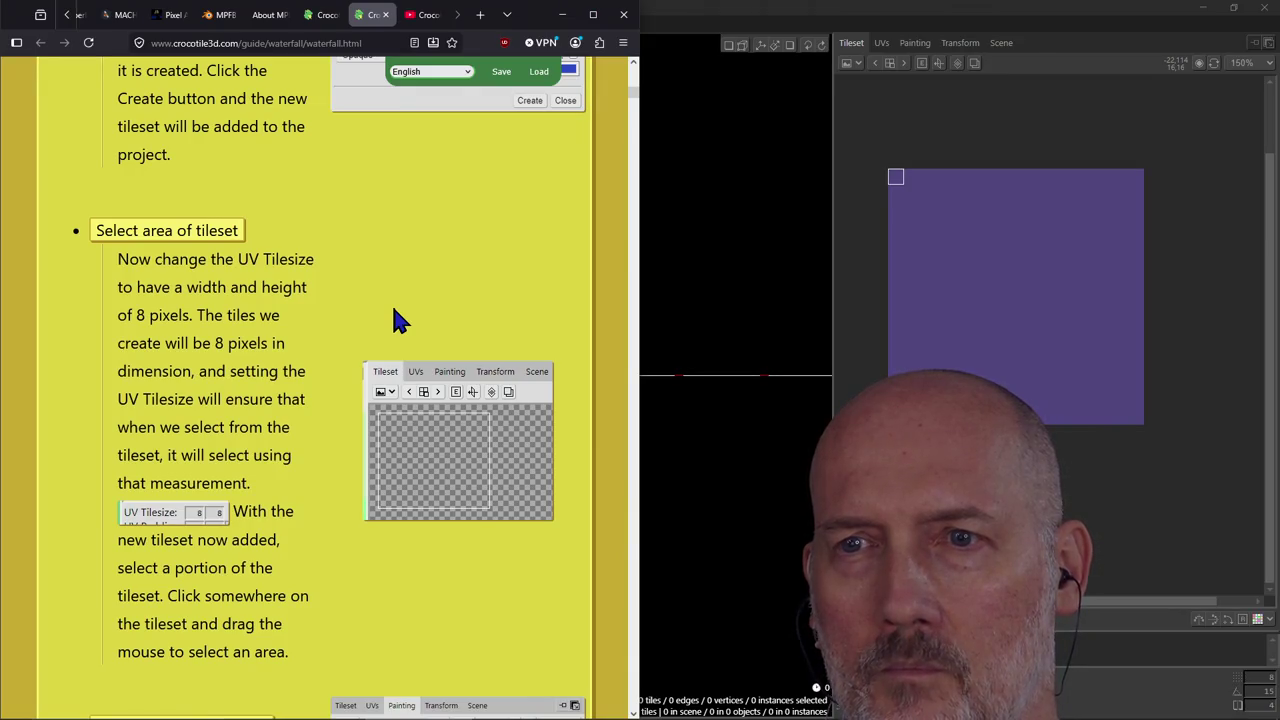
{"action": "left_click", "coordinate": [895, 178]}
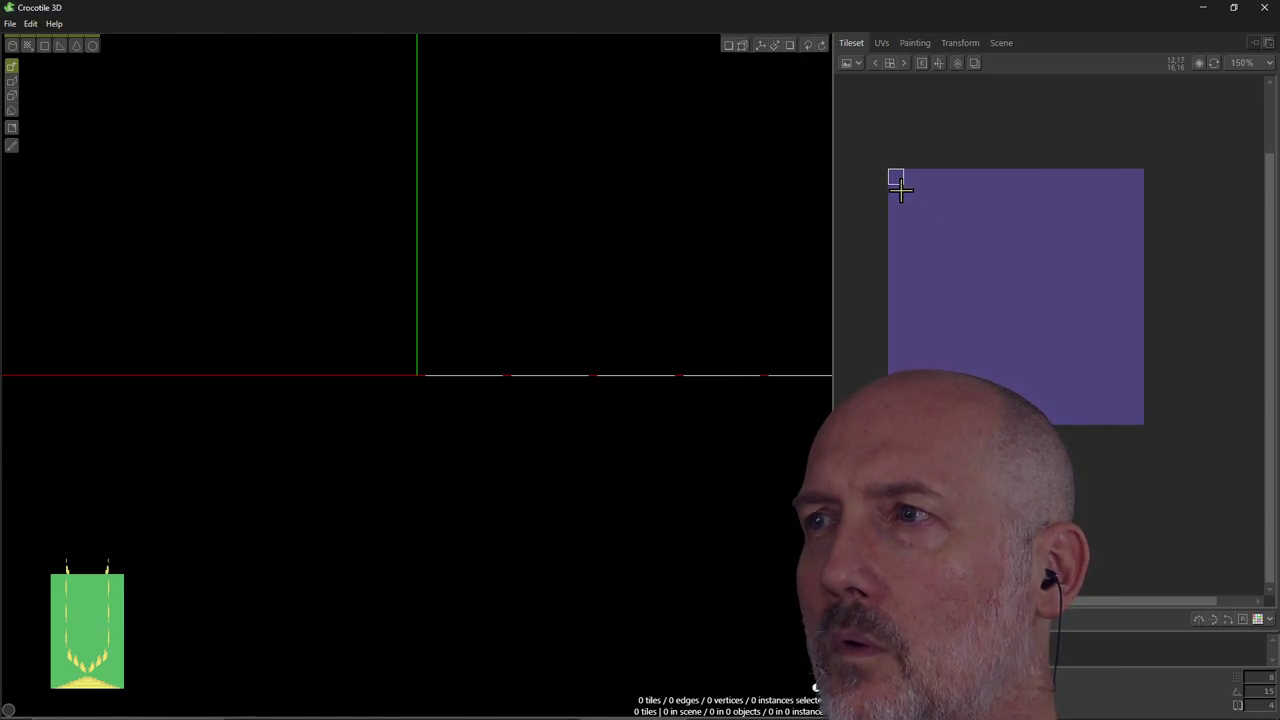
{"action": "key", "text": "alt+Tab"}
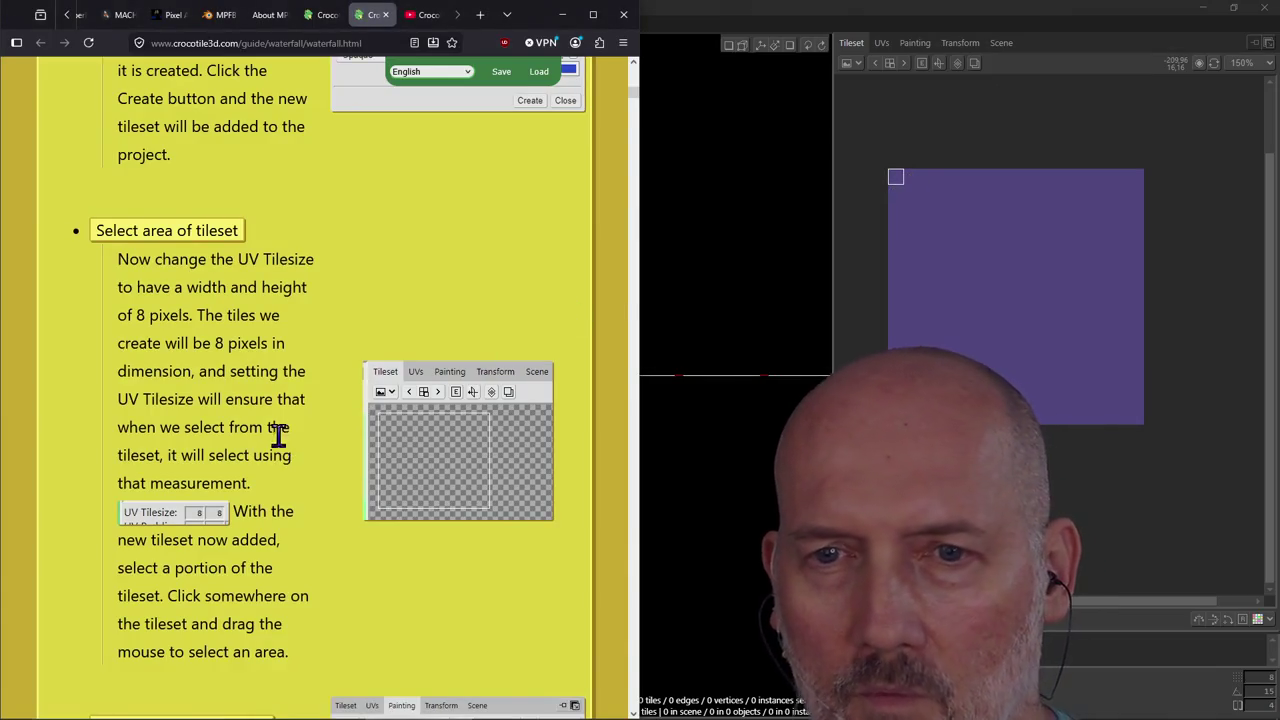
{"action": "scroll", "coordinate": [298, 420], "scroll_direction": "down", "scroll_amount": 1}
{"action": "scroll", "coordinate": [298, 420], "scroll_direction": "up", "scroll_amount": 1}
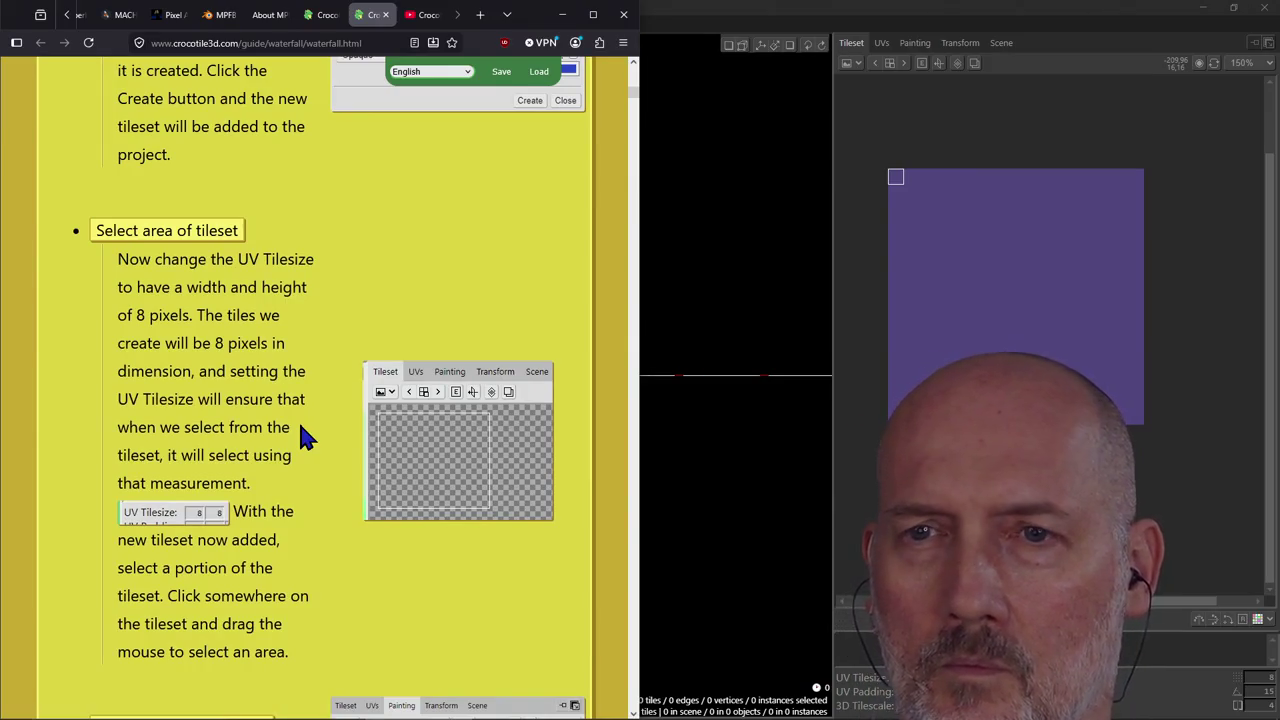
{"action": "scroll", "coordinate": [300, 426], "scroll_direction": "up", "scroll_amount": 3}
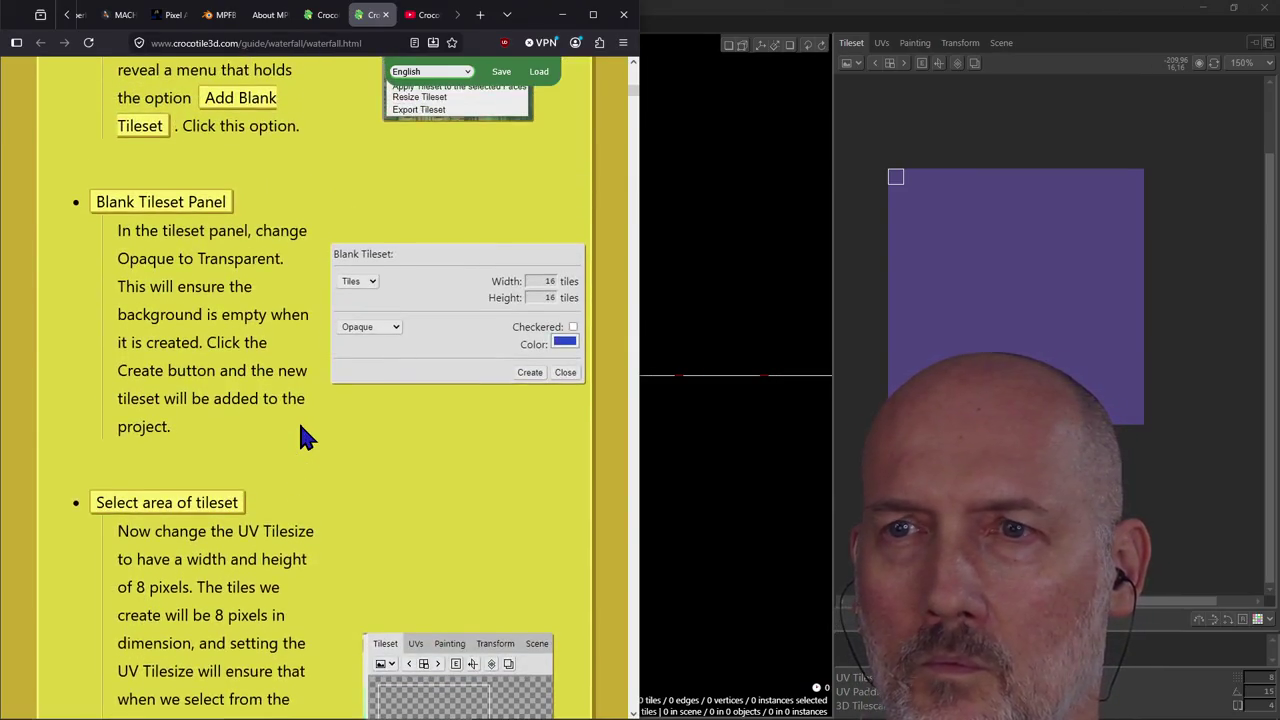
{"action": "left_click", "coordinate": [790, 220]}
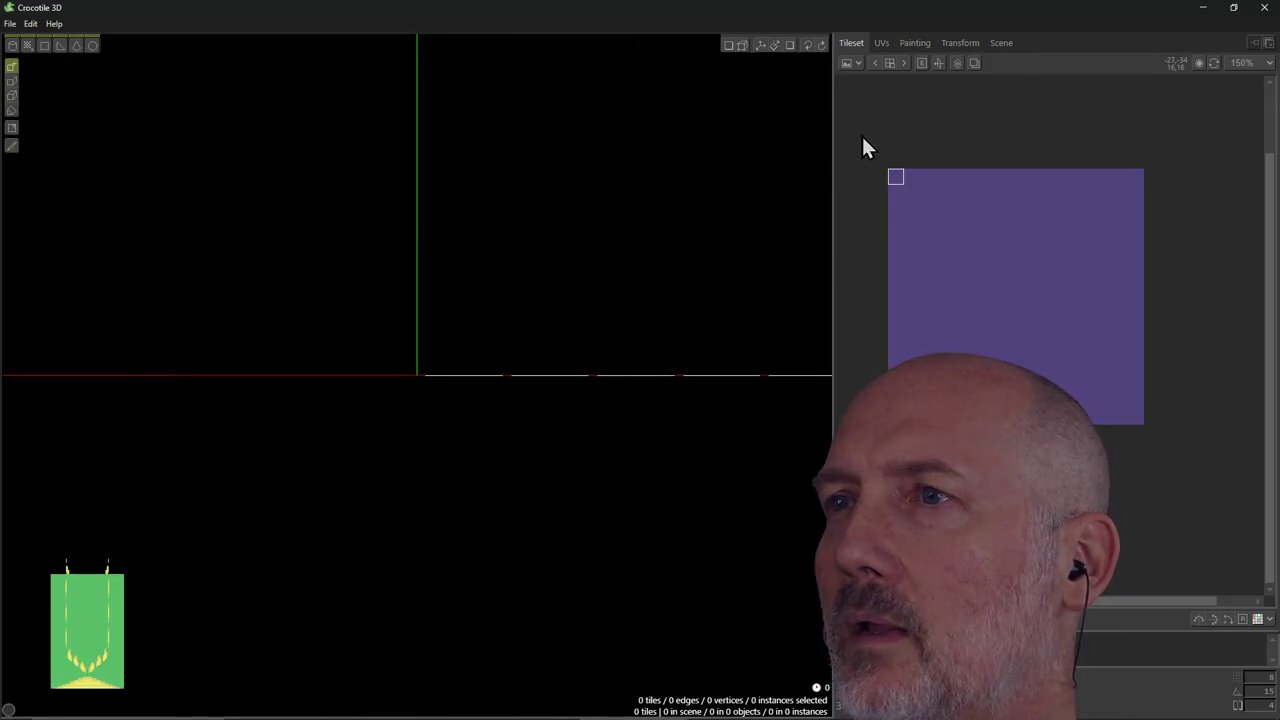
Remove the extra purple blank tileset and the forest tileset.
{"action": "left_click", "coordinate": [856, 66]}
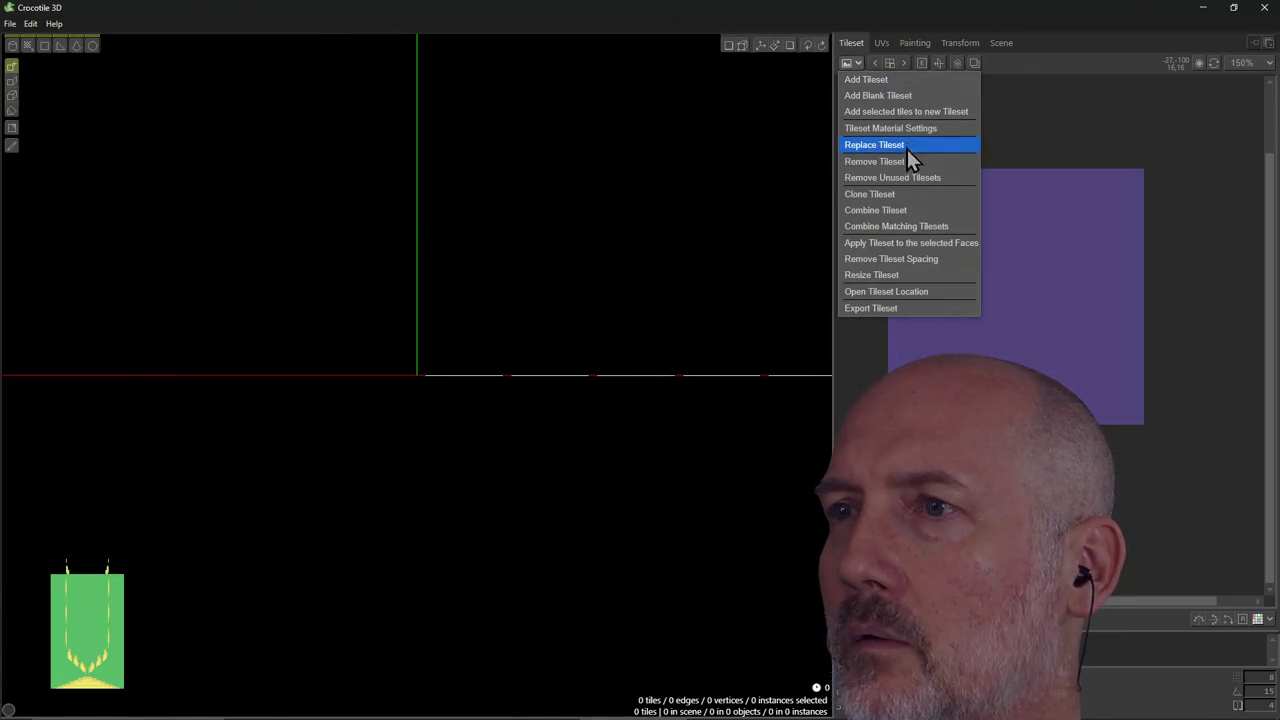
{"action": "left_click", "coordinate": [874, 161]}
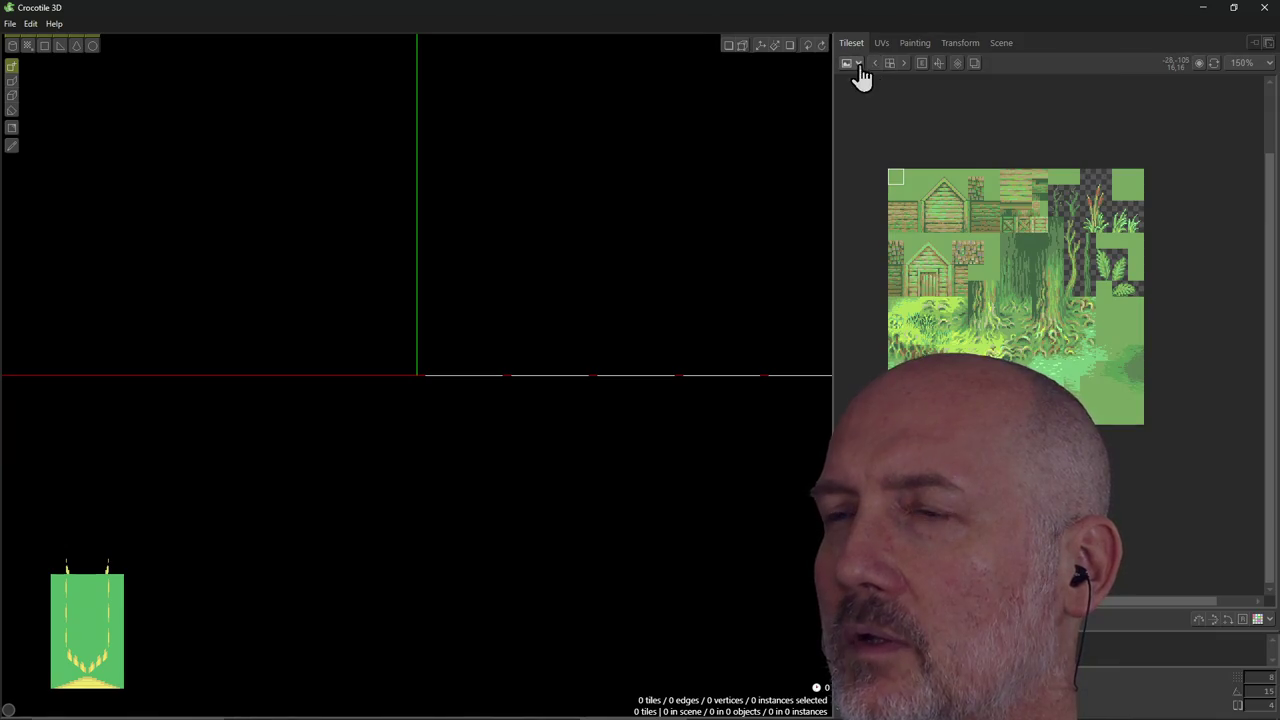
{"action": "left_click", "coordinate": [855, 66]}
{"action": "left_click", "coordinate": [875, 161]}
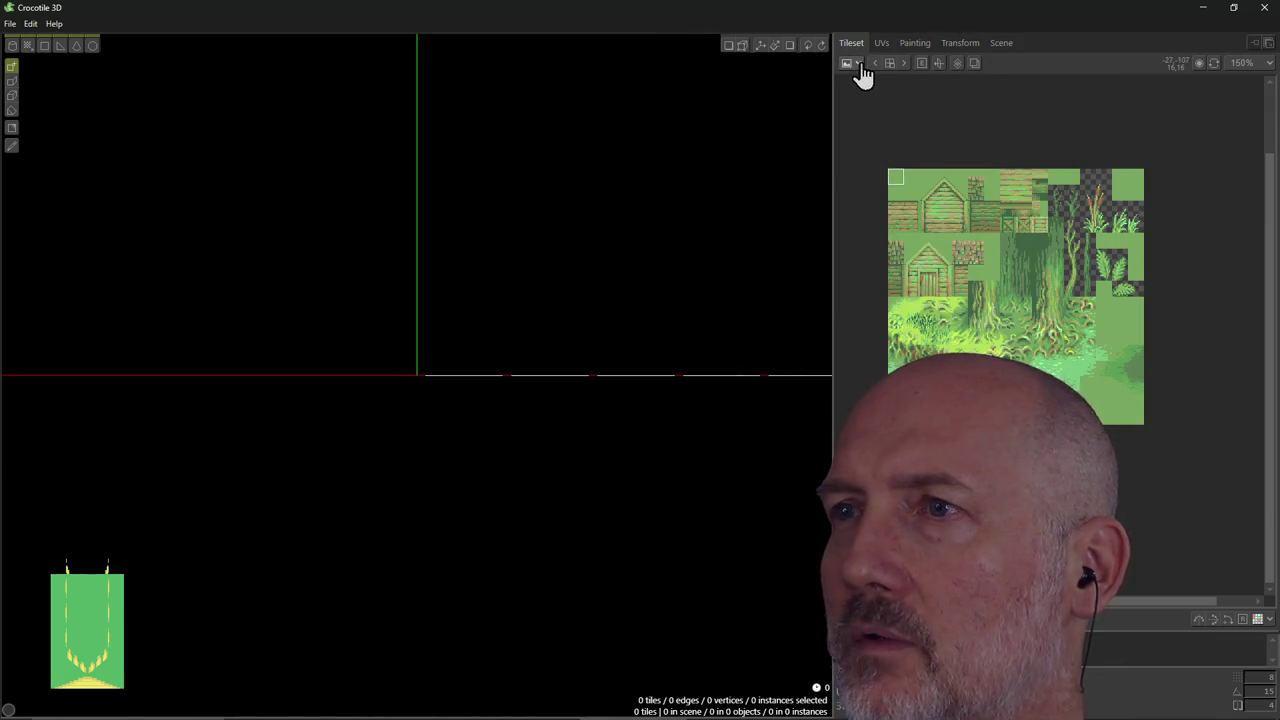
{"action": "left_click", "coordinate": [852, 64]}
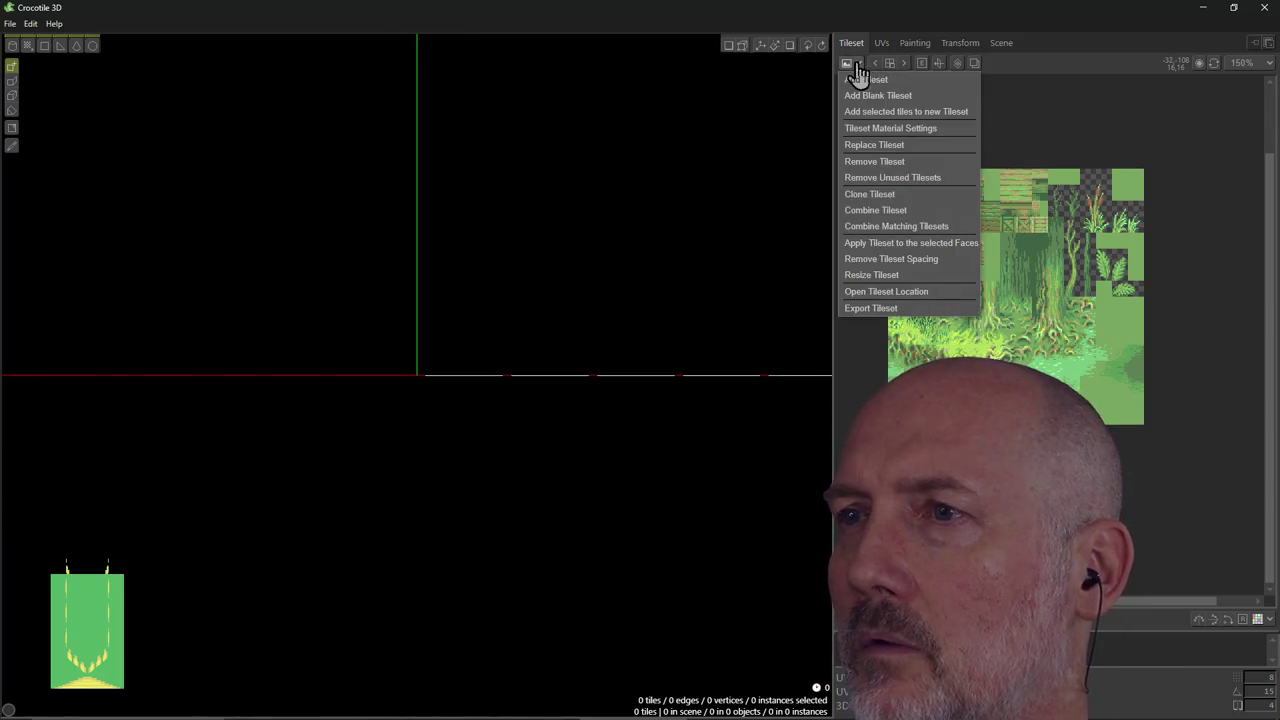
{"action": "left_click", "coordinate": [875, 166]}
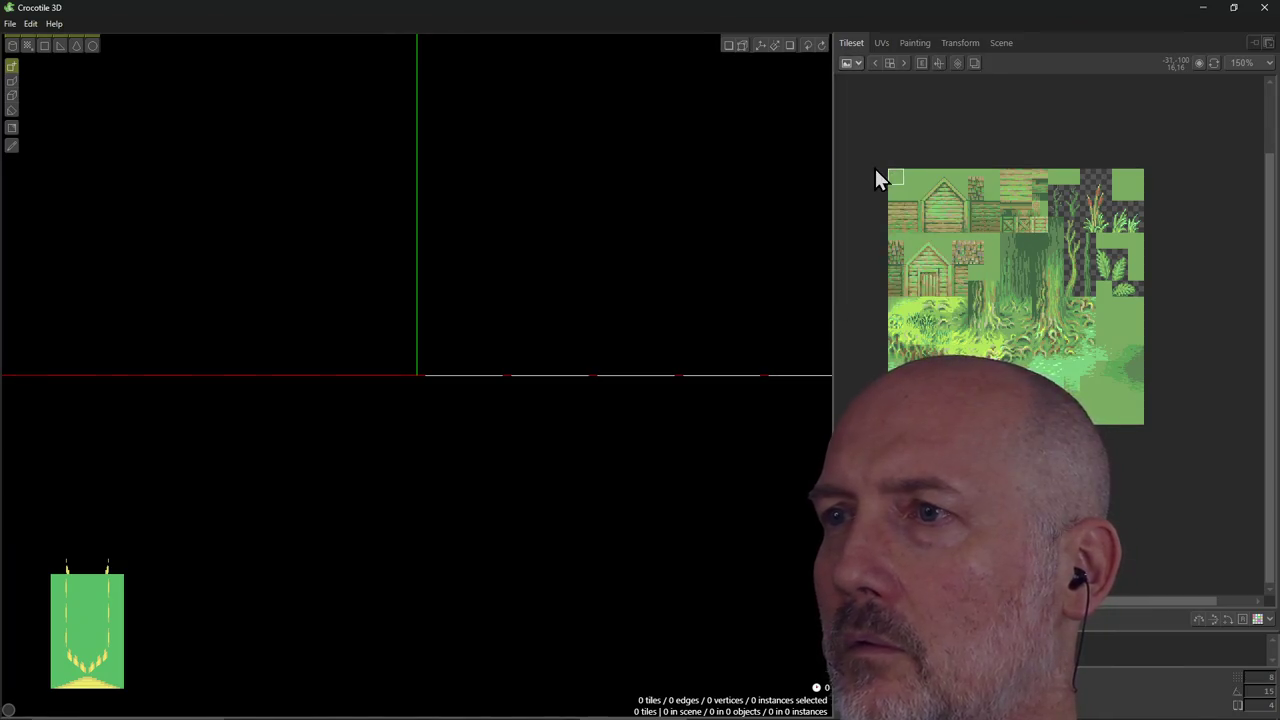
Create a new blank opaque tileset sized 16×16 tiles.
{"action": "left_click", "coordinate": [858, 68]}
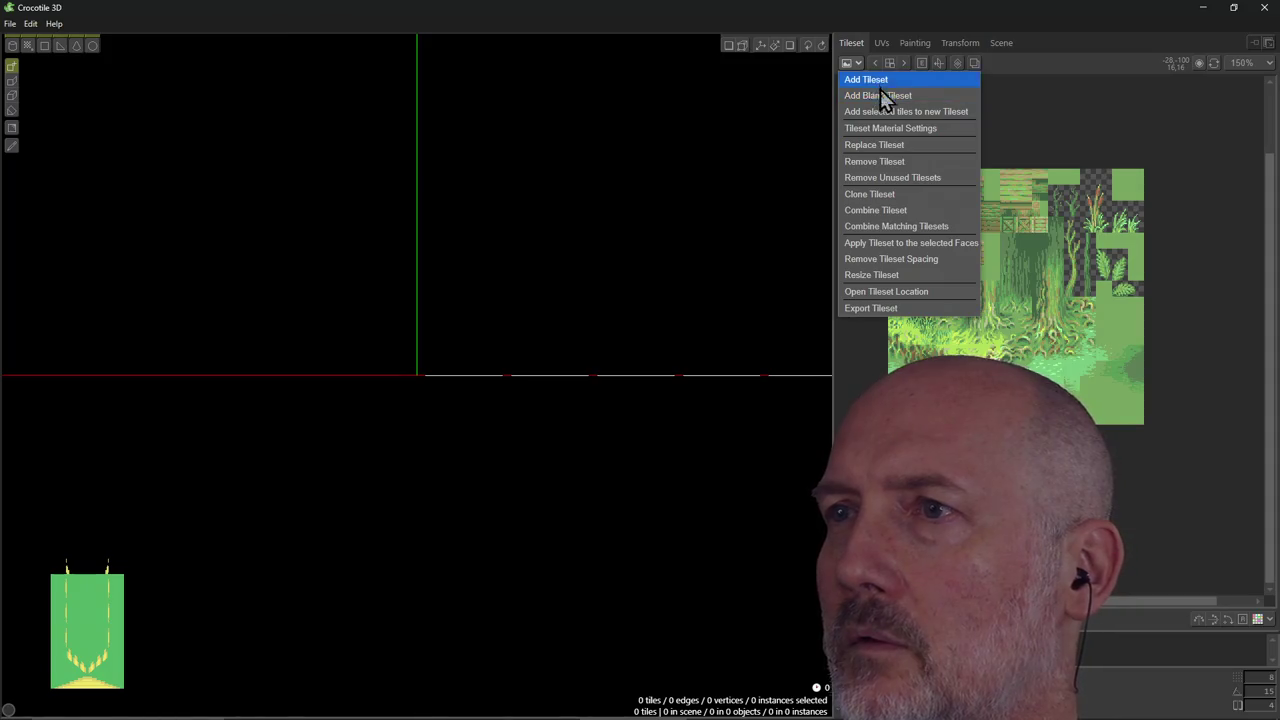
{"action": "left_click", "coordinate": [893, 96]}
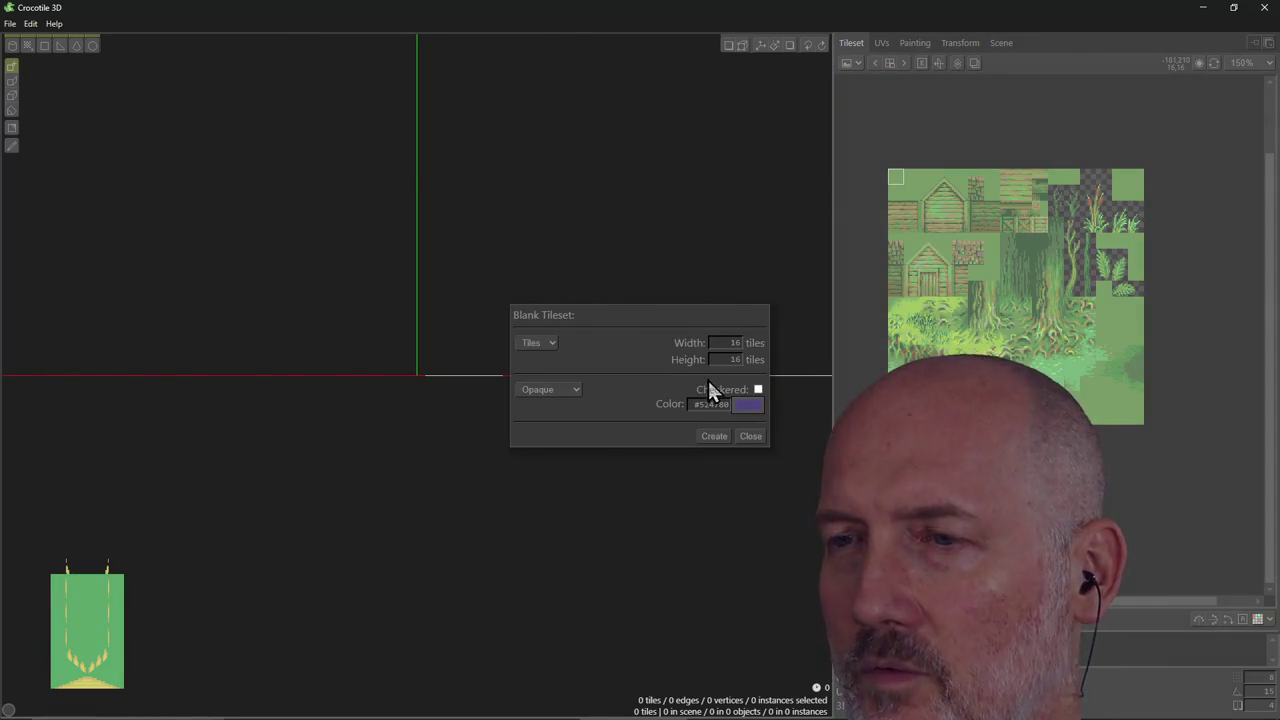
{"action": "left_click", "coordinate": [570, 392]}
{"action": "left_click", "coordinate": [568, 404]}
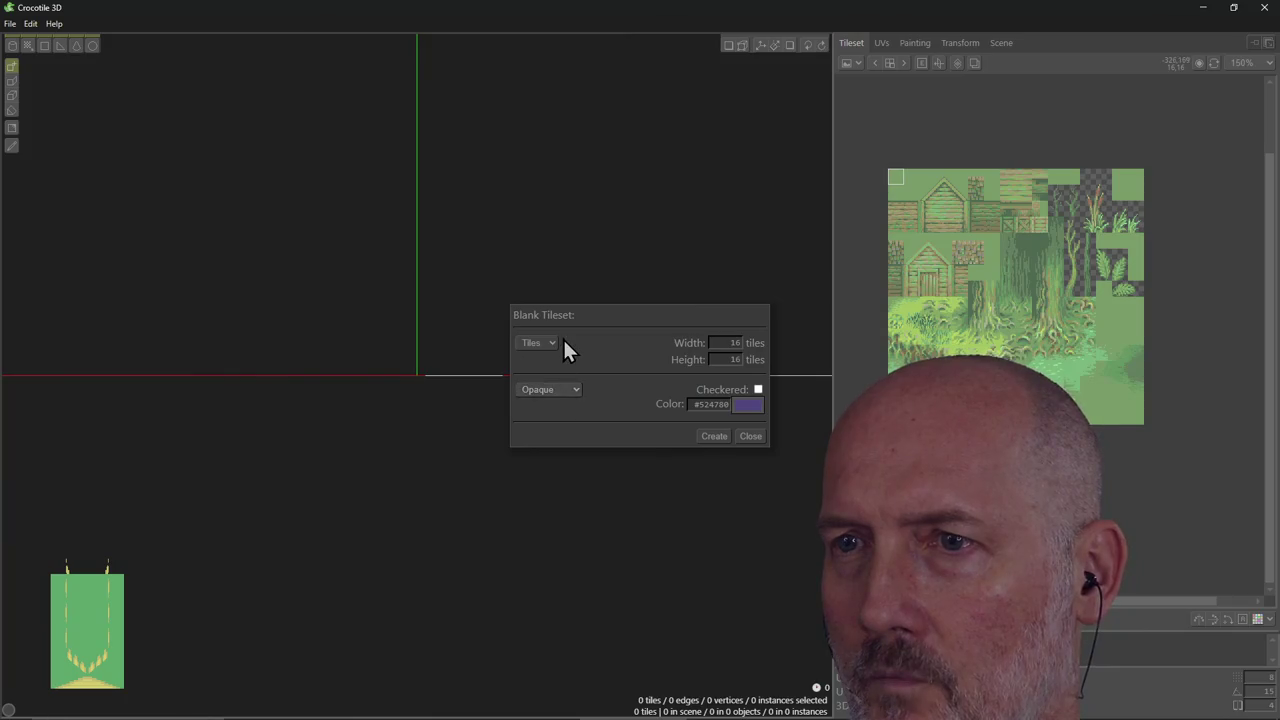
{"action": "left_click", "coordinate": [558, 348]}
{"action": "left_click", "coordinate": [543, 373]}
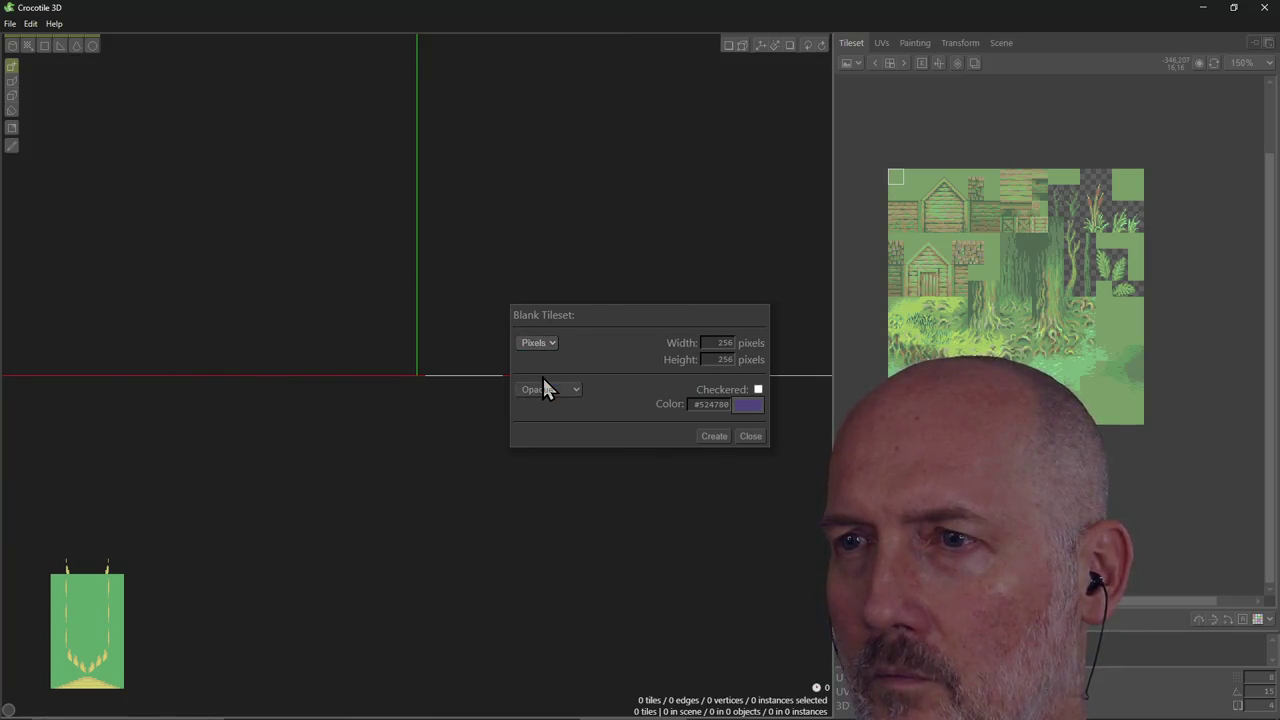
{"action": "left_click", "coordinate": [550, 346]}
{"action": "left_click", "coordinate": [554, 358]}
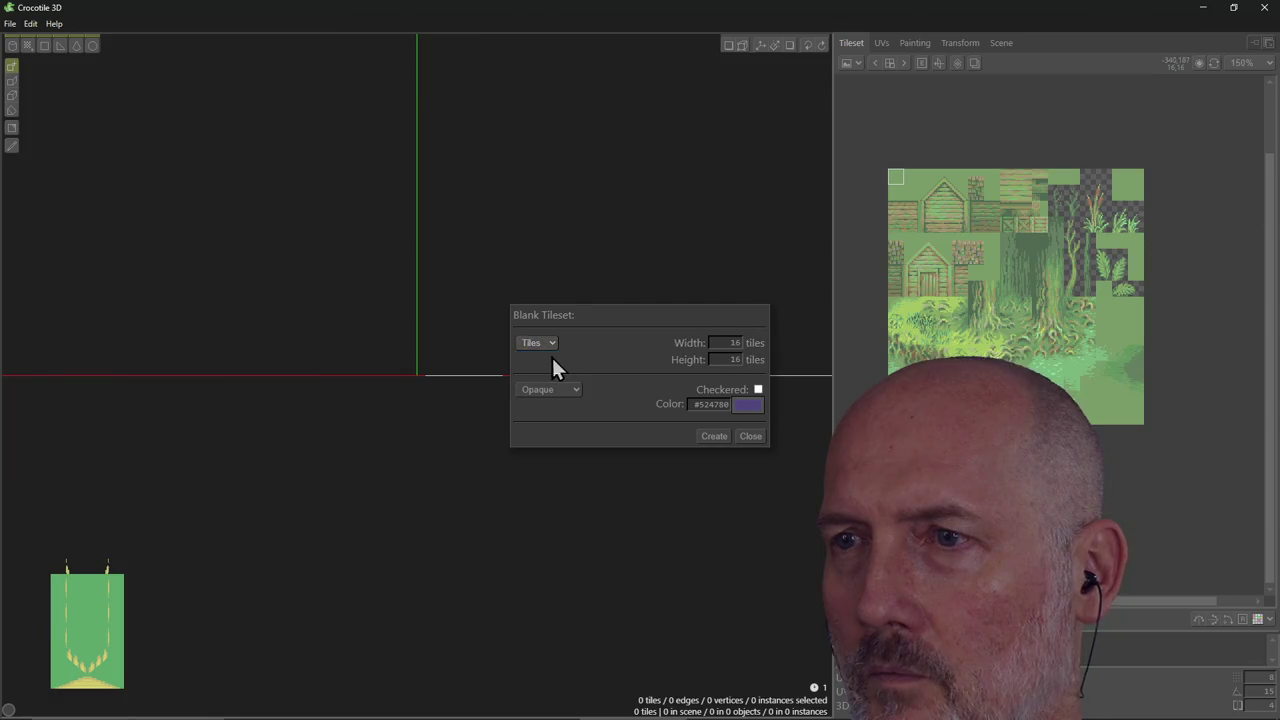
{"action": "left_click", "coordinate": [713, 437]}
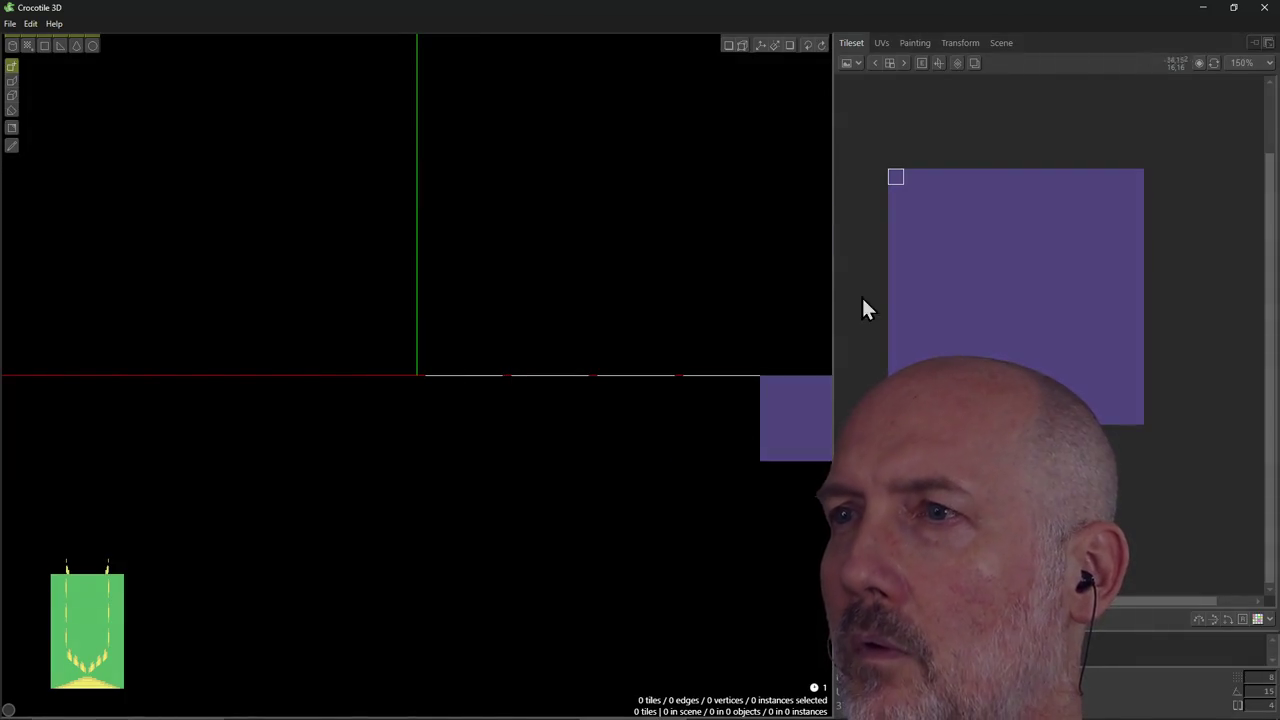
Remove the grass tileset and scroll the guide to the 8-pixel UV Tilesize step.
{"action": "left_click", "coordinate": [875, 63]}
{"action": "left_click", "coordinate": [851, 63]}
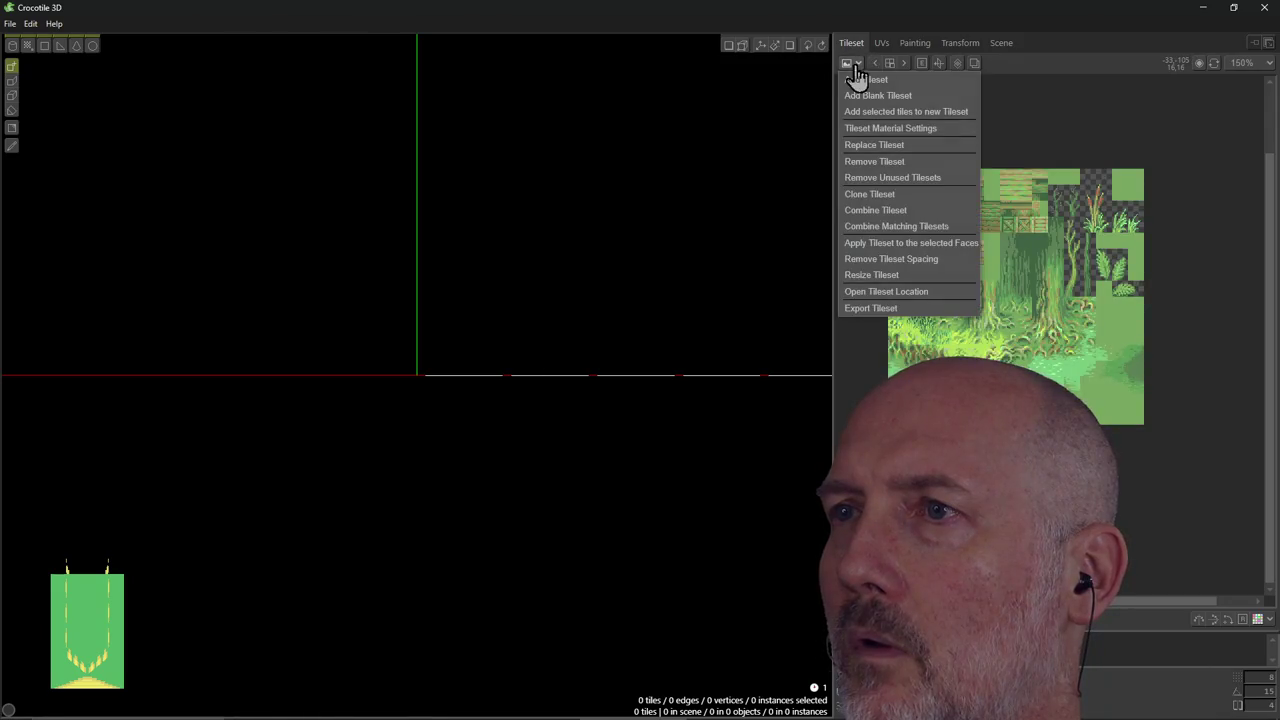
{"action": "left_click", "coordinate": [880, 163]}
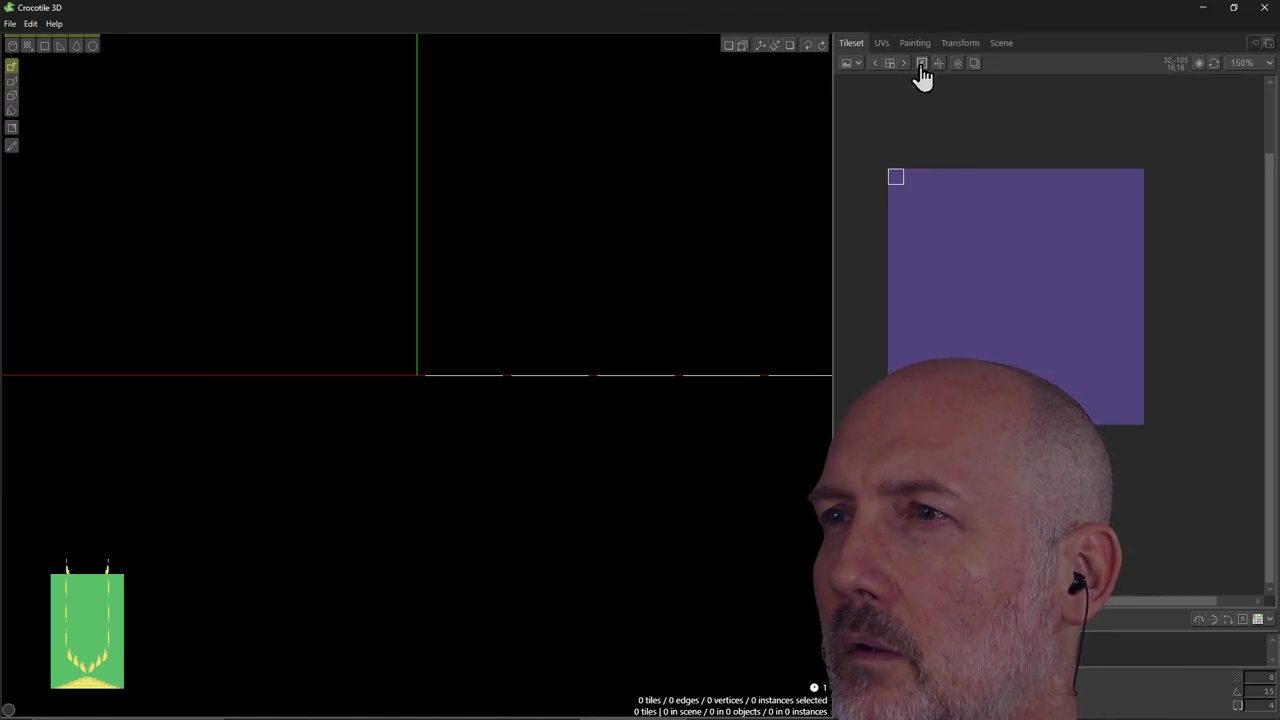
{"action": "key", "text": "alt+Tab"}
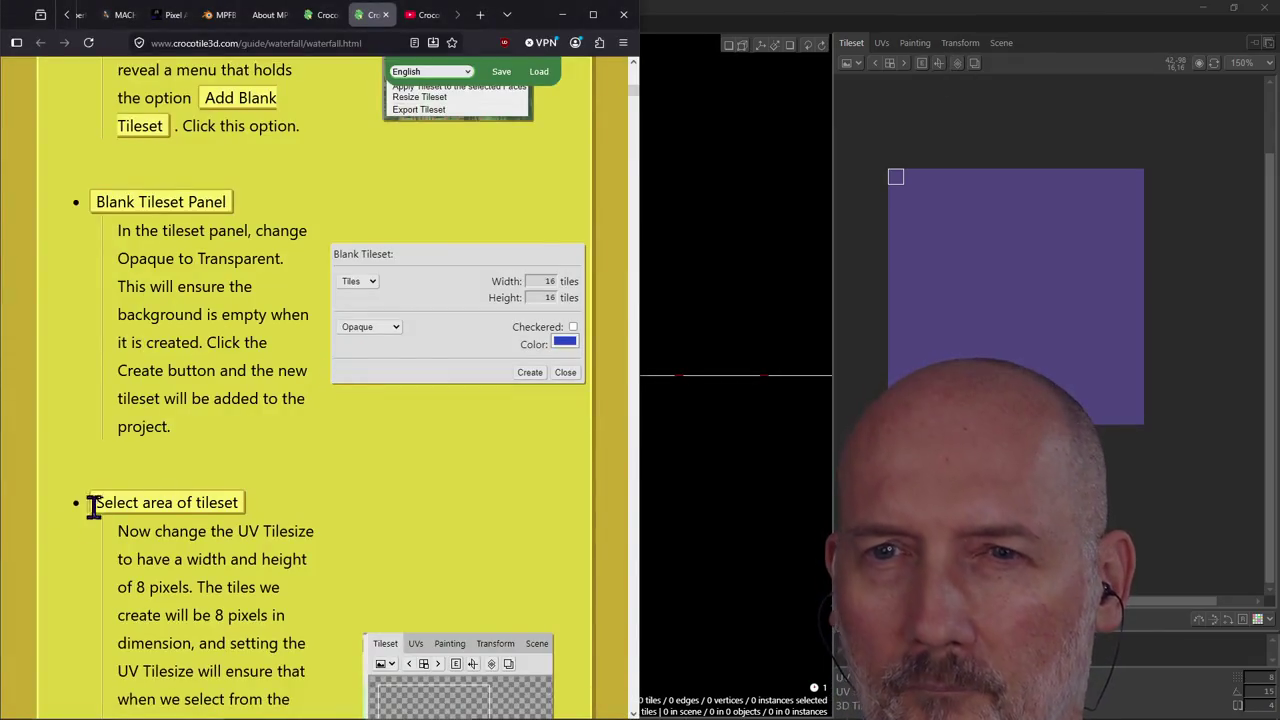
{"action": "scroll", "coordinate": [254, 350], "scroll_direction": "down", "scroll_amount": 5}
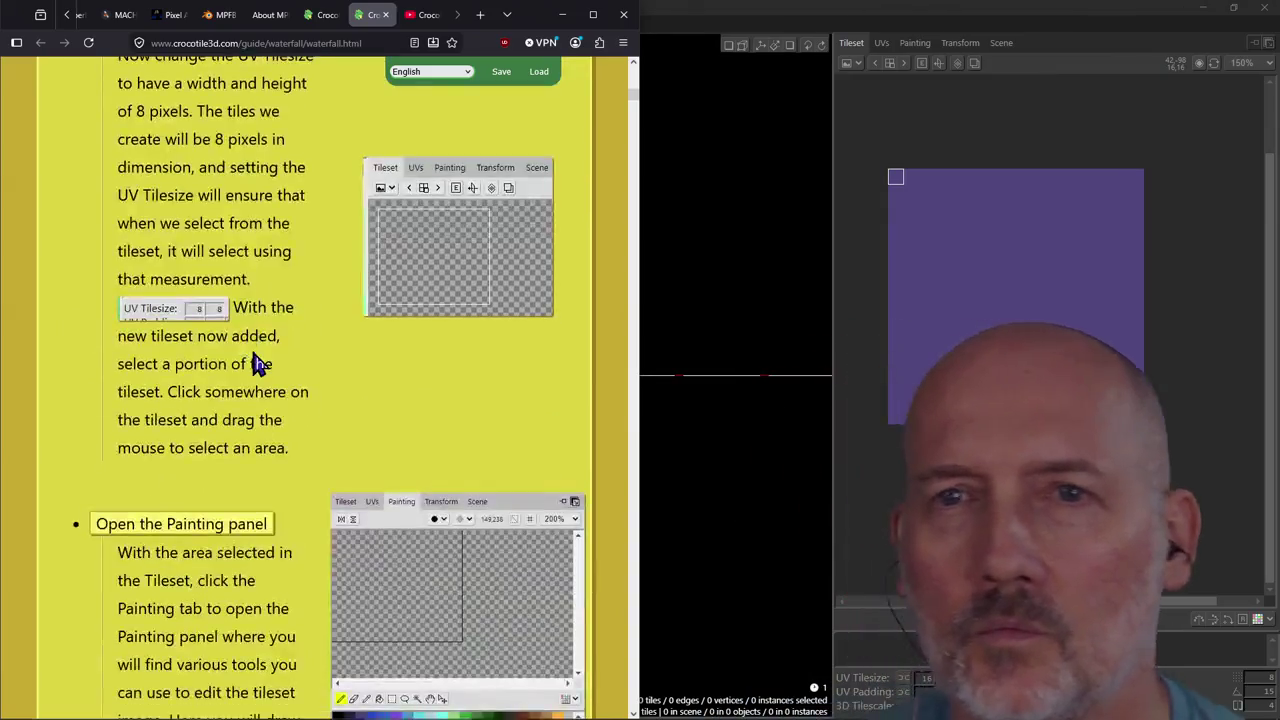
Drag a square selection at the top-left corner of the purple tileset.
{"action": "scroll", "coordinate": [254, 350], "scroll_direction": "up", "scroll_amount": 2}
{"action": "scroll", "coordinate": [251, 355], "scroll_direction": "down", "scroll_amount": 1}
{"action": "scroll", "coordinate": [251, 360], "scroll_direction": "up", "scroll_amount": 1}
{"action": "left_click", "coordinate": [839, 279]}
{"action": "left_click_drag", "start_coordinate": [889, 171], "coordinate": [956, 240]}
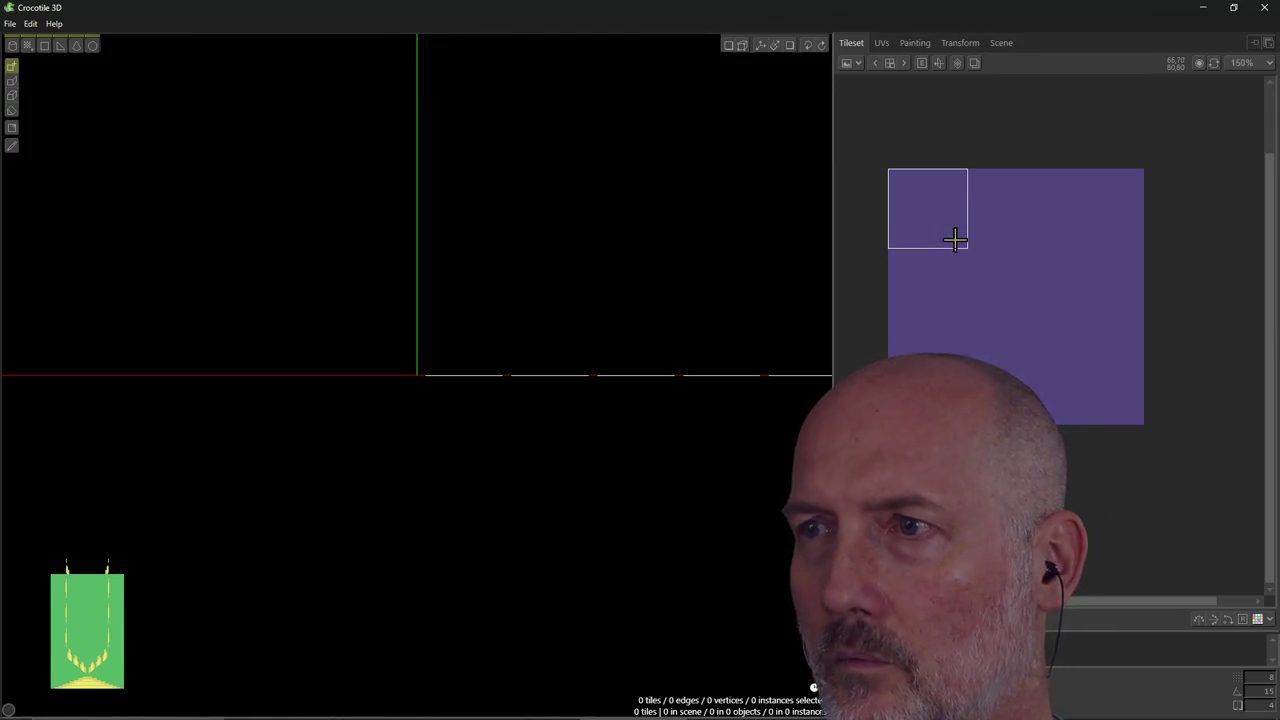
{"action": "key", "text": "alt+Tab"}
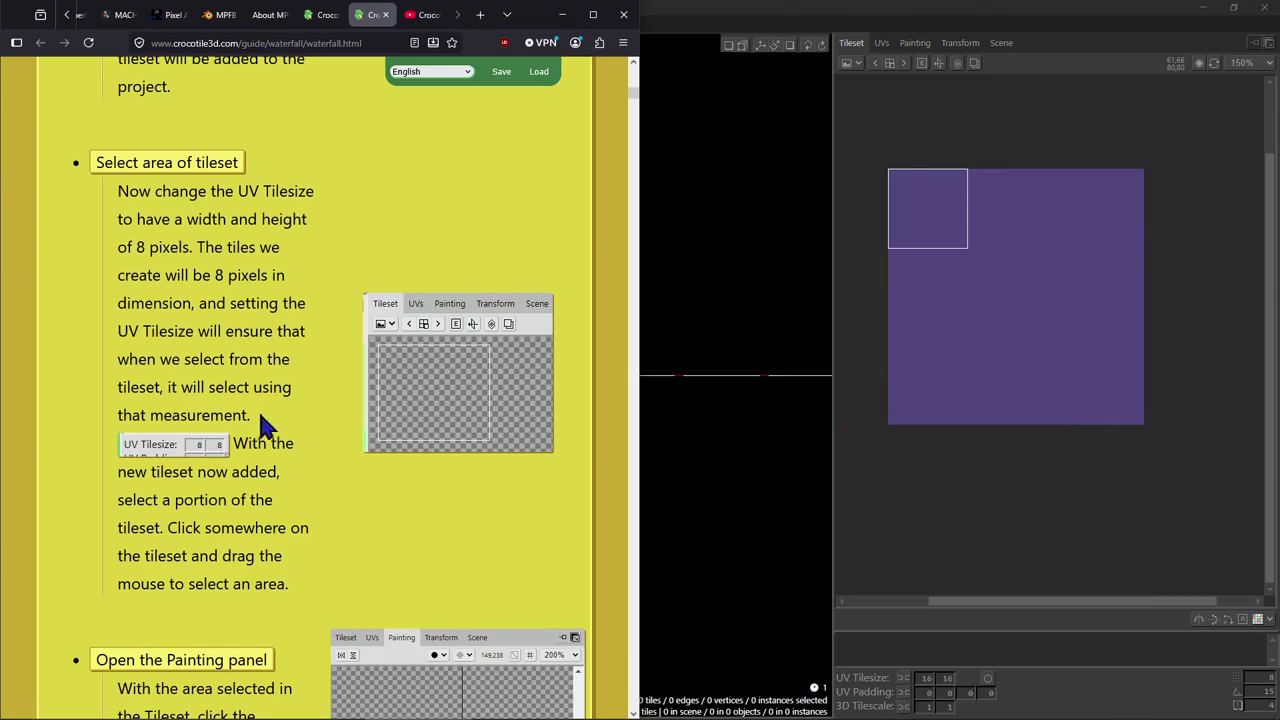
Enter 8 in both UV Tilesize fields so tiles are 8 by 8 pixels.
{"action": "left_click", "coordinate": [926, 678]}
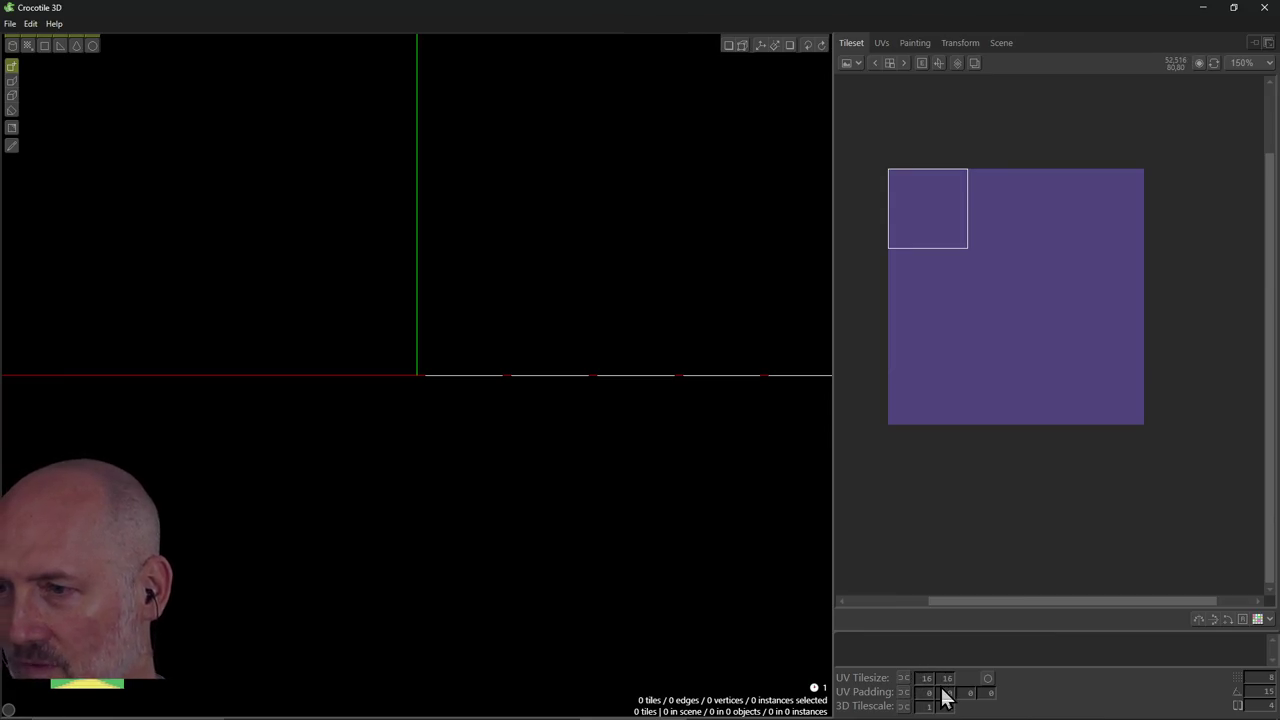
{"action": "type", "text": "88"}
{"action": "key", "text": "Return"}
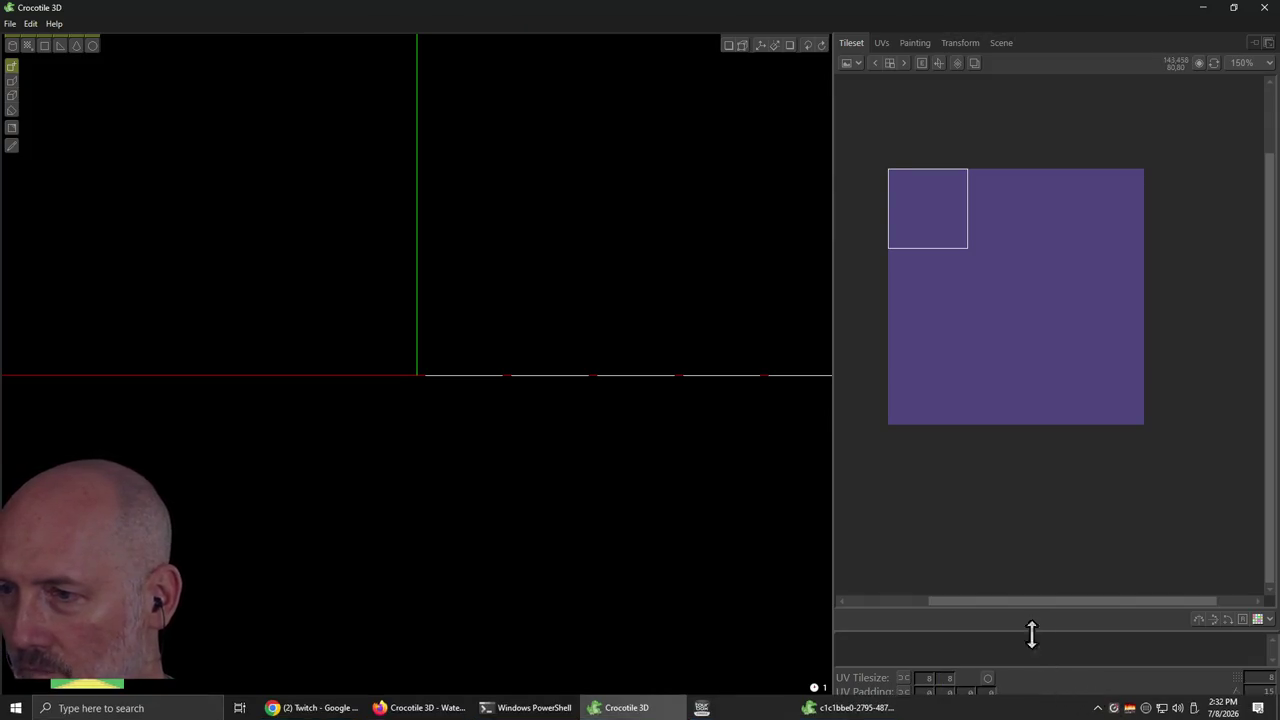
{"action": "key", "text": "alt+Tab"}
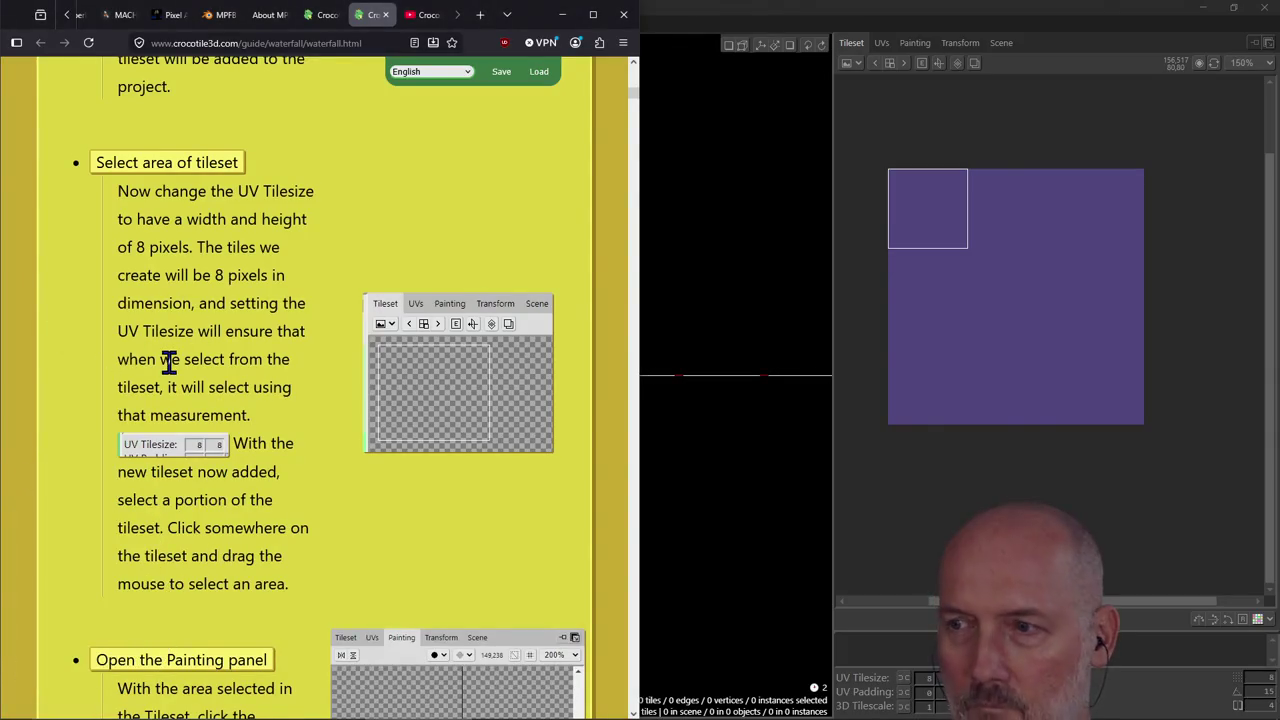
{"action": "triple_click", "coordinate": [292, 527]}
{"action": "scroll", "coordinate": [292, 527], "scroll_direction": "down", "scroll_amount": 4}
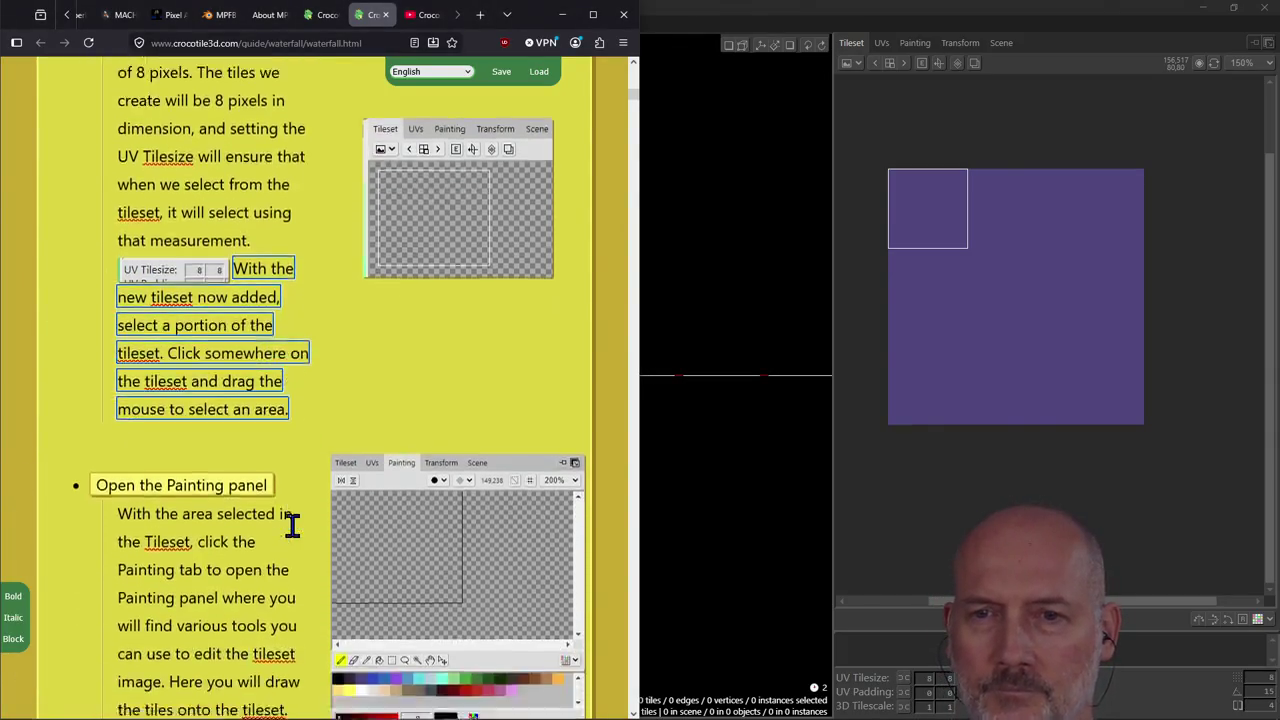
{"action": "left_click", "coordinate": [772, 170]}
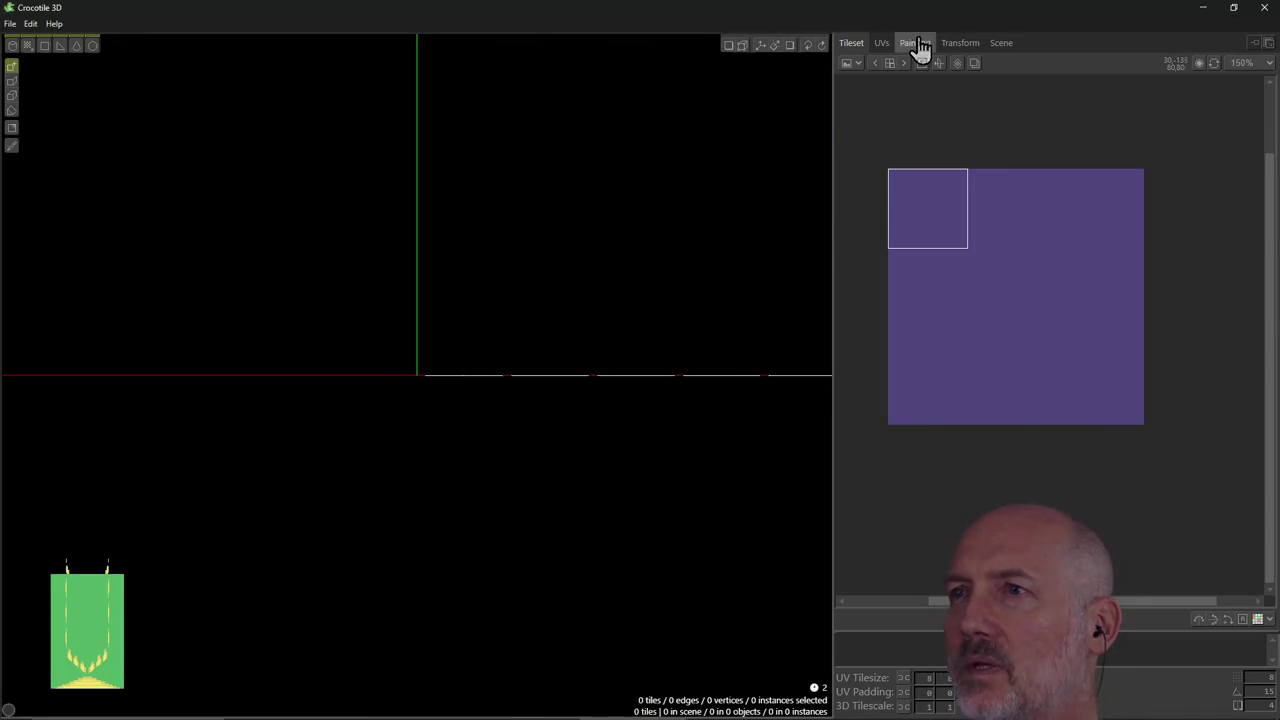
Show the UVs view zoomed out to 150% so the whole purple texture is visible.
{"action": "left_click", "coordinate": [915, 43]}
{"action": "key", "text": "alt+Tab"}
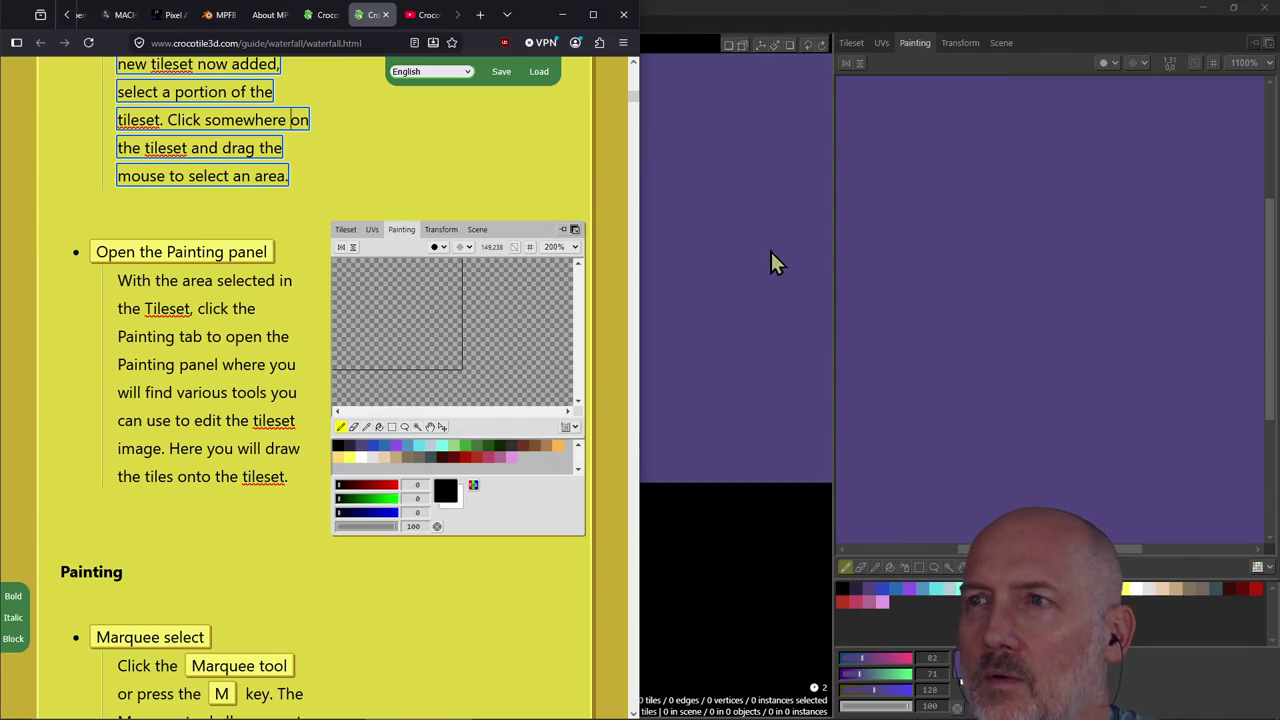
{"action": "left_click", "coordinate": [770, 249]}
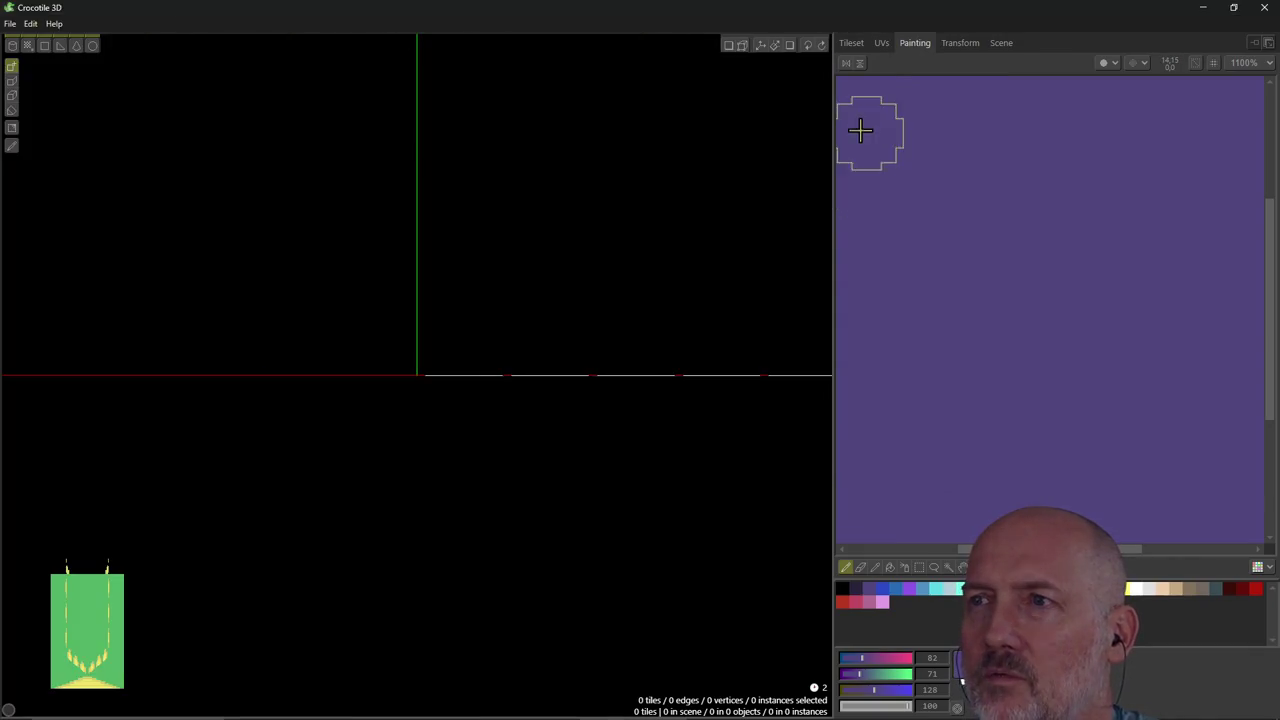
{"action": "left_click", "coordinate": [878, 44]}
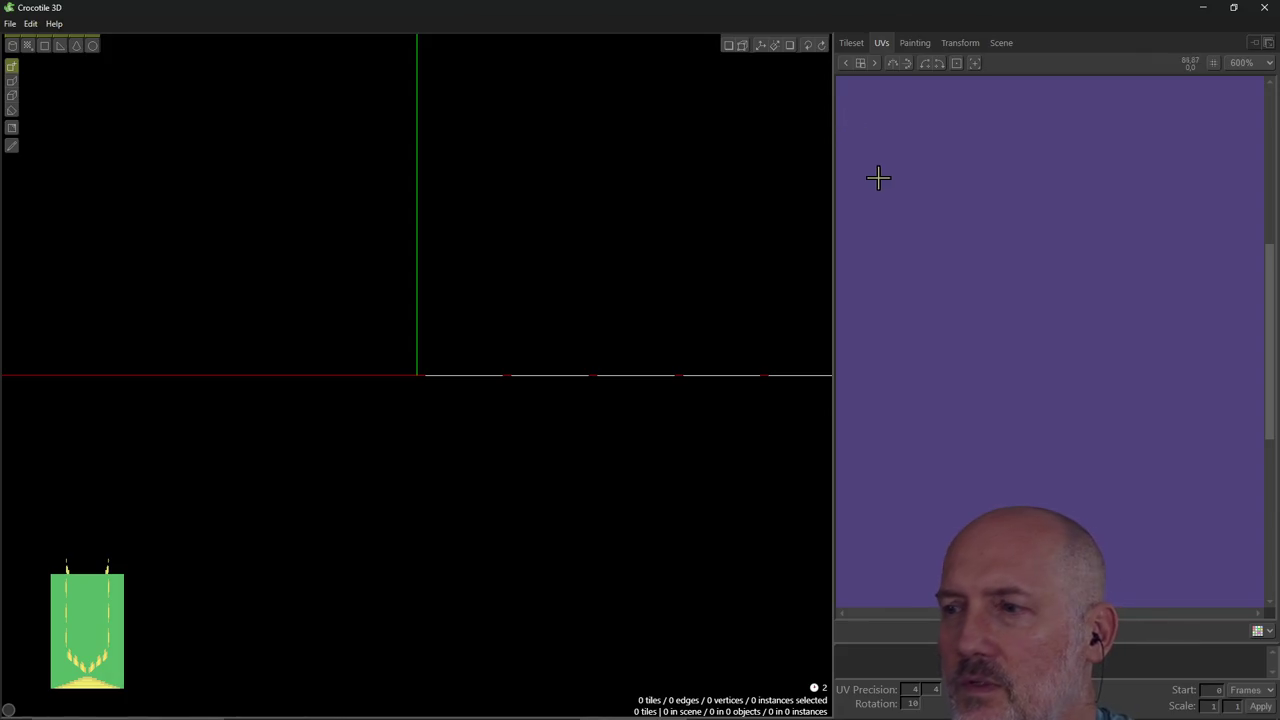
{"action": "scroll", "coordinate": [961, 238], "scroll_direction": "down", "scroll_amount": 3}
{"action": "scroll", "coordinate": [961, 238], "scroll_direction": "down", "scroll_amount": 2}
{"action": "scroll", "coordinate": [961, 238], "scroll_direction": "up", "scroll_amount": 2}
{"action": "scroll", "coordinate": [961, 238], "scroll_direction": "down", "scroll_amount": 1}
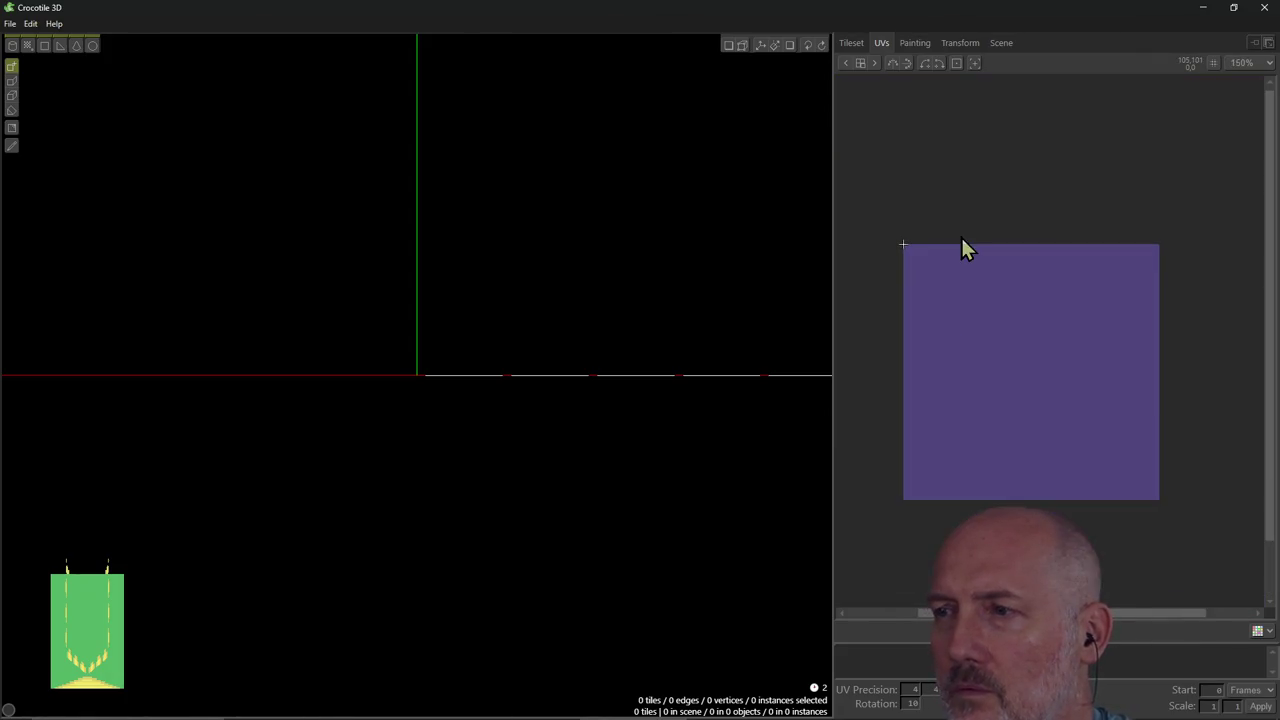
Place a cross marker at the texture's top-left corner, then return to the Tileset view.
{"action": "left_click", "coordinate": [914, 260]}
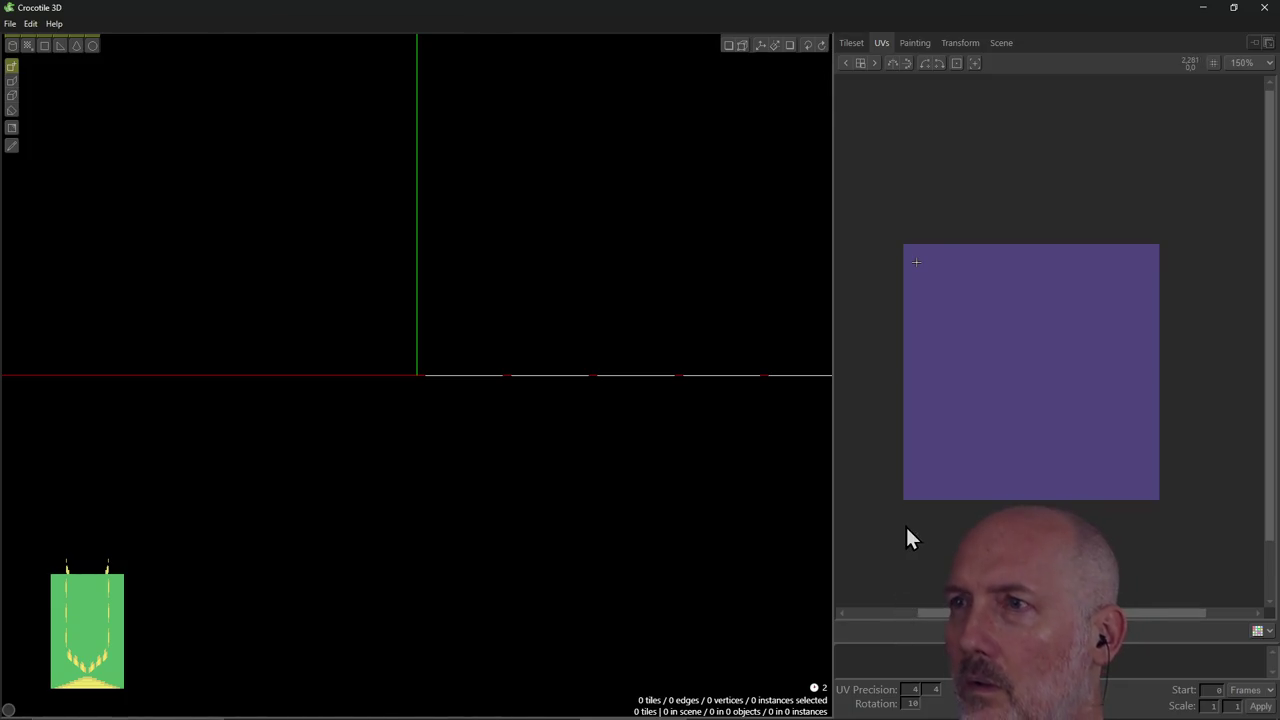
{"action": "scroll", "coordinate": [905, 515], "scroll_direction": "up", "scroll_amount": 1}
{"action": "scroll", "coordinate": [905, 515], "scroll_direction": "up", "scroll_amount": 1}
{"action": "scroll", "coordinate": [905, 515], "scroll_direction": "down", "scroll_amount": 2}
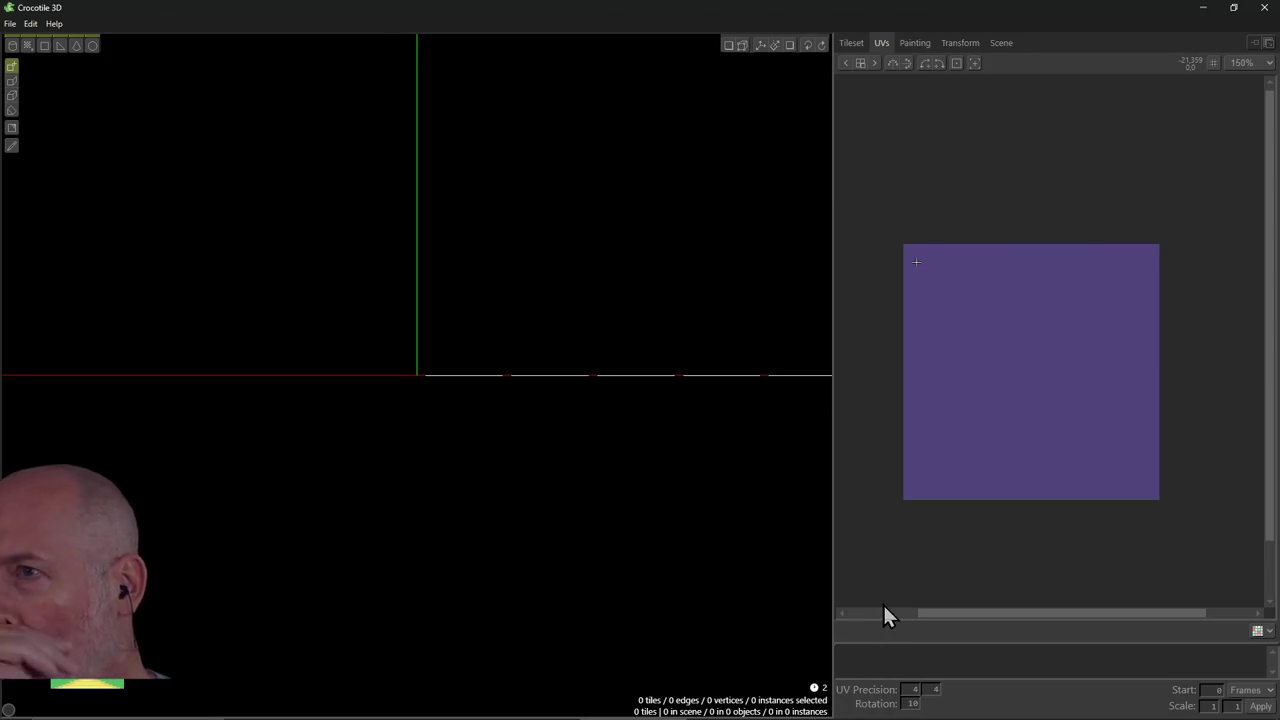
{"action": "left_click", "coordinate": [854, 55]}
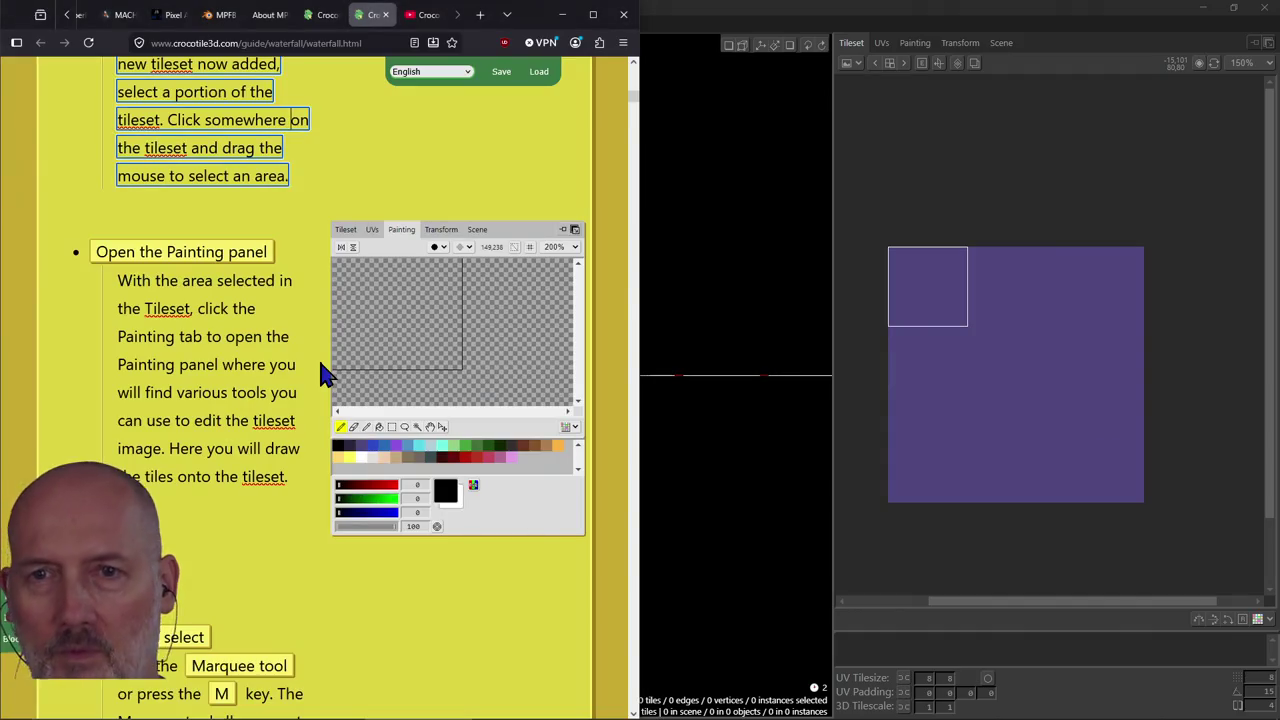
Scroll the guide and briefly bring Crocotile 3D forward before returning to the guide.
{"action": "scroll", "coordinate": [183, 314], "scroll_direction": "up", "scroll_amount": 3}
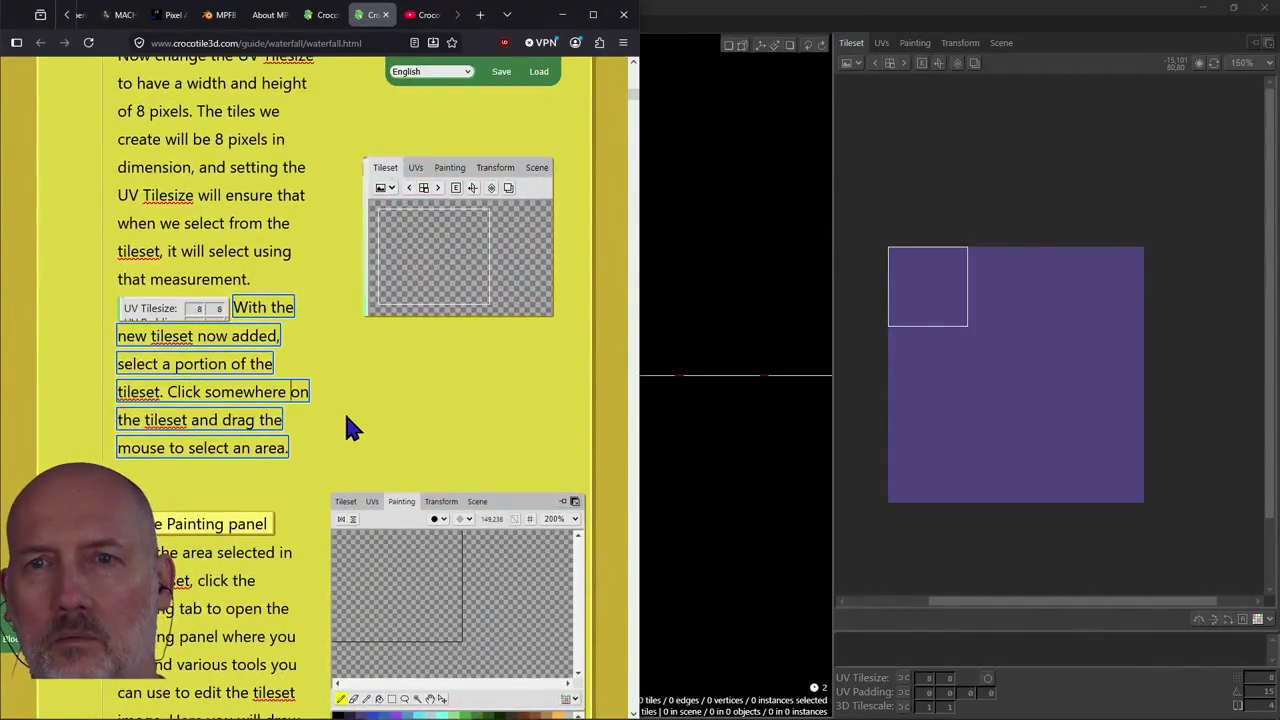
{"action": "scroll", "coordinate": [322, 424], "scroll_direction": "down", "scroll_amount": 3}
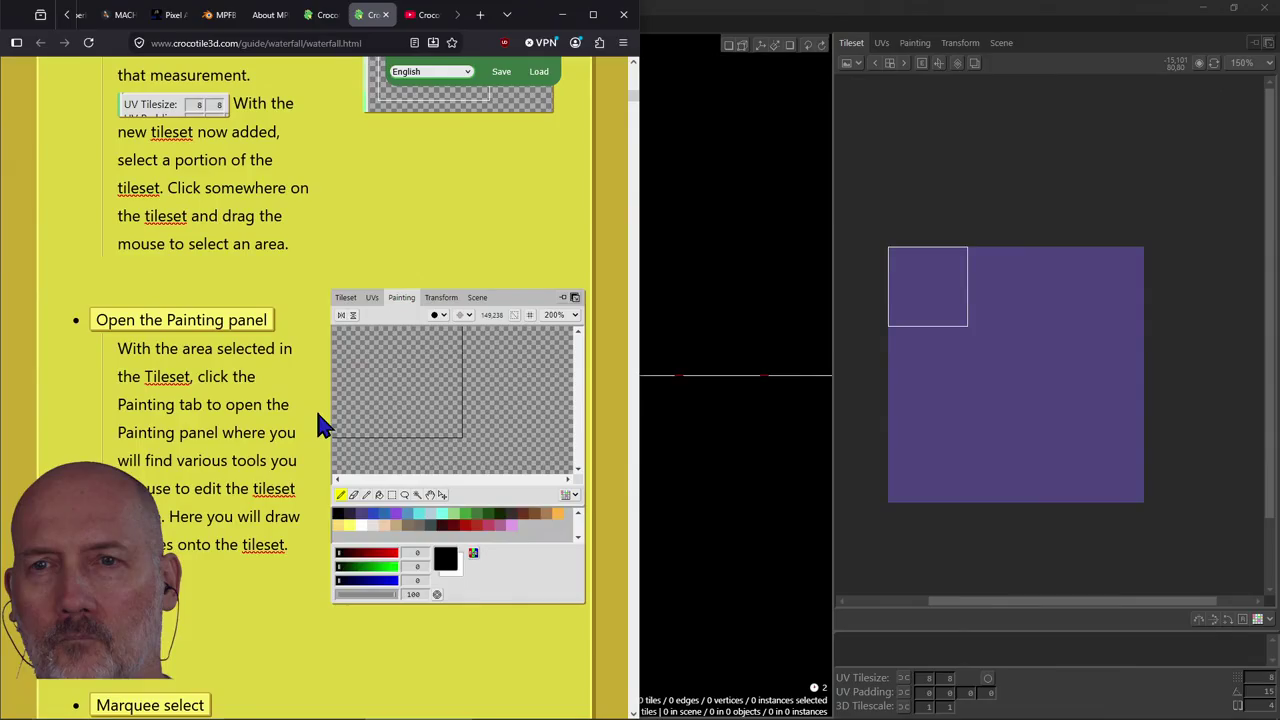
{"action": "scroll", "coordinate": [322, 424], "scroll_direction": "down", "scroll_amount": 1}
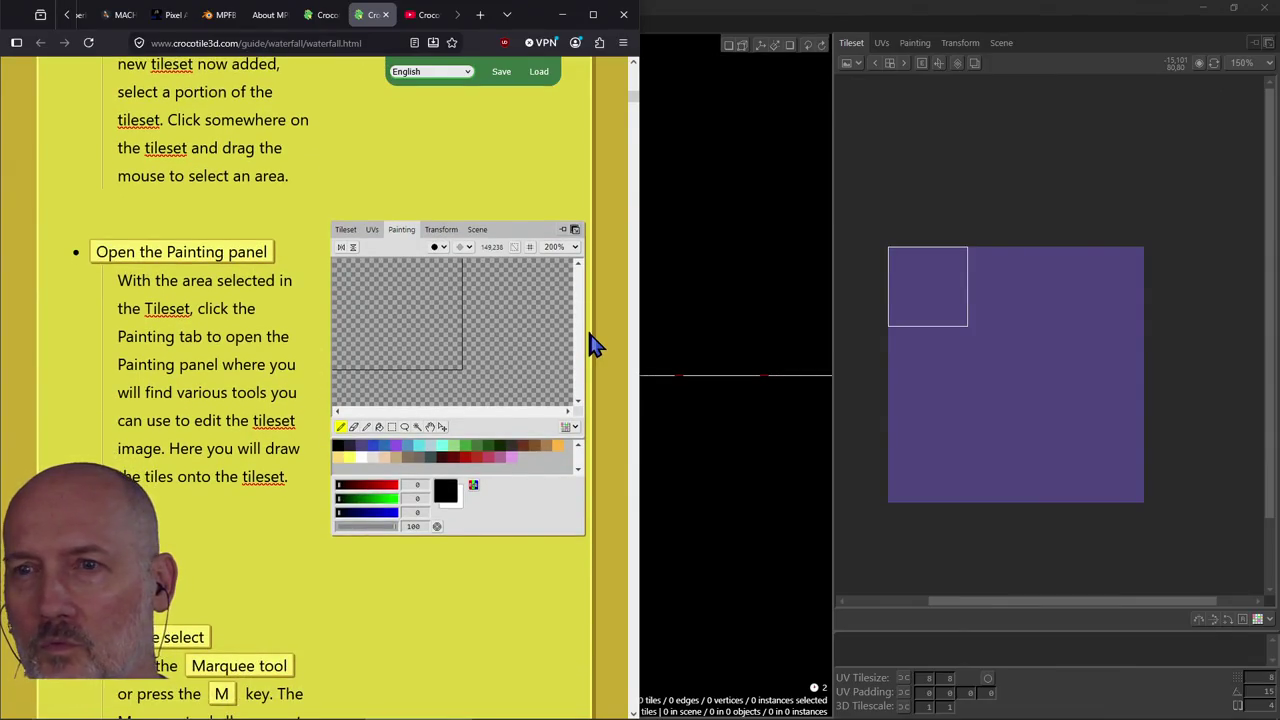
{"action": "left_click", "coordinate": [895, 277]}
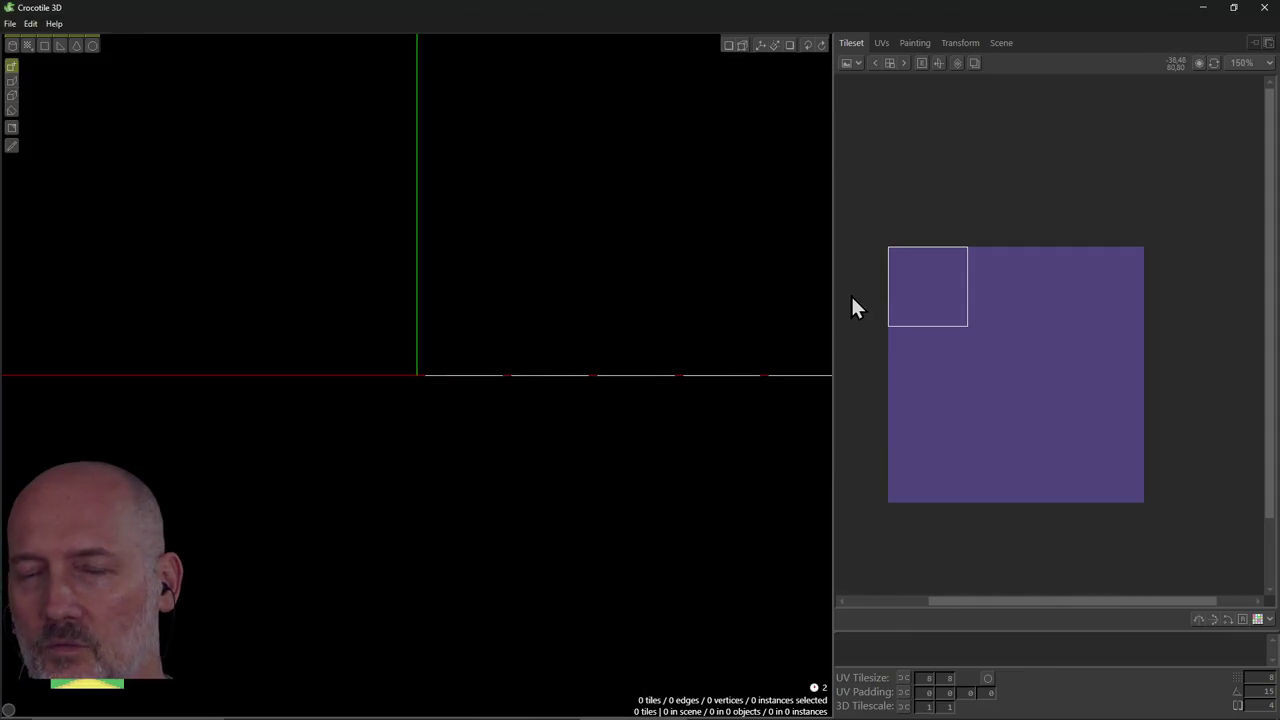
{"action": "key", "text": "alt+Tab"}
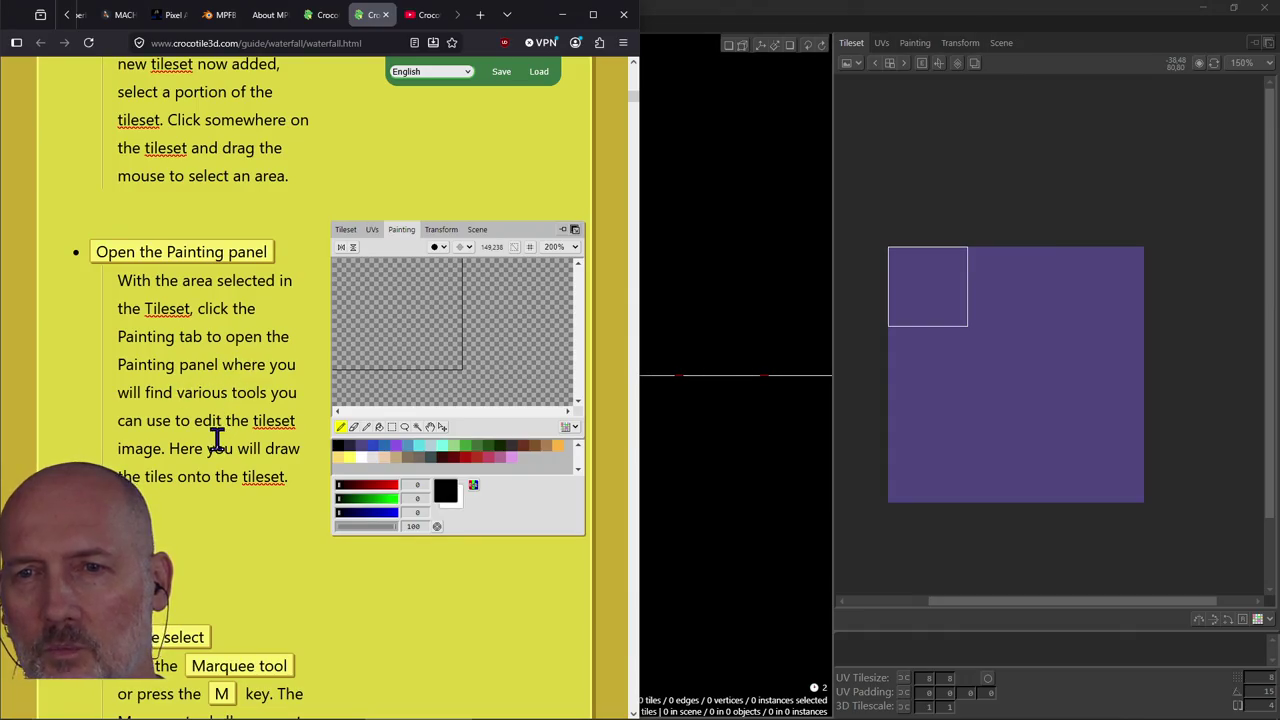
Read the guide's Painting panel and Marquee select sections, then return to Crocotile 3D.
{"action": "scroll", "coordinate": [245, 488], "scroll_direction": "down", "scroll_amount": 1}
{"action": "scroll", "coordinate": [257, 494], "scroll_direction": "down", "scroll_amount": 1}
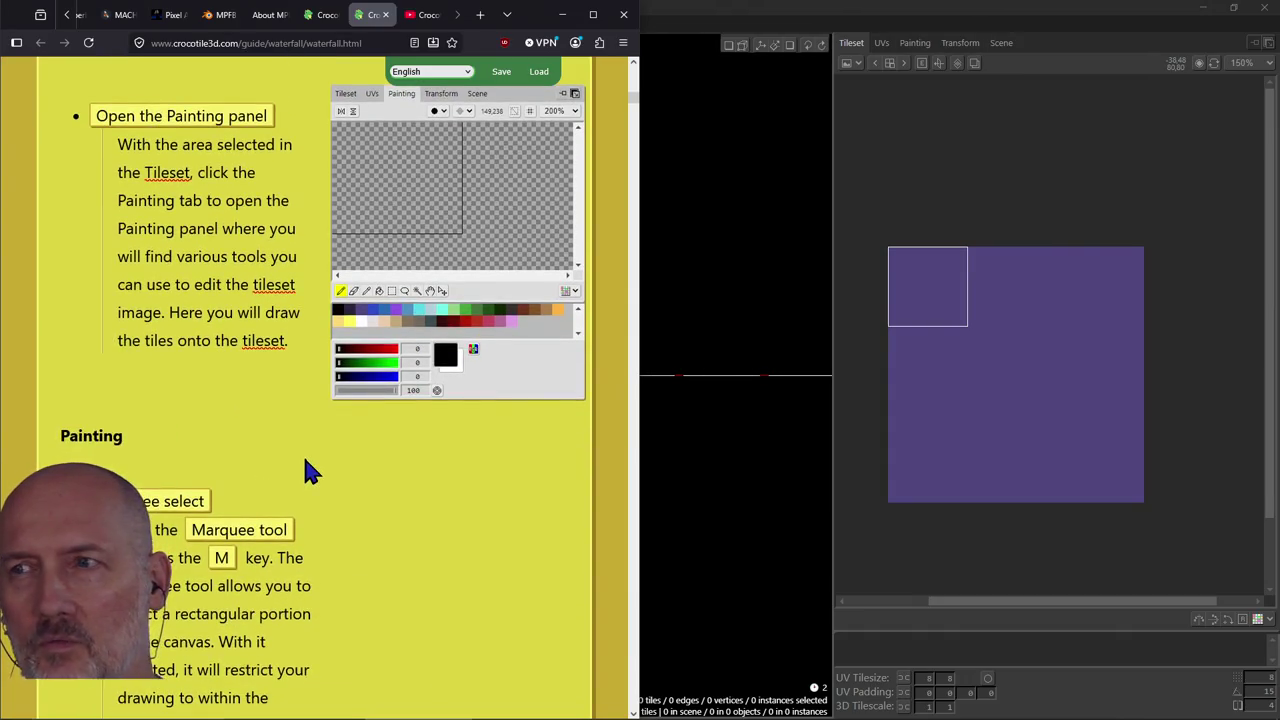
{"action": "scroll", "coordinate": [310, 472], "scroll_direction": "down", "scroll_amount": 1}
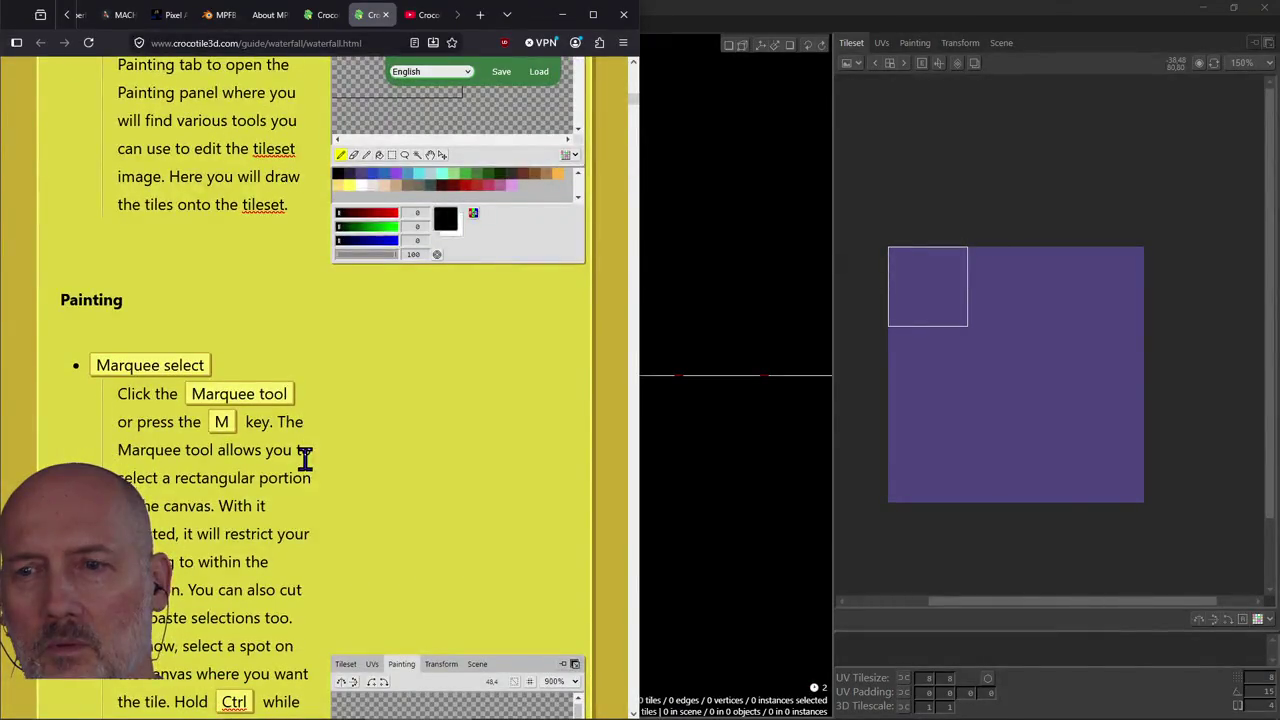
{"action": "scroll", "coordinate": [305, 457], "scroll_direction": "down", "scroll_amount": 1}
{"action": "scroll", "coordinate": [310, 472], "scroll_direction": "up", "scroll_amount": 1}
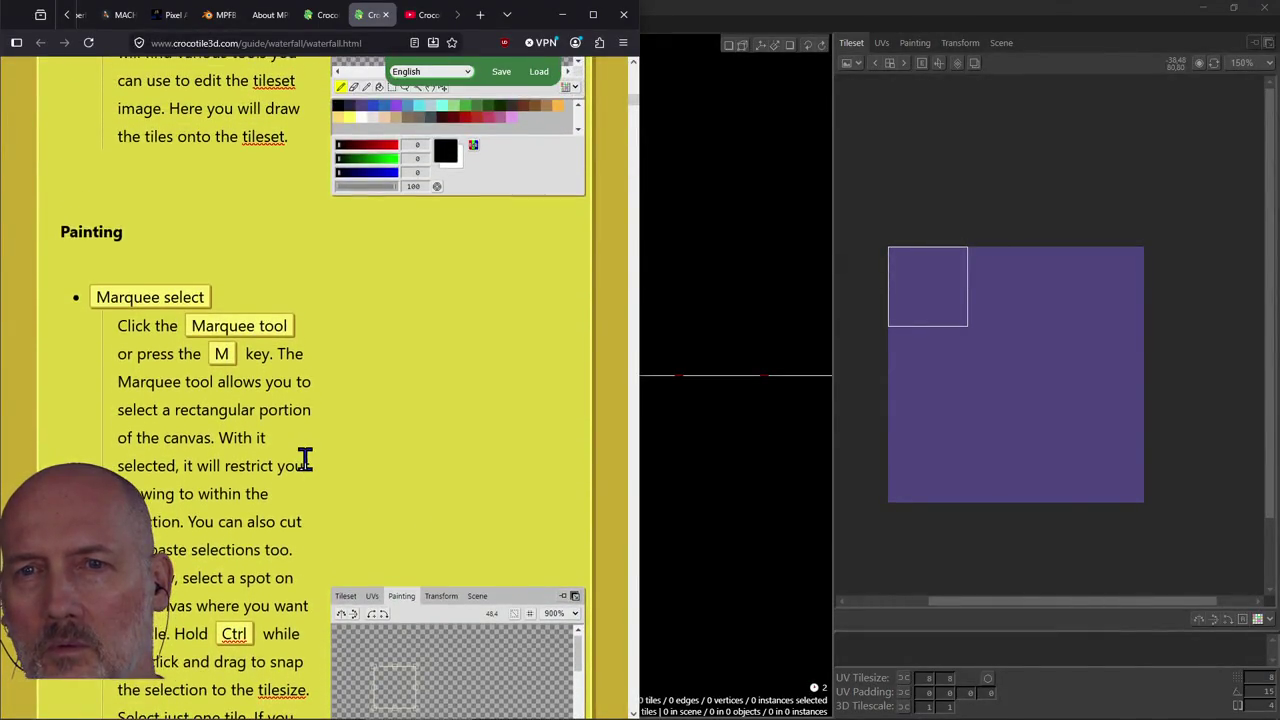
{"action": "scroll", "coordinate": [305, 460], "scroll_direction": "down", "scroll_amount": 1}
{"action": "scroll", "coordinate": [306, 462], "scroll_direction": "down", "scroll_amount": 1}
{"action": "scroll", "coordinate": [308, 466], "scroll_direction": "down", "scroll_amount": 1}
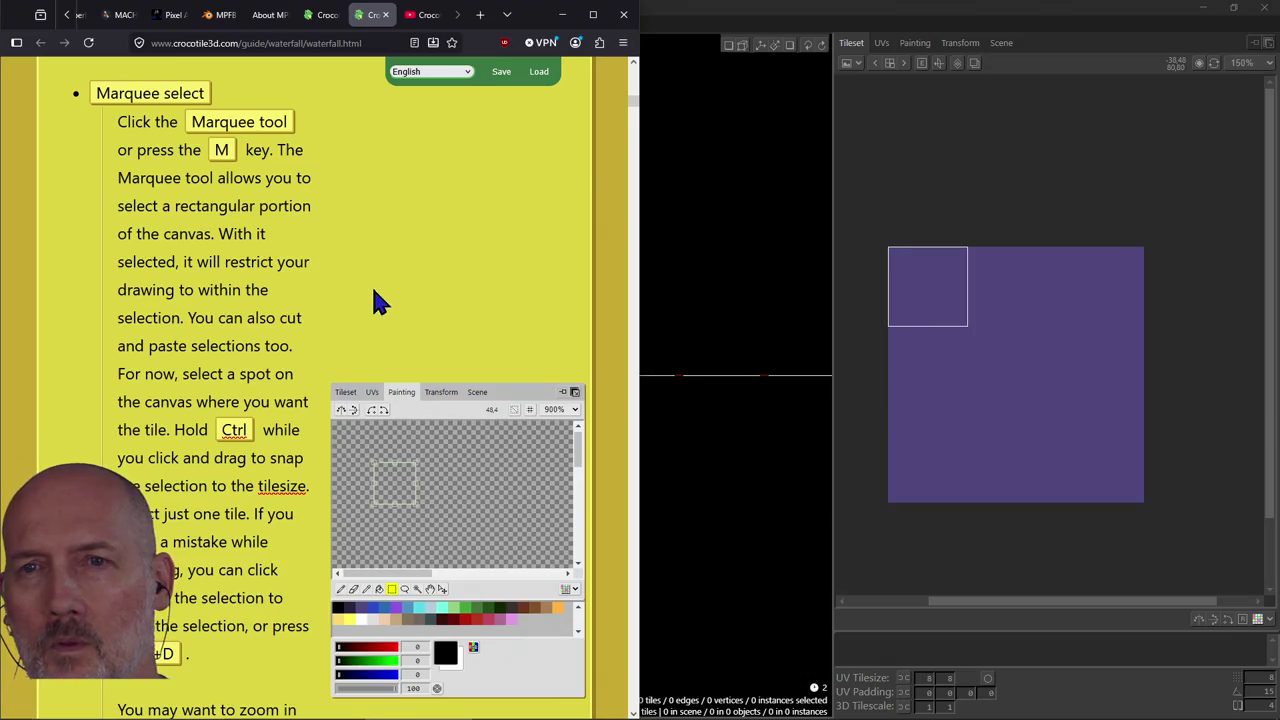
{"action": "scroll", "coordinate": [374, 296], "scroll_direction": "down", "scroll_amount": 1}
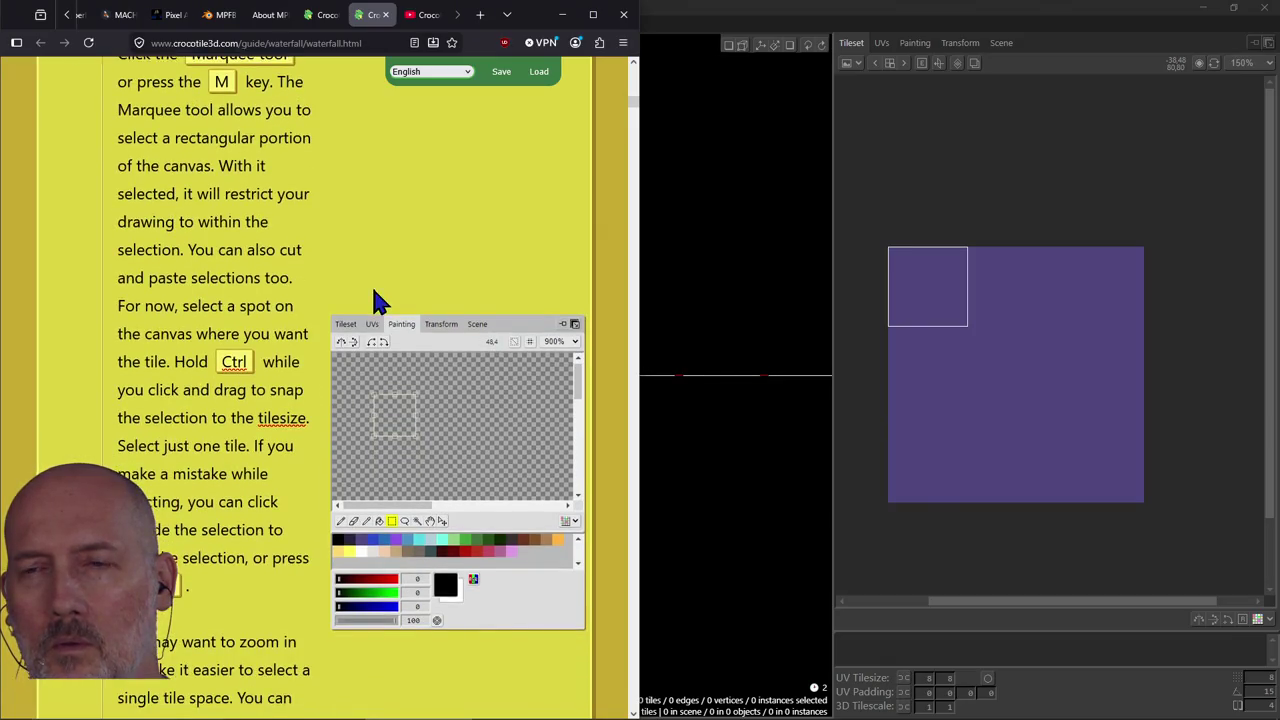
{"action": "scroll", "coordinate": [374, 296], "scroll_direction": "down", "scroll_amount": 1}
{"action": "scroll", "coordinate": [374, 296], "scroll_direction": "down", "scroll_amount": 1}
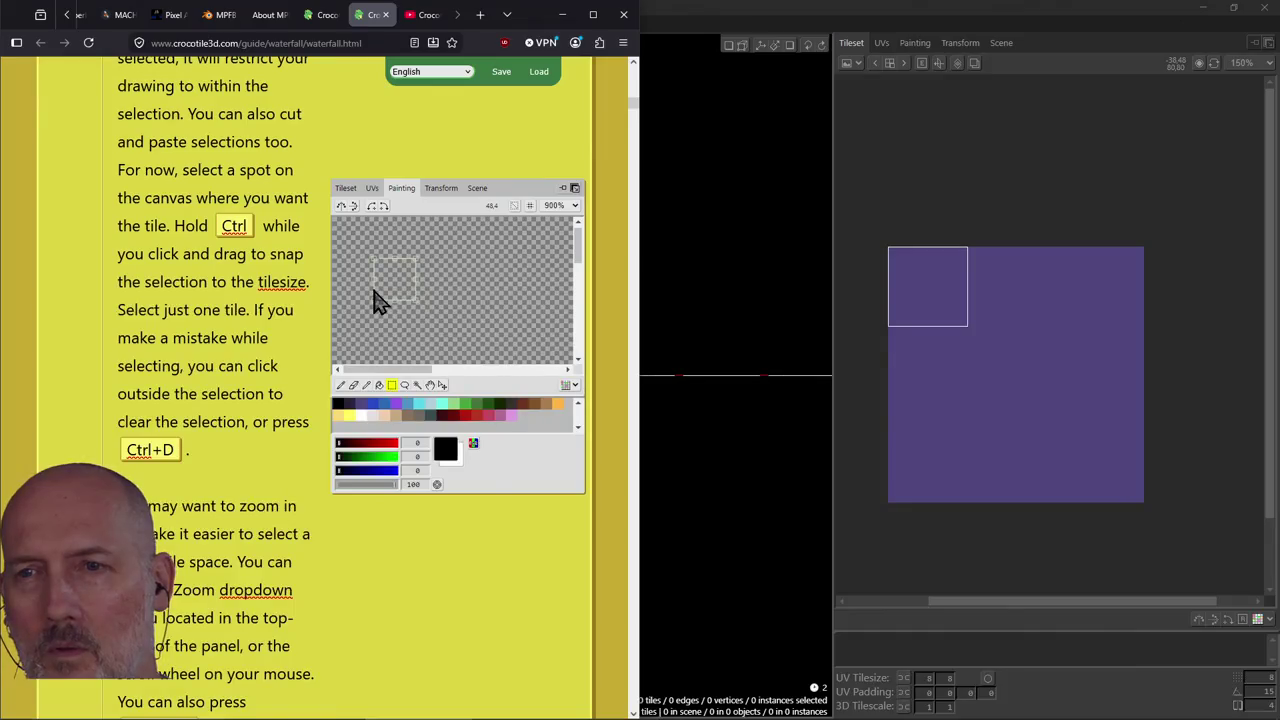
{"action": "scroll", "coordinate": [374, 296], "scroll_direction": "up", "scroll_amount": 3}
{"action": "scroll", "coordinate": [374, 296], "scroll_direction": "up", "scroll_amount": 3}
{"action": "scroll", "coordinate": [374, 296], "scroll_direction": "up", "scroll_amount": 4}
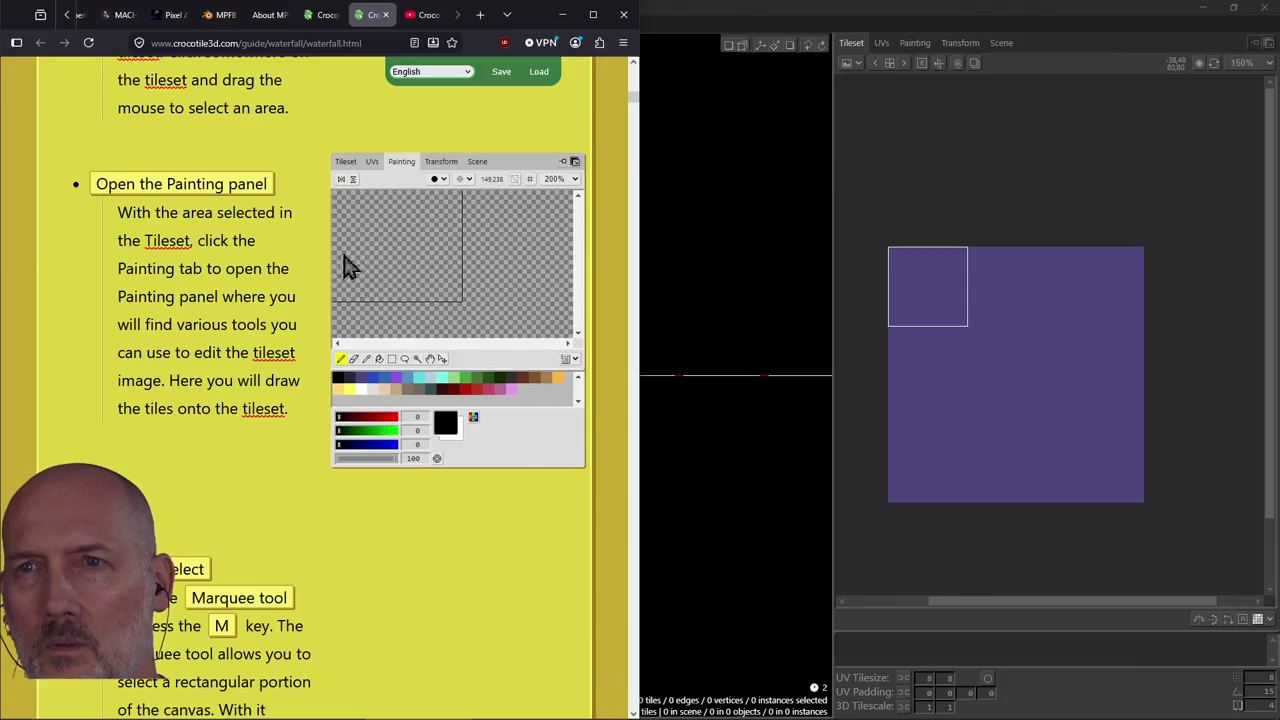
{"action": "scroll", "coordinate": [287, 249], "scroll_direction": "up", "scroll_amount": 4}
{"action": "scroll", "coordinate": [309, 248], "scroll_direction": "down", "scroll_amount": 2}
{"action": "scroll", "coordinate": [295, 248], "scroll_direction": "up", "scroll_amount": 8}
{"action": "scroll", "coordinate": [290, 265], "scroll_direction": "up", "scroll_amount": 5}
{"action": "scroll", "coordinate": [287, 265], "scroll_direction": "up", "scroll_amount": 5}
{"action": "scroll", "coordinate": [287, 265], "scroll_direction": "up", "scroll_amount": 3}
{"action": "scroll", "coordinate": [287, 265], "scroll_direction": "down", "scroll_amount": 9}
{"action": "scroll", "coordinate": [287, 265], "scroll_direction": "down", "scroll_amount": 4}
{"action": "scroll", "coordinate": [287, 265], "scroll_direction": "down", "scroll_amount": 2}
{"action": "left_click", "coordinate": [677, 289]}
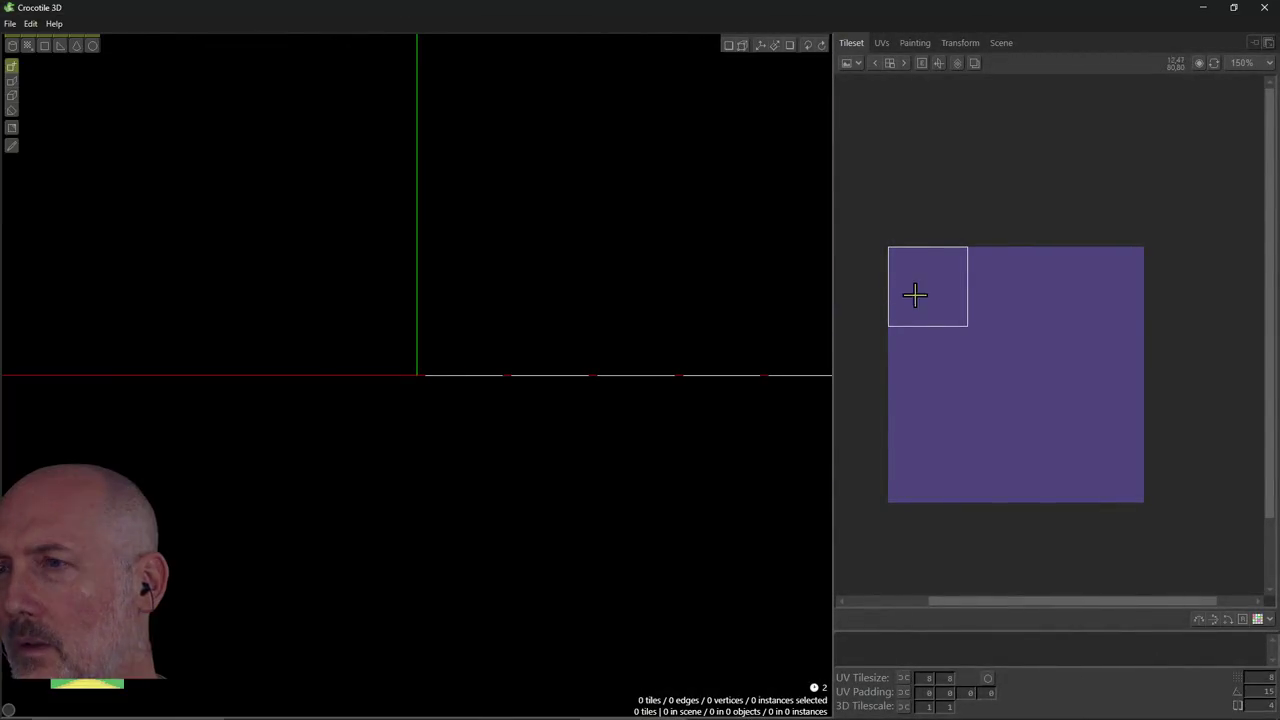
Select a square area of the purple tileset and show it in the Painting tab.
{"action": "left_click_drag", "start_coordinate": [905, 263], "coordinate": [1006, 360]}
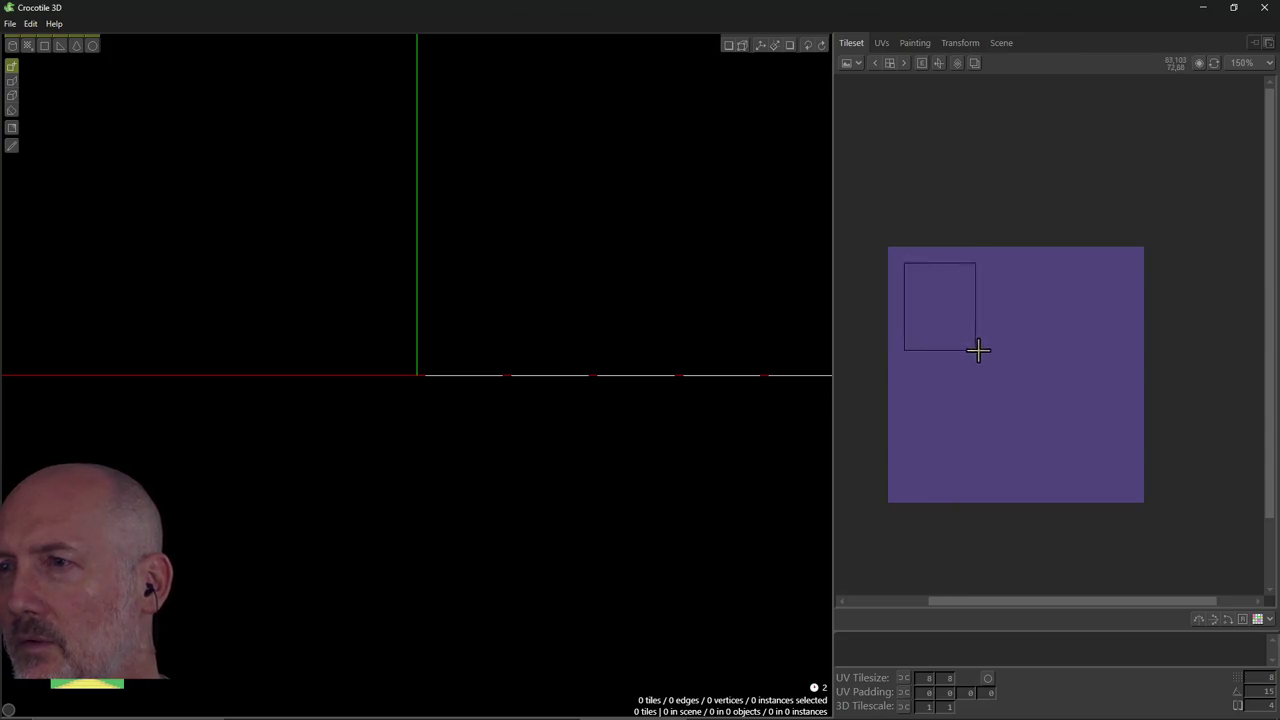
{"action": "left_click", "coordinate": [915, 44]}
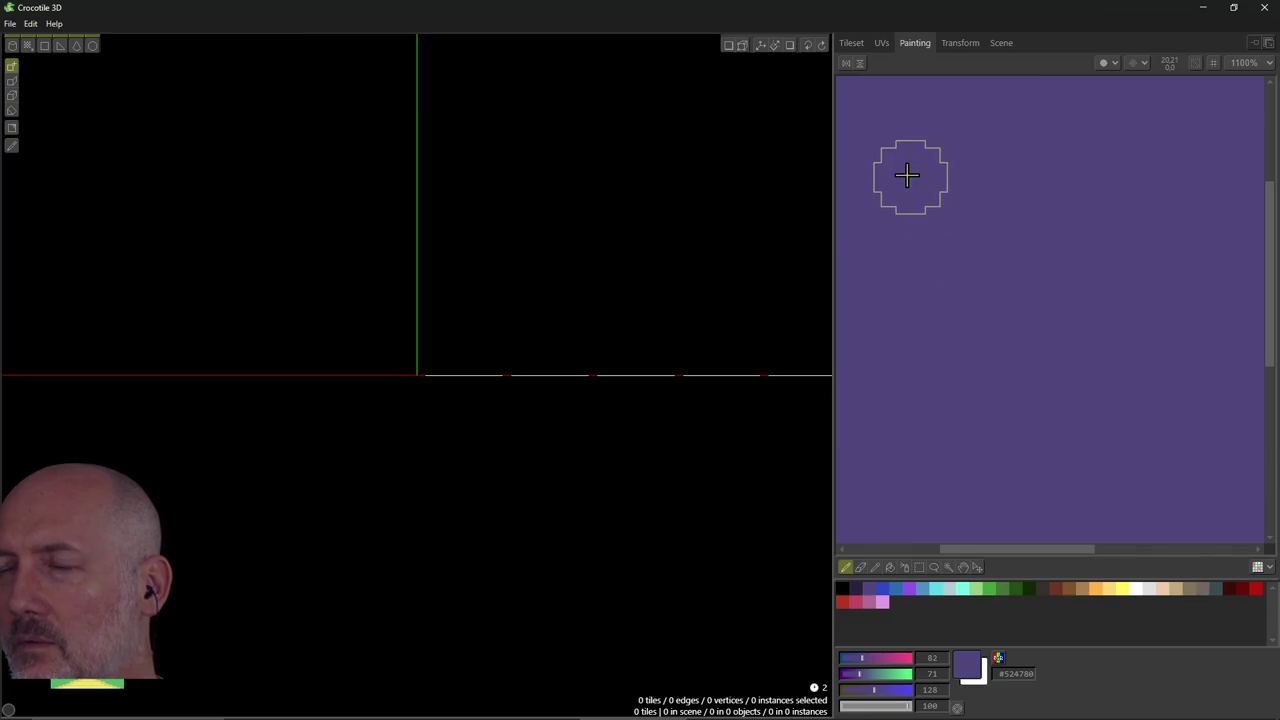
{"action": "scroll", "coordinate": [977, 261], "scroll_direction": "down", "scroll_amount": 1}
{"action": "scroll", "coordinate": [977, 261], "scroll_direction": "down", "scroll_amount": 1}
{"action": "scroll", "coordinate": [977, 261], "scroll_direction": "down", "scroll_amount": 2}
{"action": "scroll", "coordinate": [977, 261], "scroll_direction": "up", "scroll_amount": 1}
{"action": "scroll", "coordinate": [978, 261], "scroll_direction": "down", "scroll_amount": 1}
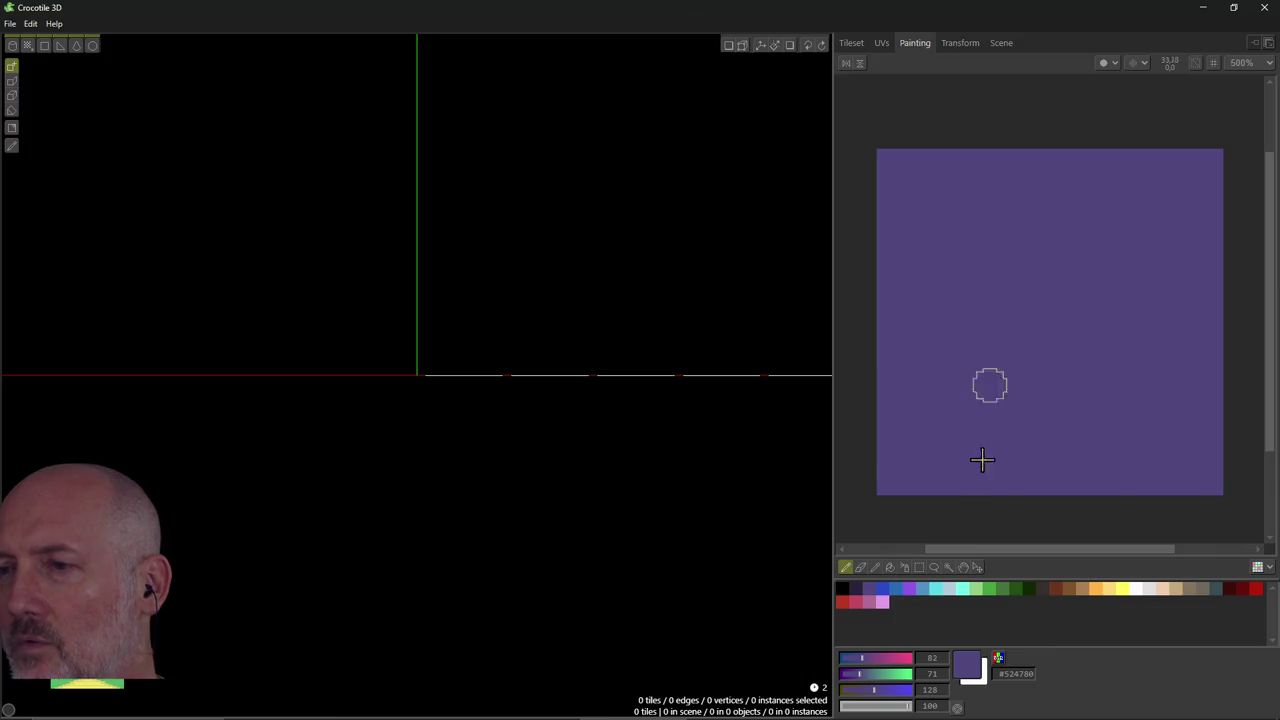
Paint a black test stroke on the purple canvas, then undo it with Ctrl+Z.
{"action": "left_click", "coordinate": [843, 590]}
{"action": "mouse_move", "coordinate": [985, 300]}
{"action": "left_mouse_down"}
{"action": "mouse_move", "coordinate": [1111, 316]}
{"action": "mouse_move", "coordinate": [1080, 274]}
{"action": "mouse_move", "coordinate": [1024, 290]}
{"action": "left_mouse_up"}
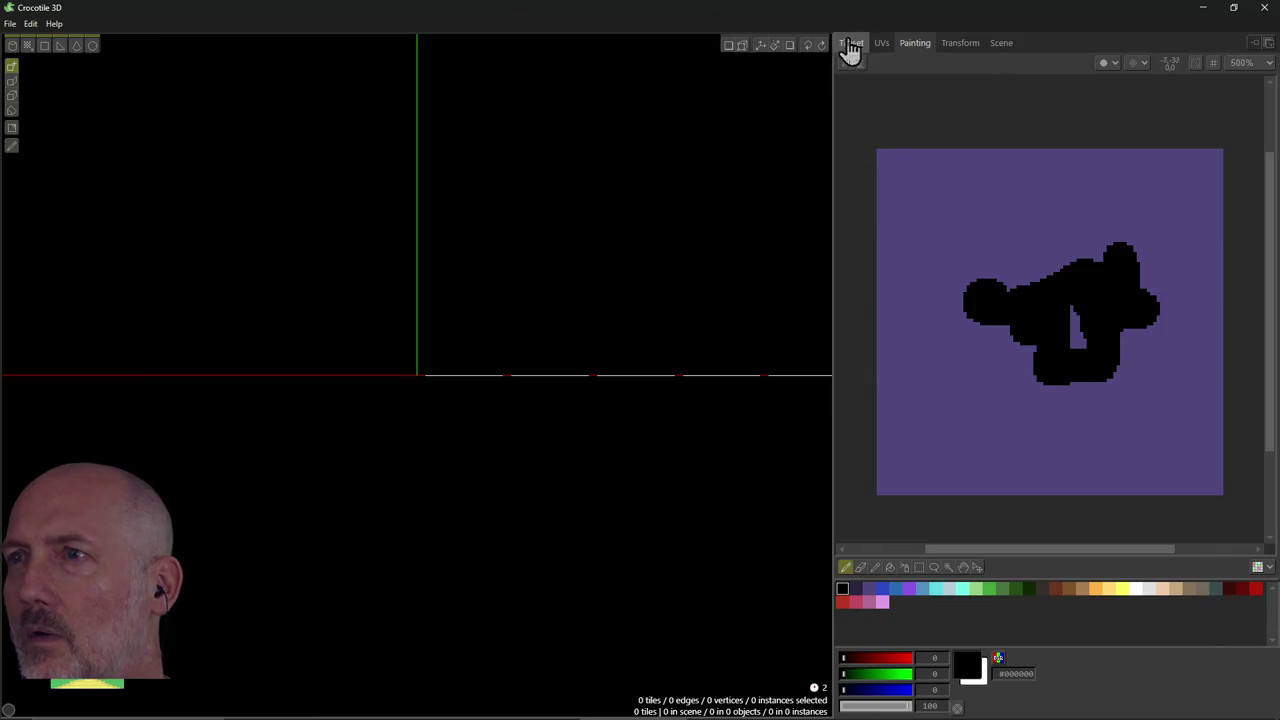
{"action": "left_click", "coordinate": [851, 43]}
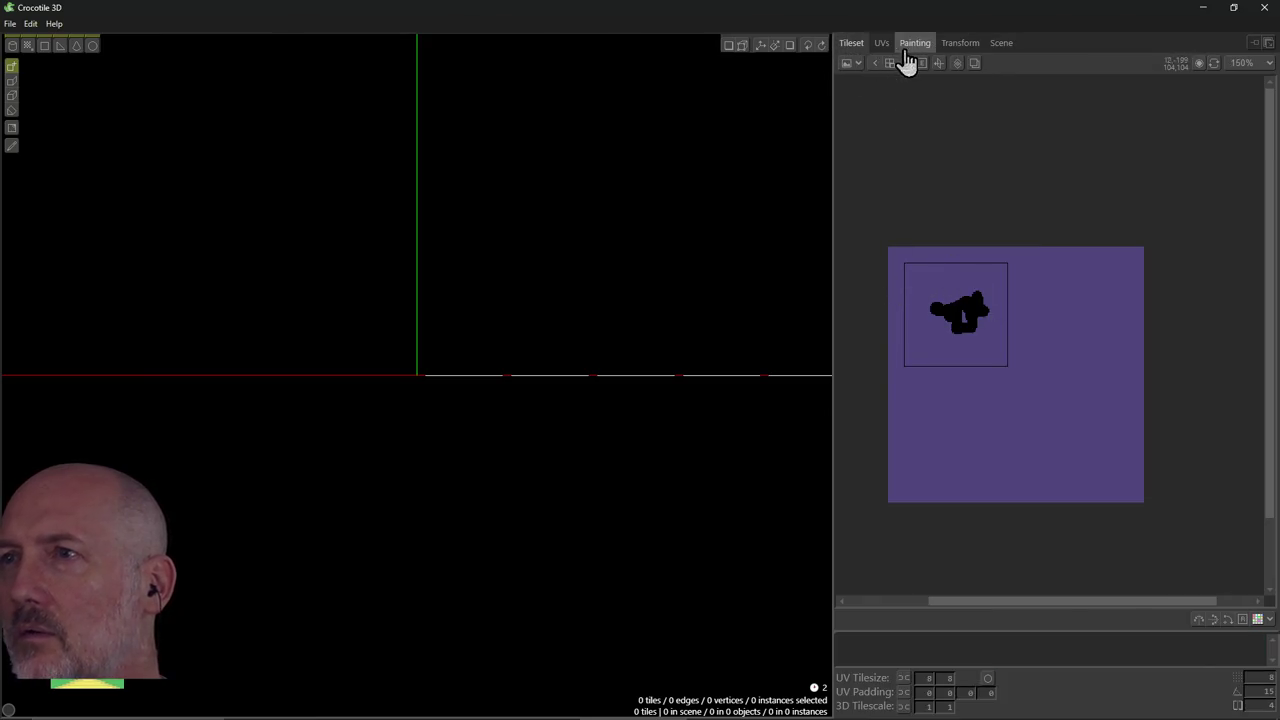
{"action": "left_click", "coordinate": [905, 48]}
{"action": "scroll", "coordinate": [984, 312], "scroll_direction": "down", "scroll_amount": 1}
{"action": "scroll", "coordinate": [978, 318], "scroll_direction": "down", "scroll_amount": 1}
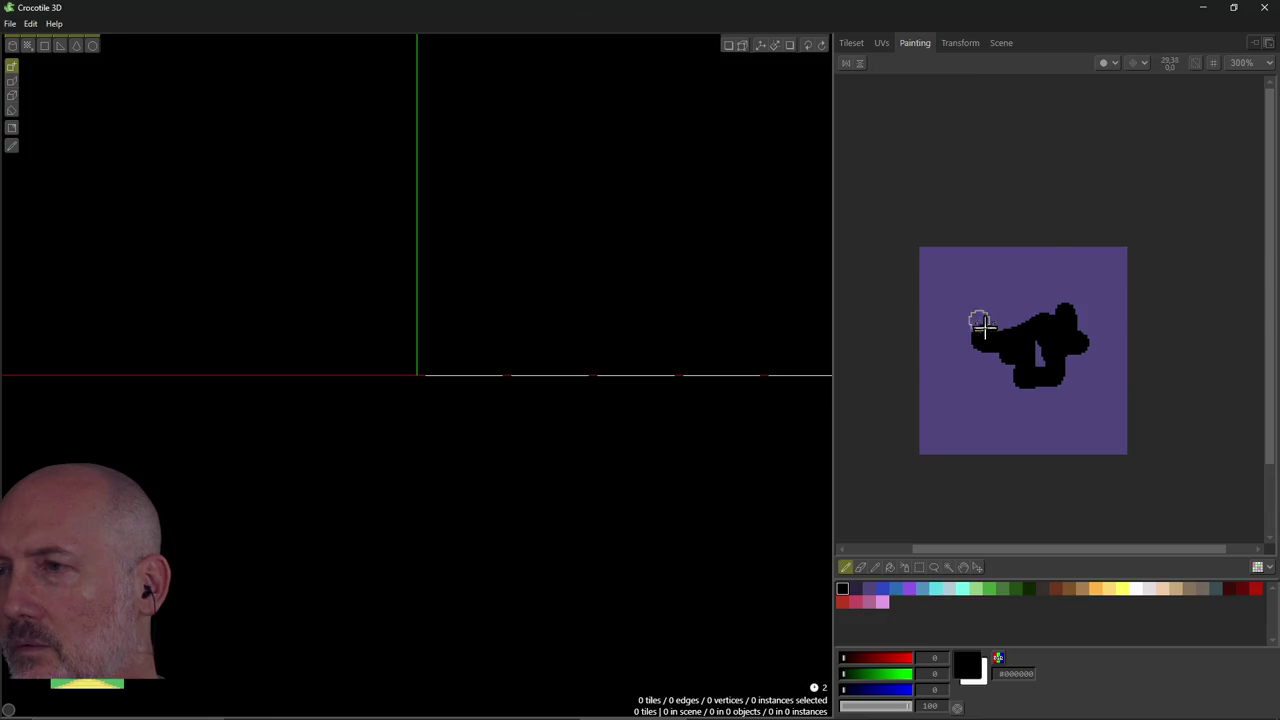
{"action": "key", "text": "ctrl+z"}
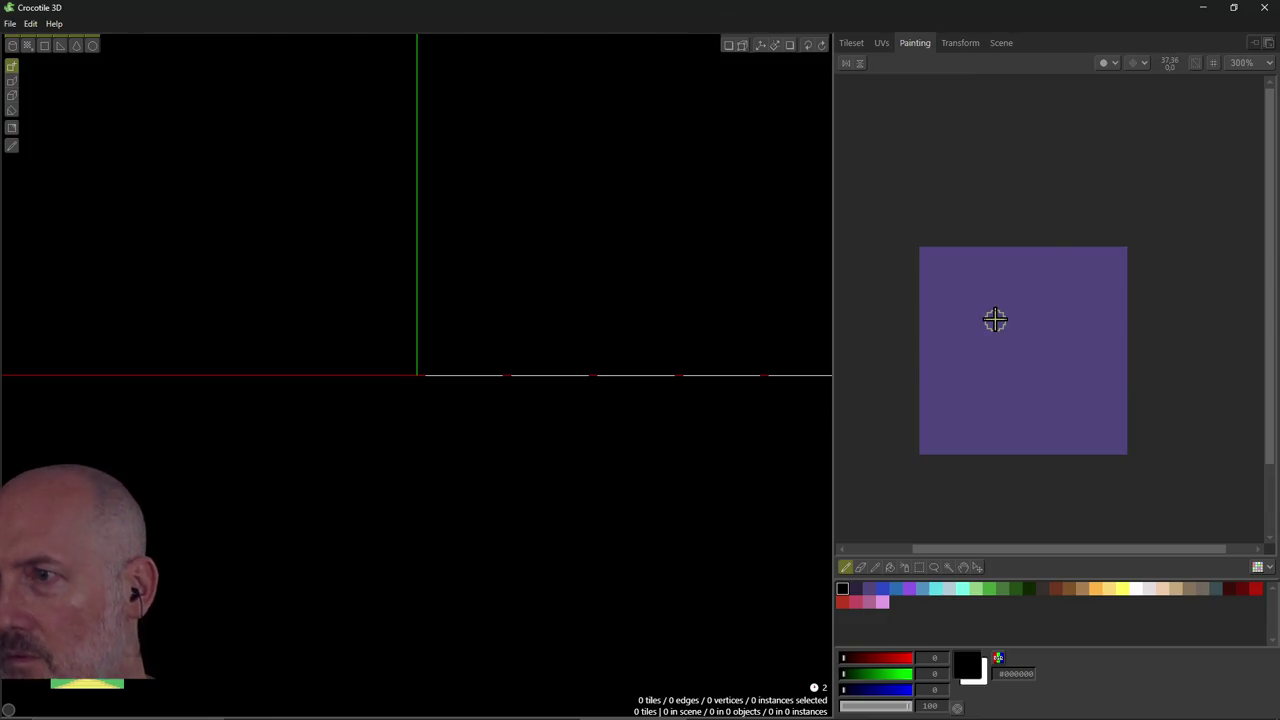
{"action": "scroll", "coordinate": [980, 318], "scroll_direction": "up", "scroll_amount": 2}
{"action": "scroll", "coordinate": [982, 314], "scroll_direction": "down", "scroll_amount": 1}
{"action": "scroll", "coordinate": [980, 312], "scroll_direction": "down", "scroll_amount": 1}
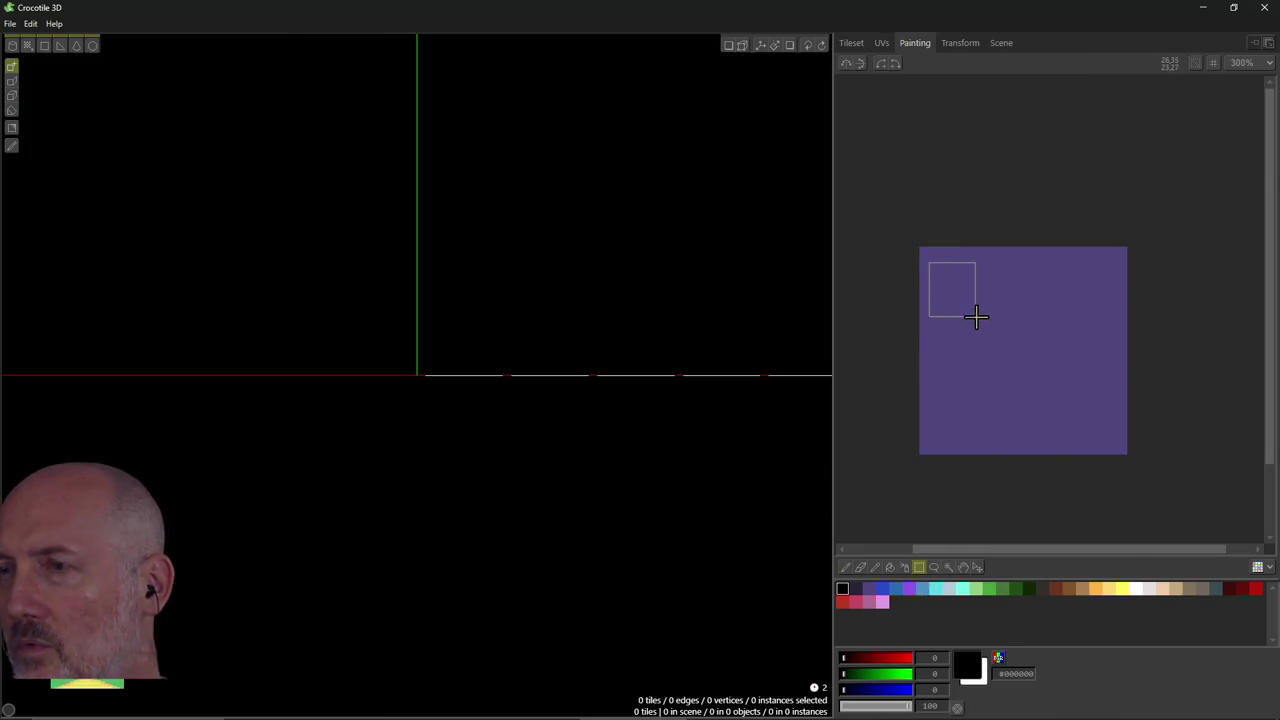
{"action": "key", "text": "alt+Tab"}
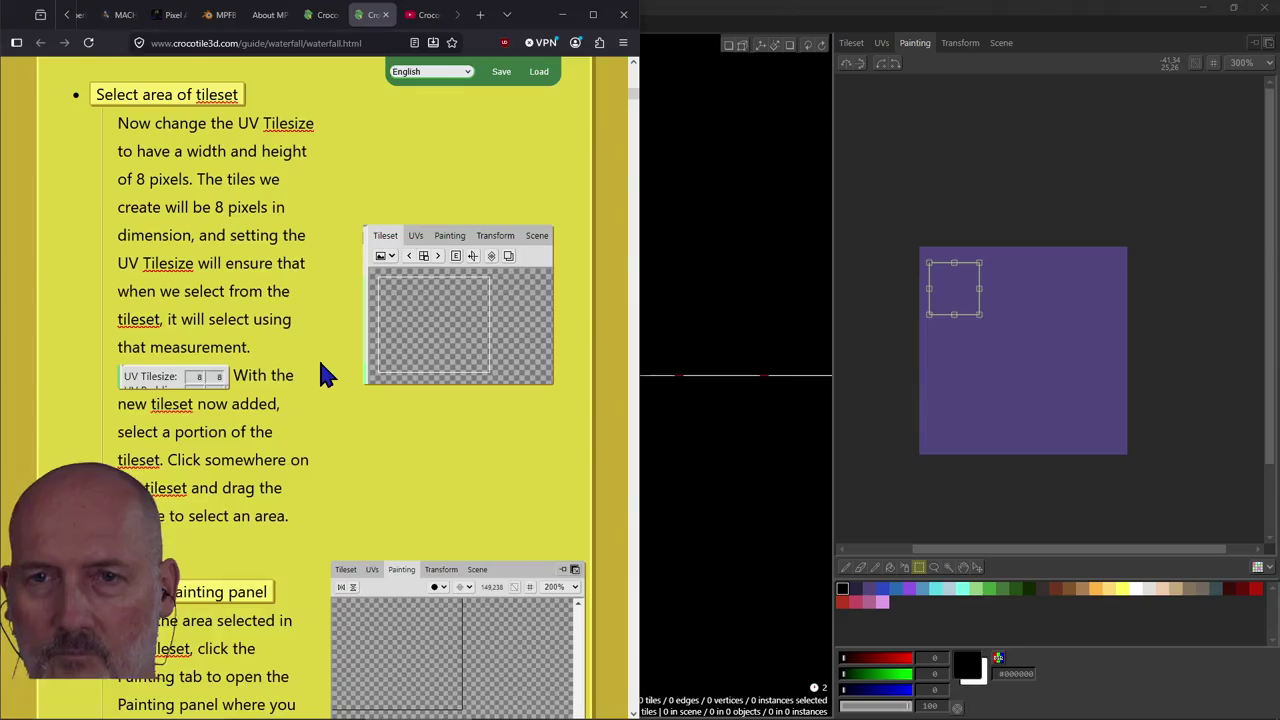
{"action": "scroll", "coordinate": [357, 445], "scroll_direction": "down", "scroll_amount": 2}
{"action": "scroll", "coordinate": [357, 445], "scroll_direction": "down", "scroll_amount": 1}
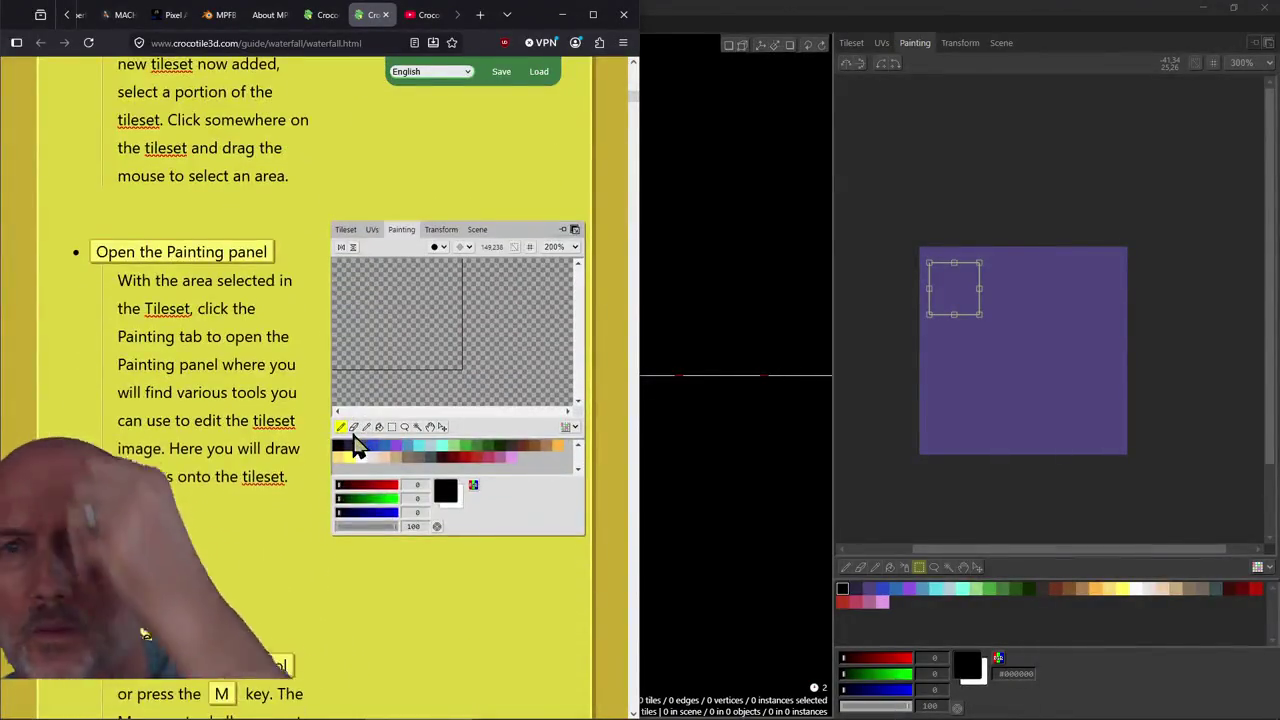
{"action": "scroll", "coordinate": [357, 445], "scroll_direction": "down", "scroll_amount": 2}
{"action": "scroll", "coordinate": [357, 445], "scroll_direction": "down", "scroll_amount": 3}
{"action": "scroll", "coordinate": [357, 445], "scroll_direction": "down", "scroll_amount": 2}
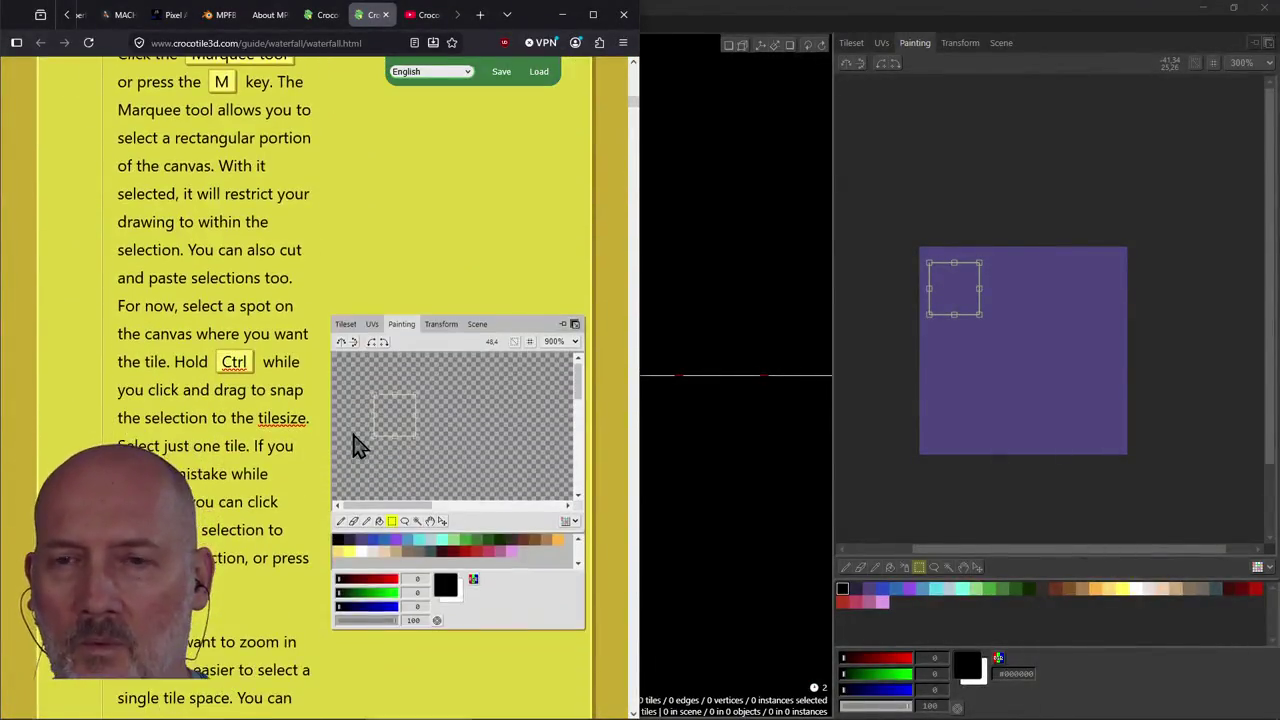
{"action": "scroll", "coordinate": [357, 445], "scroll_direction": "down", "scroll_amount": 1}
{"action": "scroll", "coordinate": [357, 445], "scroll_direction": "down", "scroll_amount": 1}
{"action": "scroll", "coordinate": [355, 440], "scroll_direction": "down", "scroll_amount": 1}
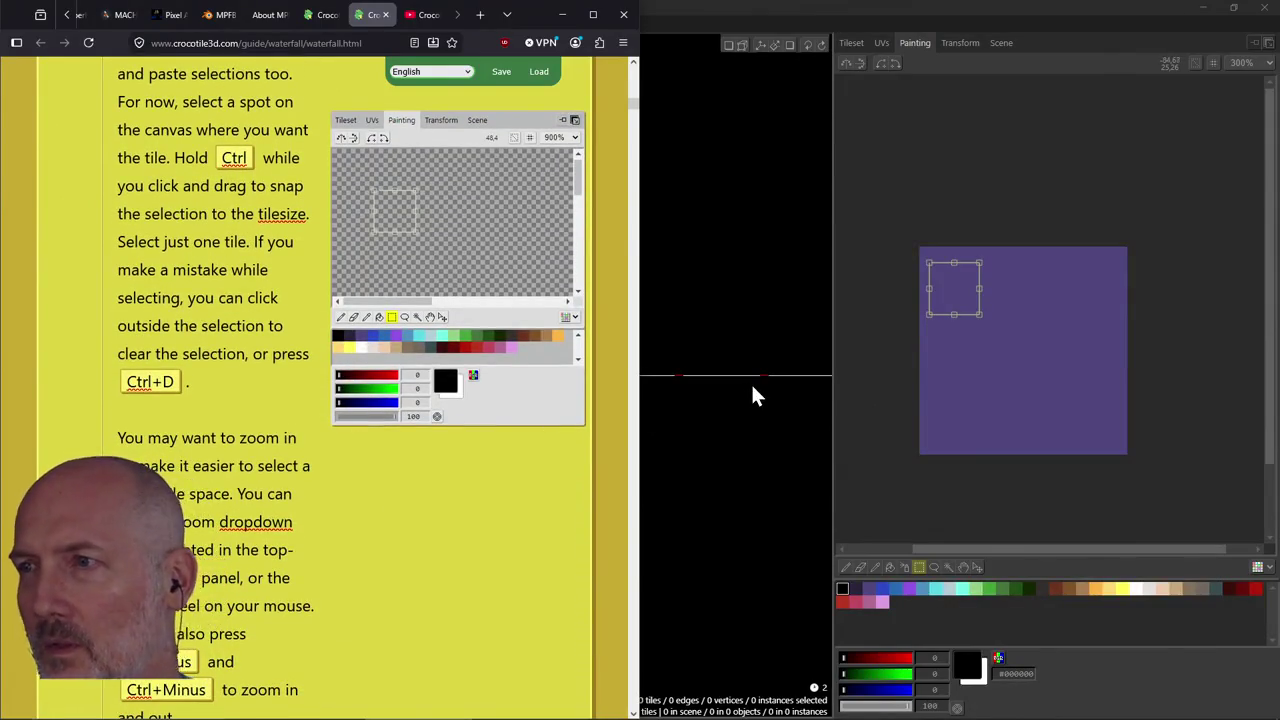
{"action": "left_click", "coordinate": [955, 318]}
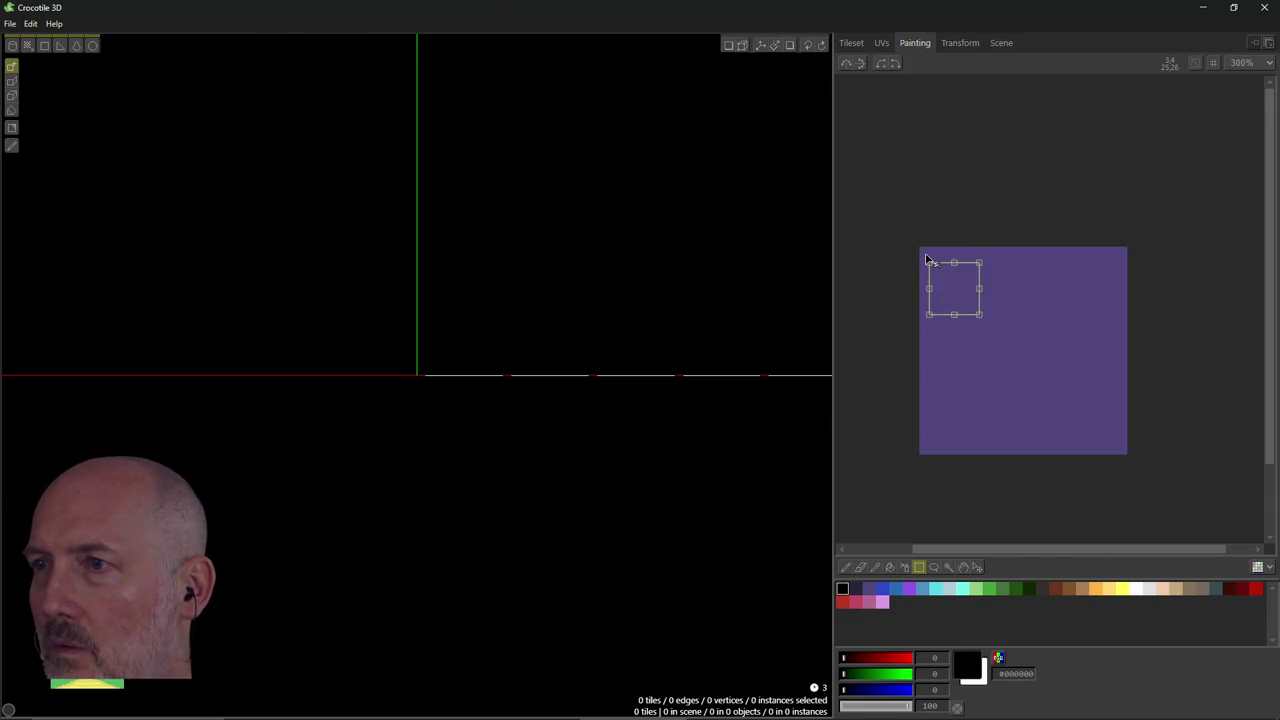
Drag the selected purple block down and right, then zoom and pan the painting view.
{"action": "left_click_drag", "start_coordinate": [926, 259], "coordinate": [939, 280]}
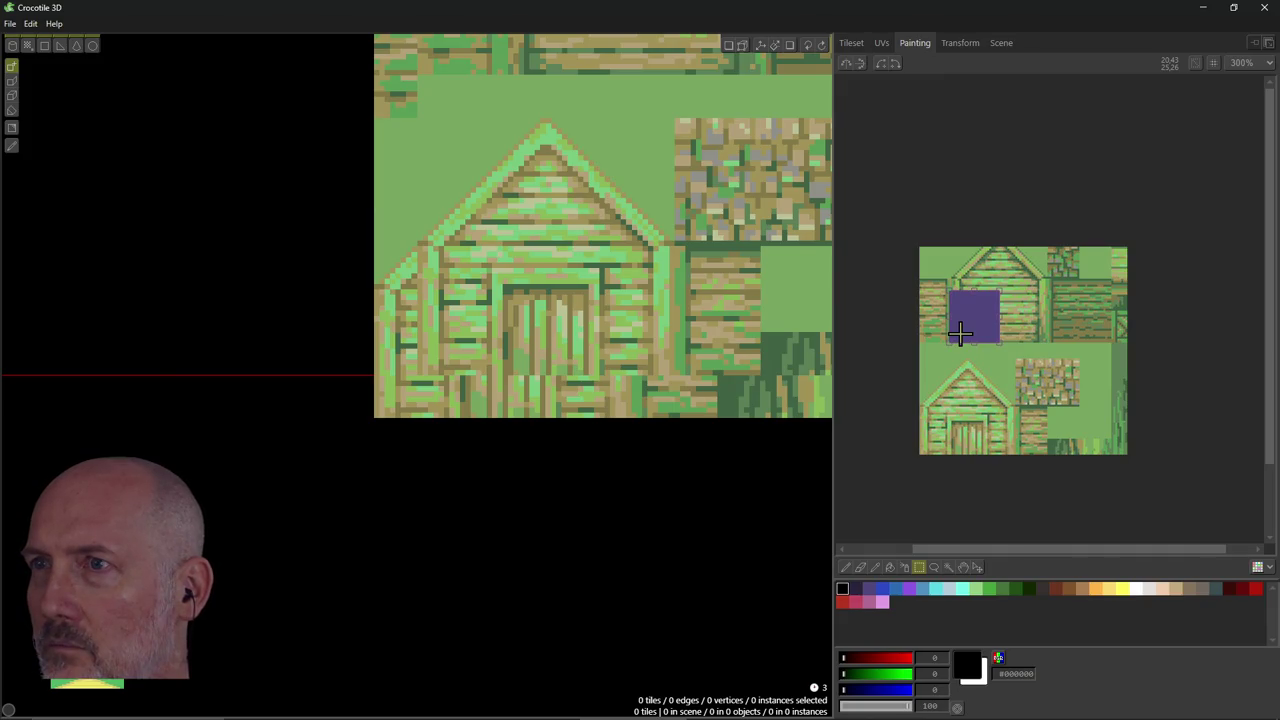
{"action": "scroll", "coordinate": [737, 300], "scroll_direction": "down", "scroll_amount": 2}
{"action": "scroll", "coordinate": [737, 300], "scroll_direction": "down", "scroll_amount": 1}
{"action": "scroll", "coordinate": [737, 300], "scroll_direction": "down", "scroll_amount": 2}
{"action": "scroll", "coordinate": [737, 297], "scroll_direction": "down", "scroll_amount": 1}
{"action": "scroll", "coordinate": [735, 298], "scroll_direction": "up", "scroll_amount": 2}
{"action": "scroll", "coordinate": [735, 298], "scroll_direction": "down", "scroll_amount": 1}
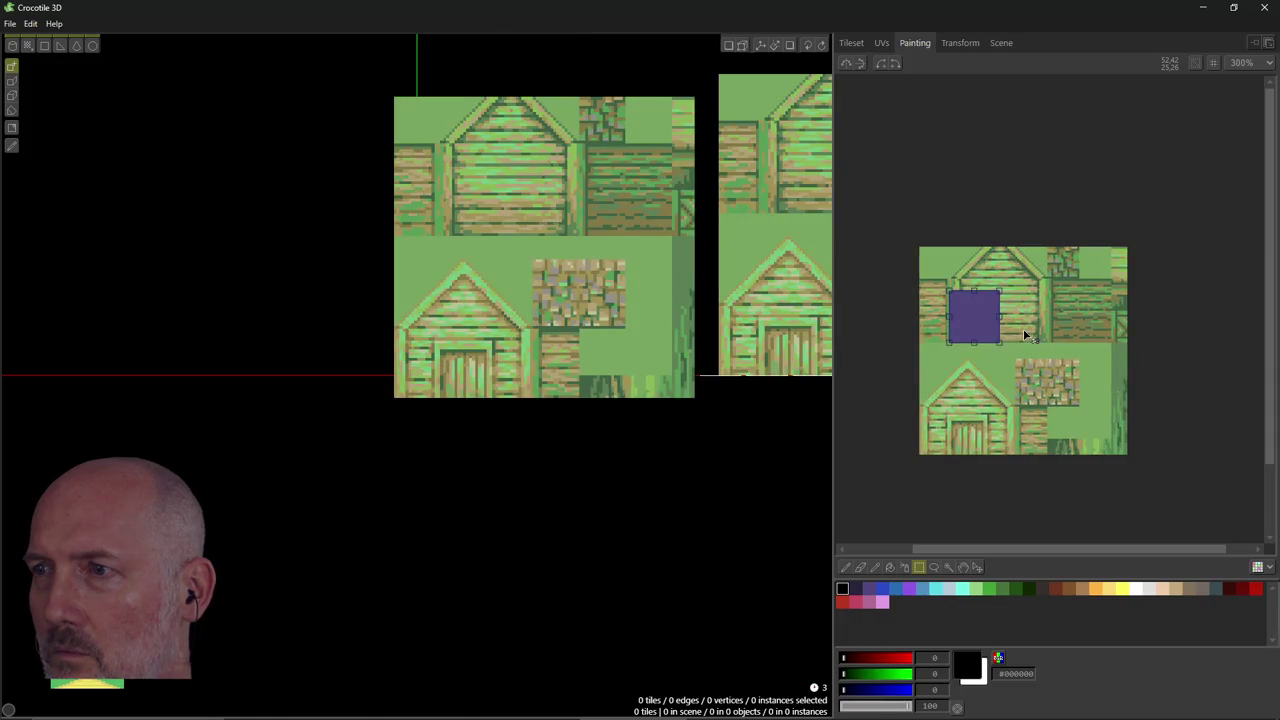
{"action": "scroll", "coordinate": [860, 205], "scroll_direction": "down", "scroll_amount": 2}
{"action": "scroll", "coordinate": [925, 238], "scroll_direction": "up", "scroll_amount": 1}
{"action": "scroll", "coordinate": [928, 240], "scroll_direction": "up", "scroll_amount": 1}
{"action": "middle_click_drag", "start_coordinate": [1012, 250], "coordinate": [888, 190]}
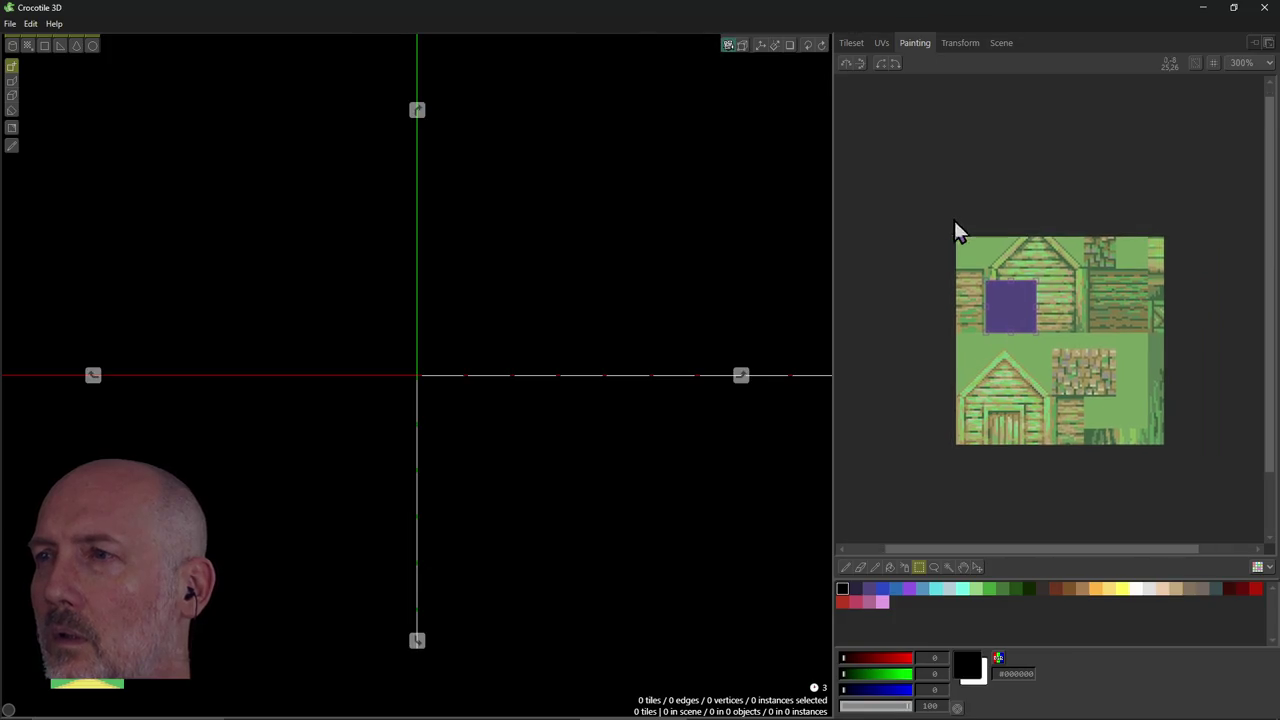
Cycle the tileset arrow to the blank purple tileset and return to the Painting tab.
{"action": "left_click", "coordinate": [878, 42]}
{"action": "left_click", "coordinate": [852, 44]}
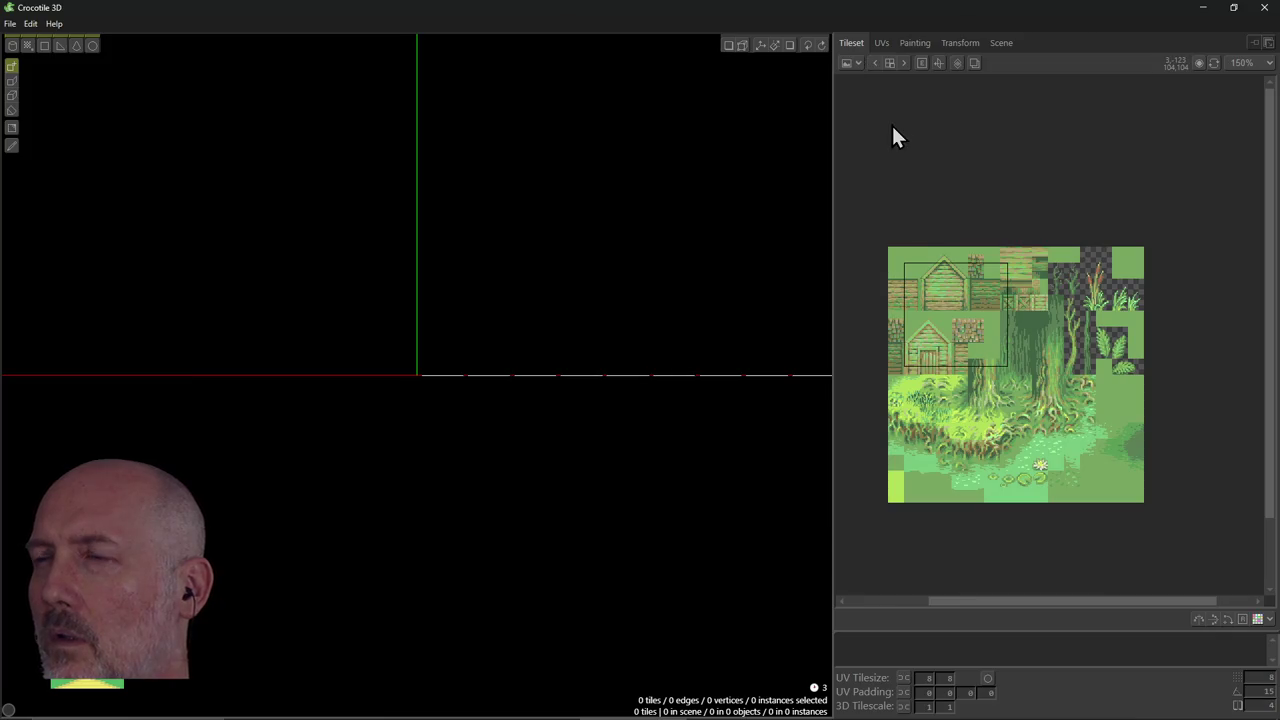
{"action": "left_click", "coordinate": [903, 66]}
{"action": "left_click", "coordinate": [903, 66]}
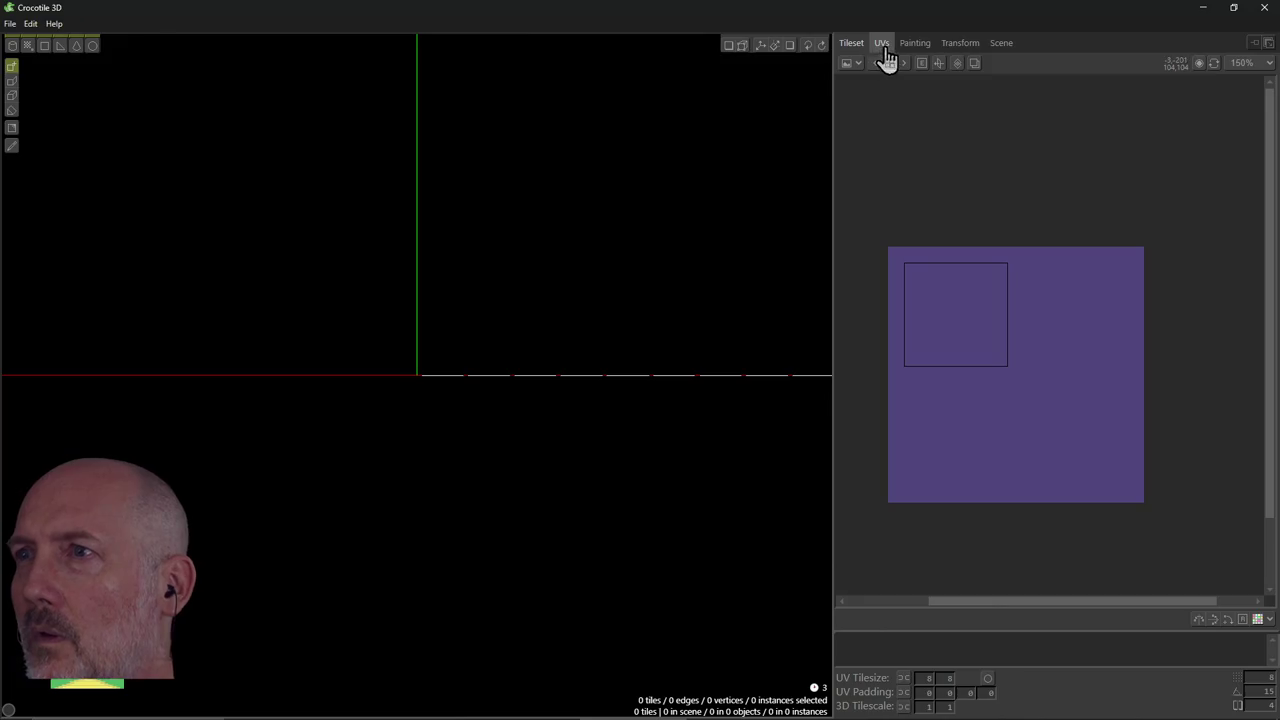
{"action": "left_click", "coordinate": [916, 43]}
Zoom the purple texture and rough out a tile-sized selection near its top-left.
{"action": "scroll", "coordinate": [986, 263], "scroll_direction": "up", "scroll_amount": 3}
{"action": "scroll", "coordinate": [986, 263], "scroll_direction": "down", "scroll_amount": 2}
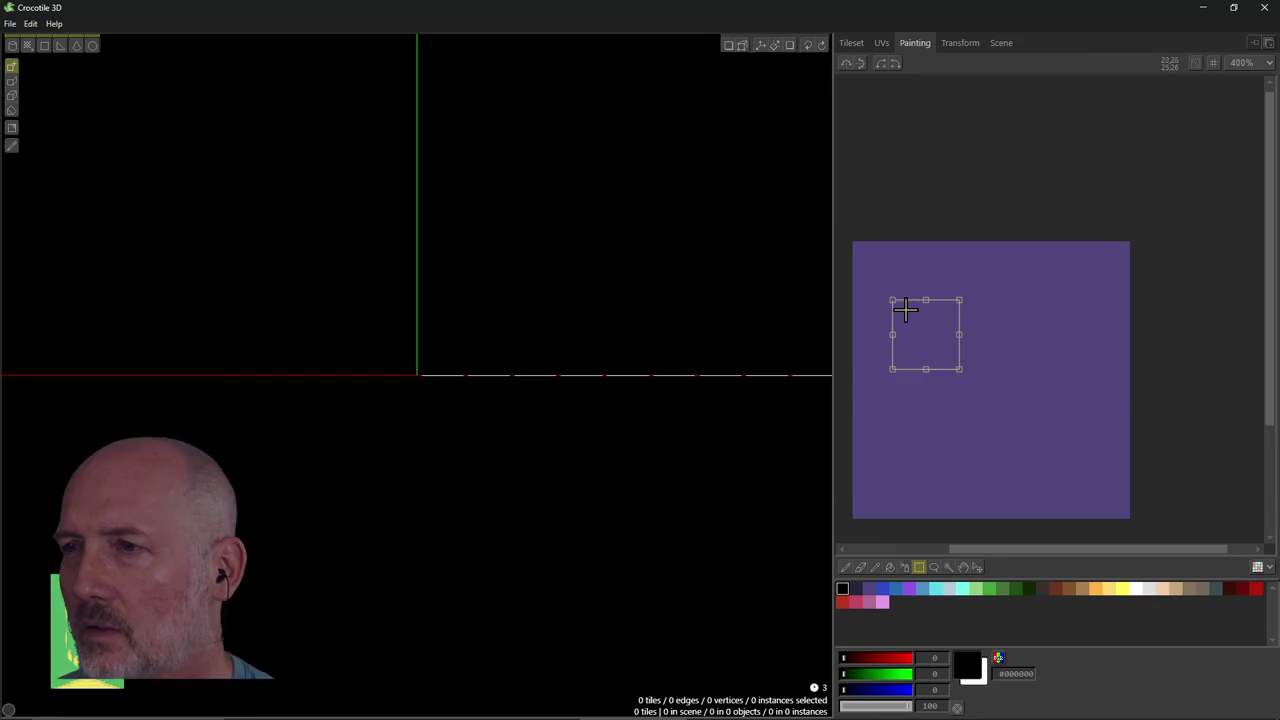
{"action": "mouse_move", "coordinate": [868, 262]}
{"action": "left_mouse_down"}
{"action": "mouse_move", "coordinate": [913, 296]}
{"action": "mouse_move", "coordinate": [941, 350]}
{"action": "left_mouse_up"}
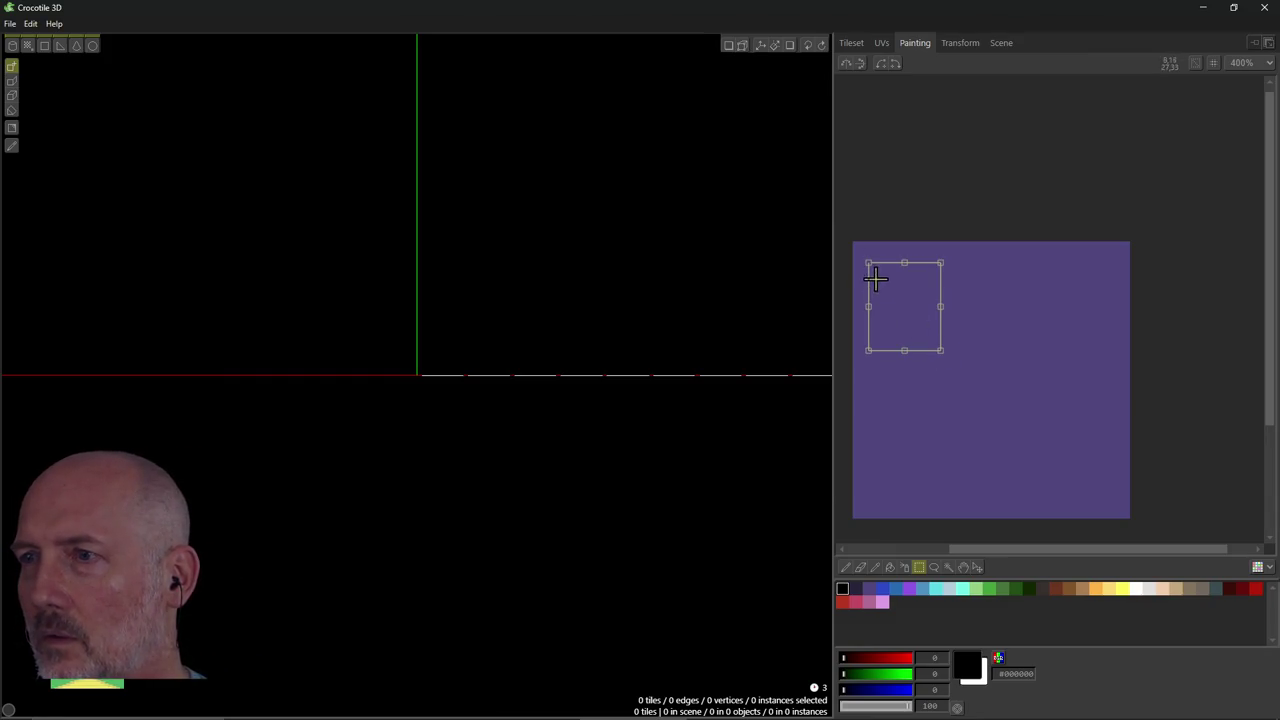
{"action": "left_click_drag", "start_coordinate": [864, 252], "coordinate": [967, 363]}
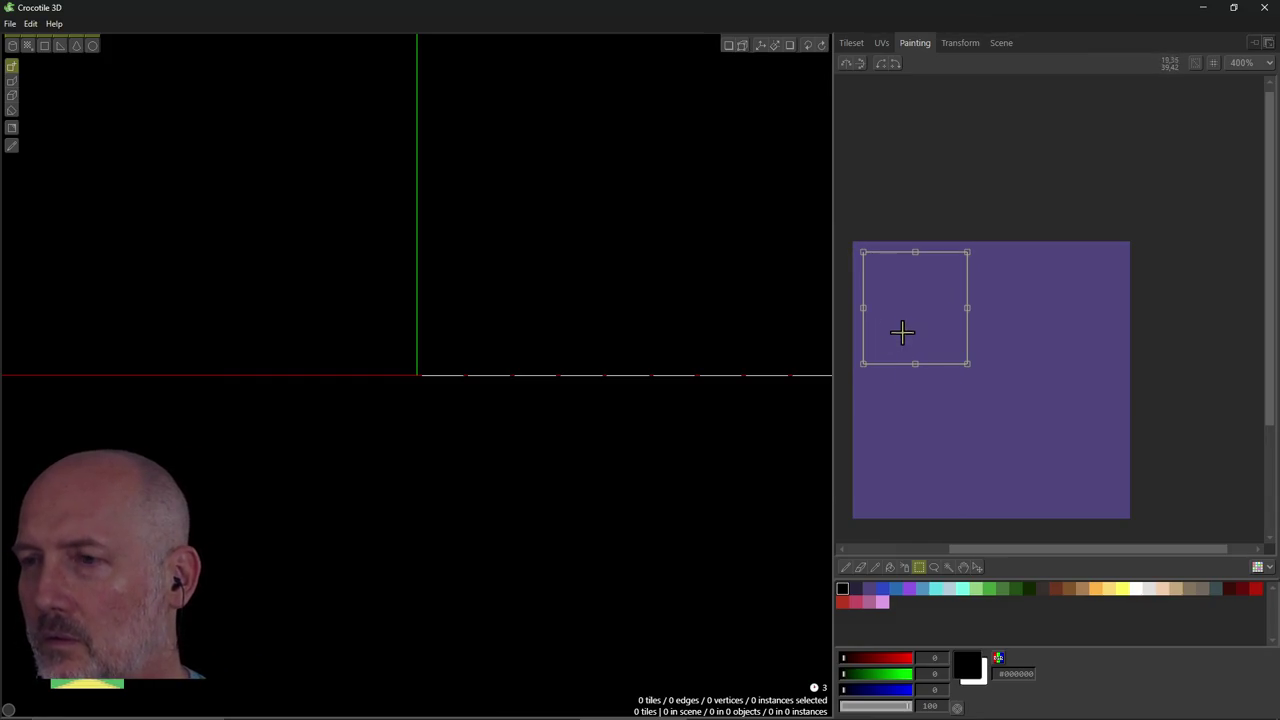
{"action": "key", "text": "alt+Tab"}
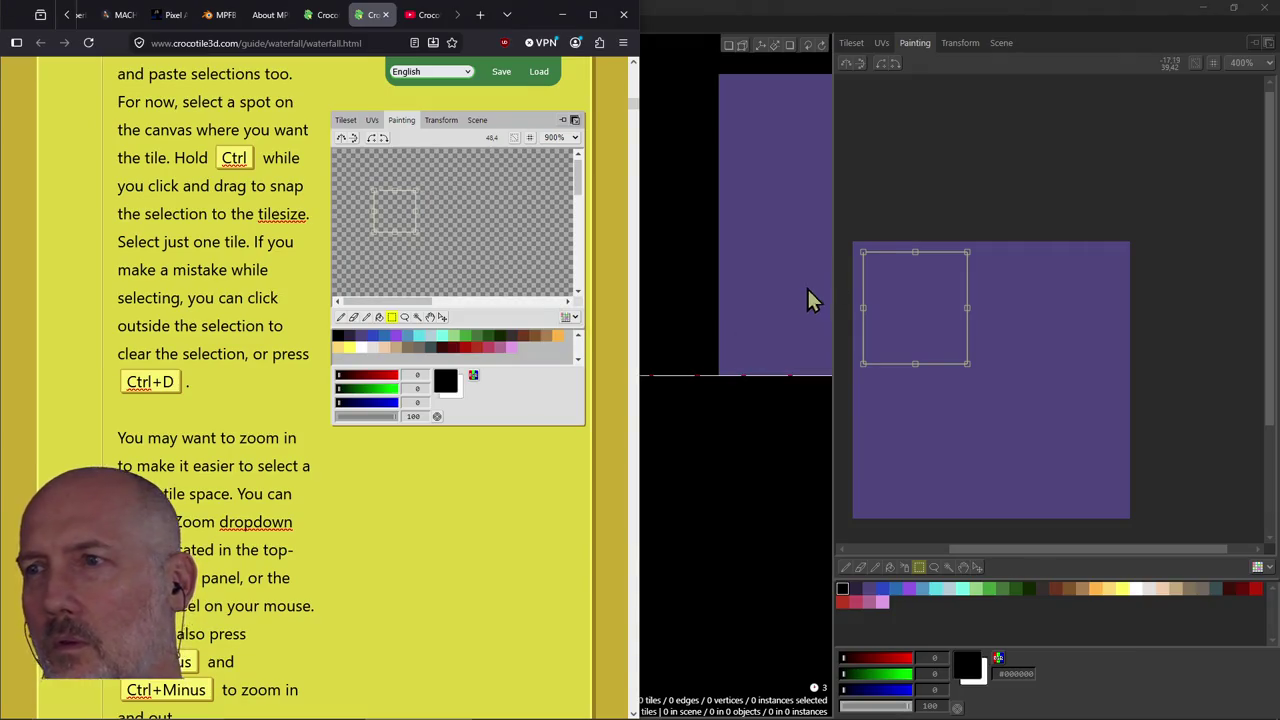
{"action": "left_click", "coordinate": [811, 306]}
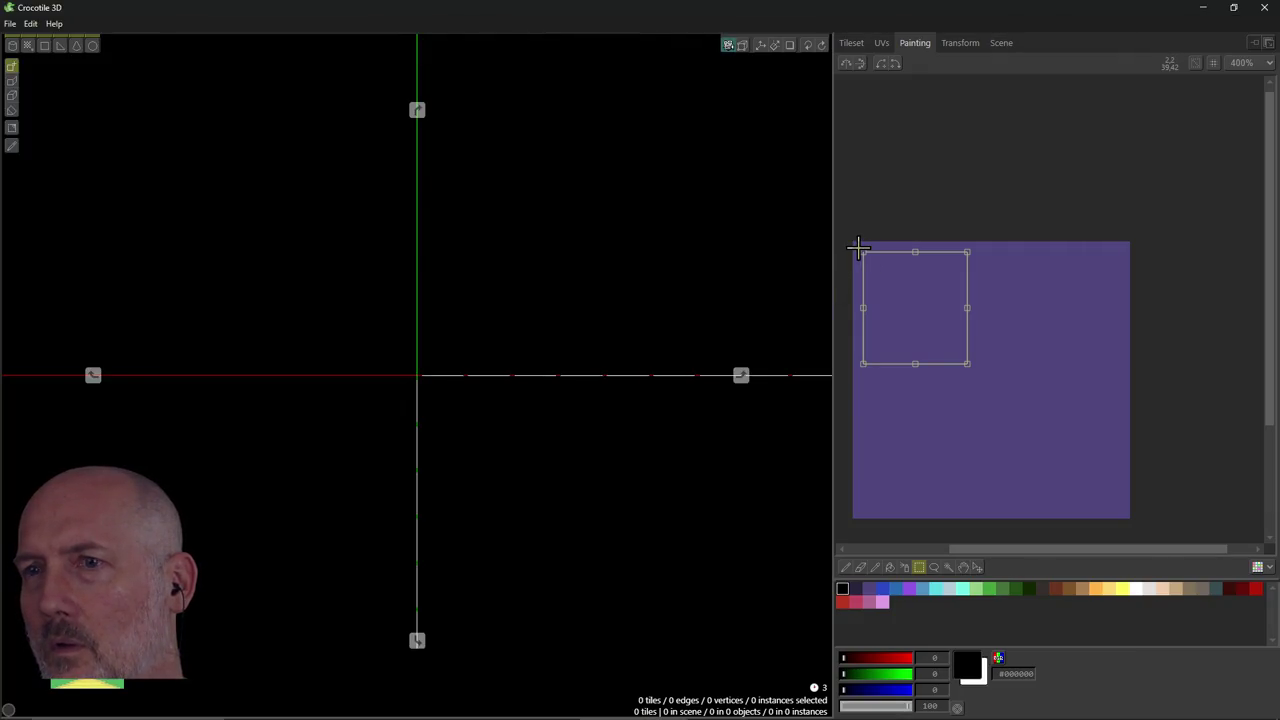
Redraw the selection until one tile-sized square snaps to the texture's top-left corner.
{"action": "left_click", "coordinate": [899, 200]}
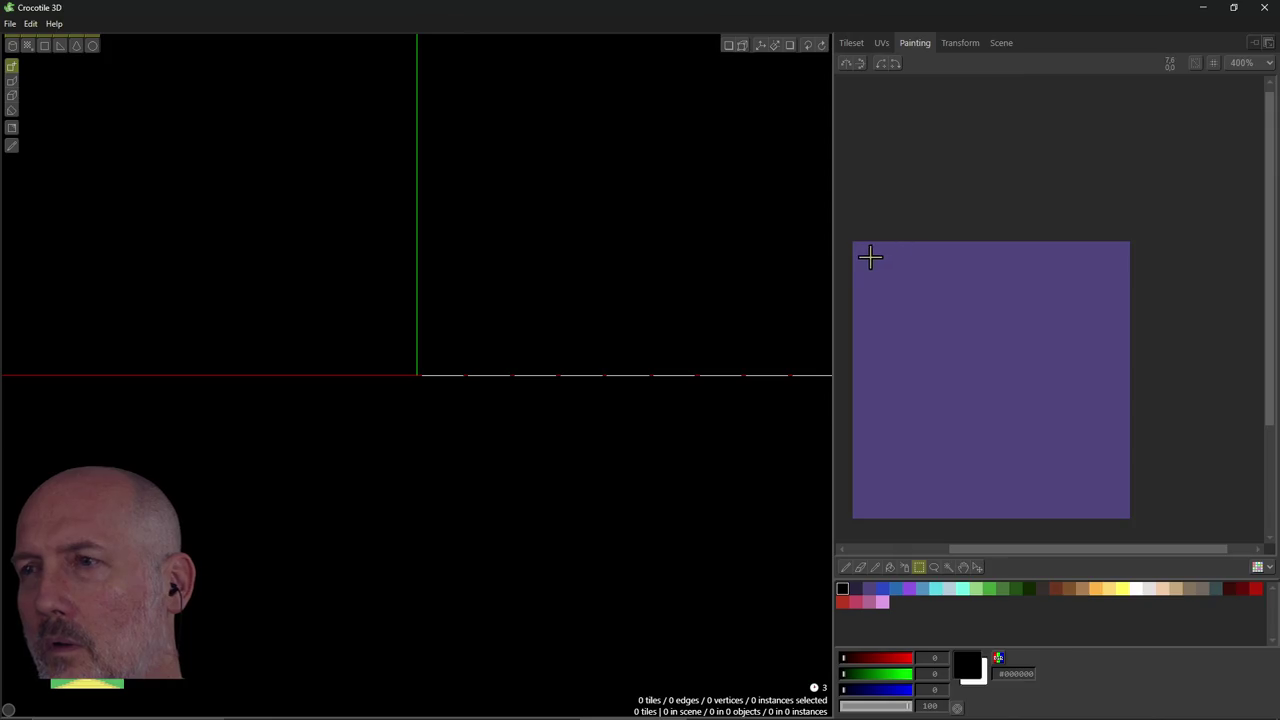
{"action": "middle_click_drag", "start_coordinate": [860, 258], "coordinate": [875, 194]}
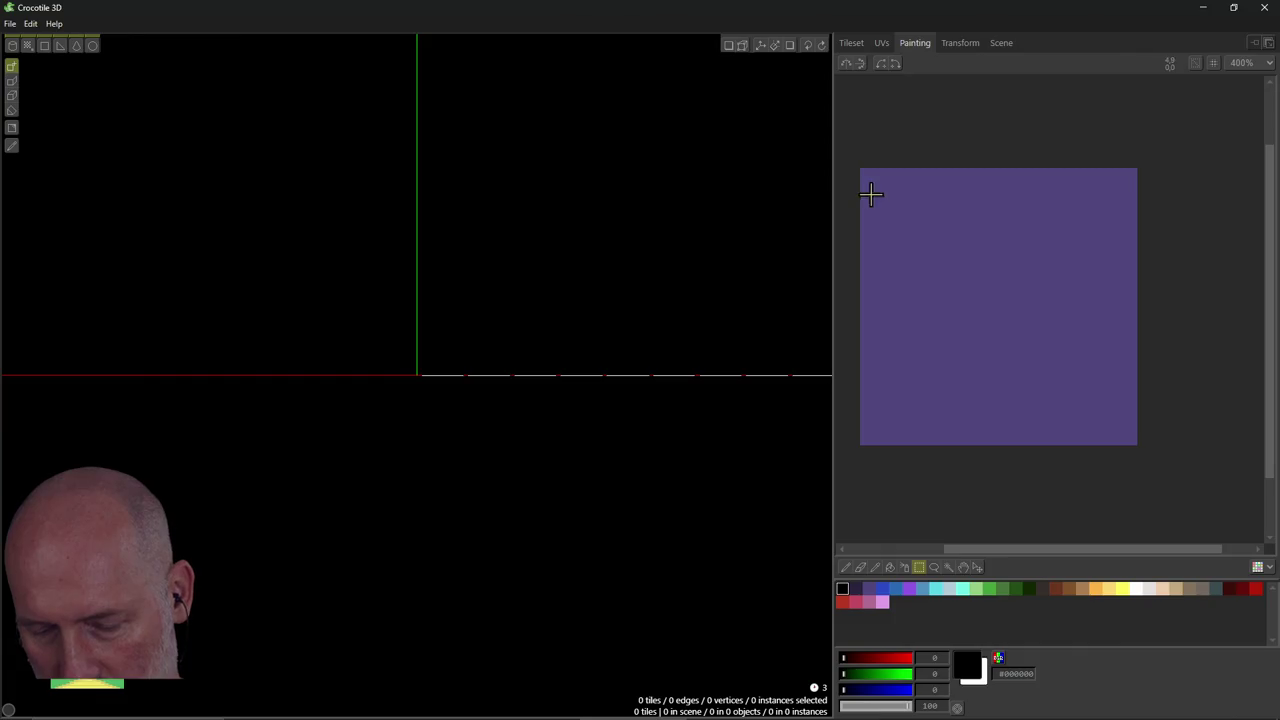
{"action": "left_click_drag", "start_coordinate": [866, 190], "coordinate": [951, 280]}
{"action": "left_click", "coordinate": [883, 148]}
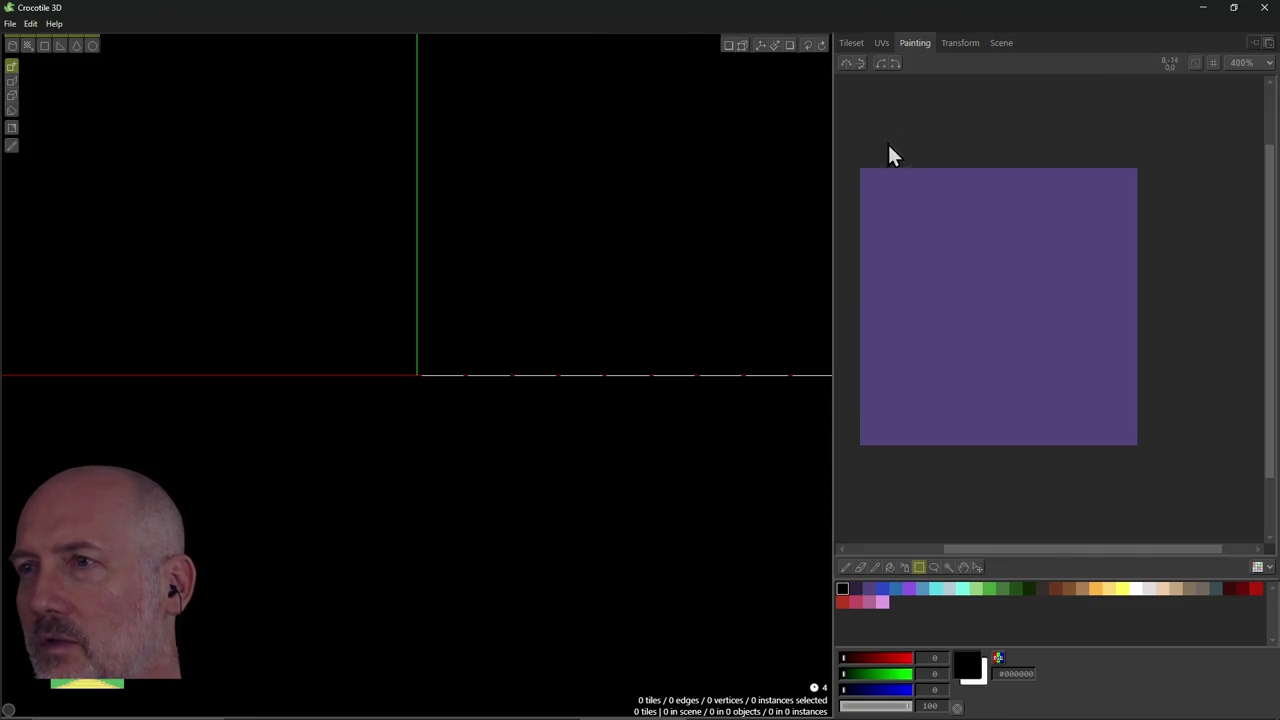
{"action": "left_click_drag", "start_coordinate": [880, 168], "coordinate": [942, 268]}
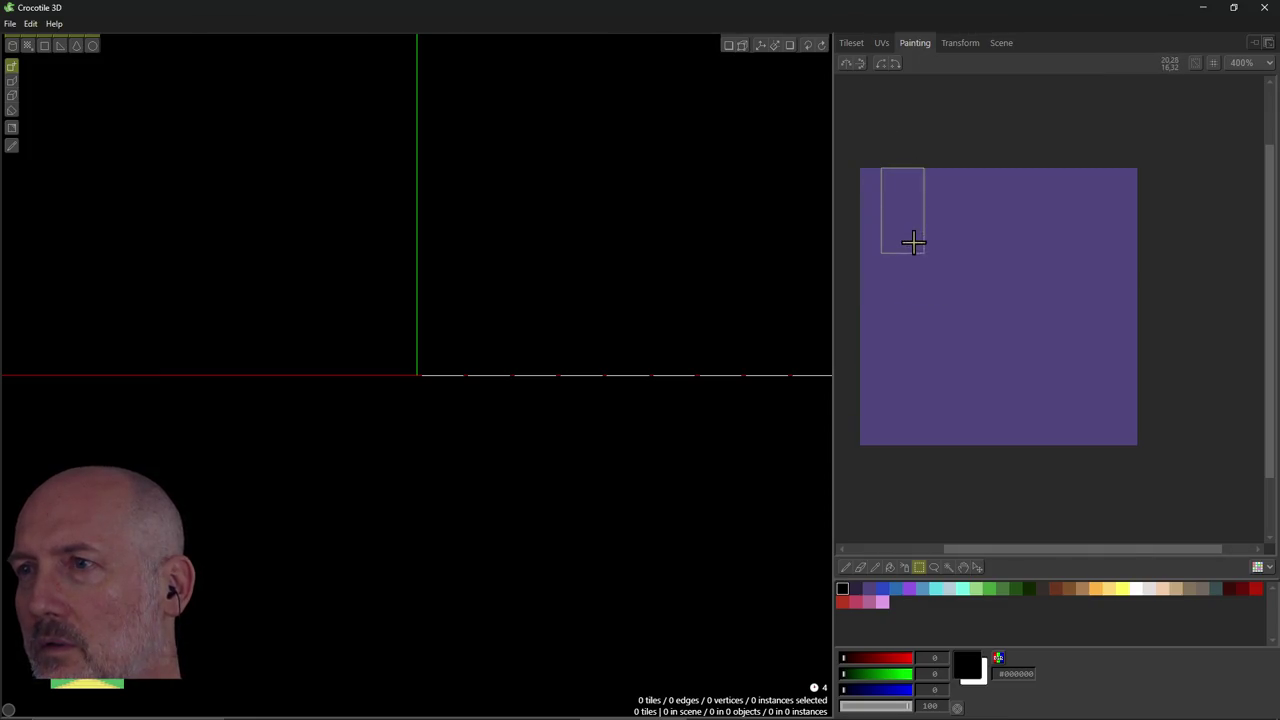
{"action": "left_click", "coordinate": [885, 138]}
{"action": "left_click_drag", "start_coordinate": [849, 147], "coordinate": [932, 252]}
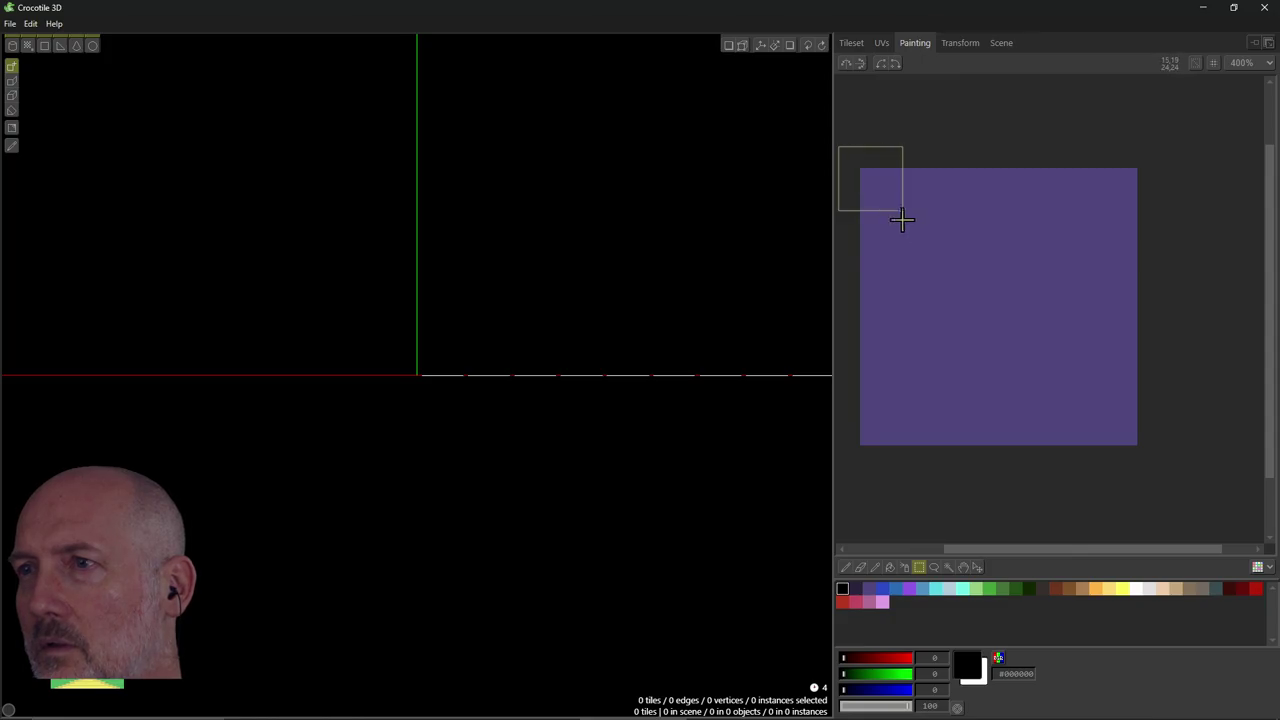
{"action": "mouse_move", "coordinate": [902, 148]}
{"action": "left_mouse_down"}
{"action": "mouse_move", "coordinate": [900, 168]}
{"action": "mouse_move", "coordinate": [902, 152]}
{"action": "left_mouse_up"}
{"action": "left_click", "coordinate": [902, 149]}
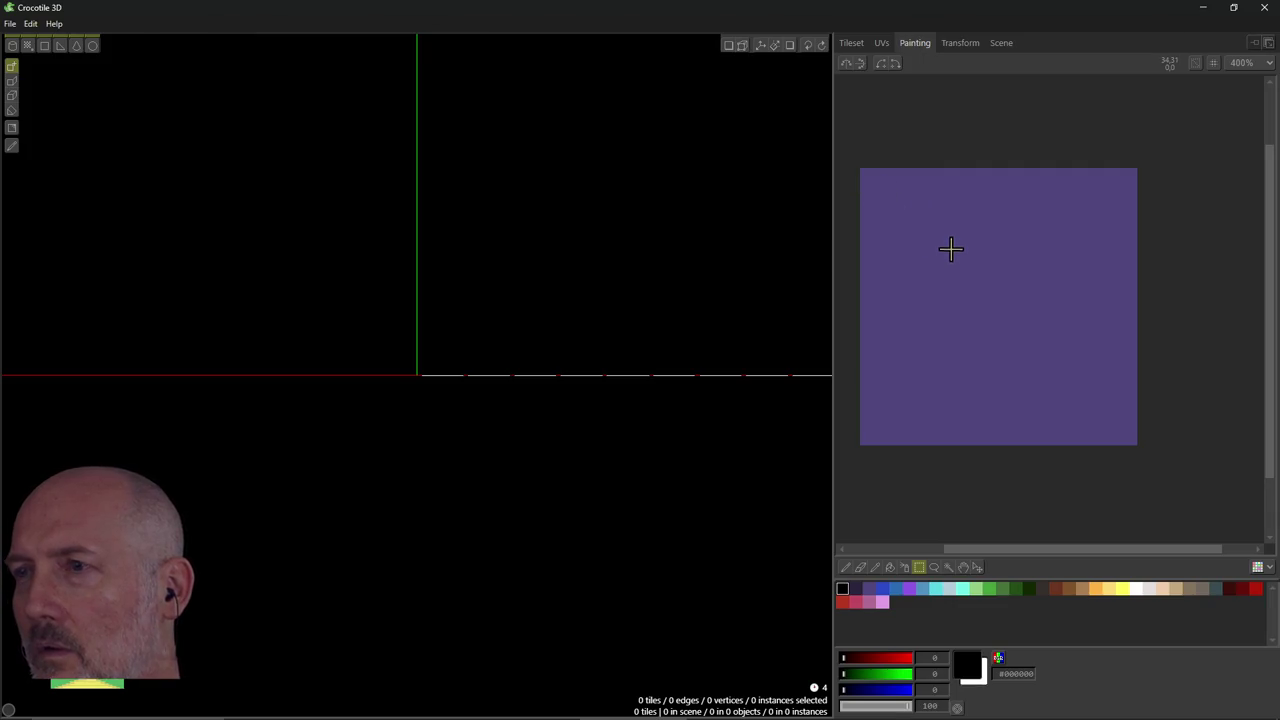
{"action": "left_click_drag", "start_coordinate": [950, 246], "coordinate": [862, 171]}
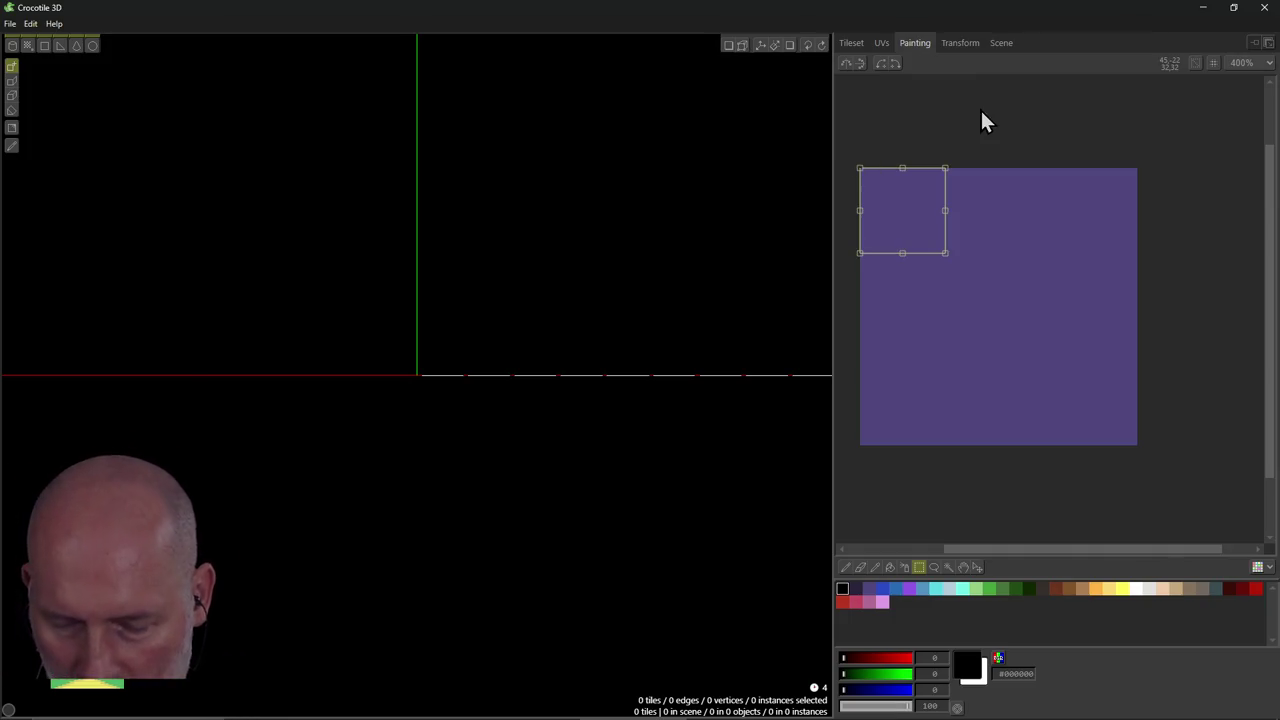
{"action": "key", "text": "alt+Tab"}
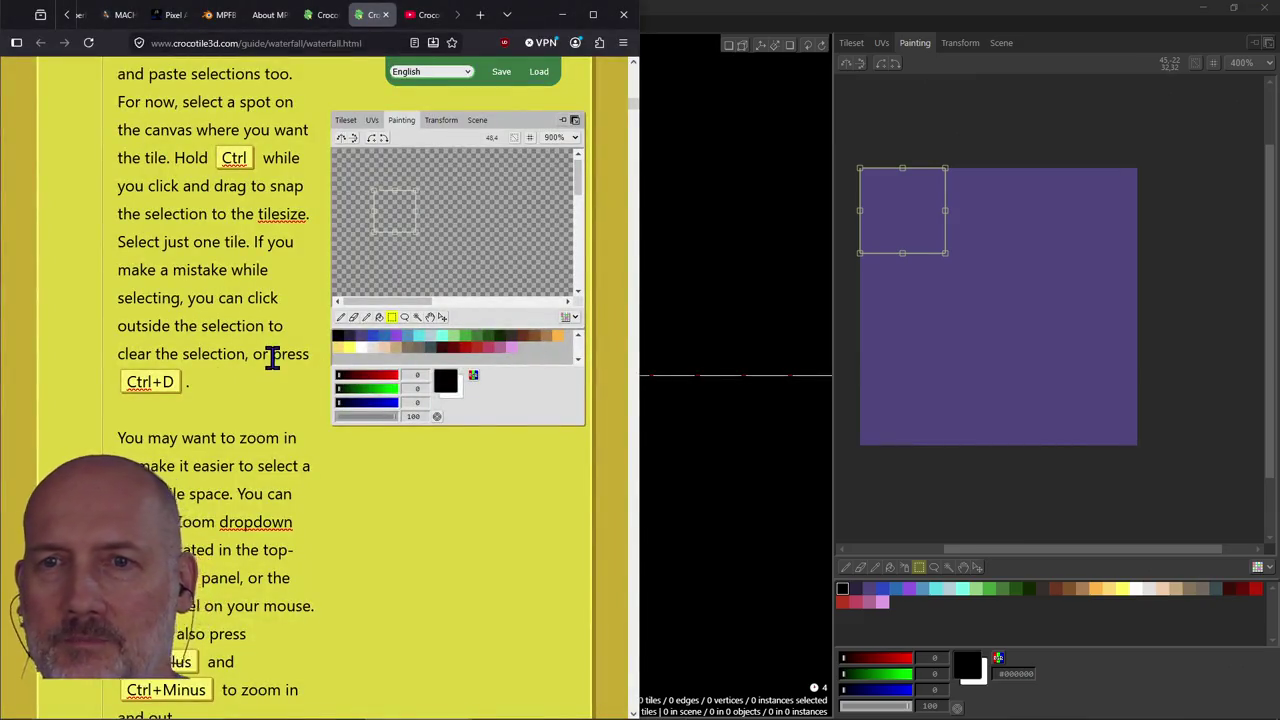
Check the guide, then return to Crocotile and zoom and pan the purple canvas.
{"action": "scroll", "coordinate": [271, 357], "scroll_direction": "down", "scroll_amount": 3}
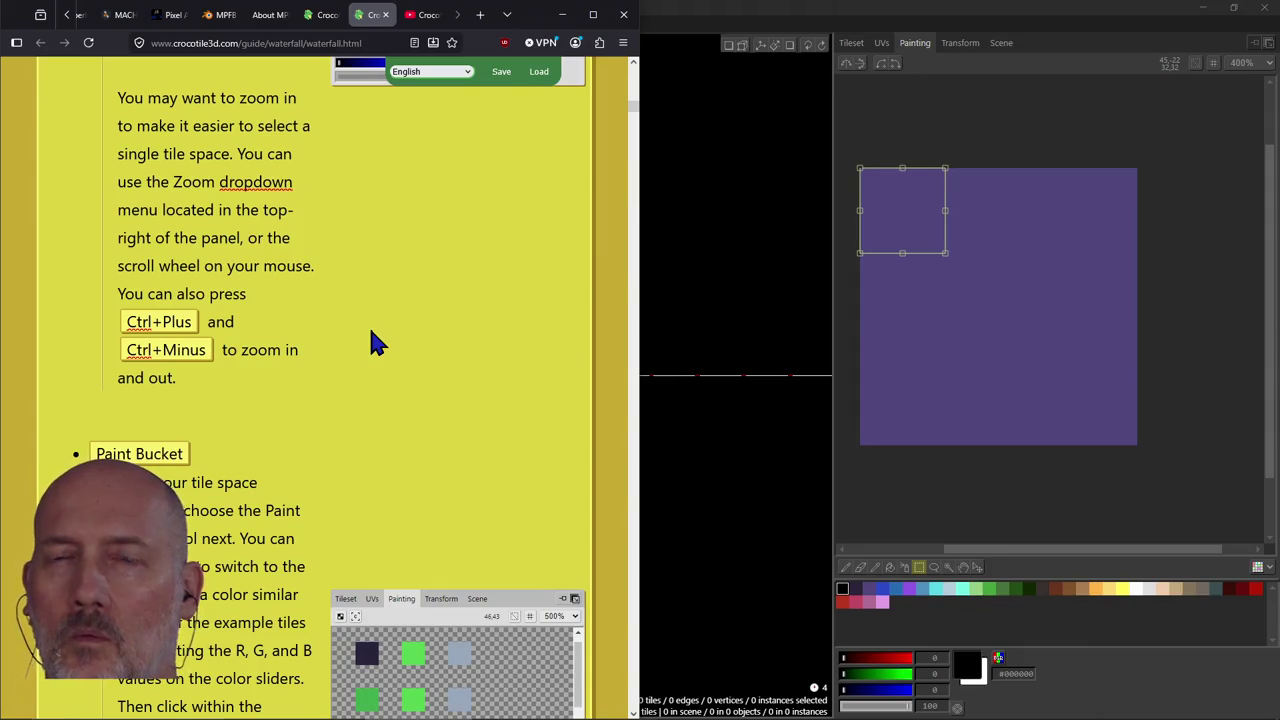
{"action": "scroll", "coordinate": [375, 343], "scroll_direction": "up", "scroll_amount": 1}
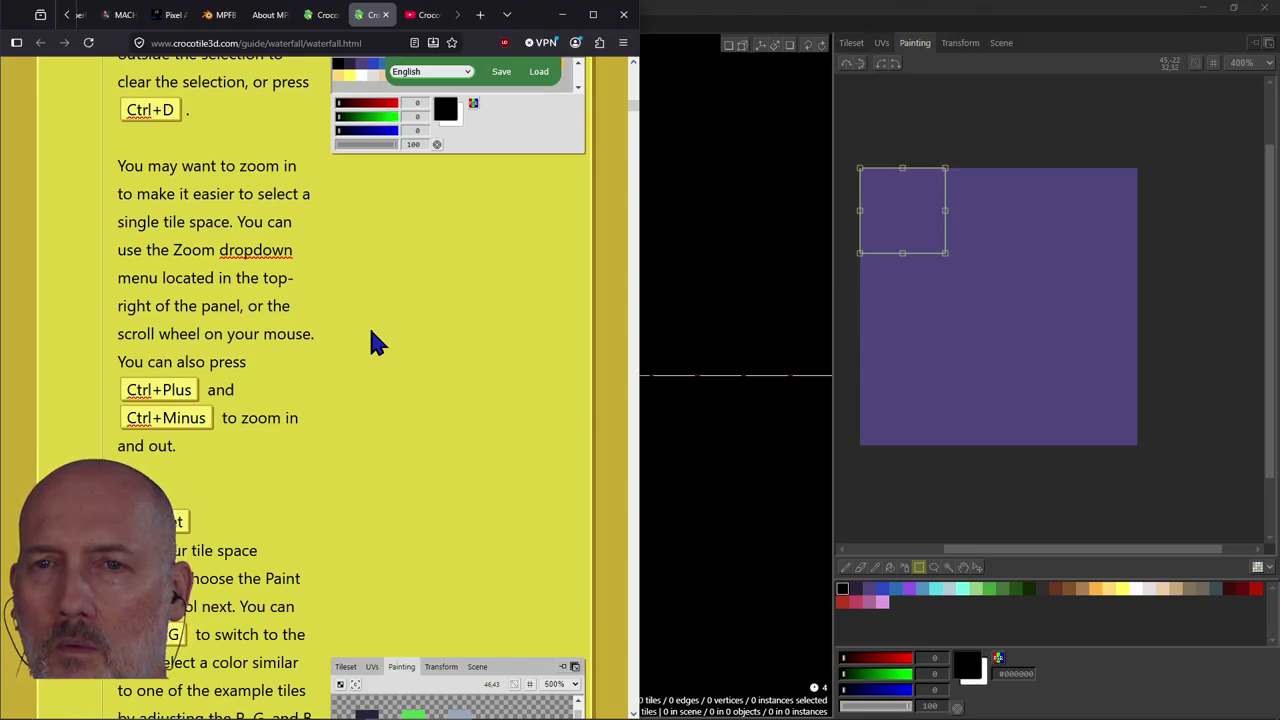
{"action": "left_click", "coordinate": [908, 232]}
{"action": "scroll", "coordinate": [908, 232], "scroll_direction": "up", "scroll_amount": 2}
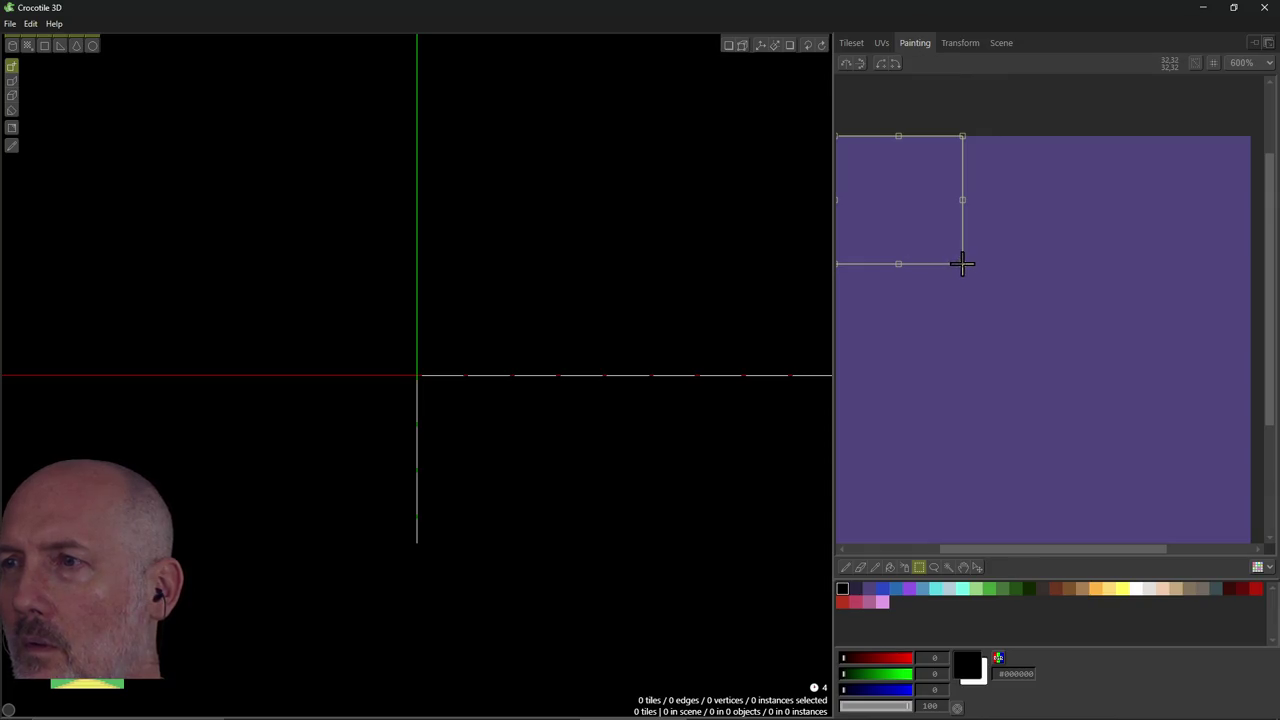
{"action": "scroll", "coordinate": [940, 252], "scroll_direction": "down", "scroll_amount": 2}
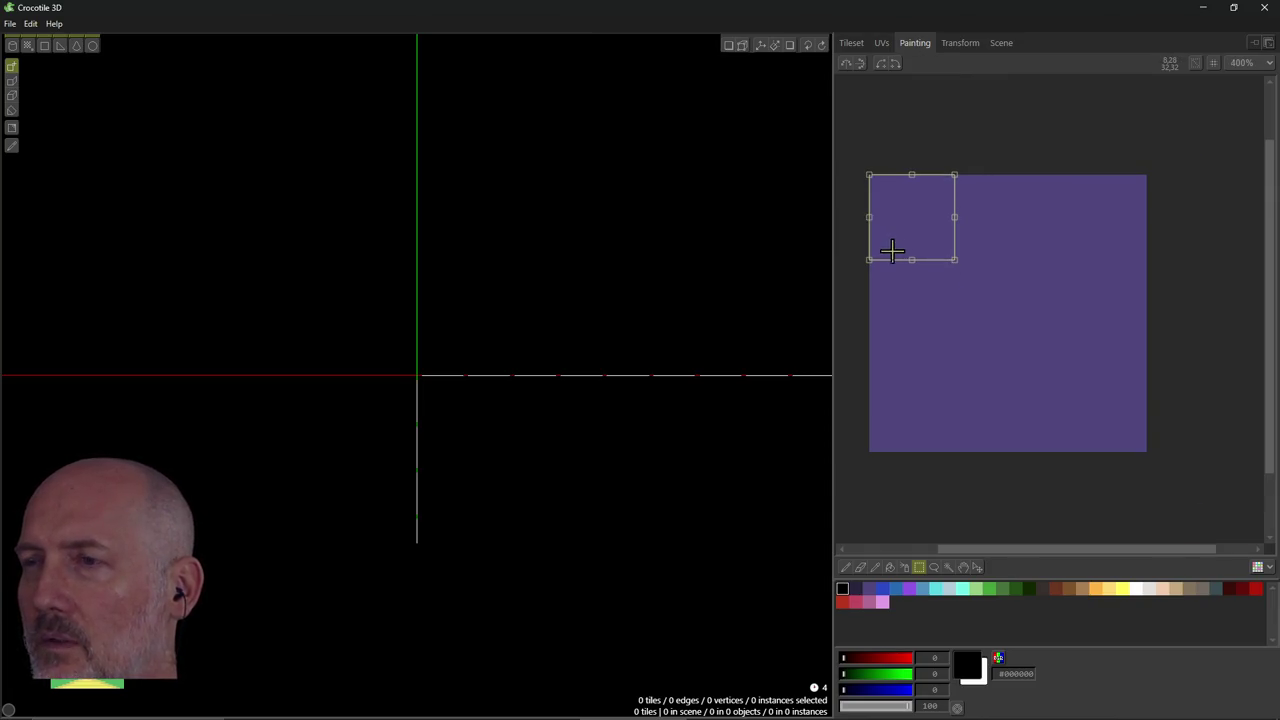
{"action": "middle_click_drag", "start_coordinate": [909, 237], "coordinate": [957, 249]}
{"action": "scroll", "coordinate": [968, 261], "scroll_direction": "up", "scroll_amount": 3}
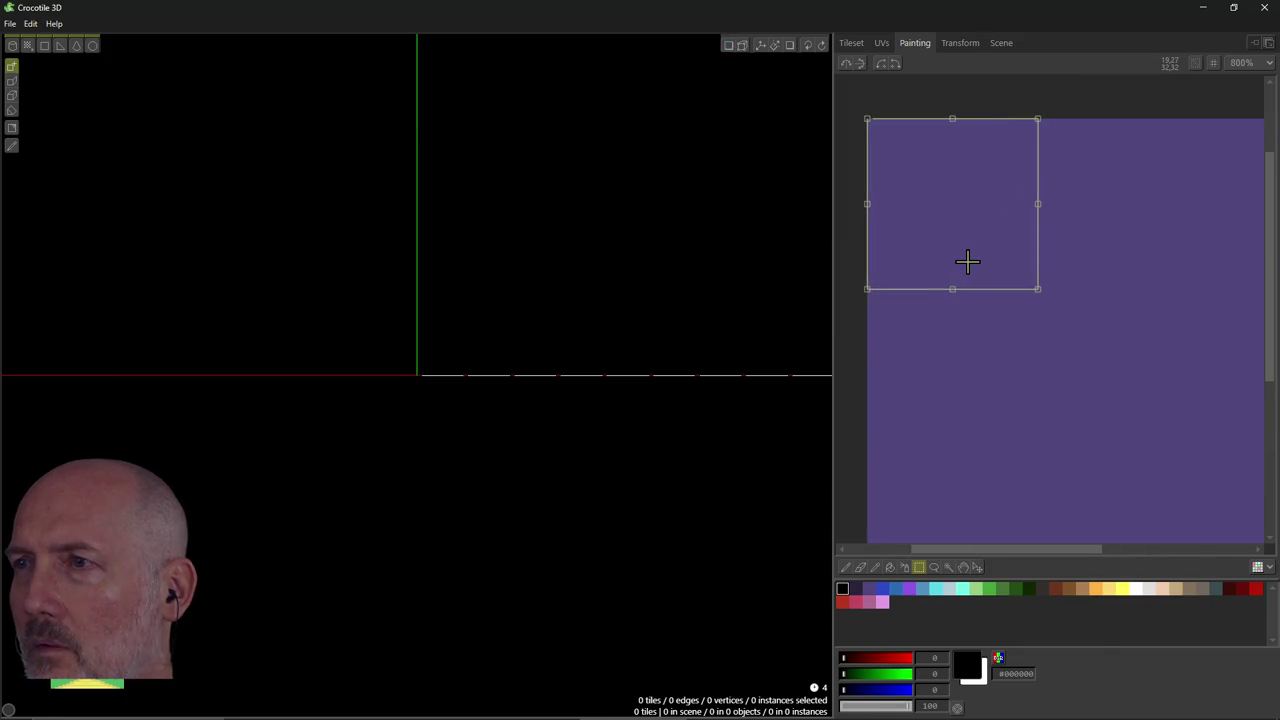
{"action": "scroll", "coordinate": [968, 261], "scroll_direction": "up", "scroll_amount": 1}
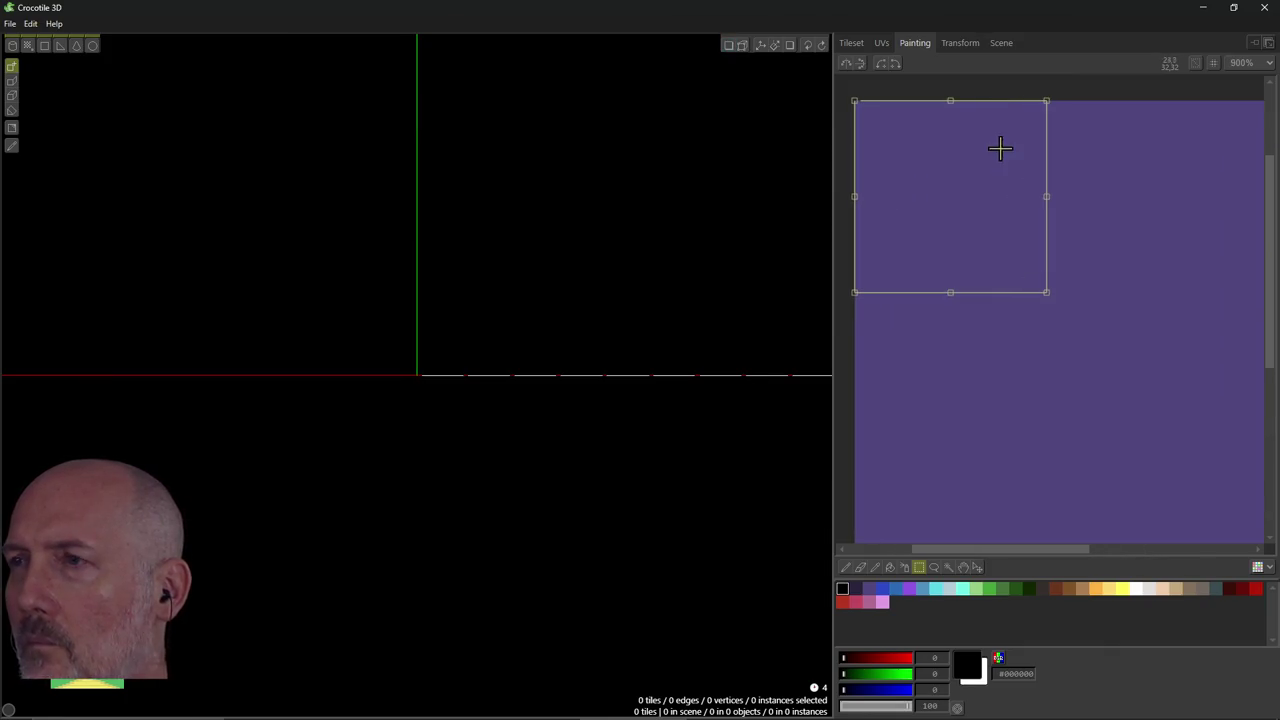
Clear the top-left tile selection, leaving the purple texture unmarked.
{"action": "left_click", "coordinate": [998, 78]}
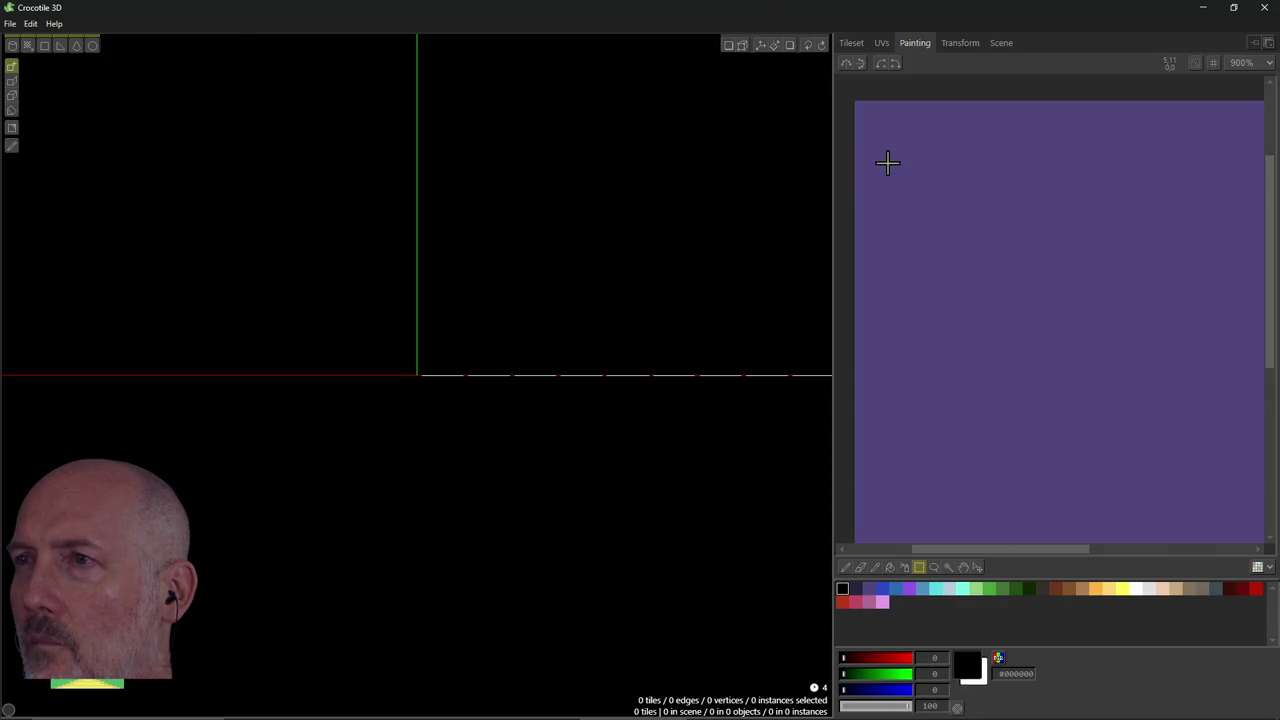
{"action": "middle_click_drag", "start_coordinate": [880, 129], "coordinate": [881, 122]}
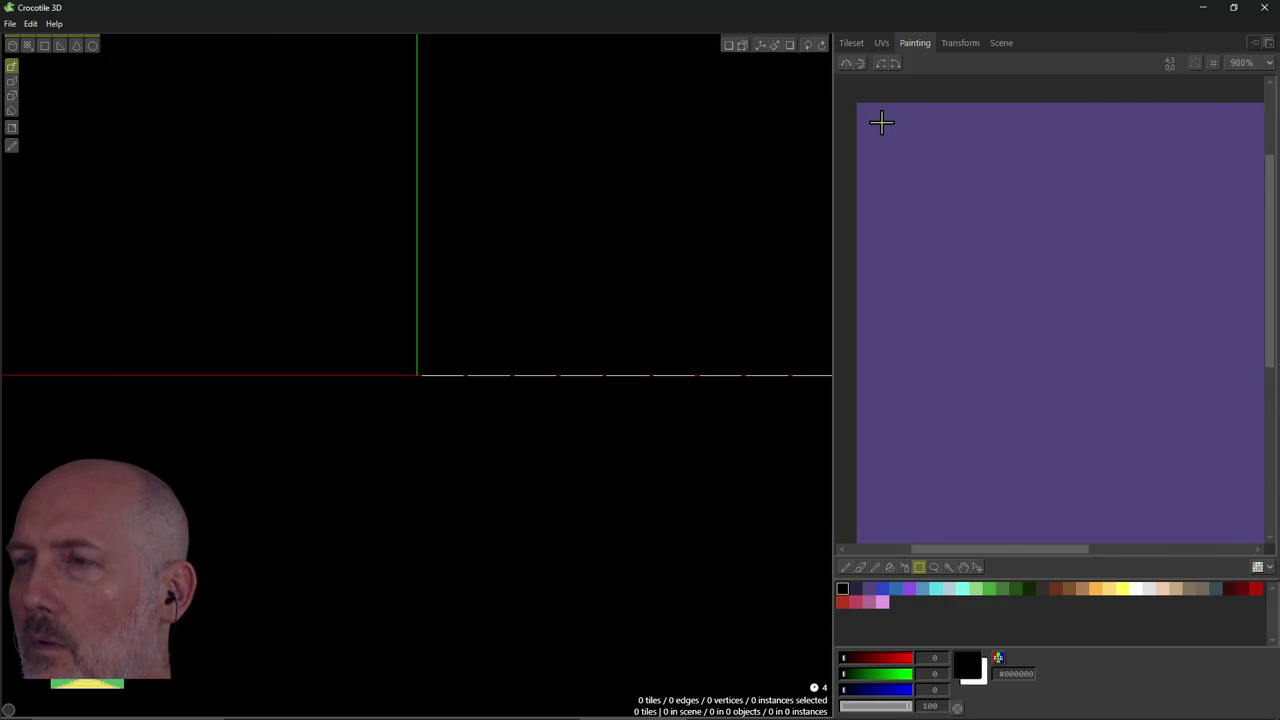
{"action": "left_click_drag", "start_coordinate": [899, 156], "coordinate": [856, 102]}
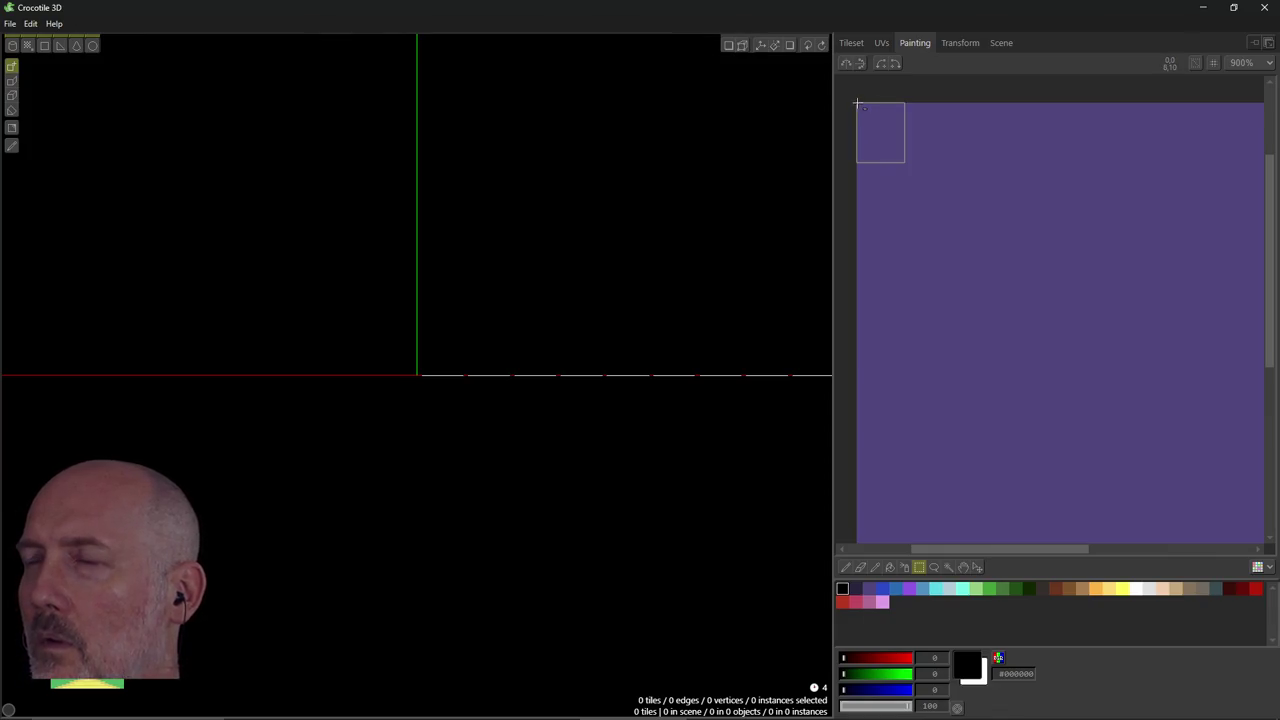
{"action": "left_click", "coordinate": [879, 128]}
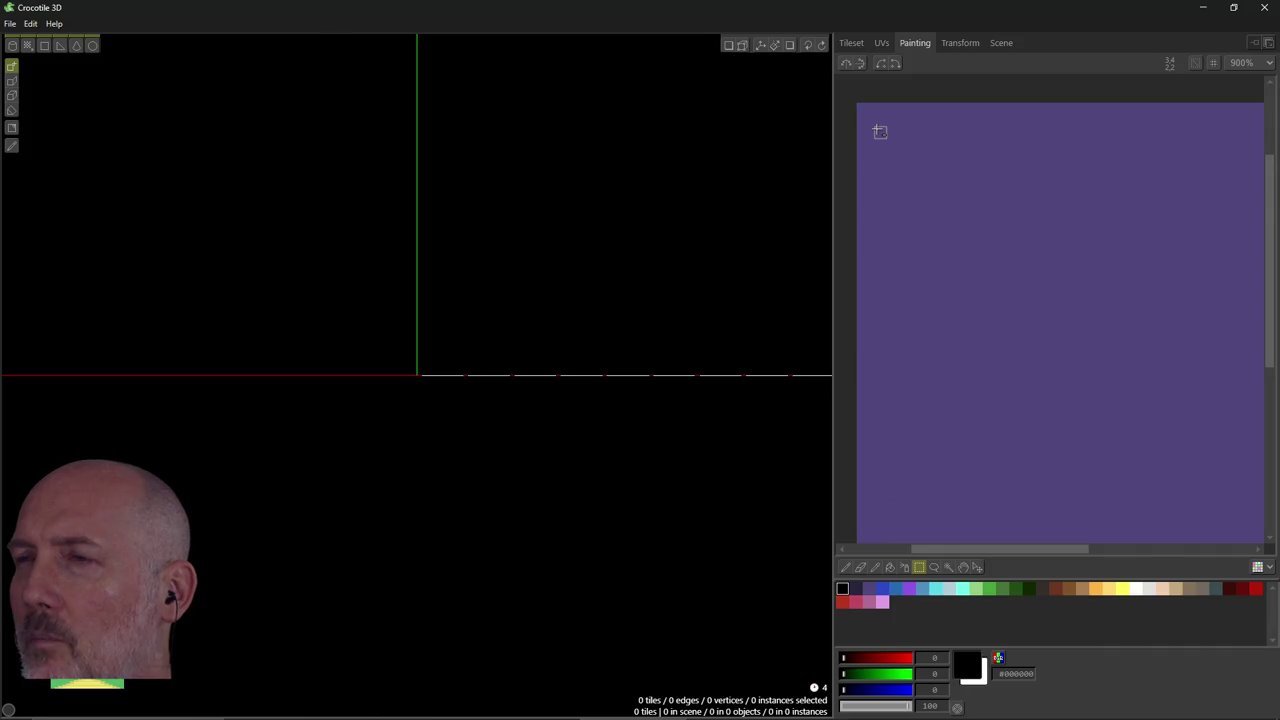
{"action": "scroll", "coordinate": [931, 146], "scroll_direction": "down", "scroll_amount": 1}
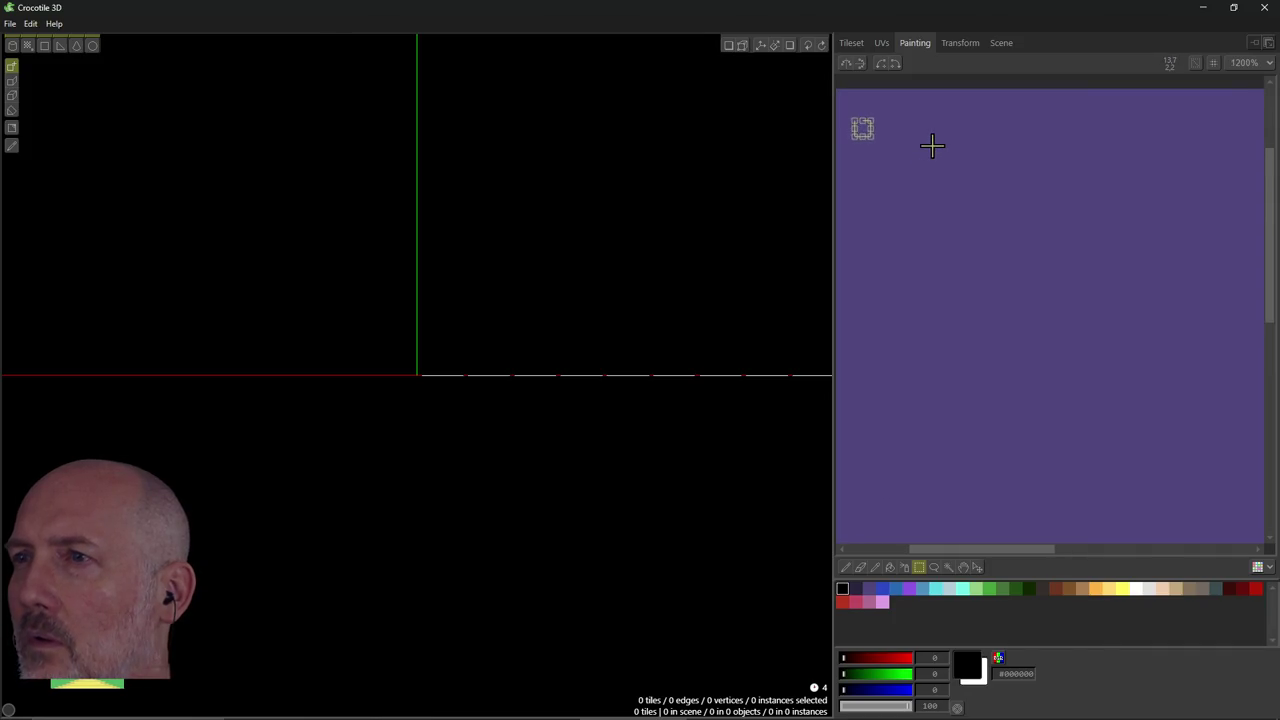
{"action": "scroll", "coordinate": [931, 146], "scroll_direction": "down", "scroll_amount": 2}
{"action": "scroll", "coordinate": [931, 146], "scroll_direction": "up", "scroll_amount": 1}
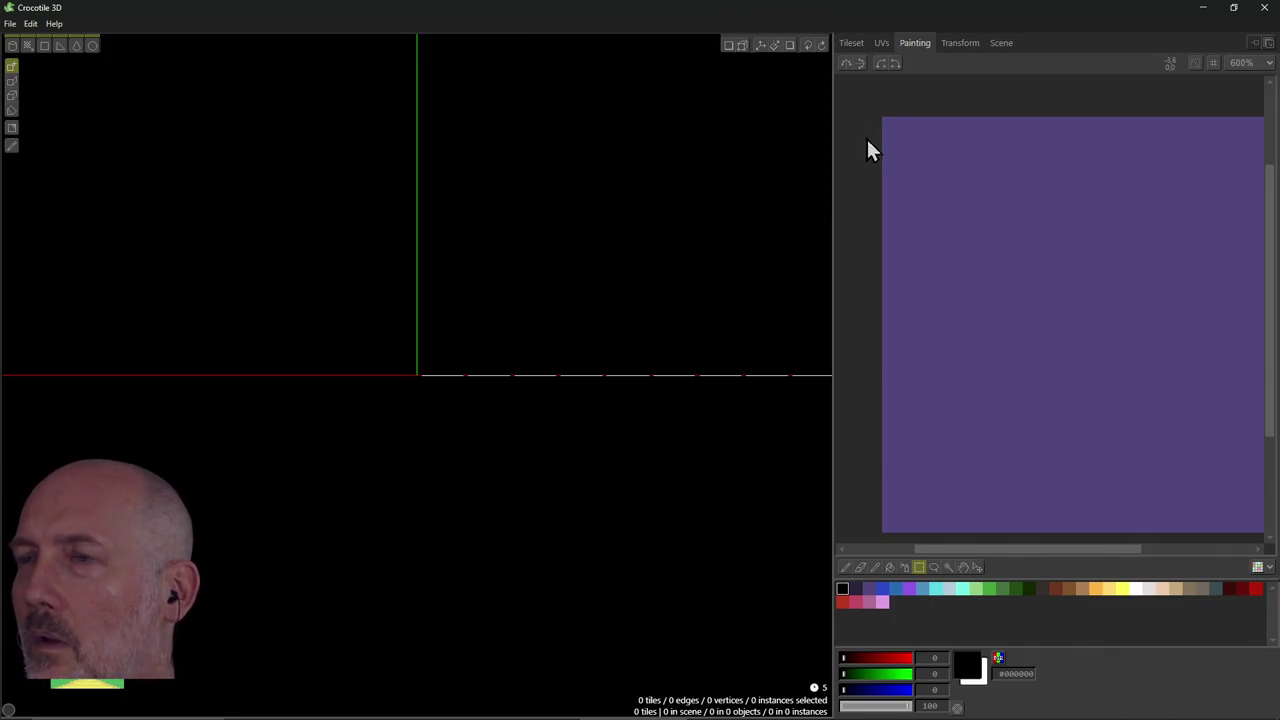
{"action": "scroll", "coordinate": [867, 138], "scroll_direction": "down", "scroll_amount": 1}
{"action": "scroll", "coordinate": [1095, 277], "scroll_direction": "up", "scroll_amount": 1}
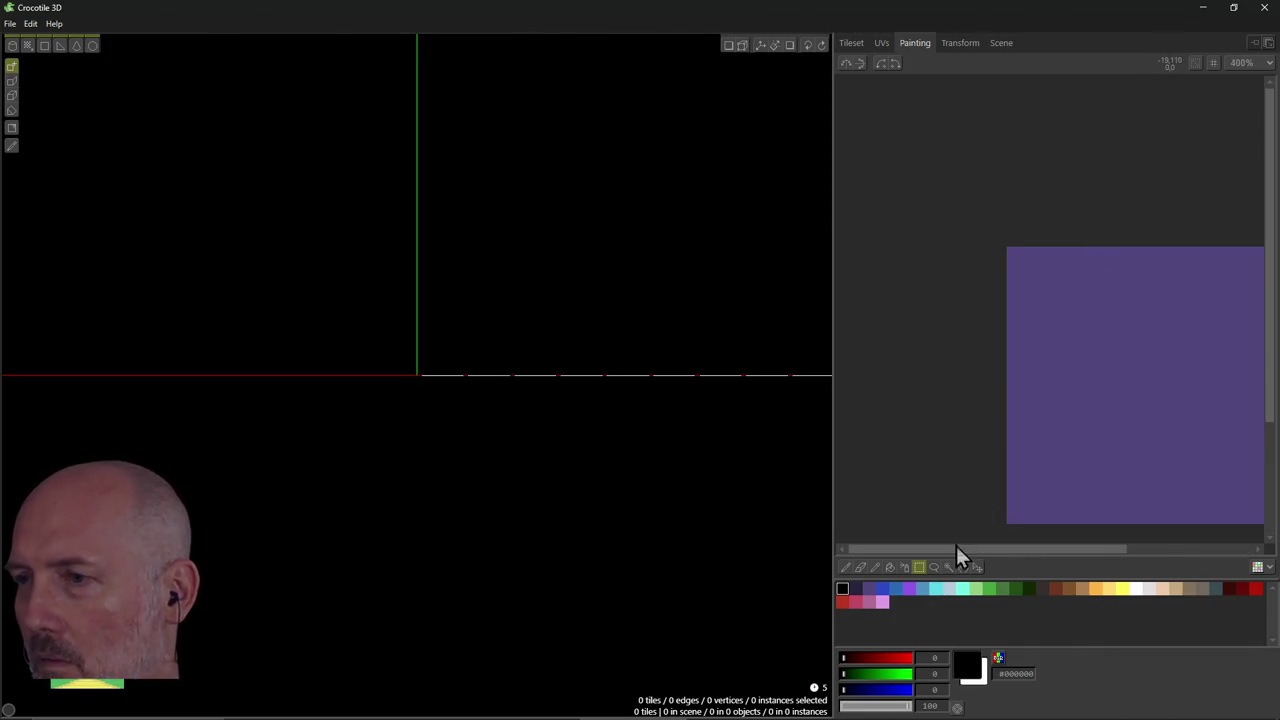
{"action": "left_click_drag", "start_coordinate": [962, 549], "coordinate": [1040, 550]}
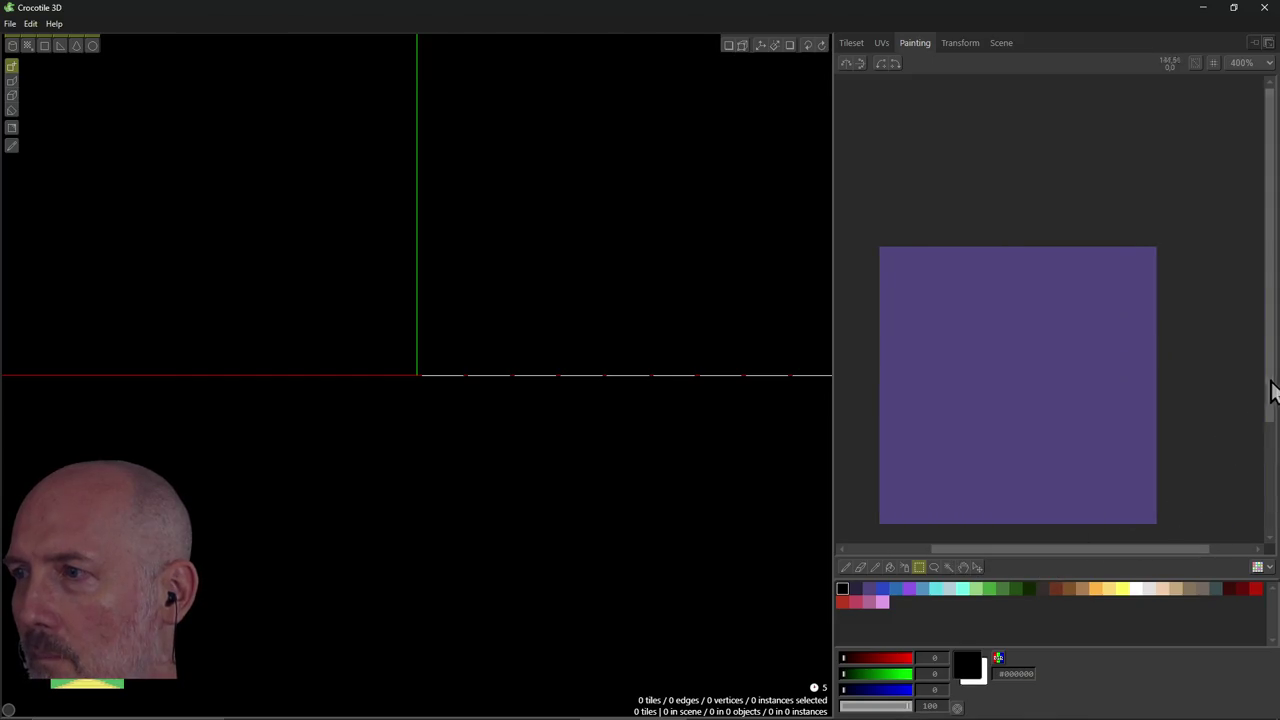
{"action": "left_click_drag", "start_coordinate": [1270, 398], "coordinate": [1270, 466]}
{"action": "key", "text": "alt+Tab"}
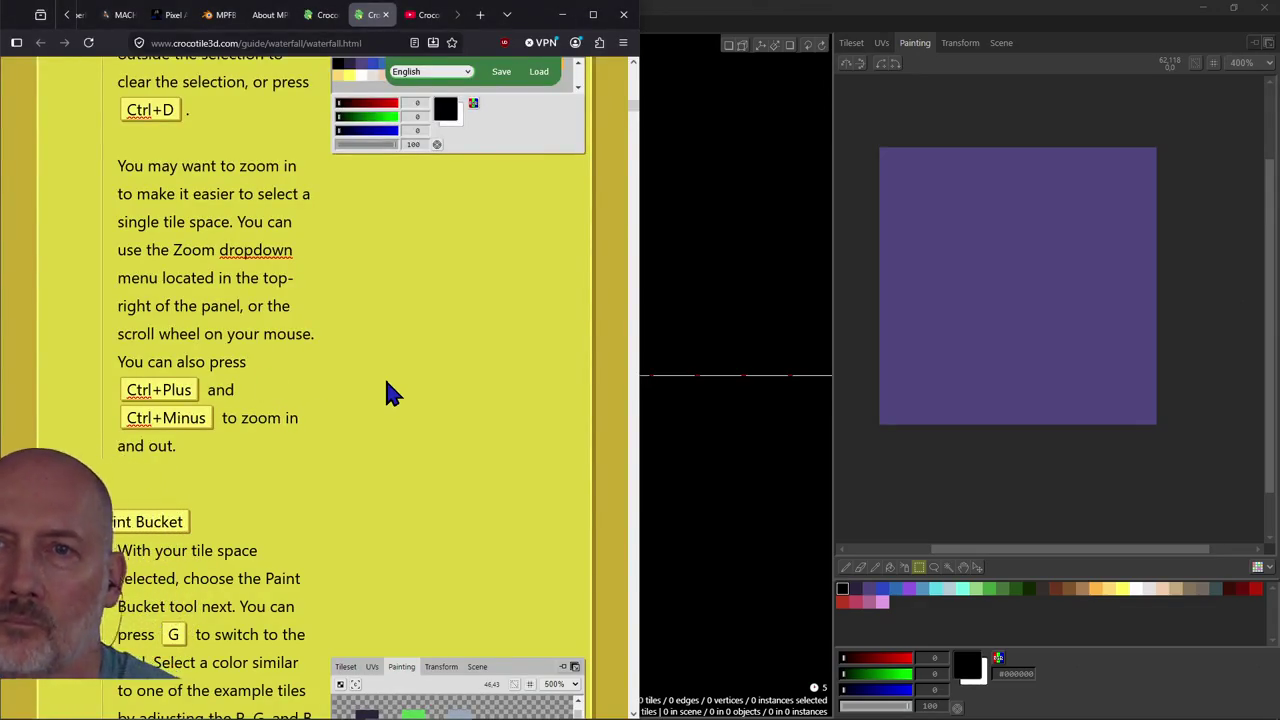
{"action": "scroll", "coordinate": [388, 366], "scroll_direction": "down", "scroll_amount": 3}
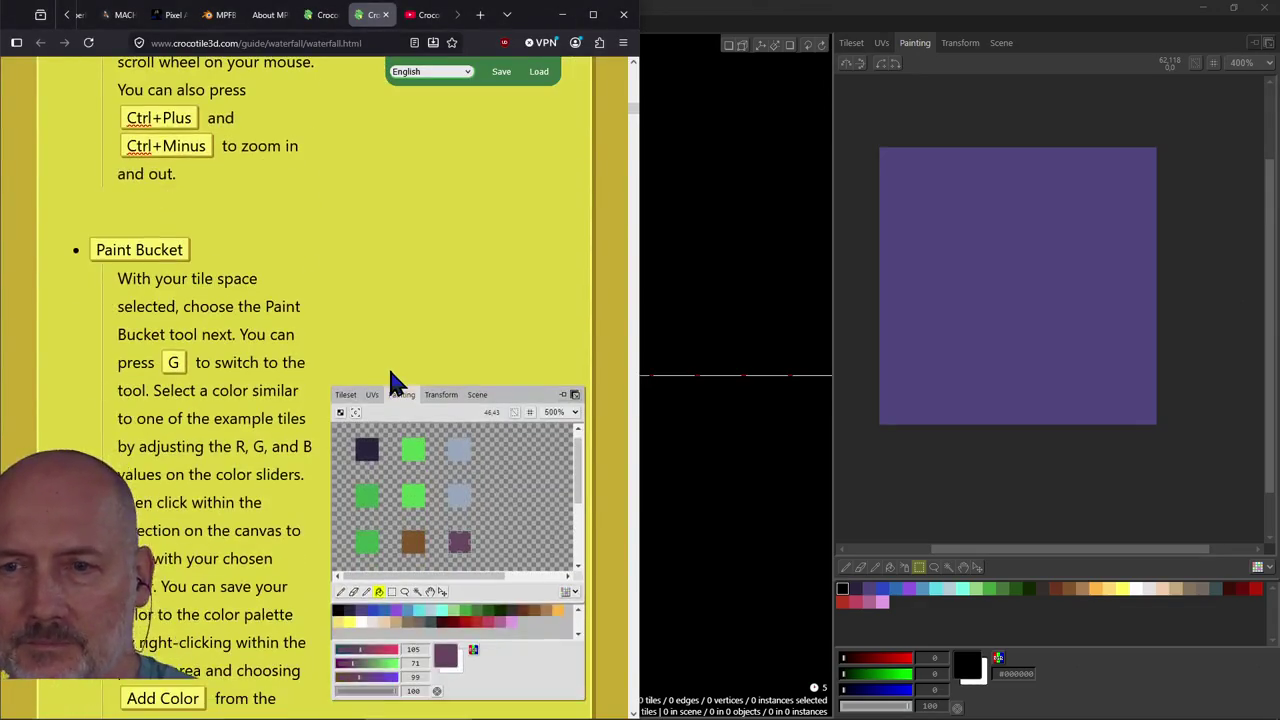
{"action": "scroll", "coordinate": [390, 374], "scroll_direction": "down", "scroll_amount": 1}
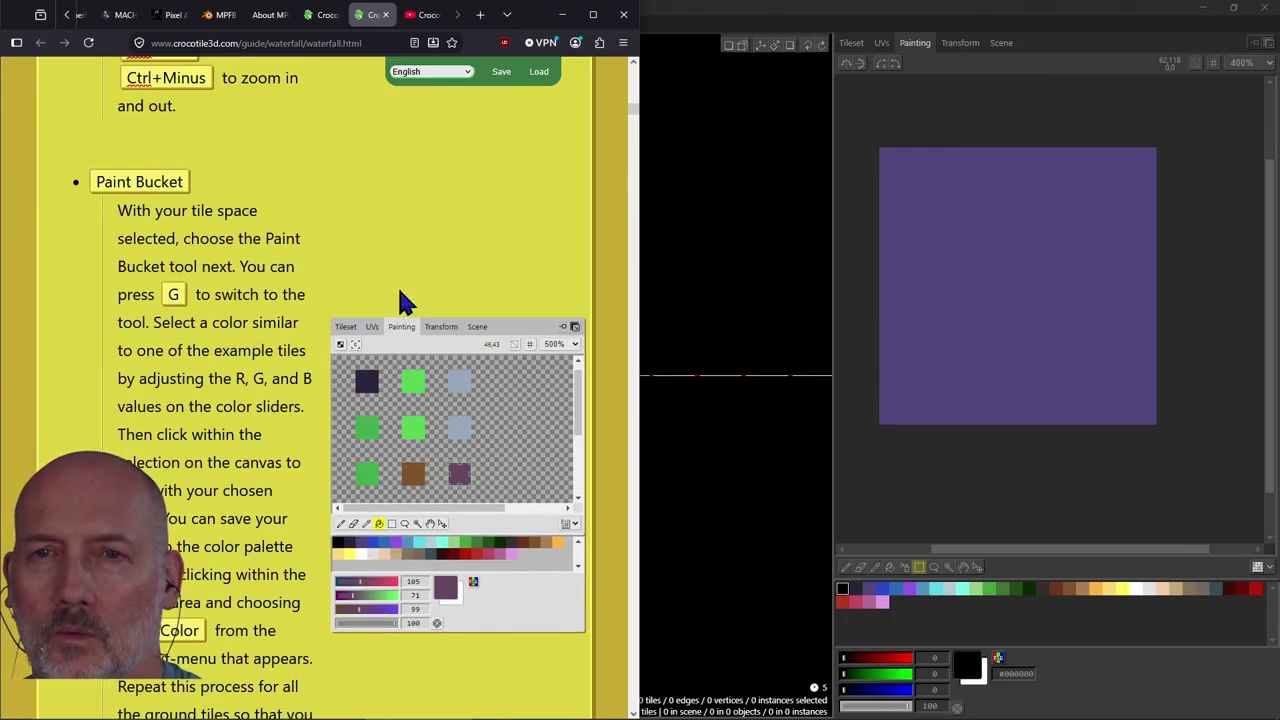
{"action": "scroll", "coordinate": [386, 232], "scroll_direction": "down", "scroll_amount": 1}
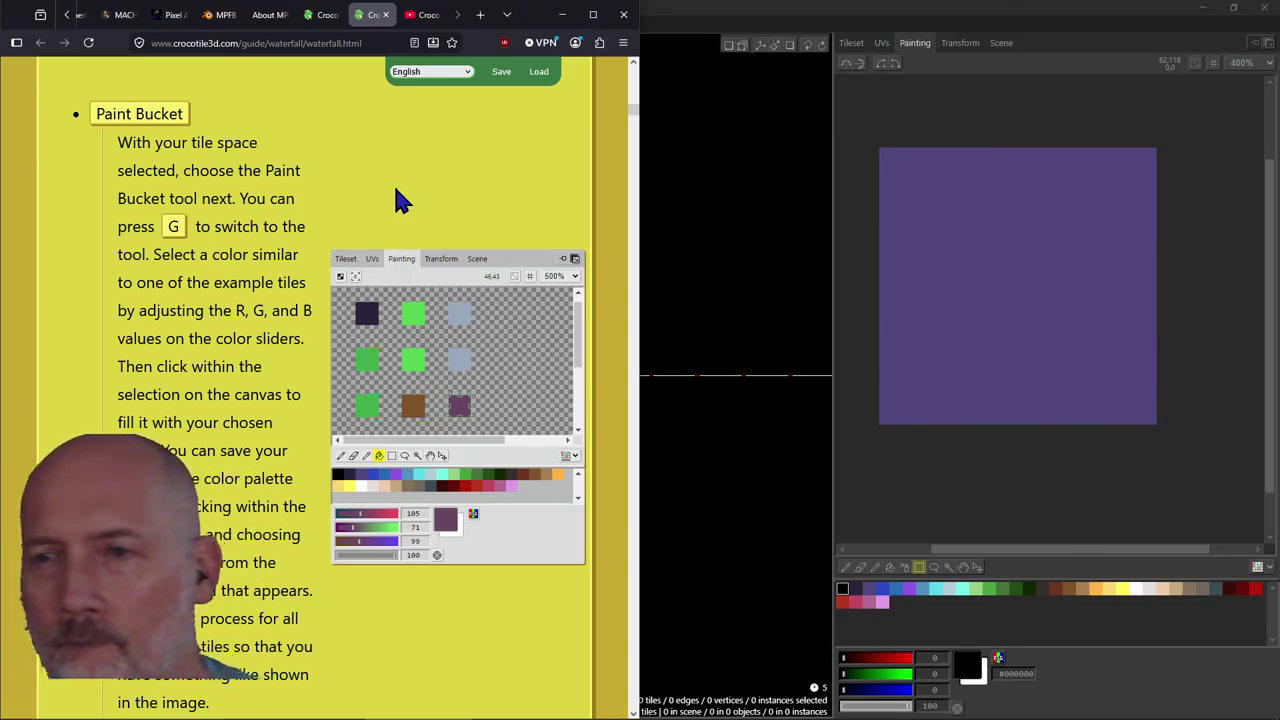
{"action": "scroll", "coordinate": [396, 190], "scroll_direction": "down", "scroll_amount": 1}
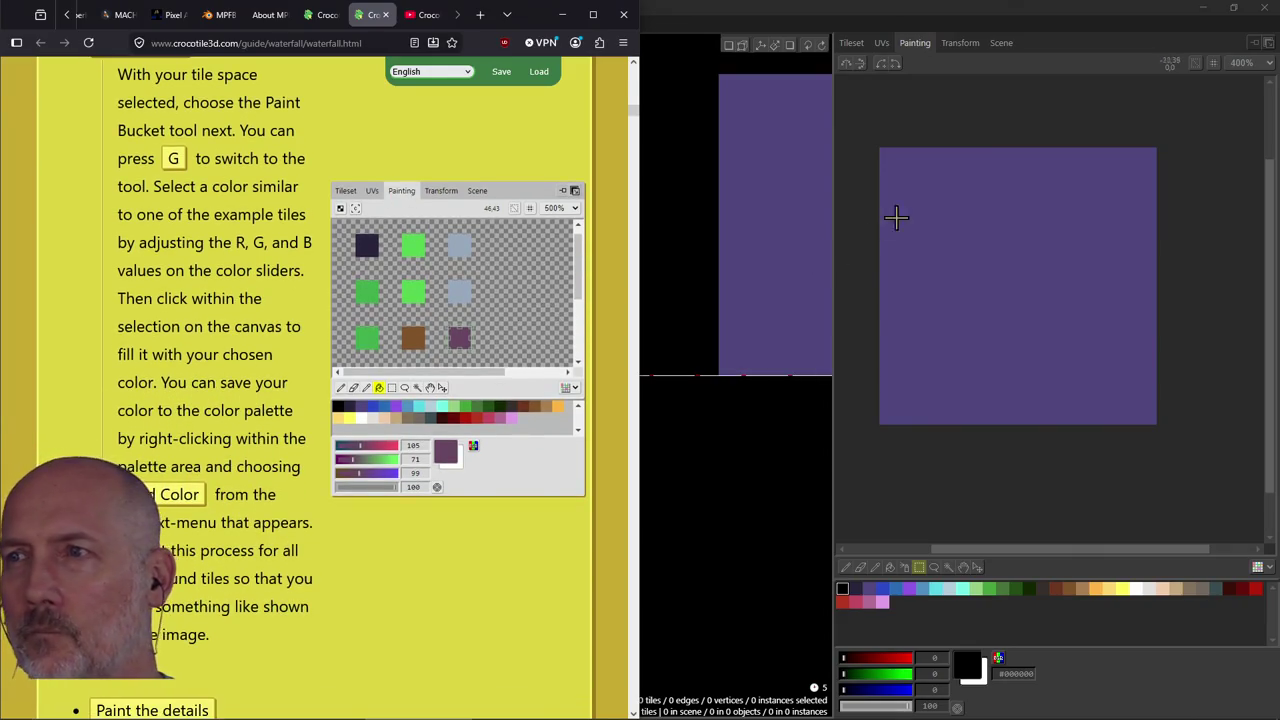
{"action": "left_click", "coordinate": [914, 160]}
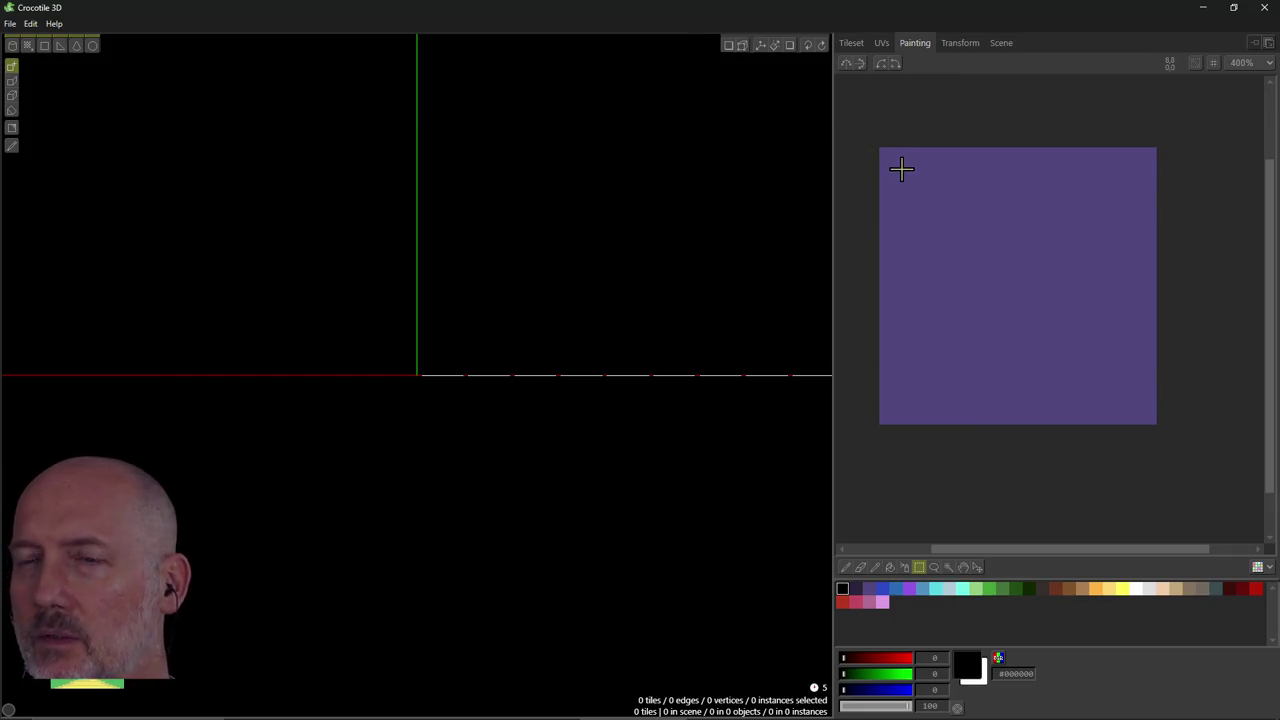
{"action": "key", "text": "alt+Tab"}
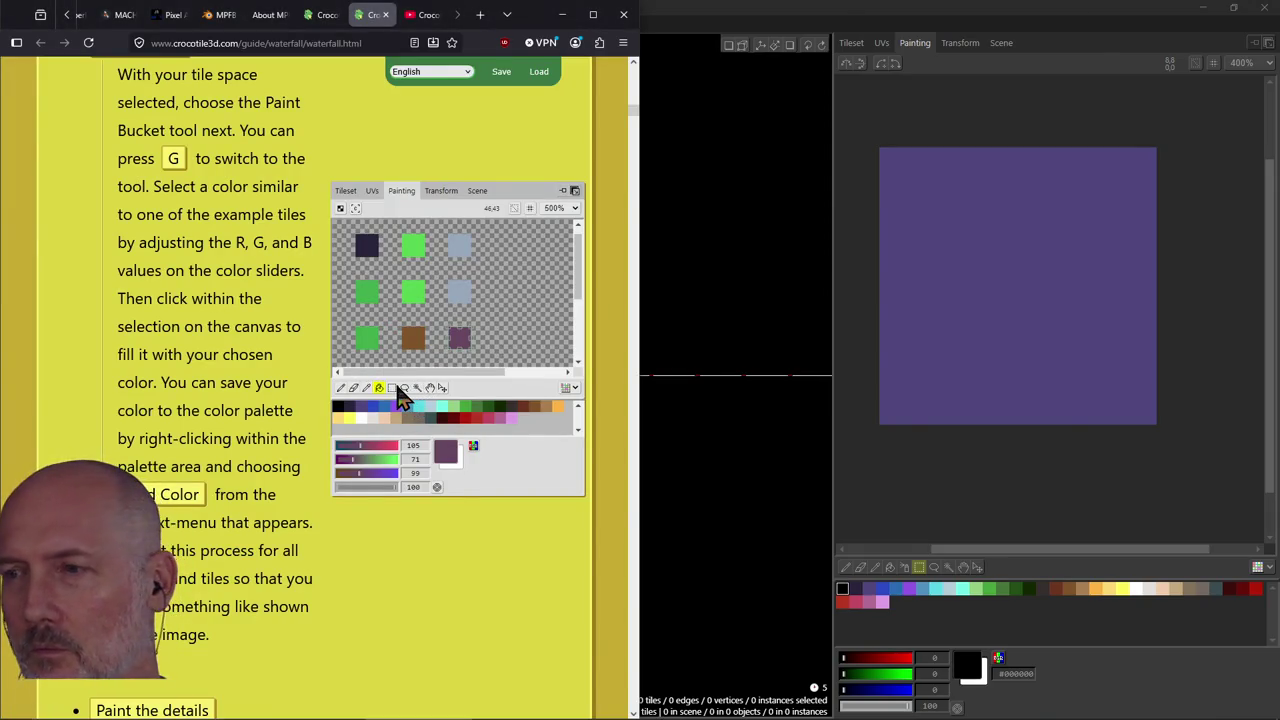
{"action": "left_click", "coordinate": [643, 372]}
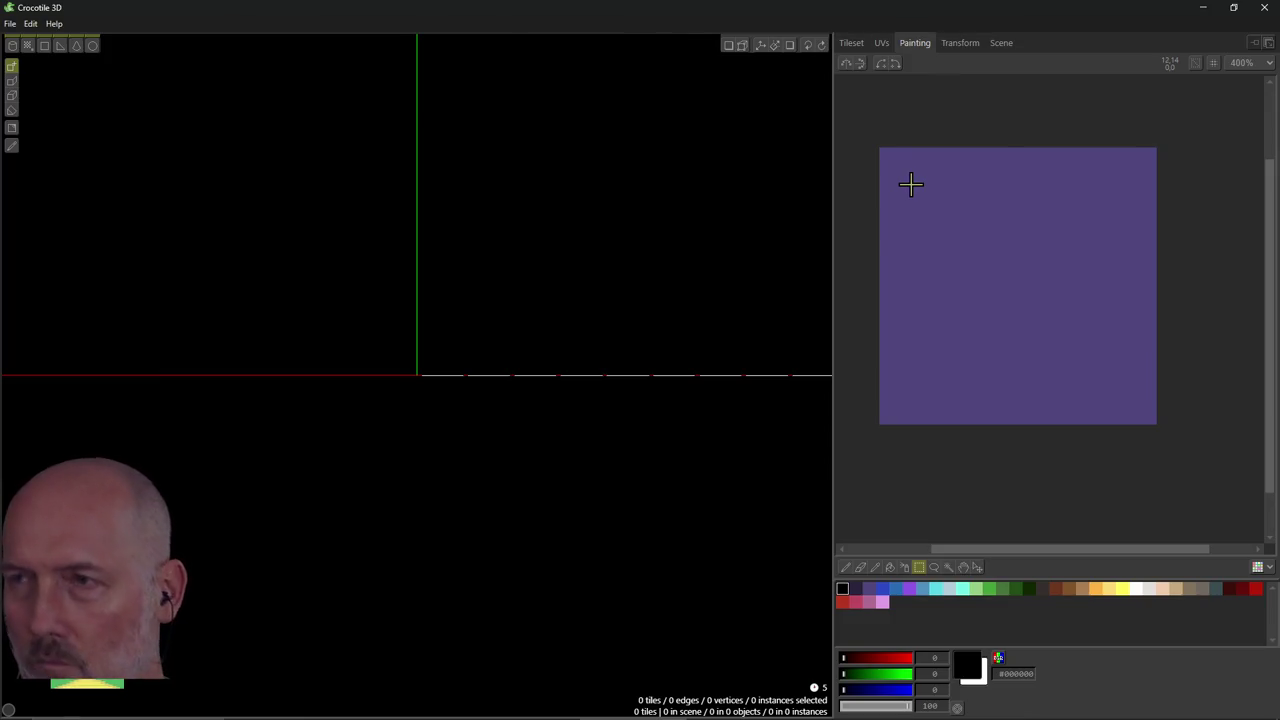
{"action": "left_click_drag", "start_coordinate": [900, 175], "coordinate": [899, 180]}
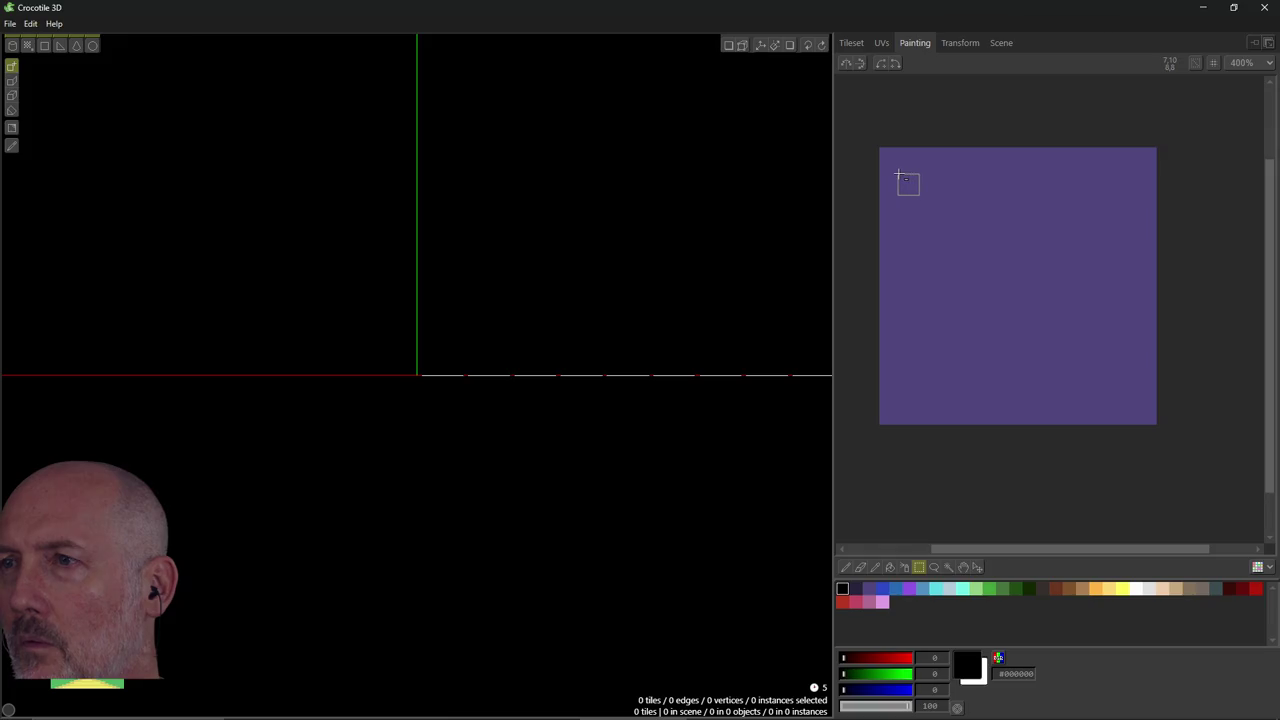
Fill the first selected square with dark purple #2b243d.
{"action": "left_click_drag", "start_coordinate": [899, 176], "coordinate": [900, 177]}
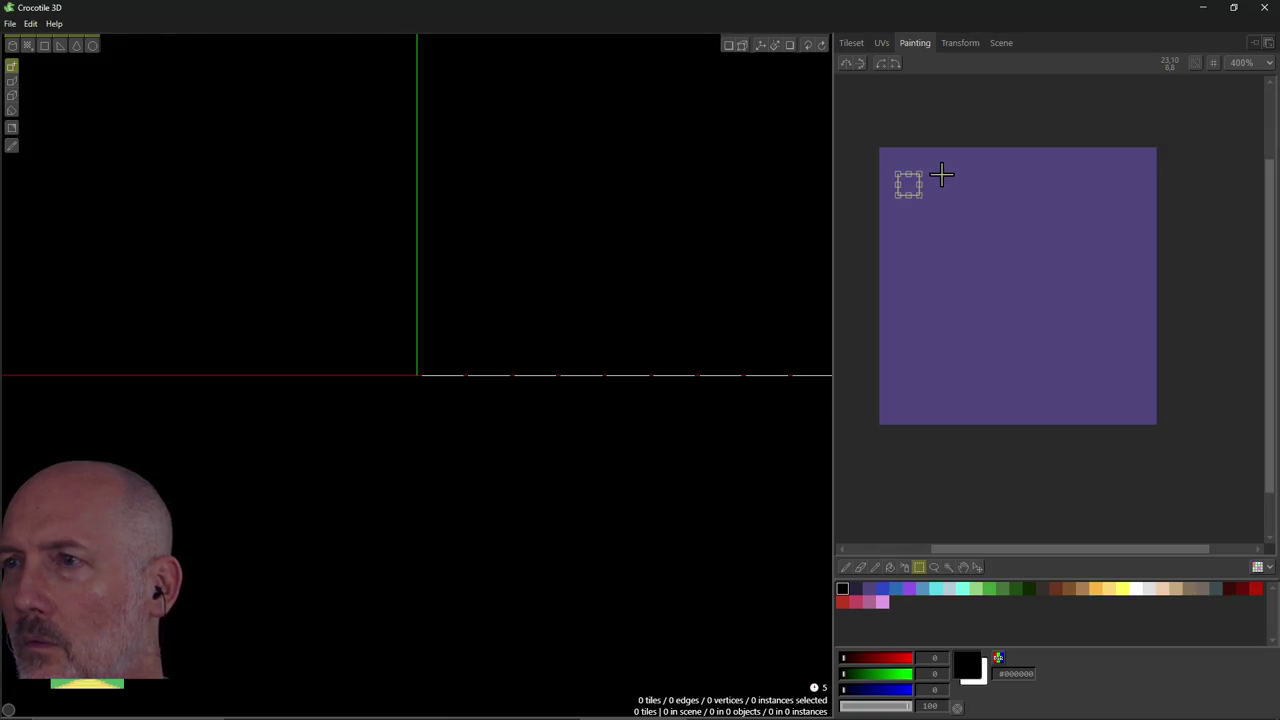
{"action": "left_click", "coordinate": [891, 568]}
{"action": "key", "text": "alt+Tab"}
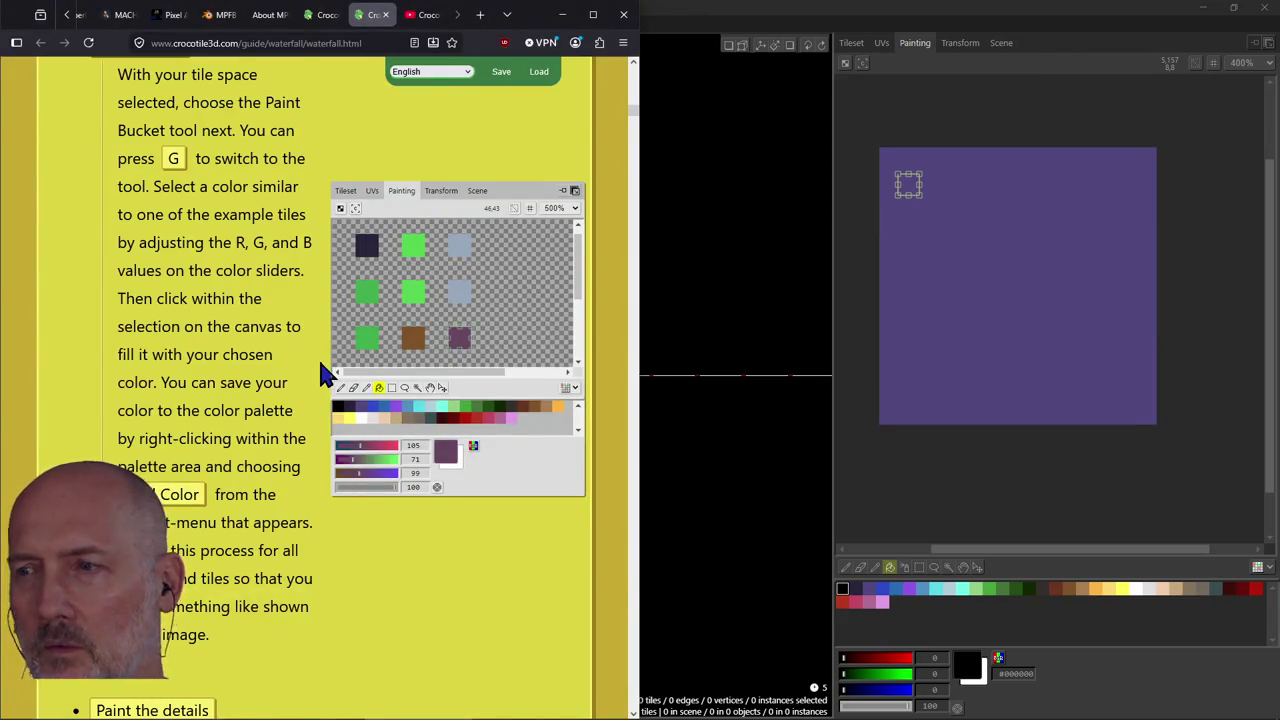
{"action": "key", "text": "alt+Tab"}
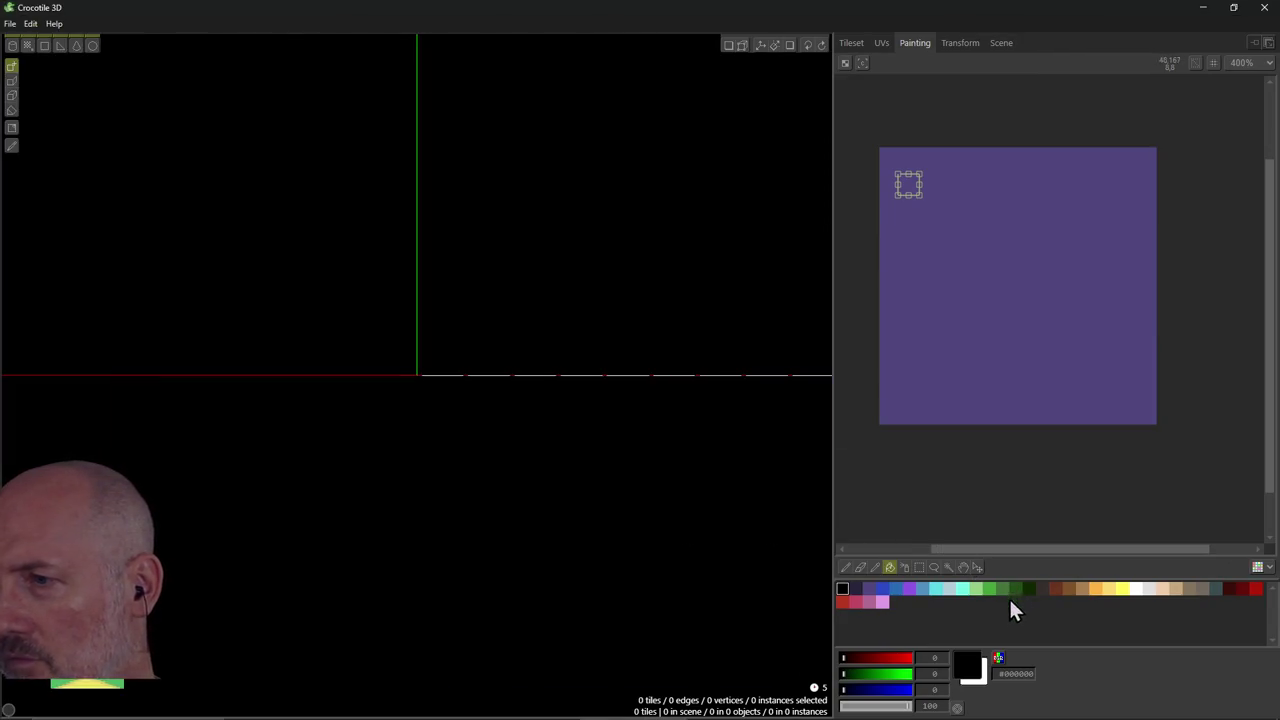
{"action": "left_click", "coordinate": [859, 589]}
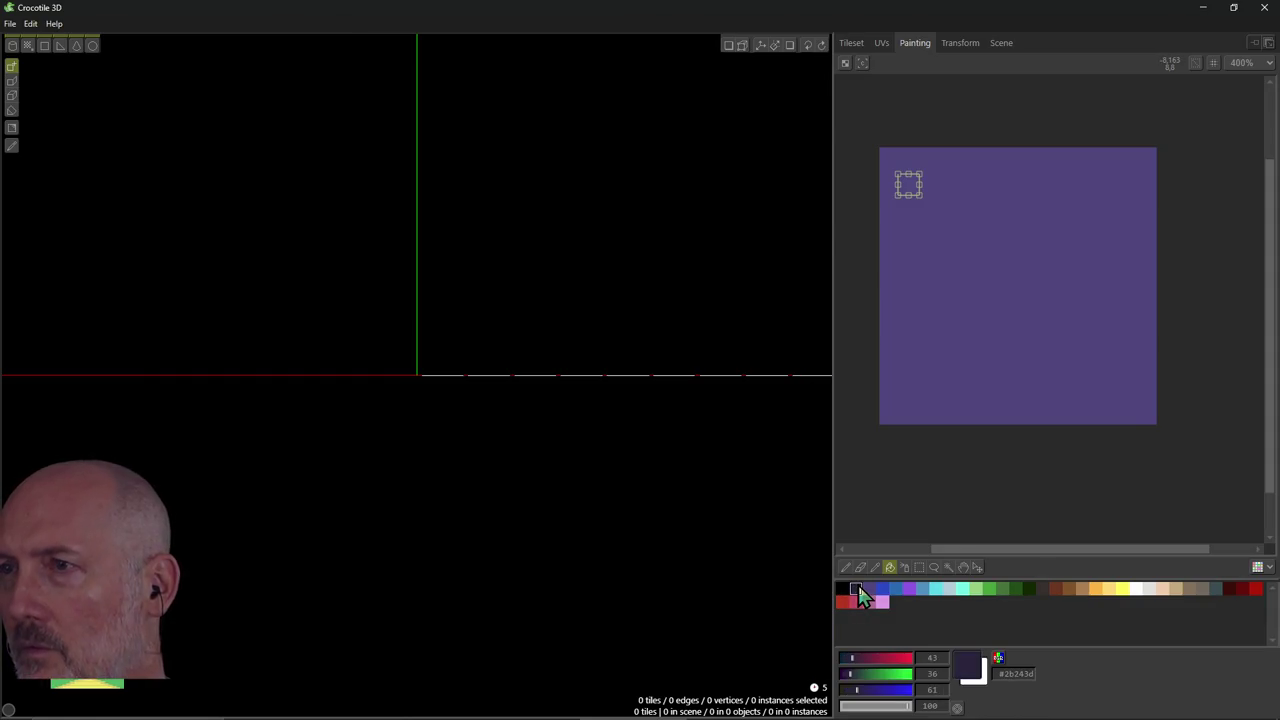
{"action": "left_click", "coordinate": [908, 184]}
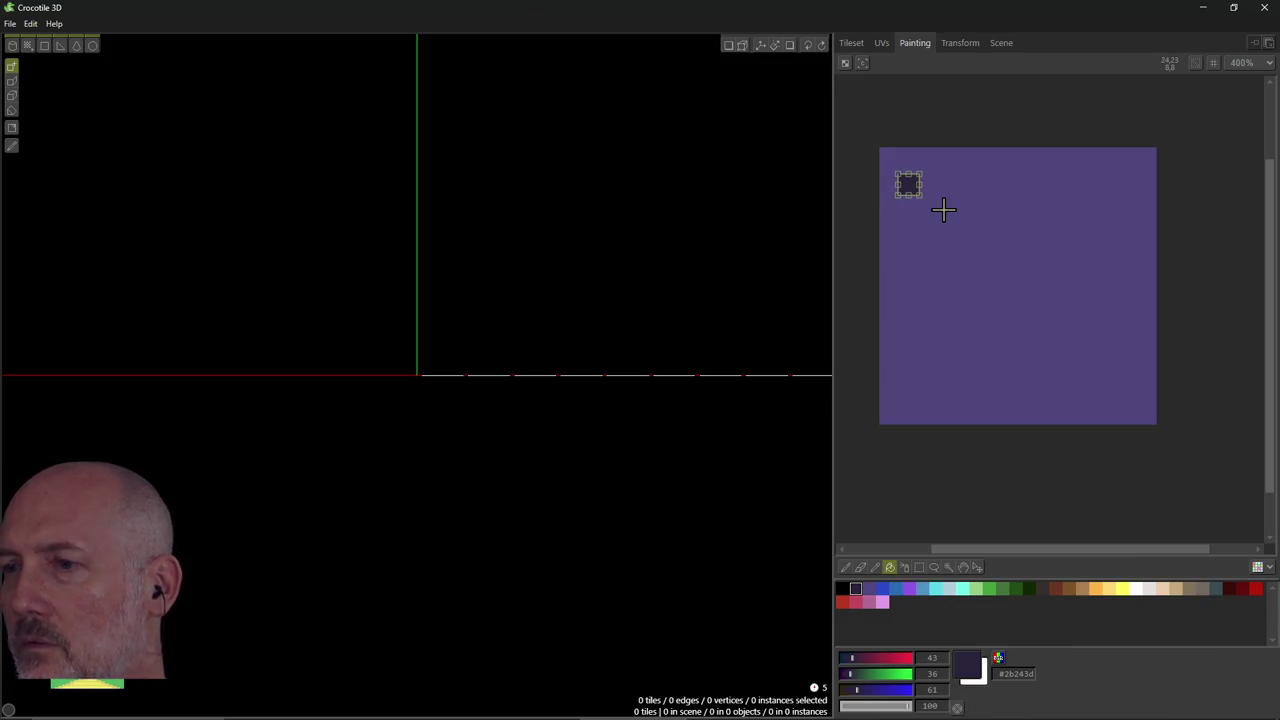
{"action": "key", "text": "s"}
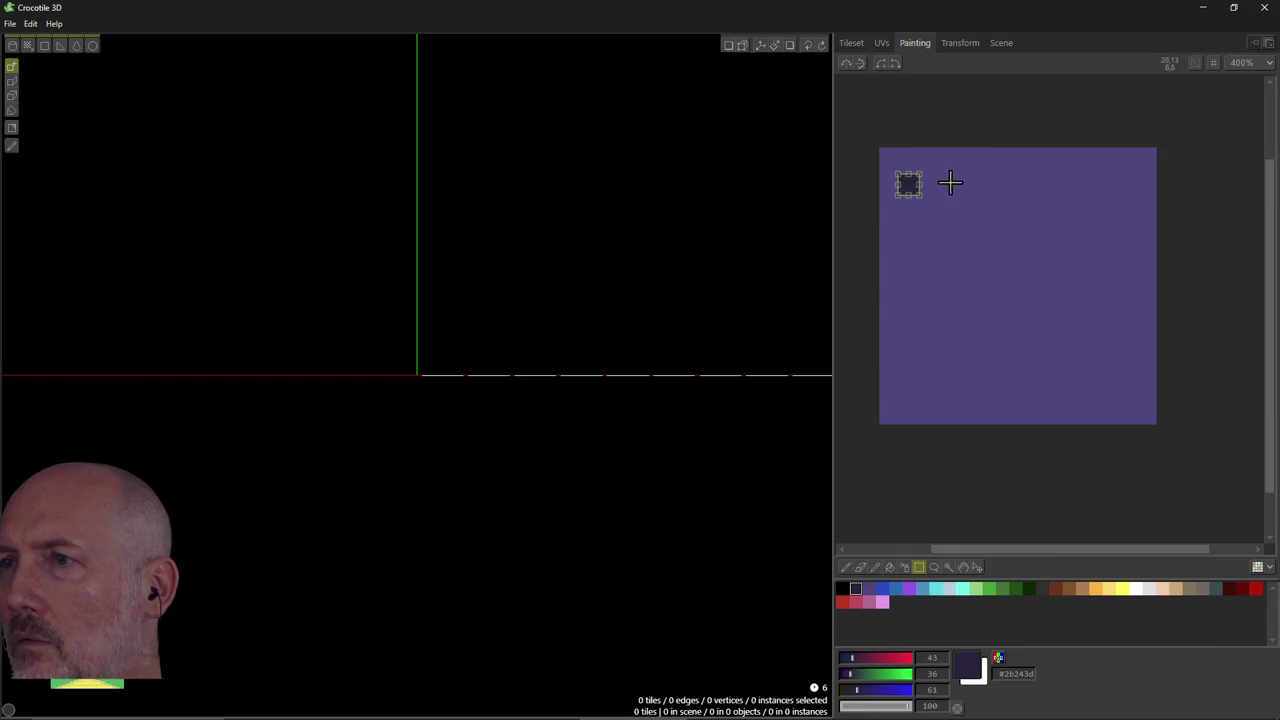
Select the square right of the dark purple one and fill it blue.
{"action": "left_click_drag", "start_coordinate": [940, 187], "coordinate": [945, 187]}
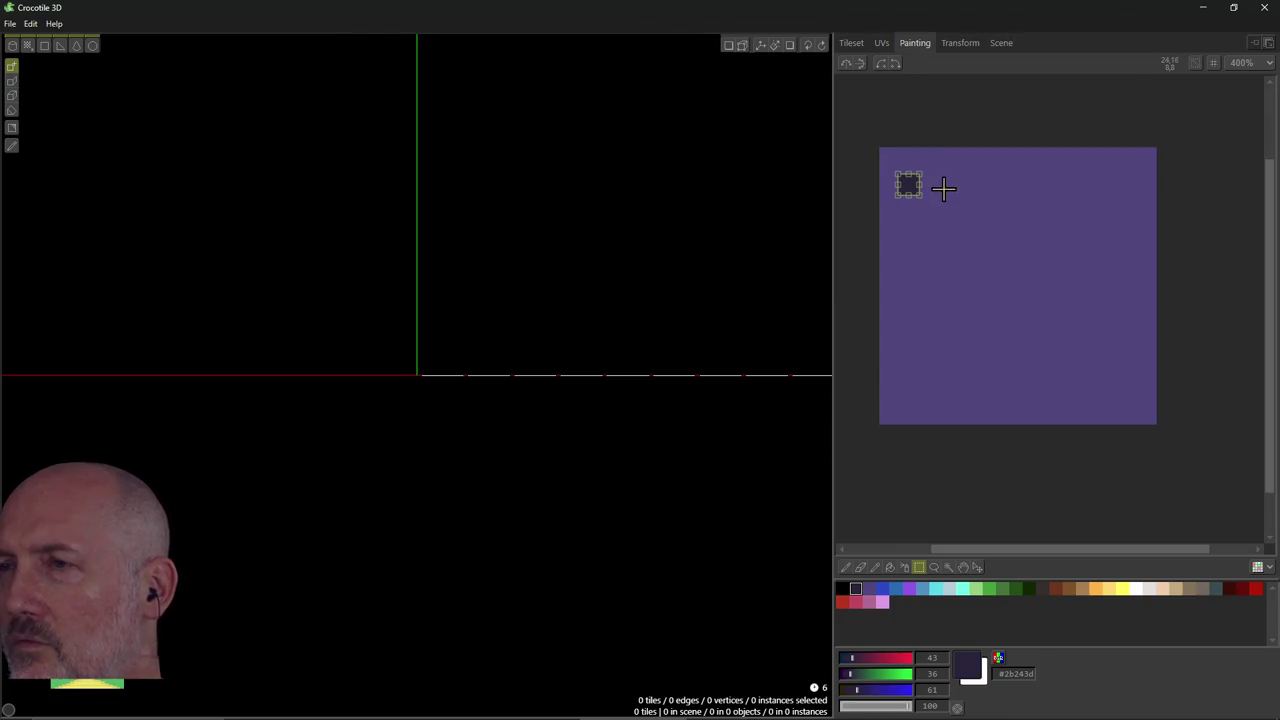
{"action": "left_click", "coordinate": [942, 176]}
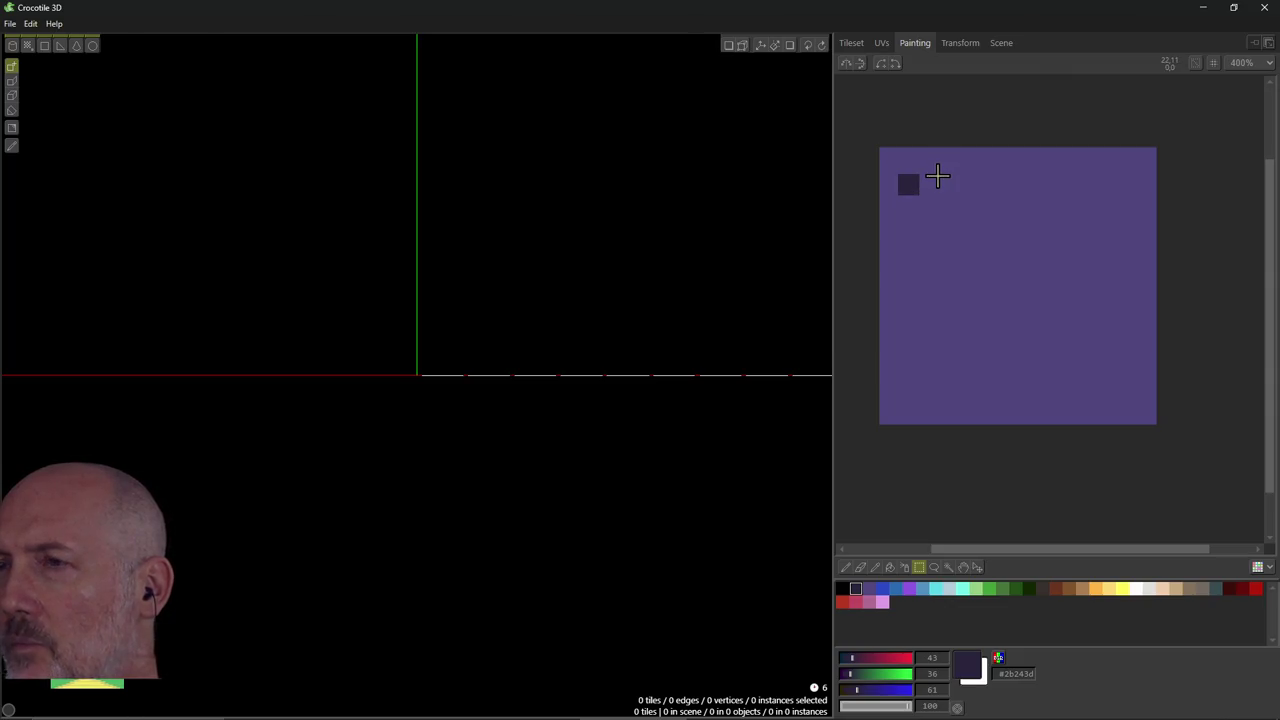
{"action": "left_click_drag", "start_coordinate": [932, 167], "coordinate": [945, 188]}
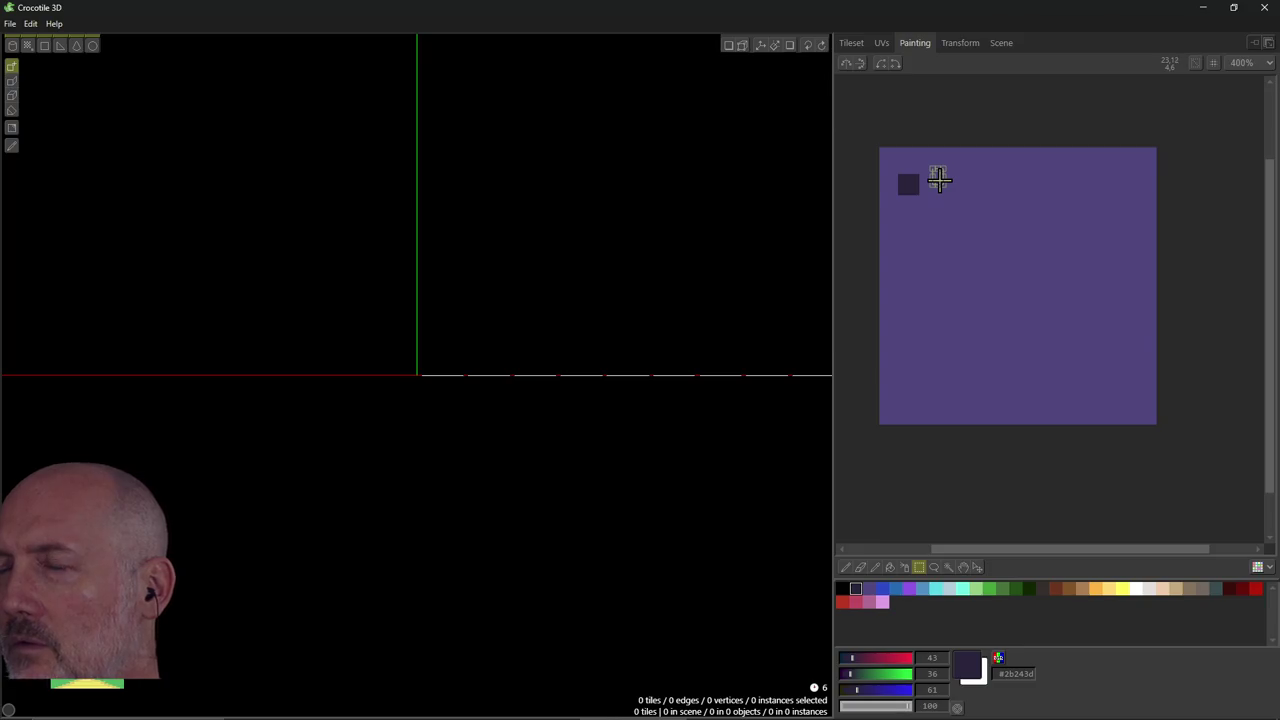
{"action": "left_click", "coordinate": [980, 135]}
{"action": "mouse_move", "coordinate": [943, 178]}
{"action": "left_mouse_down"}
{"action": "mouse_move", "coordinate": [966, 200]}
{"action": "mouse_move", "coordinate": [938, 181]}
{"action": "left_mouse_up"}
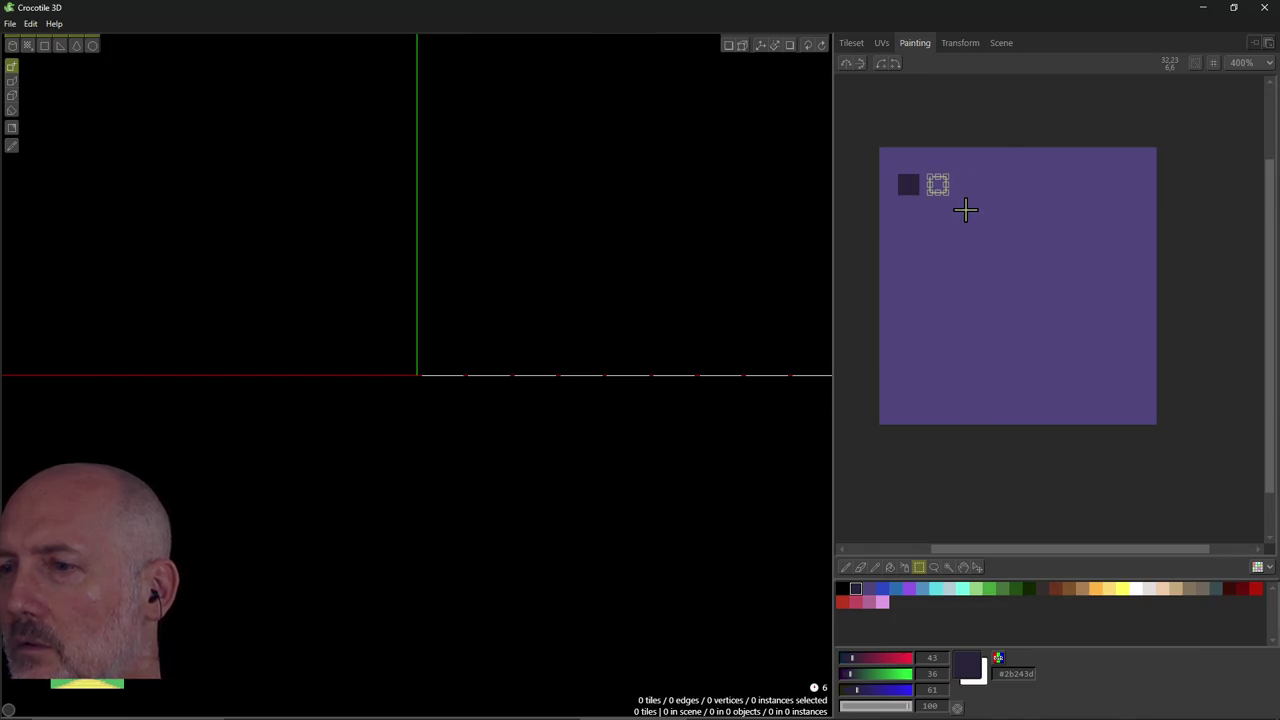
{"action": "key", "text": "alt+Tab"}
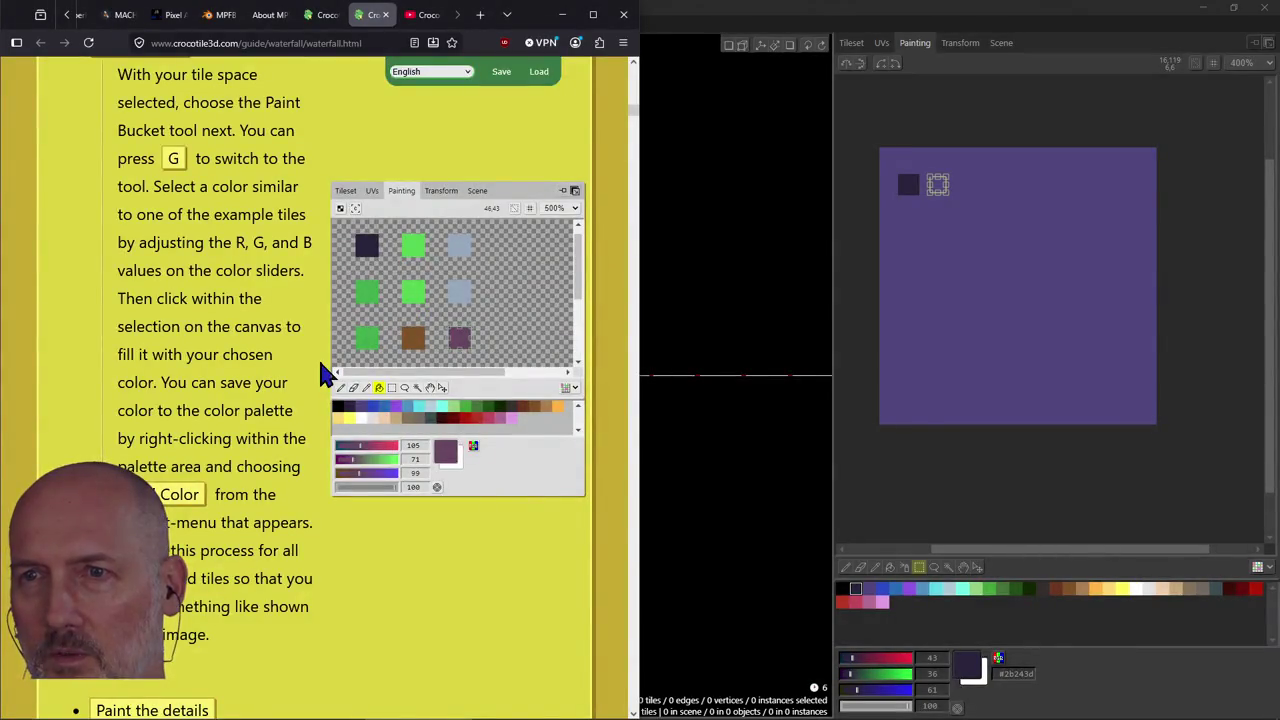
{"action": "key", "text": "alt+Tab"}
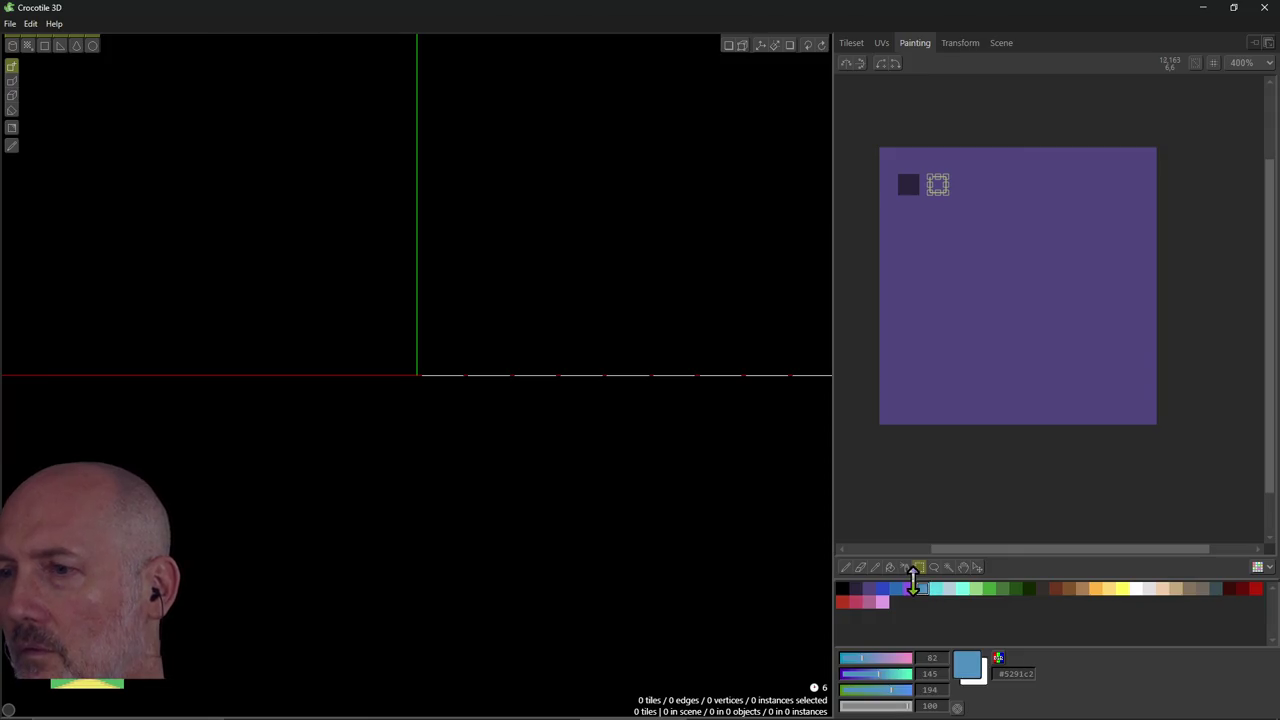
{"action": "left_click", "coordinate": [890, 567]}
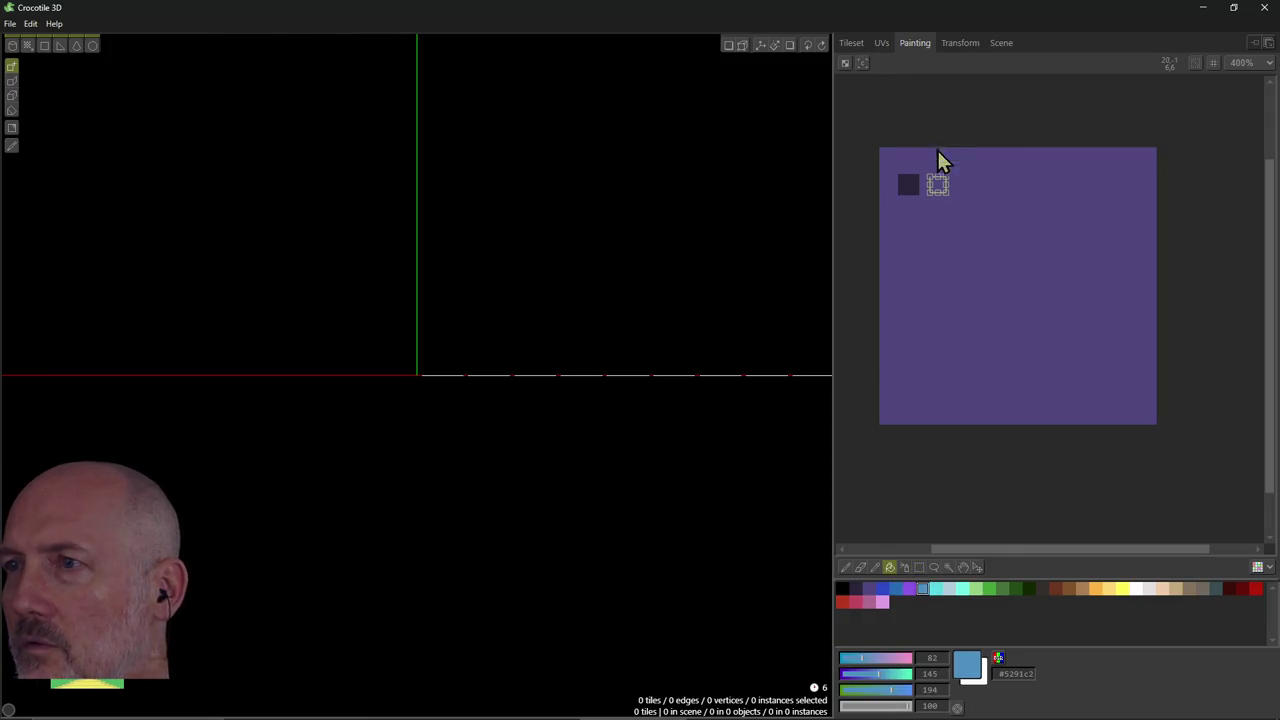
{"action": "left_click", "coordinate": [938, 188]}
{"action": "left_click", "coordinate": [919, 567]}
{"action": "left_click", "coordinate": [938, 185]}
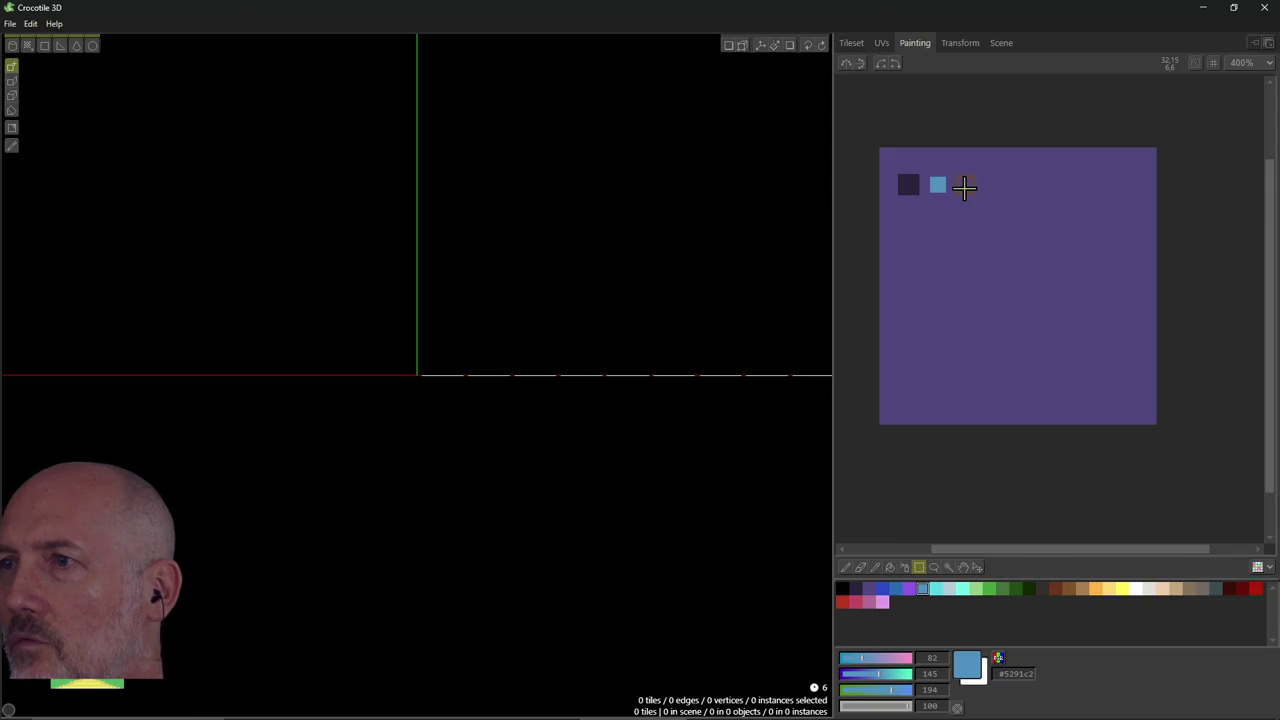
Fill the third top-row square with pale blue #b3cfdb.
{"action": "left_click", "coordinate": [888, 568]}
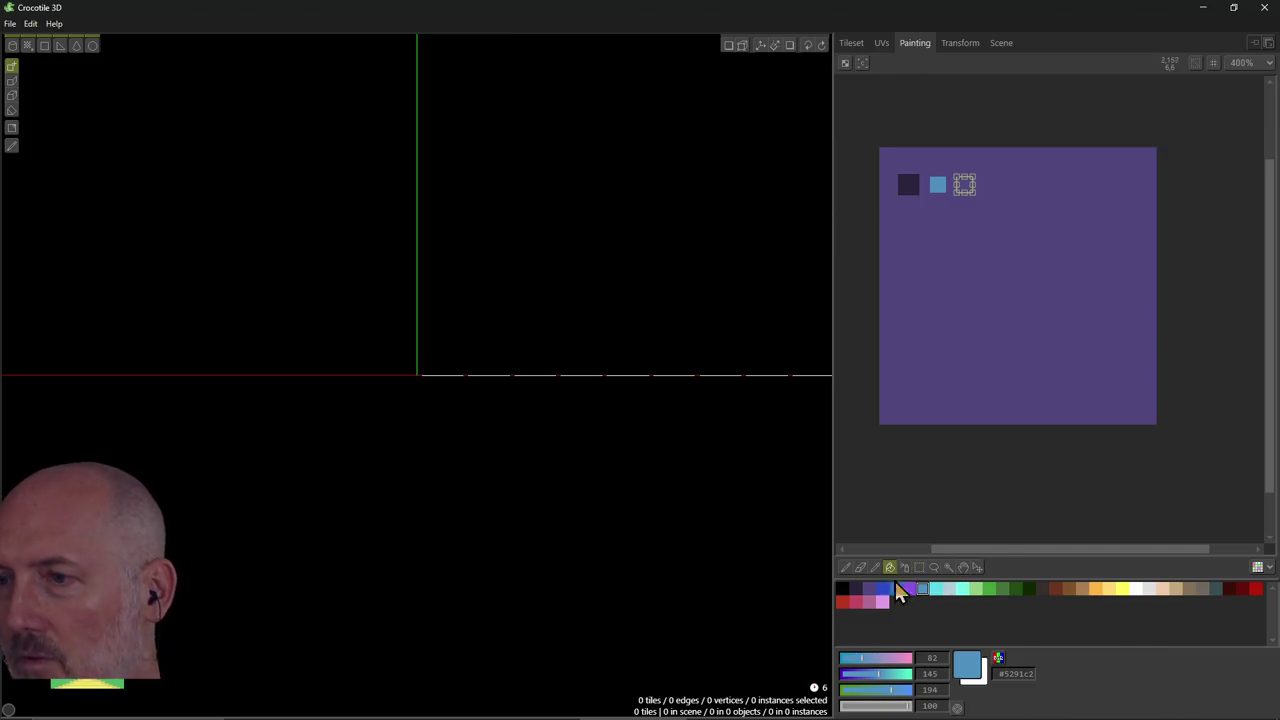
{"action": "left_click", "coordinate": [949, 590]}
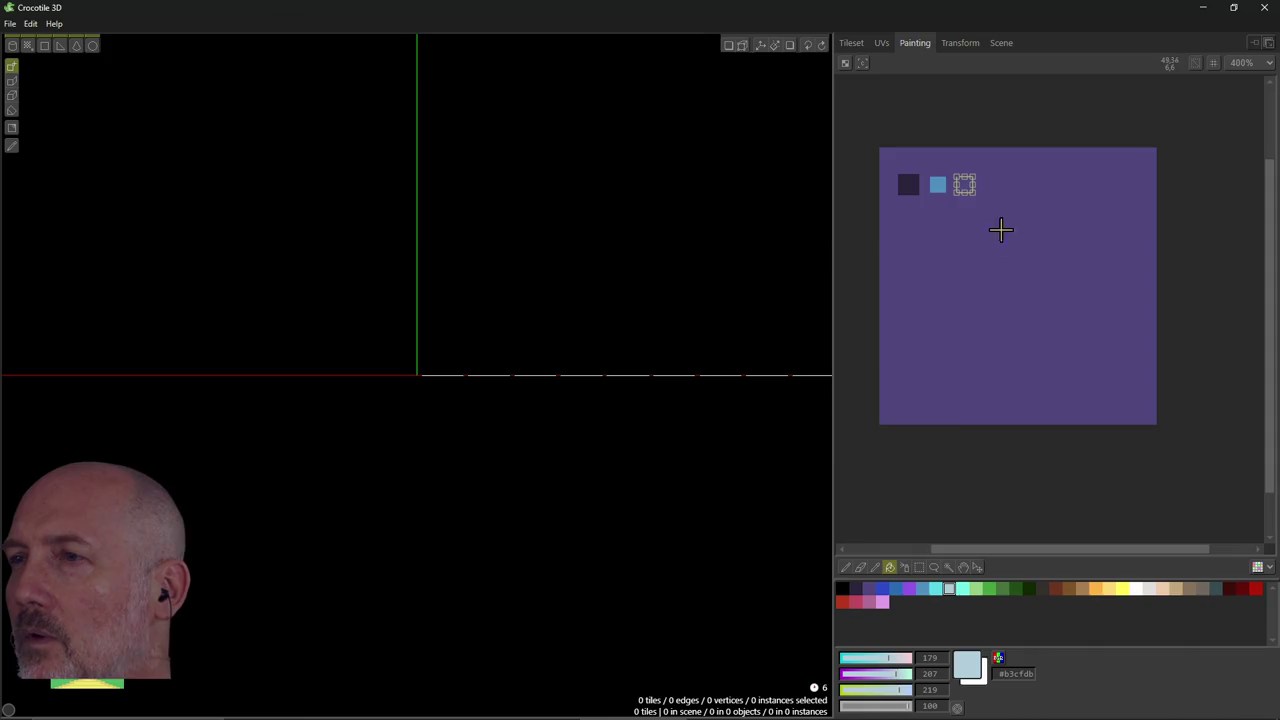
{"action": "left_click", "coordinate": [963, 185]}
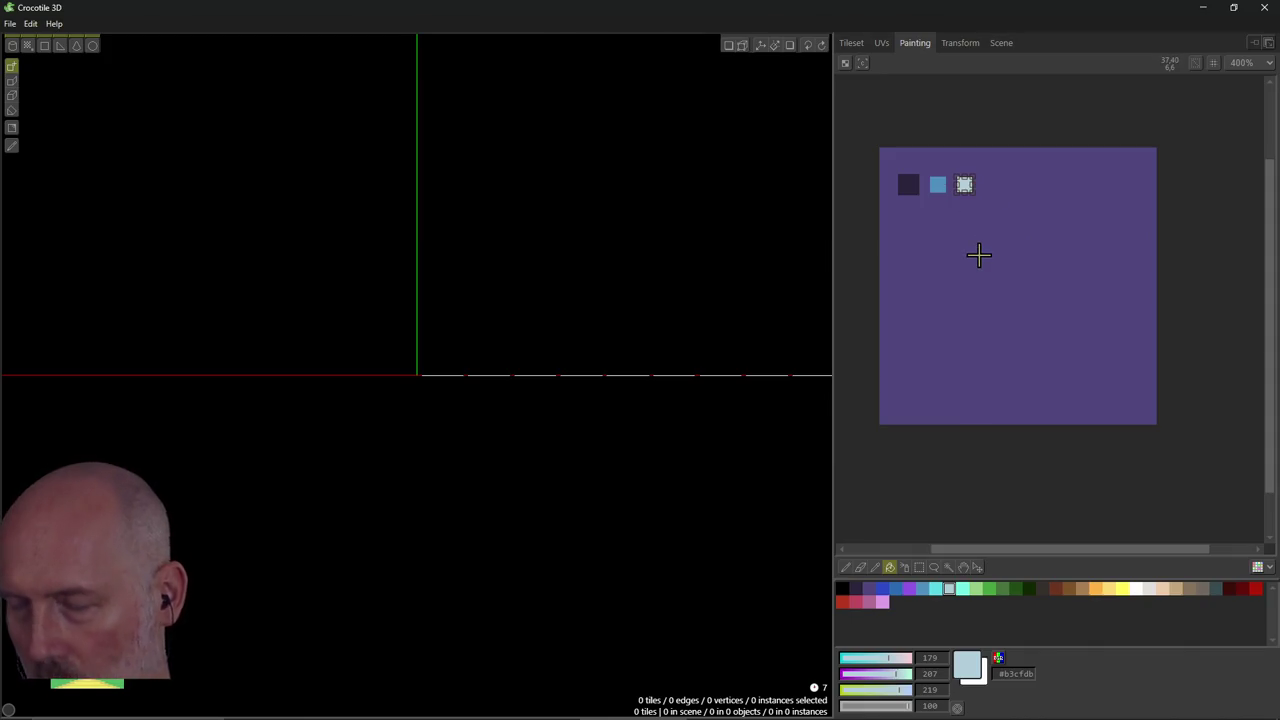
{"action": "key", "text": "m"}
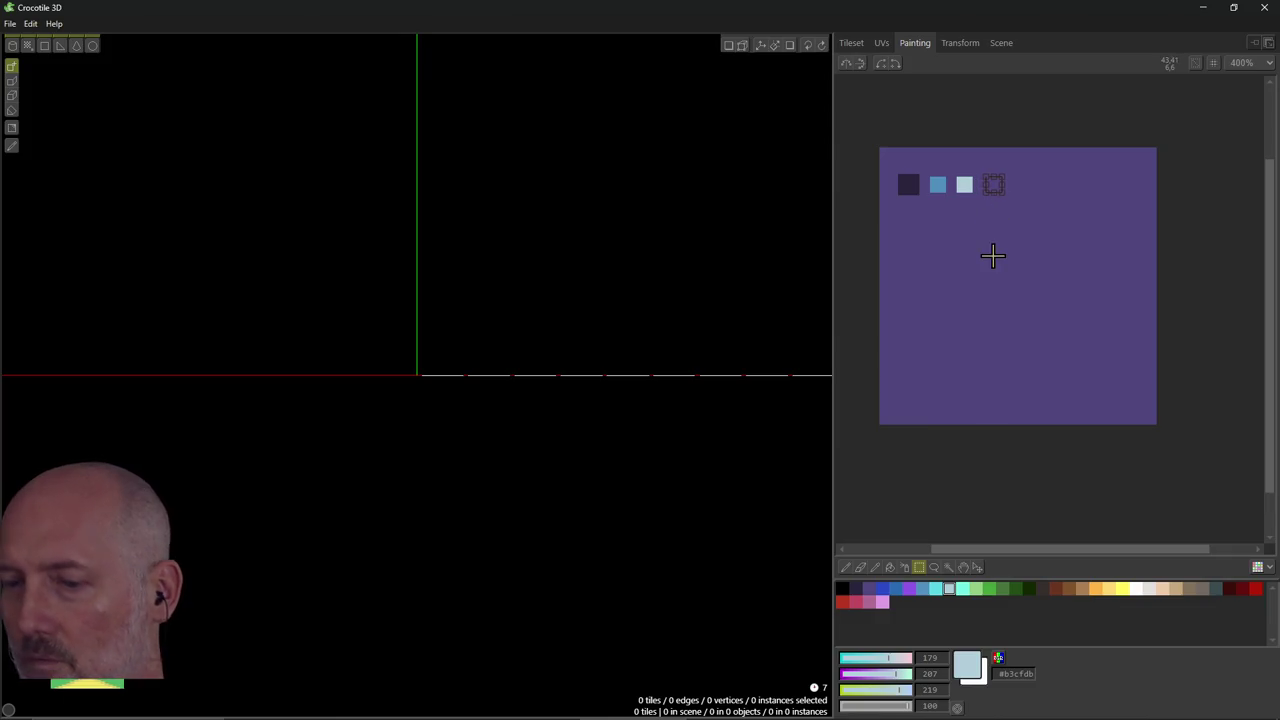
Fill the fourth top-row tile with bright green.
{"action": "key", "text": "alt+Tab"}
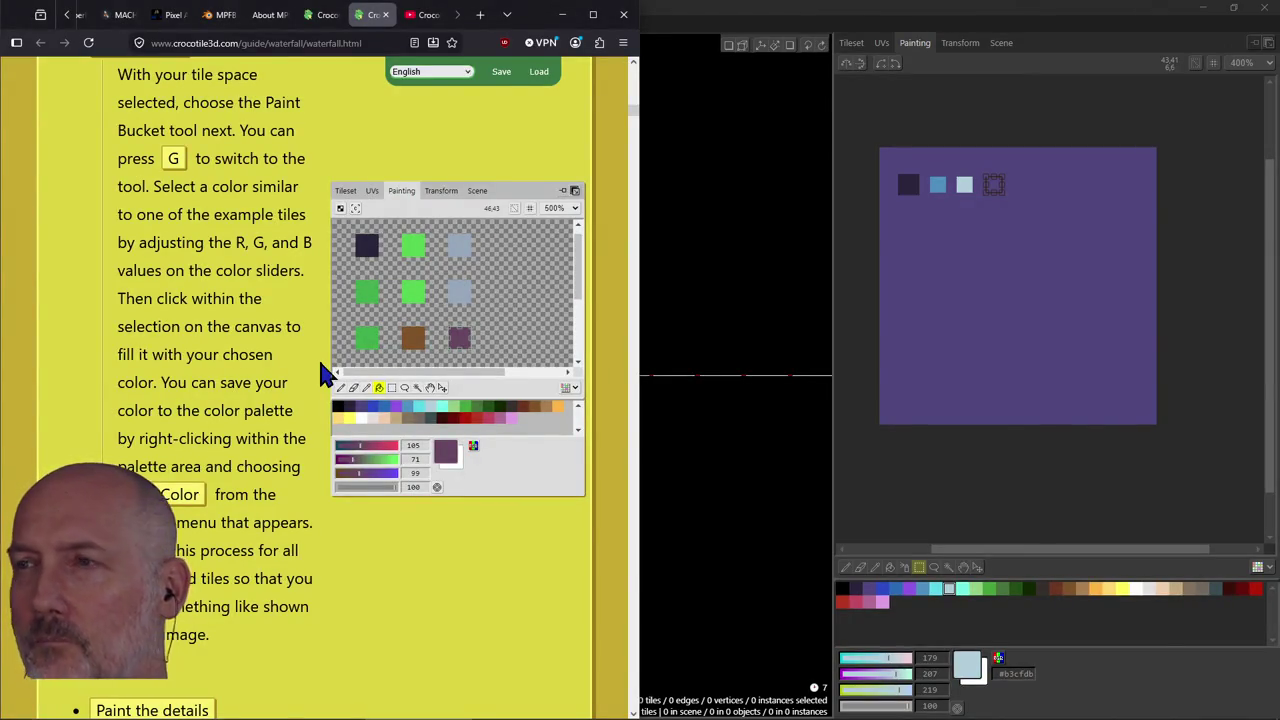
{"action": "key", "text": "alt+Tab"}
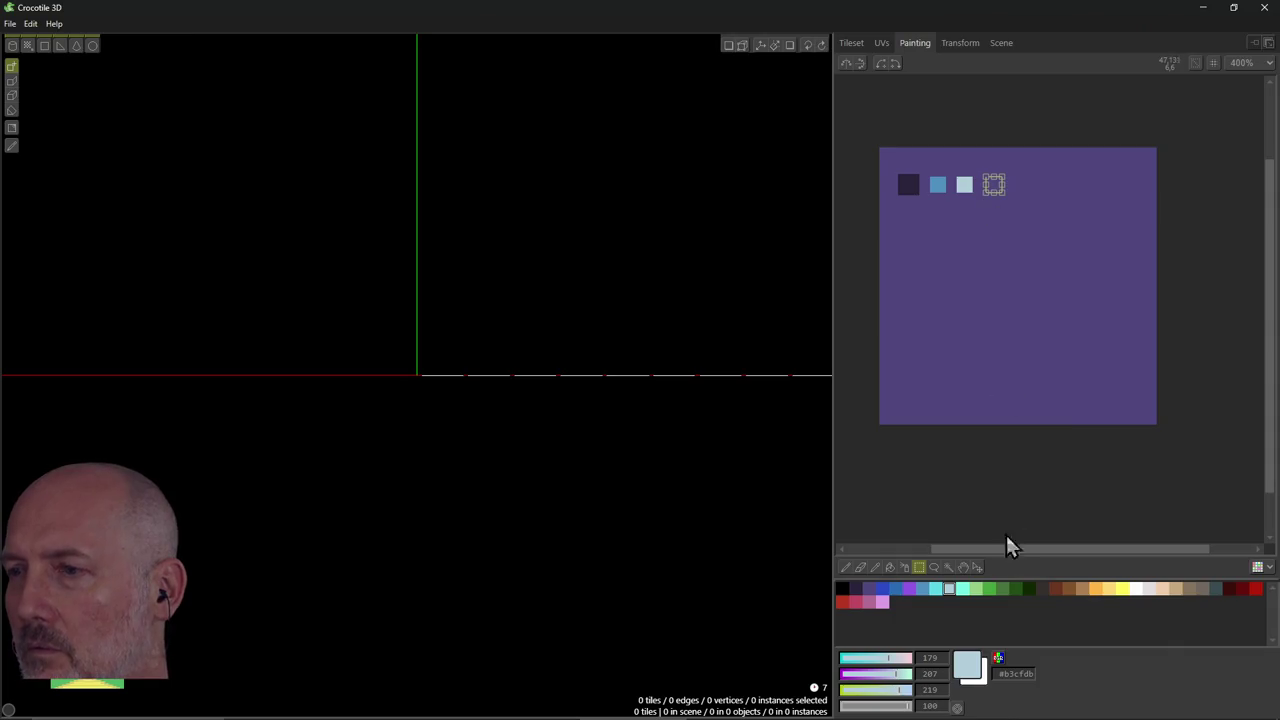
{"action": "left_click", "coordinate": [989, 589]}
{"action": "left_click", "coordinate": [890, 567]}
{"action": "left_click", "coordinate": [995, 184]}
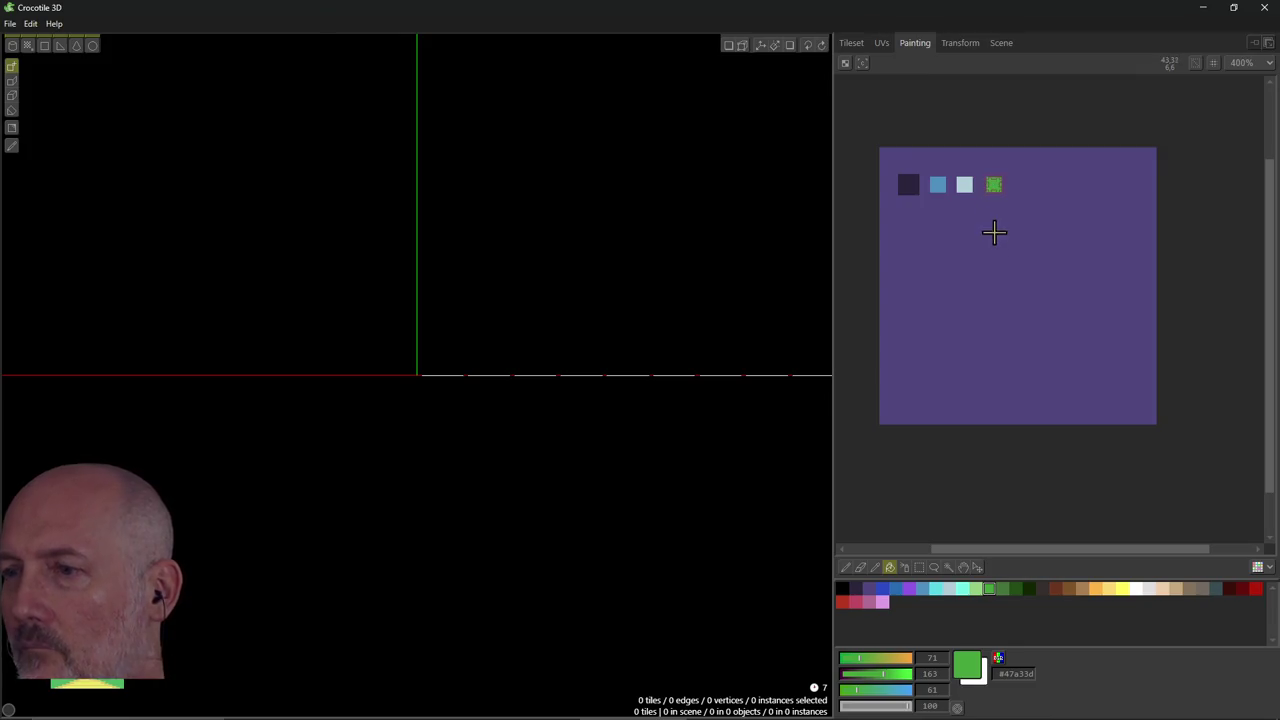
{"action": "key", "text": "m"}
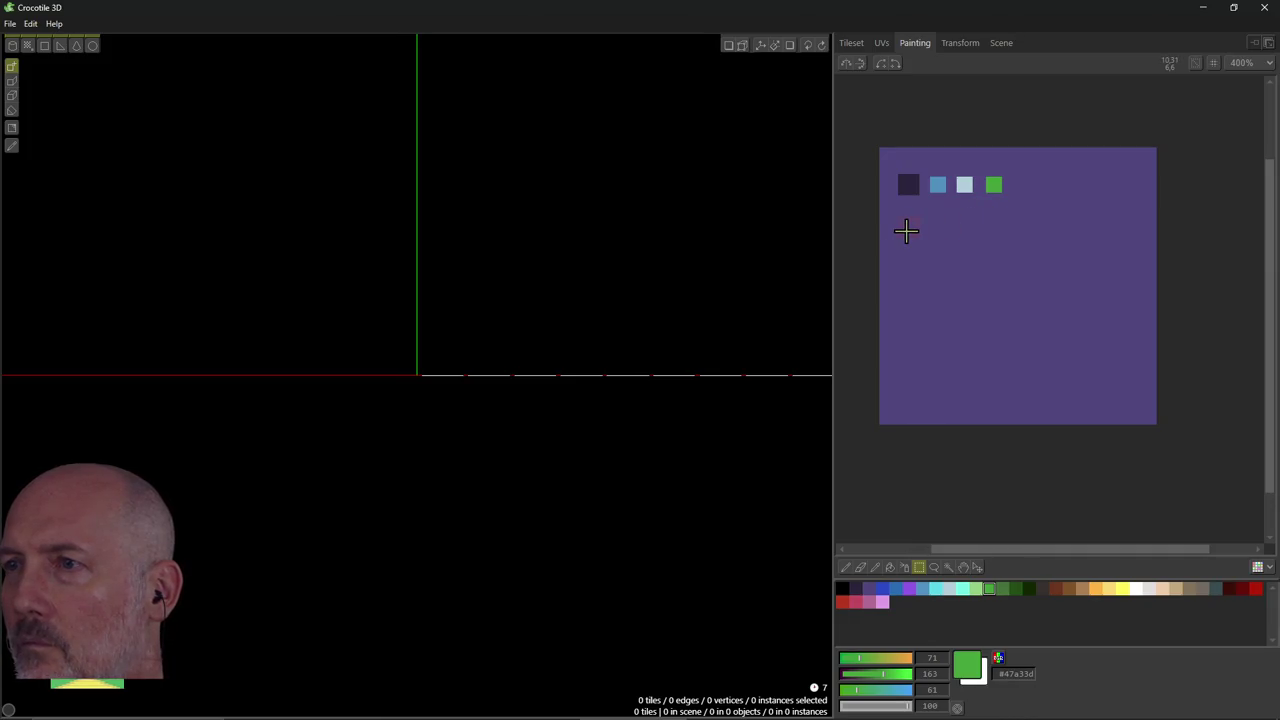
Fill the first two second-row tiles with mid green and dark green.
{"action": "left_click", "coordinate": [1005, 590]}
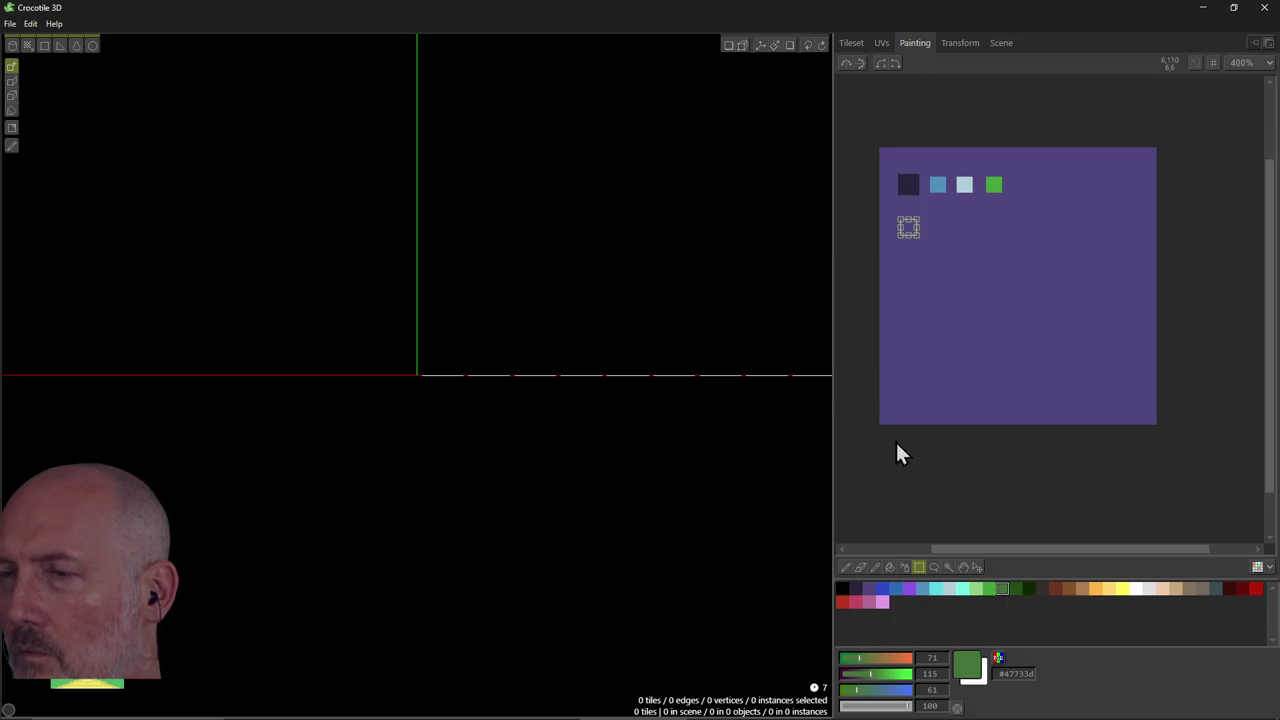
{"action": "key", "text": "g"}
{"action": "left_click", "coordinate": [908, 227]}
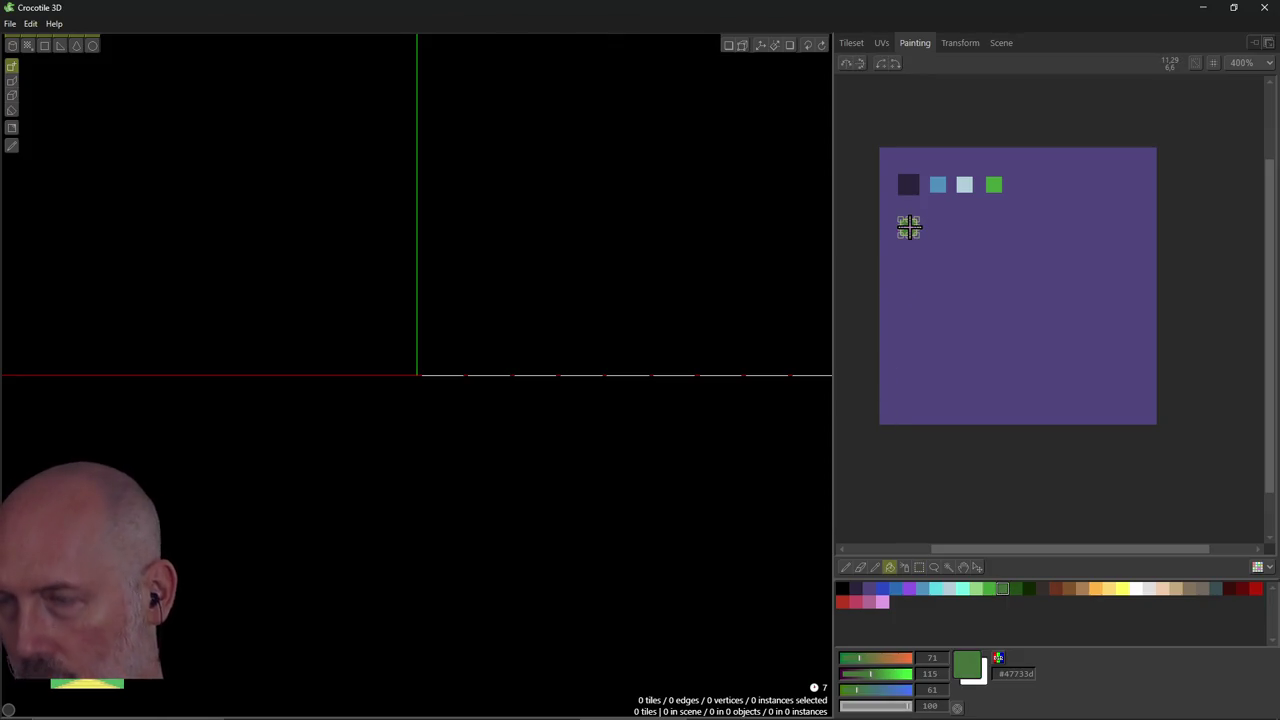
{"action": "key", "text": "m"}
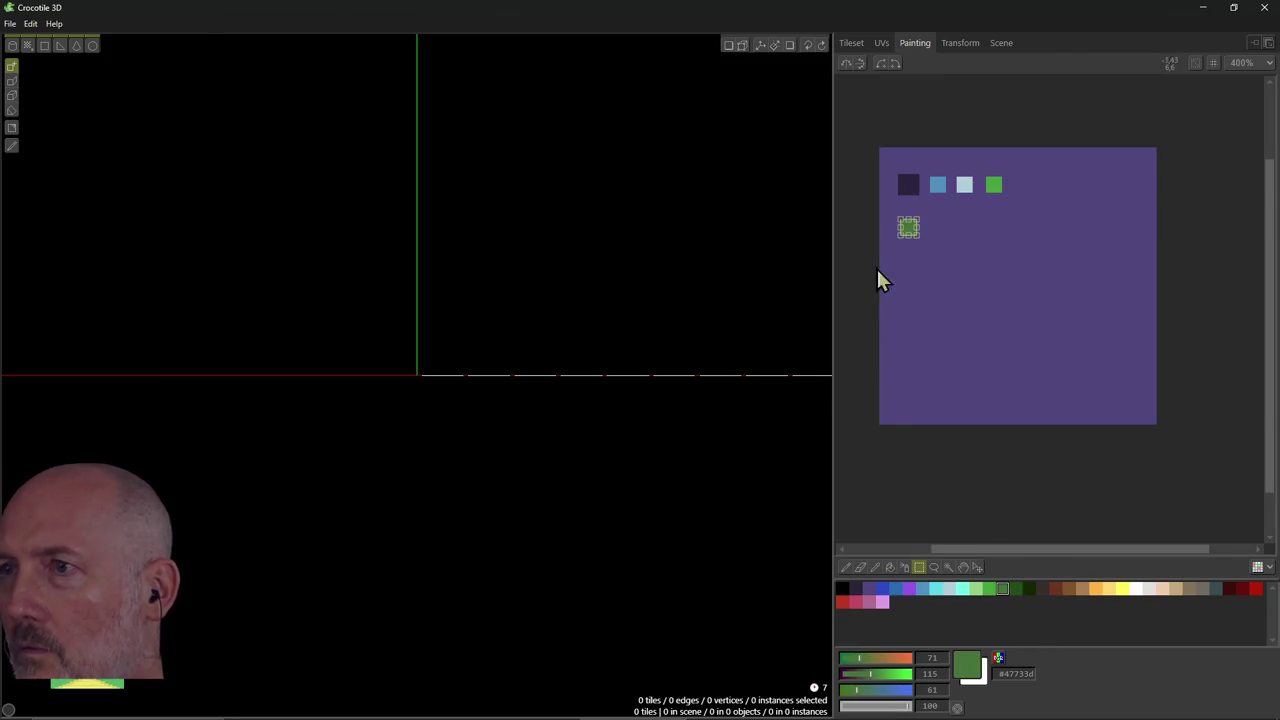
{"action": "left_click", "coordinate": [1016, 588]}
{"action": "key", "text": "f"}
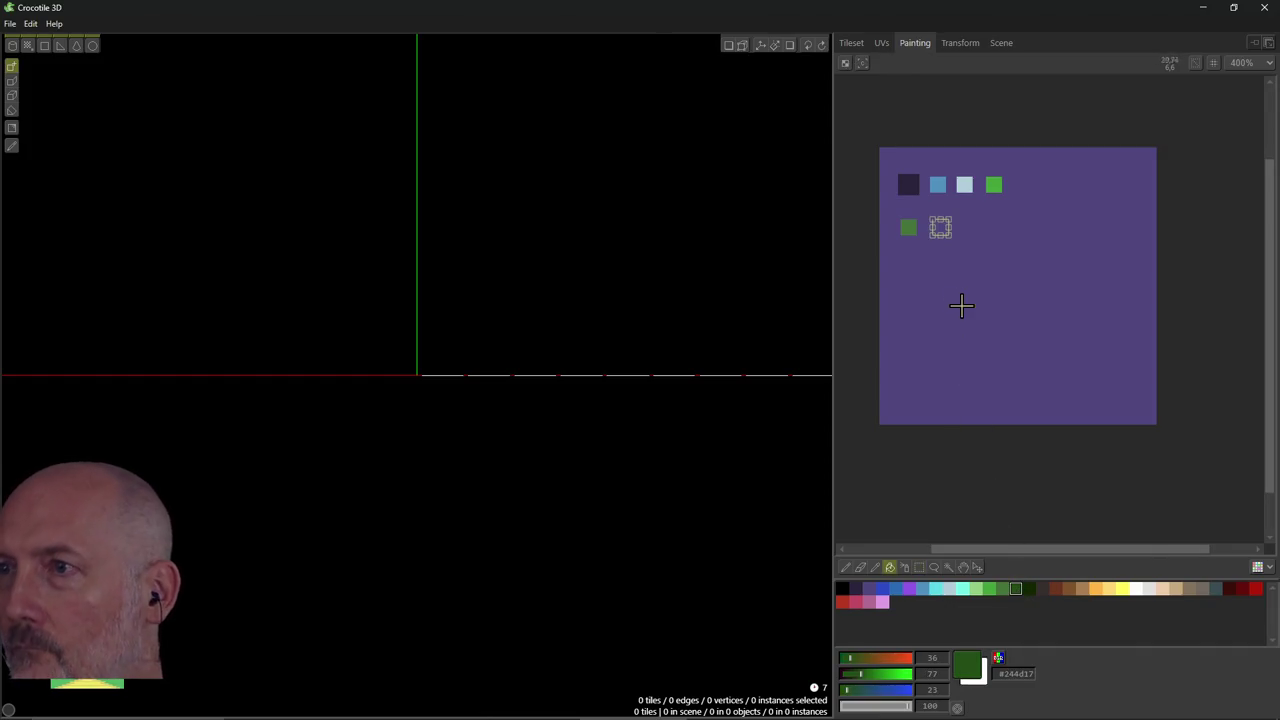
{"action": "left_click", "coordinate": [940, 228]}
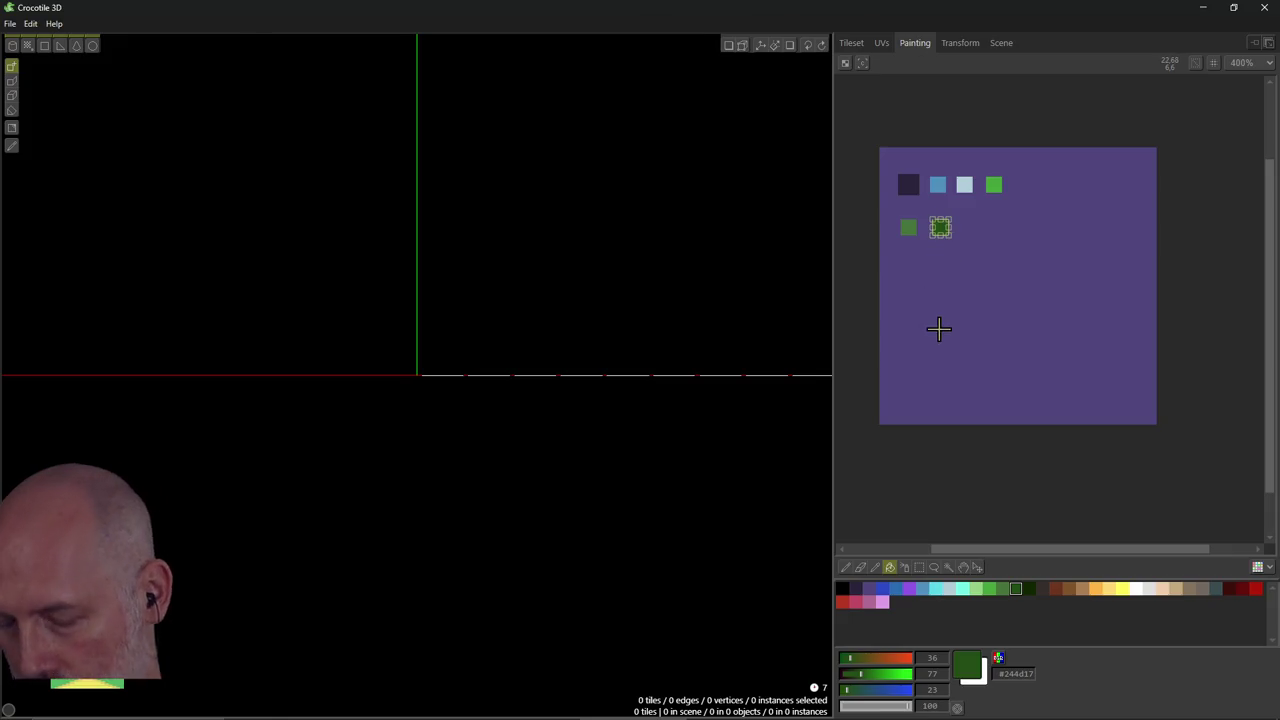
{"action": "key", "text": "s"}
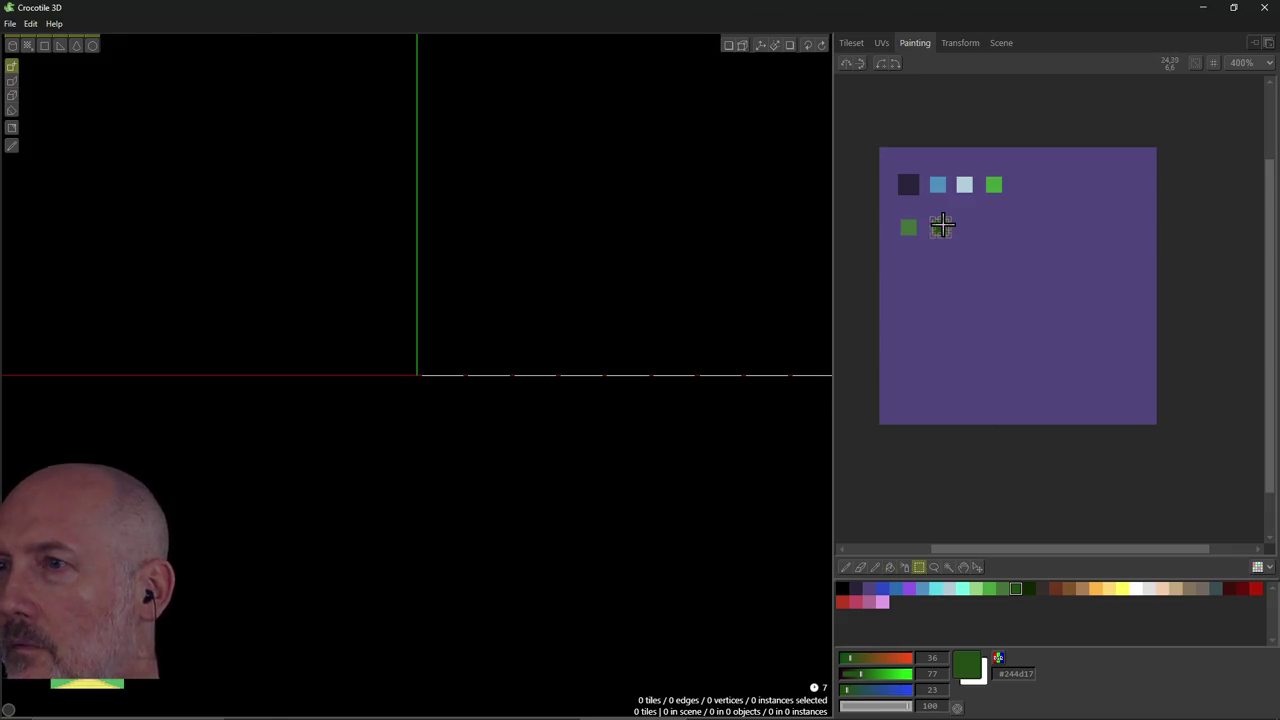
Fill the third second-row tile with near-black green.
{"action": "left_click_drag", "start_coordinate": [942, 225], "coordinate": [972, 225]}
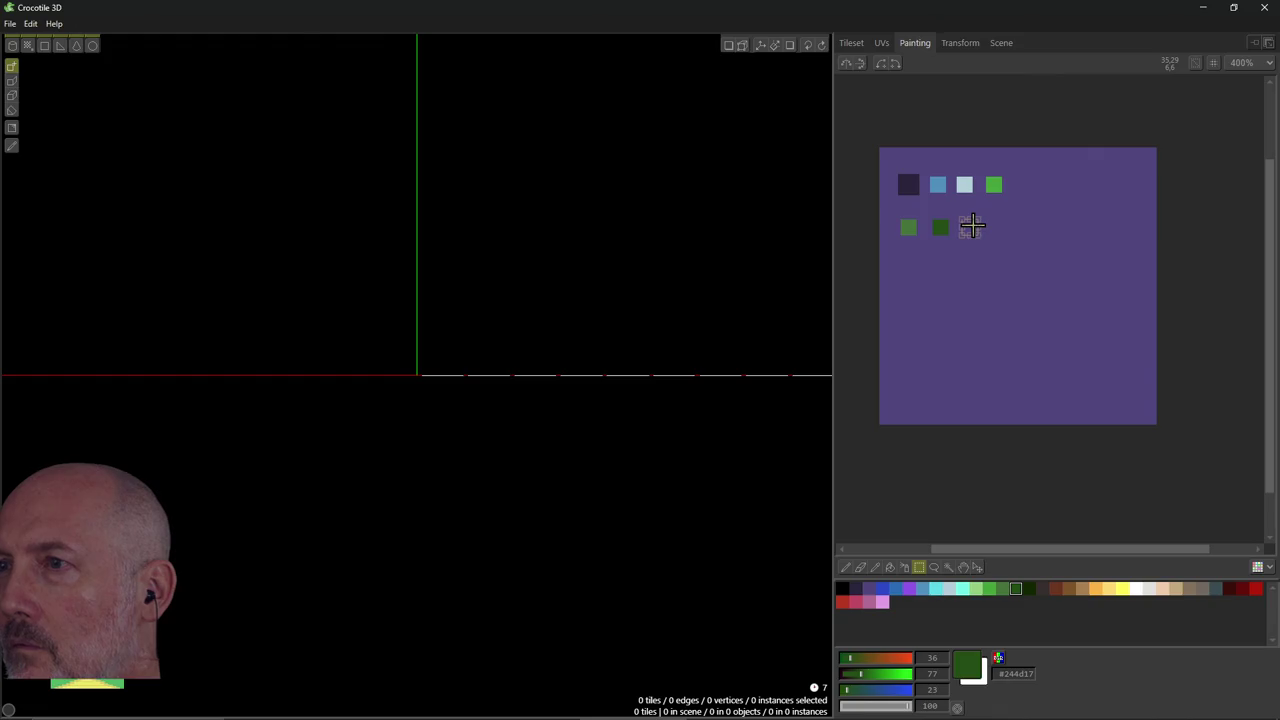
{"action": "left_click", "coordinate": [1029, 591]}
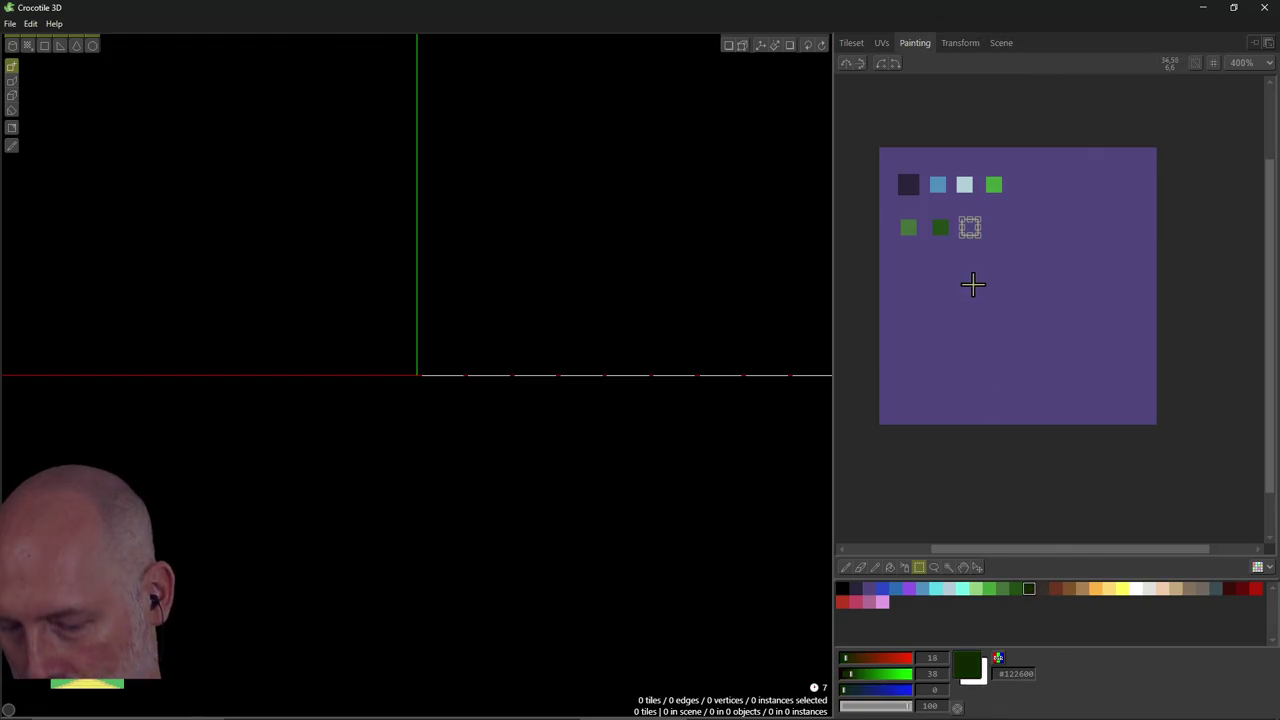
{"action": "key", "text": "g"}
{"action": "left_click", "coordinate": [972, 228]}
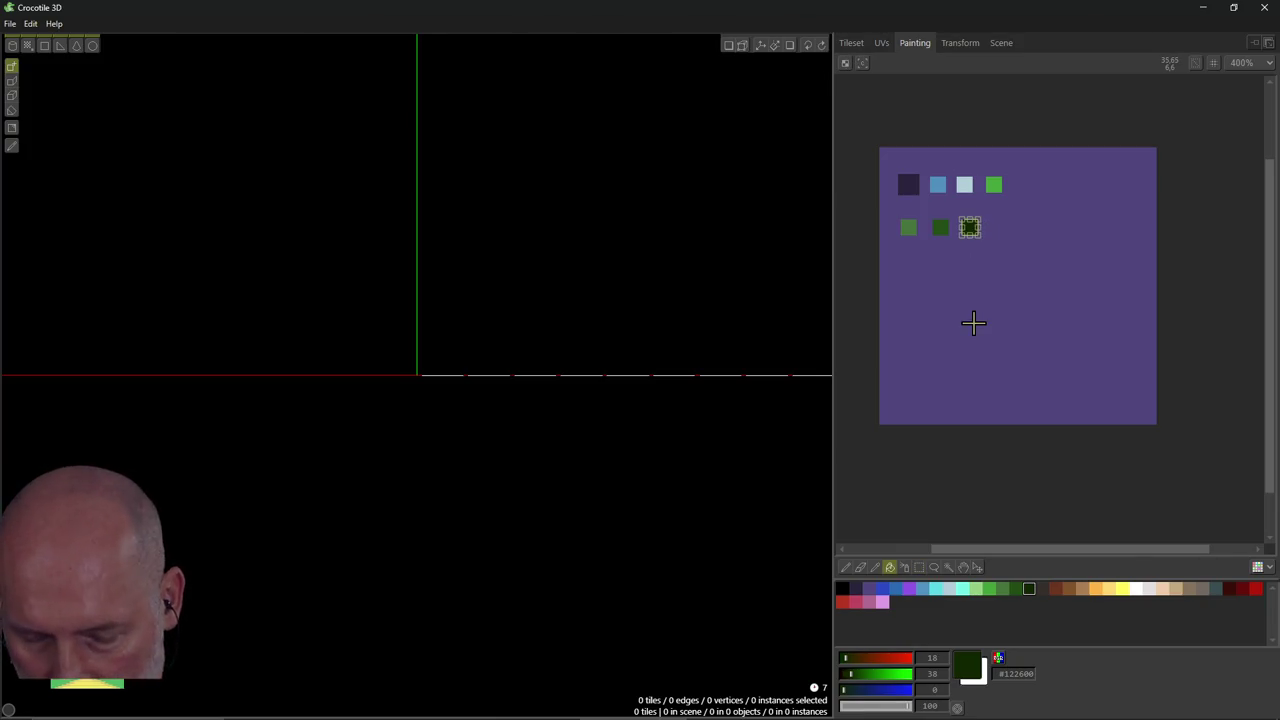
{"action": "key", "text": "alt+Tab"}
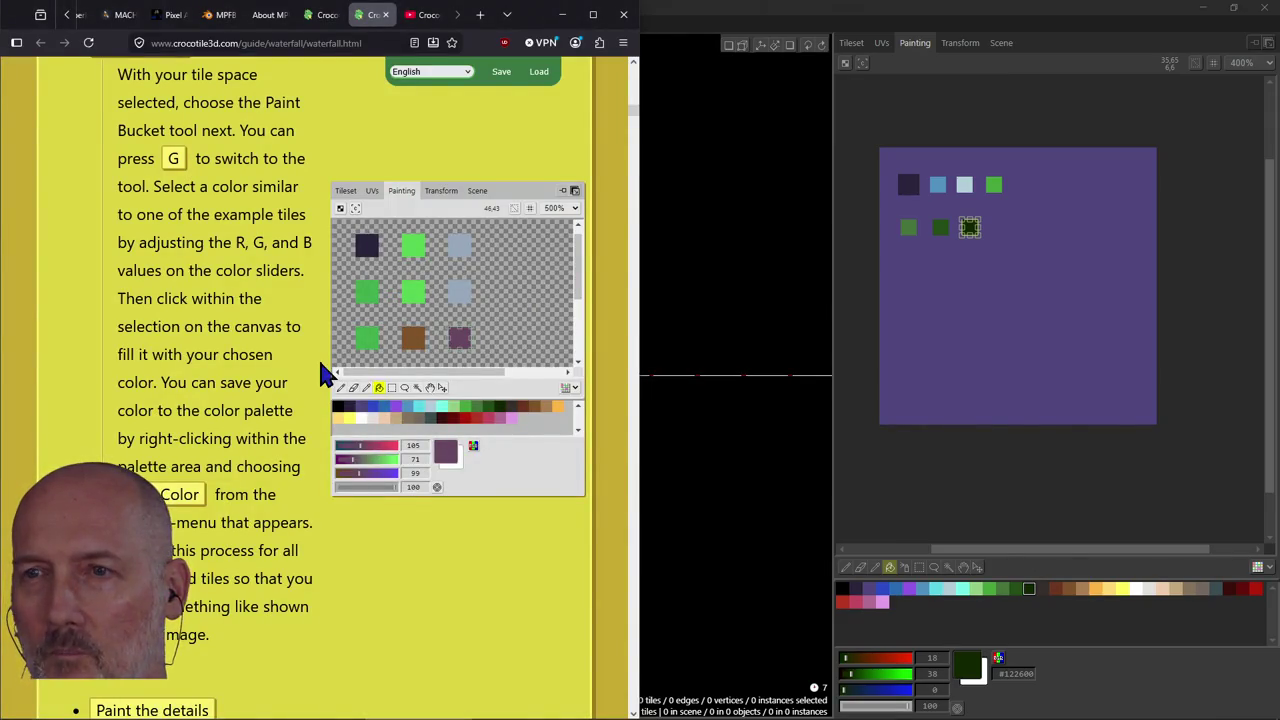
{"action": "key", "text": "alt+Tab"}
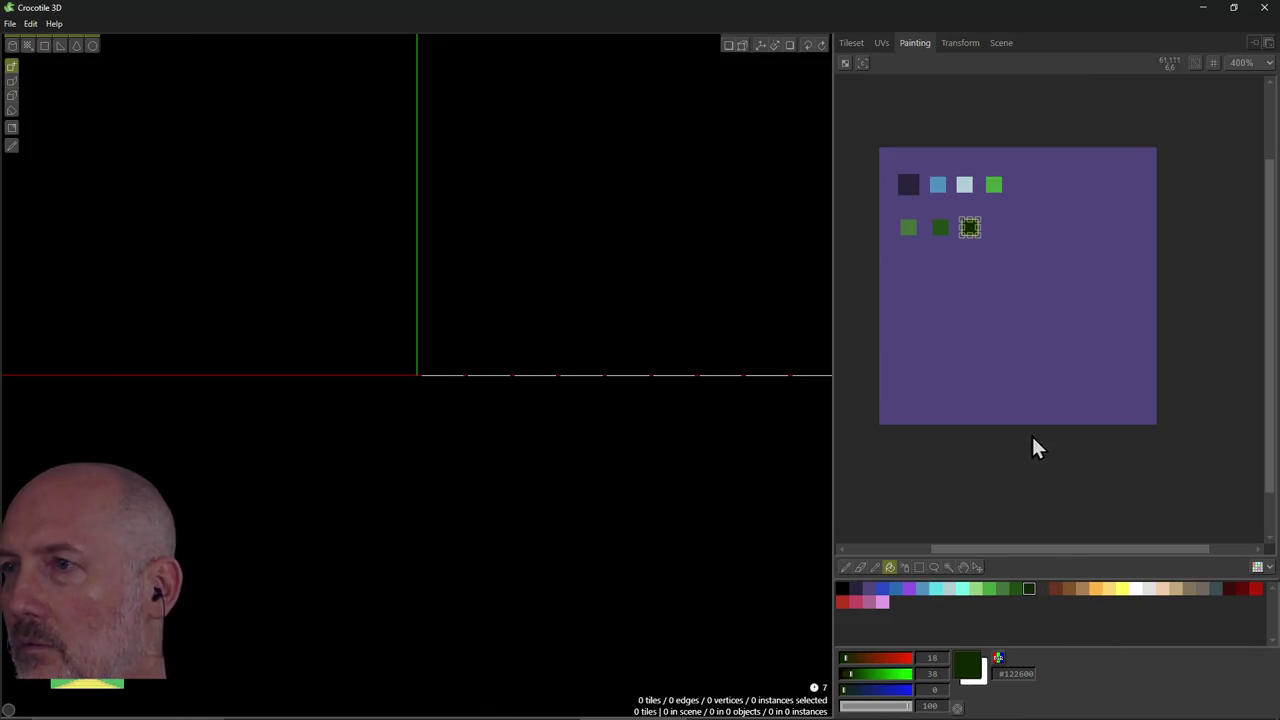
{"action": "left_click", "coordinate": [969, 228]}
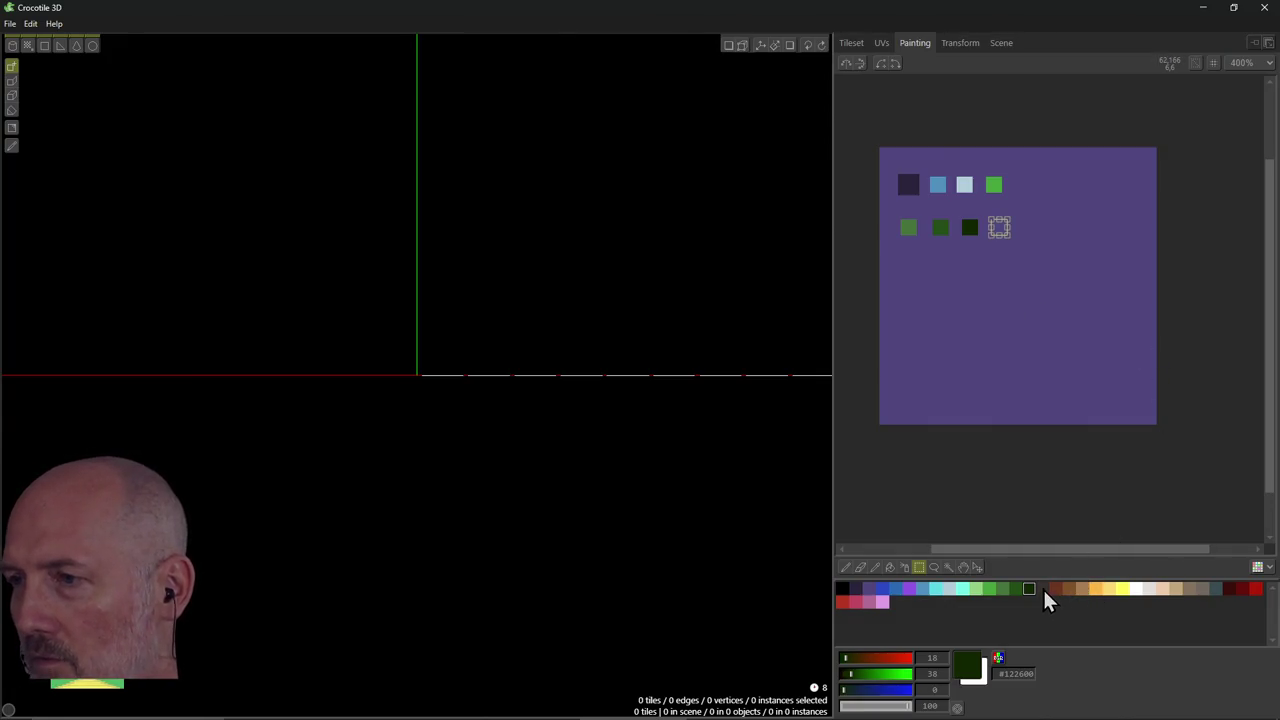
Pick brown #6e3621 for the fourth second-row tile.
{"action": "left_click", "coordinate": [870, 590]}
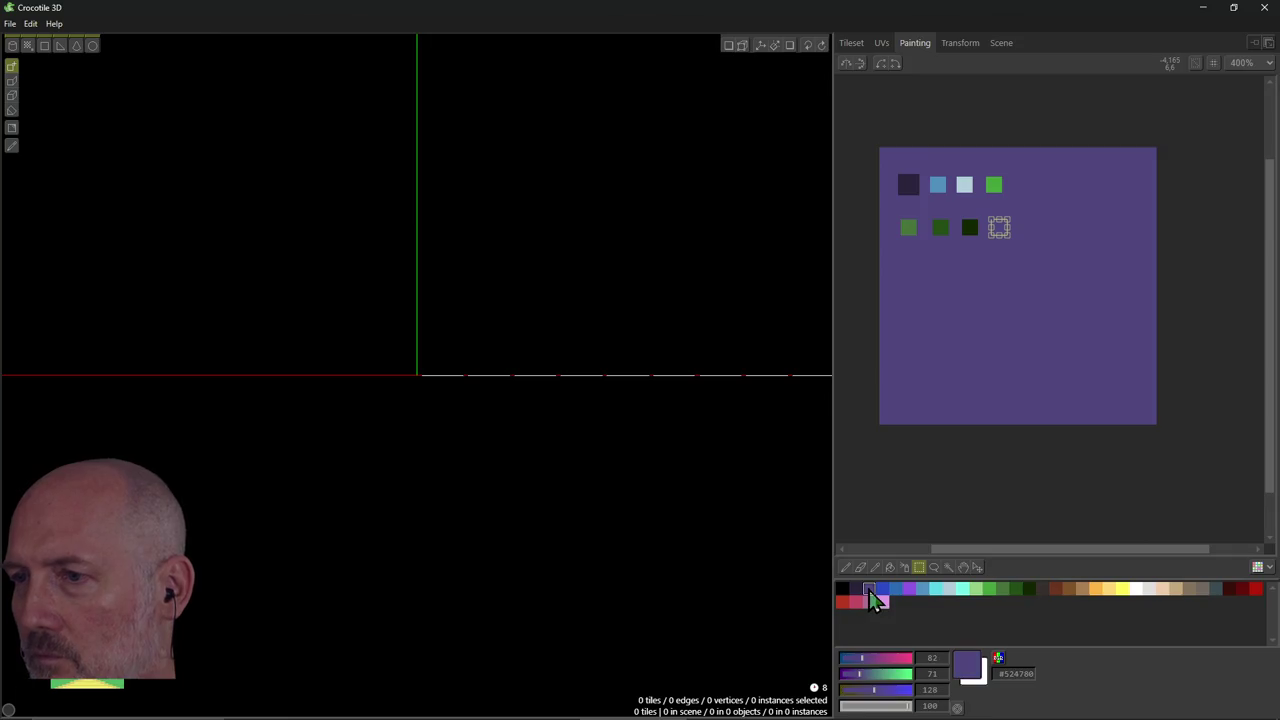
{"action": "key", "text": "f"}
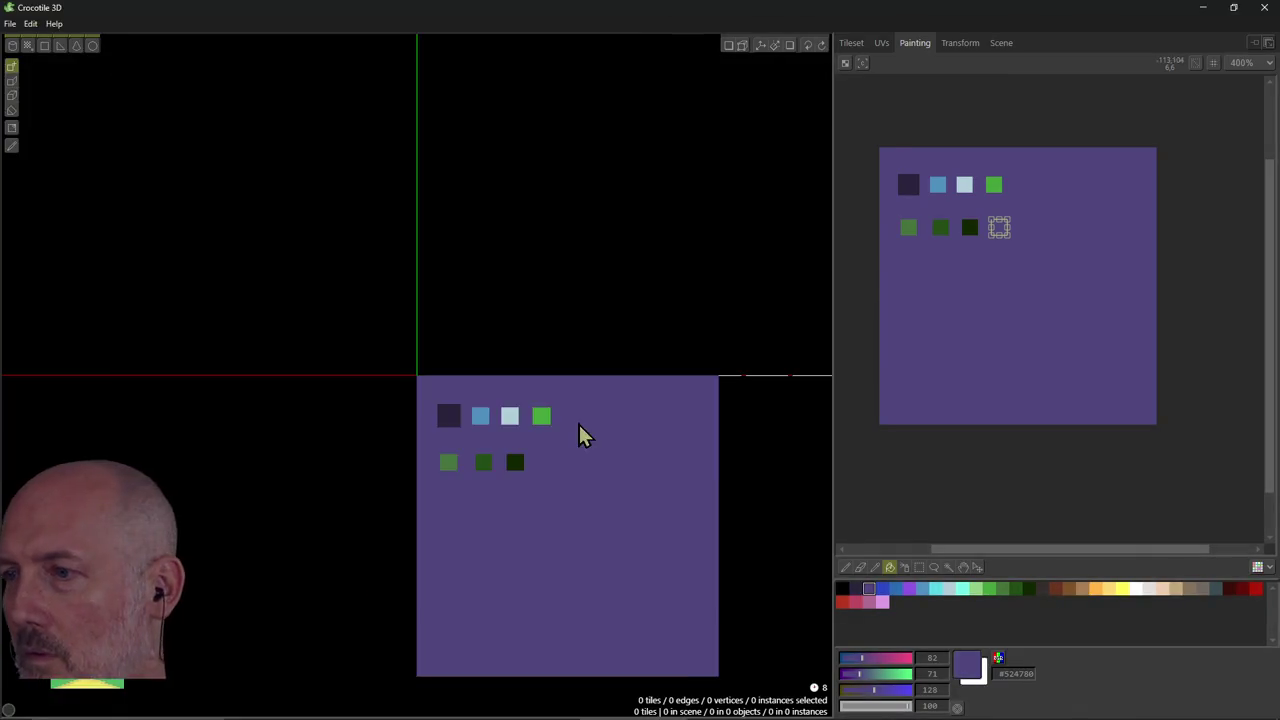
{"action": "left_click", "coordinate": [1058, 589]}
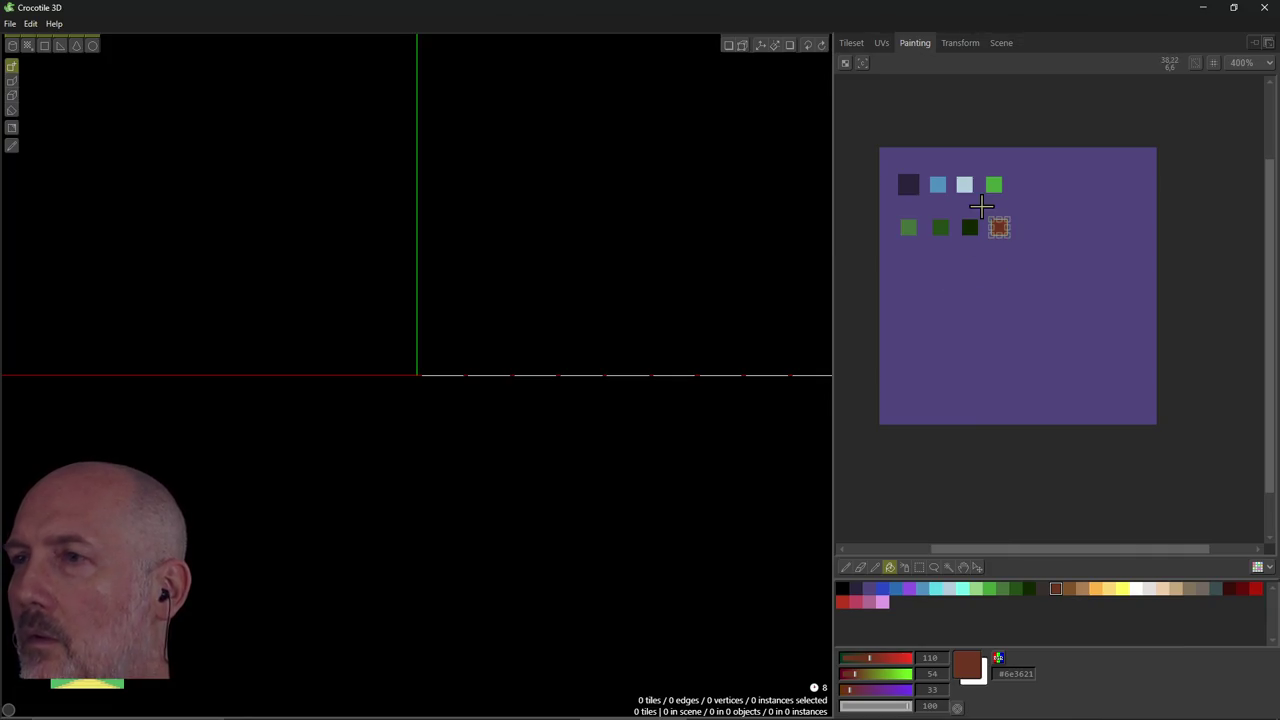
{"action": "left_click", "coordinate": [863, 47]}
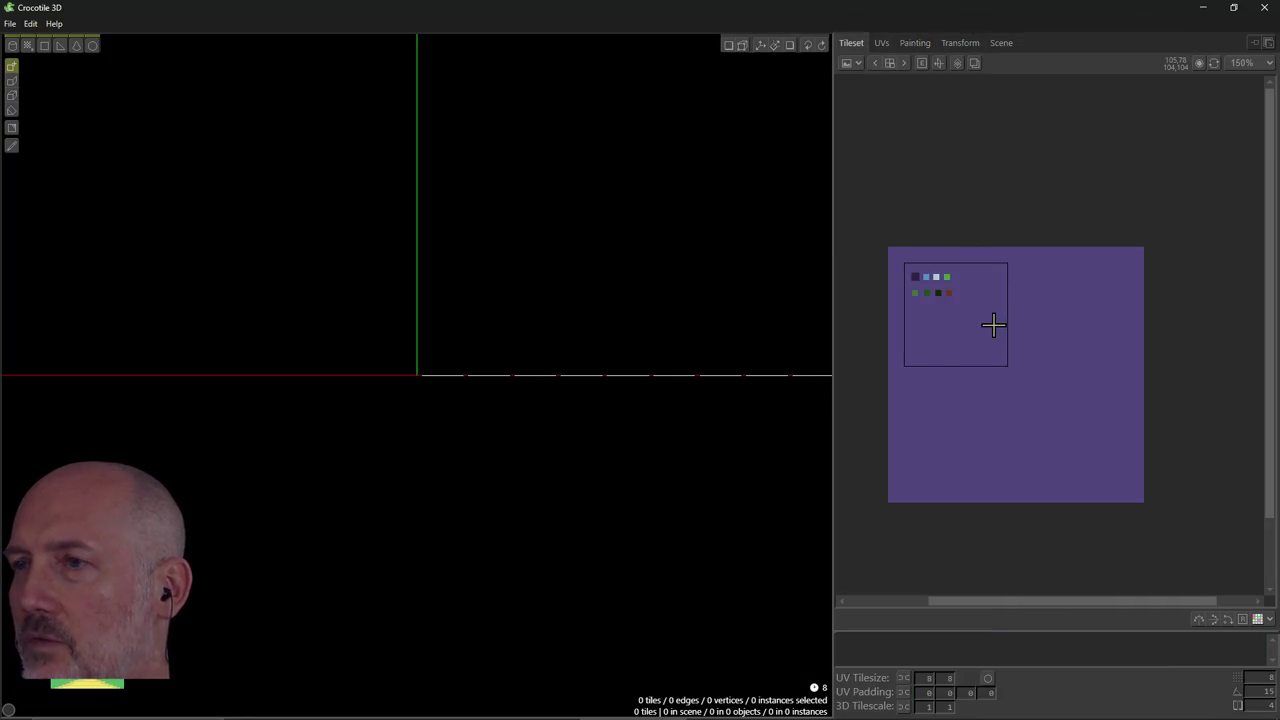
Zoom and pan the tileset, then narrow the selection to one 8-px tile above the swatches.
{"action": "scroll", "coordinate": [991, 318], "scroll_direction": "up", "scroll_amount": 2}
{"action": "scroll", "coordinate": [993, 325], "scroll_direction": "down", "scroll_amount": 1}
{"action": "scroll", "coordinate": [993, 325], "scroll_direction": "up", "scroll_amount": 1}
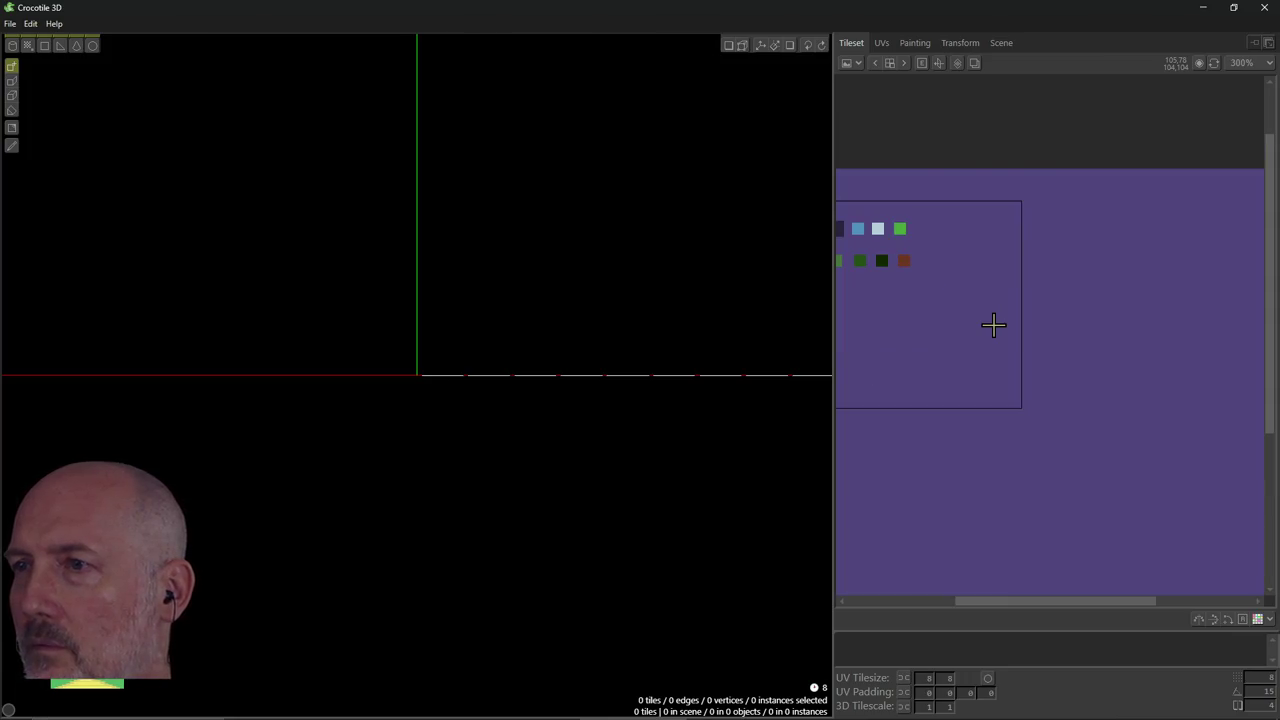
{"action": "scroll", "coordinate": [993, 325], "scroll_direction": "down", "scroll_amount": 1}
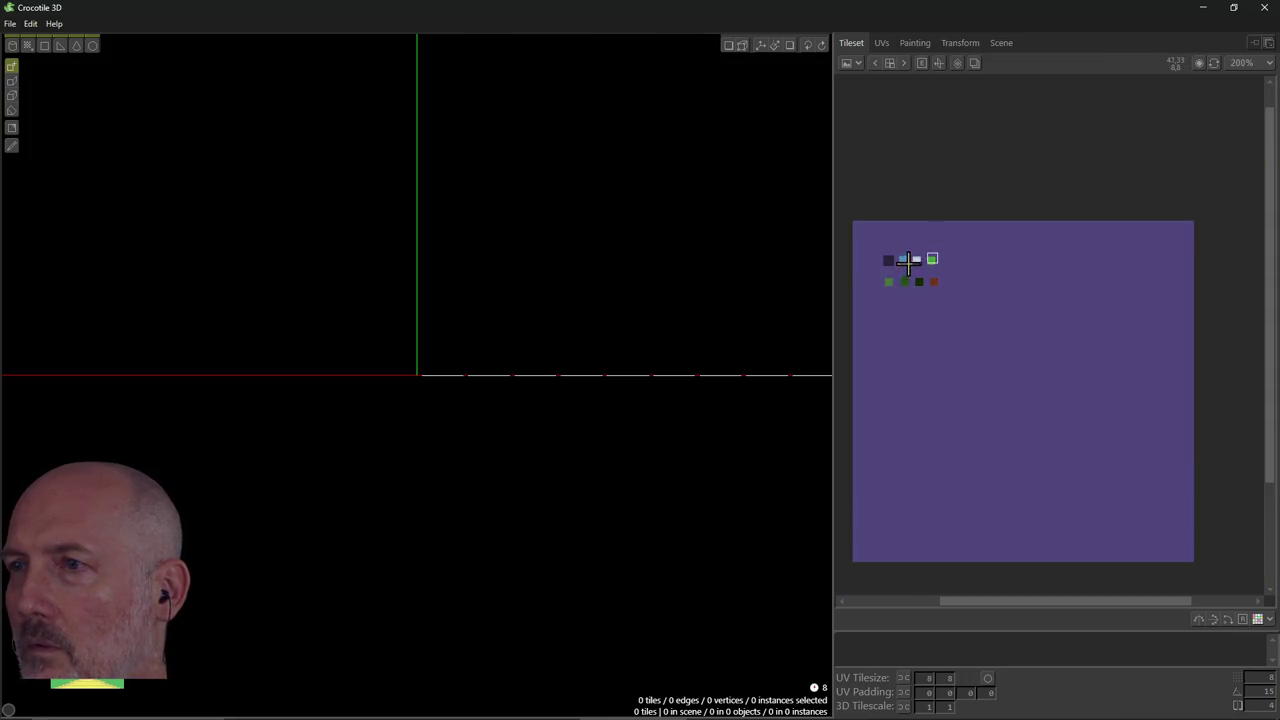
{"action": "left_click", "coordinate": [901, 260]}
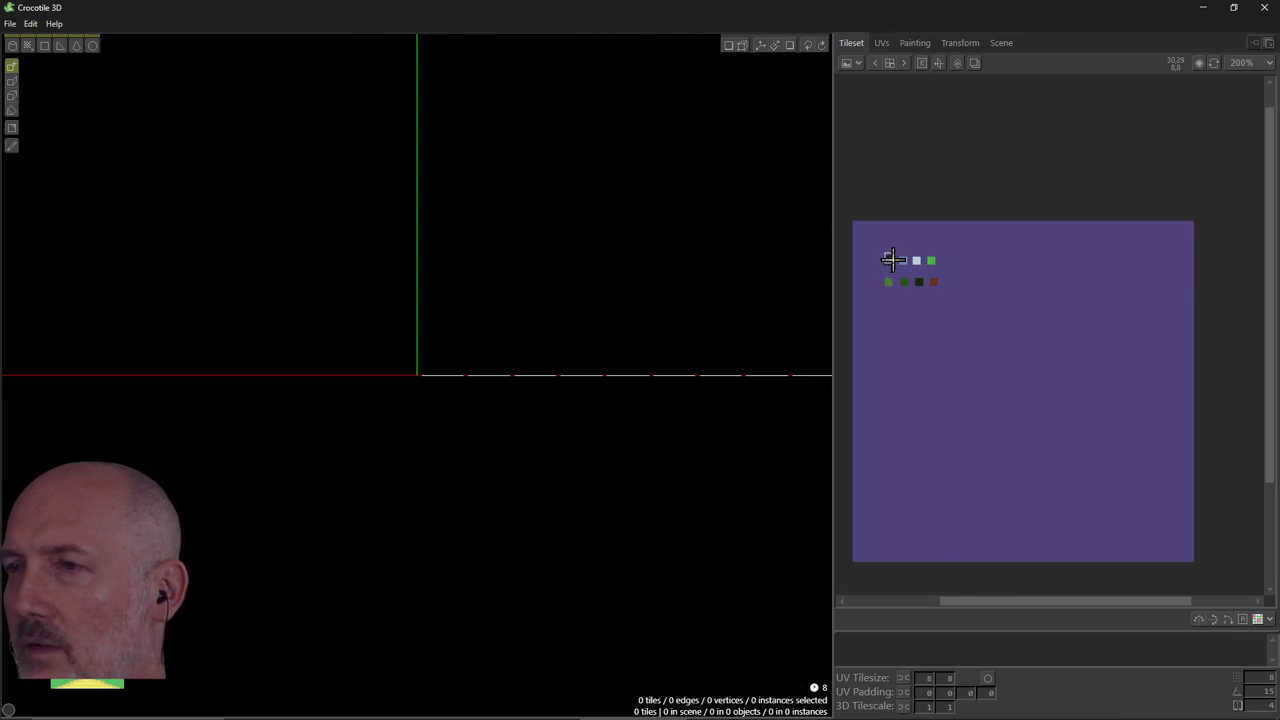
{"action": "scroll", "coordinate": [953, 289], "scroll_direction": "up", "scroll_amount": 2}
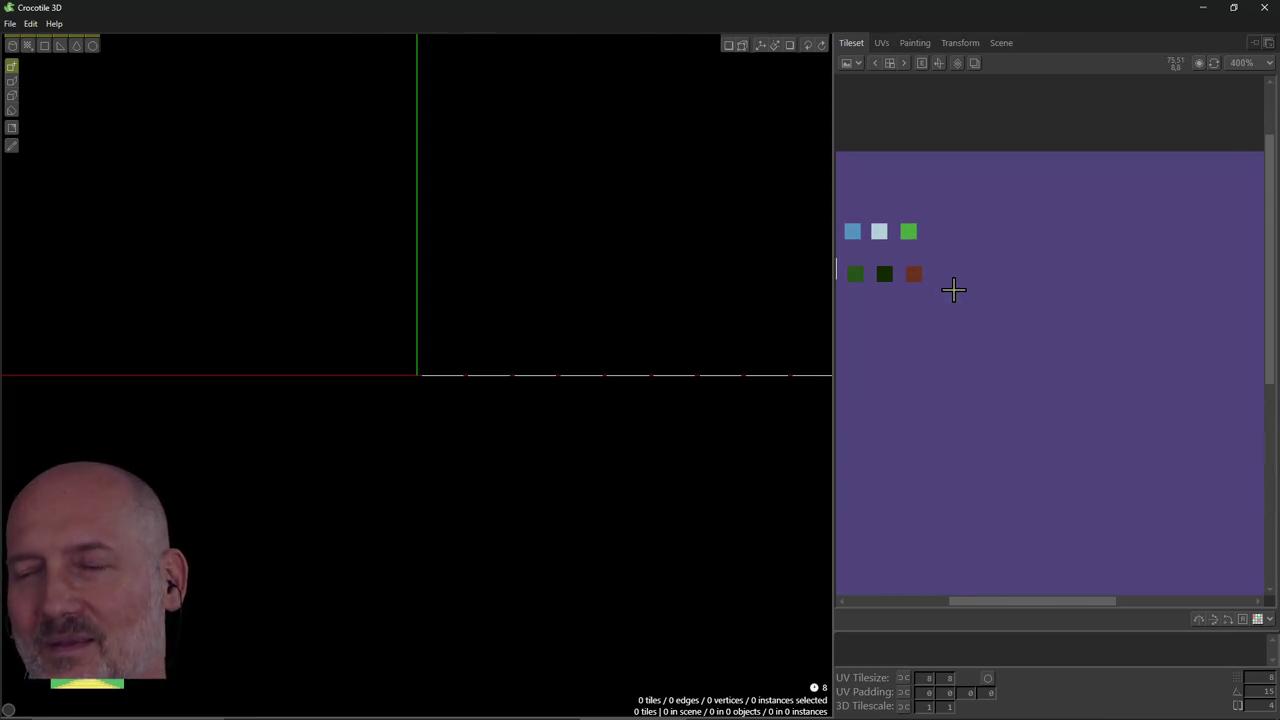
{"action": "left_click_drag", "start_coordinate": [1011, 602], "coordinate": [961, 601]}
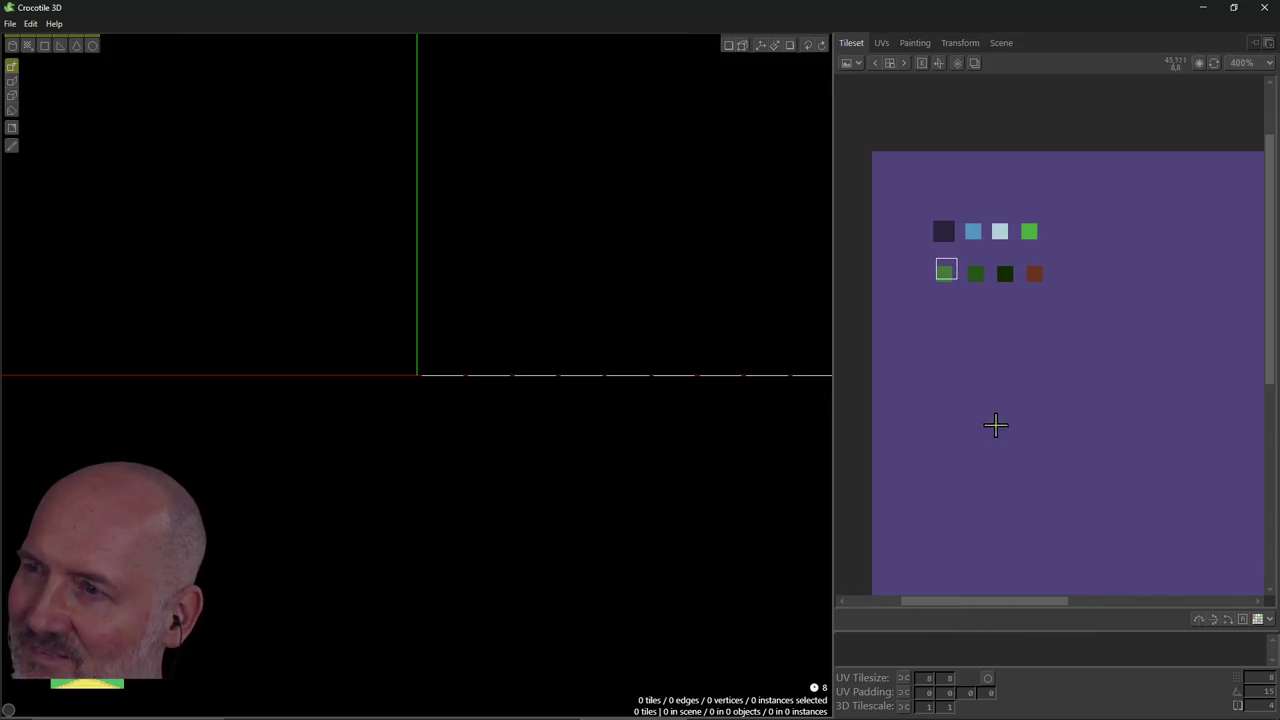
{"action": "scroll", "coordinate": [946, 282], "scroll_direction": "up", "scroll_amount": 1}
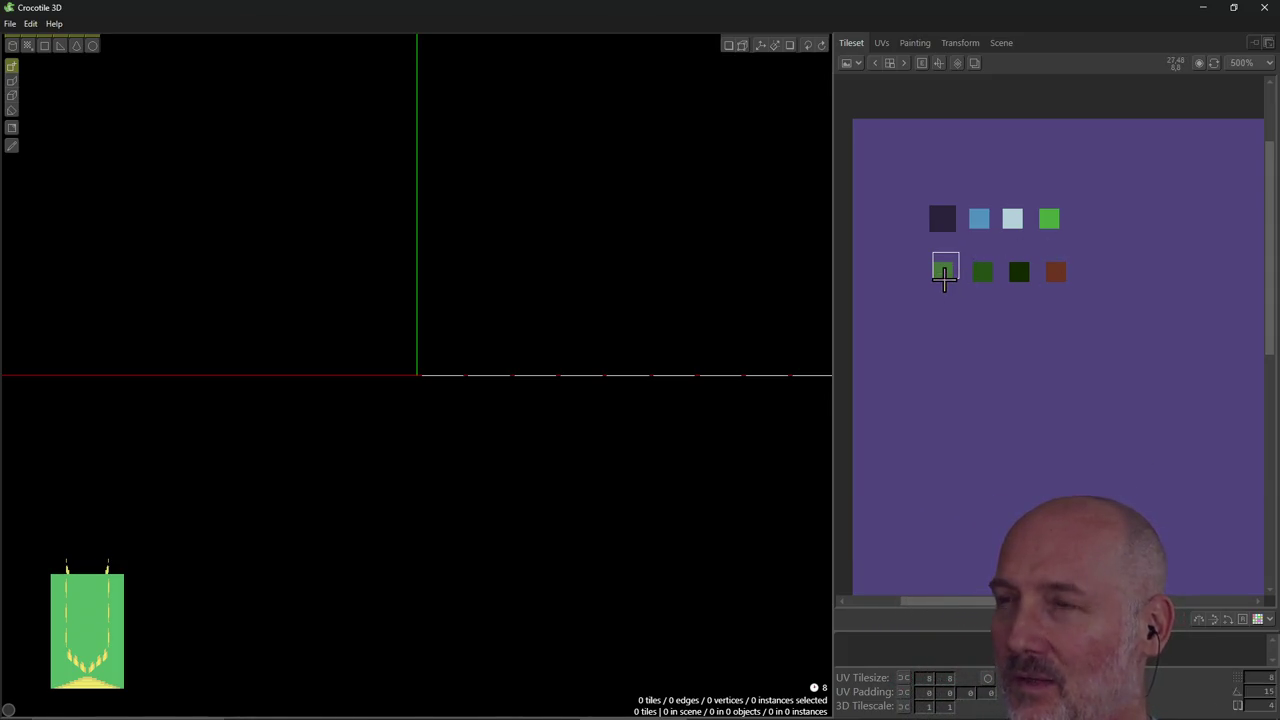
{"action": "left_click", "coordinate": [938, 222]}
{"action": "left_click", "coordinate": [940, 222]}
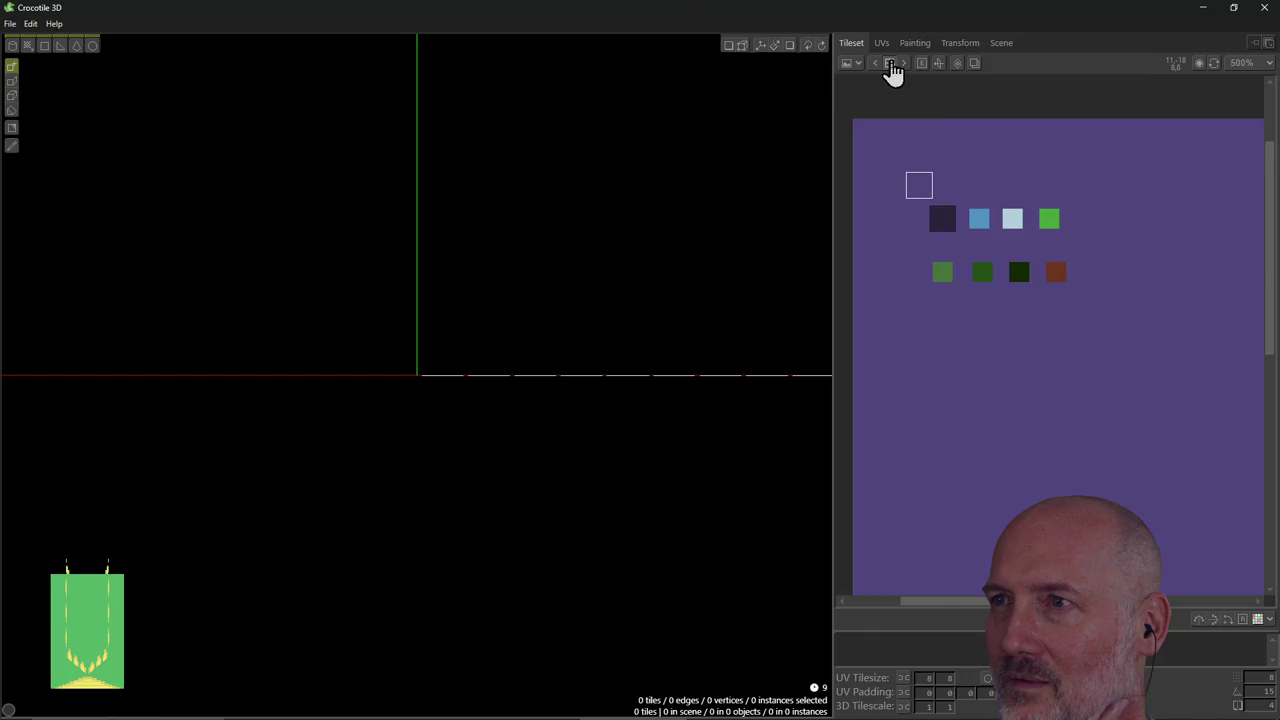
Try one- and two-tile selections in the tileset and preview them in Painting.
{"action": "left_click", "coordinate": [889, 63]}
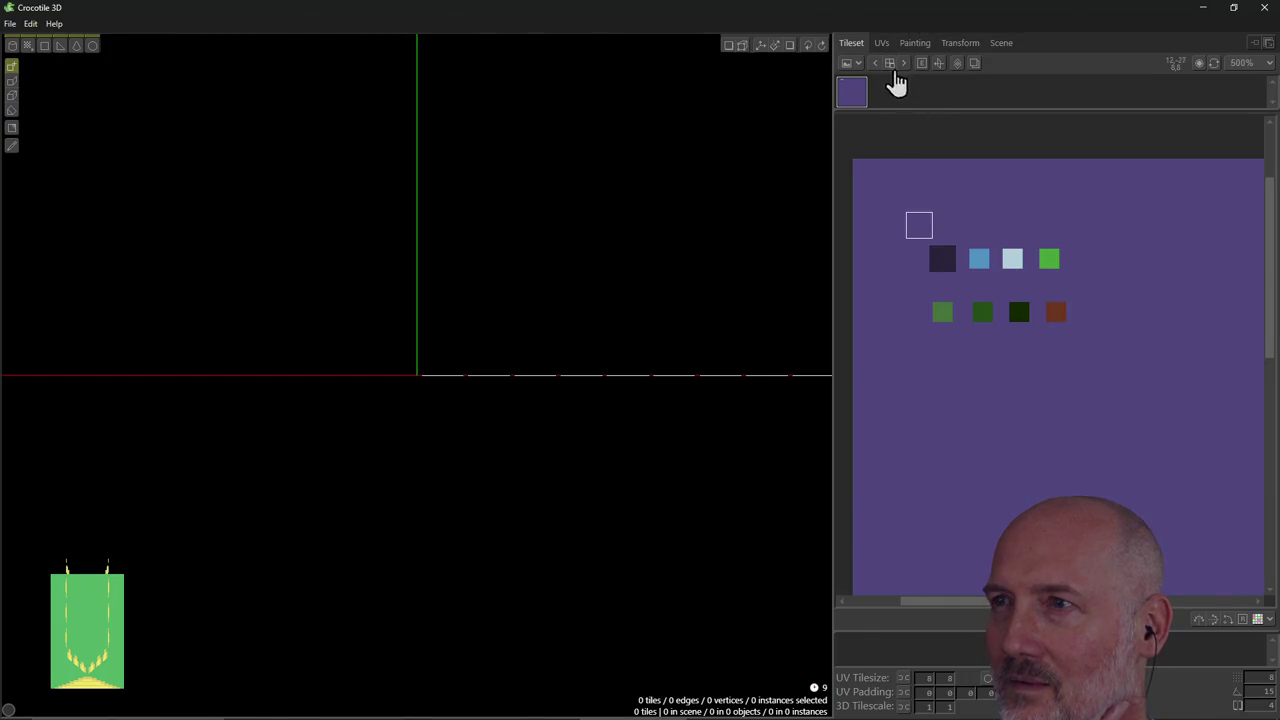
{"action": "left_click", "coordinate": [889, 63]}
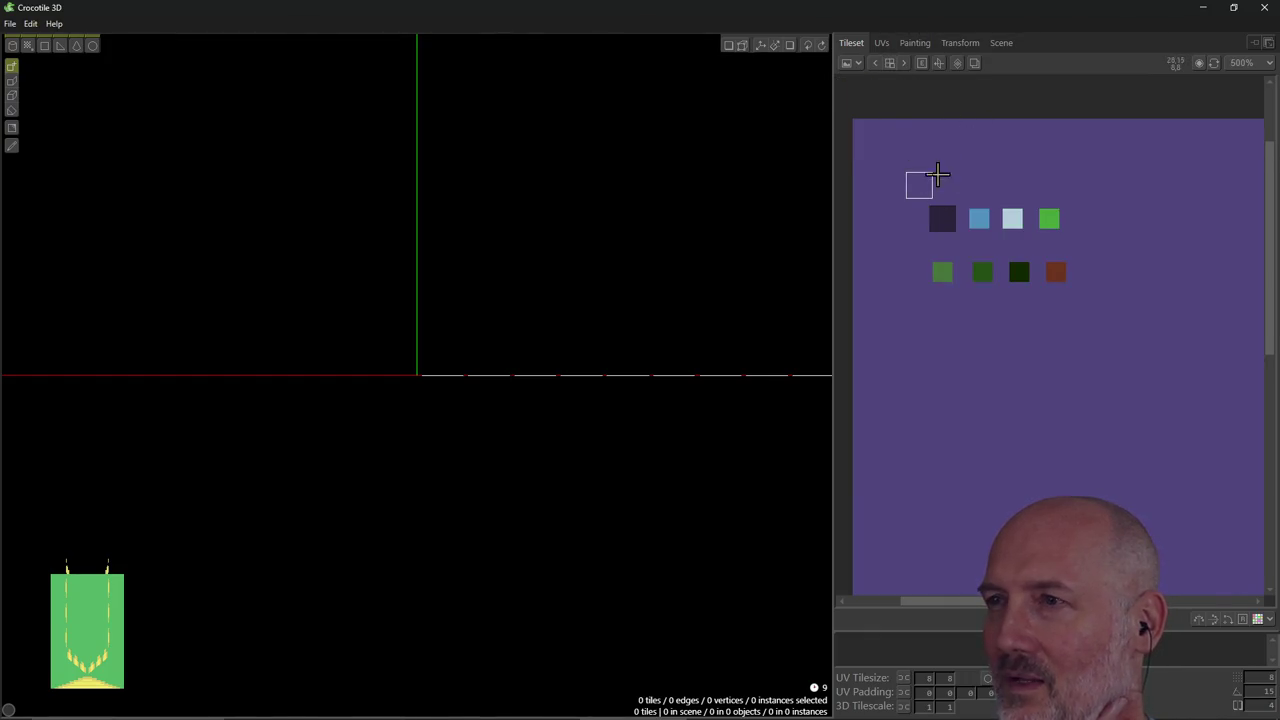
{"action": "left_click_drag", "start_coordinate": [917, 183], "coordinate": [893, 160]}
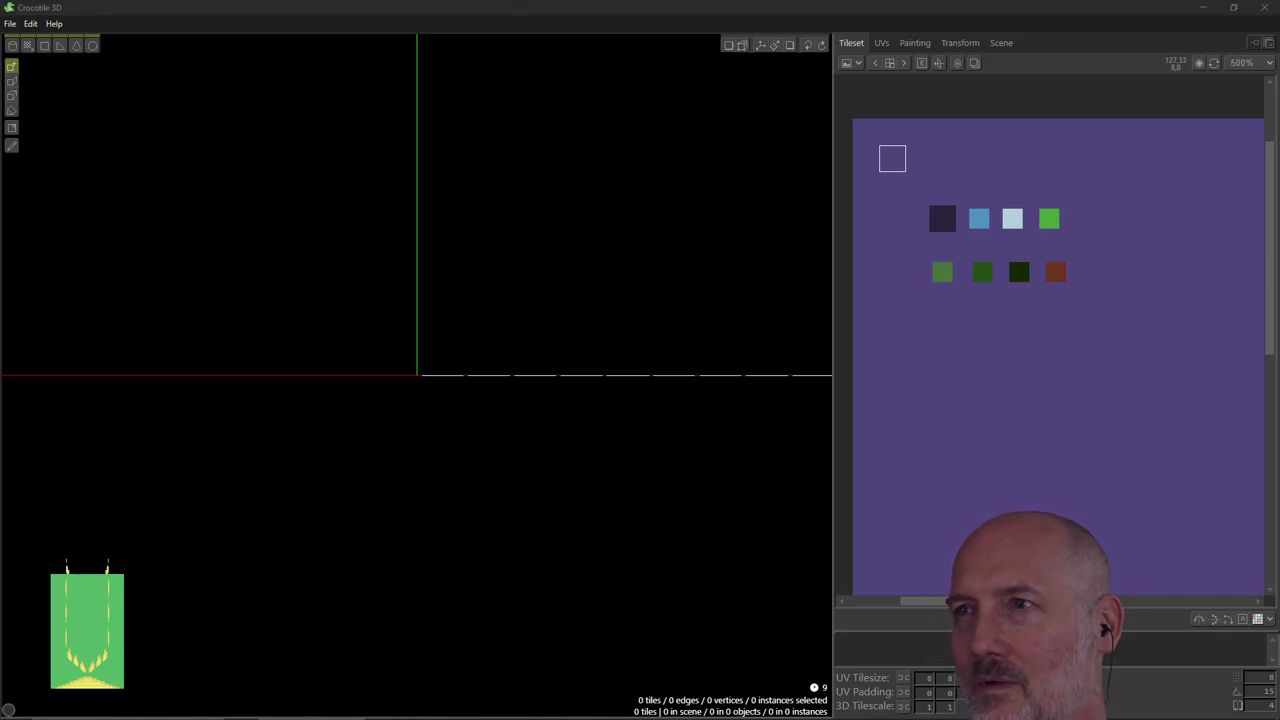
{"action": "left_click_drag", "start_coordinate": [916, 160], "coordinate": [896, 163]}
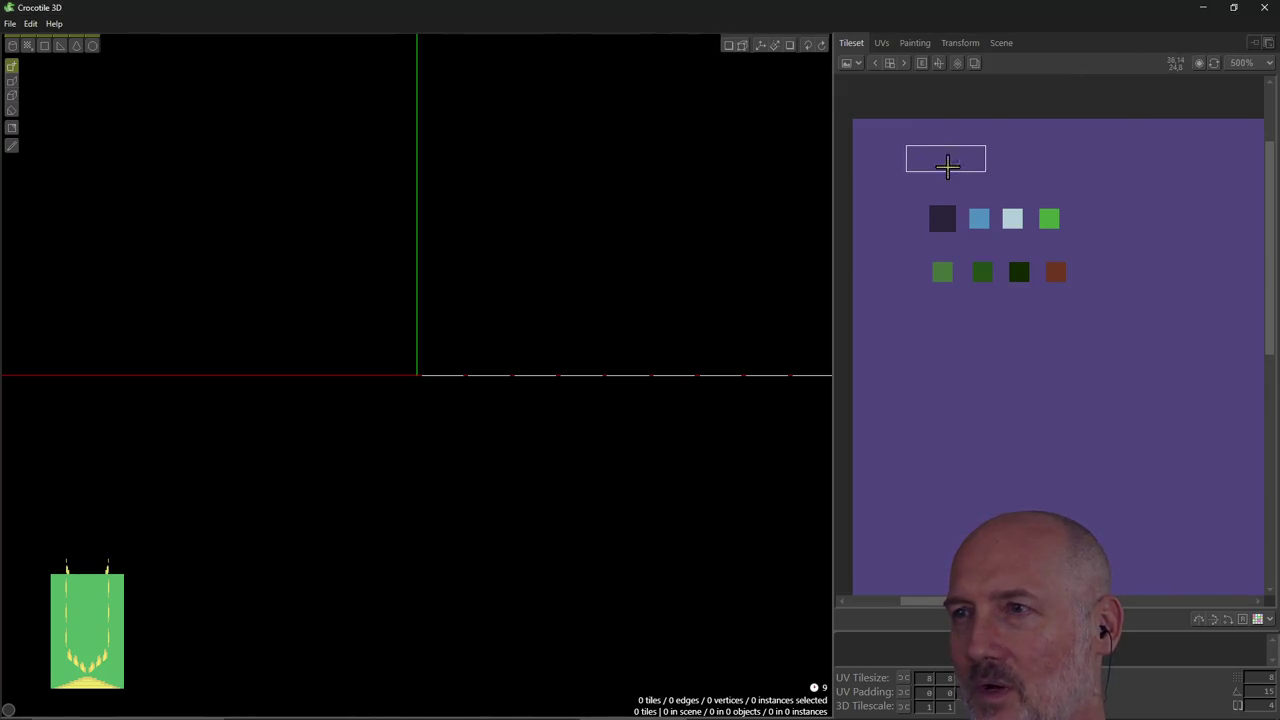
{"action": "left_click", "coordinate": [894, 163]}
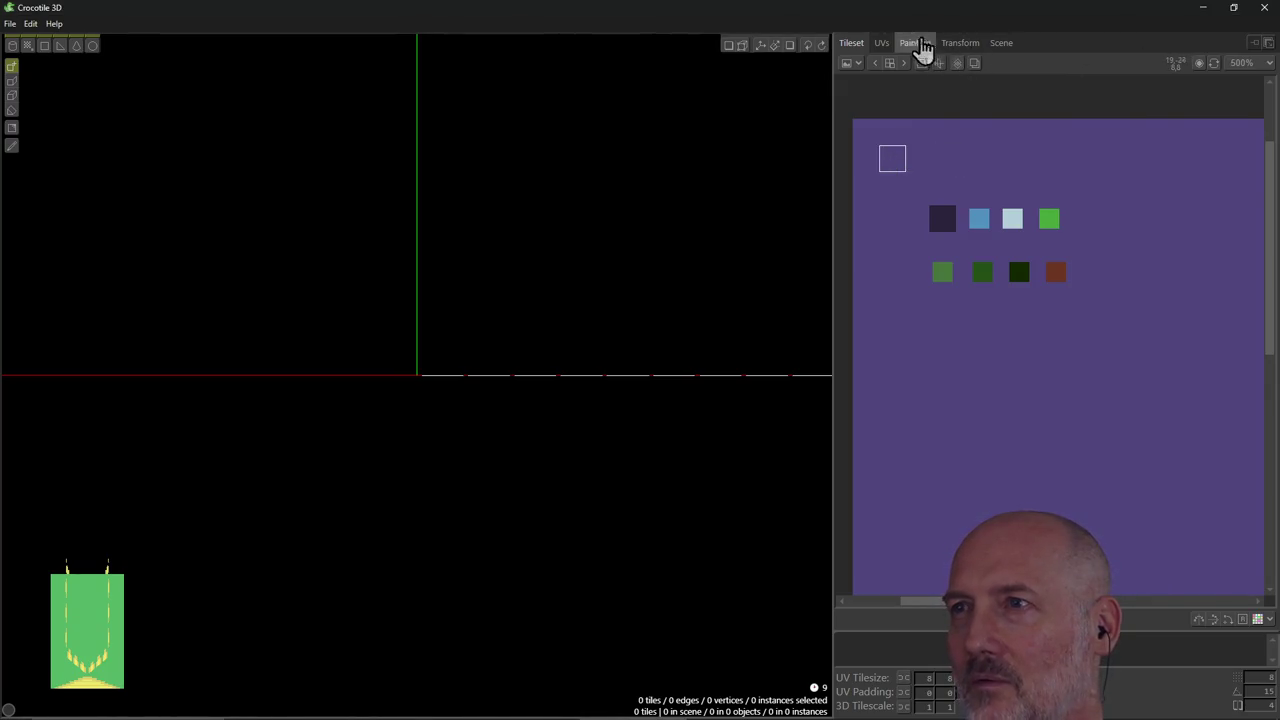
{"action": "left_click", "coordinate": [924, 44]}
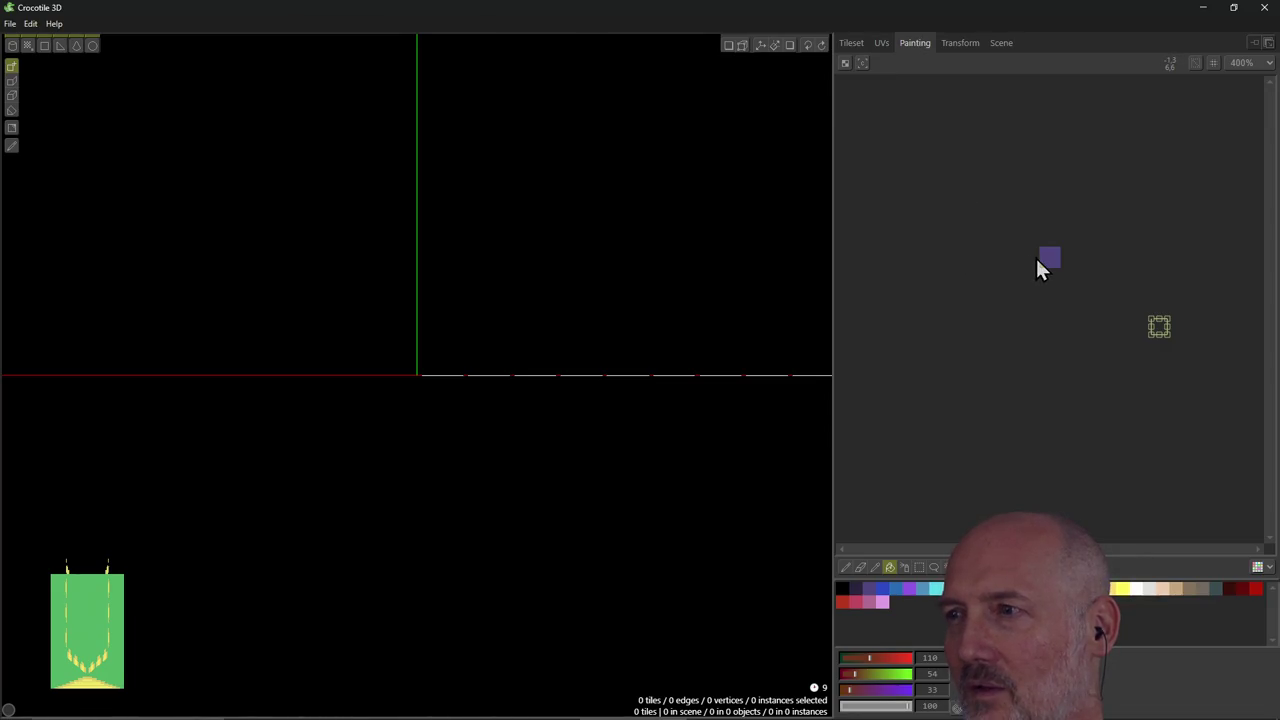
{"action": "scroll", "coordinate": [1037, 258], "scroll_direction": "up", "scroll_amount": 1}
{"action": "scroll", "coordinate": [1037, 258], "scroll_direction": "up", "scroll_amount": 1}
{"action": "scroll", "coordinate": [1037, 258], "scroll_direction": "down", "scroll_amount": 1}
{"action": "scroll", "coordinate": [1037, 258], "scroll_direction": "down", "scroll_amount": 1}
{"action": "left_click", "coordinate": [855, 44]}
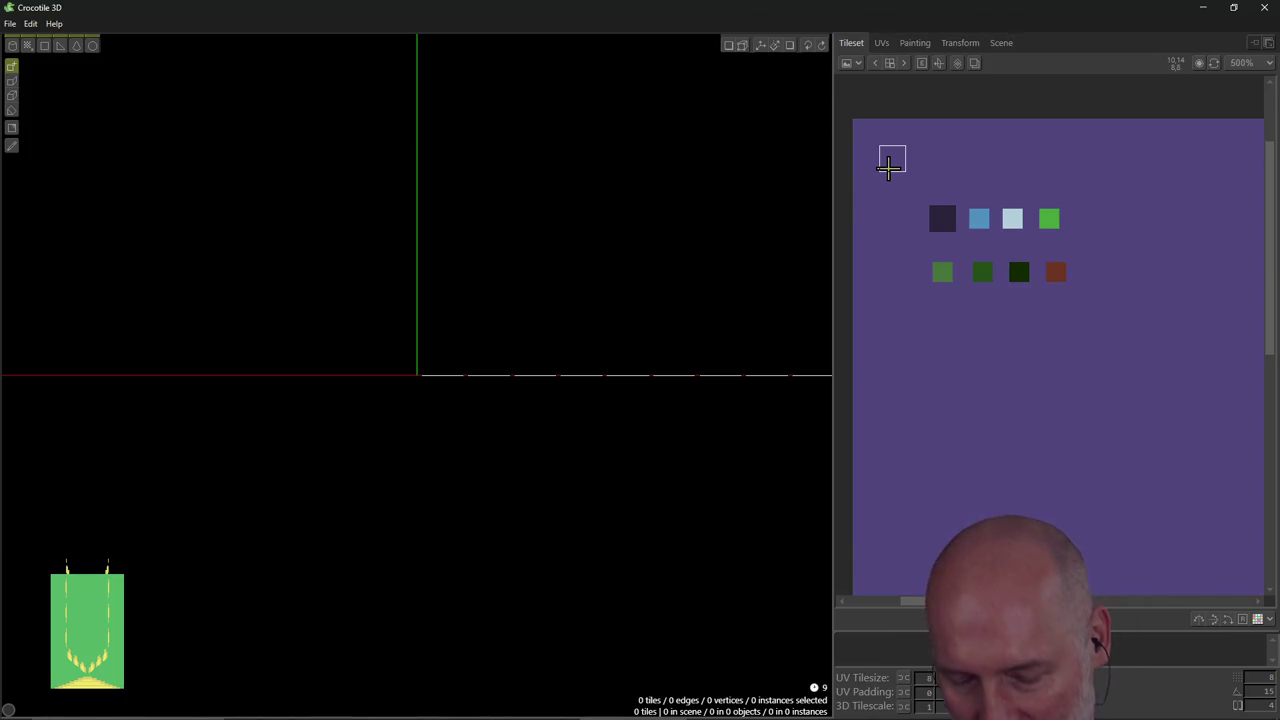
Select the whole tileset and delete everything, leaving an empty transparent canvas.
{"action": "key", "text": "ctrl+a"}
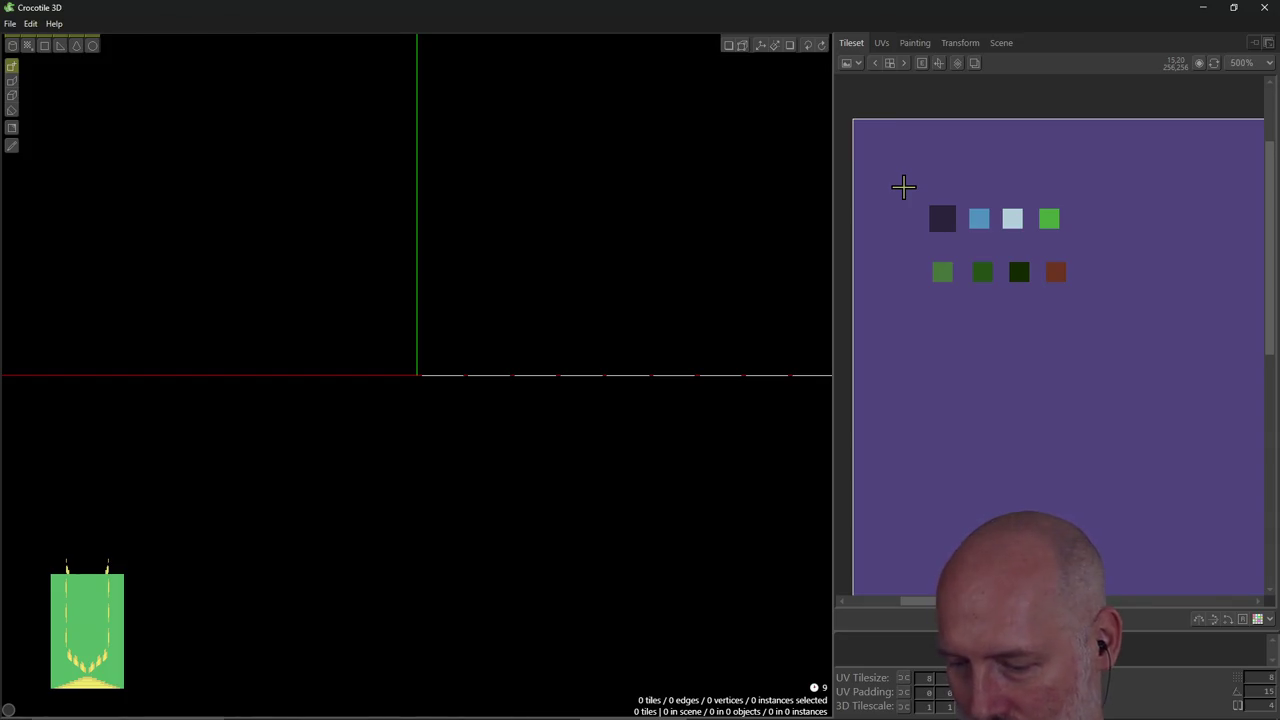
{"action": "left_click", "coordinate": [911, 45]}
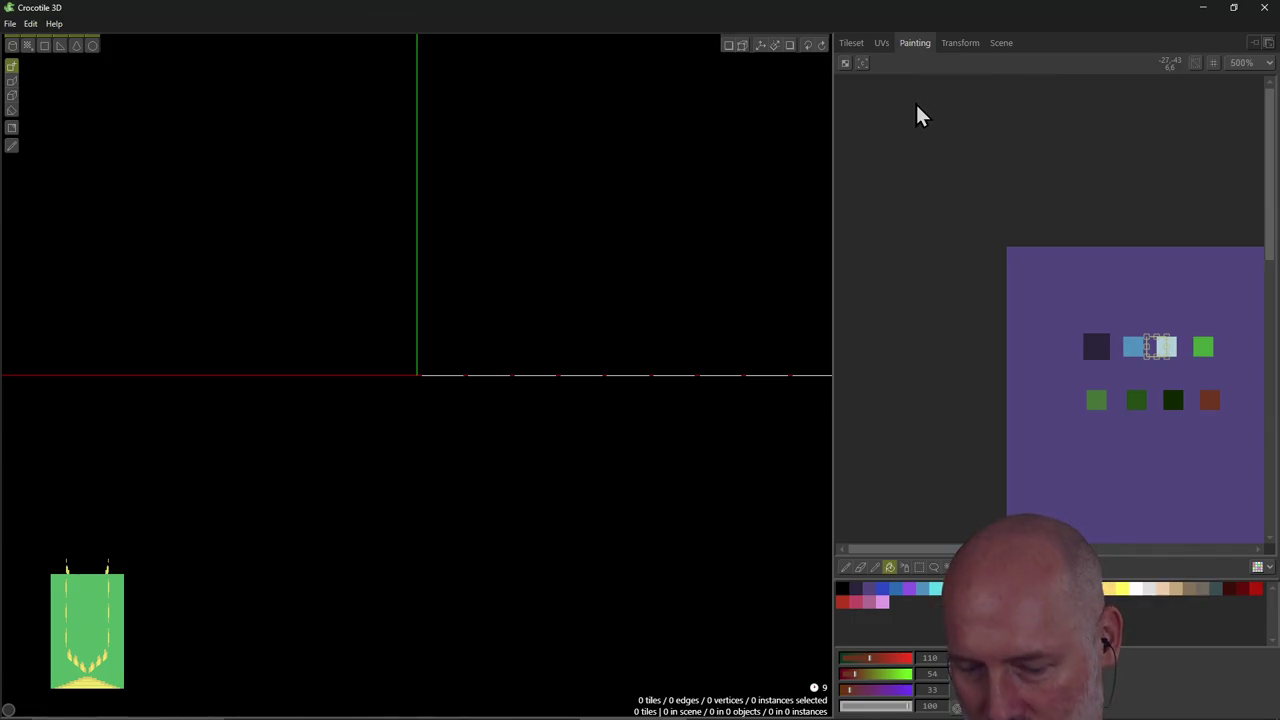
{"action": "key", "text": "ctrl+a"}
{"action": "key", "text": "Delete"}
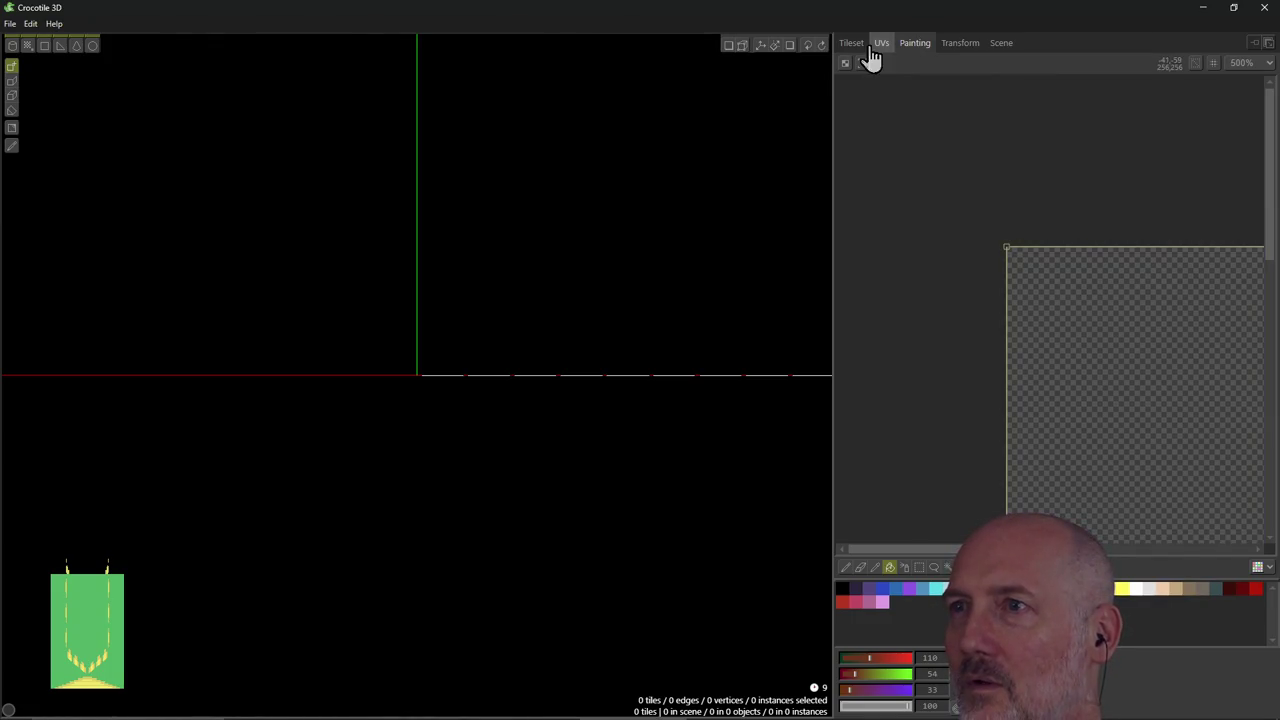
{"action": "left_click", "coordinate": [852, 44]}
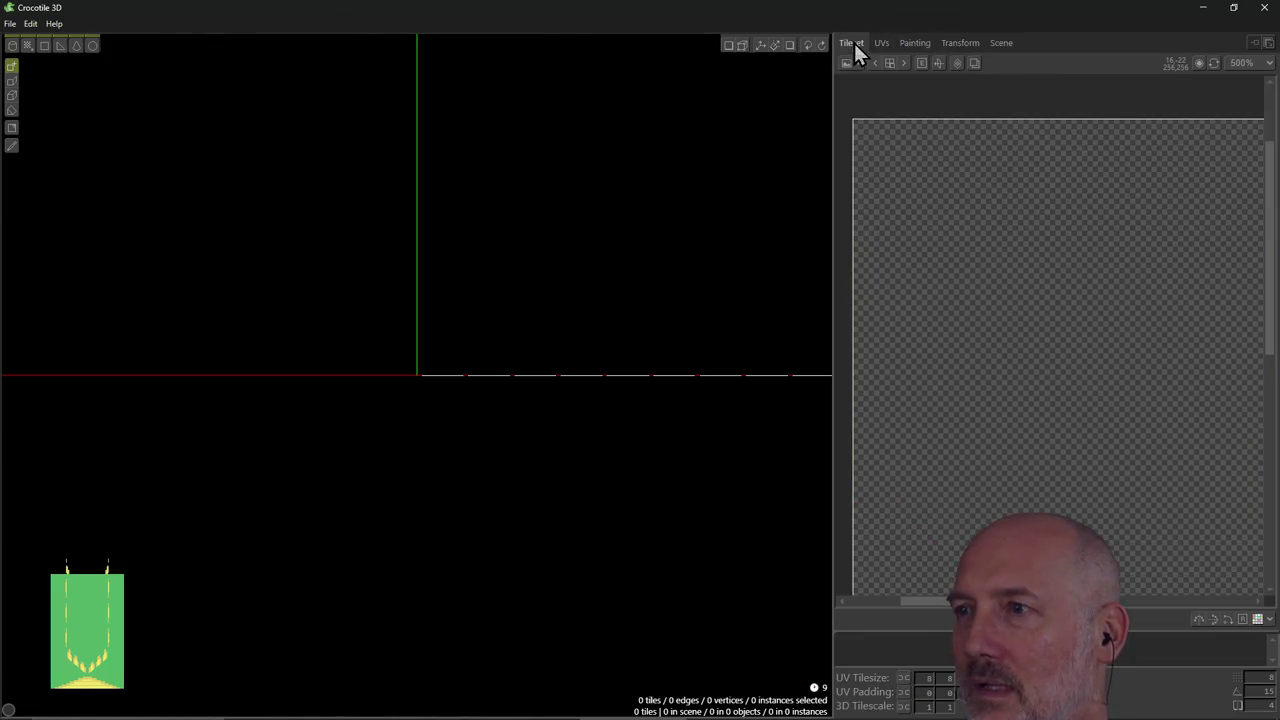
Fill the empty tileset's top-left 8-px tile solid brown #6e3621 with the Paint Bucket.
{"action": "left_click", "coordinate": [868, 143]}
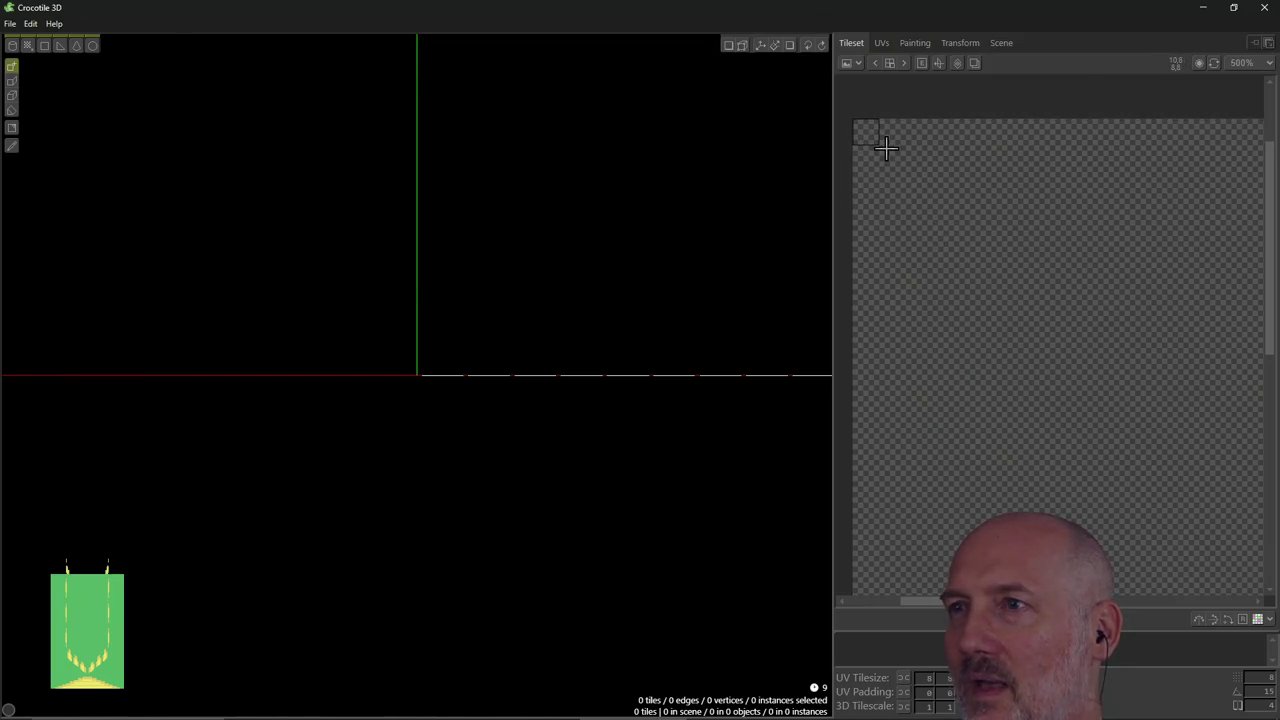
{"action": "left_click", "coordinate": [914, 43]}
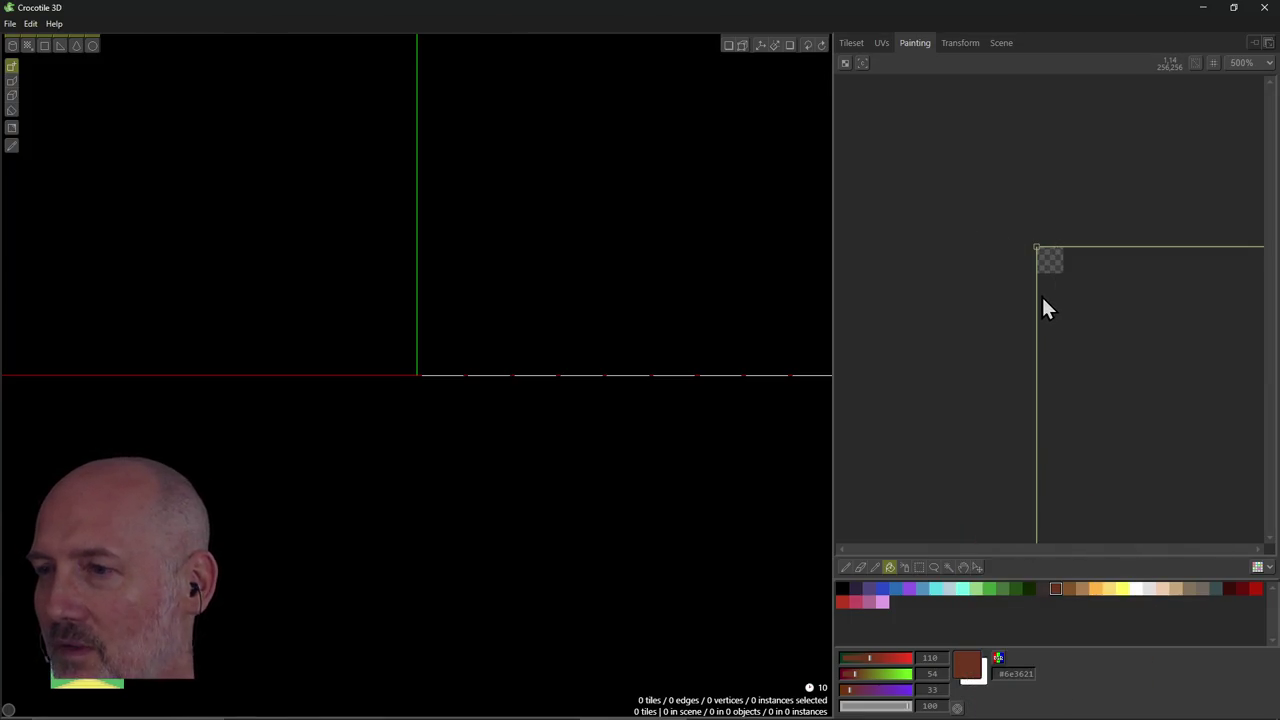
{"action": "key", "text": "m"}
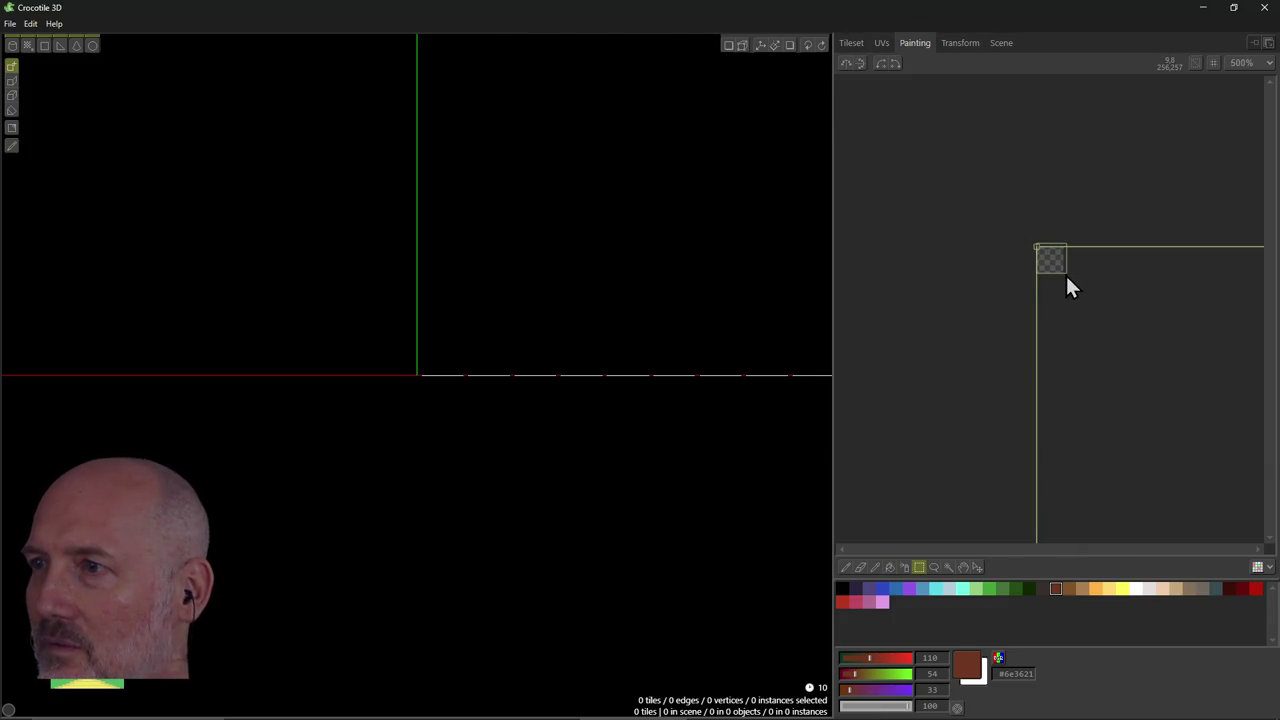
{"action": "left_click", "coordinate": [1048, 256]}
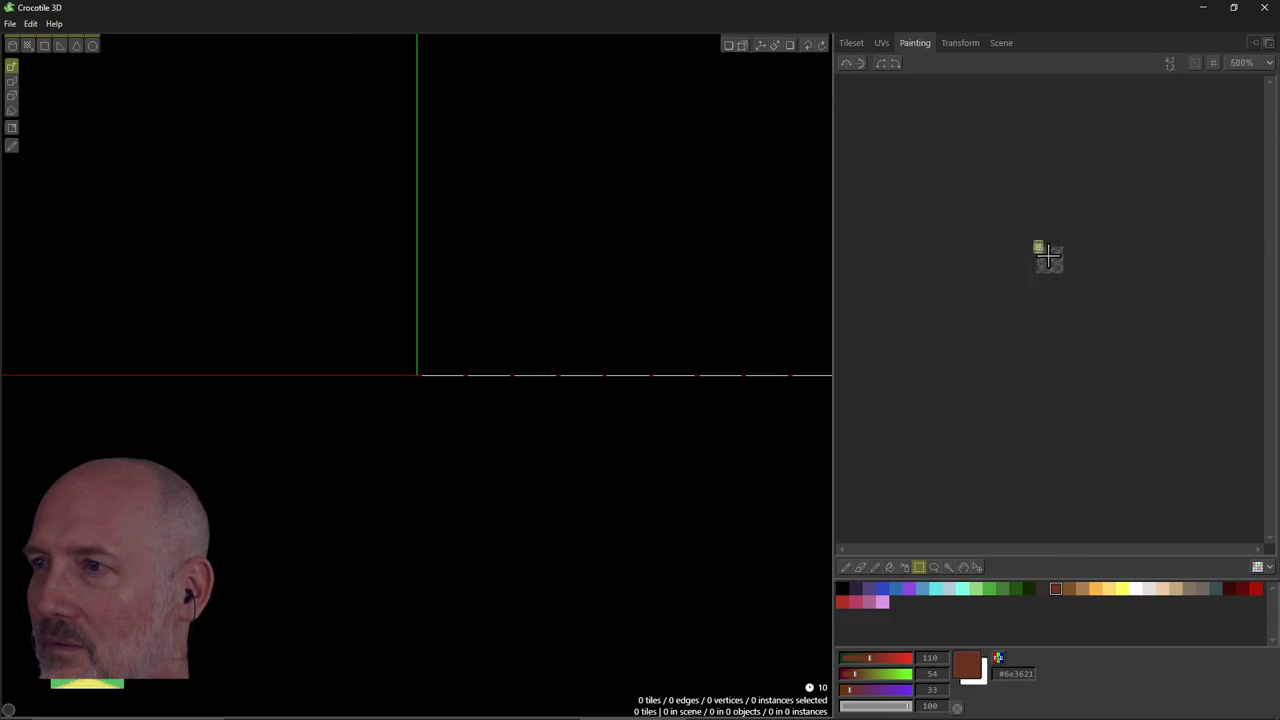
{"action": "left_click", "coordinate": [957, 280]}
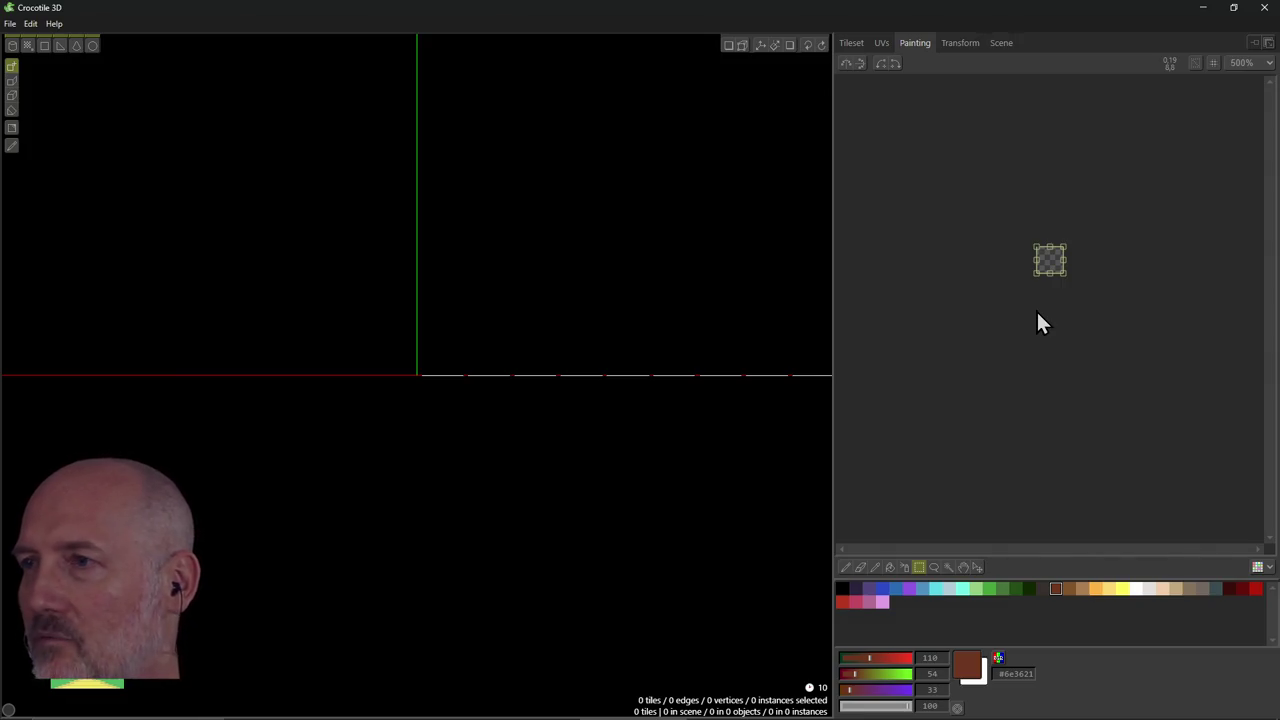
{"action": "left_click", "coordinate": [890, 567]}
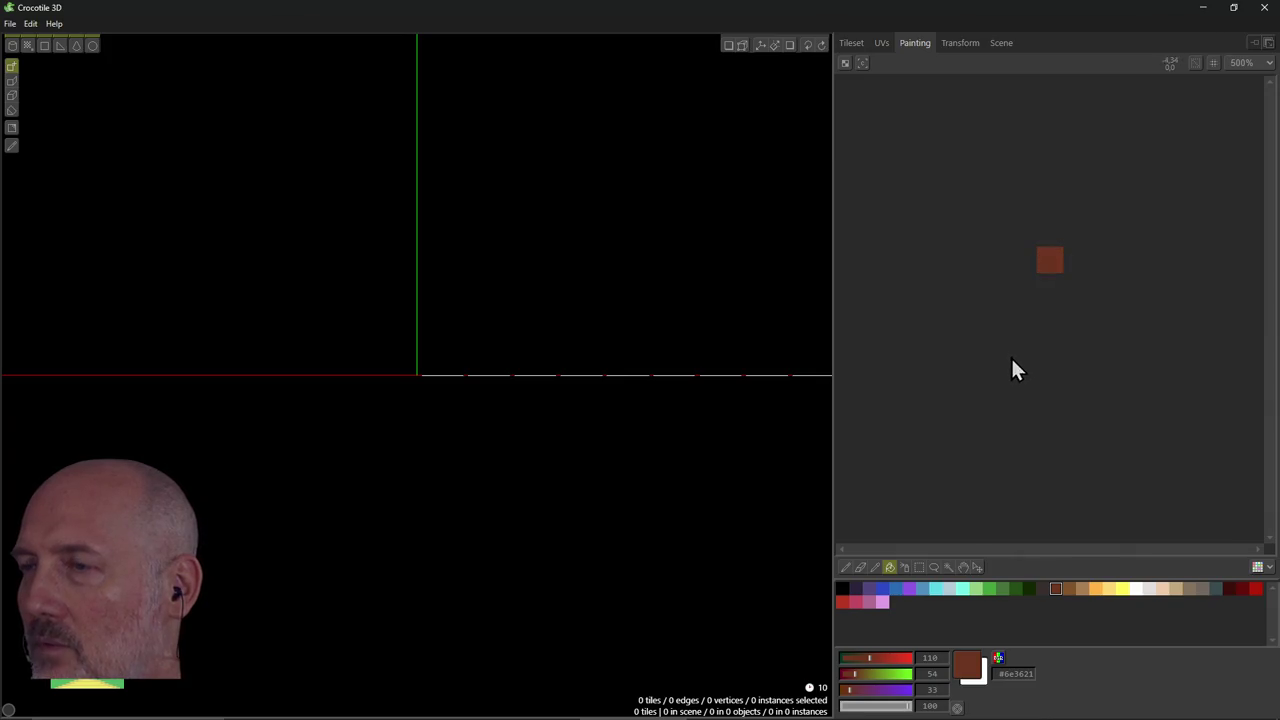
{"action": "left_click", "coordinate": [851, 43]}
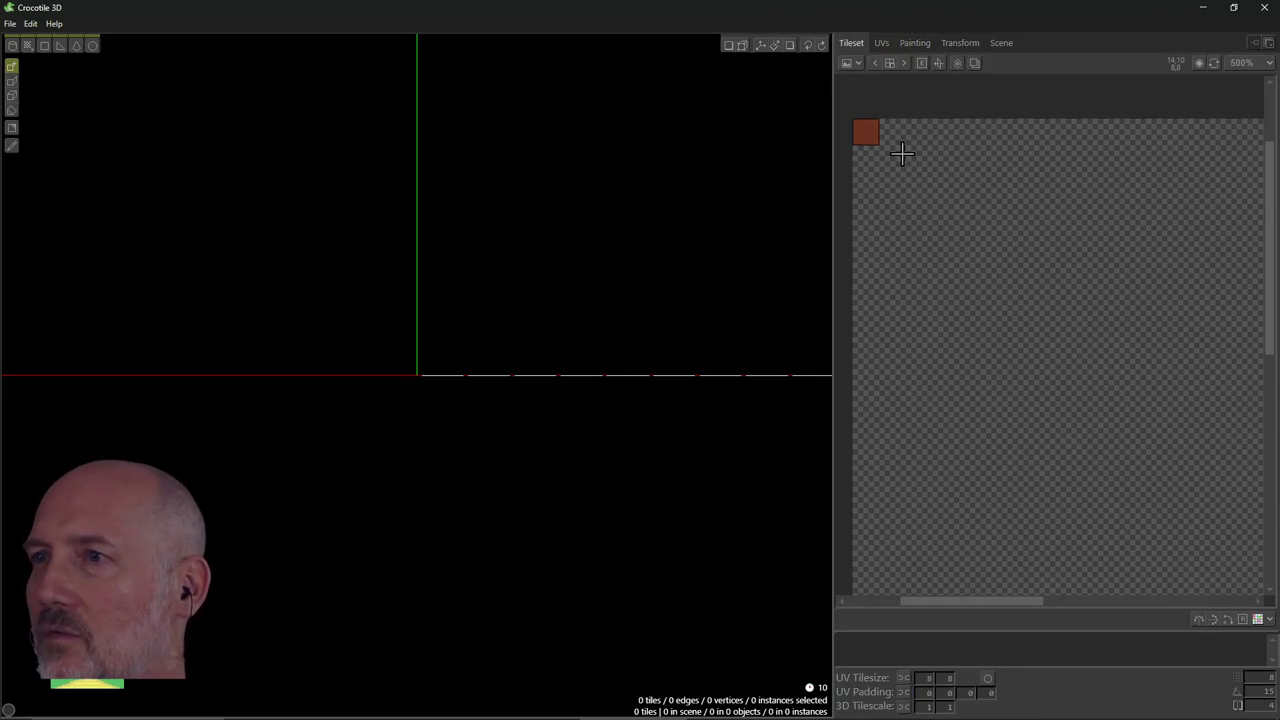
{"action": "left_click", "coordinate": [914, 43]}
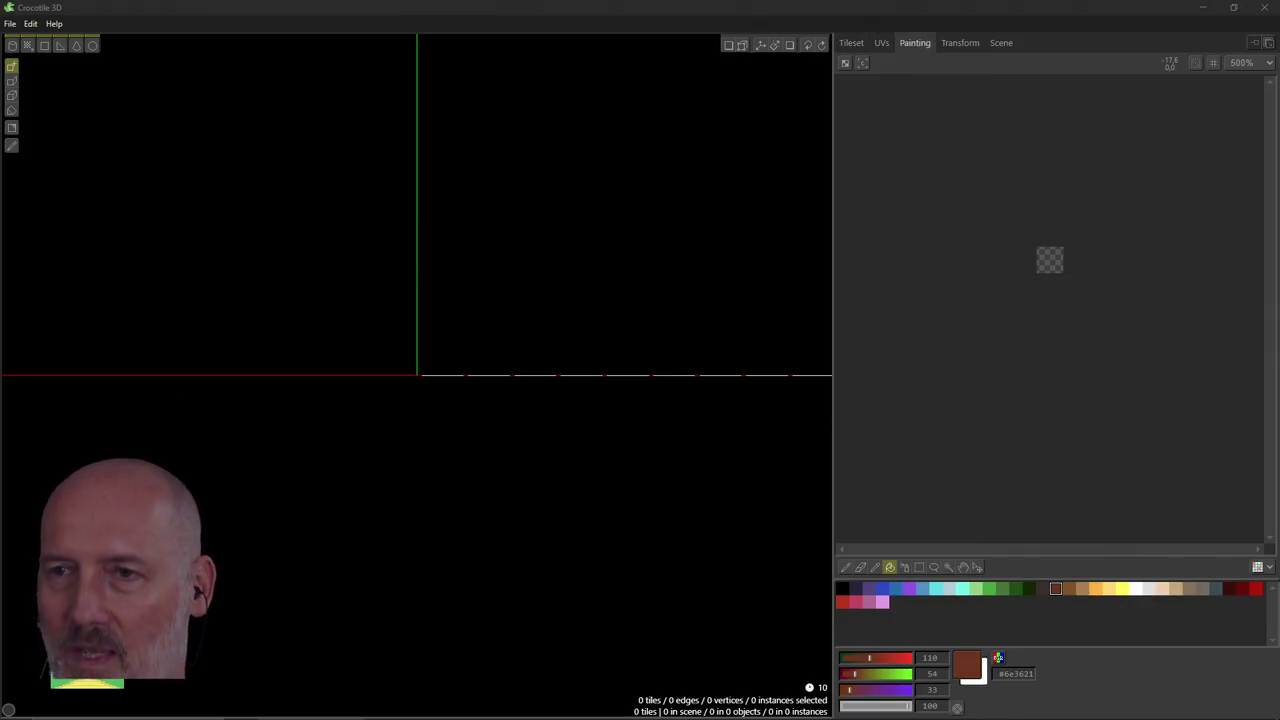
{"action": "key", "text": "alt+Tab"}
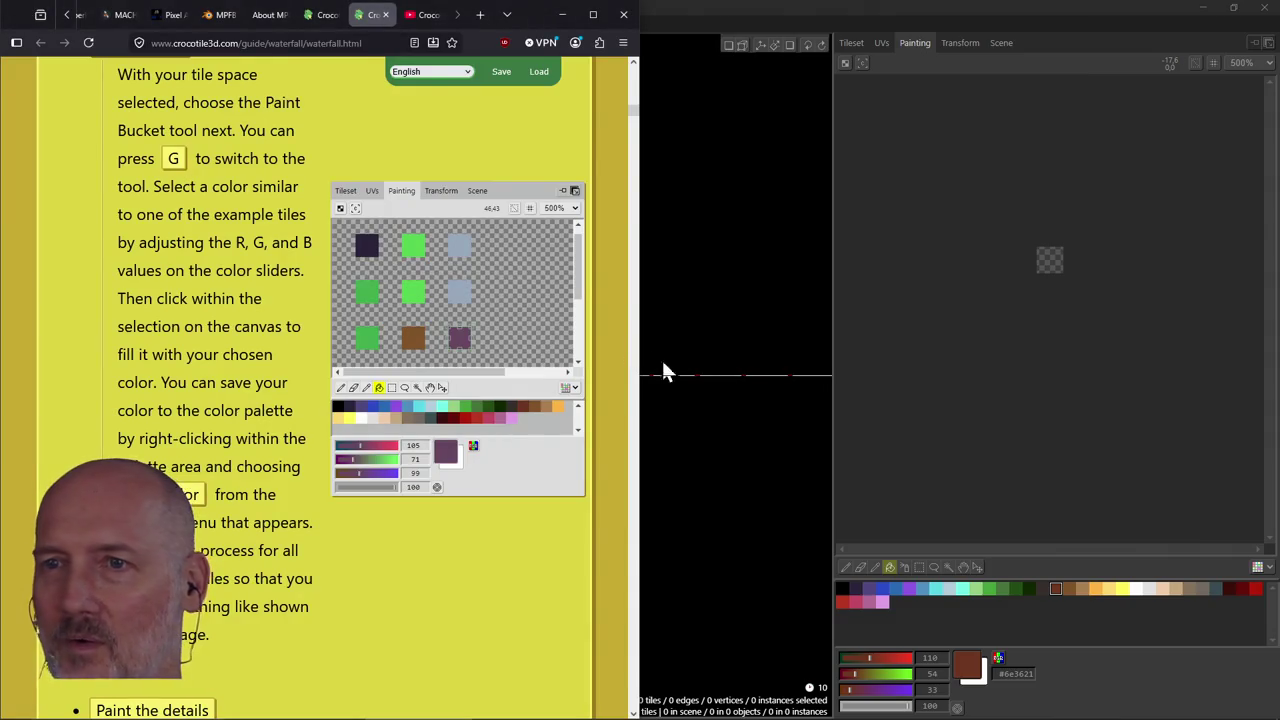
Undock the Painting panel and snap it to the right half beside the guide.
{"action": "left_click", "coordinate": [963, 330]}
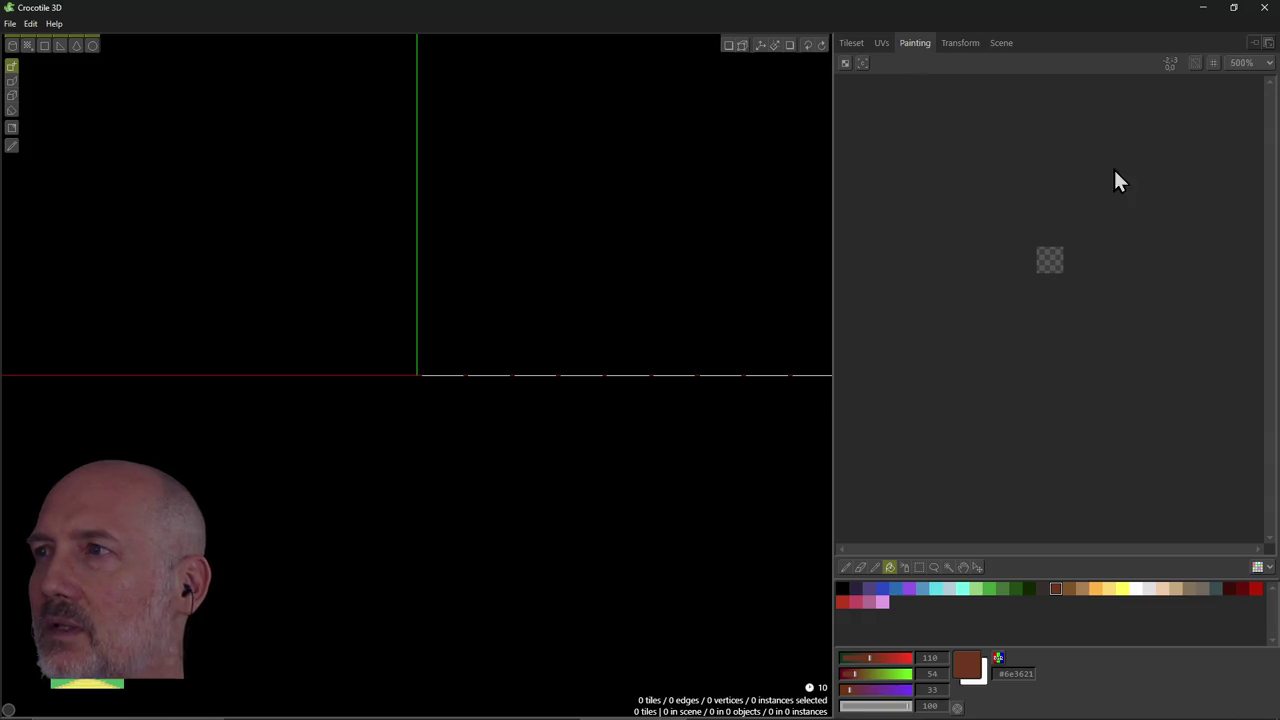
{"action": "left_click", "coordinate": [1267, 45]}
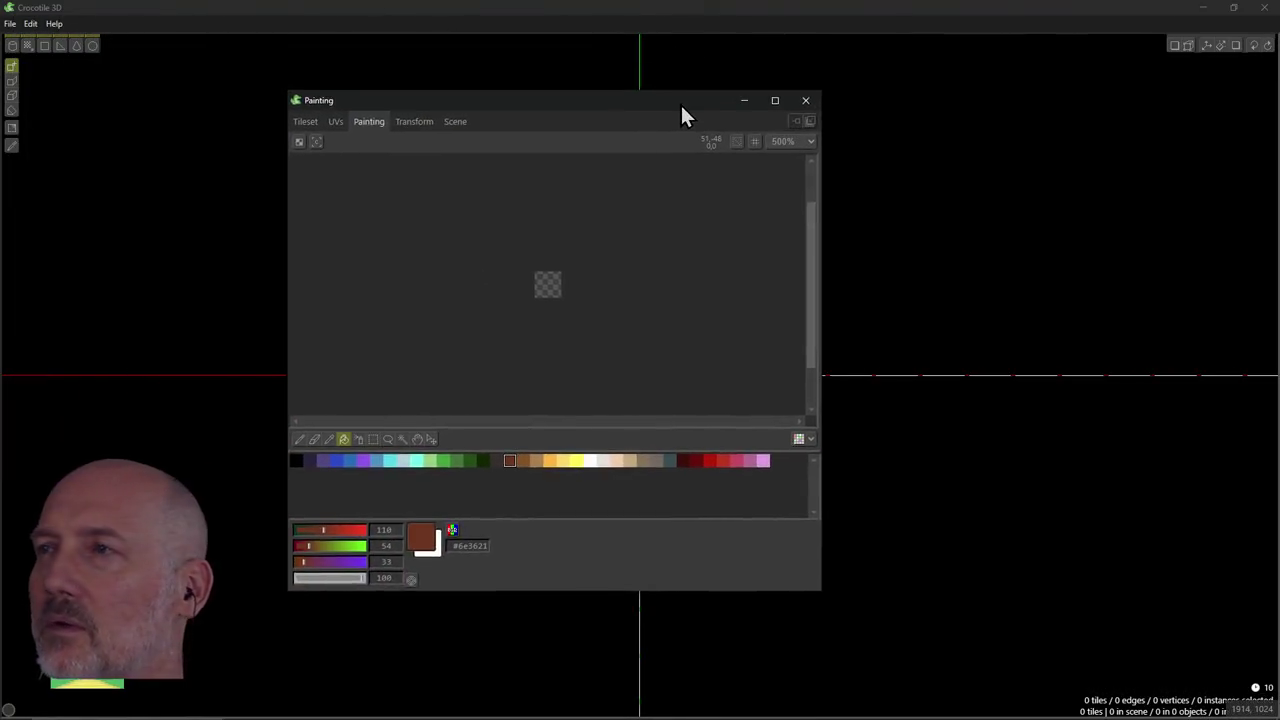
{"action": "left_click_drag", "start_coordinate": [407, 30], "coordinate": [881, 111]}
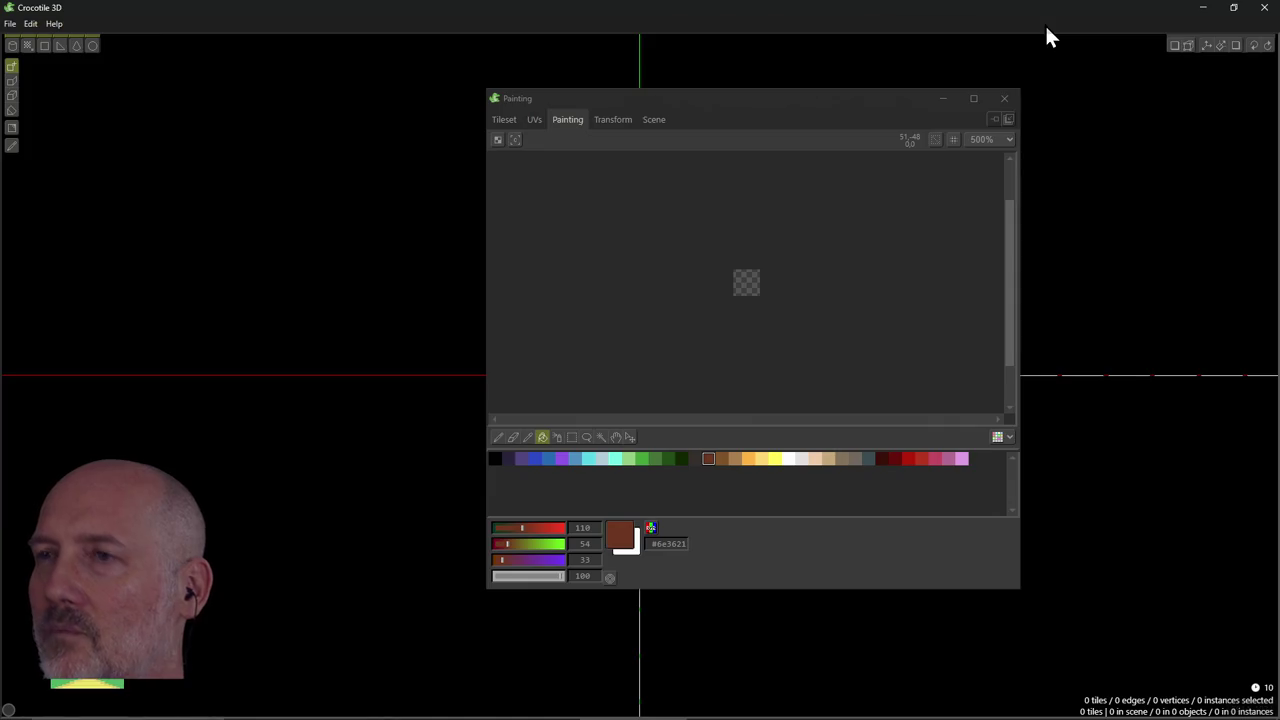
{"action": "left_click", "coordinate": [869, 106]}
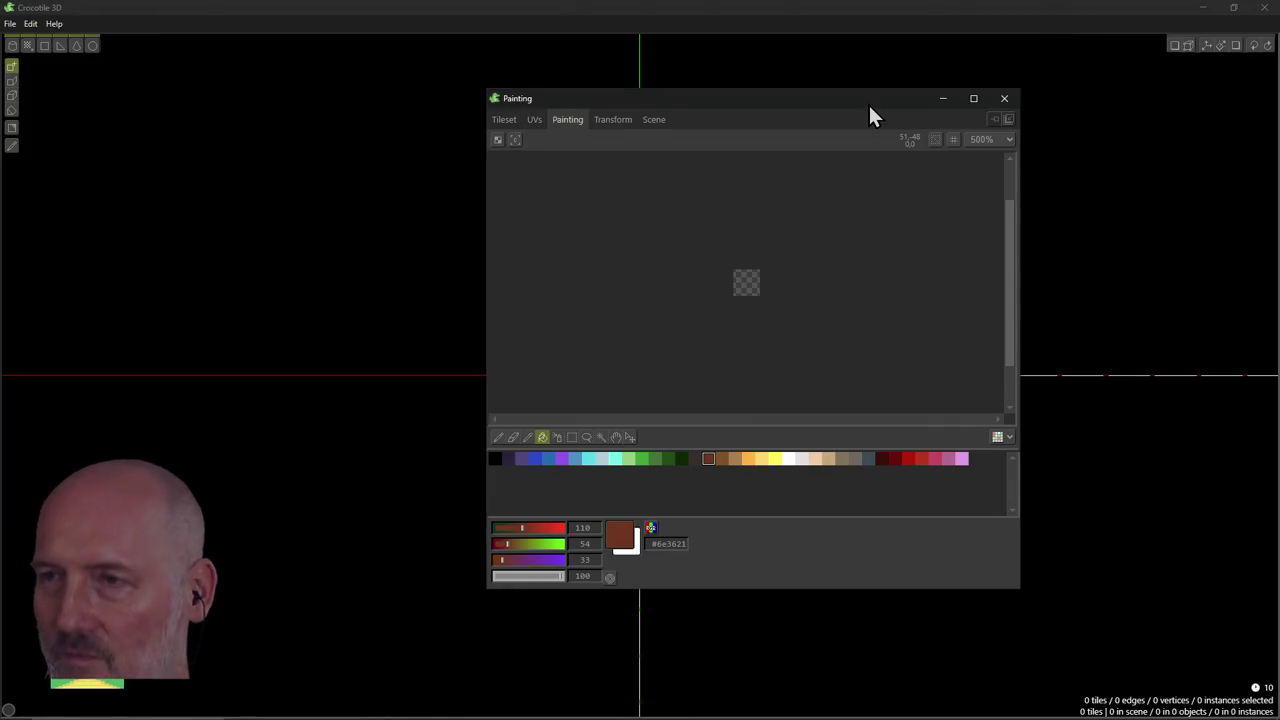
{"action": "key", "text": "super+Right"}
{"action": "key", "text": "alt+Tab"}
{"action": "key", "text": "Tab"}
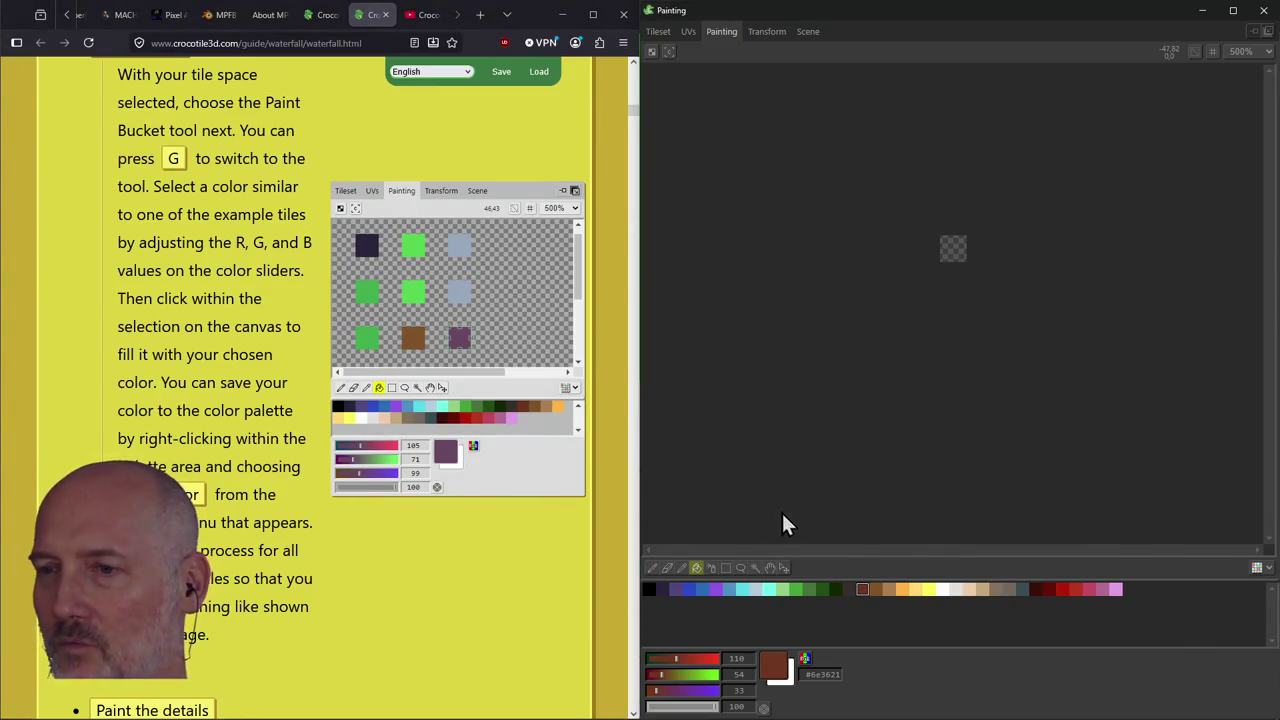
Try black and dark purple #2b243d with the Paint Bucket, then re-dock the Painting panel.
{"action": "left_click", "coordinate": [651, 589]}
{"action": "right_click", "coordinate": [955, 255]}
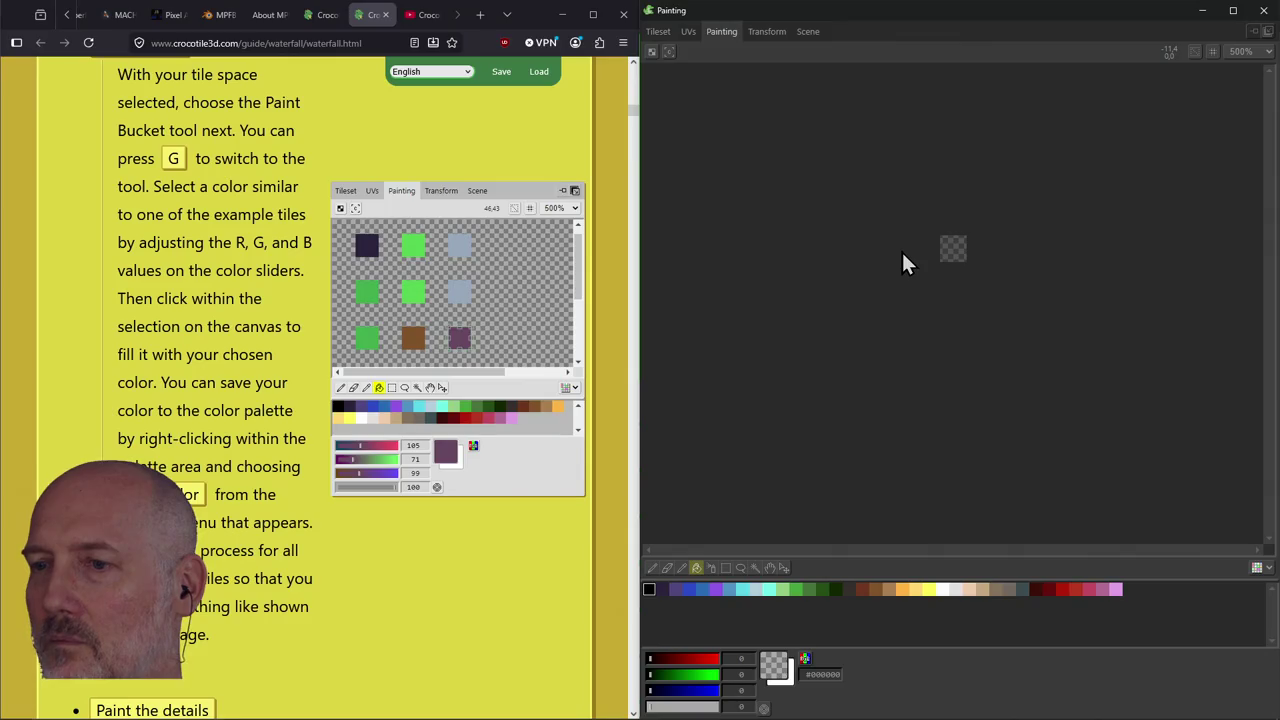
{"action": "left_click", "coordinate": [668, 32]}
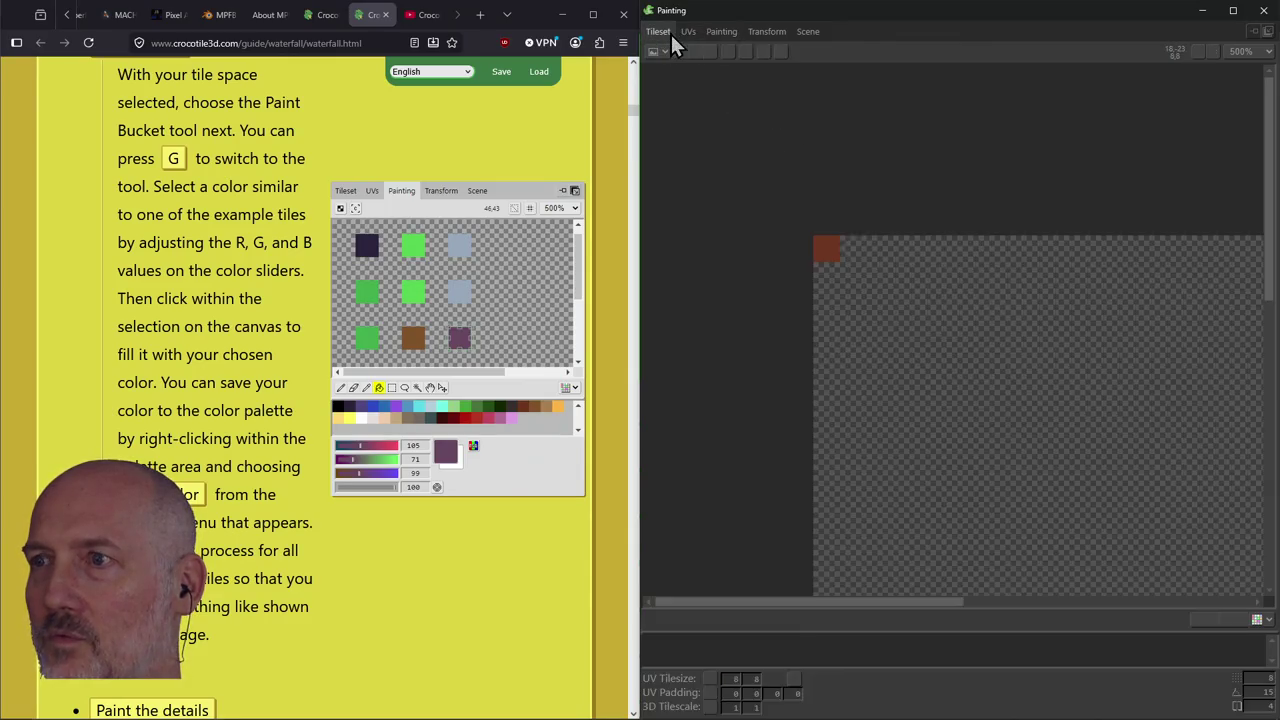
{"action": "left_click", "coordinate": [726, 33]}
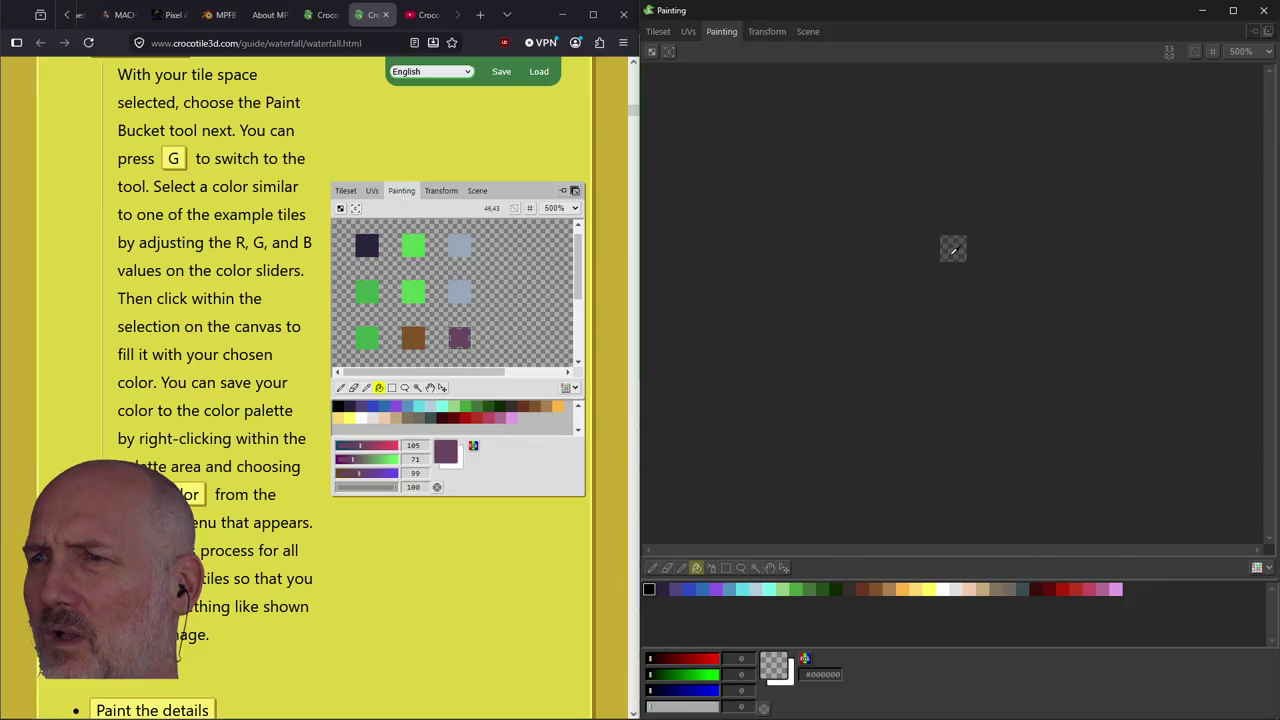
{"action": "left_click", "coordinate": [662, 589]}
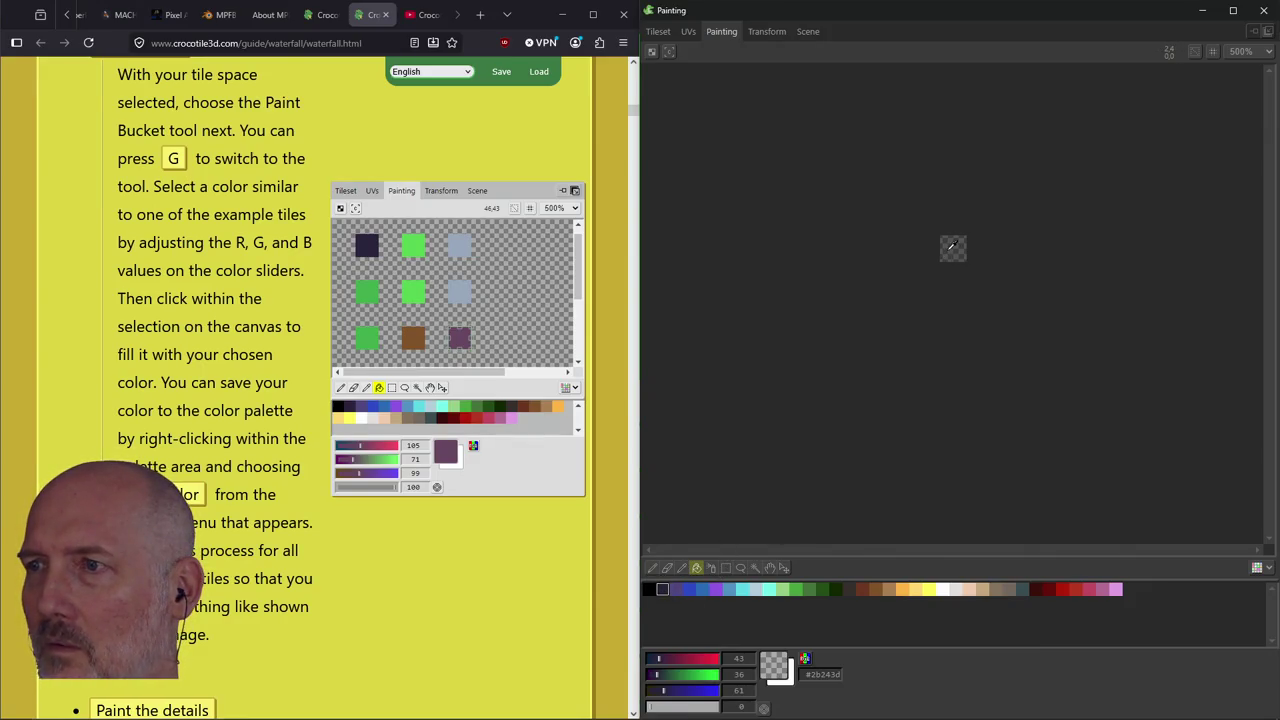
{"action": "left_click", "coordinate": [697, 568]}
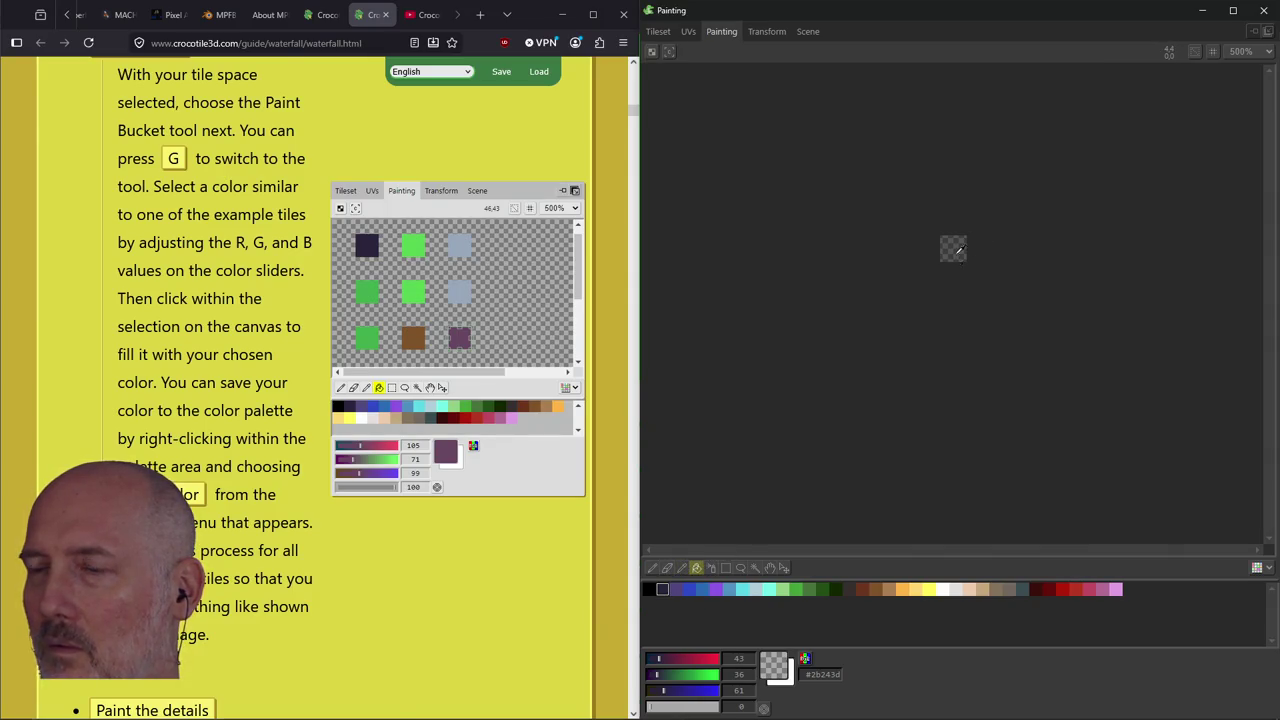
{"action": "left_click", "coordinate": [711, 568]}
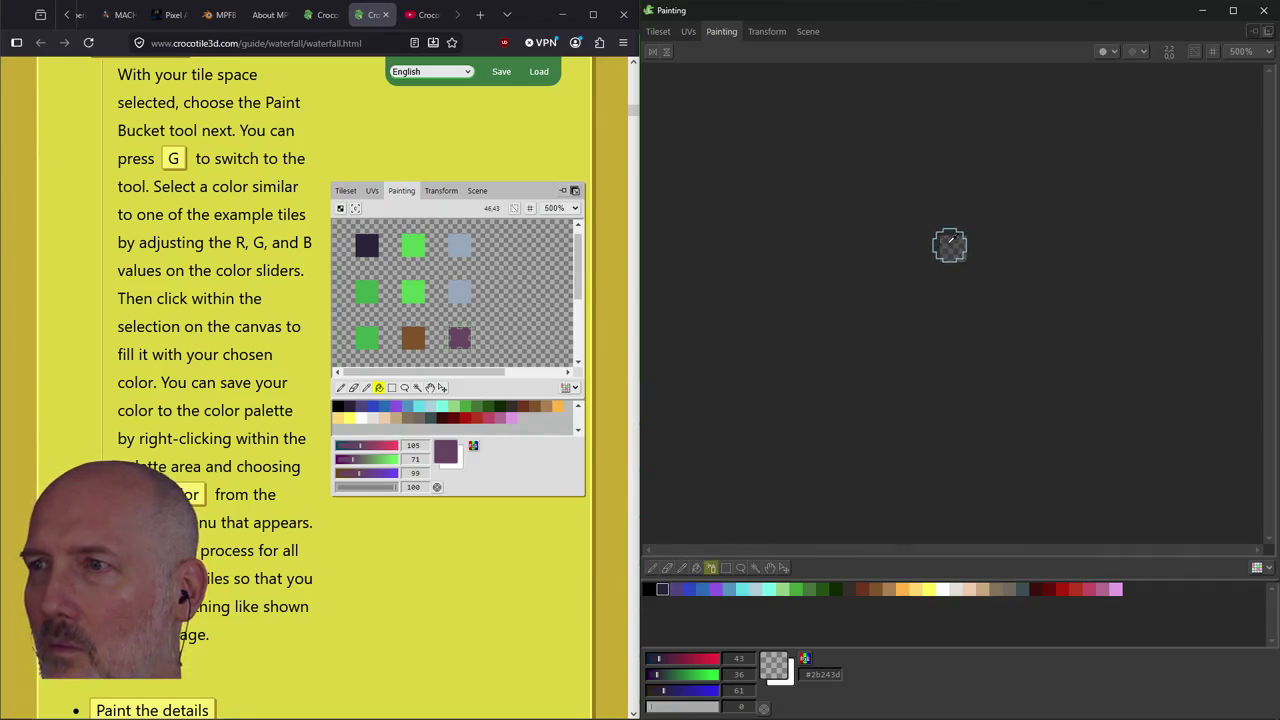
{"action": "left_click", "coordinate": [941, 242]}
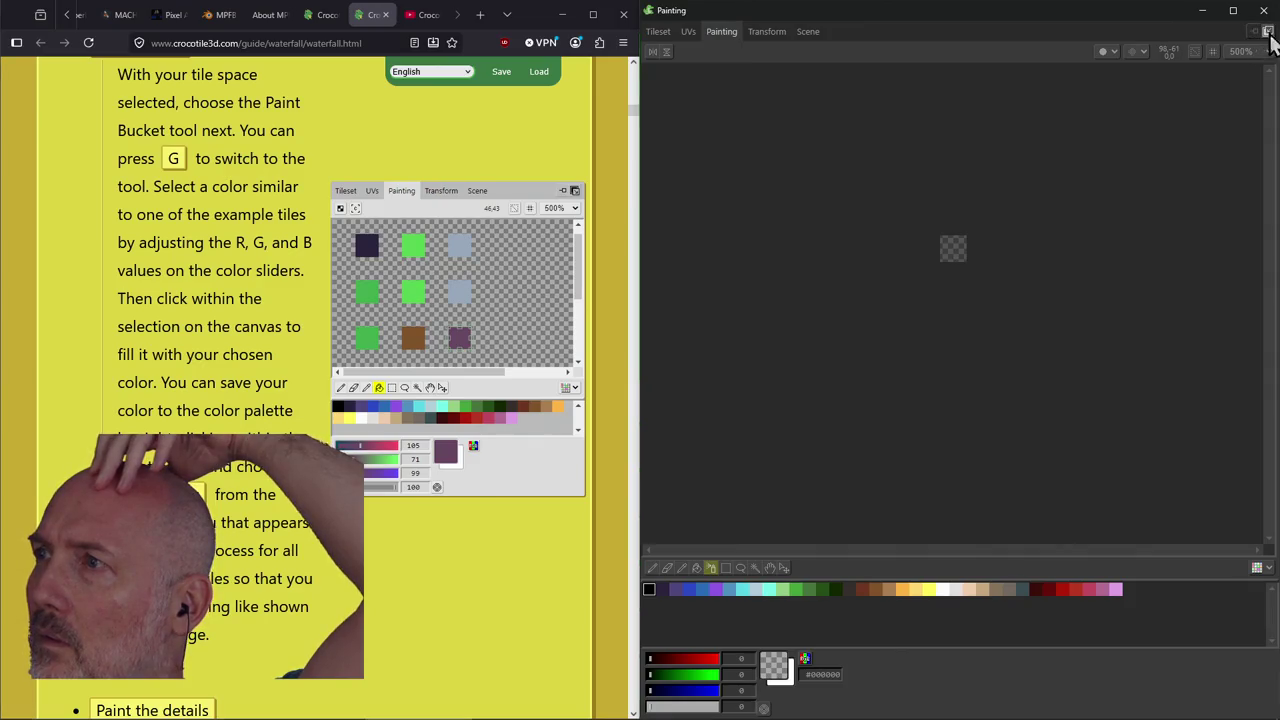
{"action": "left_click", "coordinate": [1268, 31]}
{"action": "left_click", "coordinate": [889, 567]}
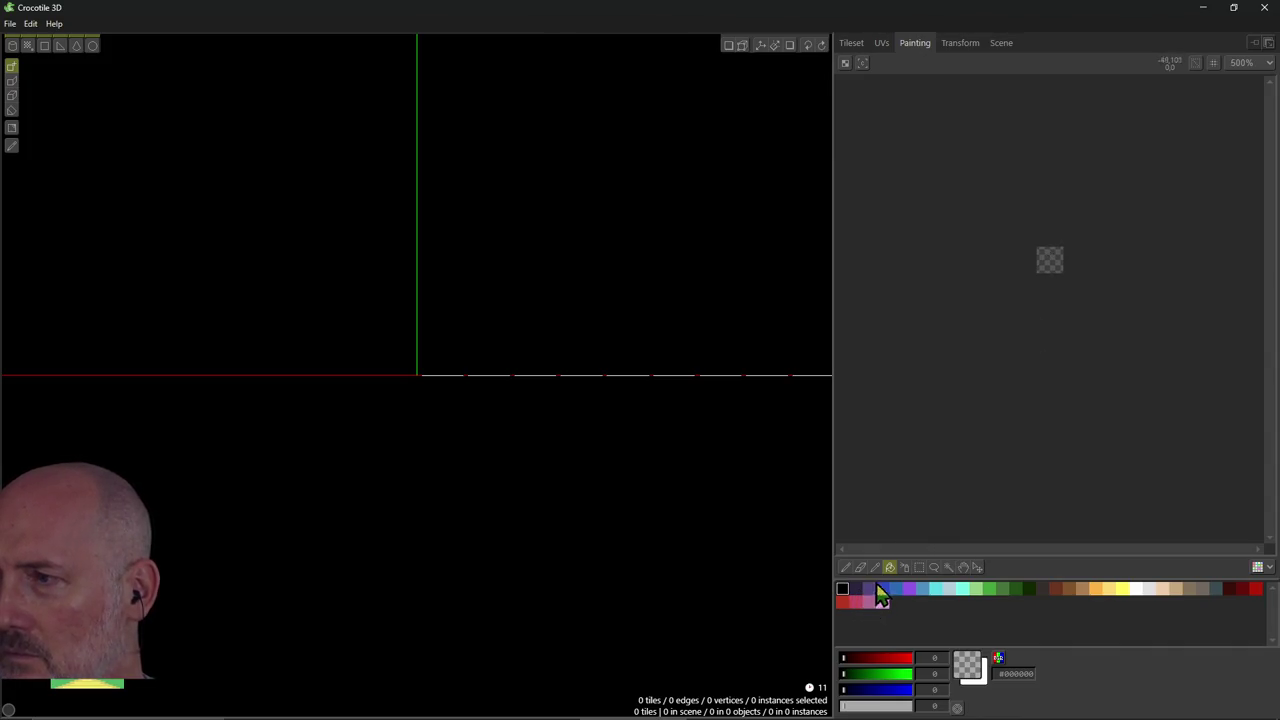
Try the purple and navy palette colours and the pencil, eraser and fill tools, ending on black.
{"action": "left_click", "coordinate": [908, 590]}
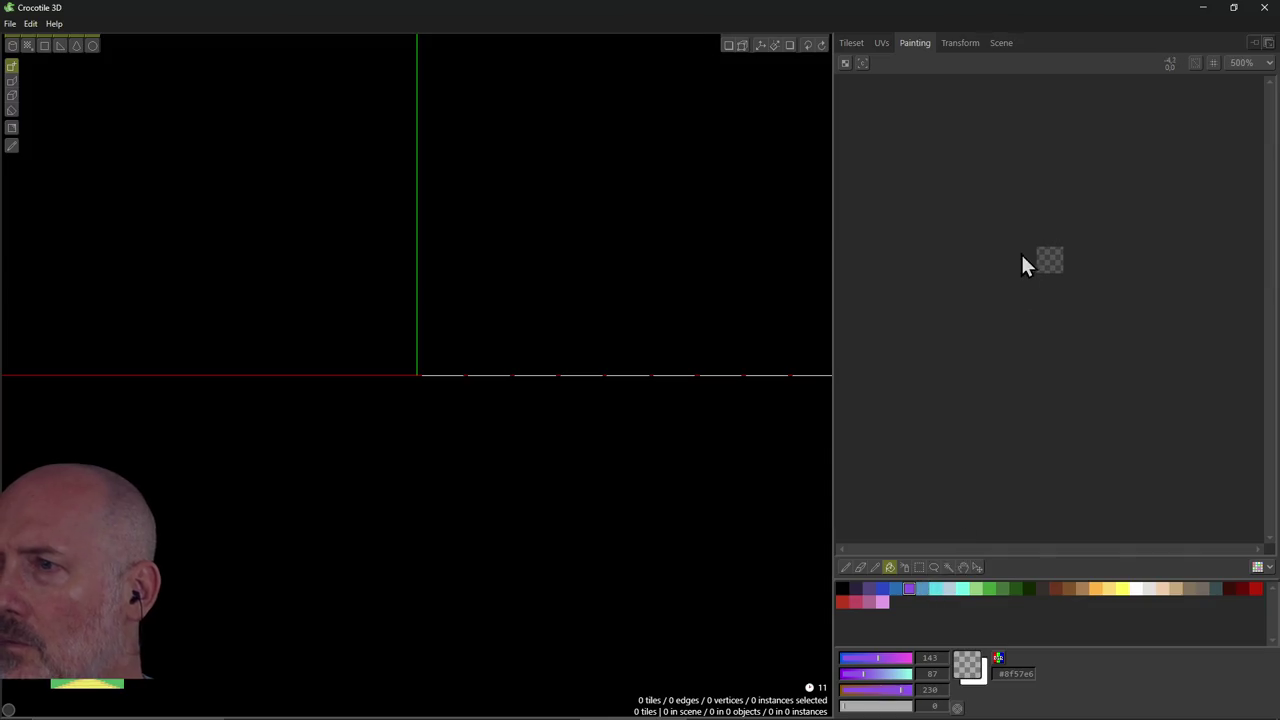
{"action": "left_click", "coordinate": [860, 567]}
{"action": "left_click", "coordinate": [845, 568]}
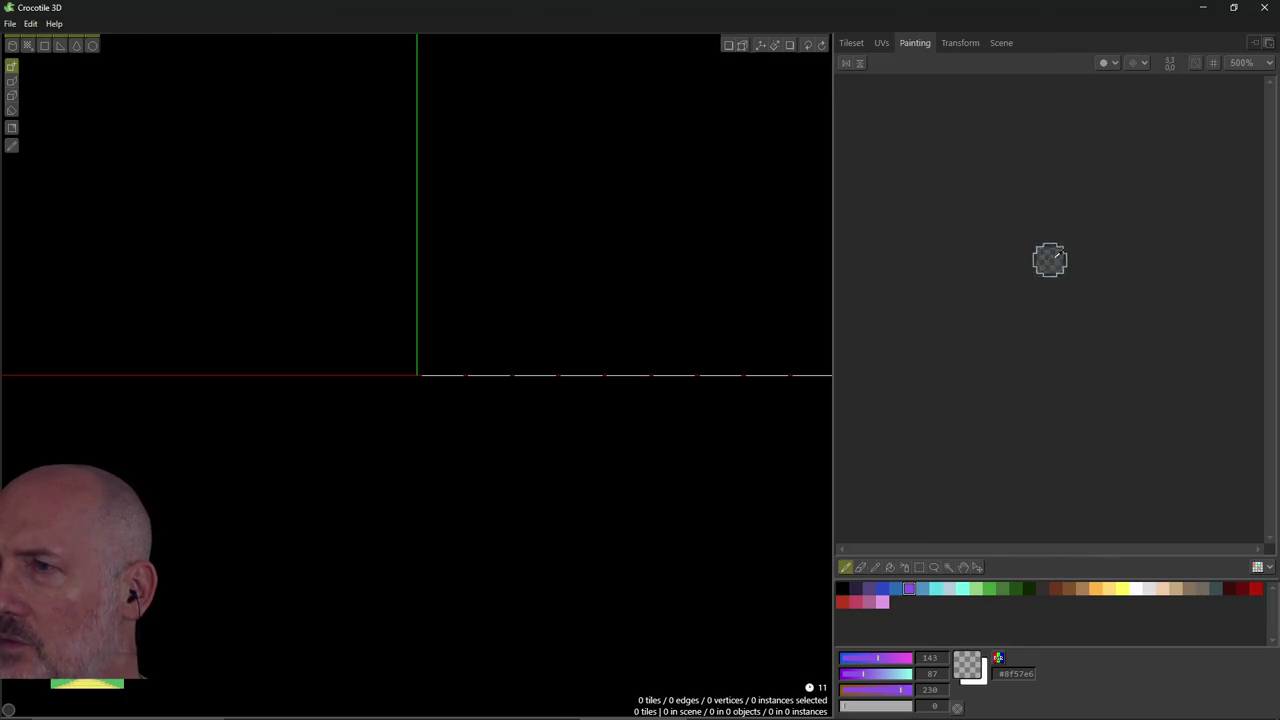
{"action": "left_click", "coordinate": [890, 567]}
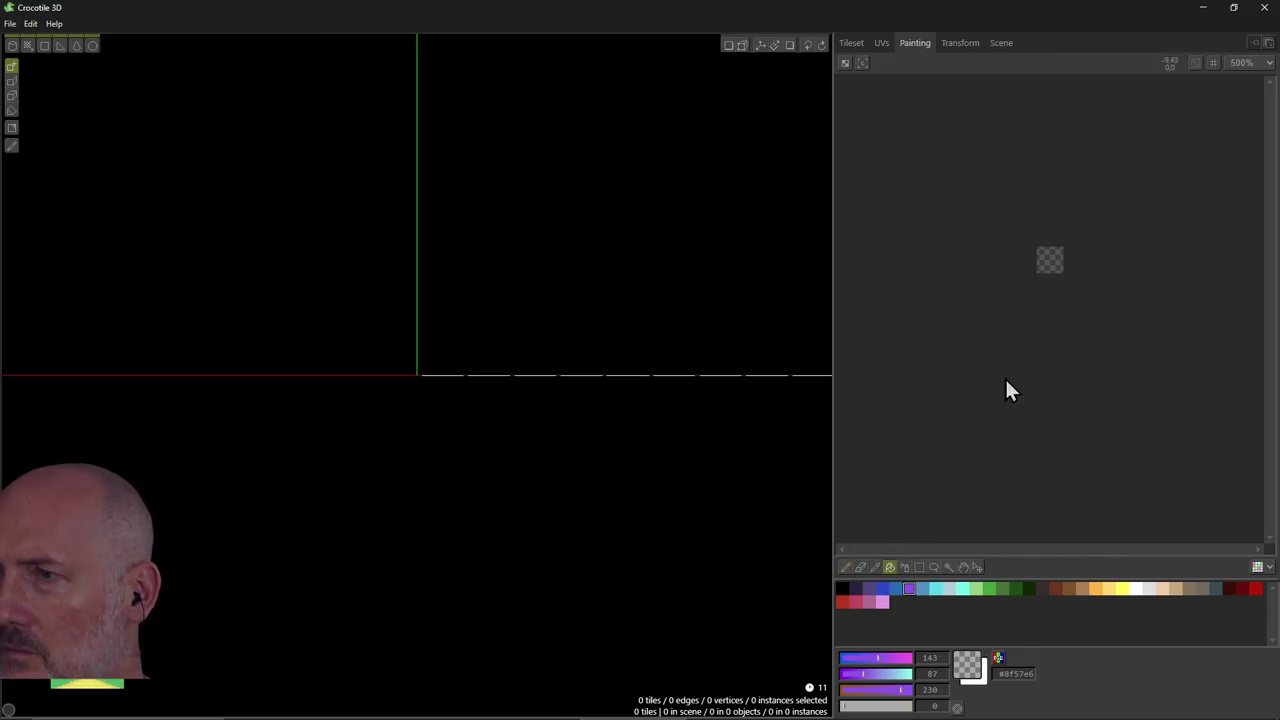
{"action": "left_click", "coordinate": [1049, 259]}
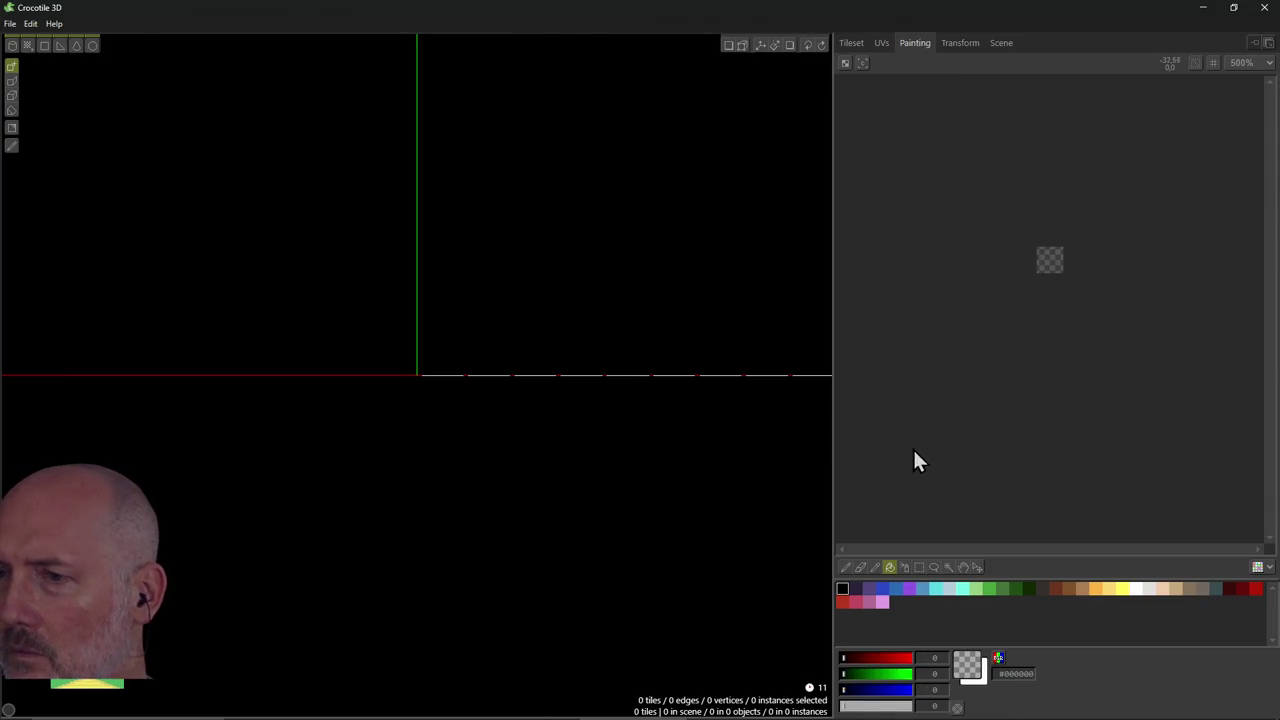
{"action": "left_click", "coordinate": [855, 594]}
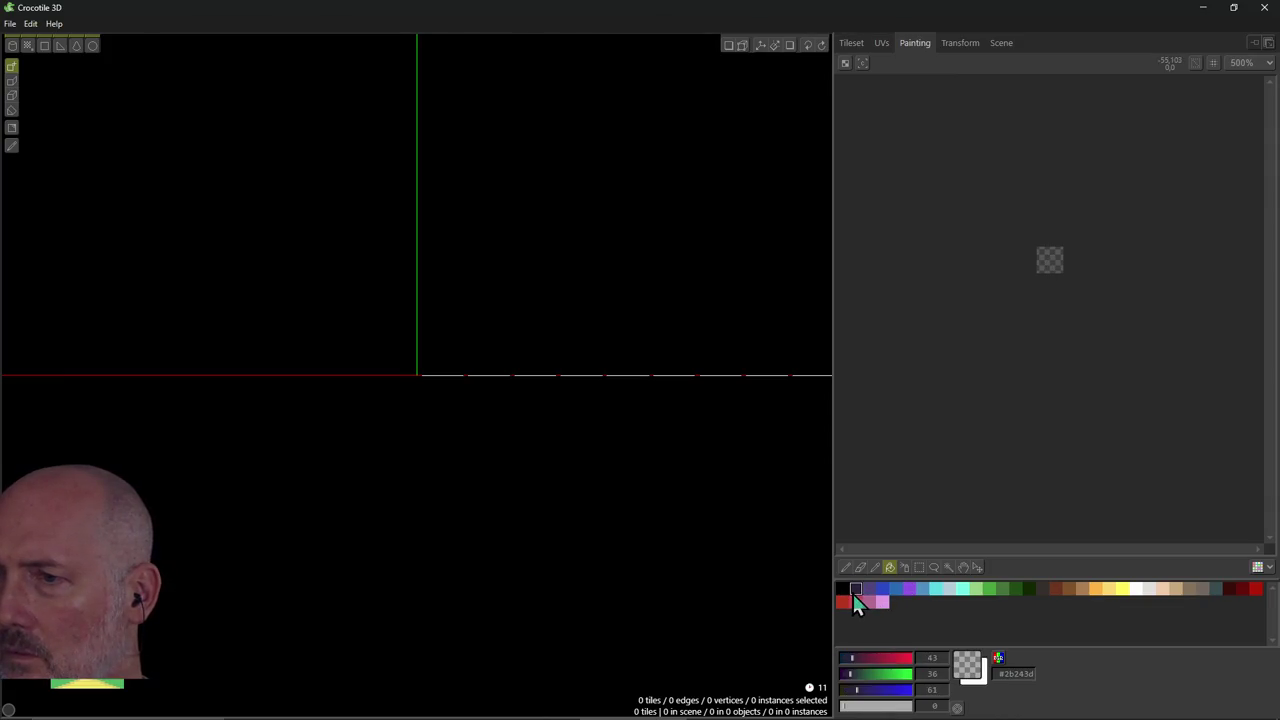
{"action": "left_click", "coordinate": [1060, 256]}
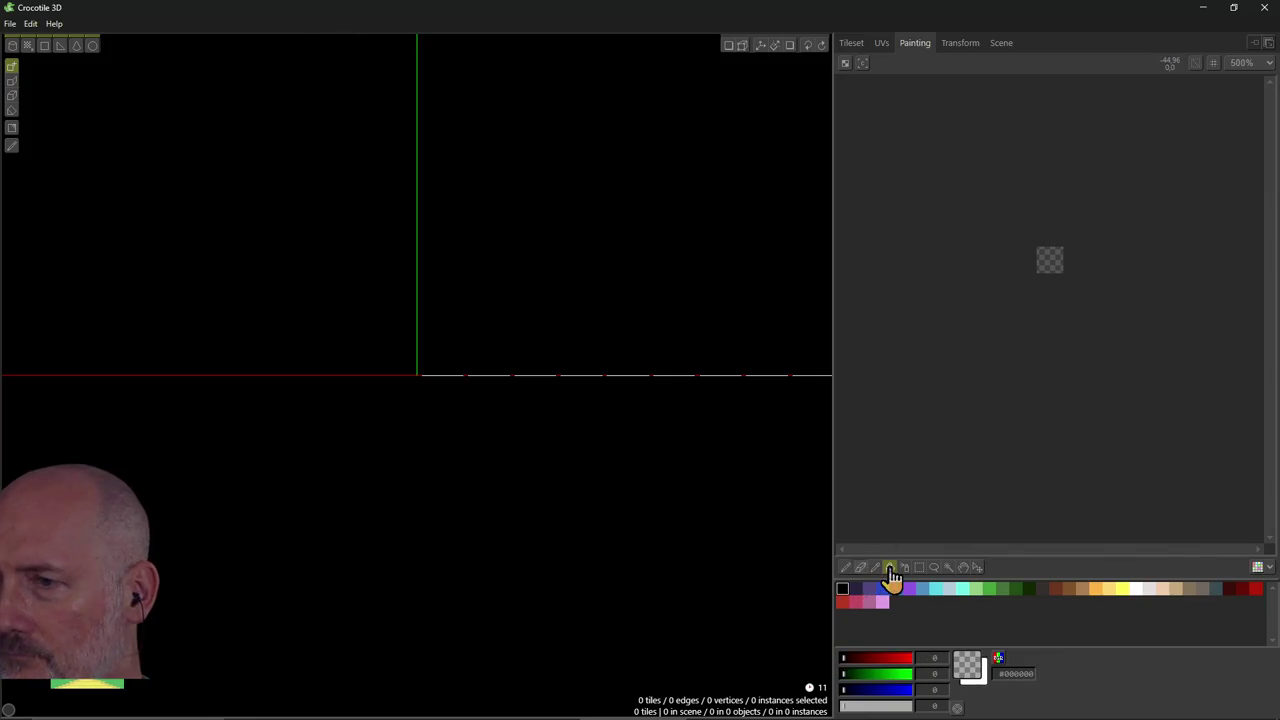
Open the red tile and then an empty tile for painting, then close the program.
{"action": "left_click", "coordinate": [851, 43]}
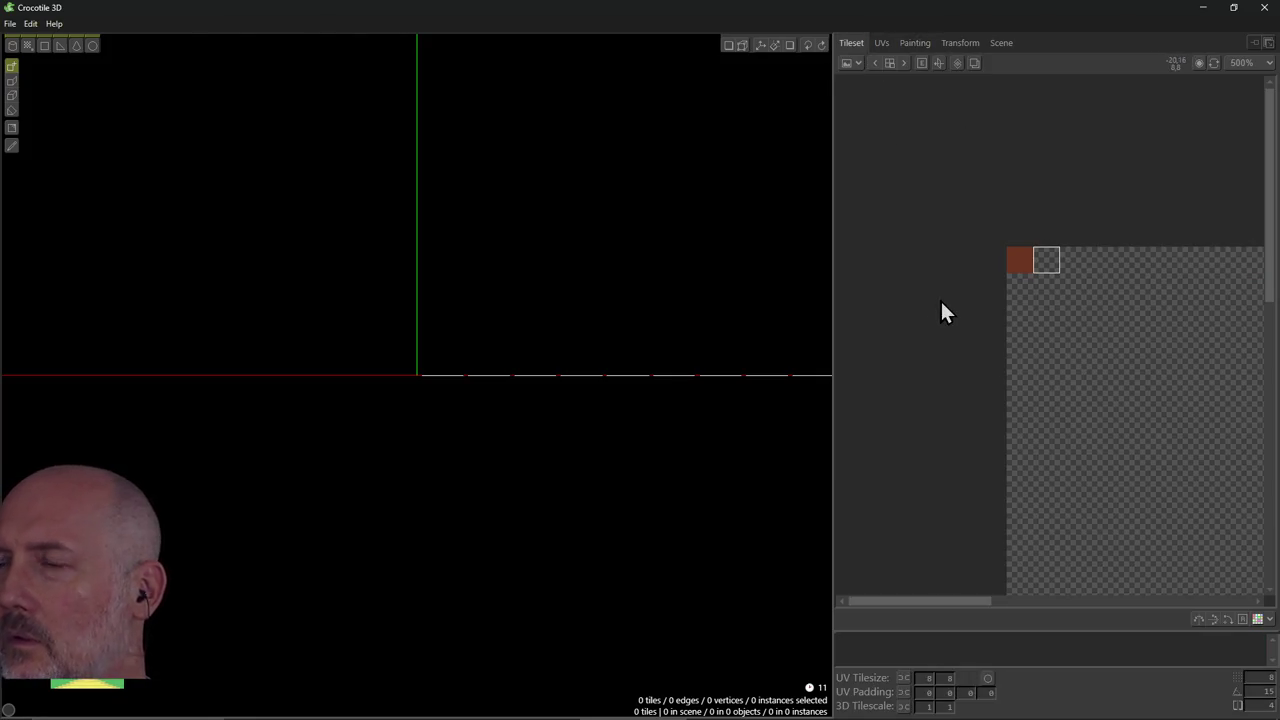
{"action": "left_click", "coordinate": [1020, 285]}
{"action": "left_click", "coordinate": [1046, 260]}
{"action": "left_click", "coordinate": [1020, 260]}
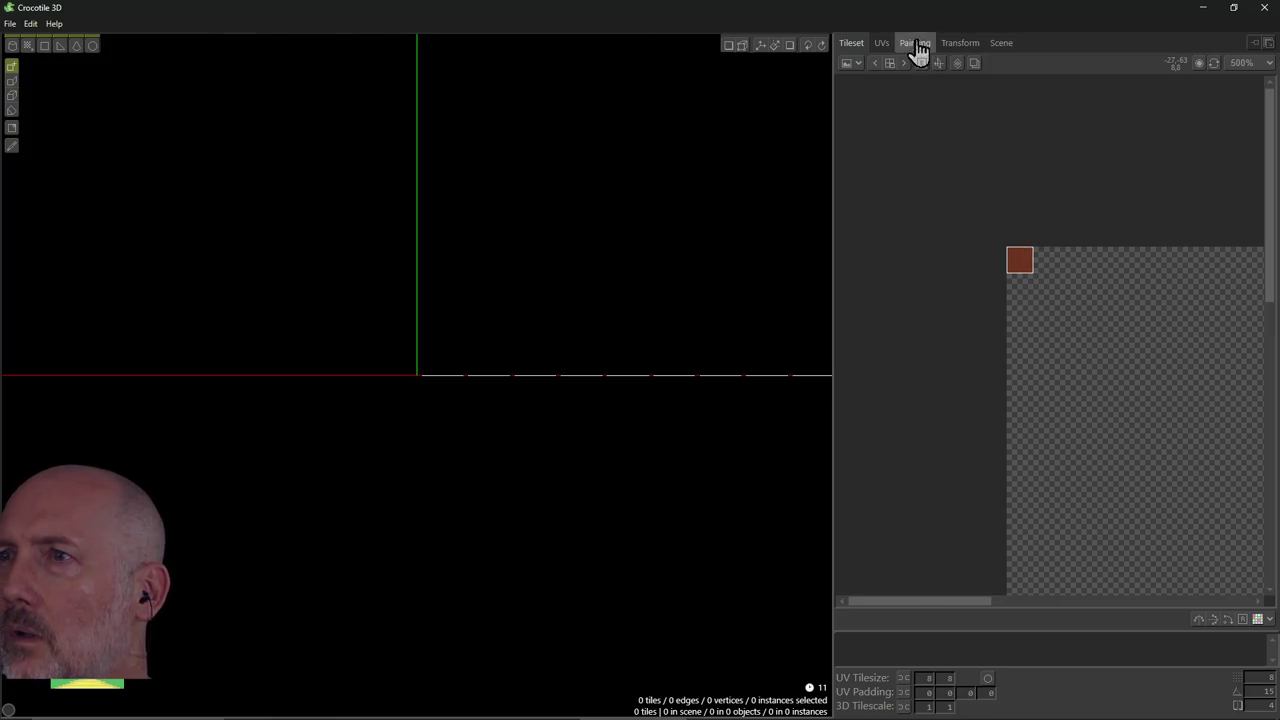
{"action": "left_click", "coordinate": [914, 43]}
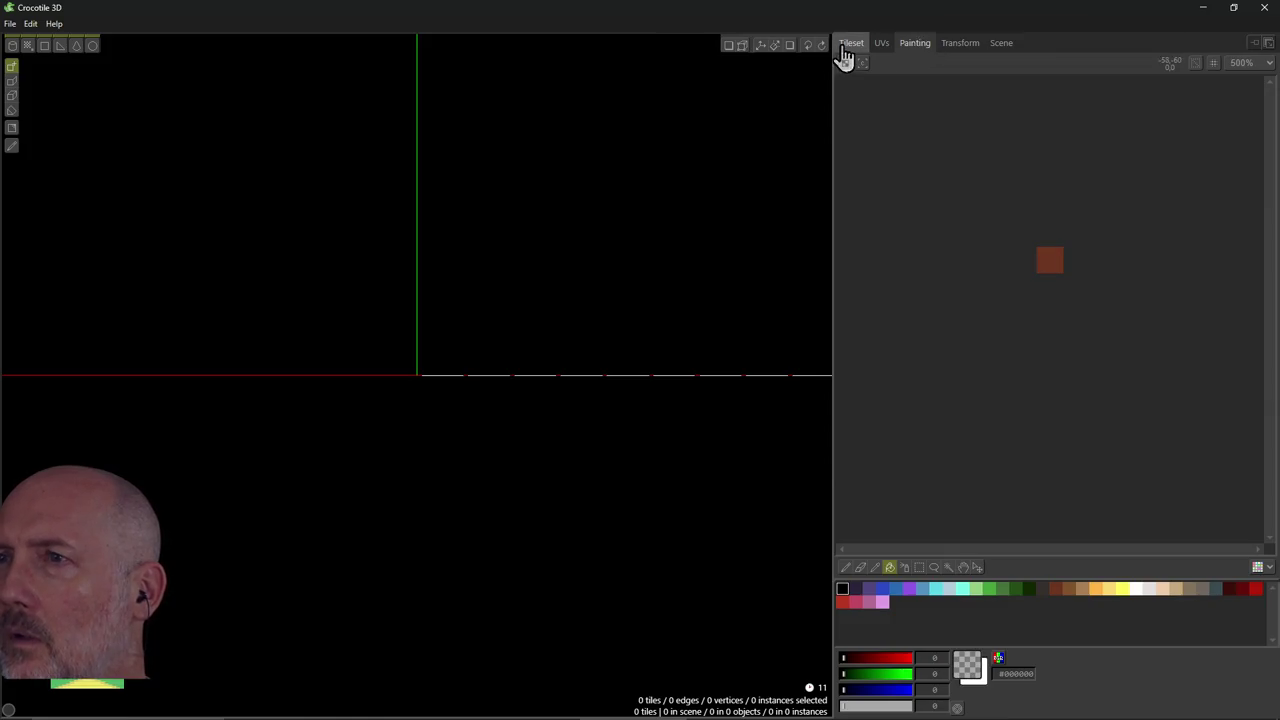
{"action": "left_click", "coordinate": [851, 43]}
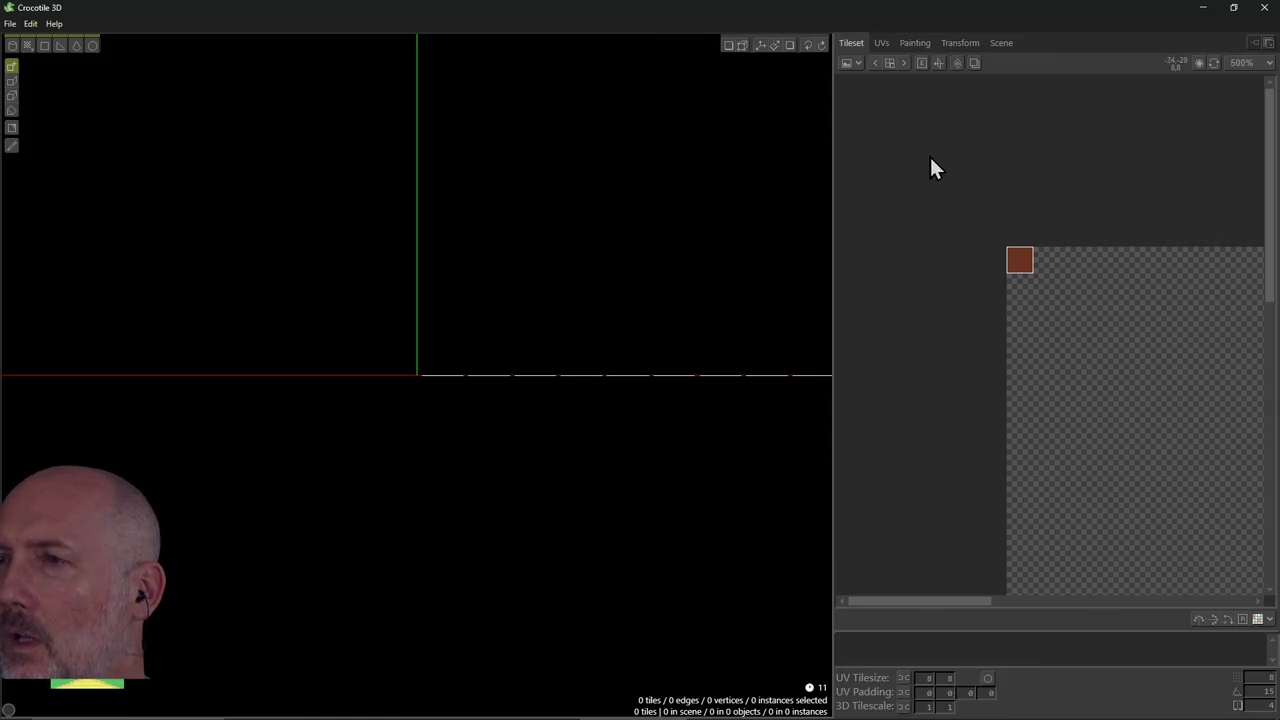
{"action": "left_click", "coordinate": [920, 45]}
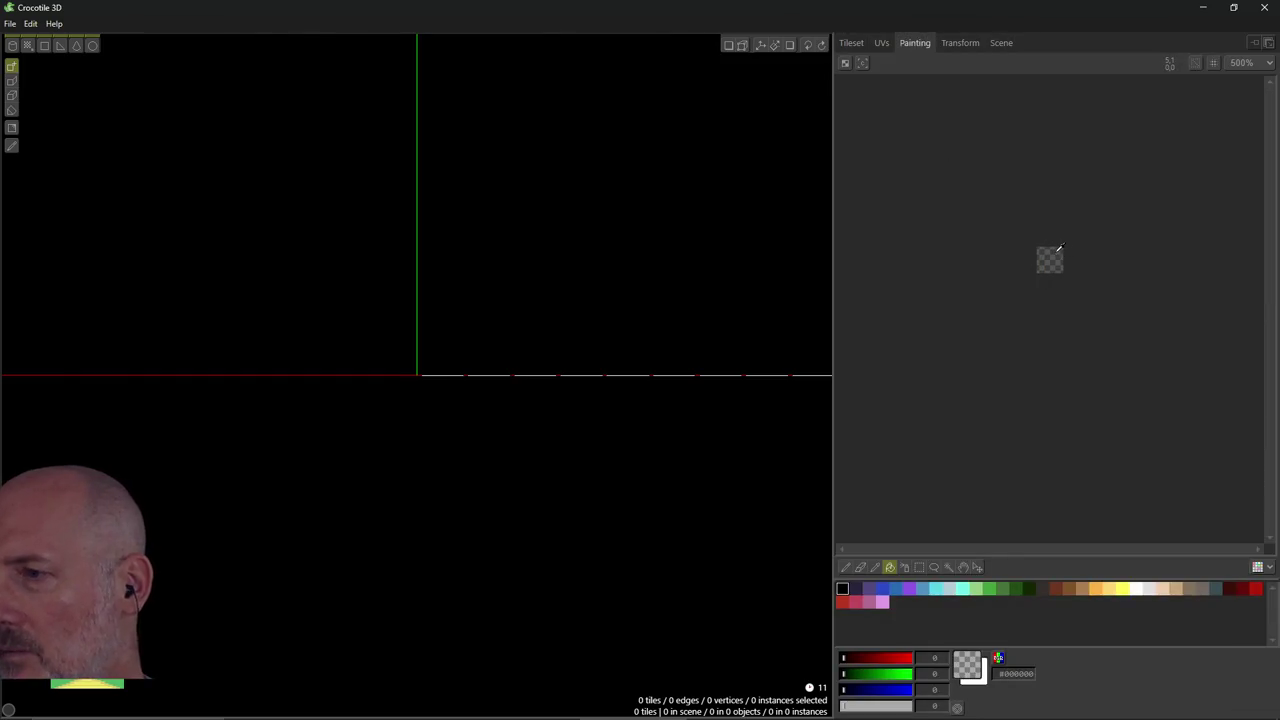
{"action": "left_click", "coordinate": [1264, 8]}
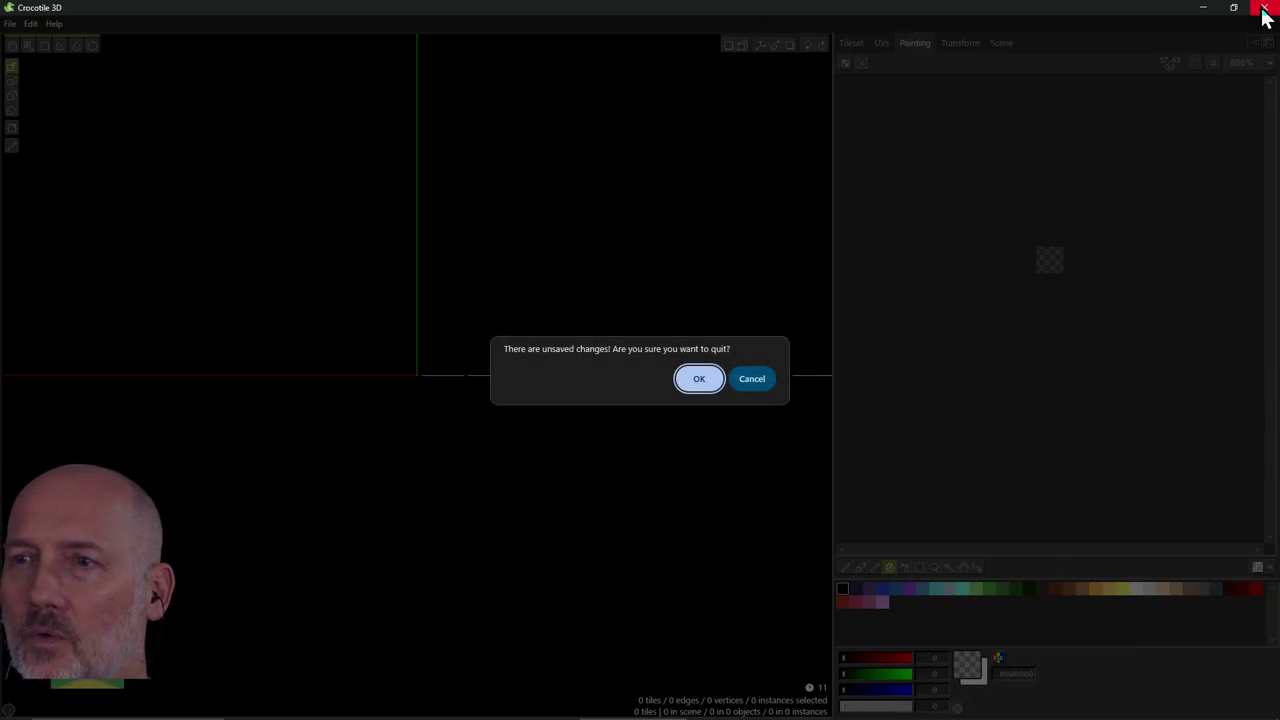
Cancel quitting and save the scene as waterfall_demo via File > Save Scene.
{"action": "left_click", "coordinate": [765, 385]}
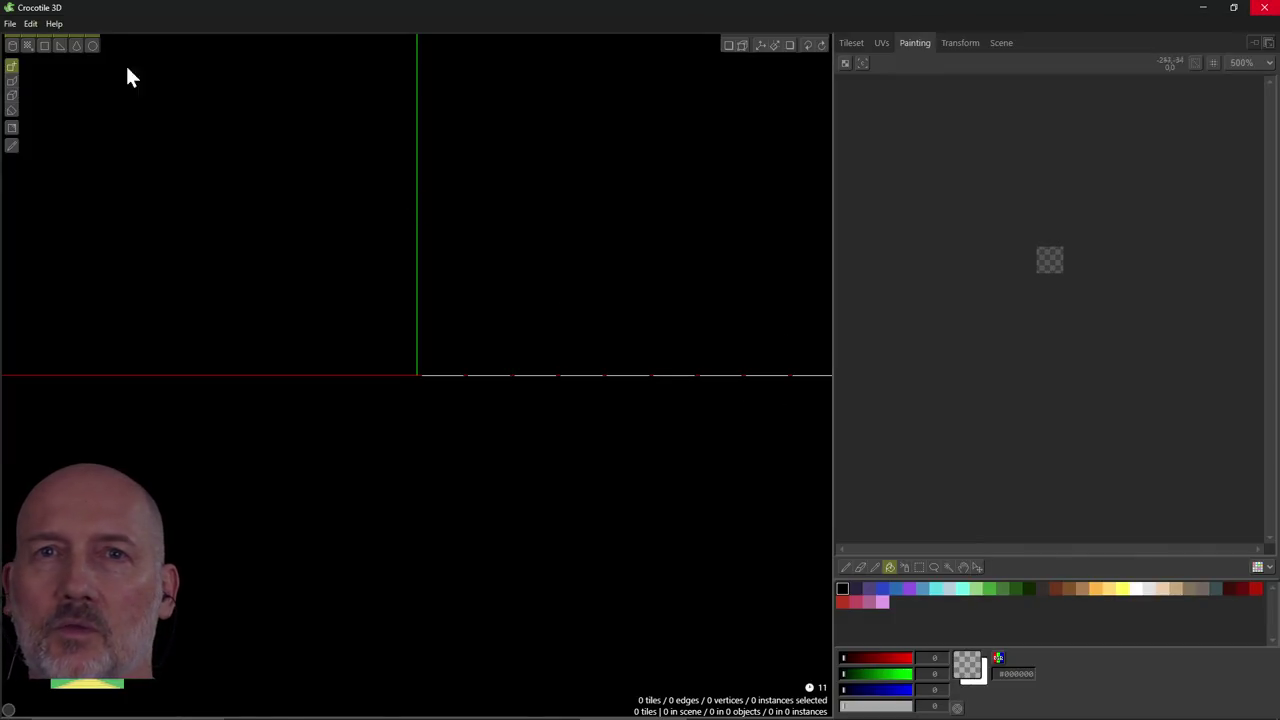
{"action": "left_click", "coordinate": [10, 23]}
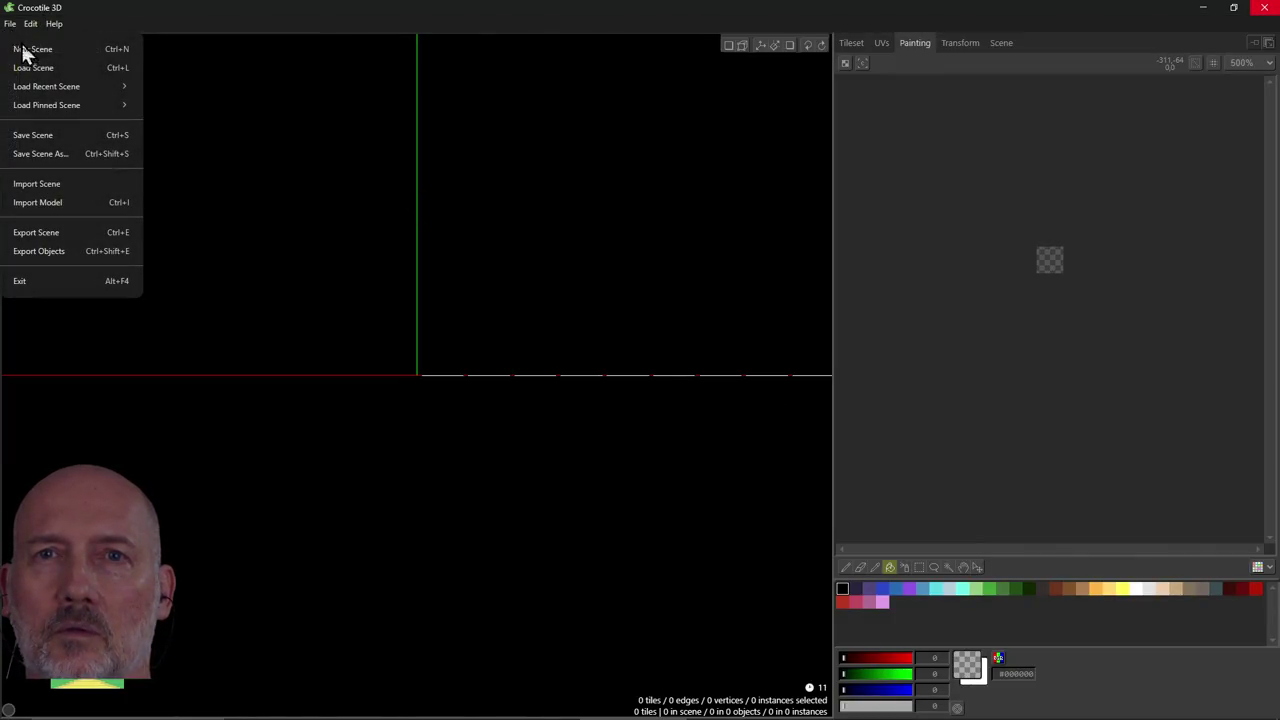
{"action": "left_click", "coordinate": [55, 132]}
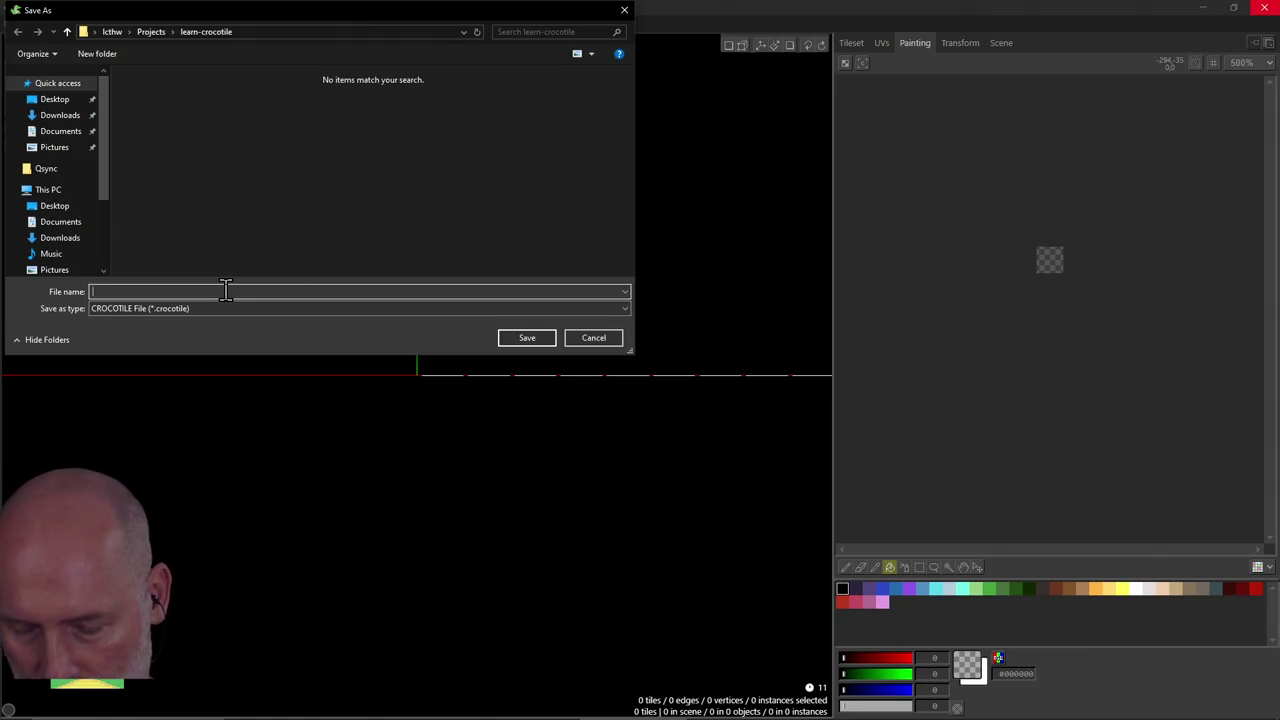
{"action": "type", "text": "waterfall_demo"}
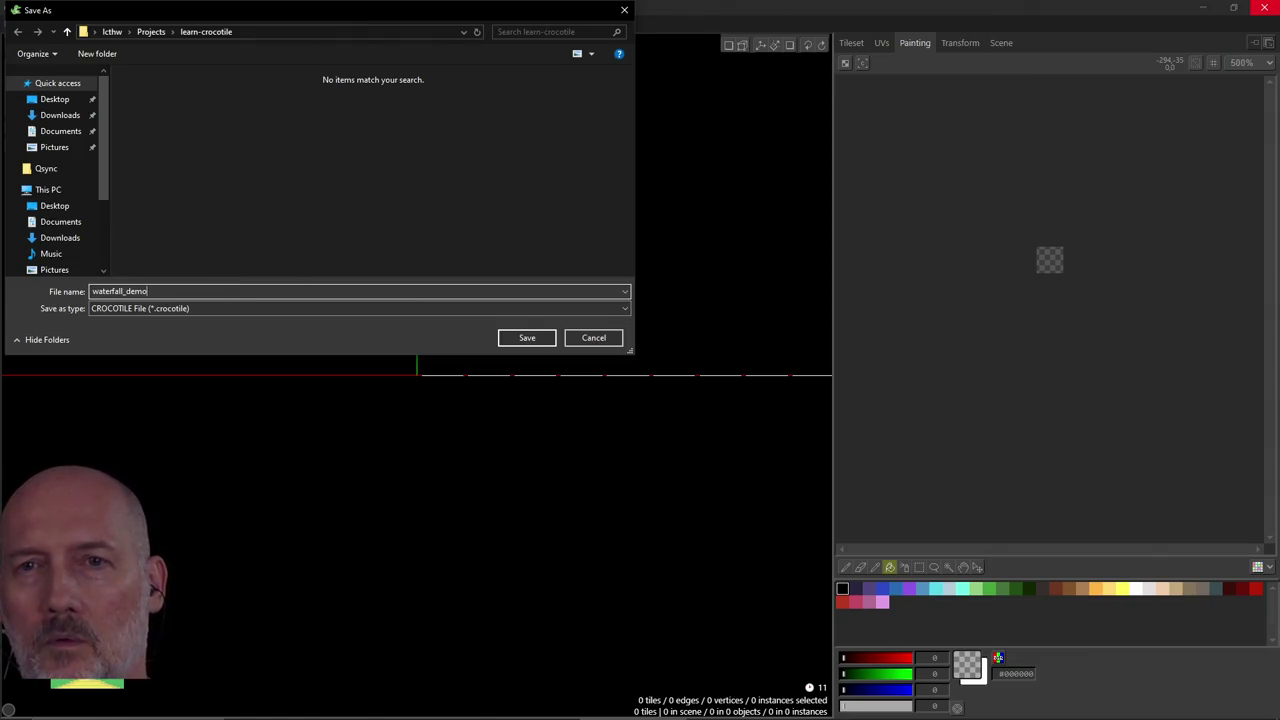
{"action": "key", "text": "Return"}
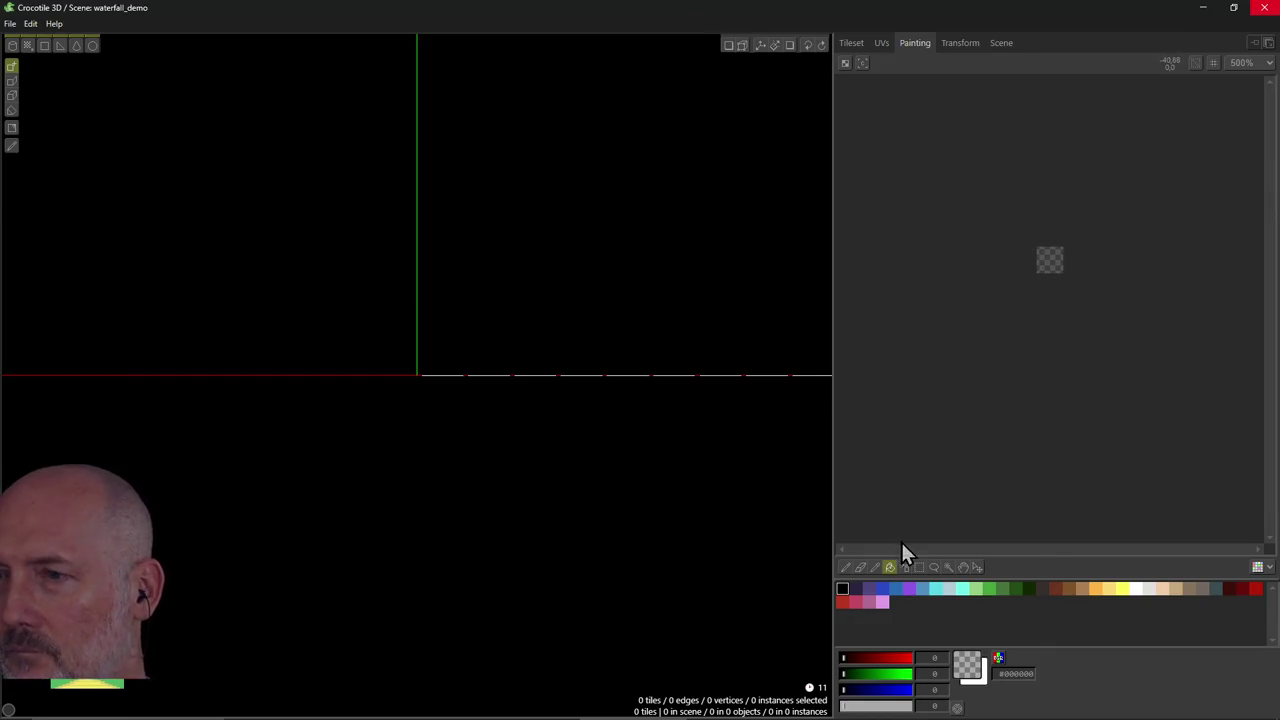
Detach the Painting panel into its own floating window, then switch to the browser.
{"action": "left_click", "coordinate": [1268, 43]}
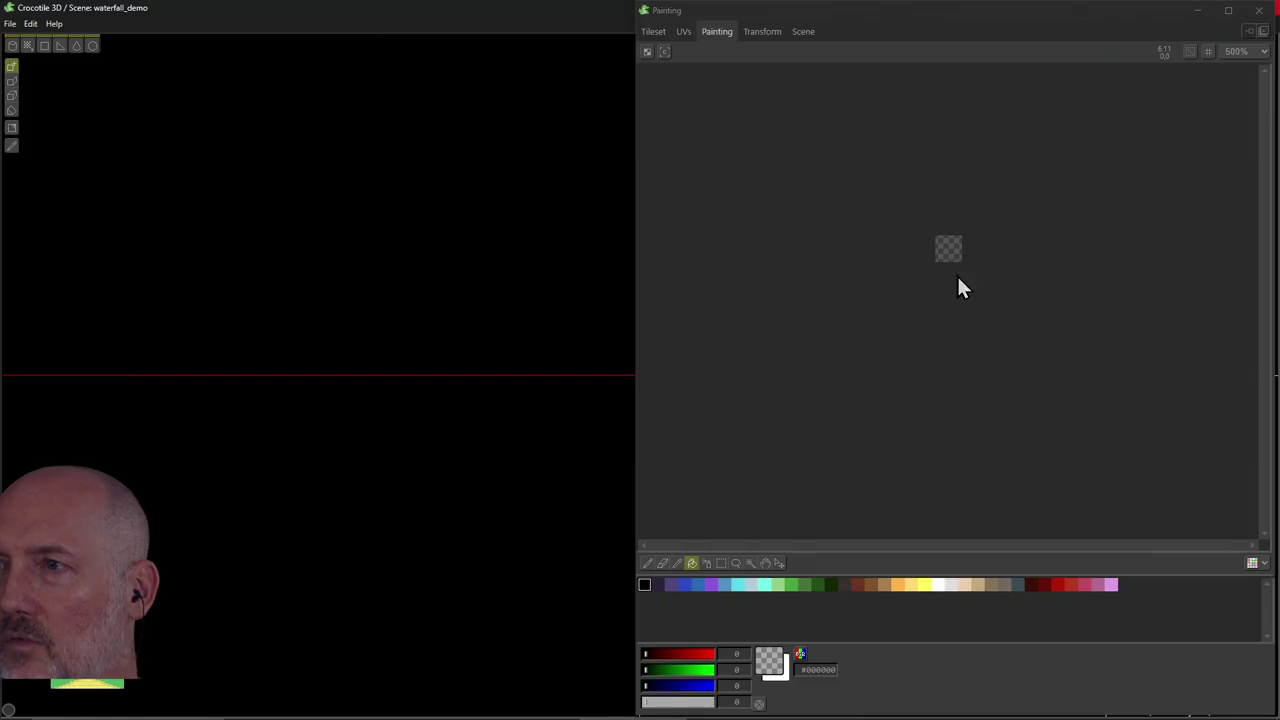
{"action": "key", "text": "alt+Tab"}
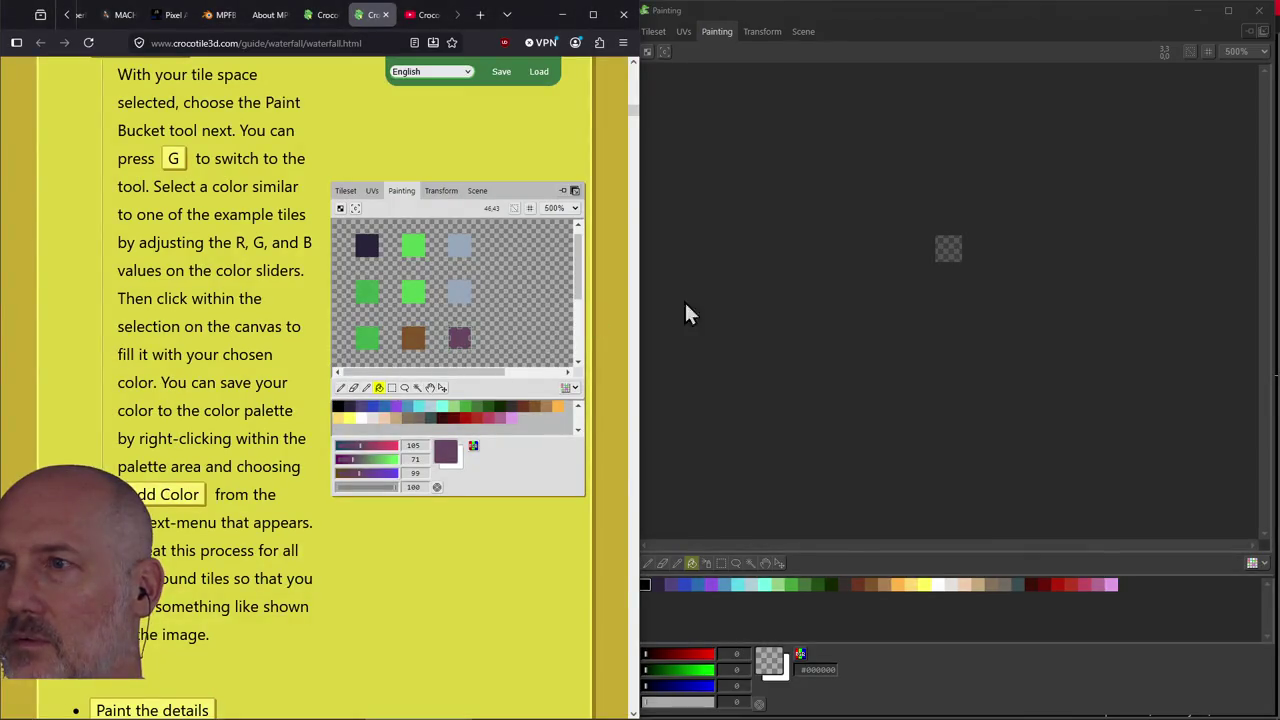
Pick the dark green palette colour at full opacity and check the filled tile in the tileset.
{"action": "left_click", "coordinate": [914, 263]}
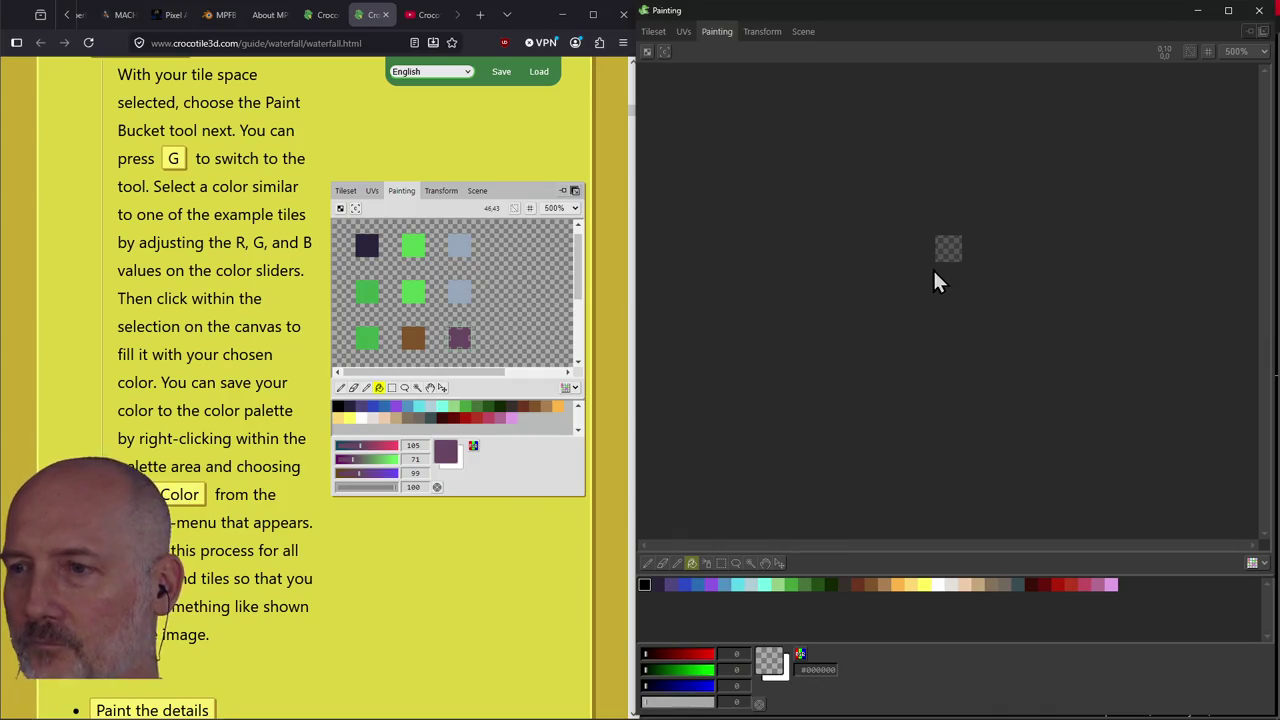
{"action": "left_click", "coordinate": [789, 585]}
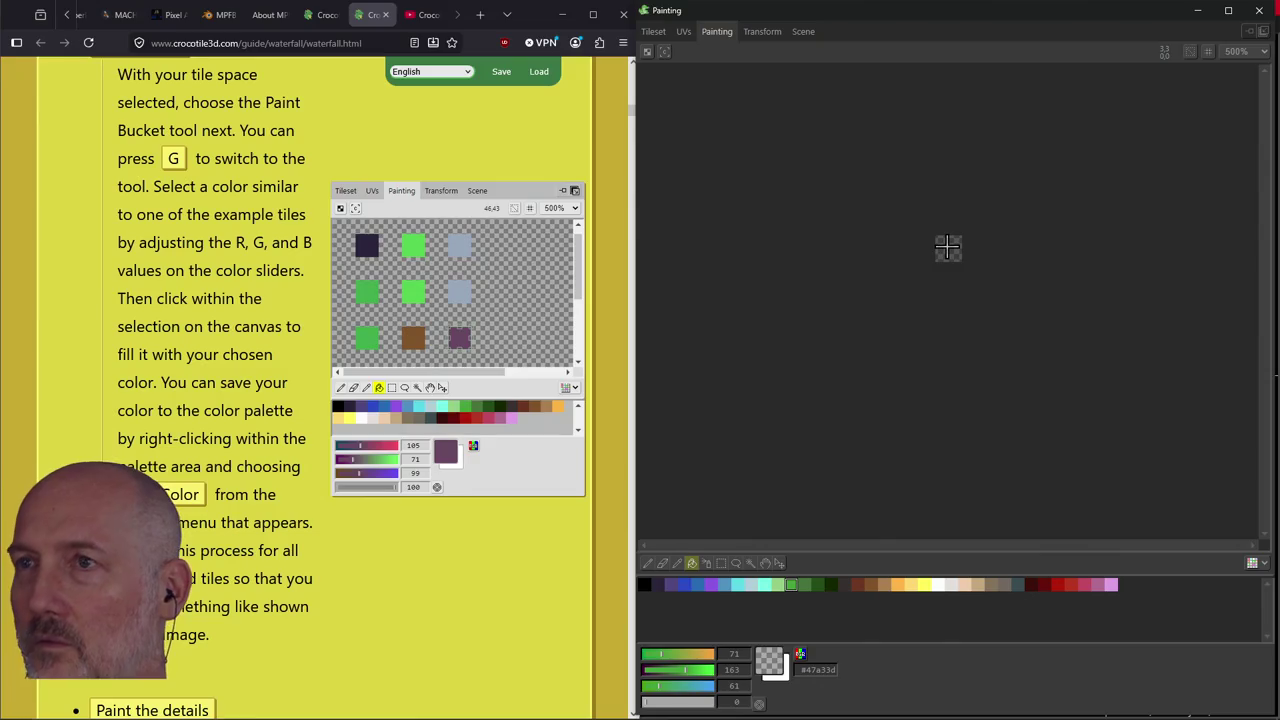
{"action": "left_click", "coordinate": [653, 31]}
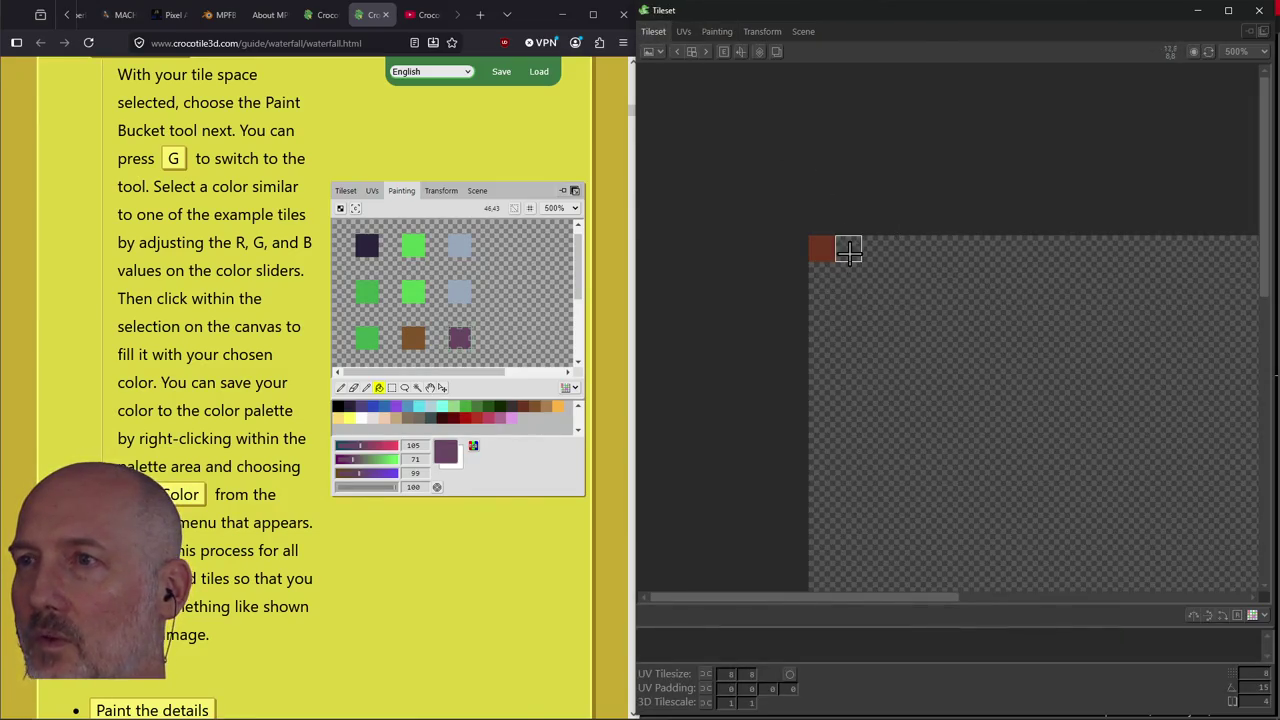
{"action": "left_click", "coordinate": [717, 31]}
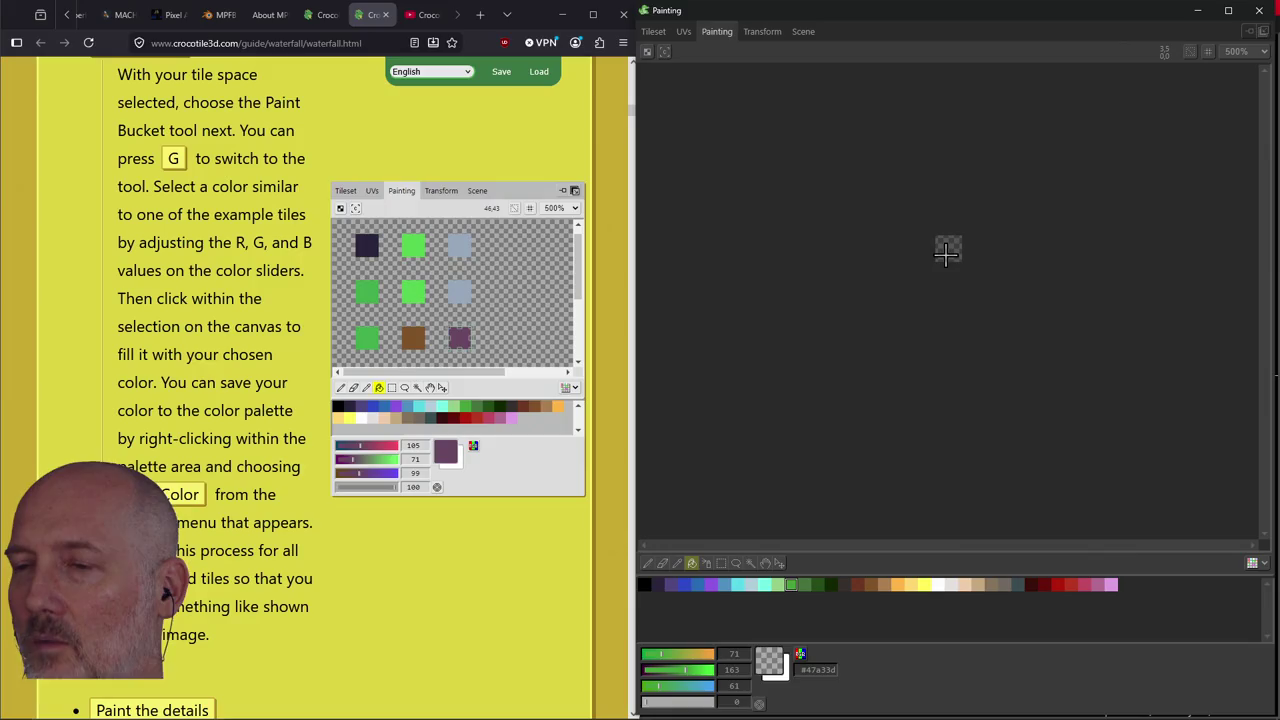
{"action": "left_click", "coordinate": [806, 585]}
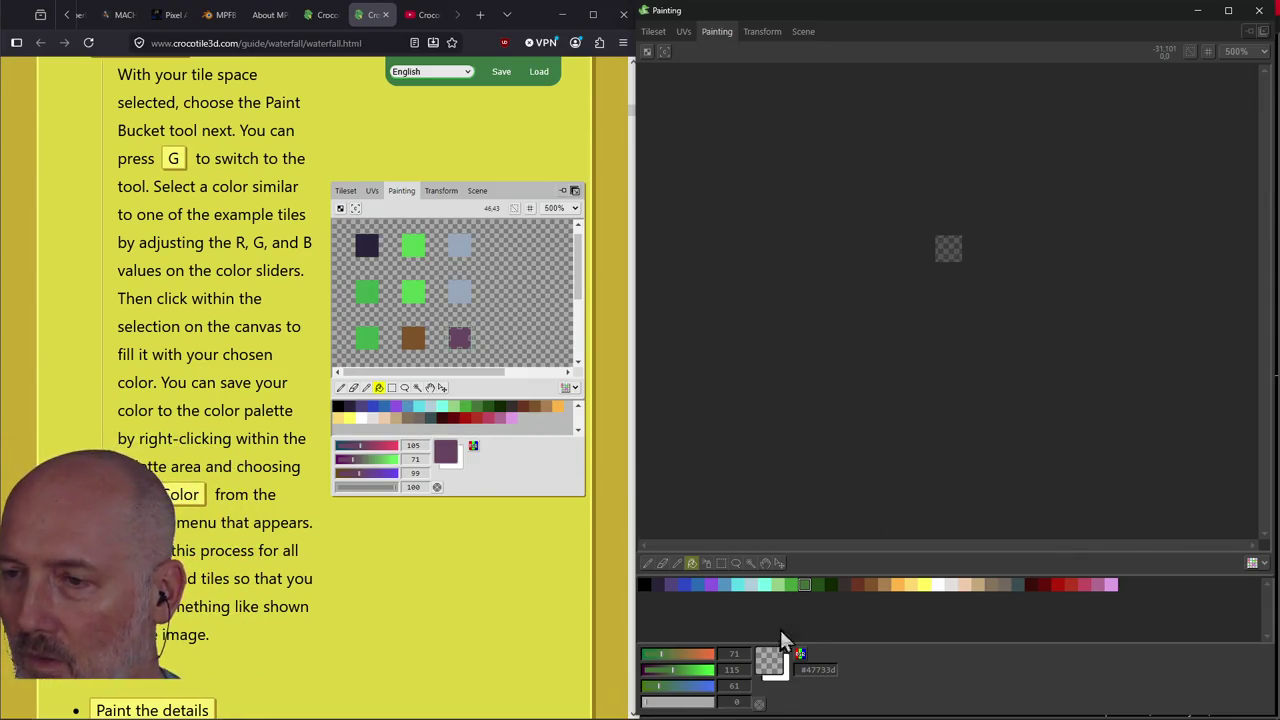
{"action": "left_click", "coordinate": [798, 586]}
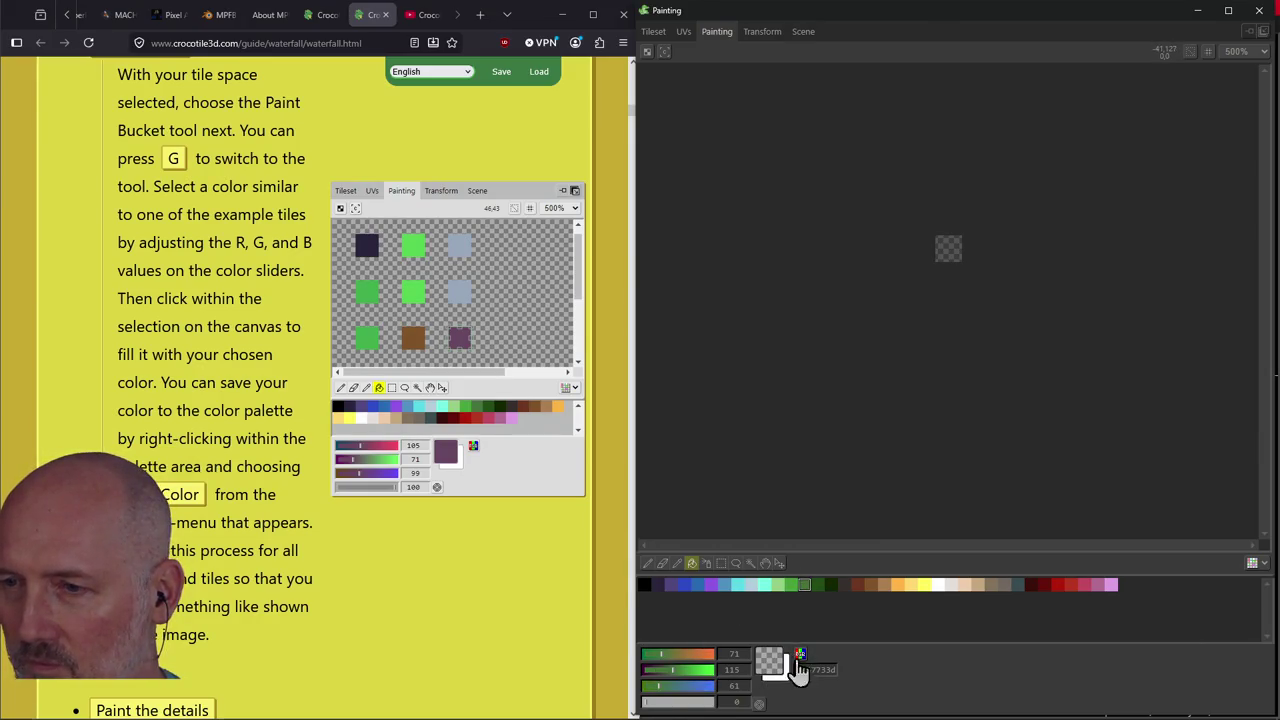
{"action": "left_click_drag", "start_coordinate": [645, 703], "coordinate": [727, 706]}
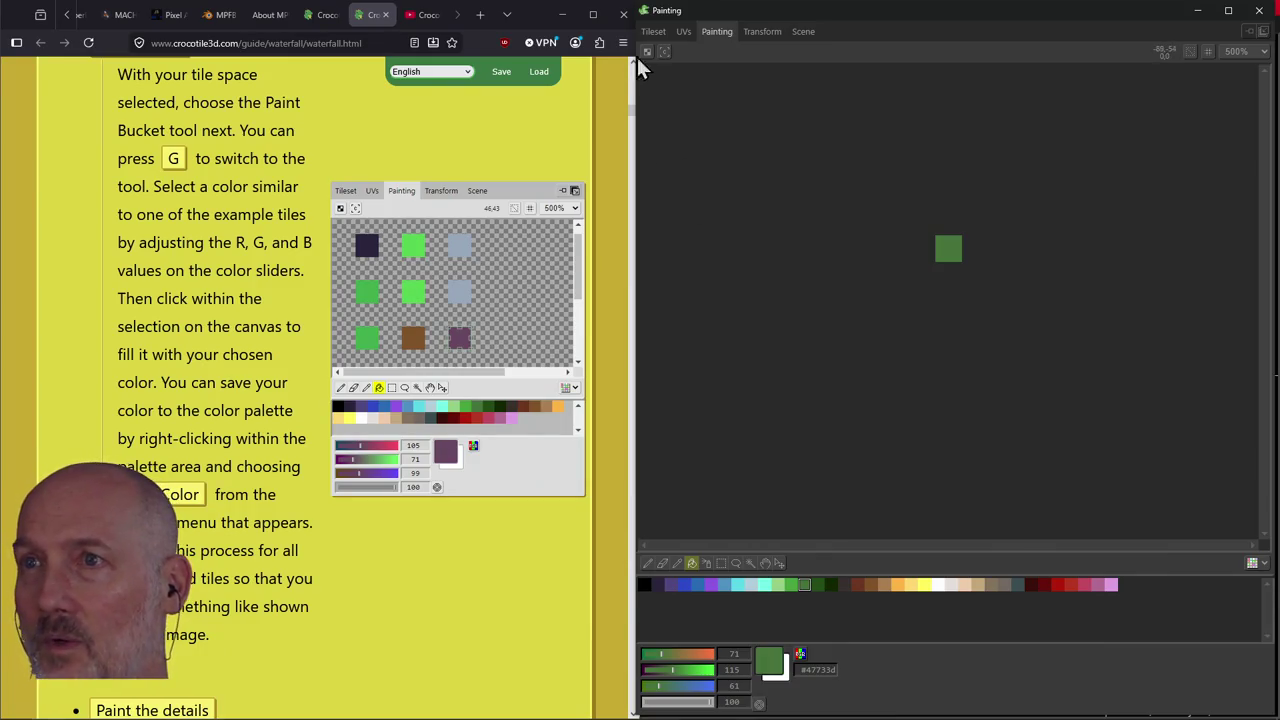
{"action": "left_click", "coordinate": [652, 32]}
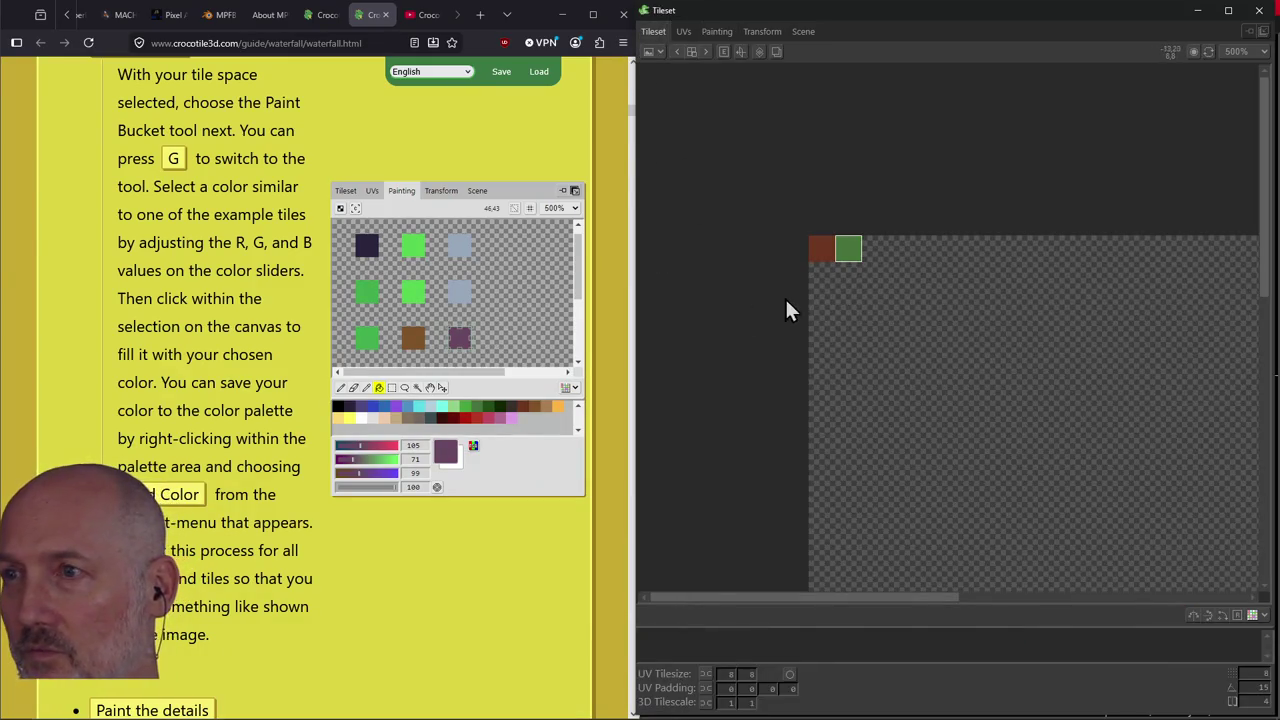
Fill the next empty tile with bright green (#47a33d) and select the following empty tile.
{"action": "left_click", "coordinate": [872, 249]}
{"action": "left_click", "coordinate": [716, 31]}
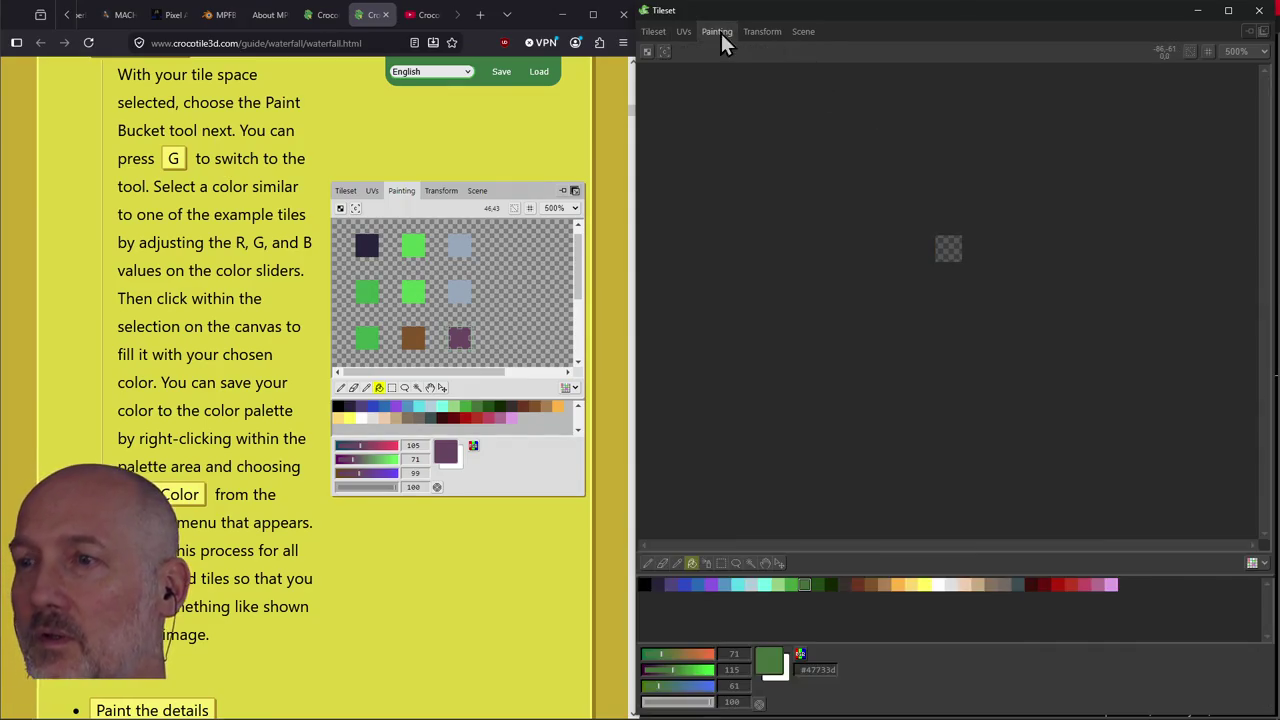
{"action": "left_click", "coordinate": [789, 587]}
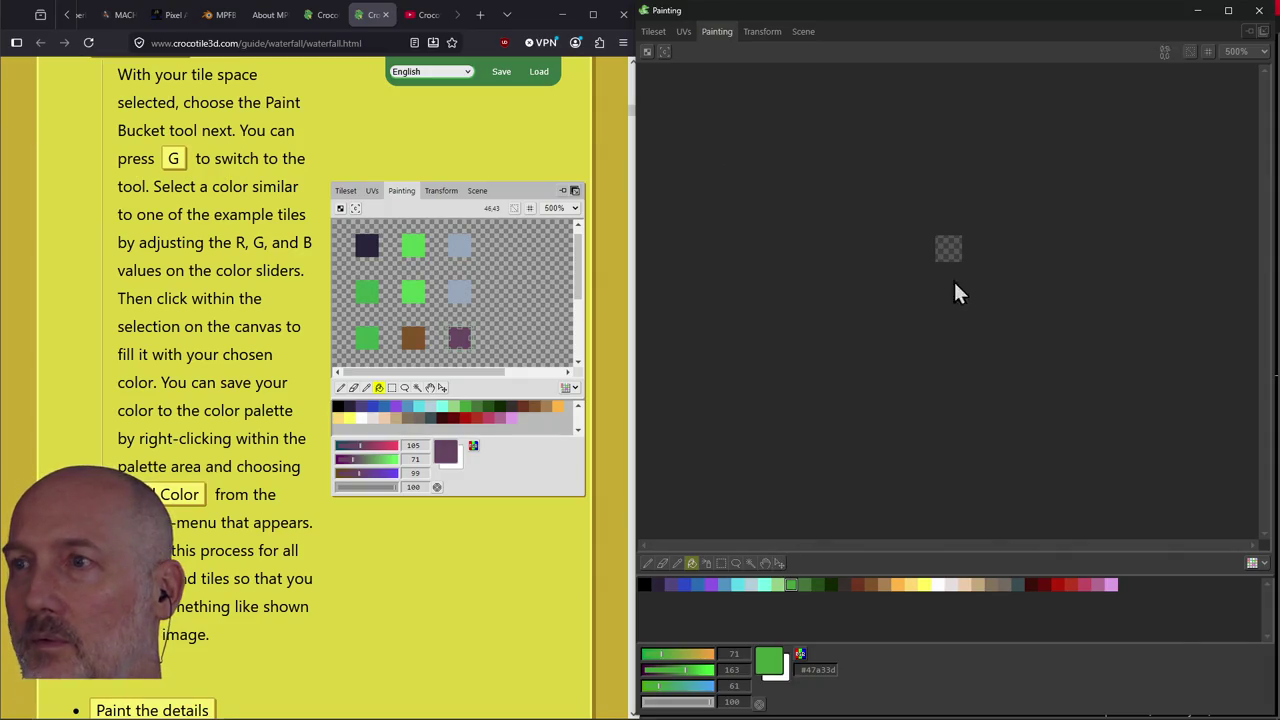
{"action": "left_click", "coordinate": [948, 250]}
{"action": "left_click", "coordinate": [653, 31]}
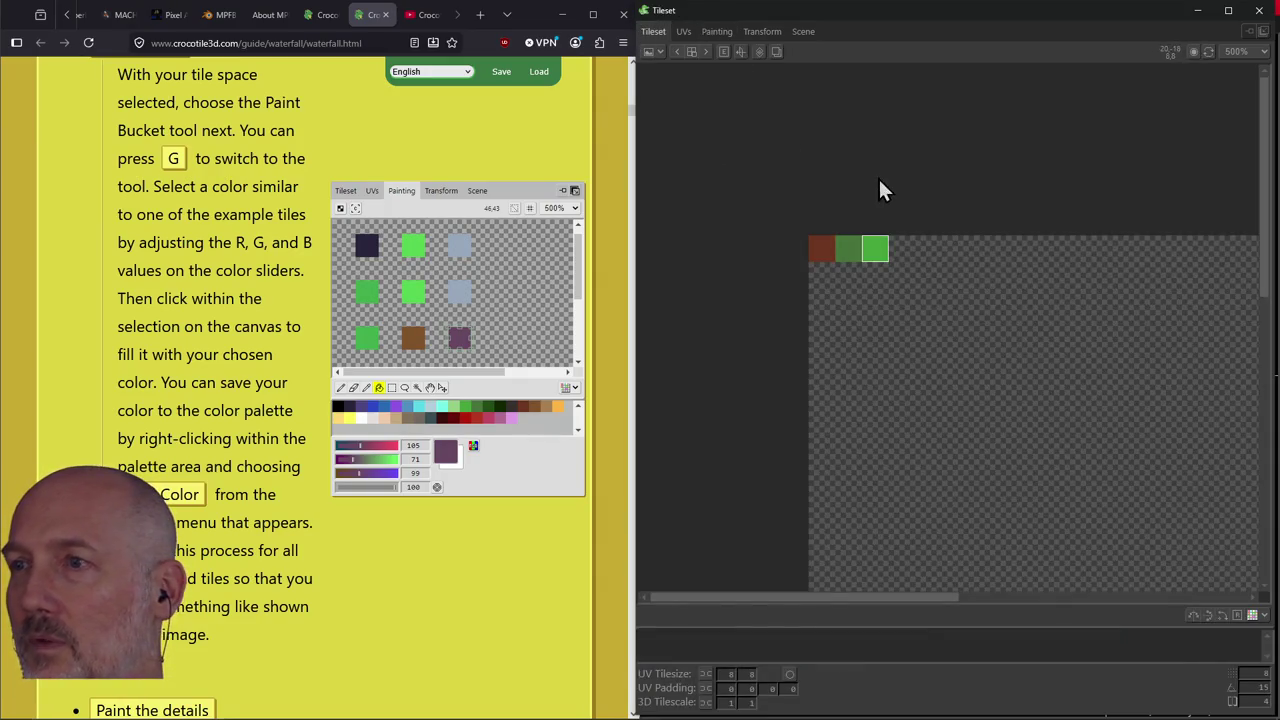
{"action": "left_click", "coordinate": [898, 248]}
{"action": "left_click", "coordinate": [716, 31]}
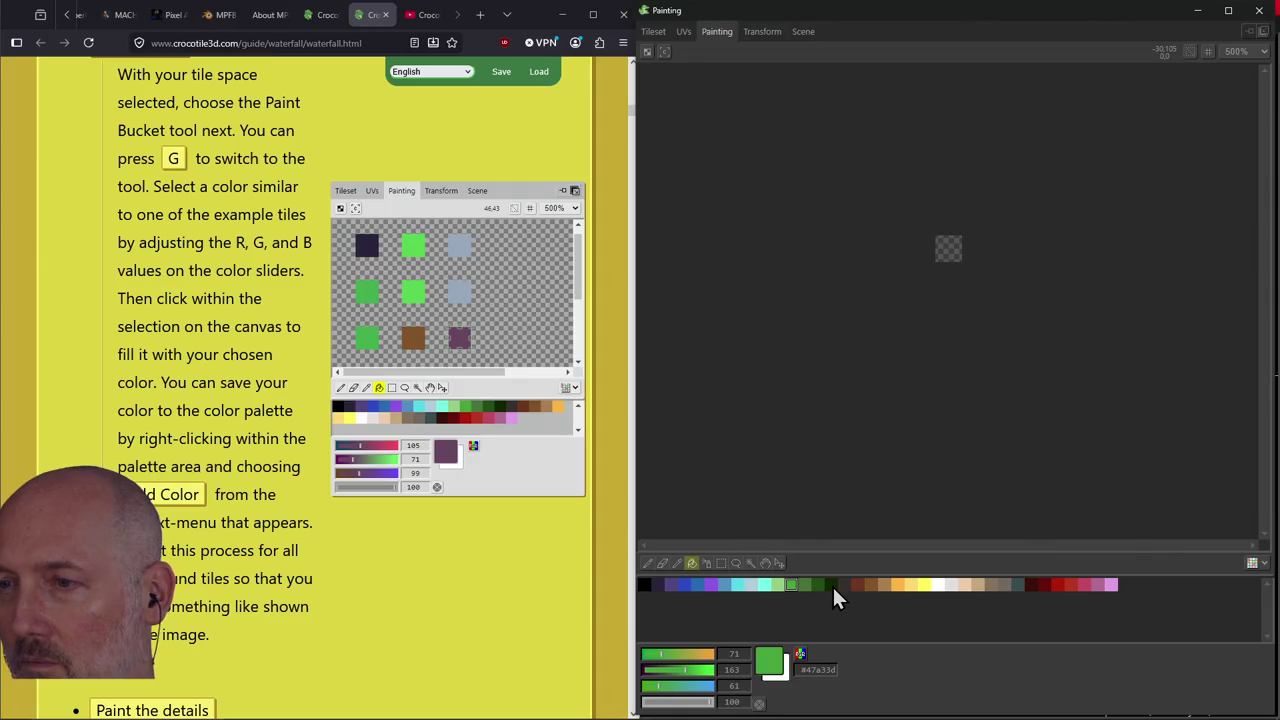
{"action": "left_click", "coordinate": [653, 31]}
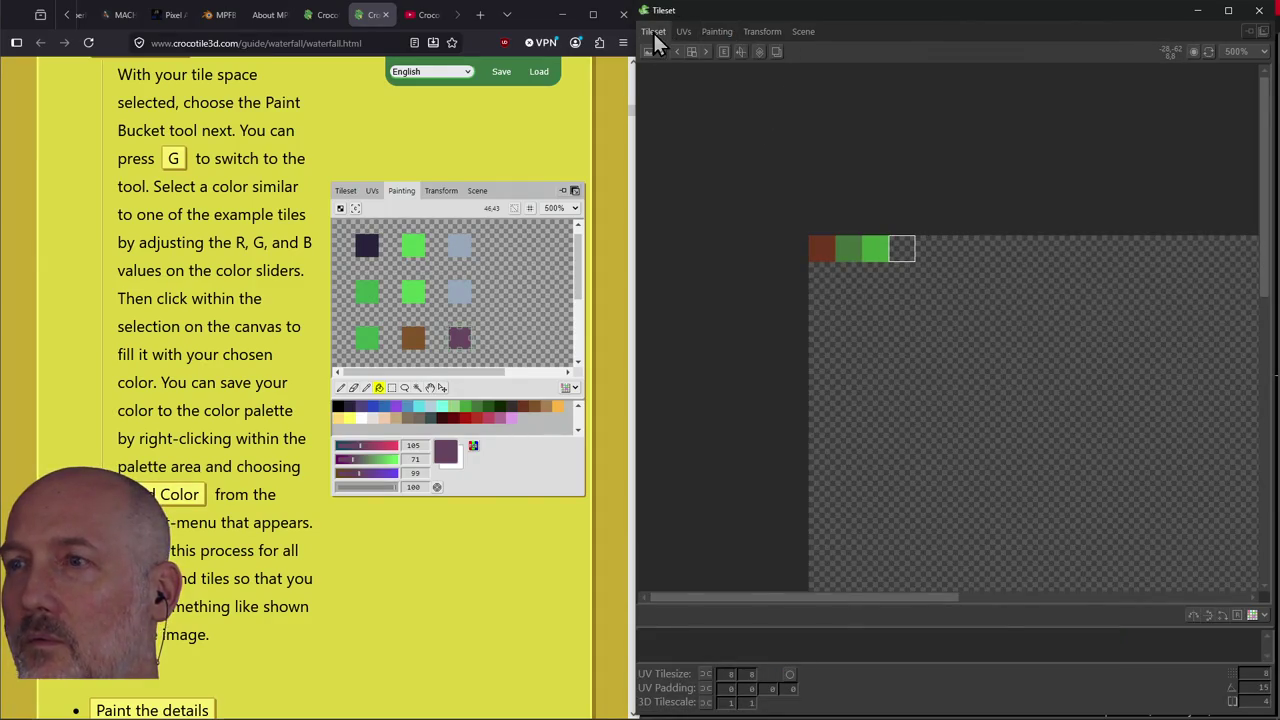
Fill the next empty tiles with dark green and medium blue using the Paint Bucket.
{"action": "left_click", "coordinate": [717, 35]}
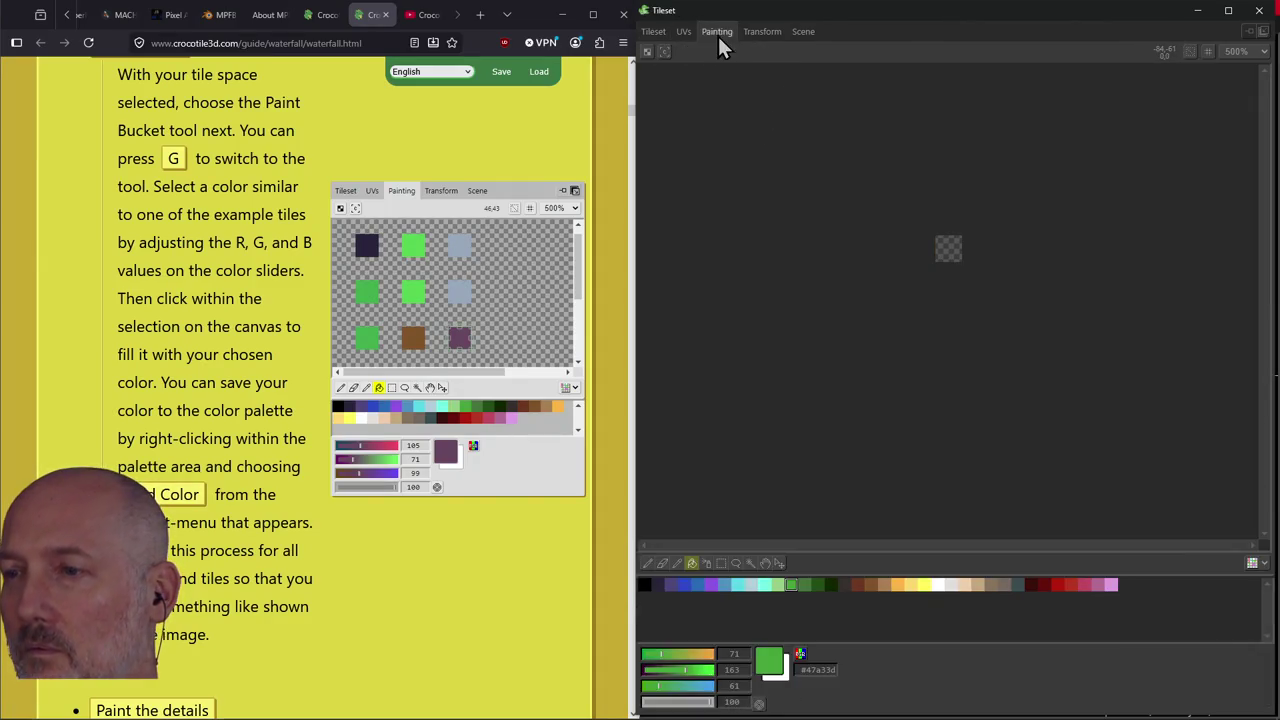
{"action": "left_click", "coordinate": [818, 585]}
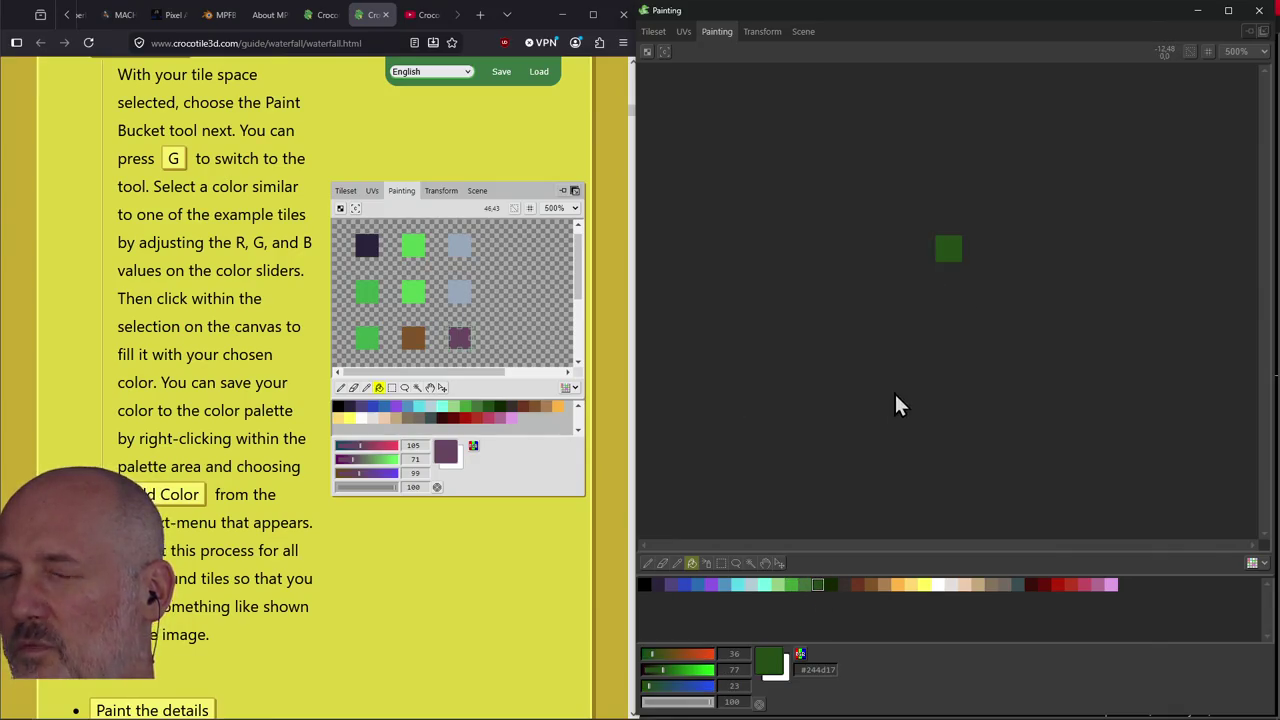
{"action": "left_click", "coordinate": [653, 31]}
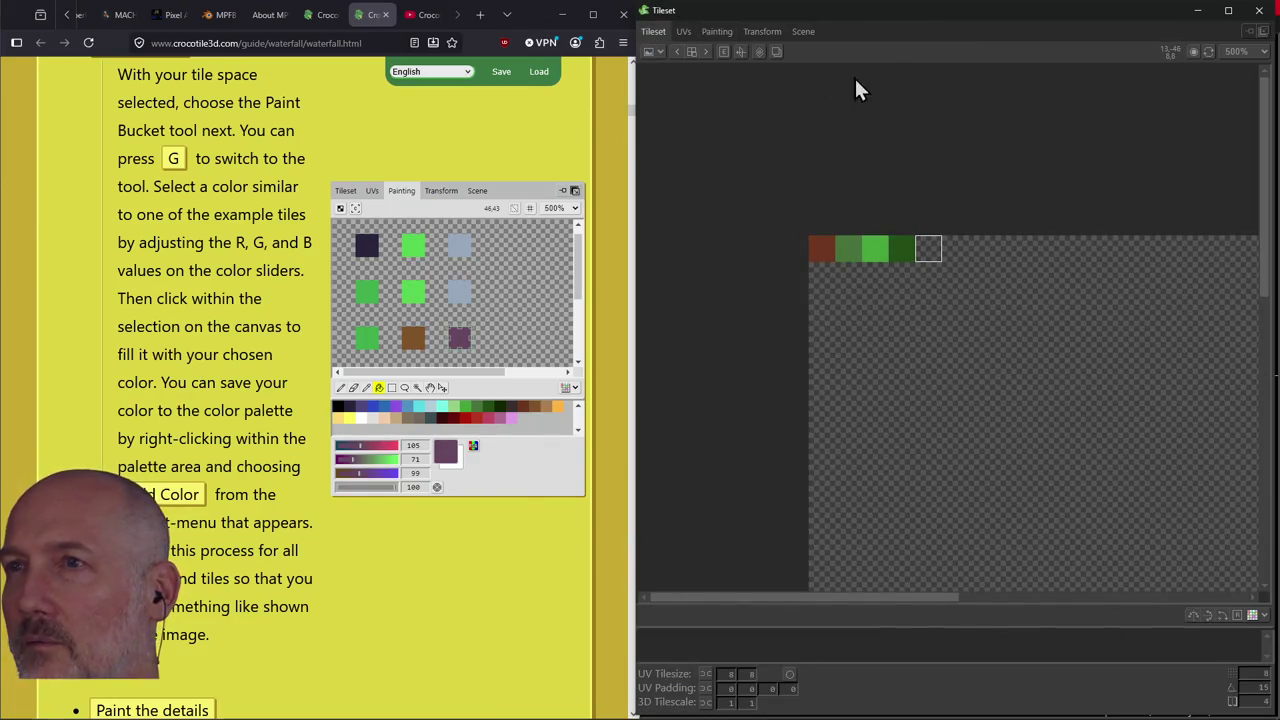
{"action": "left_click", "coordinate": [716, 34]}
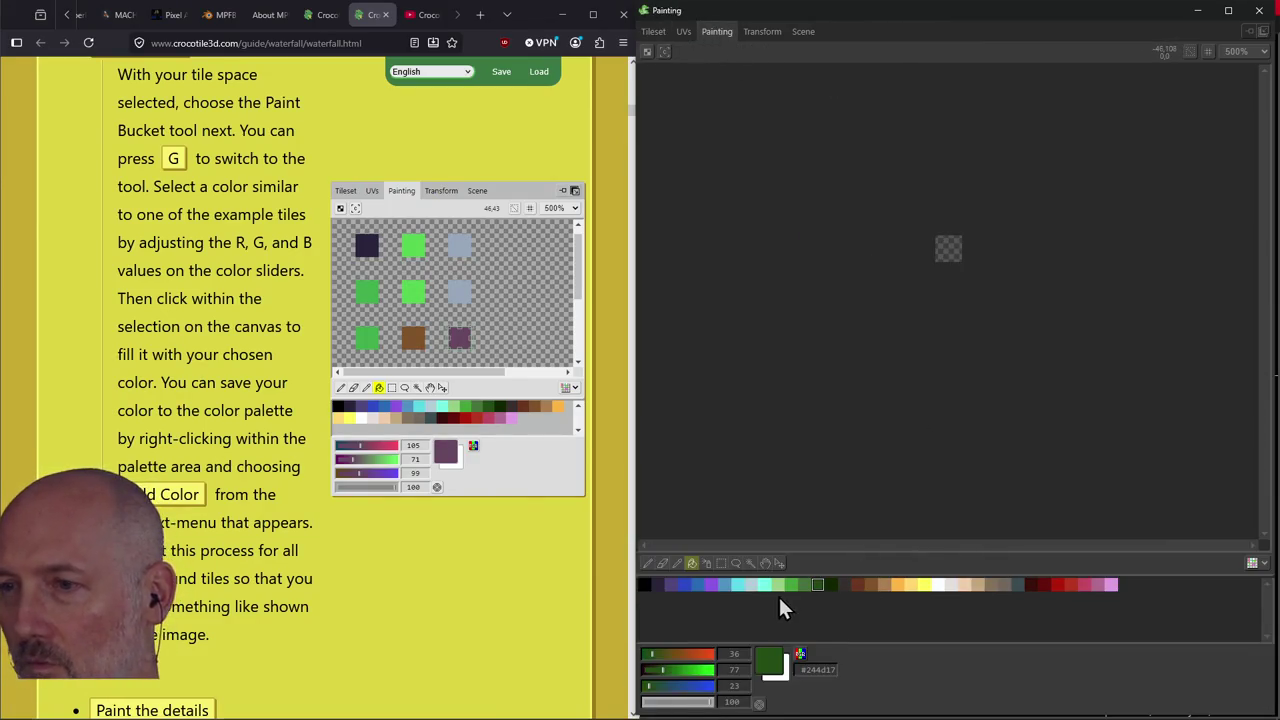
{"action": "left_click", "coordinate": [727, 585]}
{"action": "left_click", "coordinate": [944, 250]}
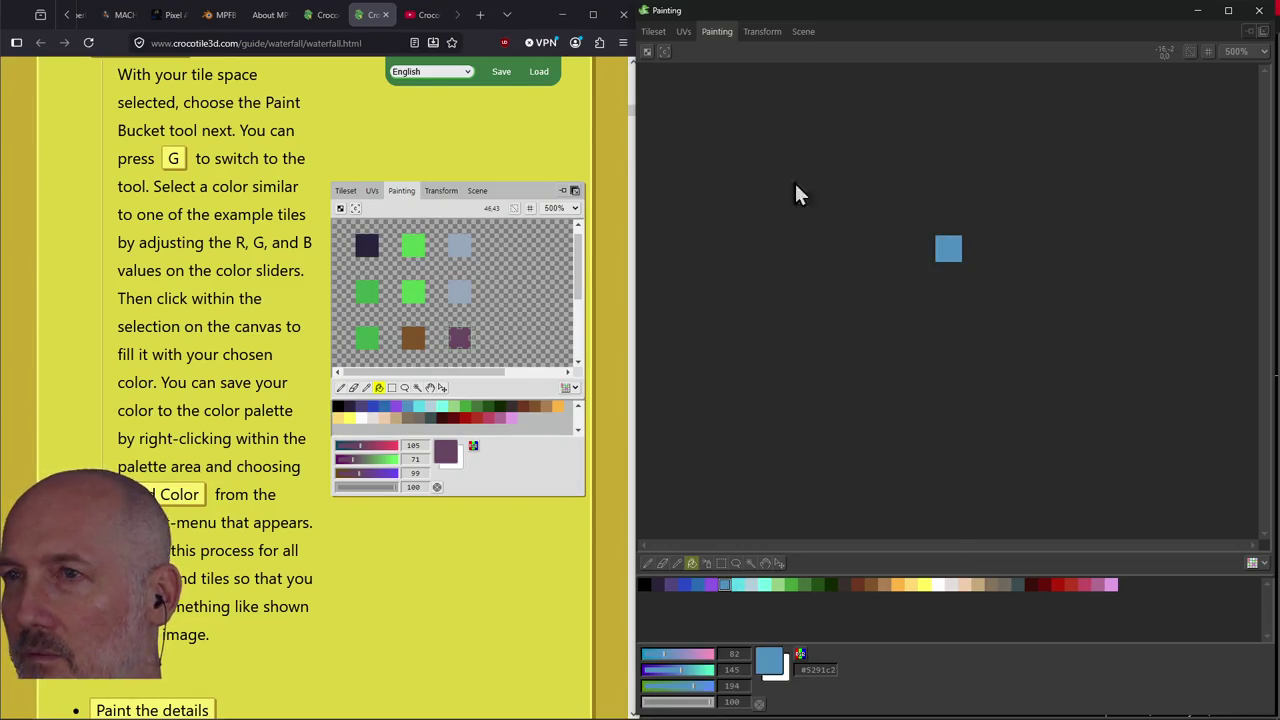
Select the empty tile after the blue one and fill it with bright cyan.
{"action": "left_click", "coordinate": [653, 32]}
{"action": "left_click", "coordinate": [958, 259]}
{"action": "left_click", "coordinate": [717, 31]}
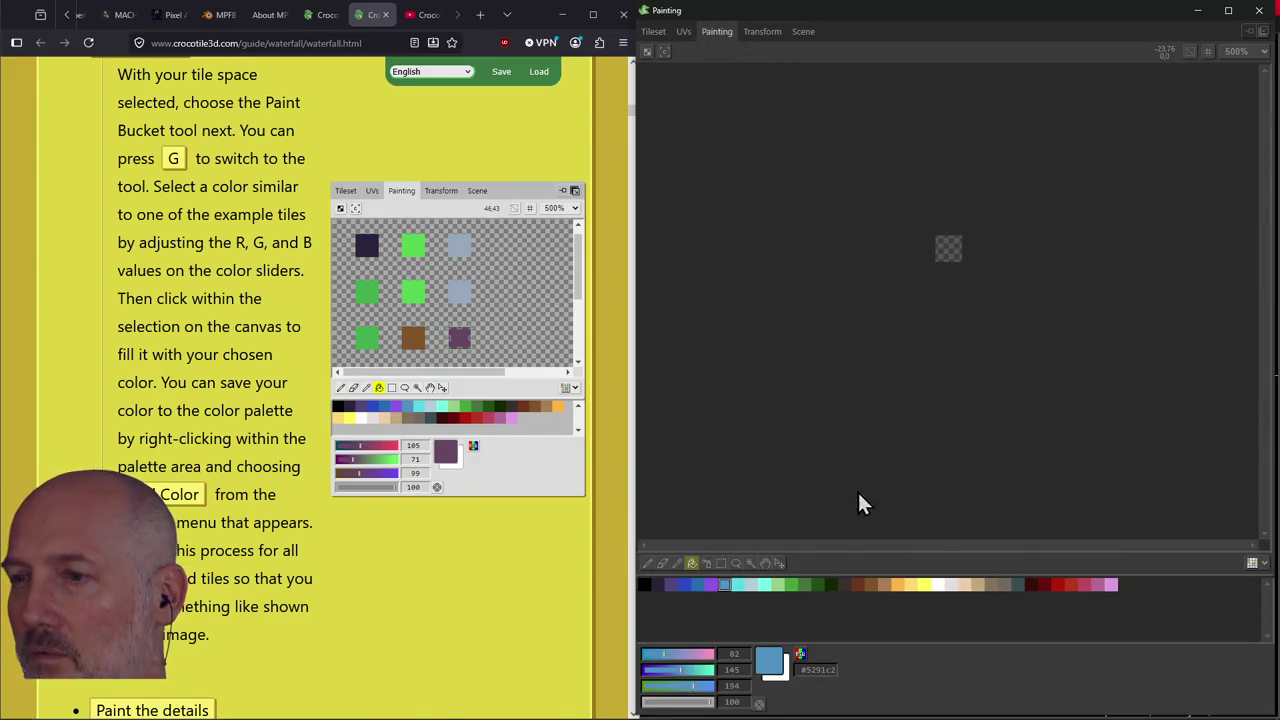
{"action": "left_click", "coordinate": [765, 586]}
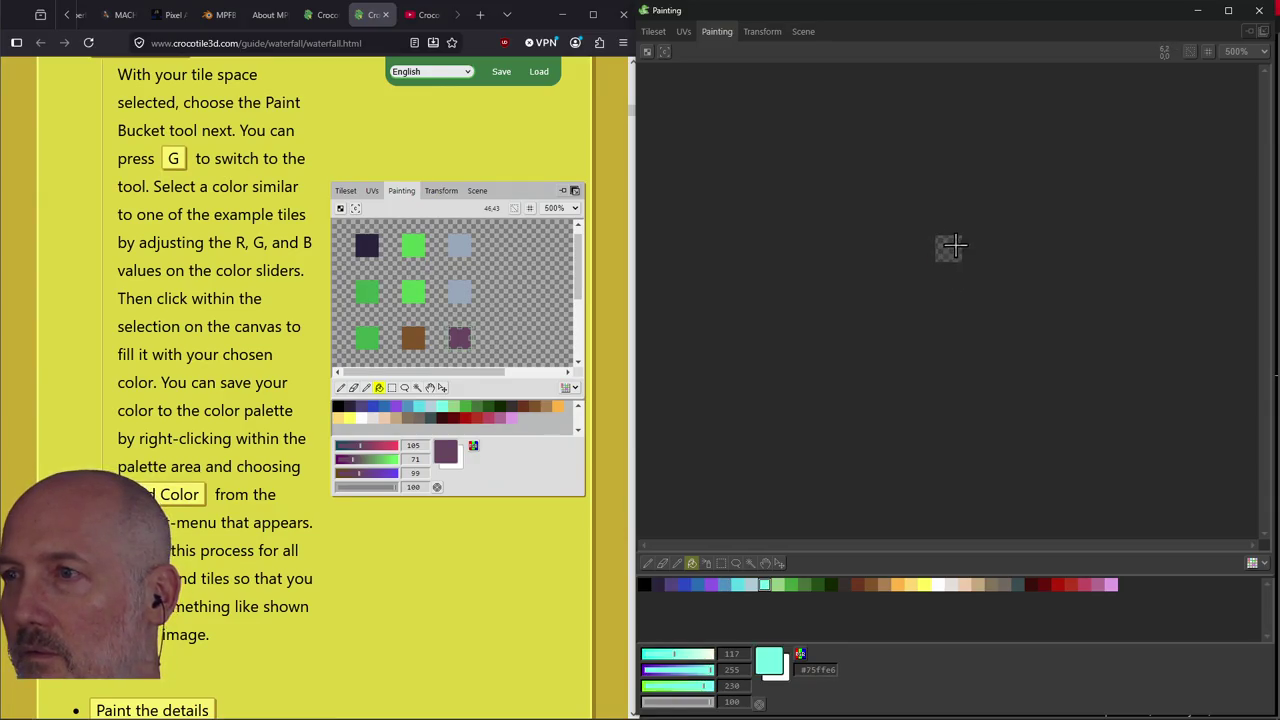
{"action": "left_click", "coordinate": [948, 254]}
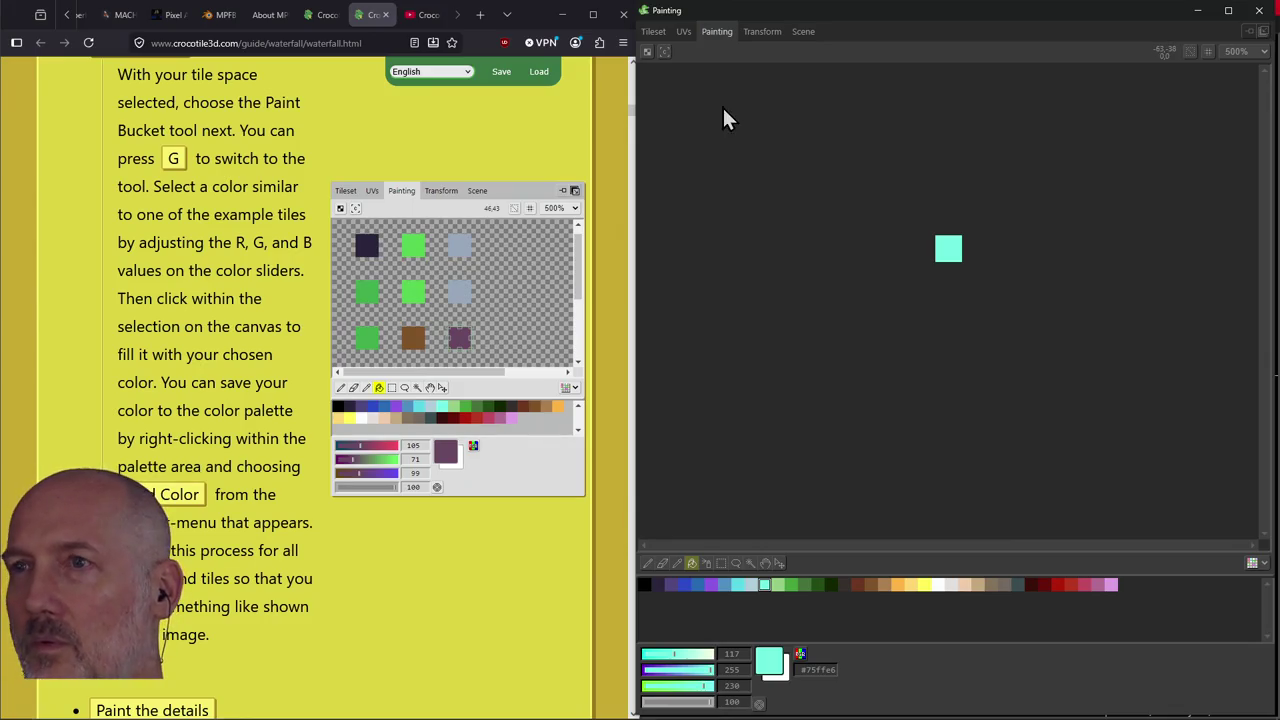
{"action": "left_click", "coordinate": [655, 42]}
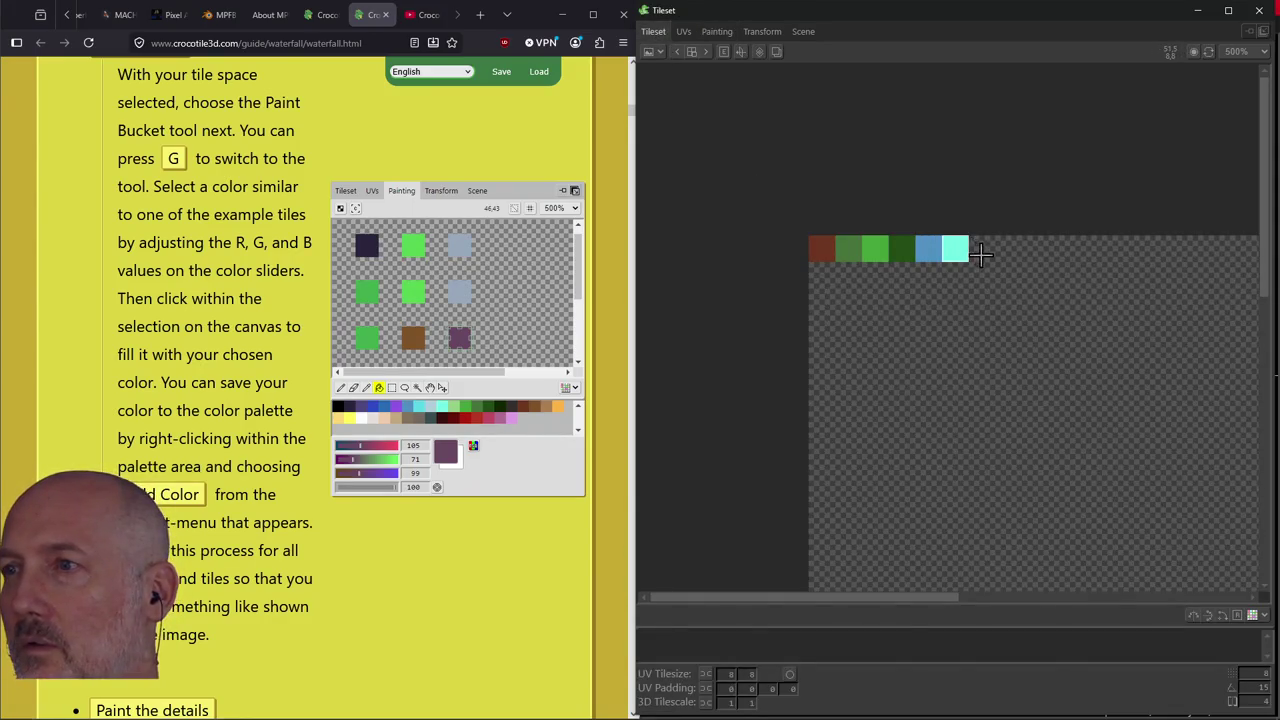
Fill the remaining two empty tiles with black and muted purple (#524780).
{"action": "left_click", "coordinate": [714, 33]}
{"action": "left_click", "coordinate": [645, 584]}
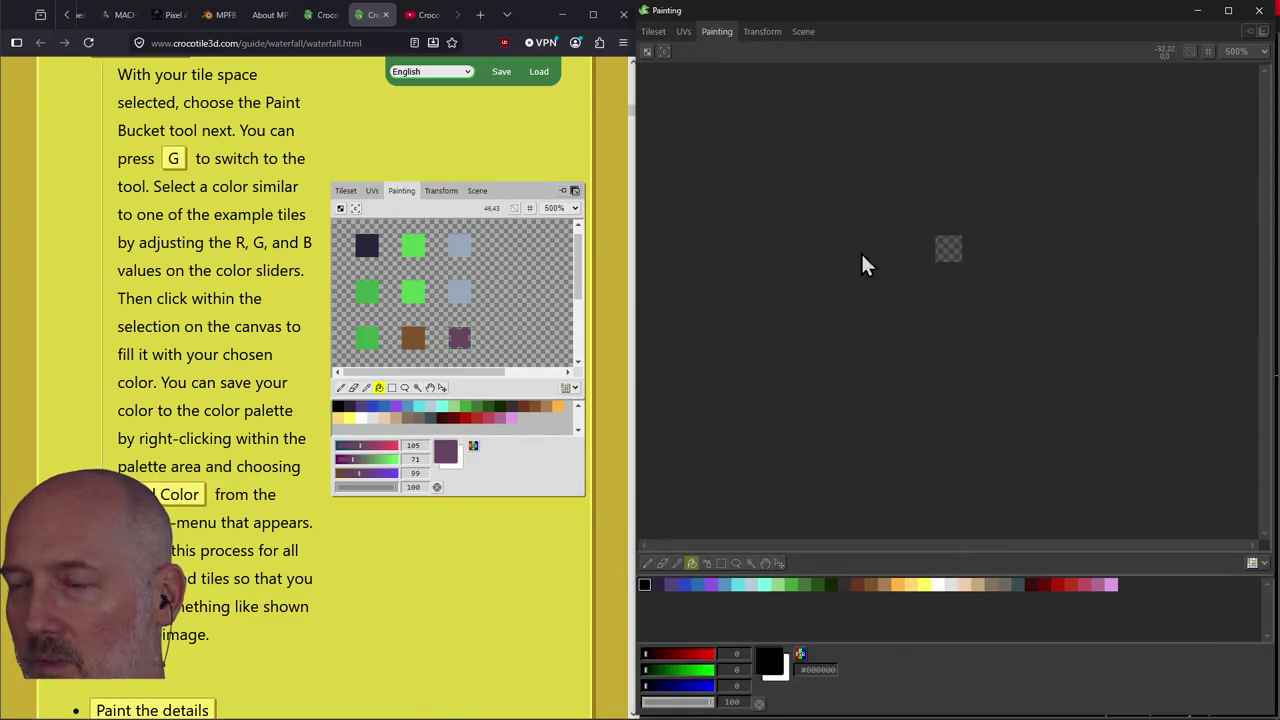
{"action": "left_click", "coordinate": [943, 248]}
{"action": "left_click", "coordinate": [653, 31]}
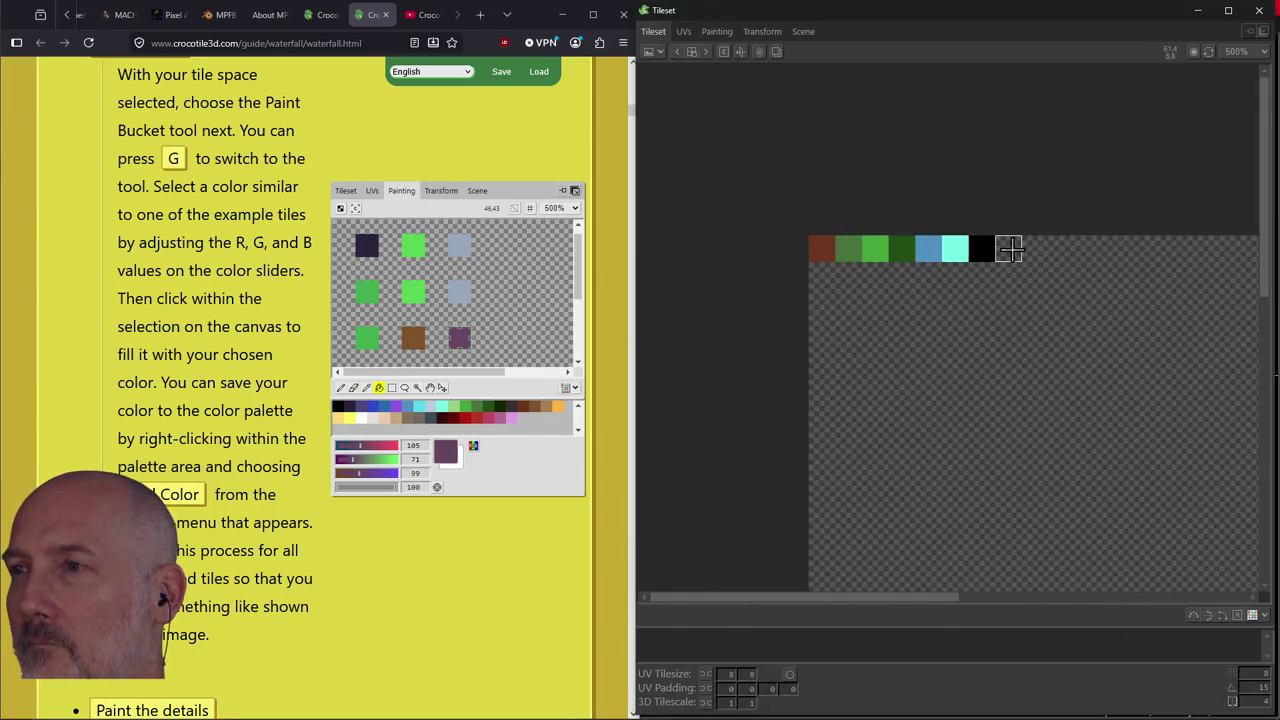
{"action": "left_click", "coordinate": [716, 33]}
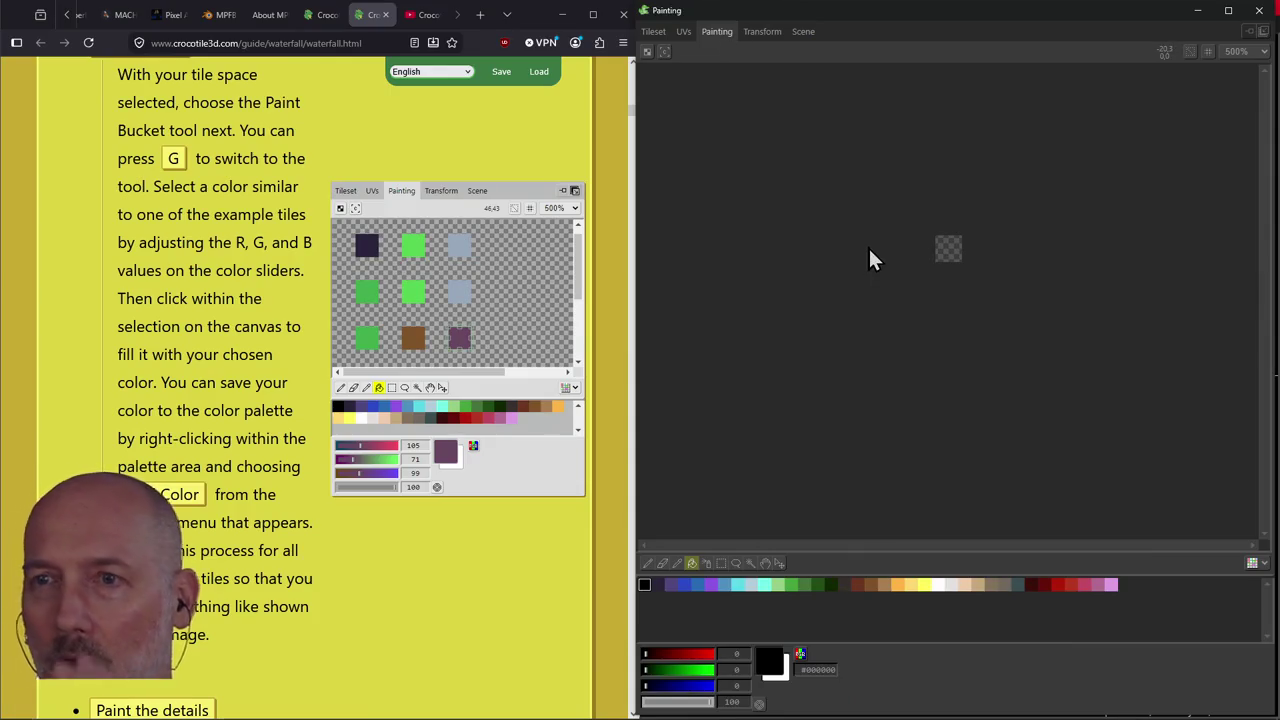
{"action": "left_click", "coordinate": [670, 585]}
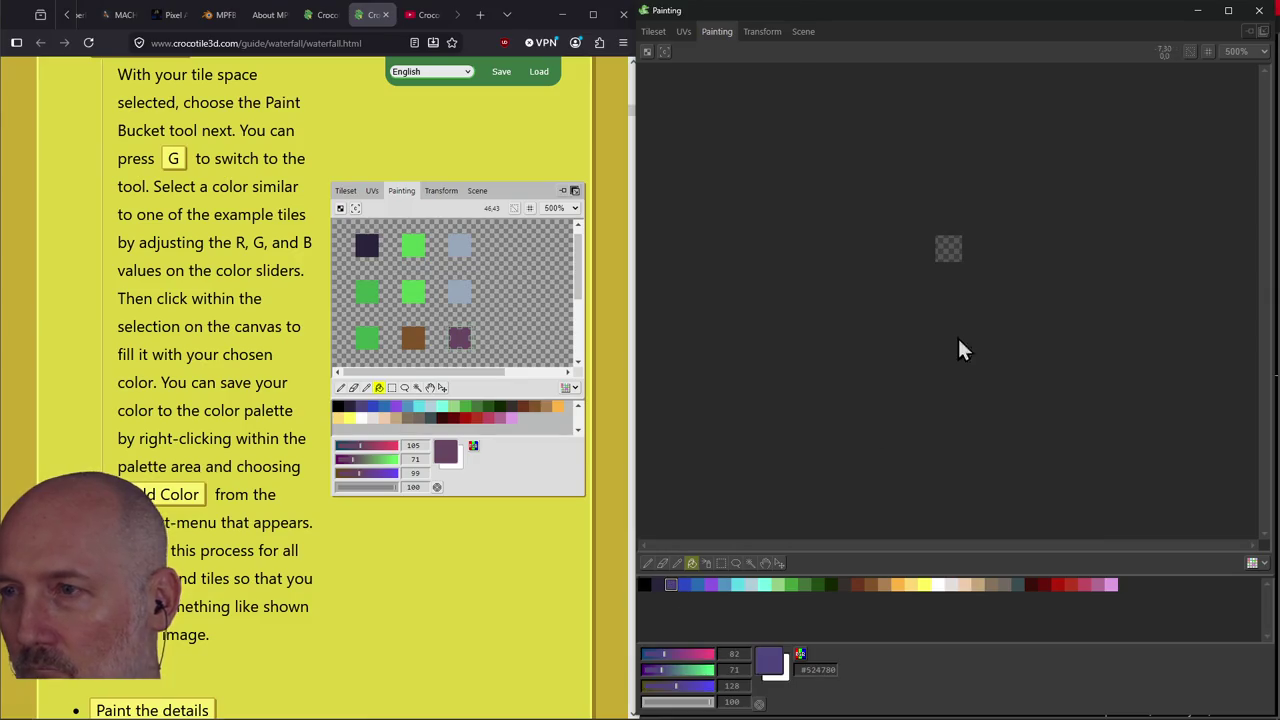
{"action": "left_click", "coordinate": [952, 252]}
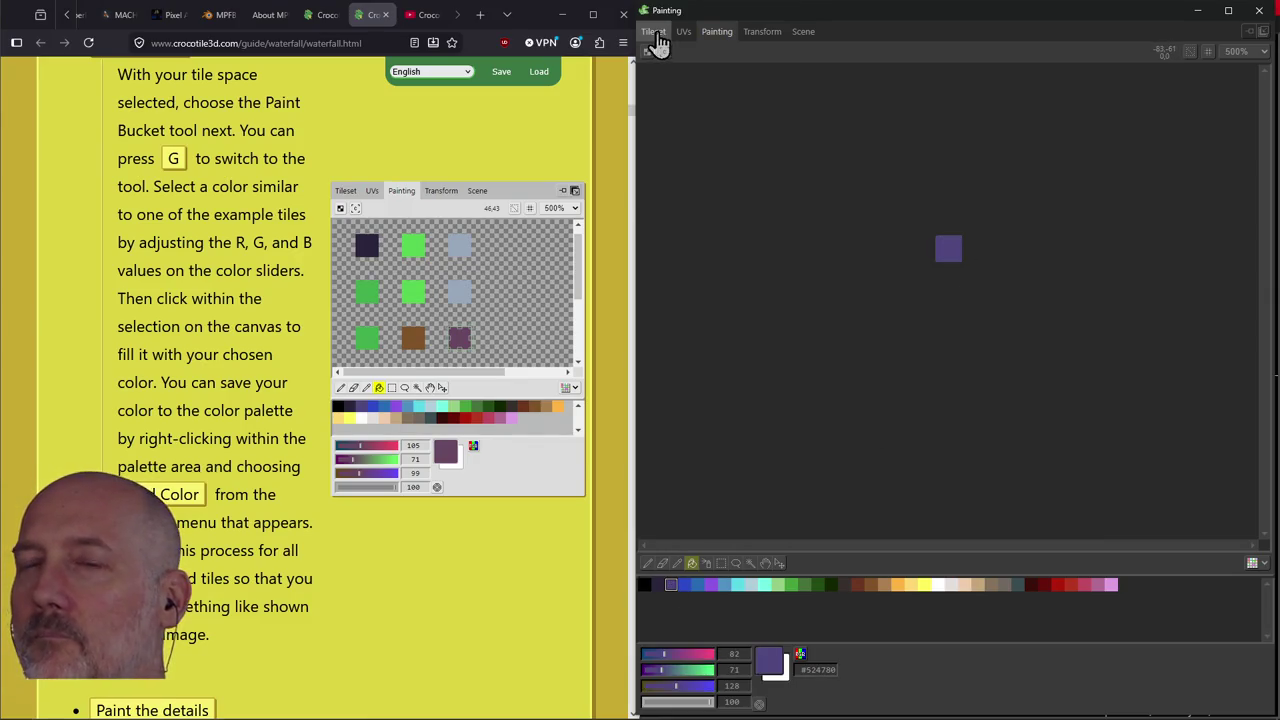
Highlight the paint-bucket paragraph and scroll the guide down to 'Paint the details'.
{"action": "triple_click", "coordinate": [262, 355]}
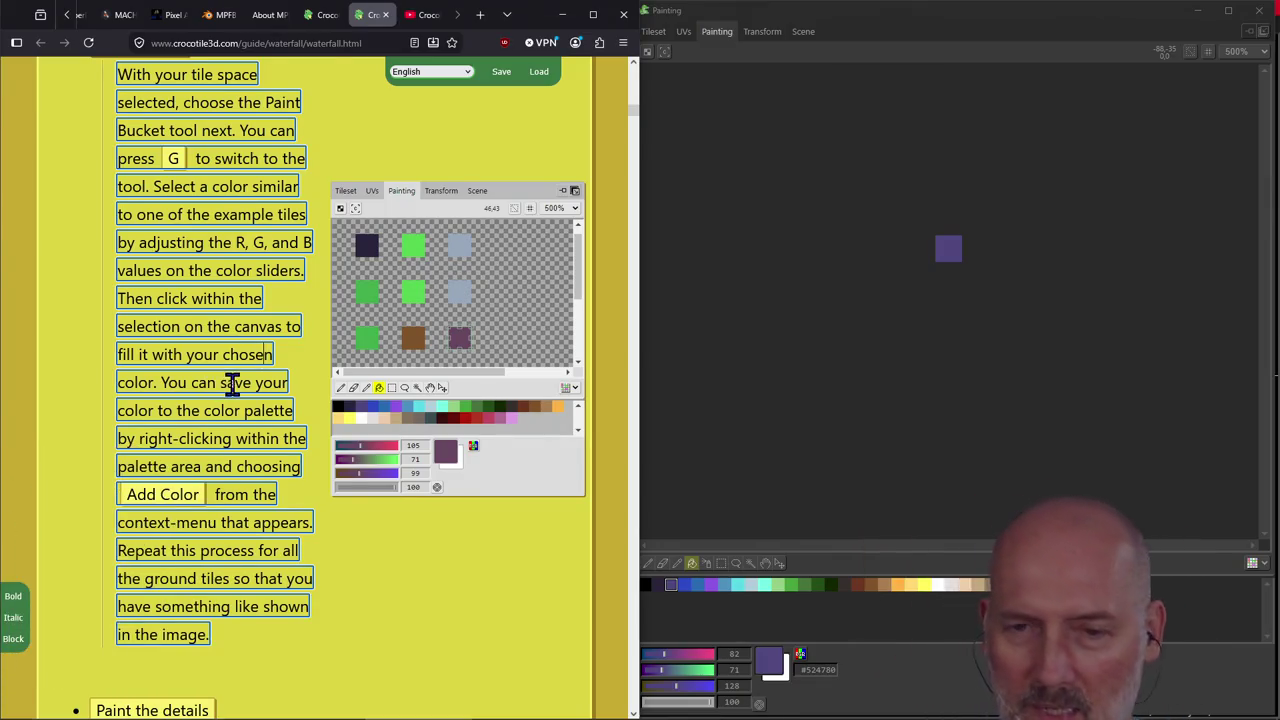
{"action": "scroll", "coordinate": [235, 390], "scroll_direction": "down", "scroll_amount": 2}
{"action": "scroll", "coordinate": [380, 450], "scroll_direction": "down", "scroll_amount": 3}
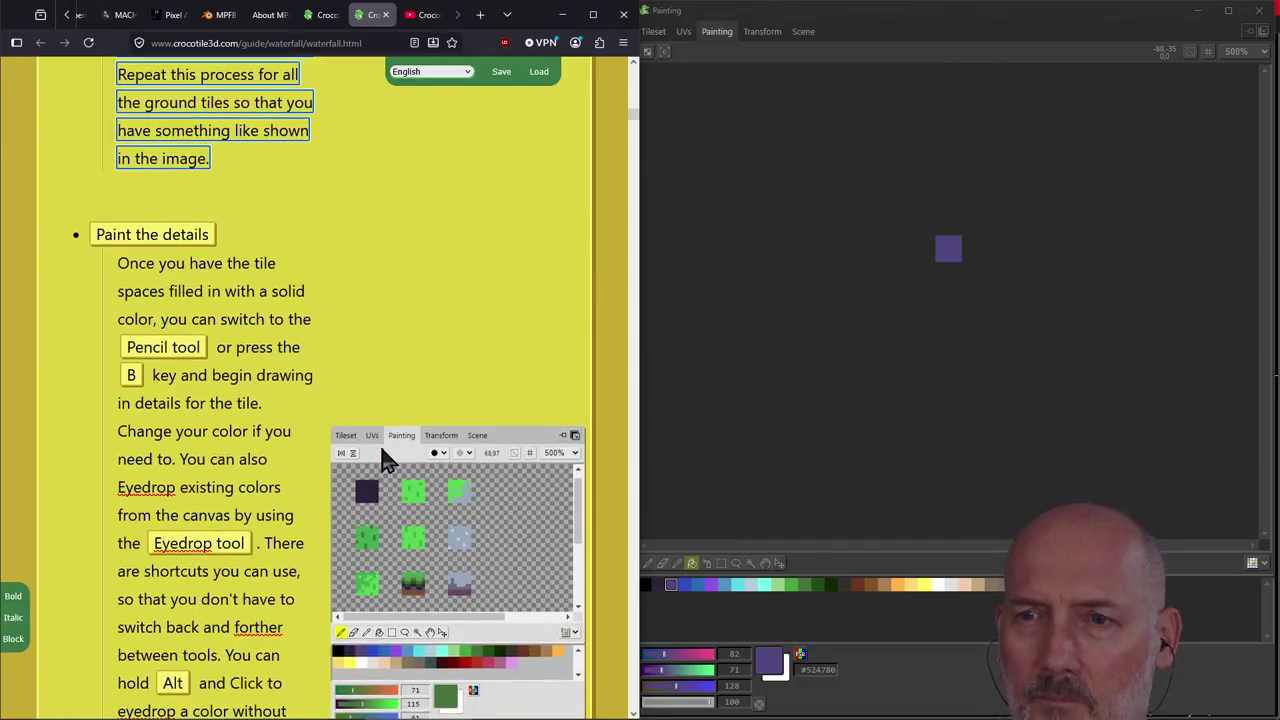
{"action": "scroll", "coordinate": [385, 455], "scroll_direction": "down", "scroll_amount": 1}
{"action": "scroll", "coordinate": [380, 450], "scroll_direction": "down", "scroll_amount": 1}
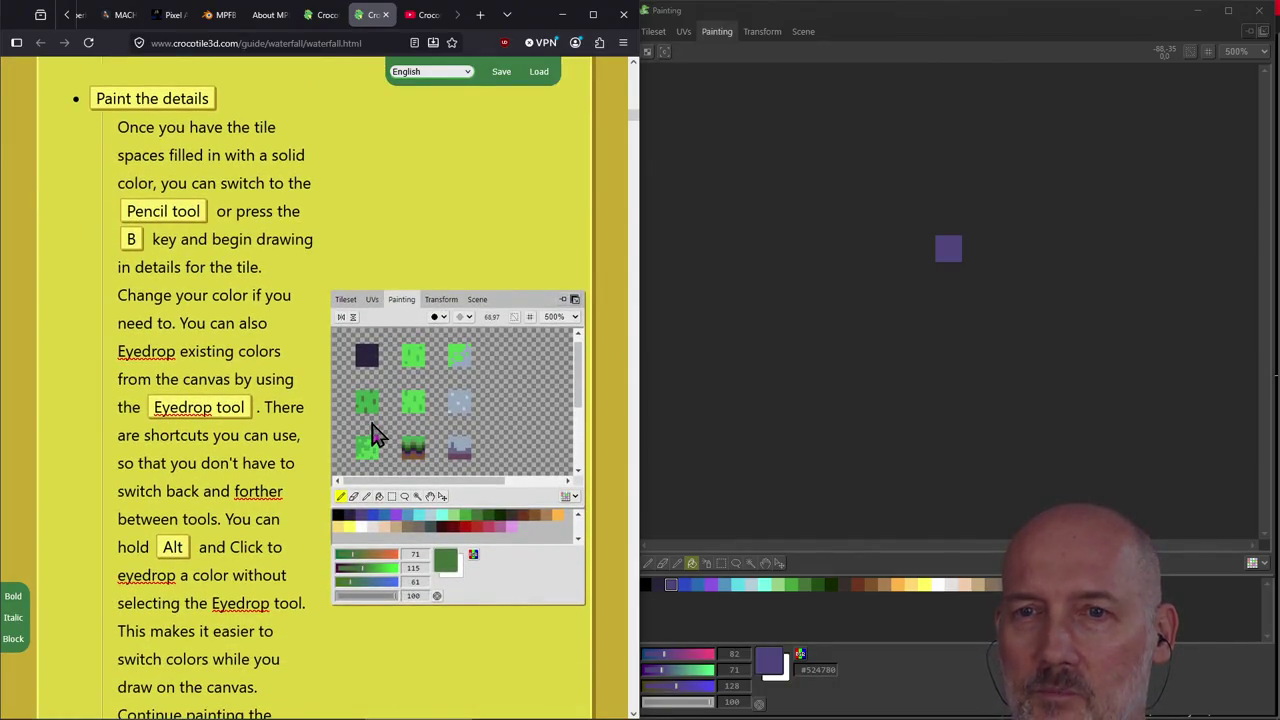
Back in Crocotile's Tileset view, select the whole eight-tile colour row.
{"action": "left_click", "coordinate": [678, 495]}
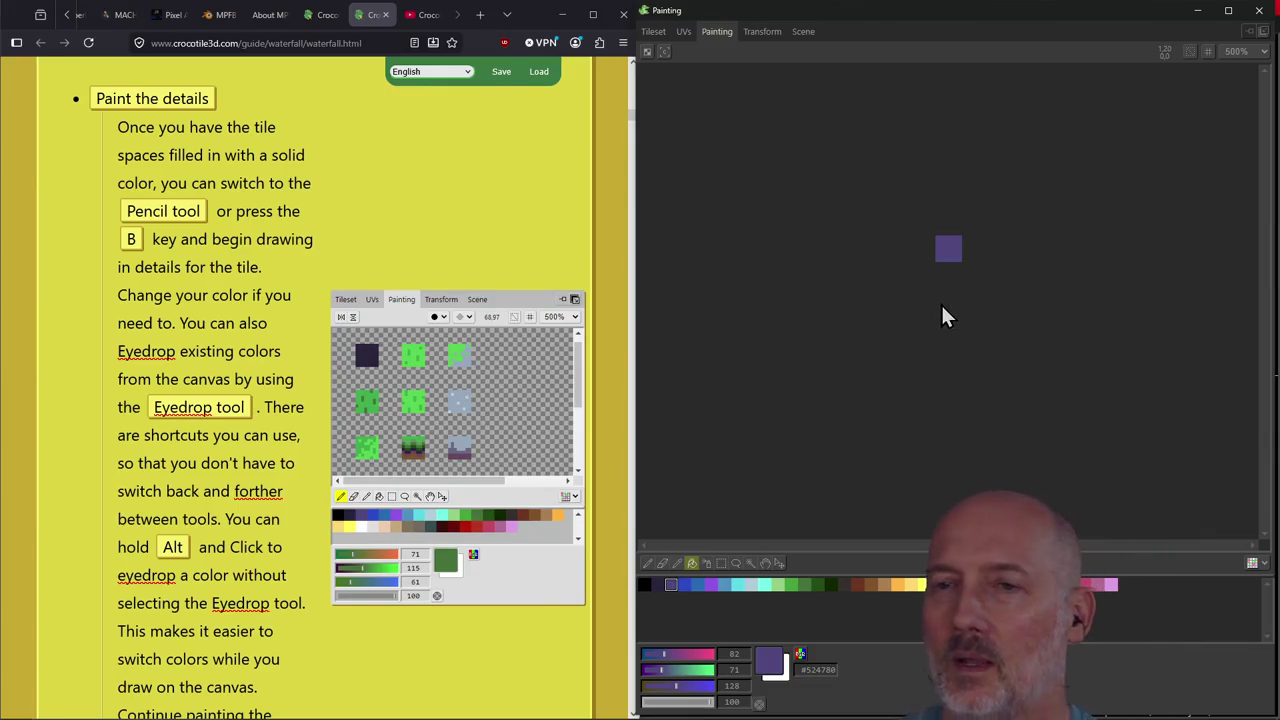
{"action": "left_click", "coordinate": [652, 31]}
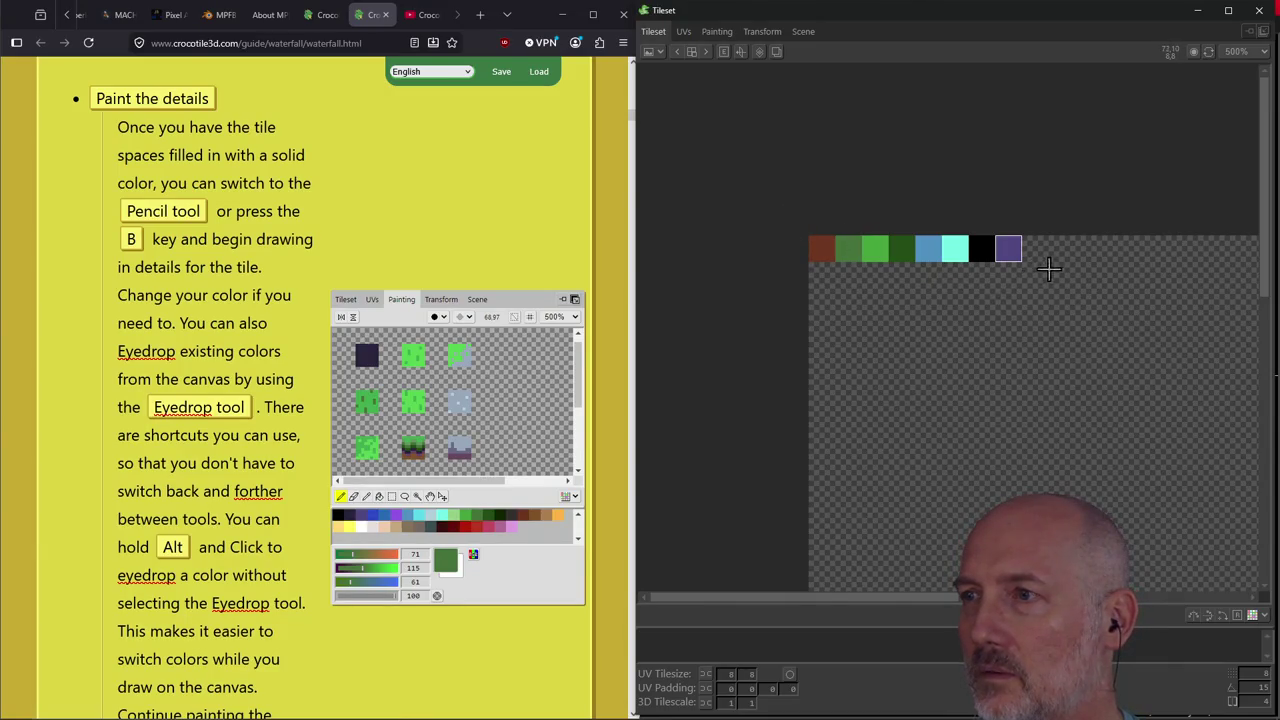
{"action": "left_click_drag", "start_coordinate": [1048, 268], "coordinate": [810, 248]}
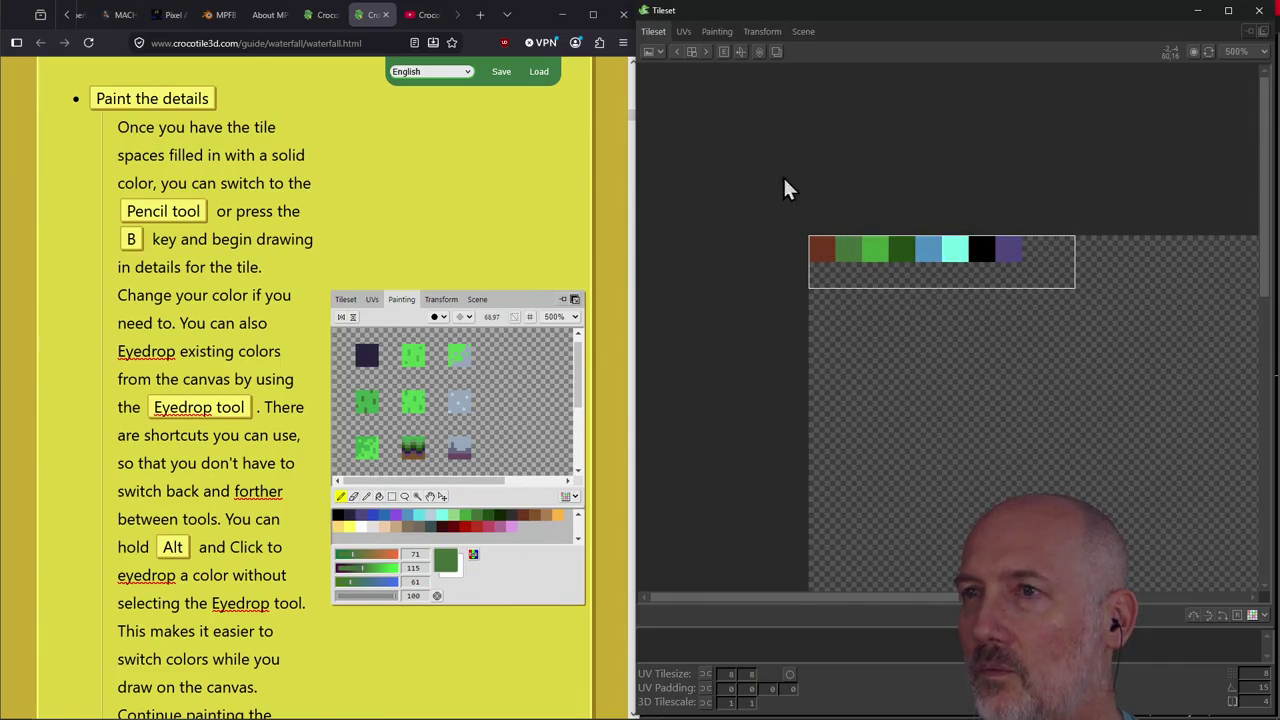
Open the eight-tile row for painting, zoom in, pick light green #96cf85 and choose the Pencil.
{"action": "left_click", "coordinate": [717, 31]}
{"action": "scroll", "coordinate": [990, 300], "scroll_direction": "up", "scroll_amount": 3}
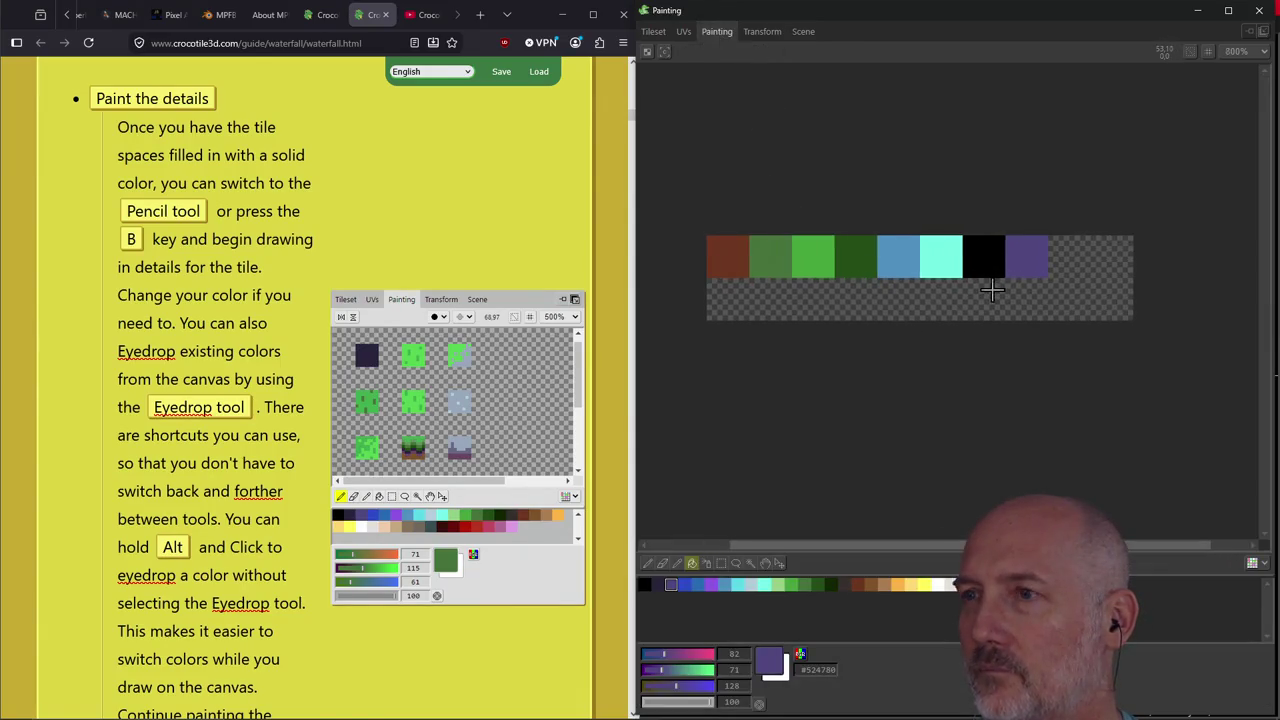
{"action": "scroll", "coordinate": [991, 289], "scroll_direction": "up", "scroll_amount": 1}
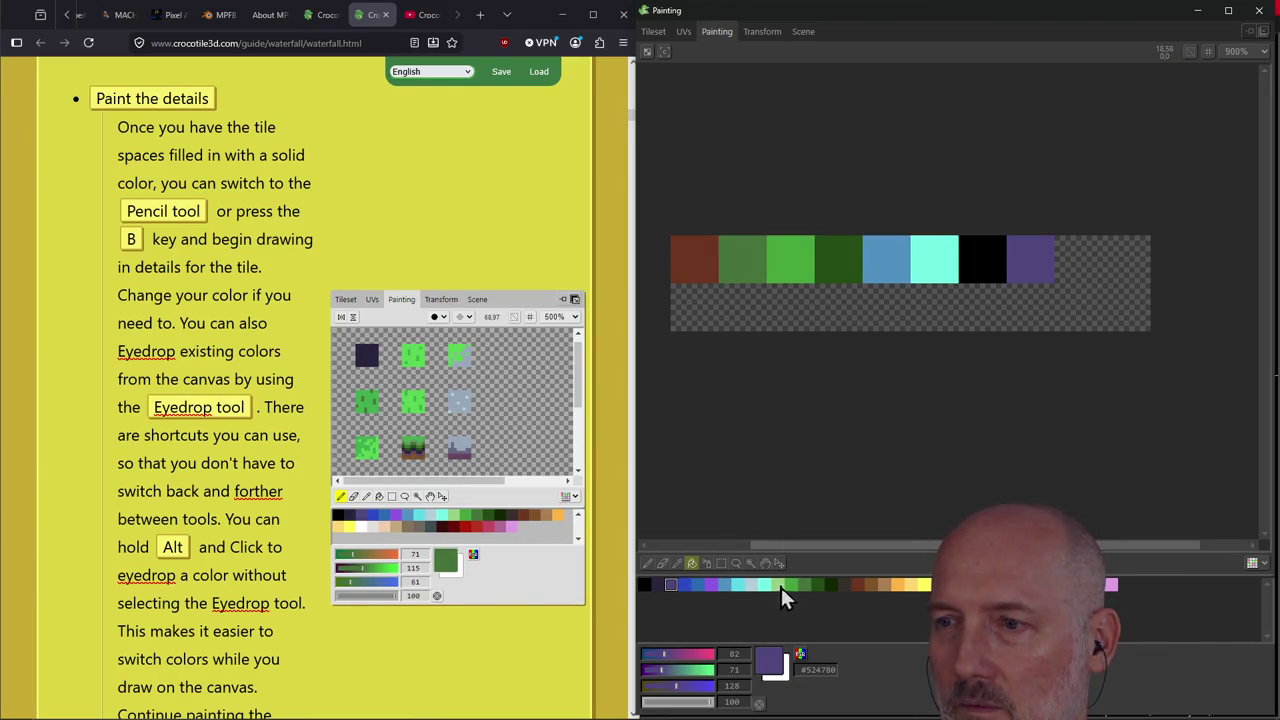
{"action": "left_click", "coordinate": [779, 585]}
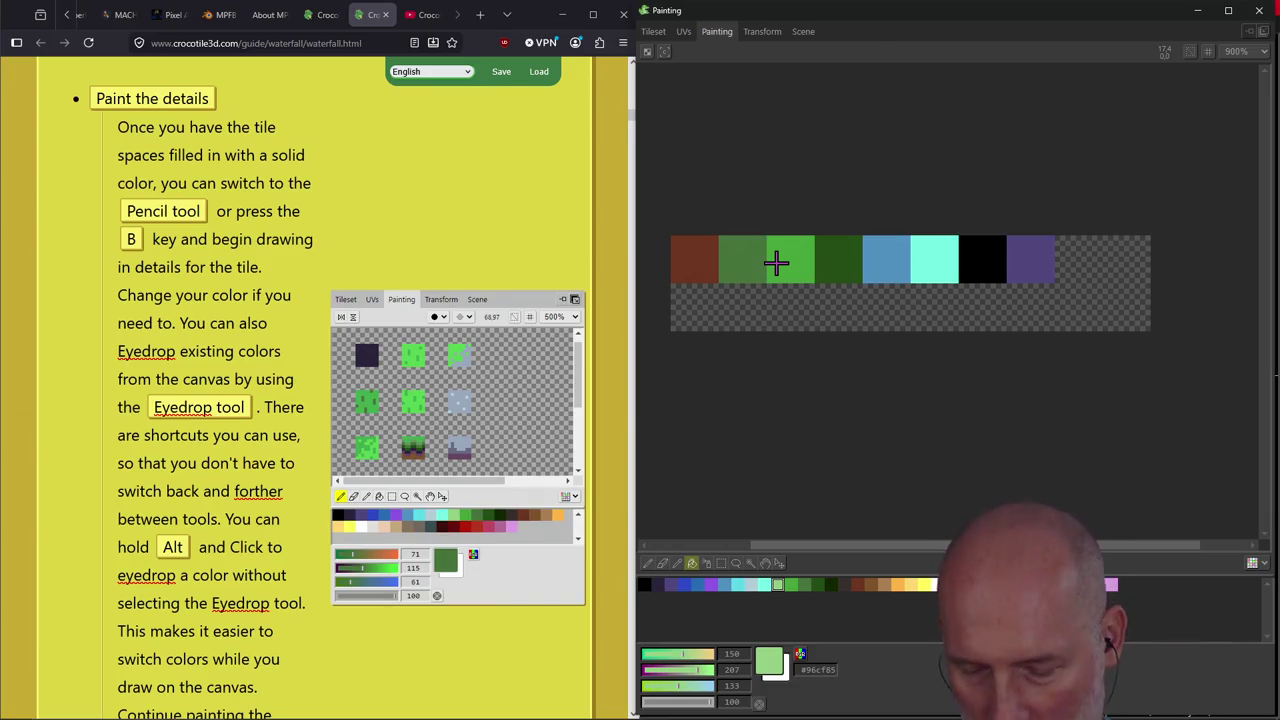
{"action": "left_click", "coordinate": [647, 563]}
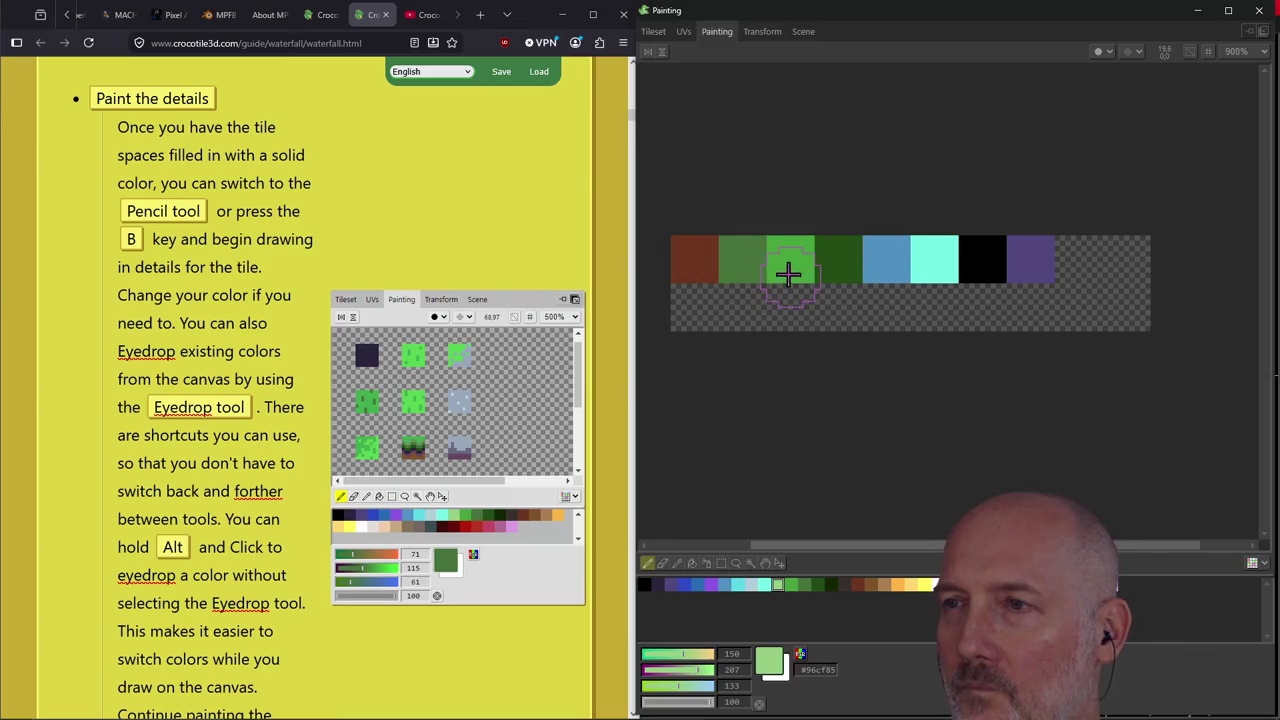
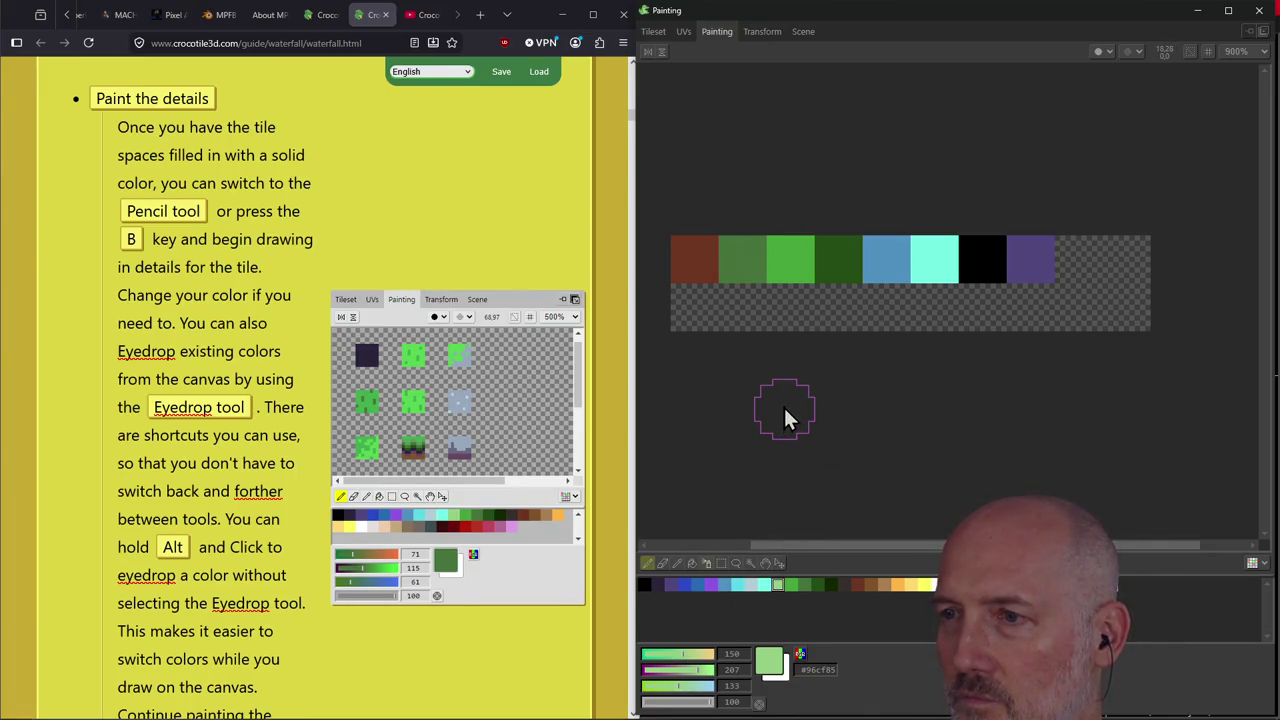
Sample the brown tile's colour with the eyedropper and Pencil, then select dark green.
{"action": "key", "text": "alt"}
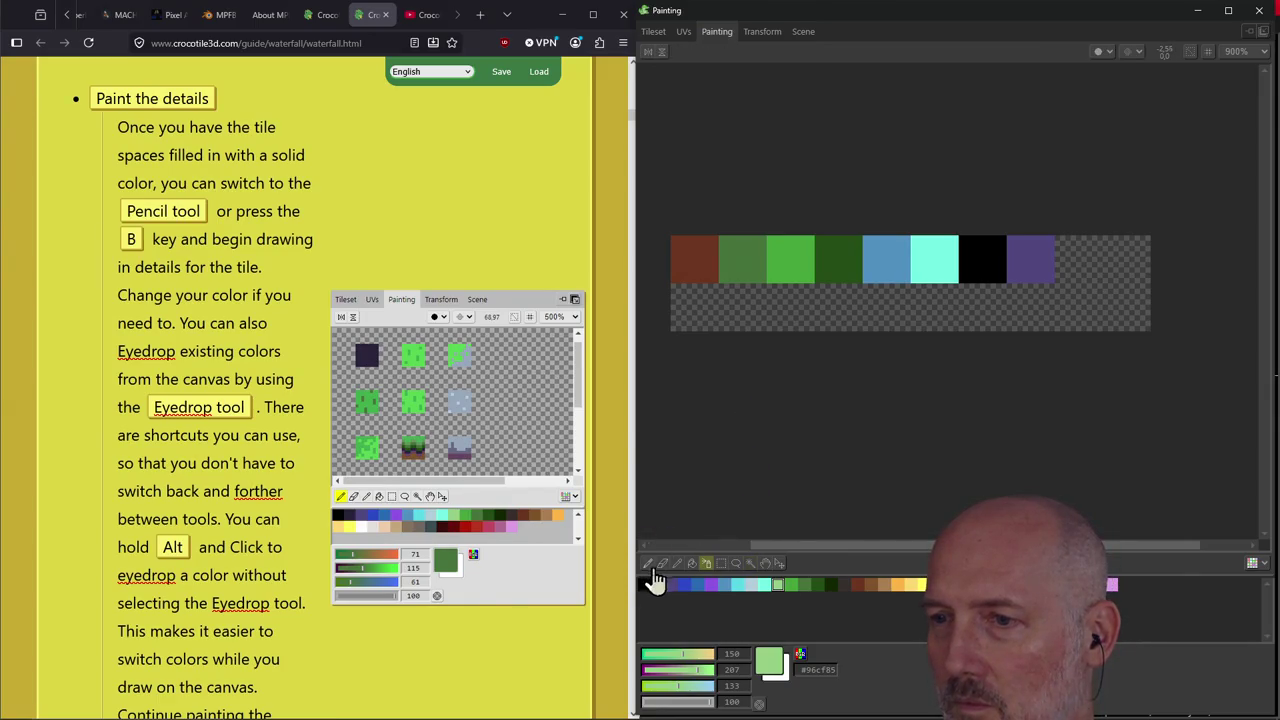
{"action": "left_click", "coordinate": [648, 563]}
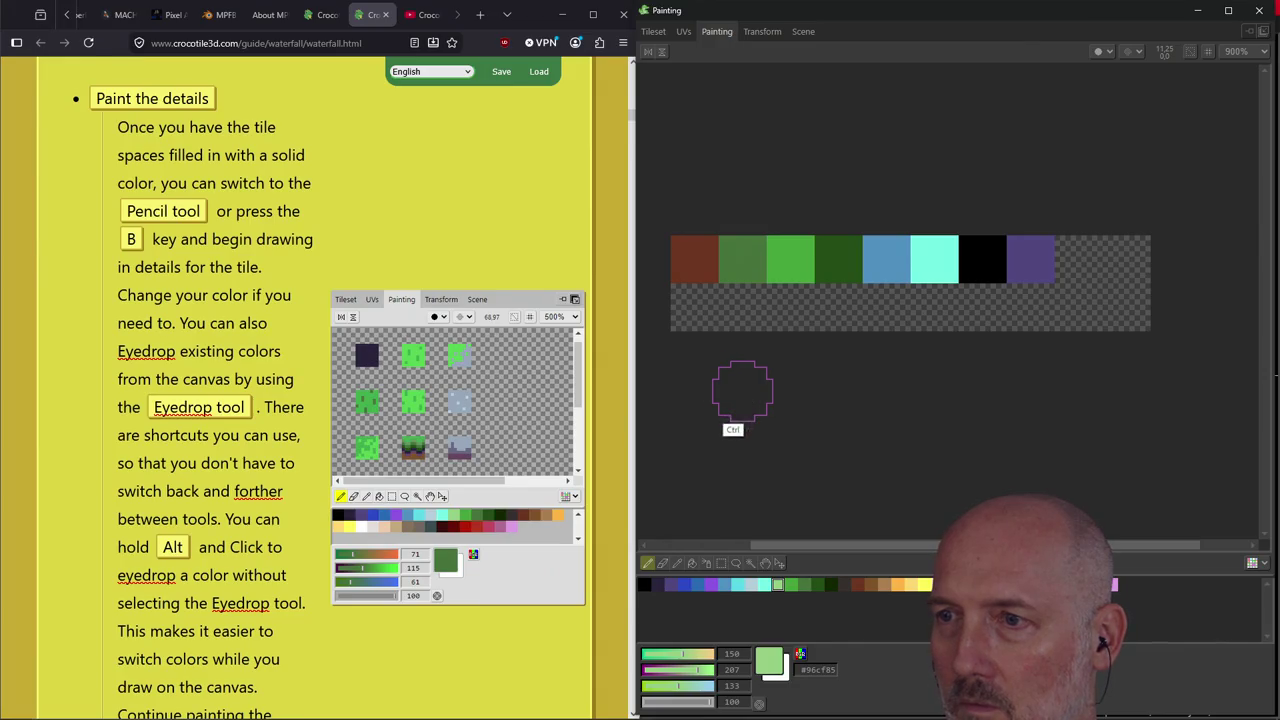
{"action": "key", "text": "shift"}
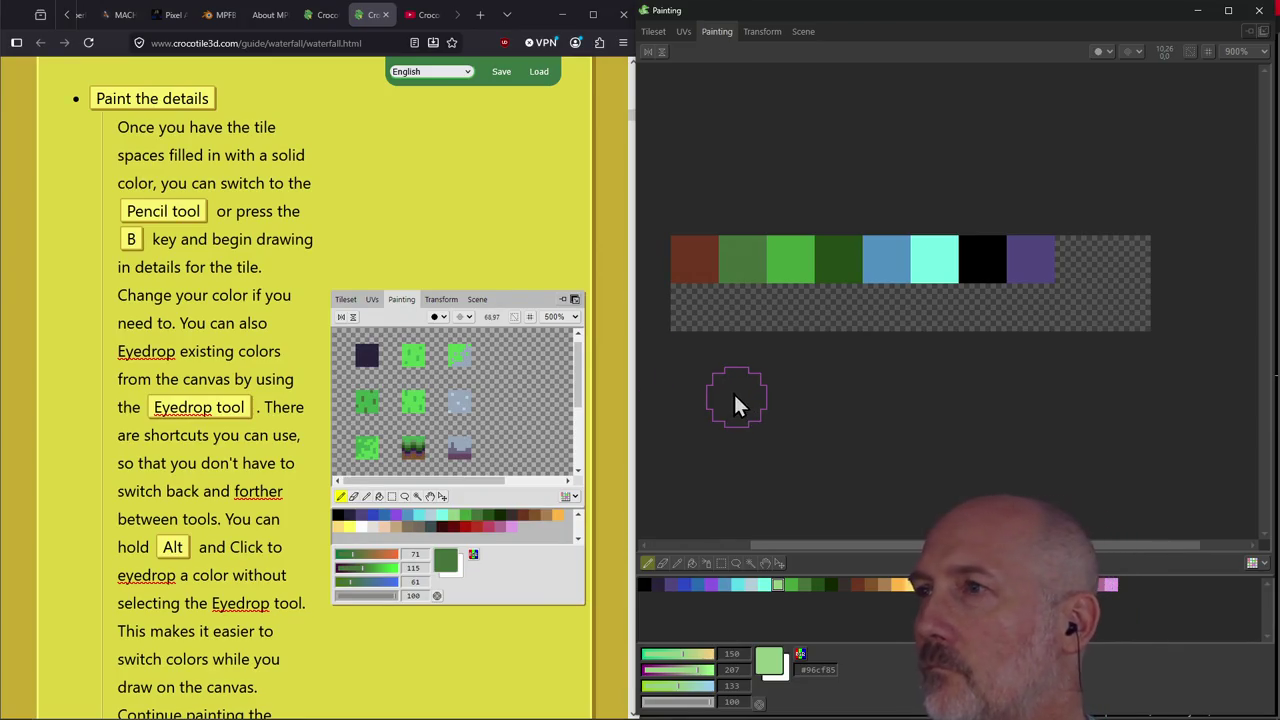
{"action": "left_click", "coordinate": [1100, 51]}
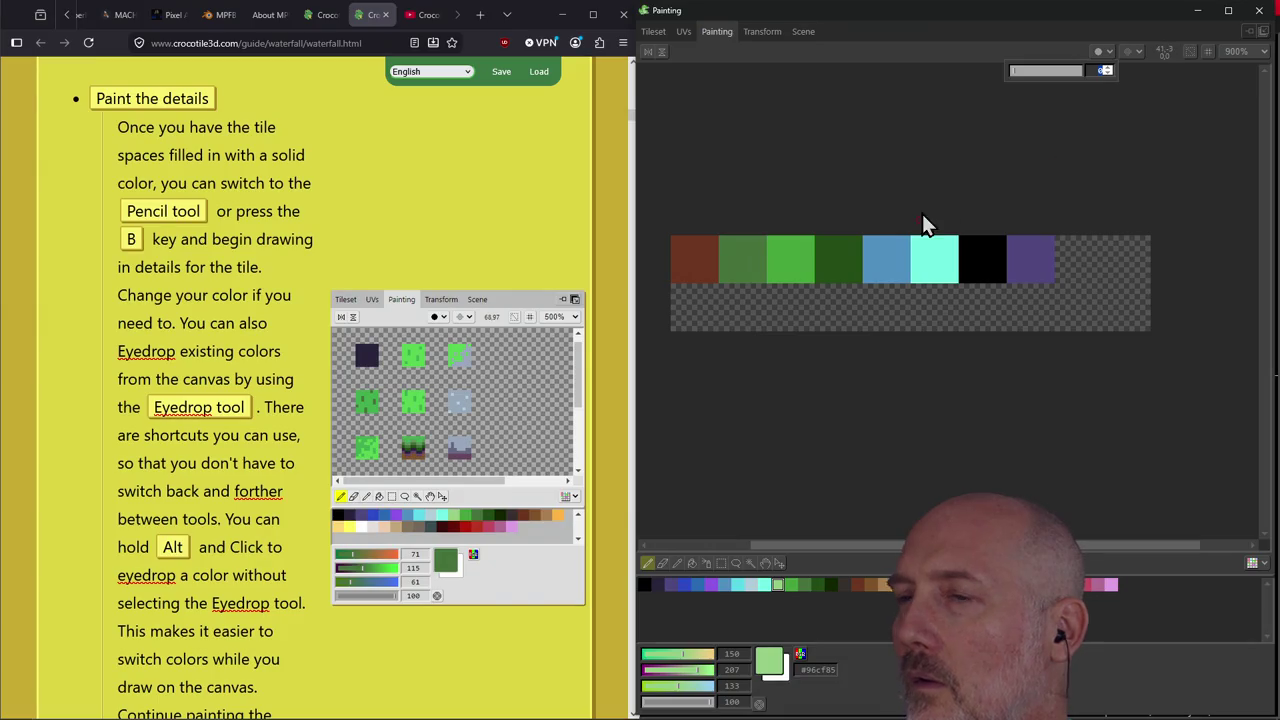
{"action": "left_click_drag", "start_coordinate": [698, 262], "coordinate": [698, 273]}
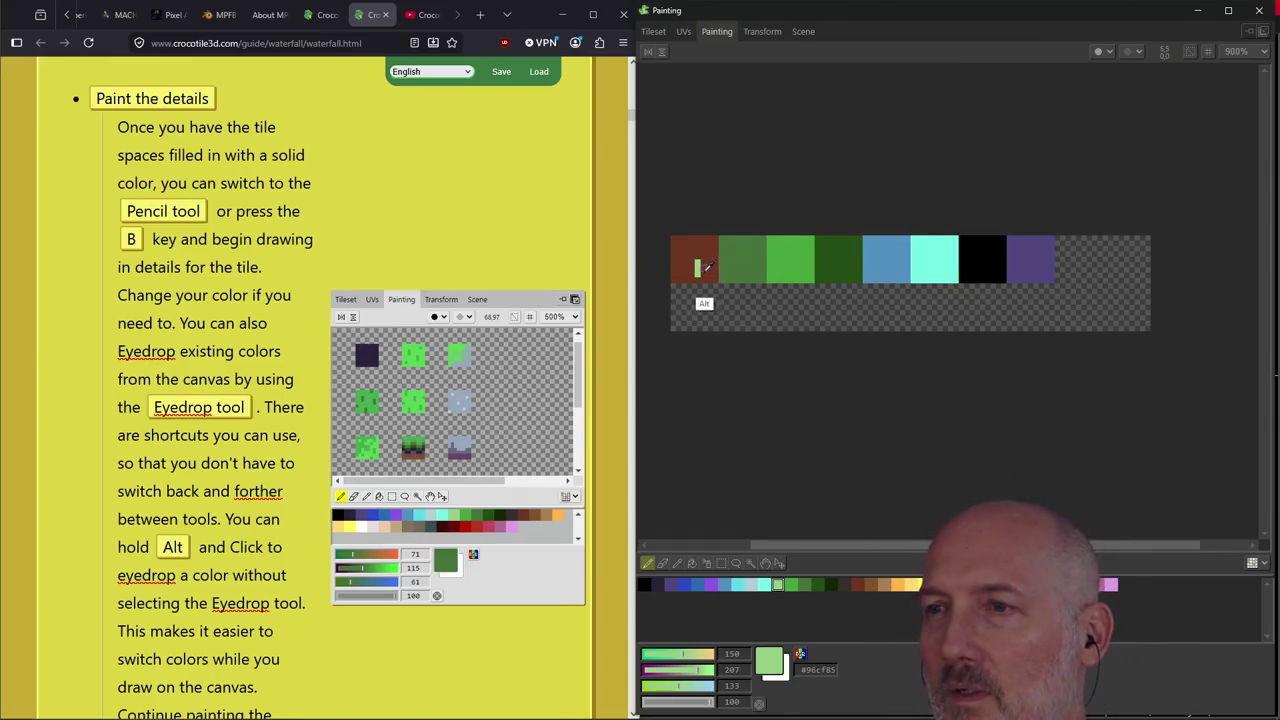
{"action": "left_click", "coordinate": [701, 273], "text": "alt"}
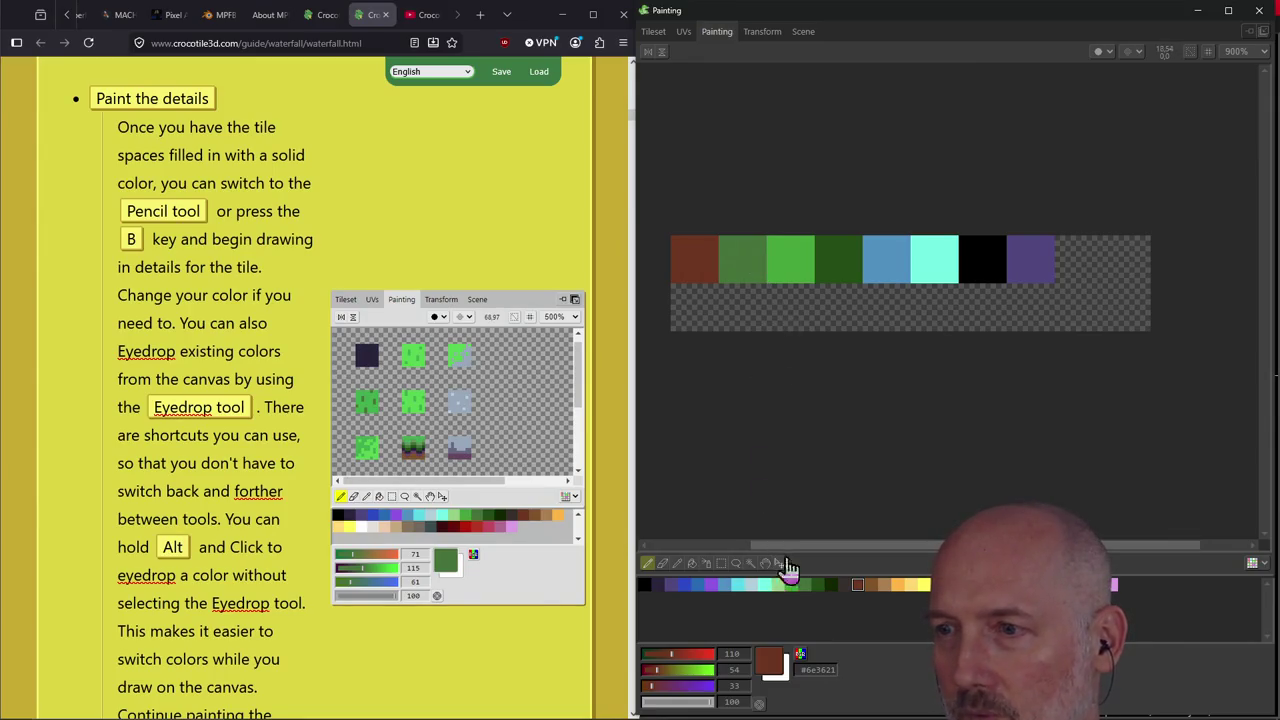
{"action": "left_click", "coordinate": [831, 585], "text": "alt"}
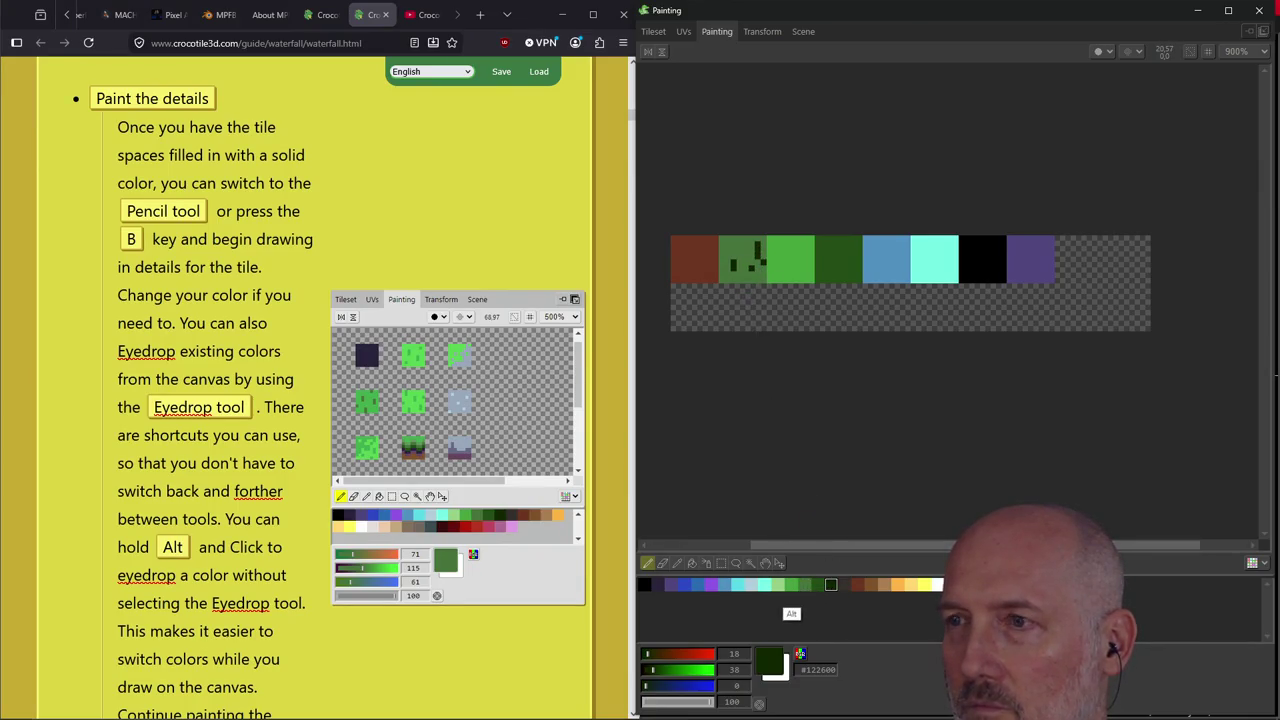
Pick bright and mid greens and pencil dark-green speckles onto the light-green tile.
{"action": "left_click", "coordinate": [791, 585]}
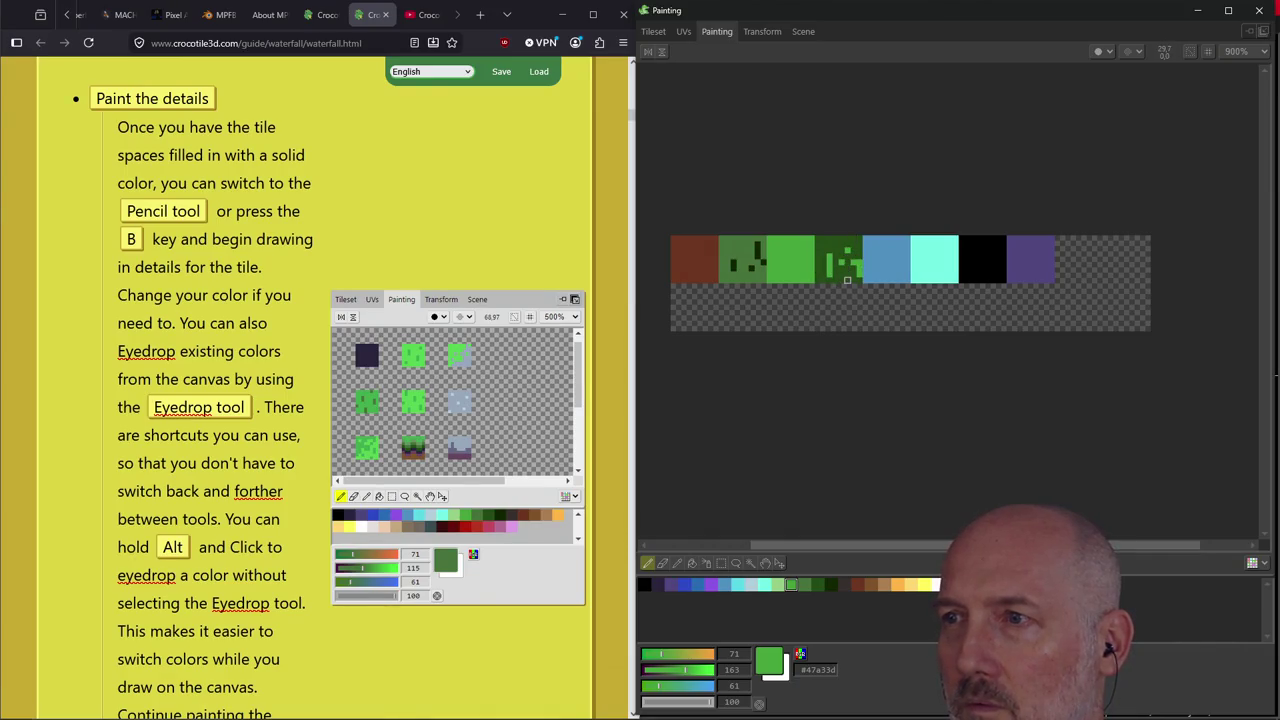
{"action": "left_click", "coordinate": [805, 584]}
{"action": "left_click_drag", "start_coordinate": [781, 255], "coordinate": [782, 268]}
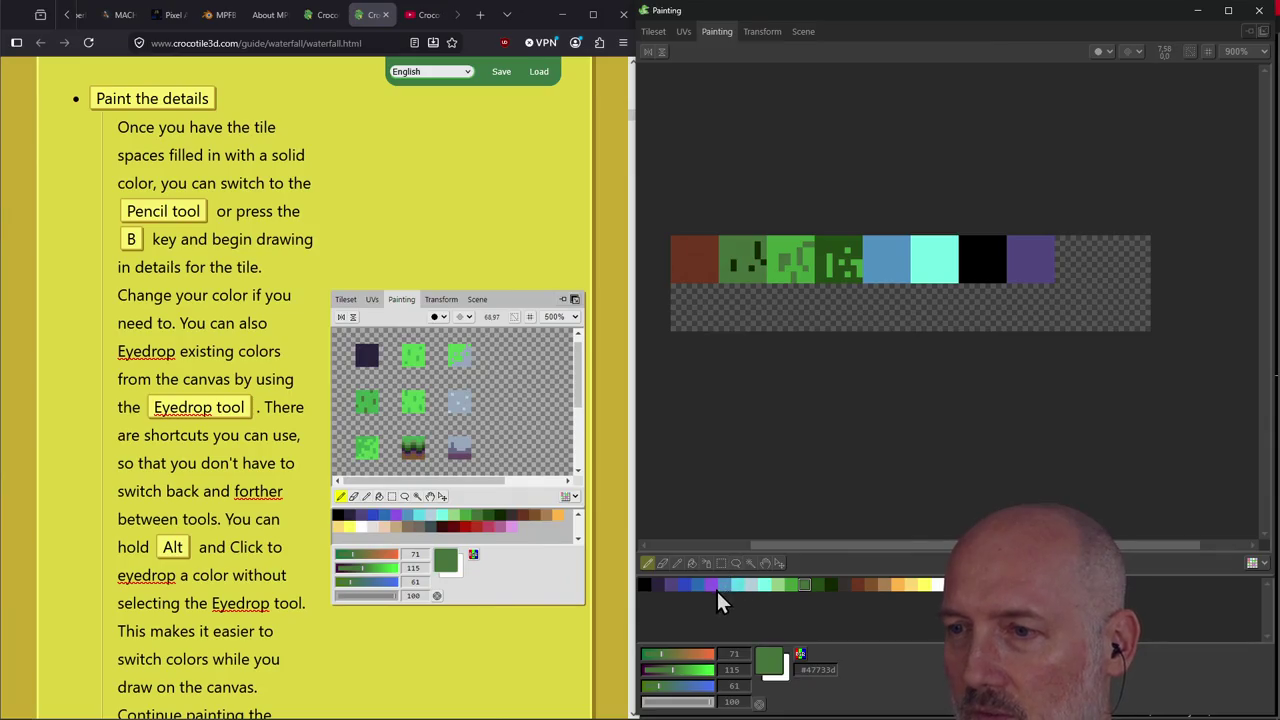
Dot light-blue pixels across the blue tile.
{"action": "left_click", "coordinate": [751, 585]}
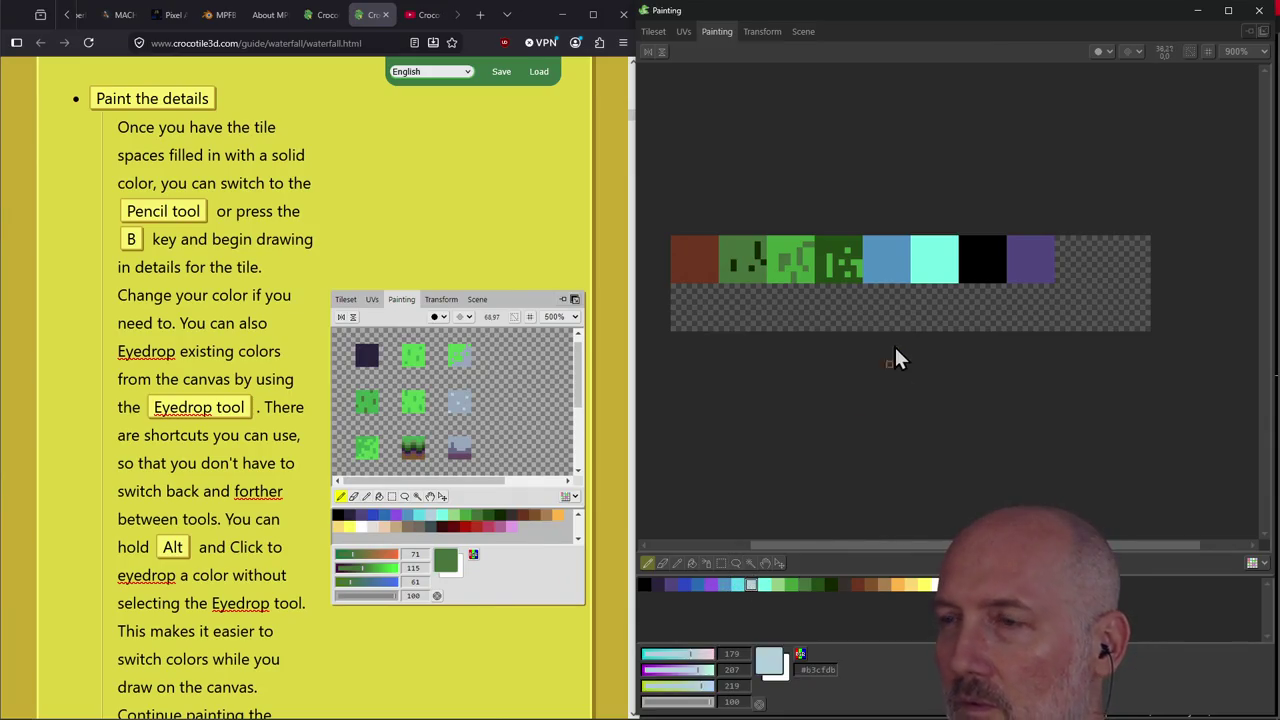
{"action": "mouse_move", "coordinate": [883, 256]}
{"action": "left_mouse_down"}
{"action": "mouse_move", "coordinate": [884, 272]}
{"action": "mouse_move", "coordinate": [900, 258]}
{"action": "mouse_move", "coordinate": [884, 252]}
{"action": "left_mouse_up"}
{"action": "left_click", "coordinate": [883, 274]}
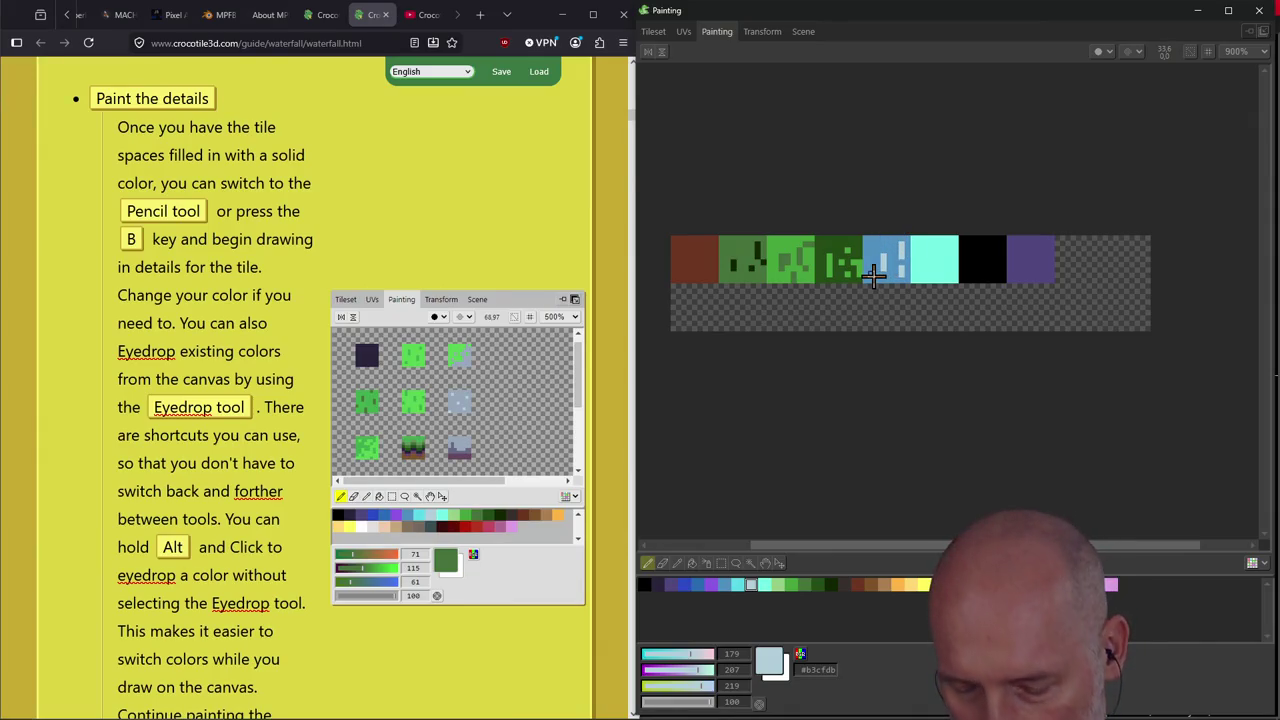
{"action": "left_click_drag", "start_coordinate": [886, 250], "coordinate": [897, 268]}
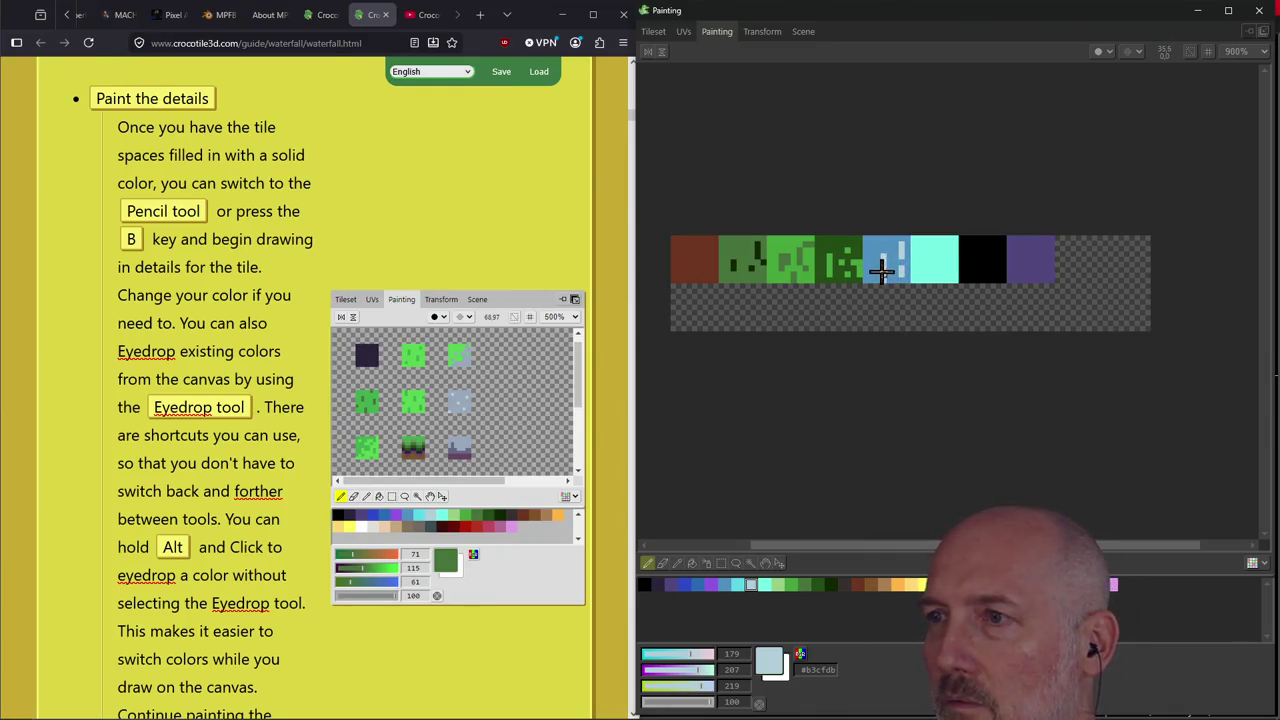
{"action": "left_click", "coordinate": [871, 268], "text": "alt"}
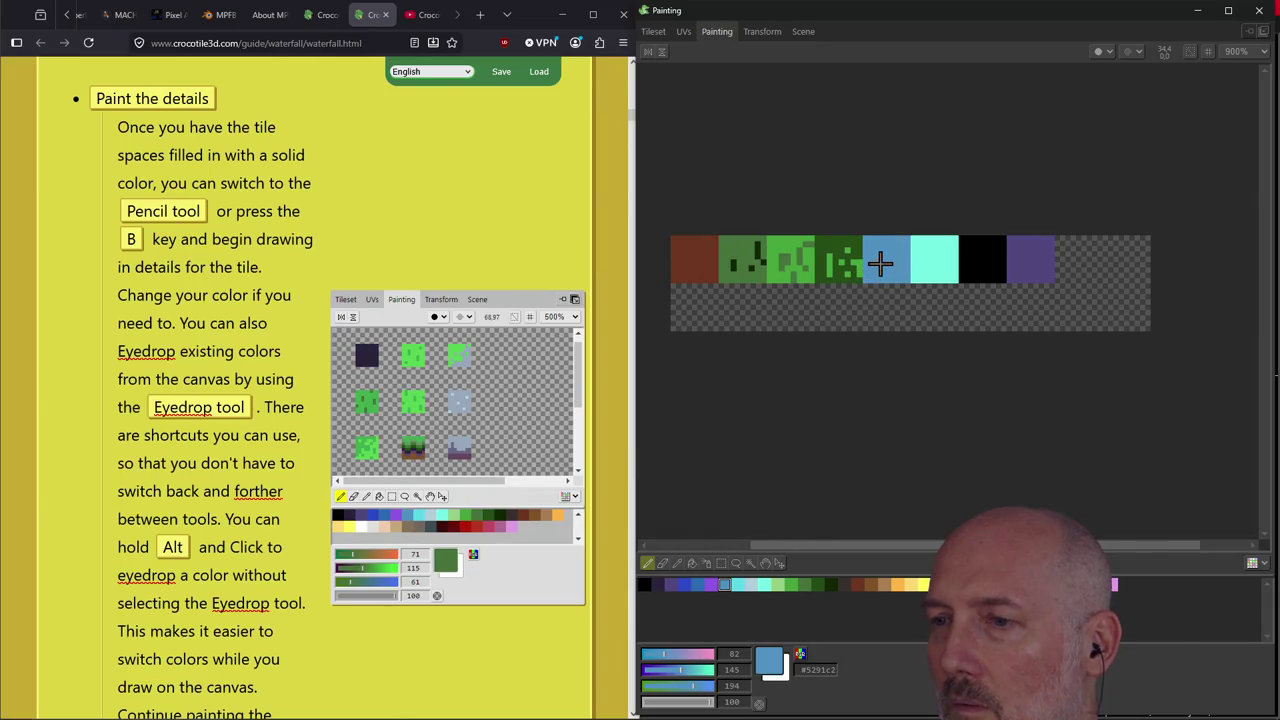
{"action": "left_click", "coordinate": [749, 586]}
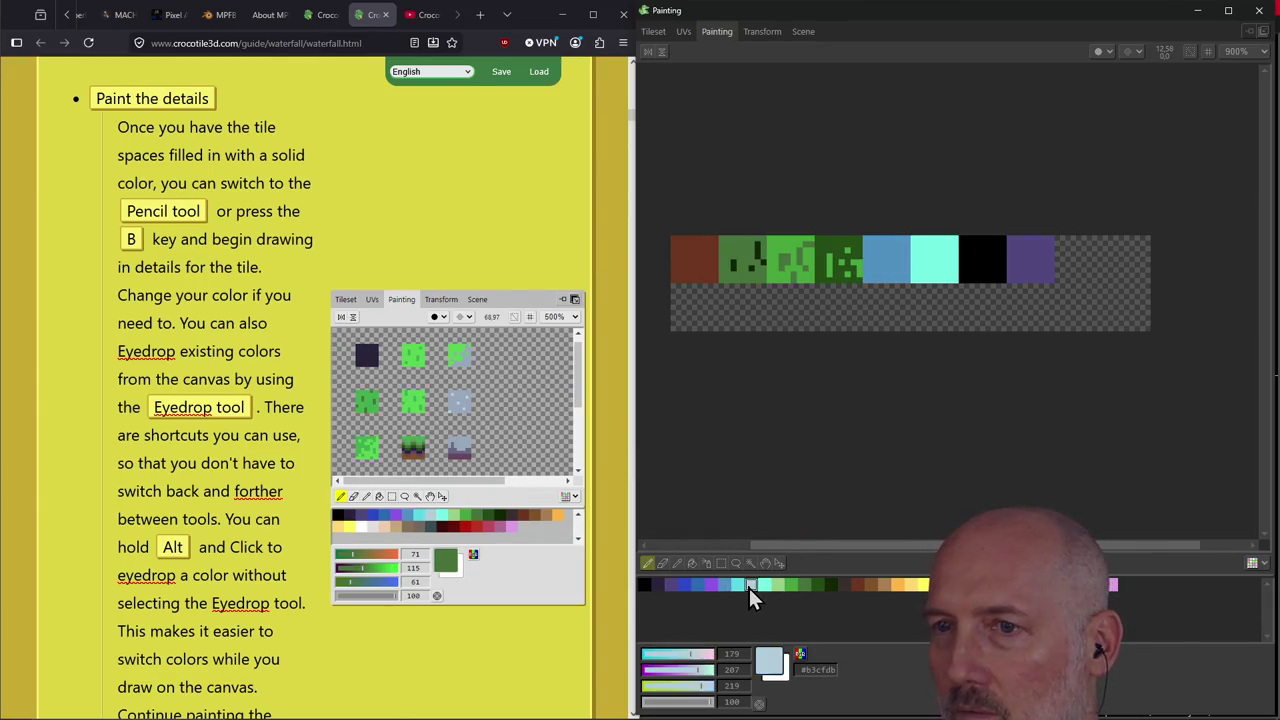
{"action": "left_click", "coordinate": [883, 250]}
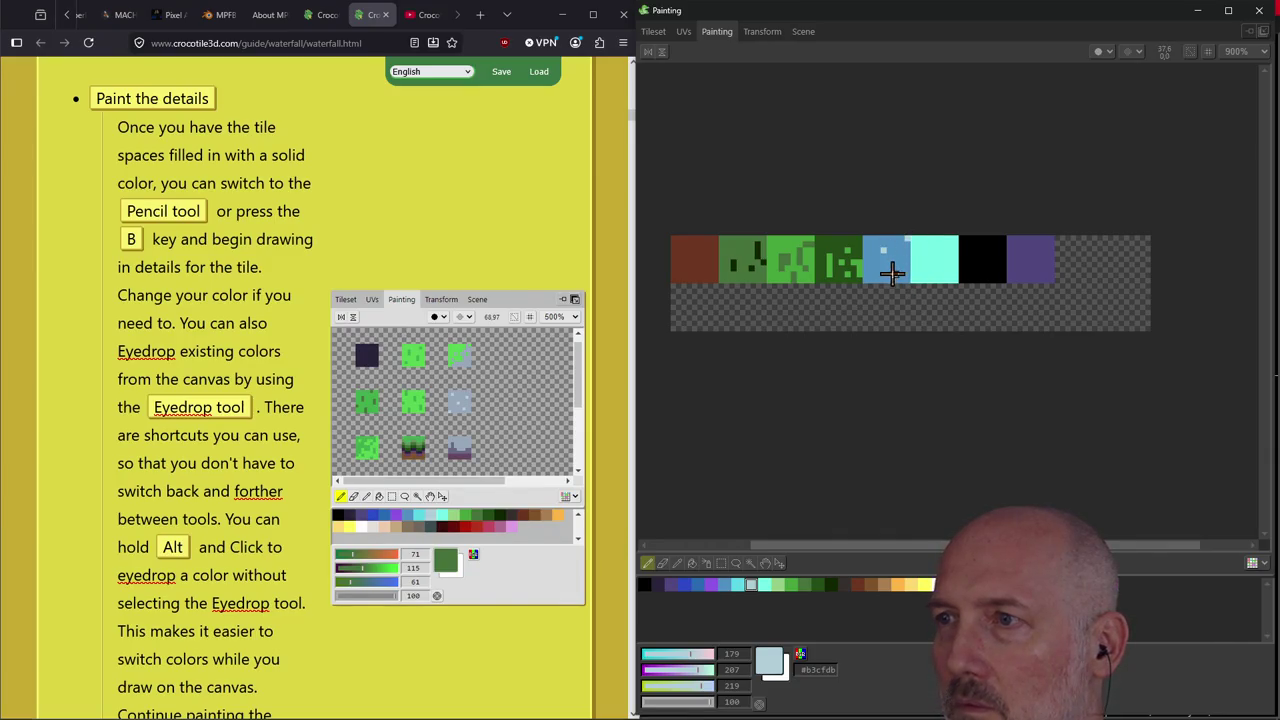
{"action": "left_click", "coordinate": [879, 260]}
{"action": "left_click", "coordinate": [896, 268]}
{"action": "left_click", "coordinate": [884, 276]}
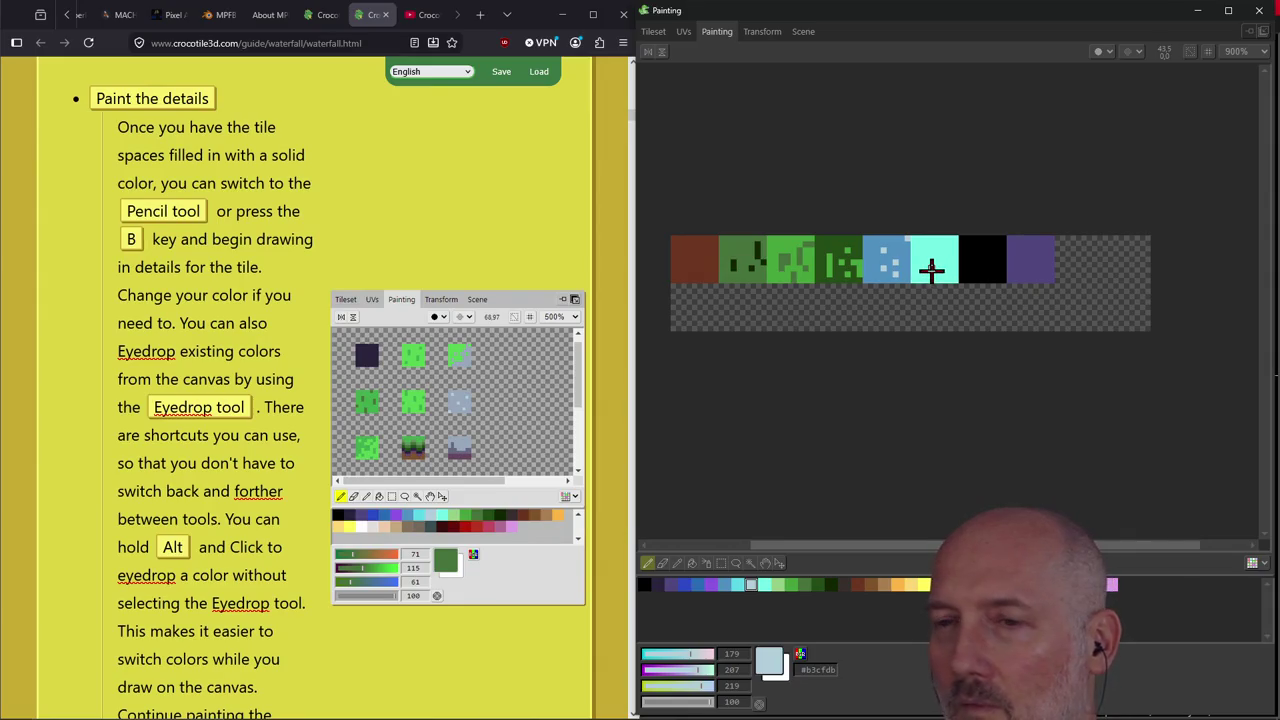
Paint a wavy dark-purple band on the cyan tile, shading its bottom row darker.
{"action": "left_click", "coordinate": [667, 586]}
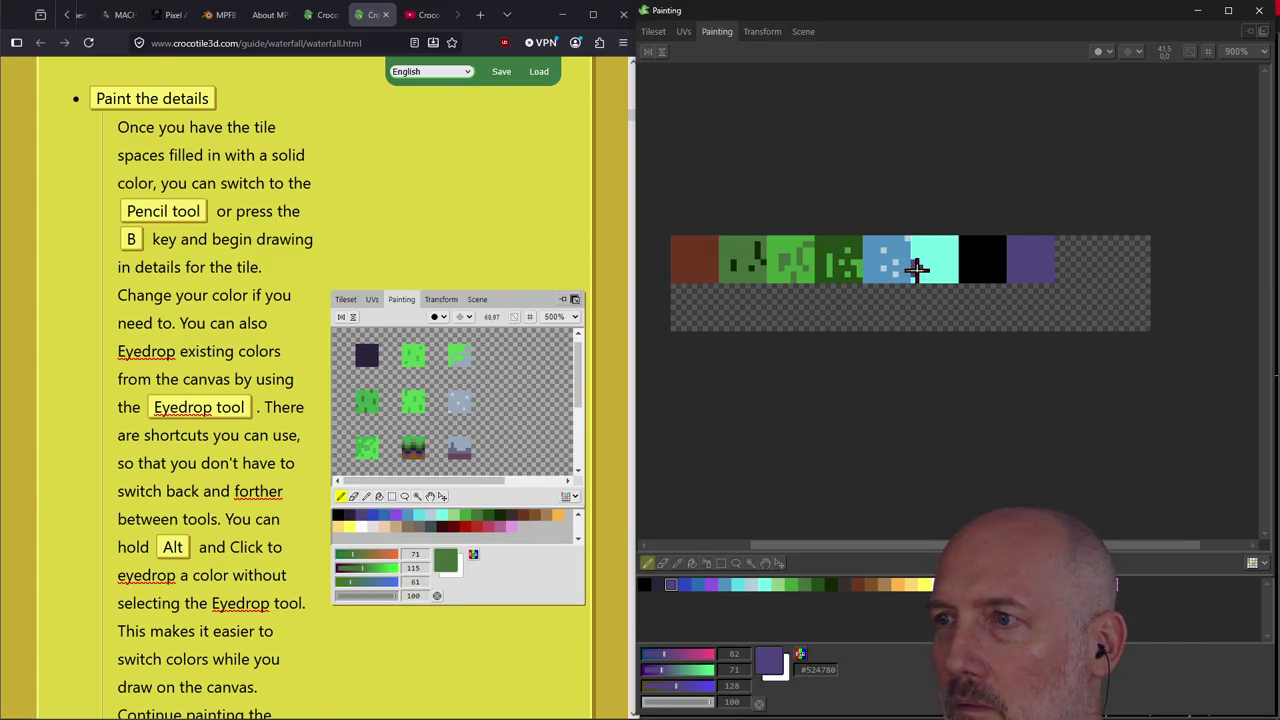
{"action": "left_click_drag", "start_coordinate": [922, 264], "coordinate": [945, 268]}
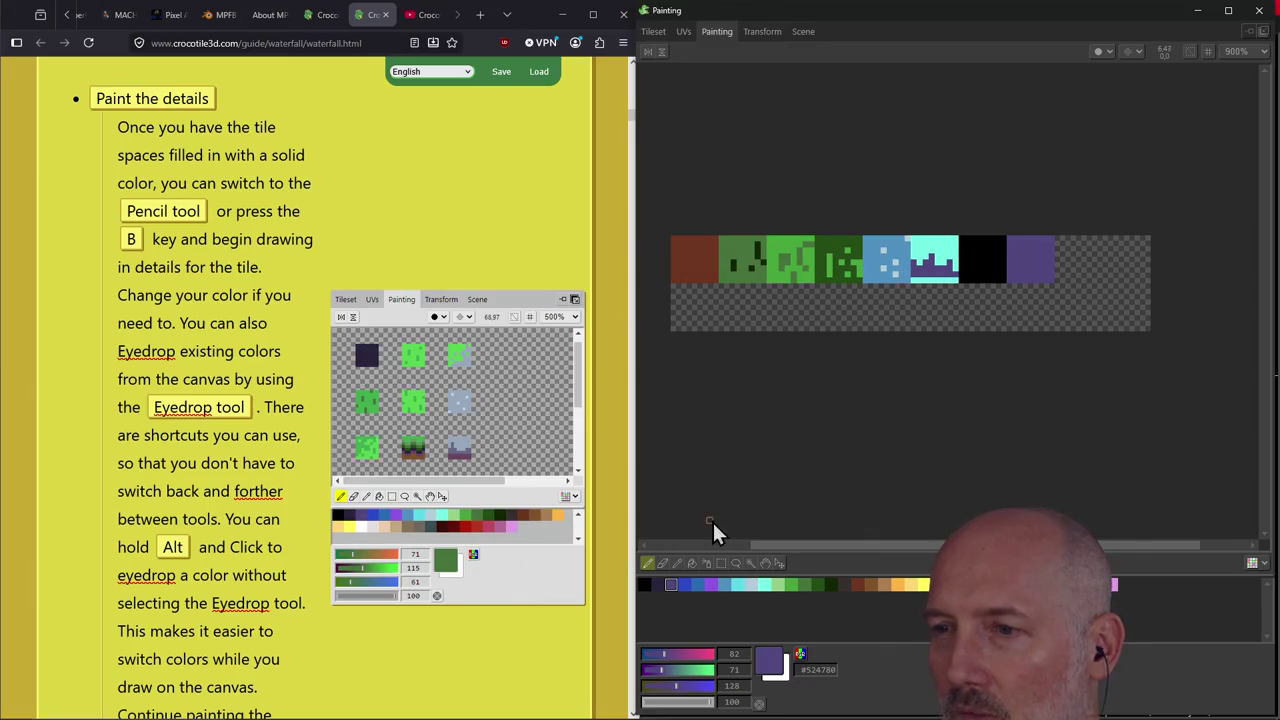
{"action": "left_click", "coordinate": [656, 585]}
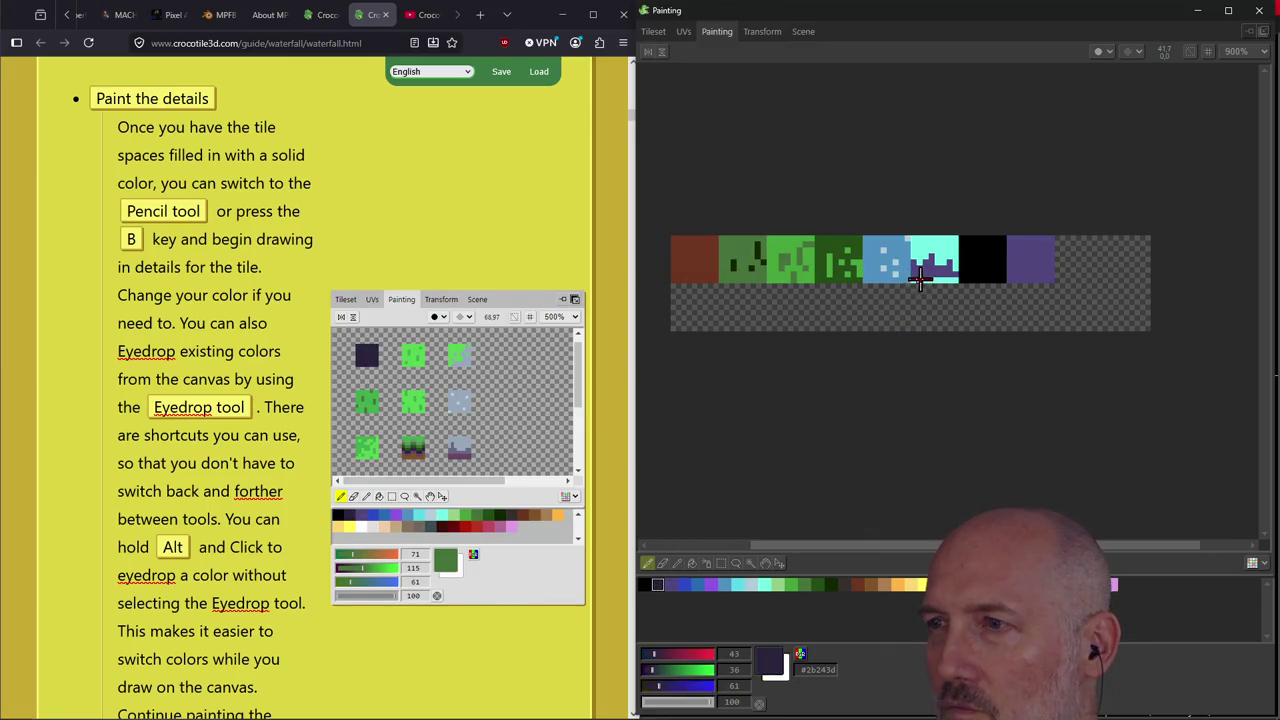
{"action": "left_click_drag", "start_coordinate": [919, 280], "coordinate": [936, 282]}
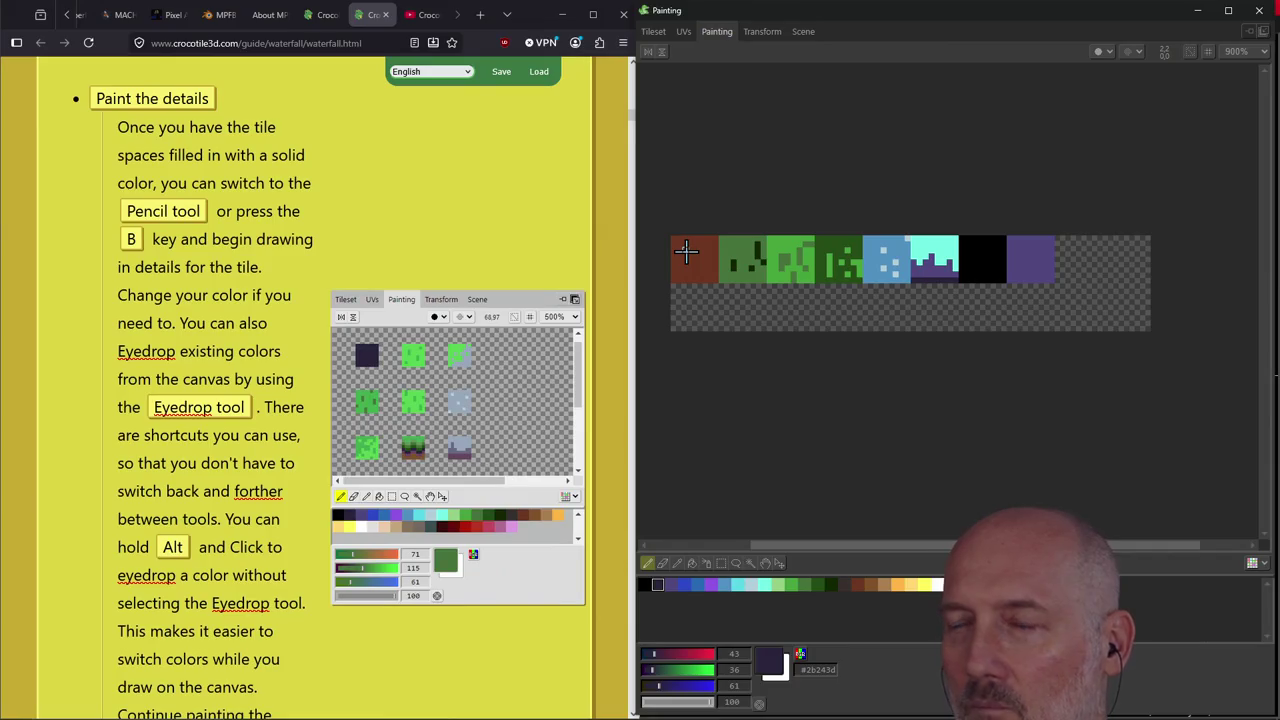
{"action": "left_click", "coordinate": [790, 586]}
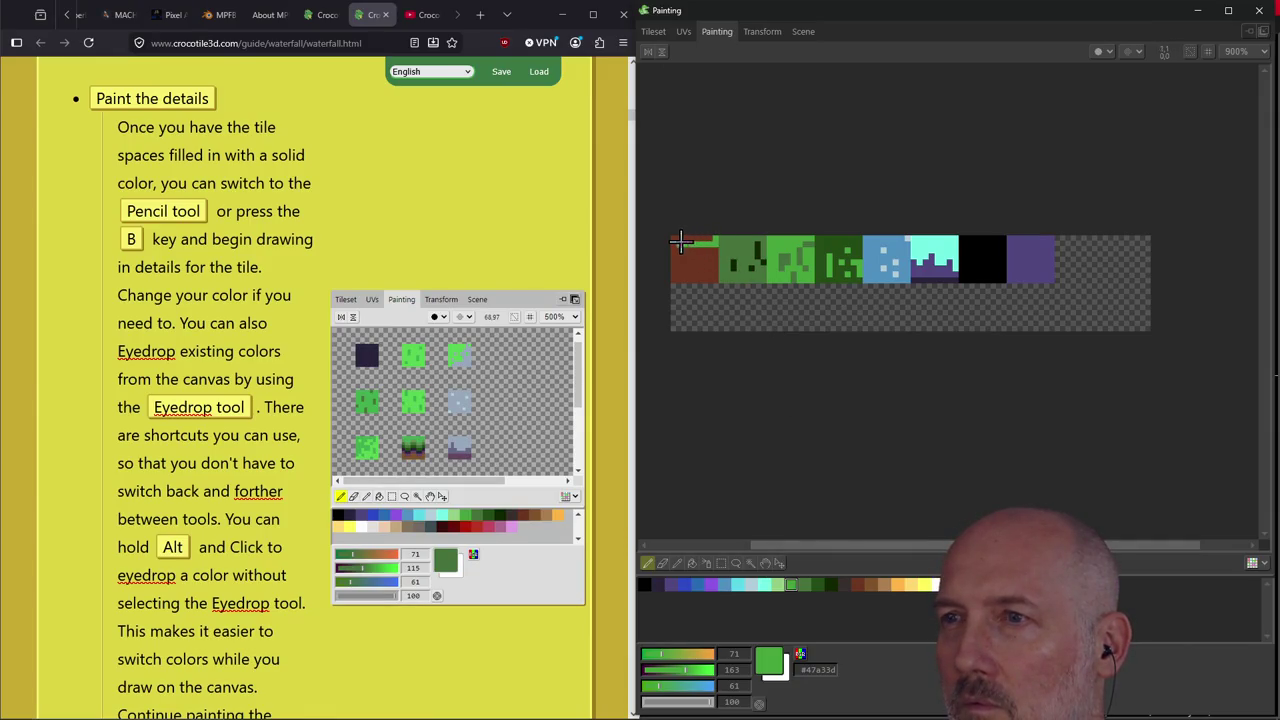
Pencil a thick bright-green grass strip with mid and dark green tufts across the brown tile.
{"action": "left_click_drag", "start_coordinate": [675, 238], "coordinate": [713, 238]}
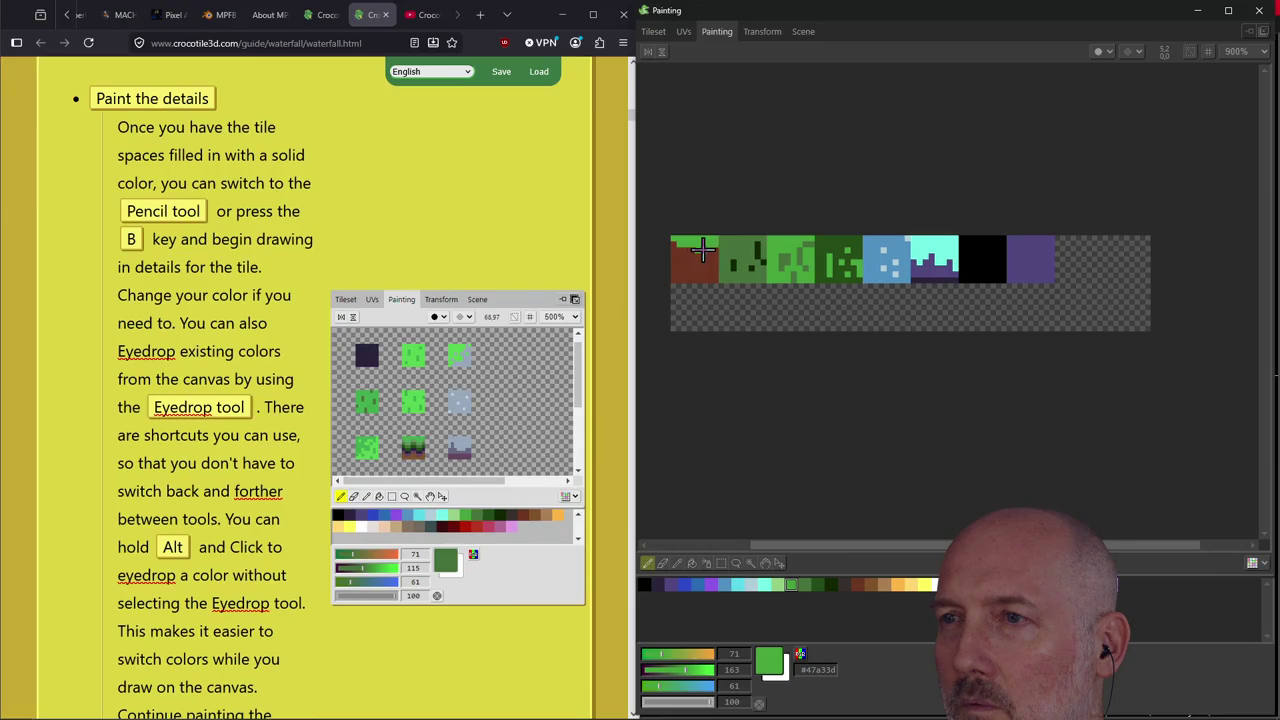
{"action": "left_click", "coordinate": [803, 584]}
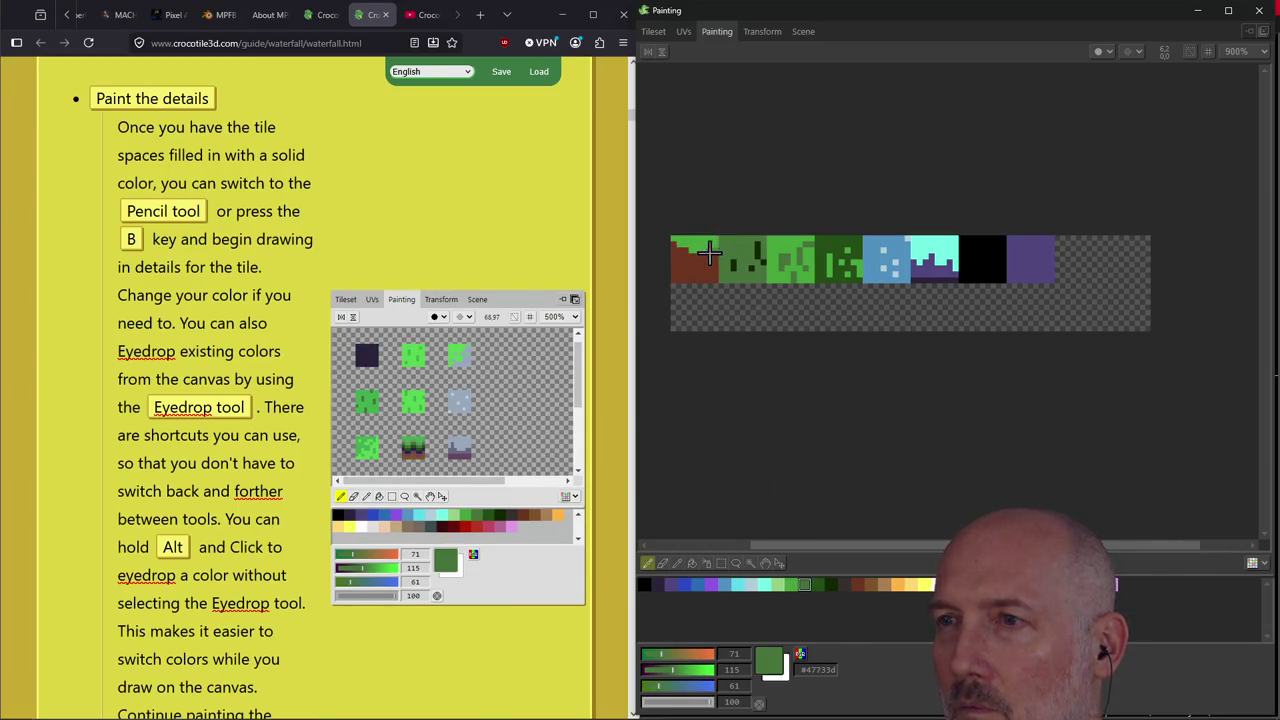
{"action": "left_click_drag", "start_coordinate": [716, 259], "coordinate": [683, 256]}
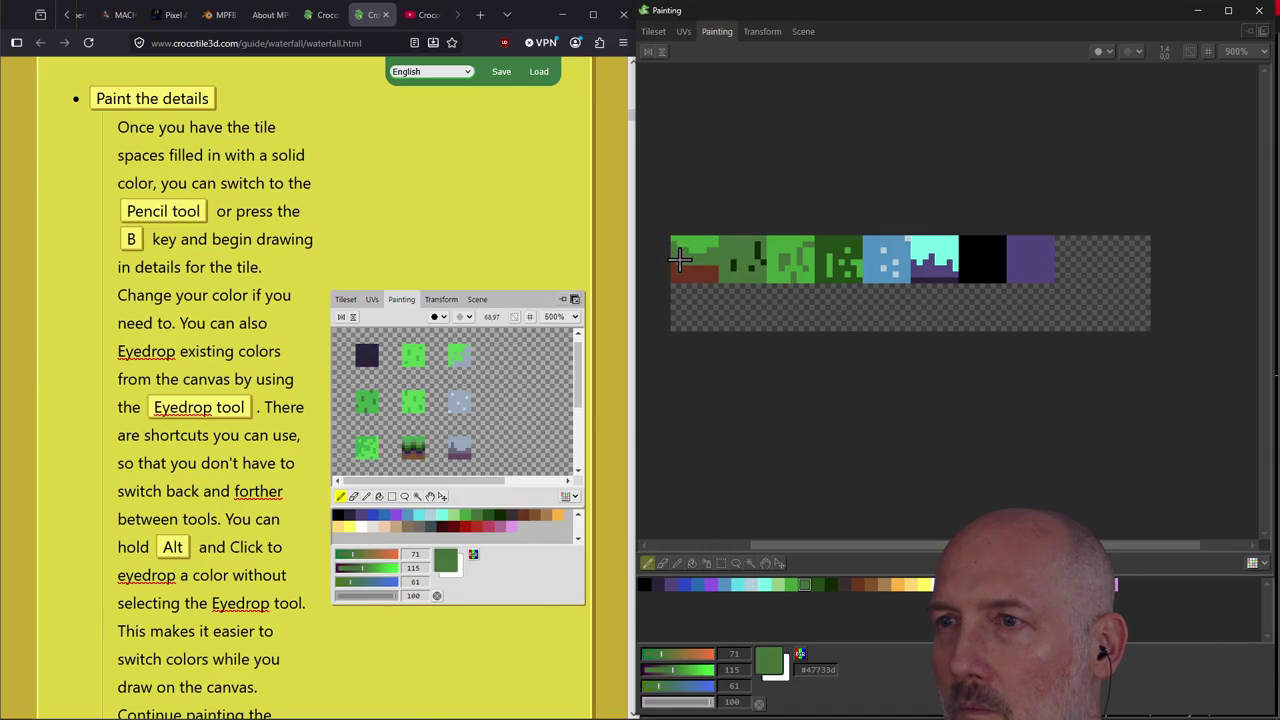
{"action": "left_click", "coordinate": [831, 585]}
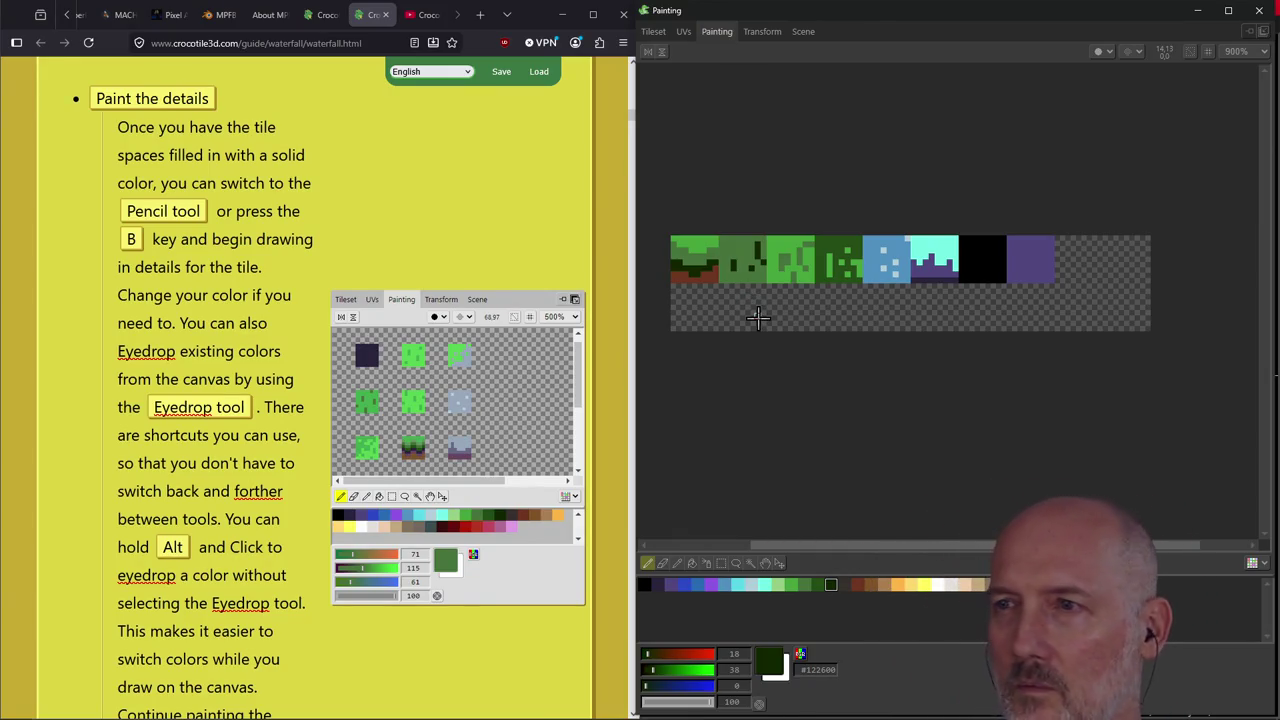
{"action": "left_click", "coordinate": [460, 382]}
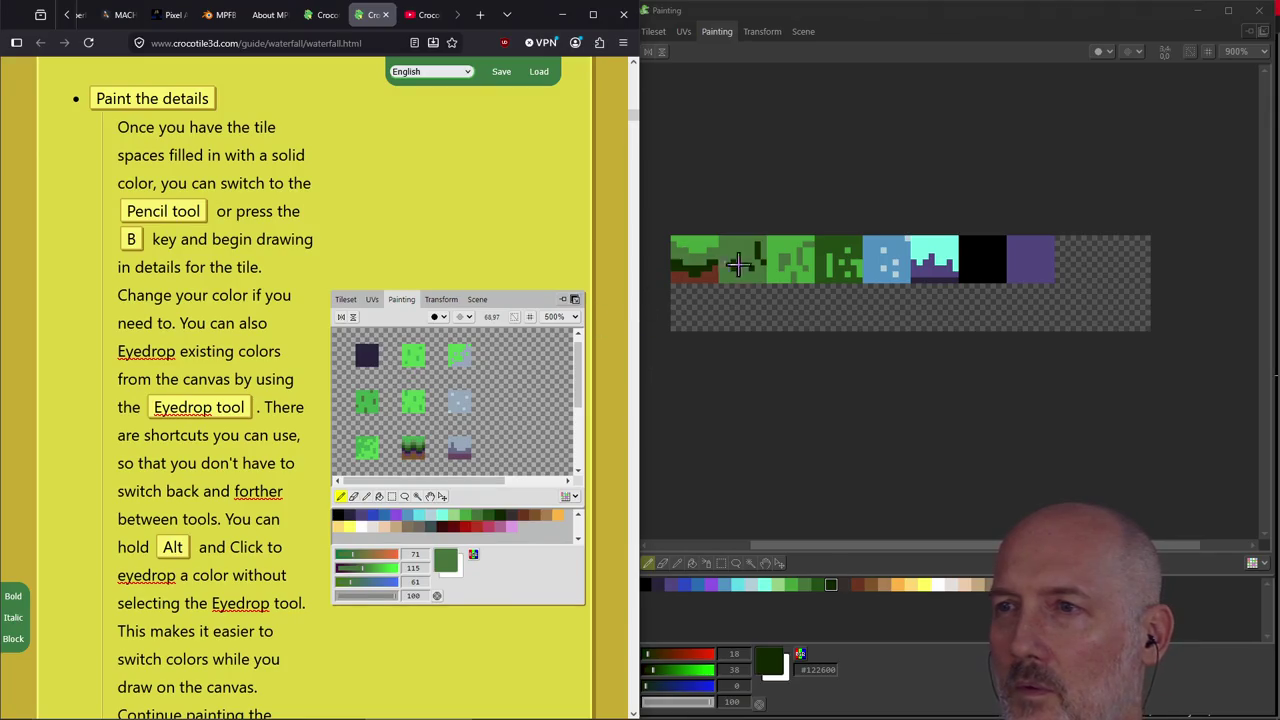
{"action": "left_click", "coordinate": [750, 265]}
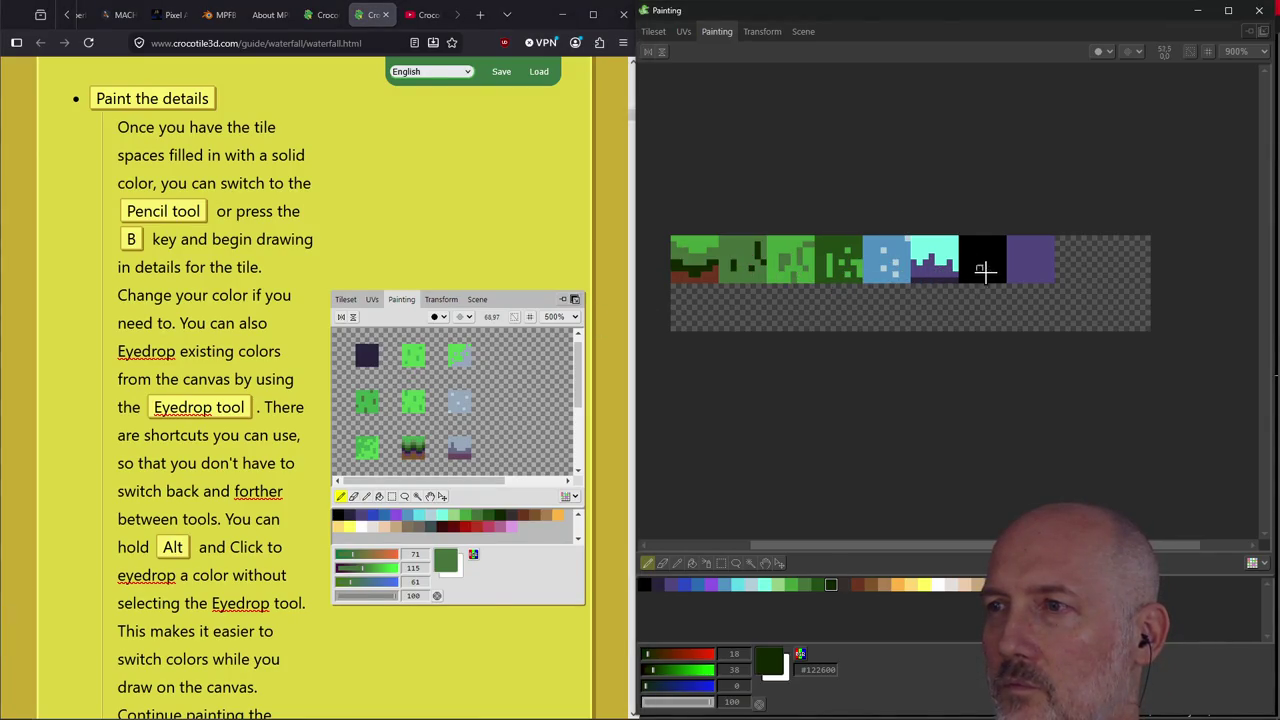
{"action": "left_click", "coordinate": [368, 372]}
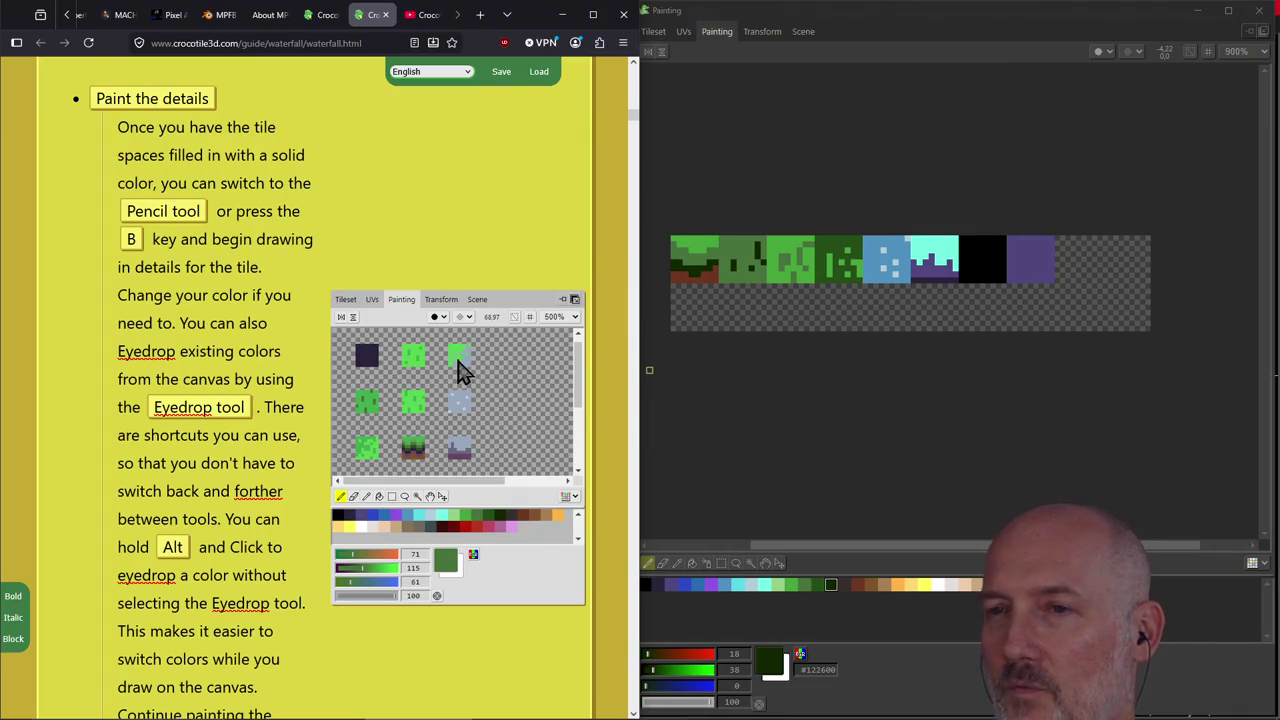
Select the last tile and paint green along its top and left edges.
{"action": "left_click", "coordinate": [653, 31]}
{"action": "left_click", "coordinate": [1016, 247]}
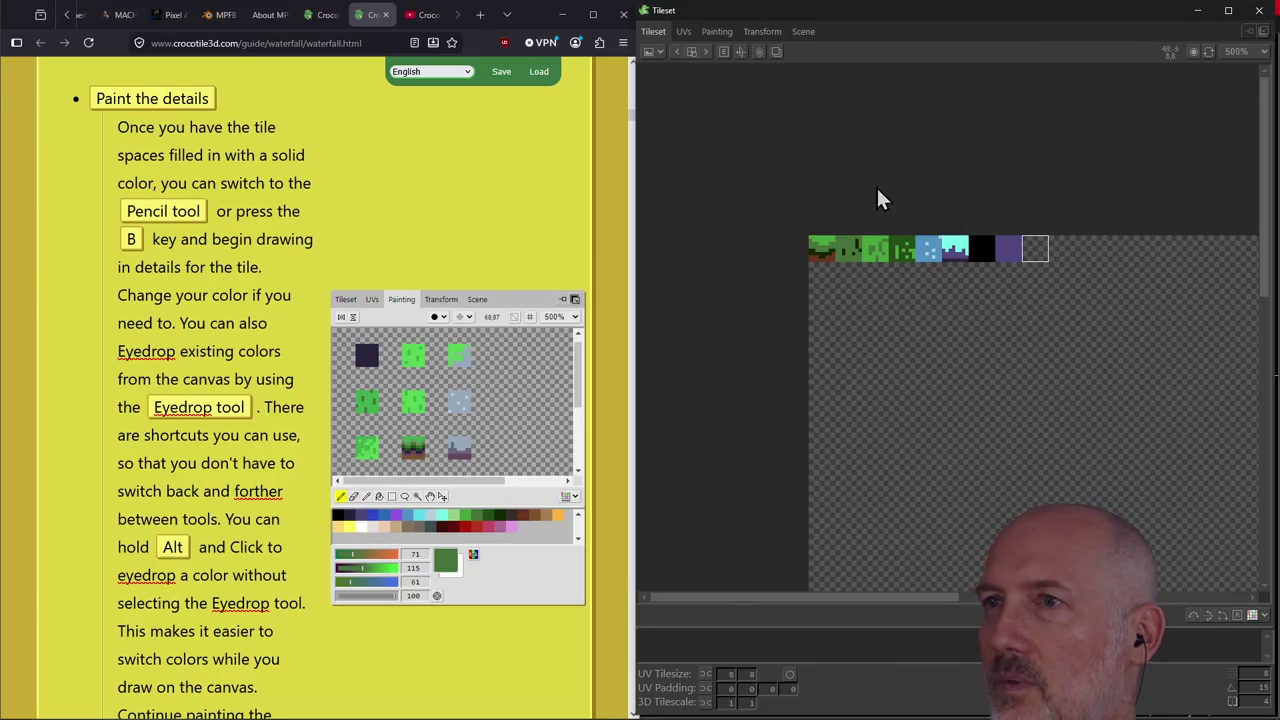
{"action": "left_click", "coordinate": [717, 31]}
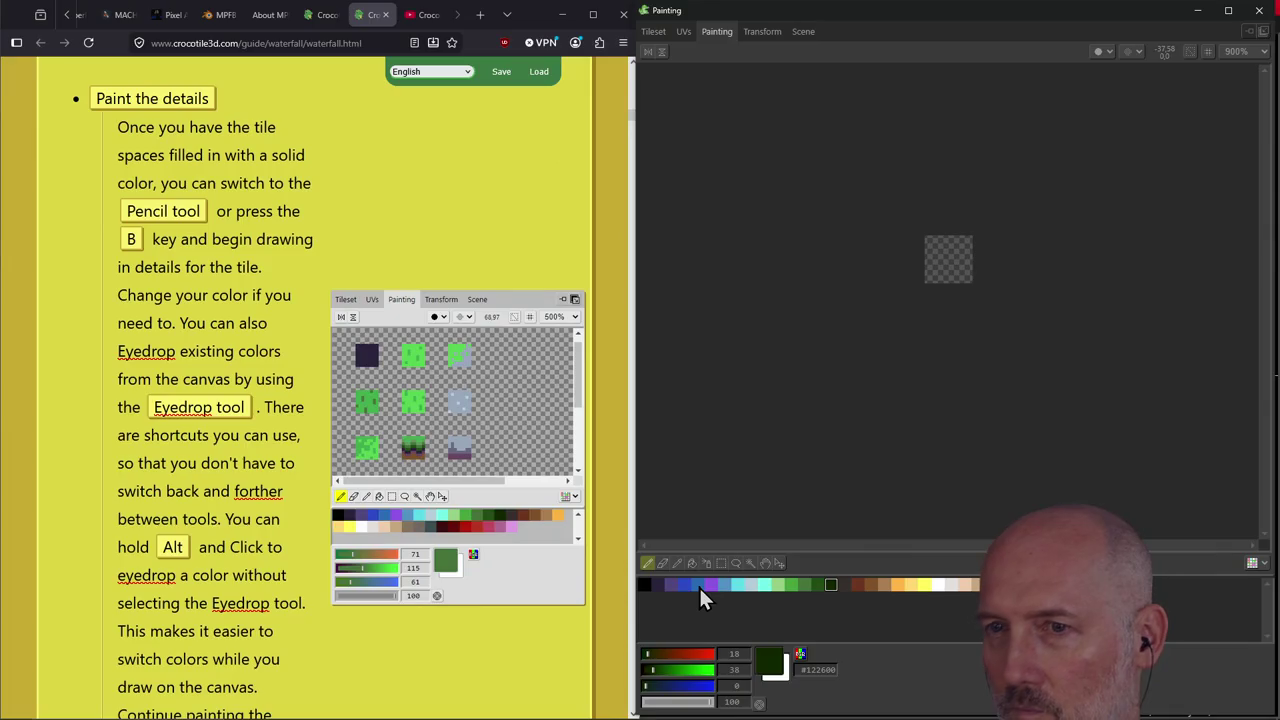
{"action": "left_click", "coordinate": [789, 586]}
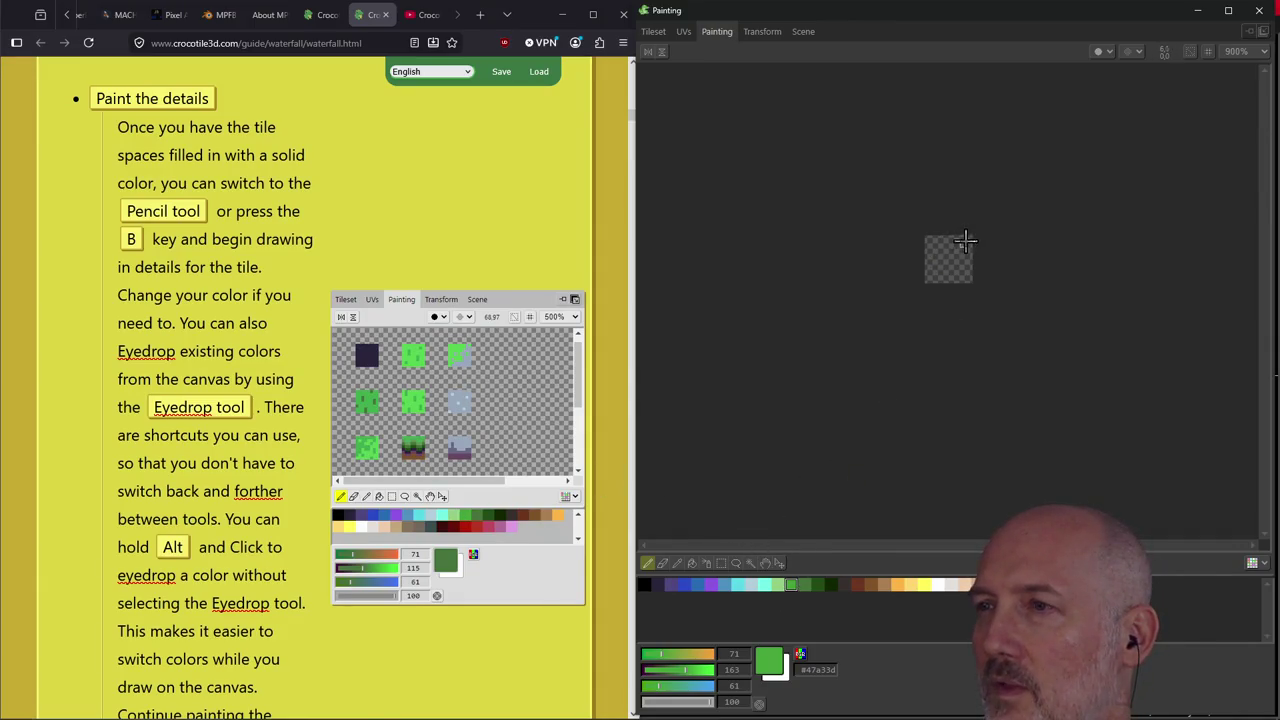
{"action": "mouse_move", "coordinate": [953, 238]}
{"action": "left_mouse_down"}
{"action": "mouse_move", "coordinate": [931, 266]}
{"action": "mouse_move", "coordinate": [935, 244]}
{"action": "left_mouse_up"}
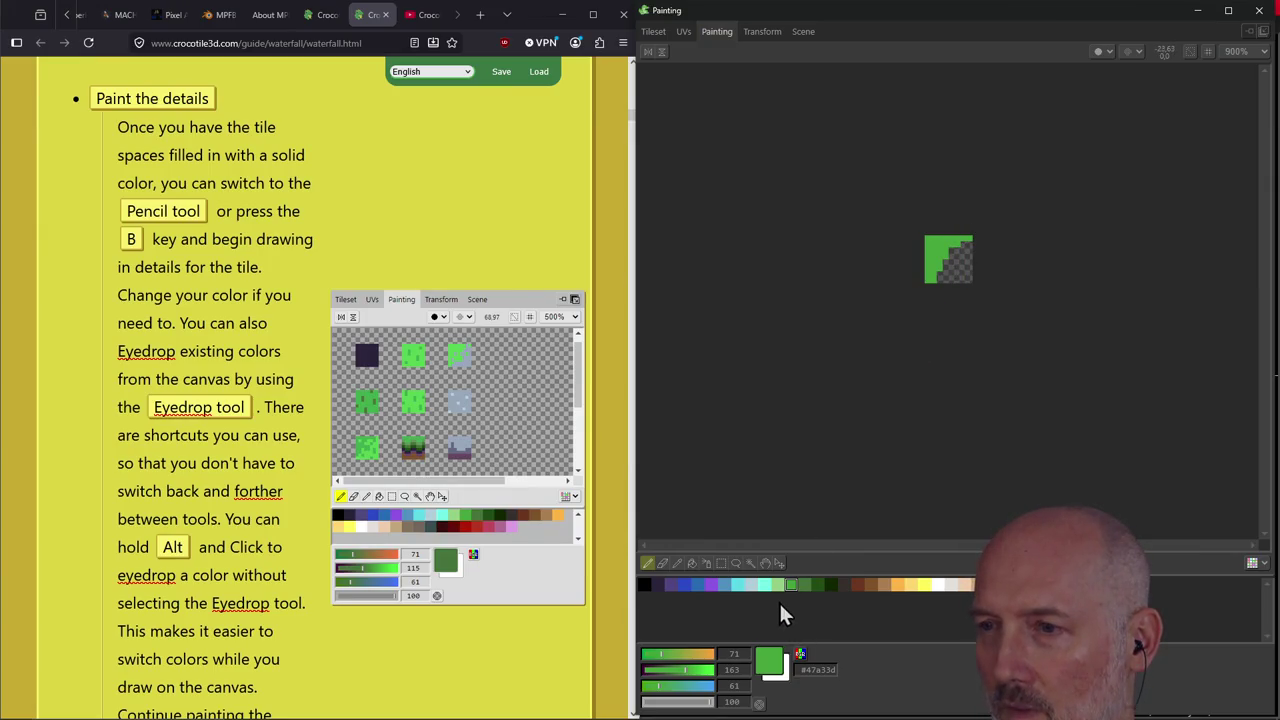
Fill the tile's right side with light blue, forming a stepped diagonal edge below the grass.
{"action": "left_click", "coordinate": [755, 586]}
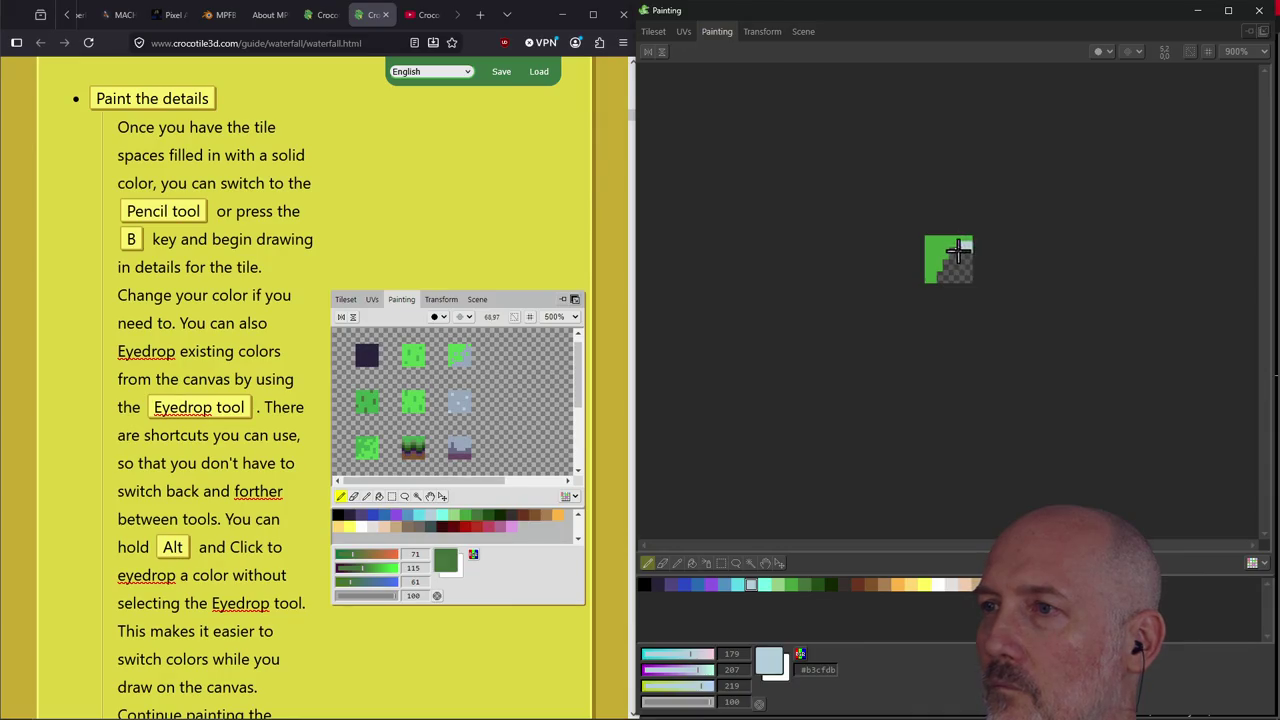
{"action": "mouse_move", "coordinate": [953, 253]}
{"action": "left_mouse_down"}
{"action": "mouse_move", "coordinate": [962, 246]}
{"action": "mouse_move", "coordinate": [968, 262]}
{"action": "mouse_move", "coordinate": [960, 276]}
{"action": "left_mouse_up"}
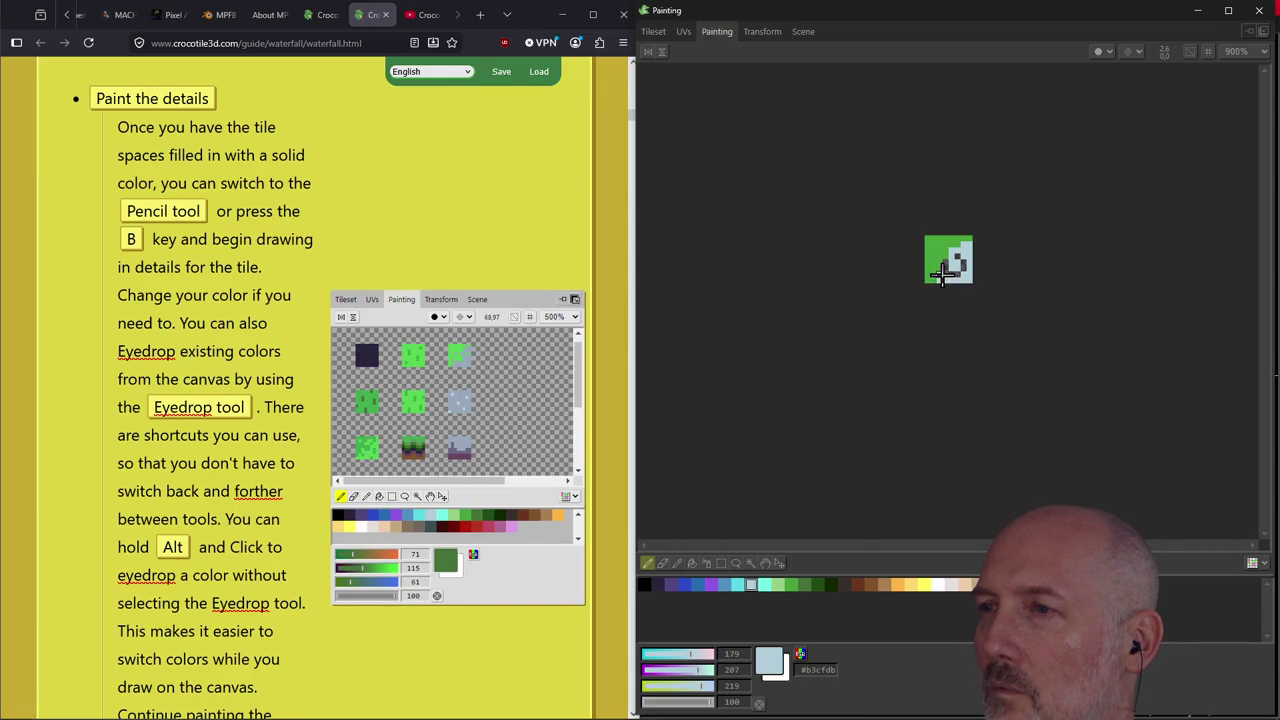
{"action": "left_click_drag", "start_coordinate": [948, 270], "coordinate": [962, 250]}
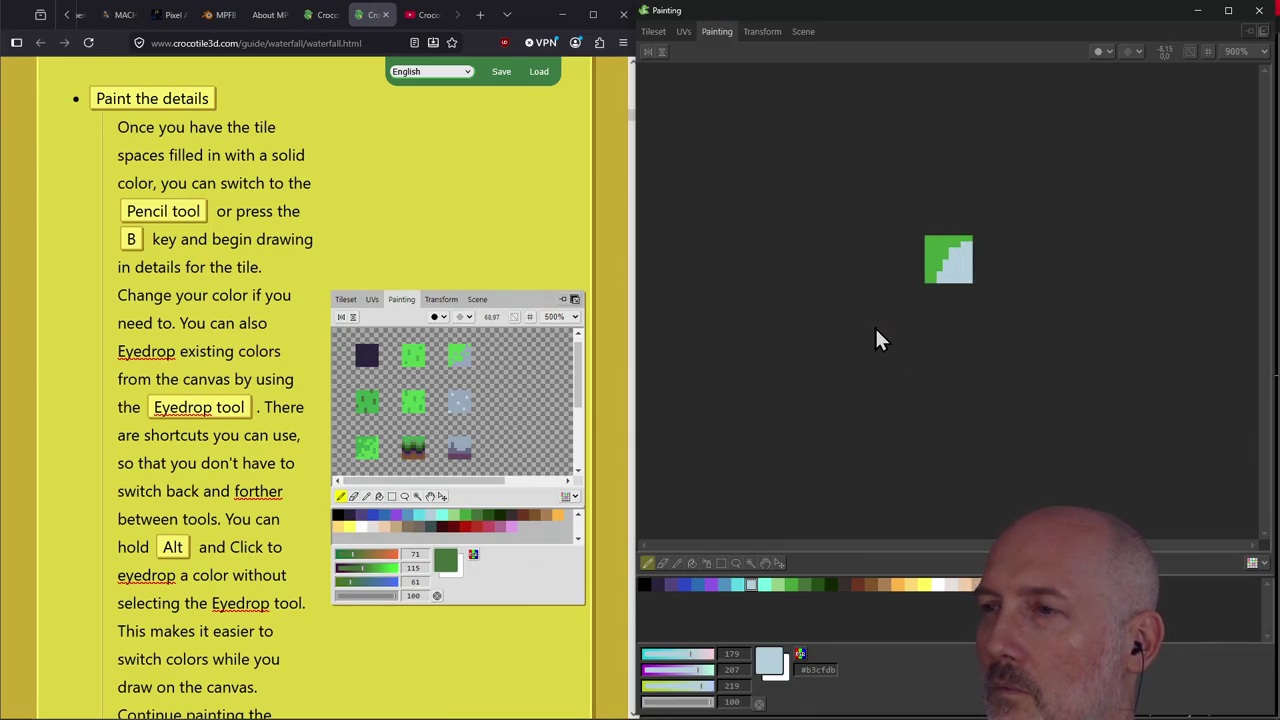
{"action": "left_click", "coordinate": [940, 244]}
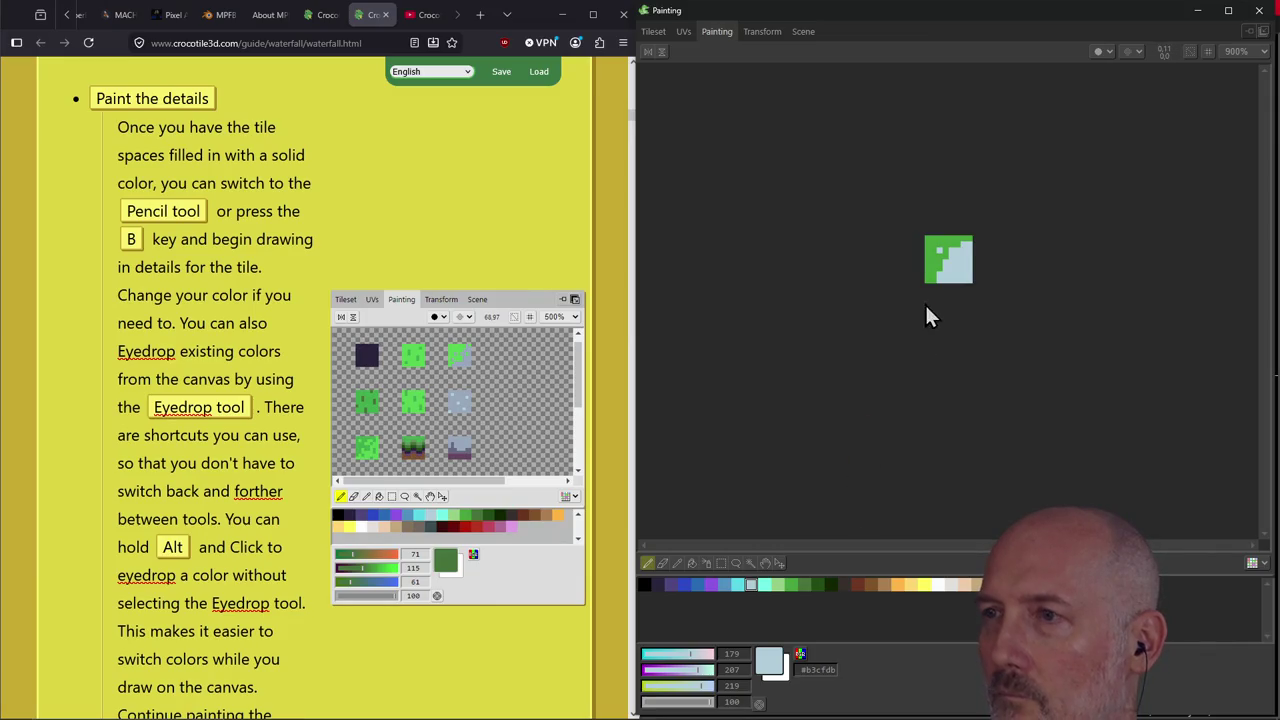
{"action": "left_click", "coordinate": [933, 263], "text": "alt"}
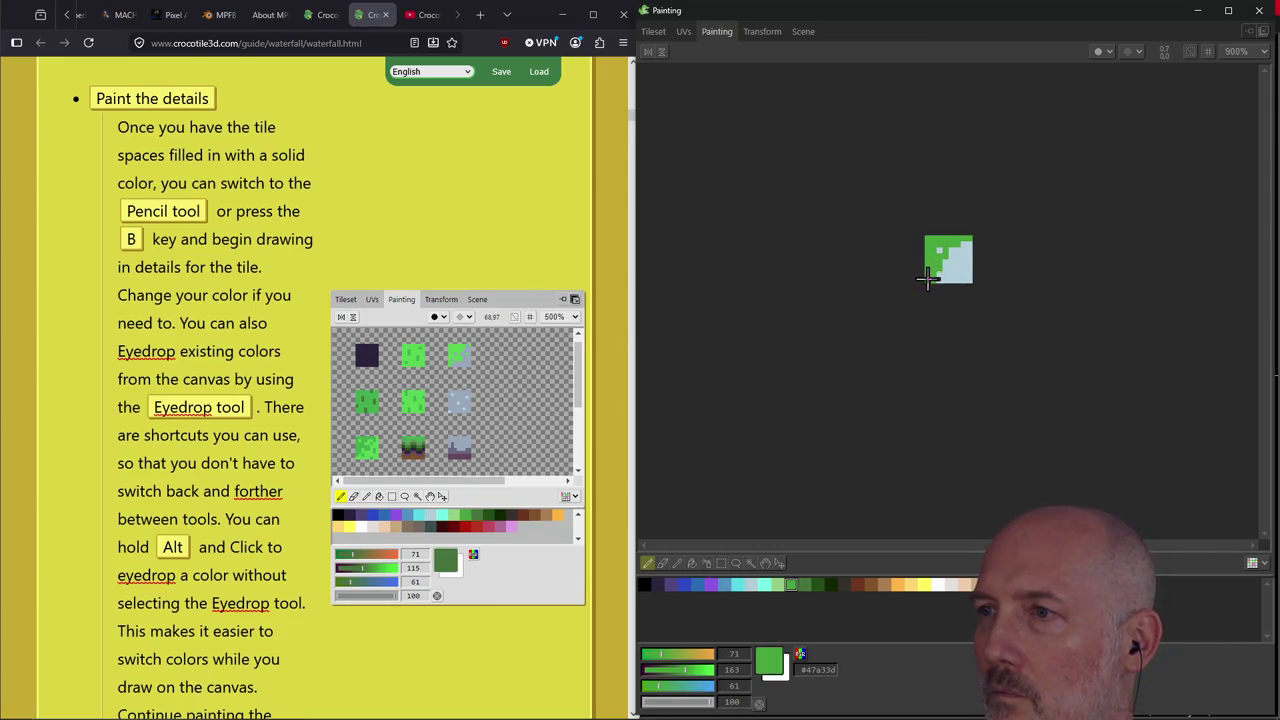
{"action": "mouse_move", "coordinate": [955, 252]}
{"action": "left_mouse_down"}
{"action": "mouse_move", "coordinate": [935, 280]}
{"action": "mouse_move", "coordinate": [964, 283]}
{"action": "mouse_move", "coordinate": [943, 268]}
{"action": "left_mouse_up"}
{"action": "left_click", "coordinate": [960, 276], "text": "alt"}
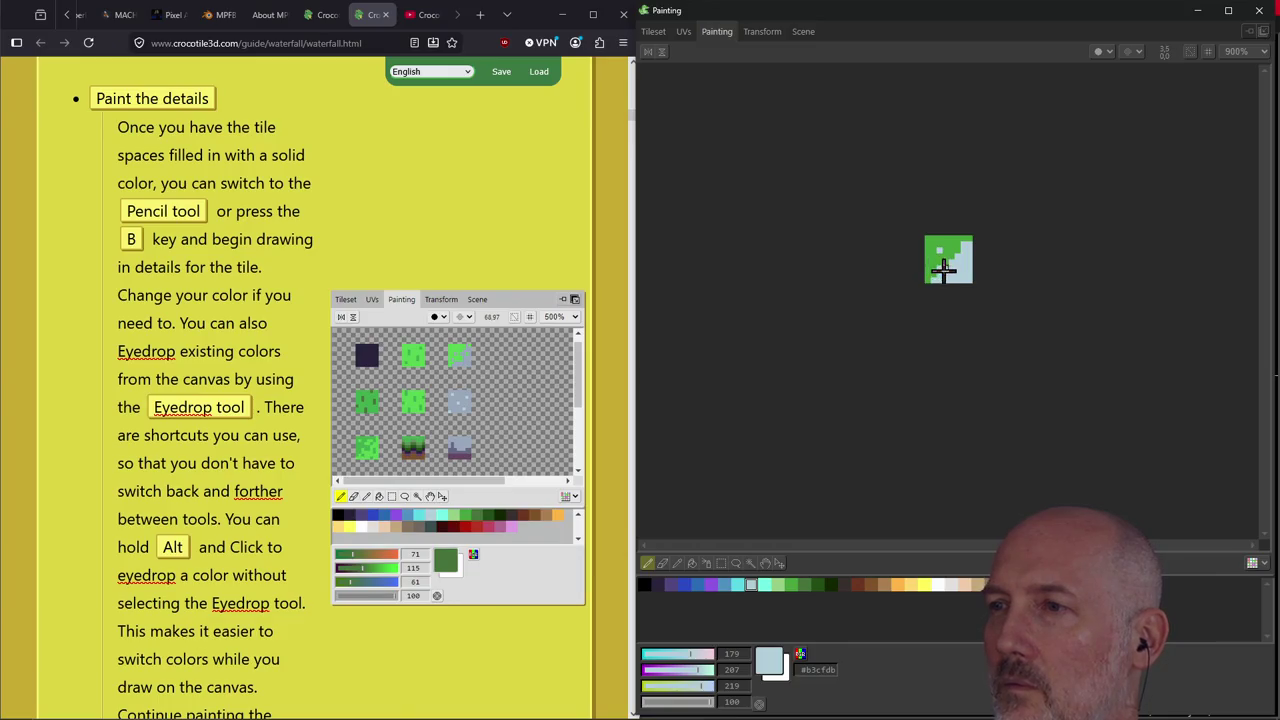
{"action": "left_click", "coordinate": [656, 32]}
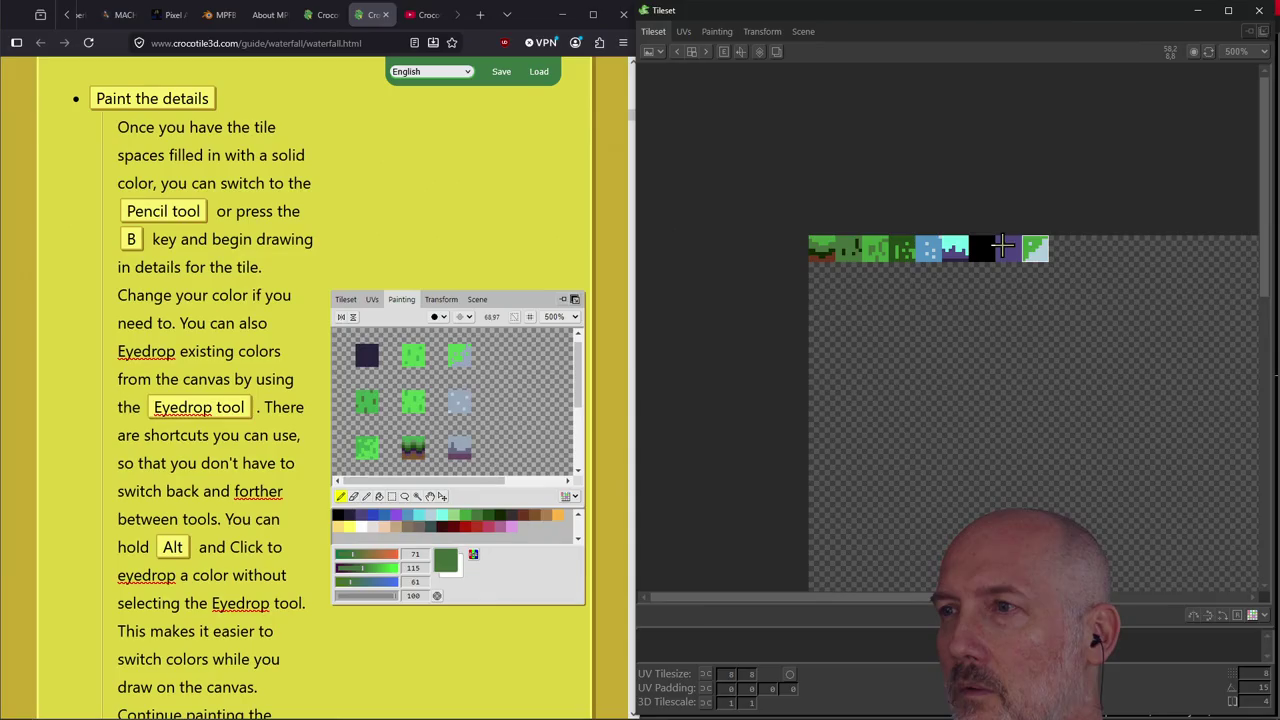
Paint a stepped brown hill with a dark base row and light-brown highlights on the purple tile.
{"action": "left_click", "coordinate": [715, 32]}
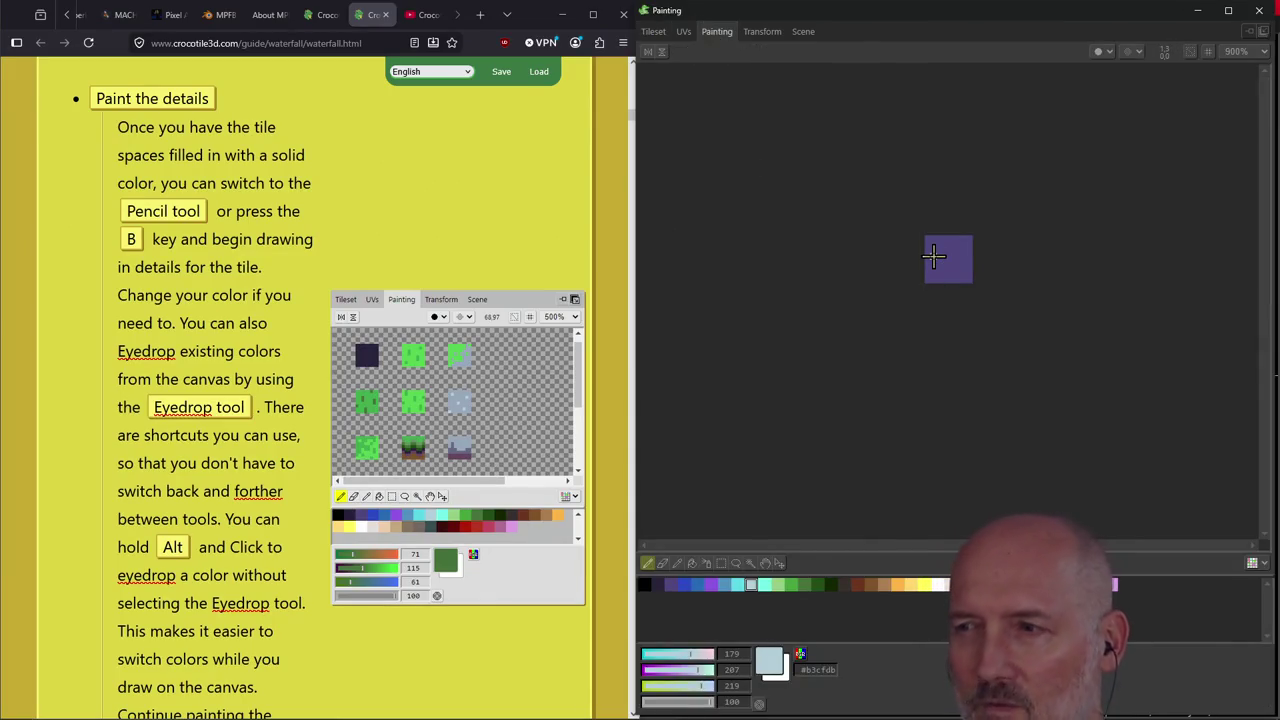
{"action": "scroll", "coordinate": [944, 255], "scroll_direction": "up", "scroll_amount": 2}
{"action": "scroll", "coordinate": [944, 262], "scroll_direction": "up", "scroll_amount": 3}
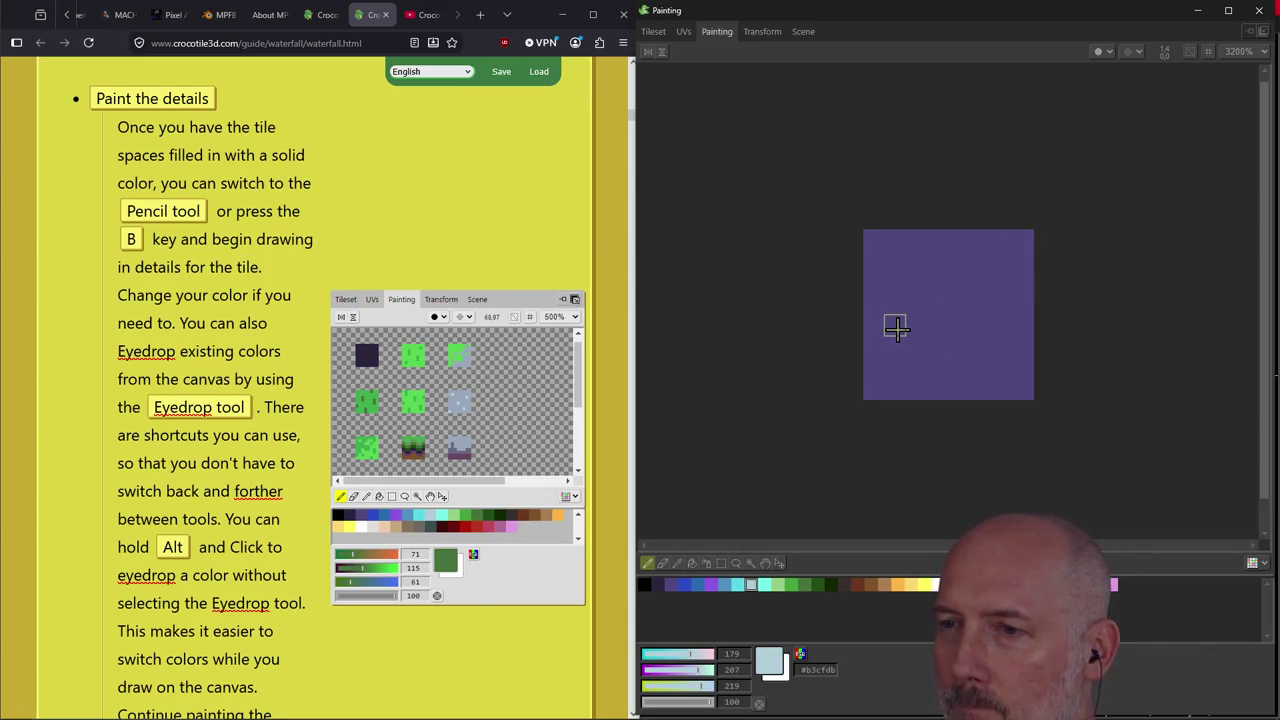
{"action": "left_click", "coordinate": [858, 585]}
{"action": "mouse_move", "coordinate": [909, 383]}
{"action": "left_mouse_down"}
{"action": "mouse_move", "coordinate": [868, 383]}
{"action": "mouse_move", "coordinate": [994, 389]}
{"action": "mouse_move", "coordinate": [1000, 368]}
{"action": "mouse_move", "coordinate": [914, 363]}
{"action": "mouse_move", "coordinate": [940, 345]}
{"action": "left_mouse_up"}
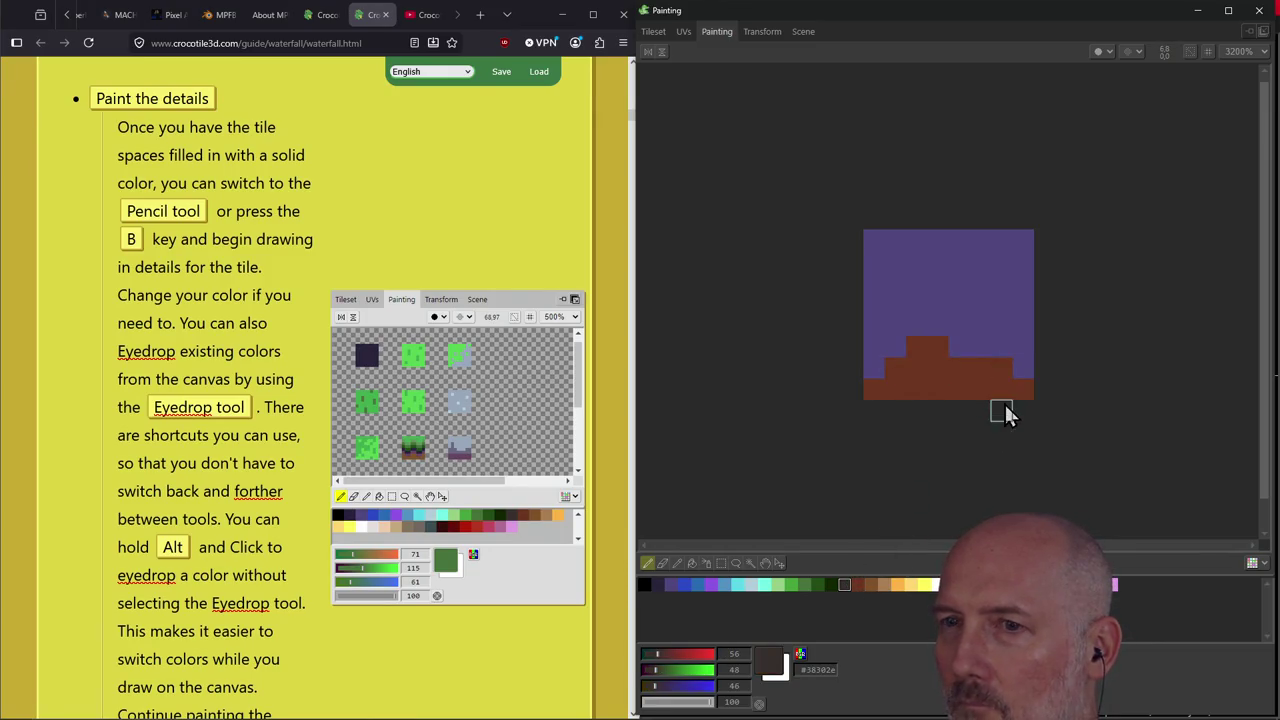
{"action": "left_click_drag", "start_coordinate": [1032, 390], "coordinate": [870, 390]}
{"action": "mouse_move", "coordinate": [937, 365]}
{"action": "left_mouse_down"}
{"action": "mouse_move", "coordinate": [958, 345]}
{"action": "mouse_move", "coordinate": [956, 318]}
{"action": "mouse_move", "coordinate": [991, 336]}
{"action": "left_mouse_up"}
{"action": "left_click", "coordinate": [870, 586]}
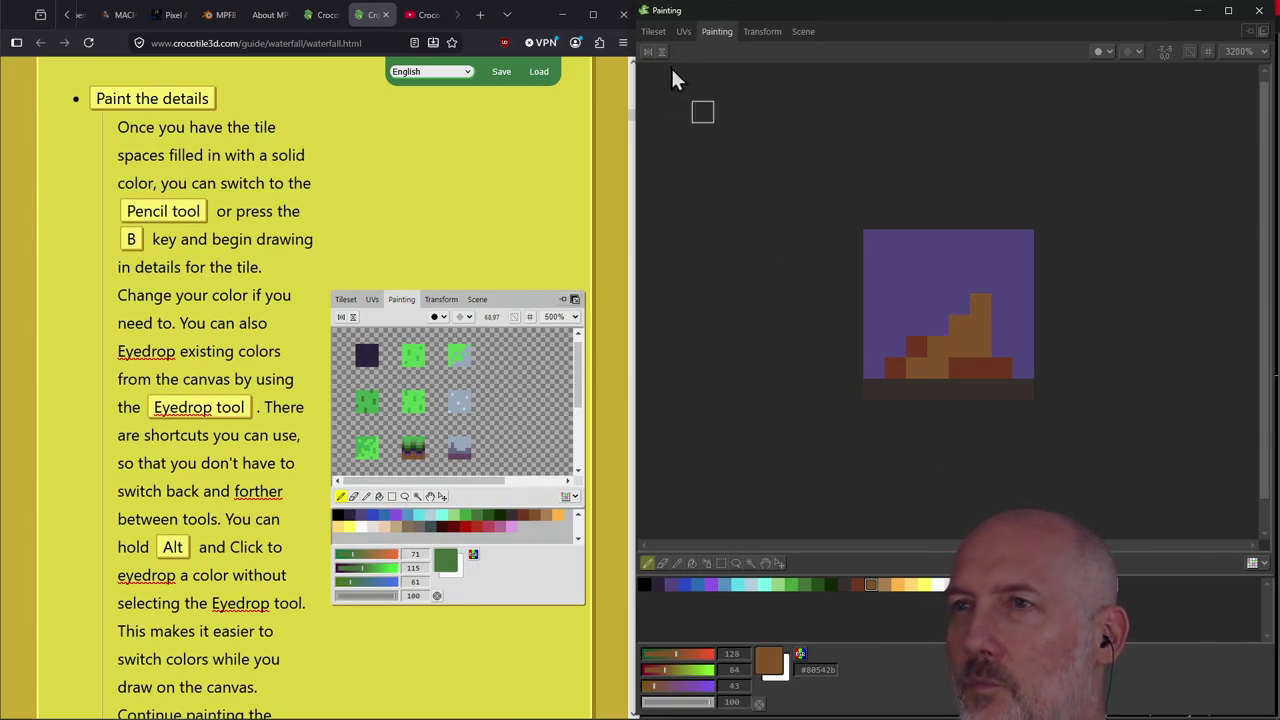
{"action": "left_click", "coordinate": [653, 31]}
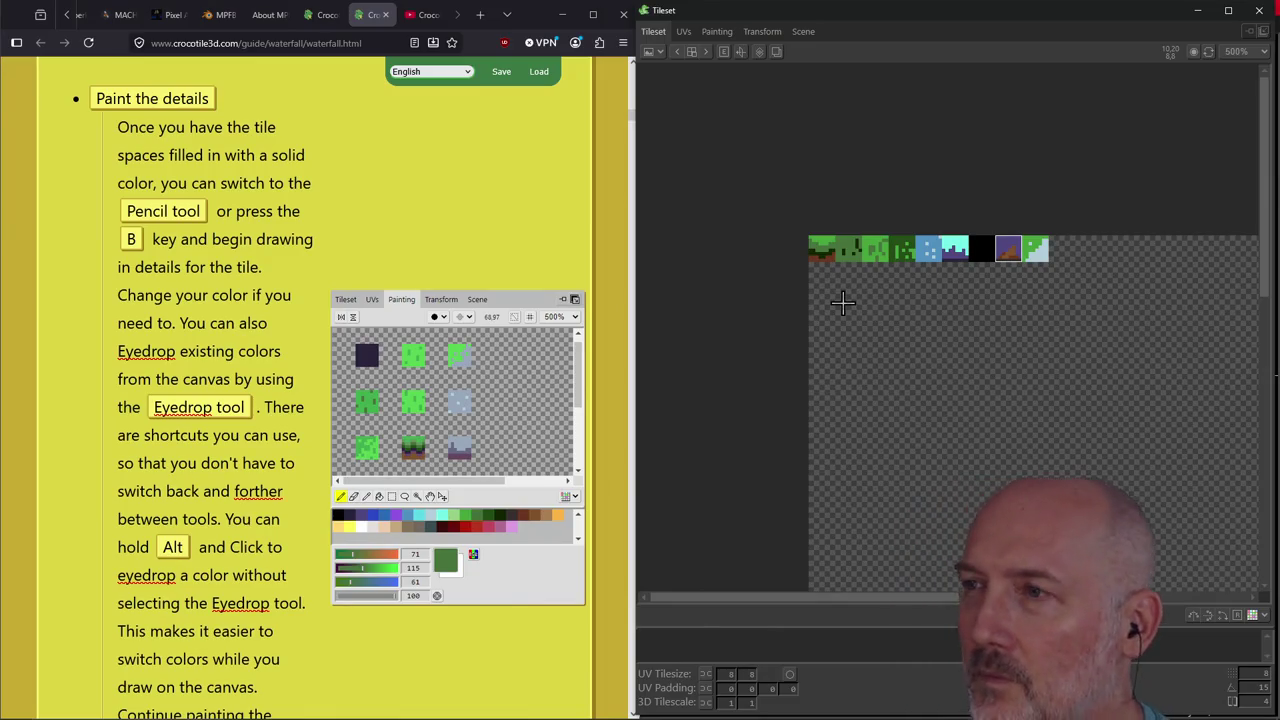
{"action": "left_click", "coordinate": [503, 251]}
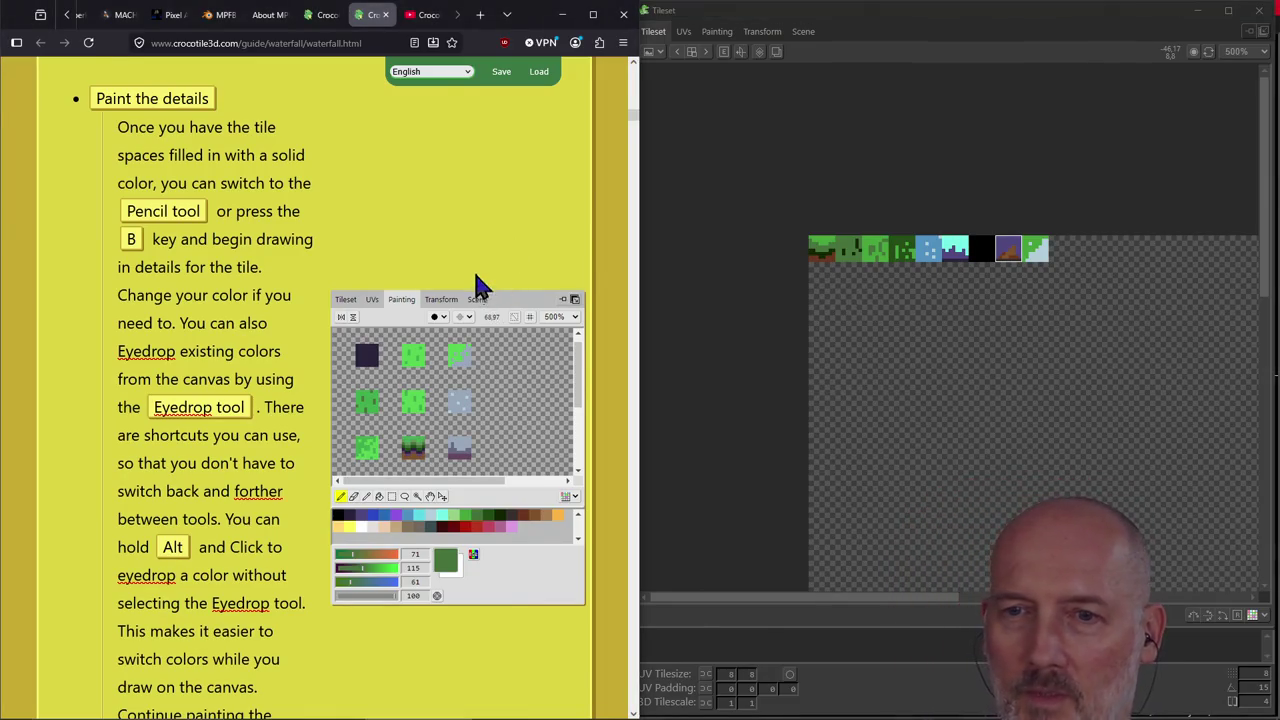
Dock the floating Tileset window back into the waterfall_demo main window.
{"action": "scroll", "coordinate": [477, 286], "scroll_direction": "down", "scroll_amount": 5}
{"action": "scroll", "coordinate": [477, 286], "scroll_direction": "down", "scroll_amount": 2}
{"action": "scroll", "coordinate": [477, 286], "scroll_direction": "down", "scroll_amount": 2}
{"action": "scroll", "coordinate": [477, 286], "scroll_direction": "up", "scroll_amount": 1}
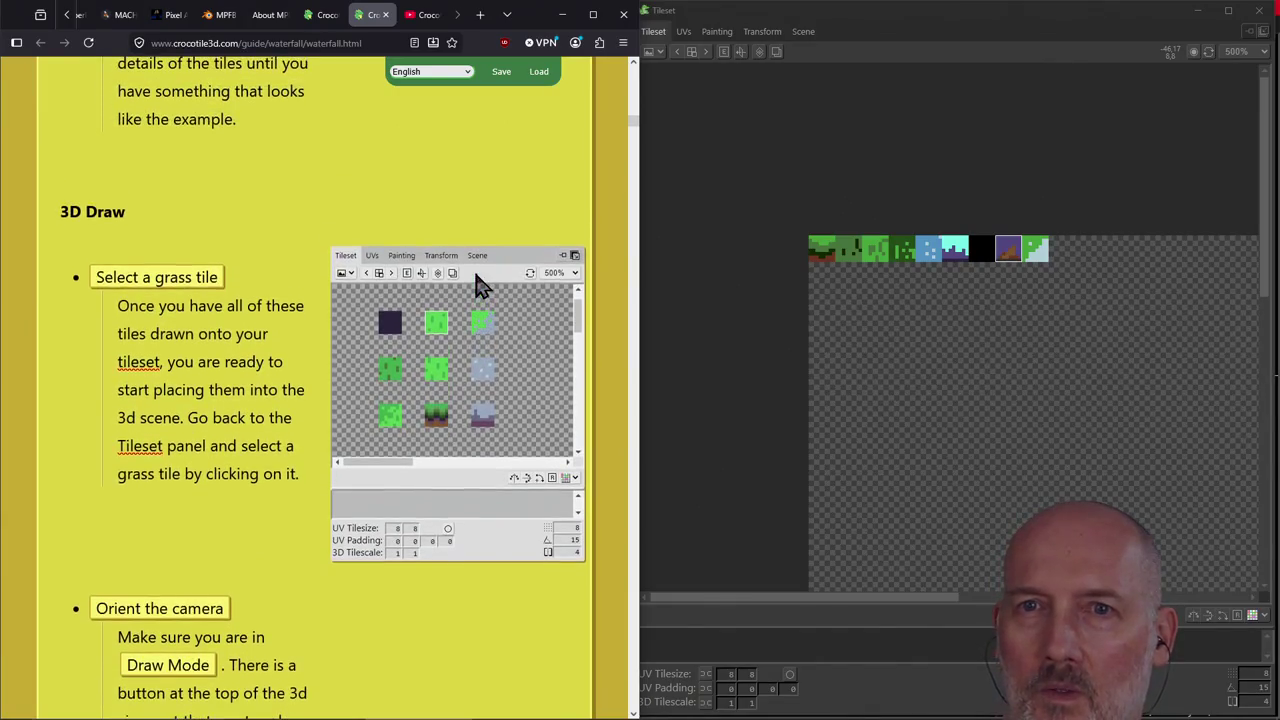
{"action": "left_click", "coordinate": [873, 271]}
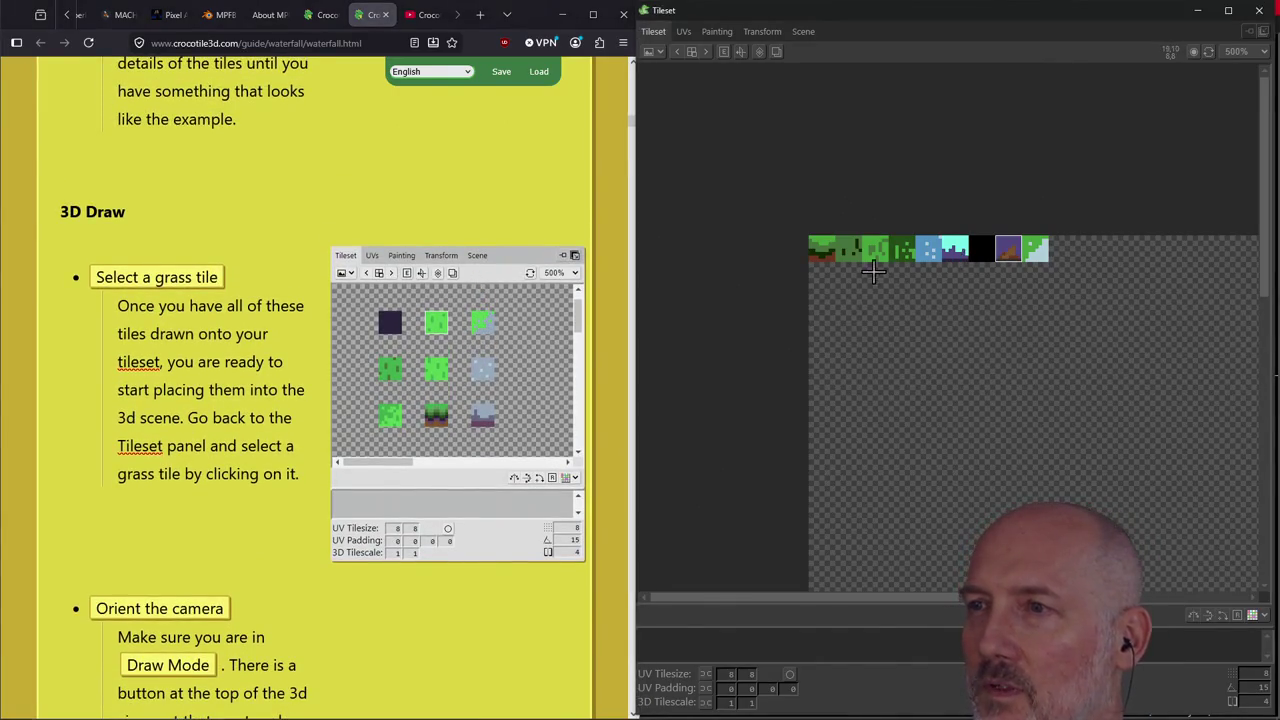
{"action": "scroll", "coordinate": [791, 230], "scroll_direction": "down", "scroll_amount": 2}
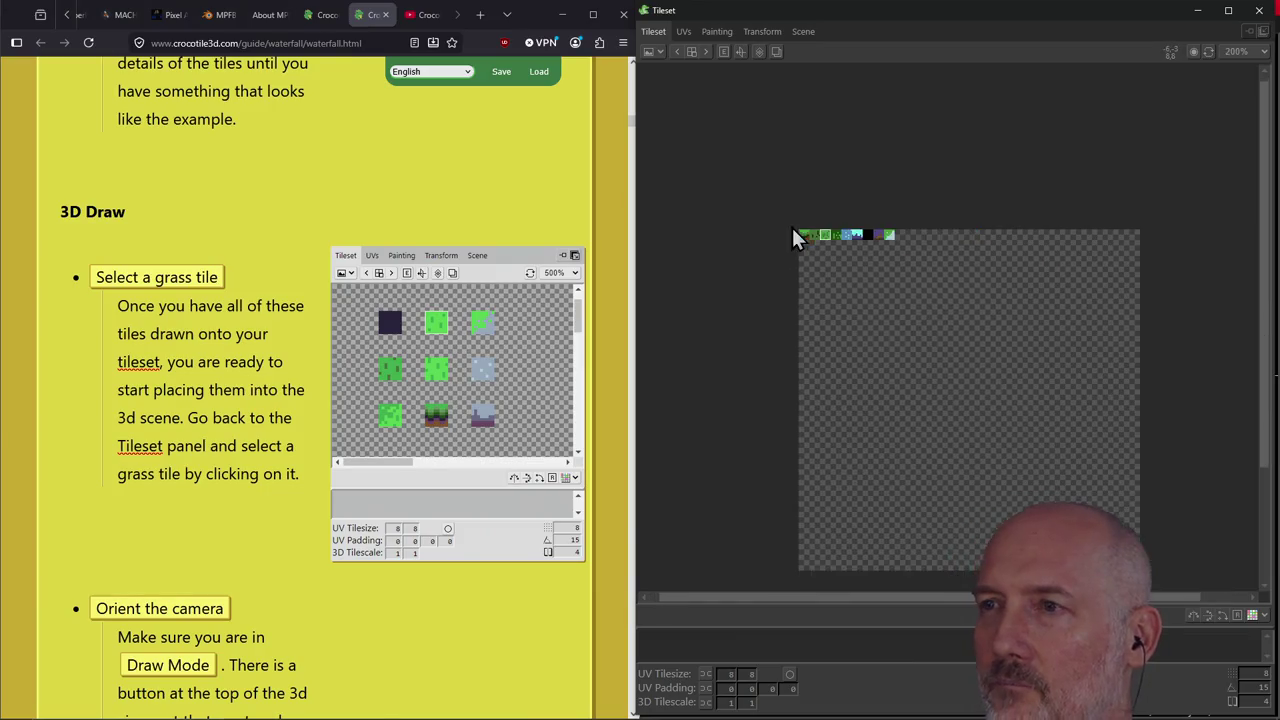
{"action": "scroll", "coordinate": [710, 178], "scroll_direction": "up", "scroll_amount": 1}
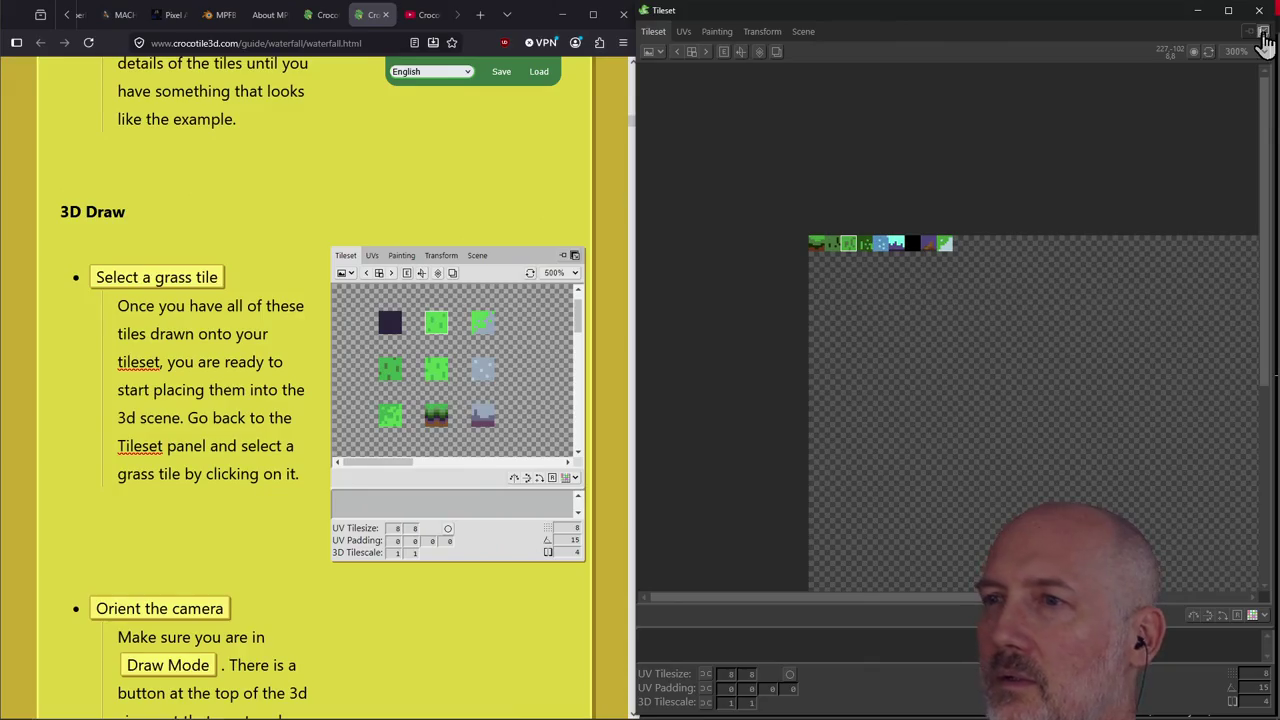
{"action": "left_click", "coordinate": [1263, 33]}
{"action": "left_click", "coordinate": [999, 173]}
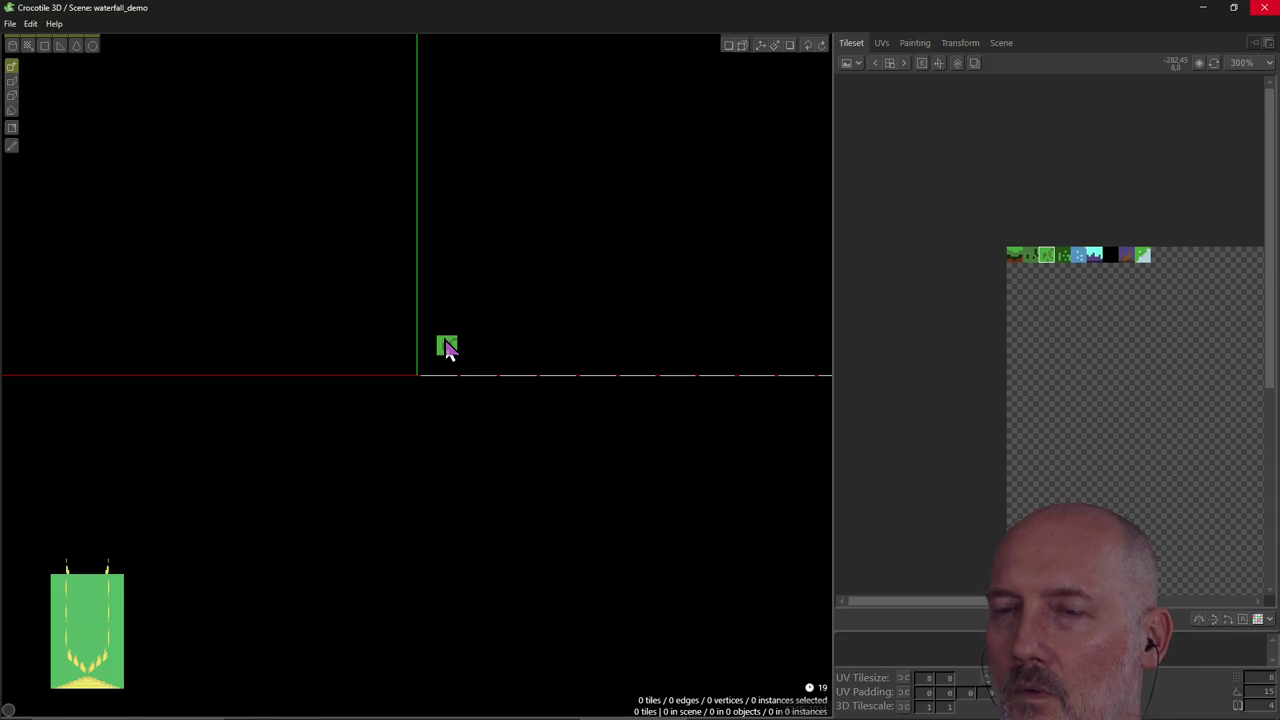
Read the guide's Draw 3d tiles section, then orbit the viewport to an angled downward view.
{"action": "key", "text": "alt+Tab"}
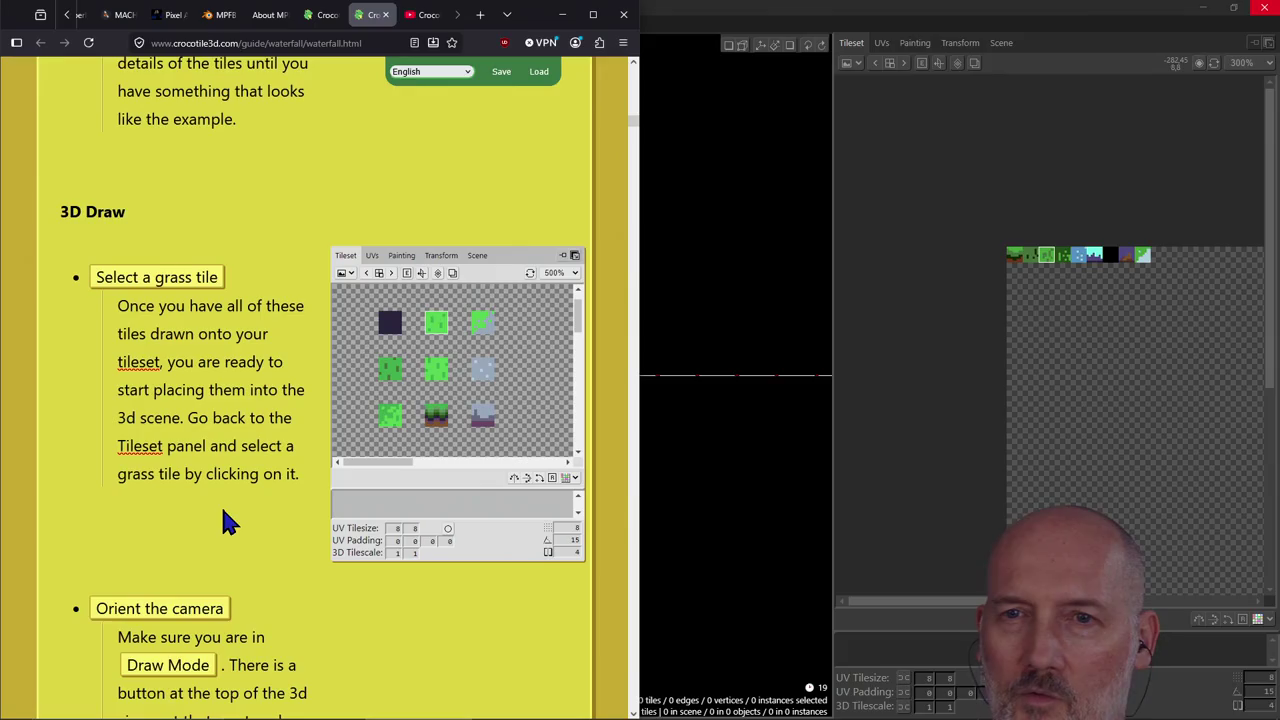
{"action": "scroll", "coordinate": [226, 517], "scroll_direction": "down", "scroll_amount": 1}
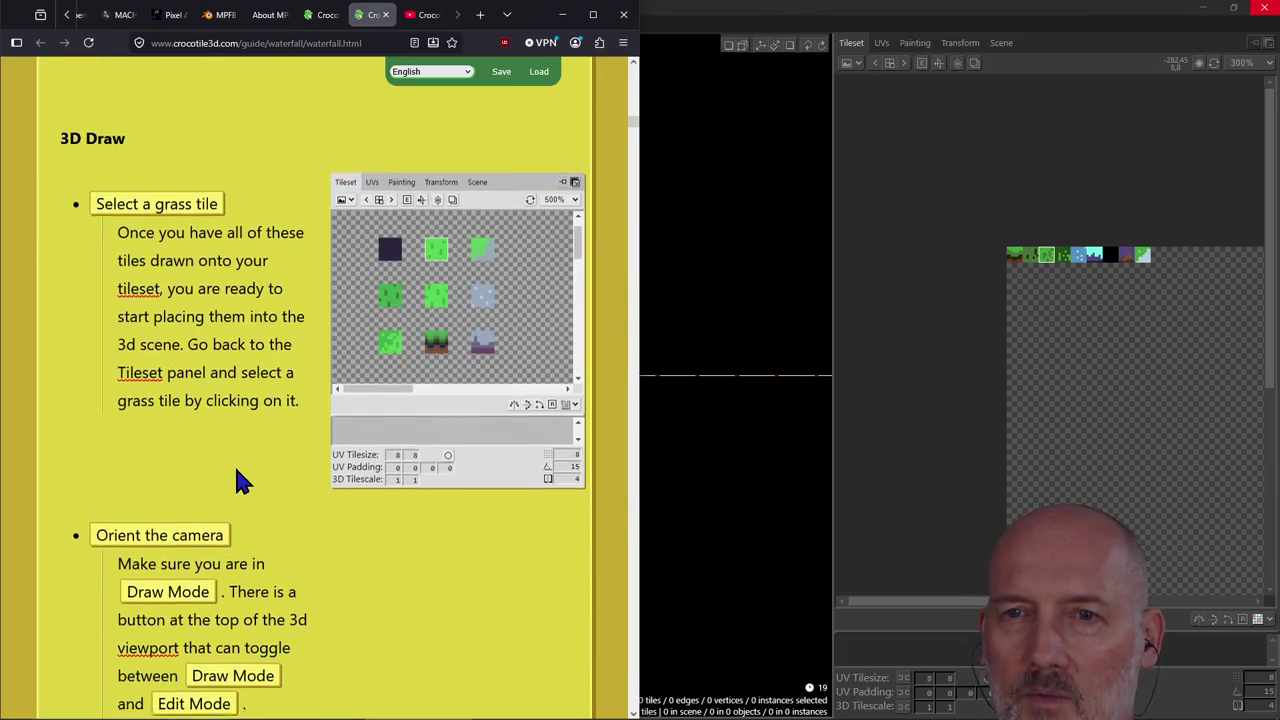
{"action": "scroll", "coordinate": [240, 482], "scroll_direction": "down", "scroll_amount": 1}
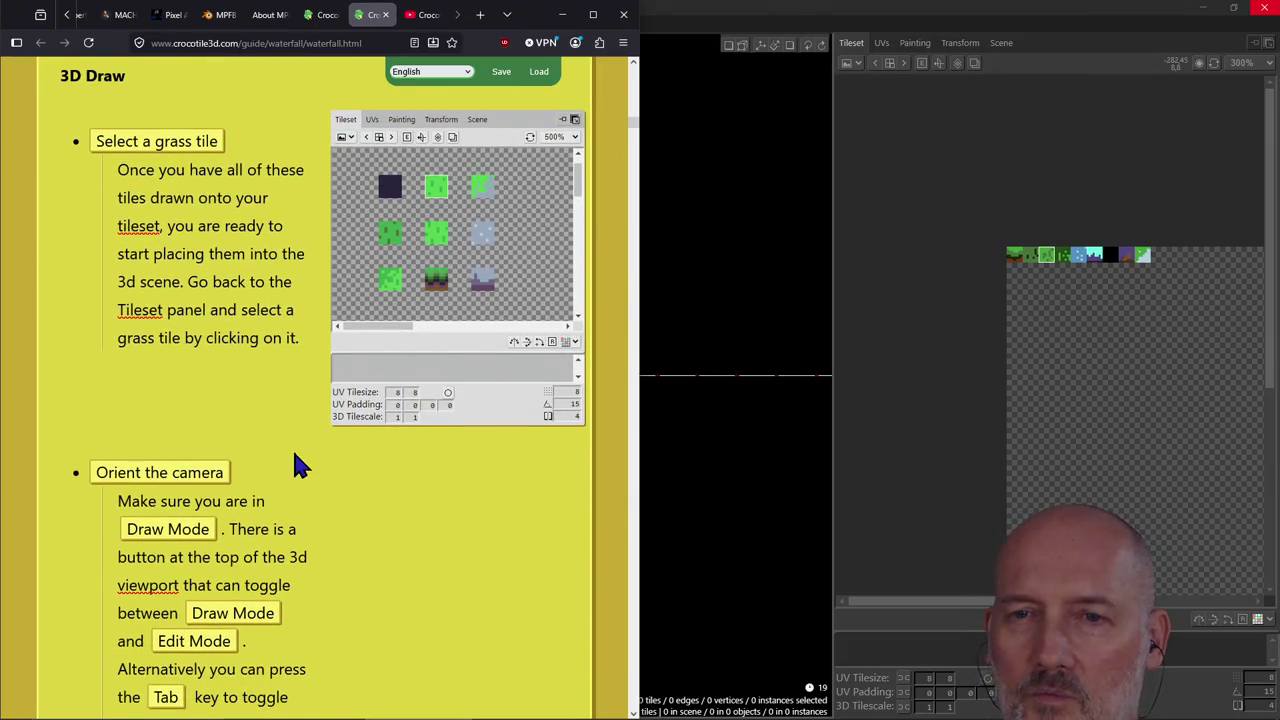
{"action": "scroll", "coordinate": [300, 465], "scroll_direction": "down", "scroll_amount": 4}
{"action": "scroll", "coordinate": [300, 465], "scroll_direction": "down", "scroll_amount": 1}
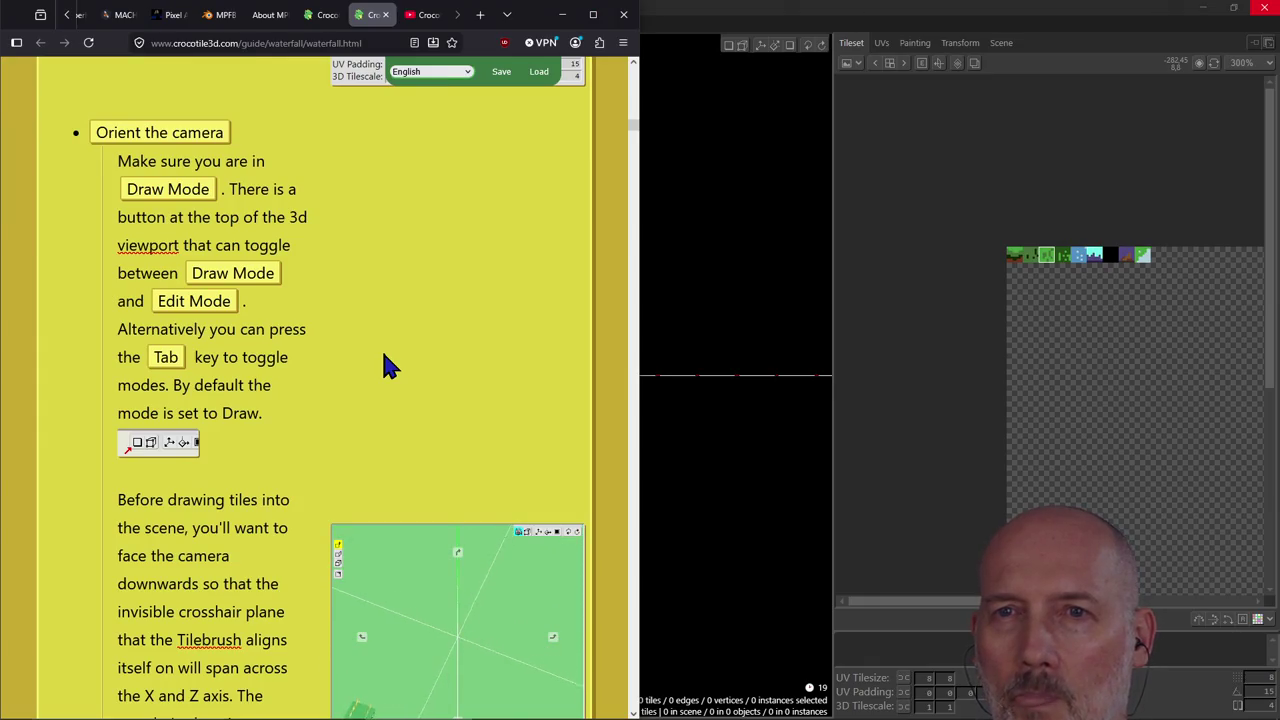
{"action": "scroll", "coordinate": [384, 355], "scroll_direction": "down", "scroll_amount": 2}
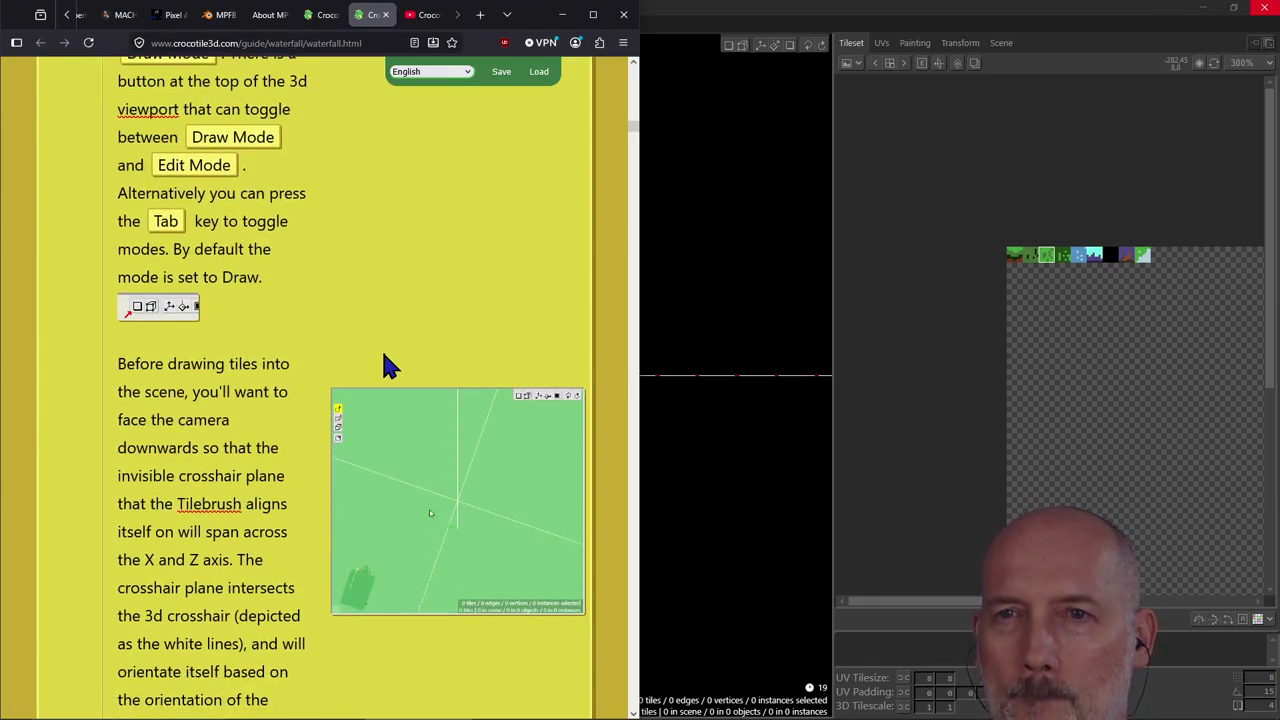
{"action": "scroll", "coordinate": [384, 354], "scroll_direction": "down", "scroll_amount": 3}
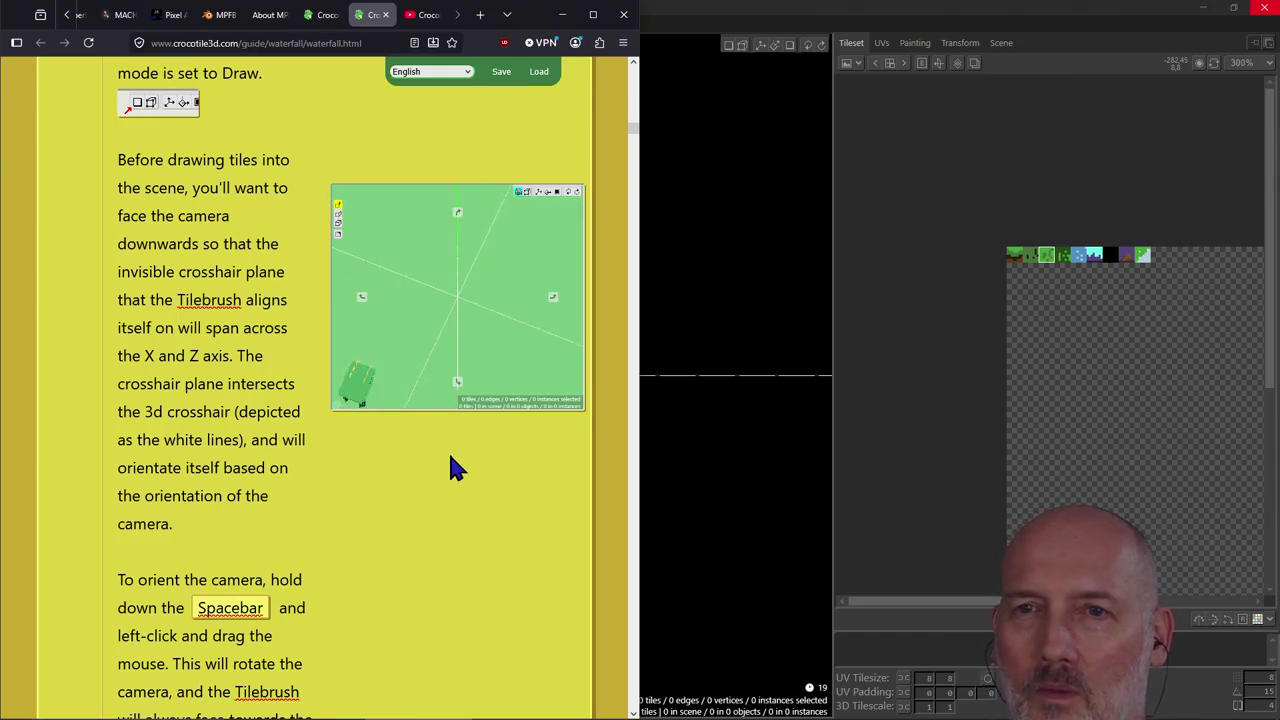
{"action": "scroll", "coordinate": [450, 460], "scroll_direction": "down", "scroll_amount": 1}
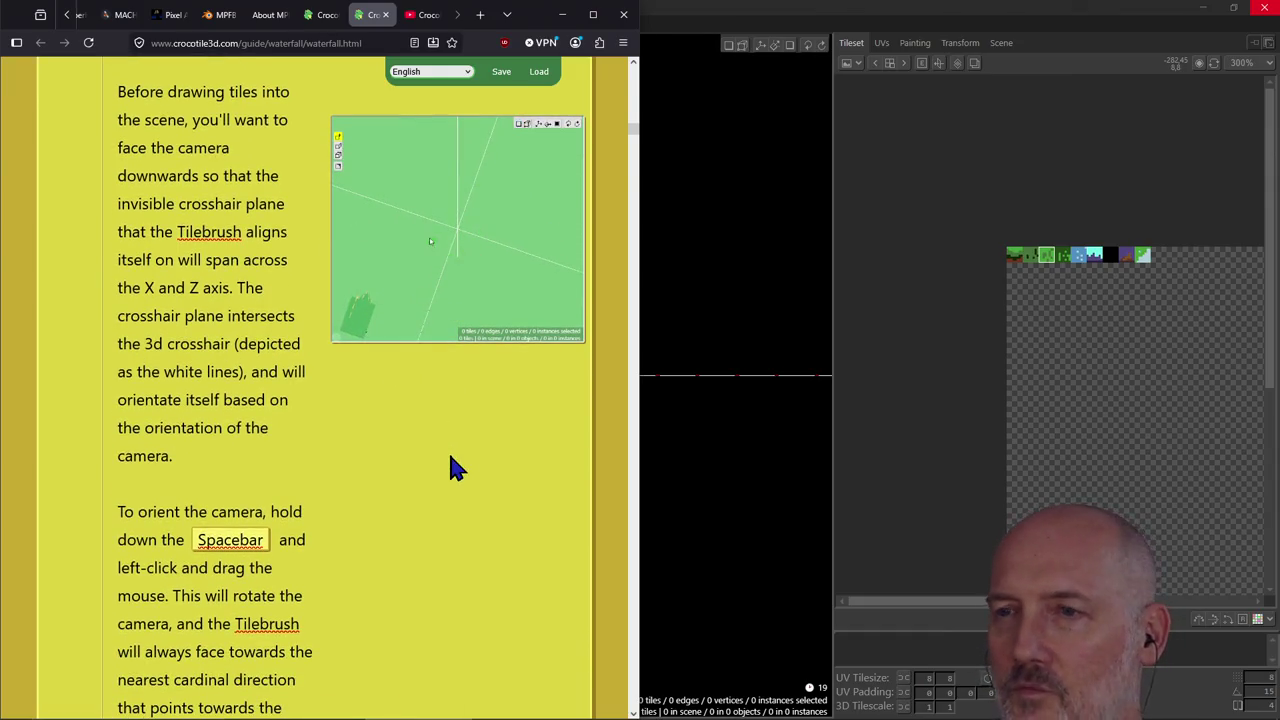
{"action": "key", "text": "alt+Tab"}
{"action": "right_click_drag", "start_coordinate": [446, 428], "coordinate": [520, 470]}
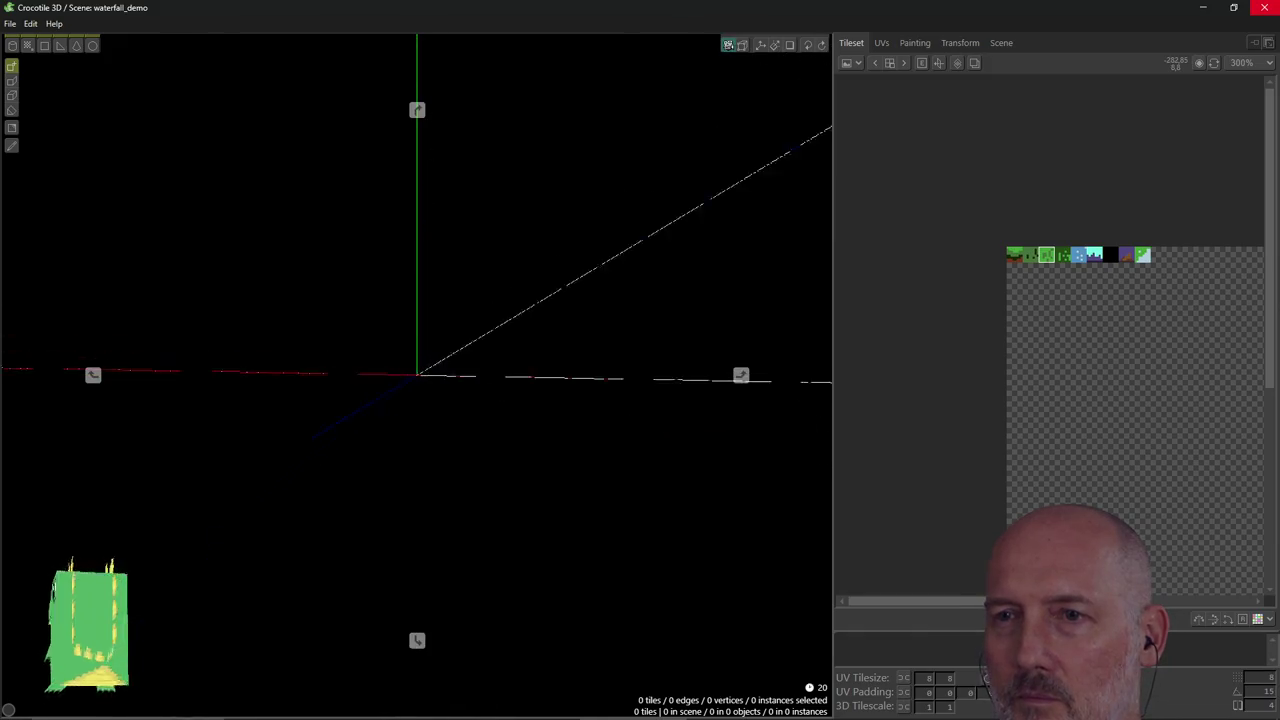
{"action": "mouse_move", "coordinate": [520, 470]}
{"action": "right_mouse_down"}
{"action": "mouse_move", "coordinate": [427, 372]}
{"action": "mouse_move", "coordinate": [472, 362]}
{"action": "right_mouse_up"}
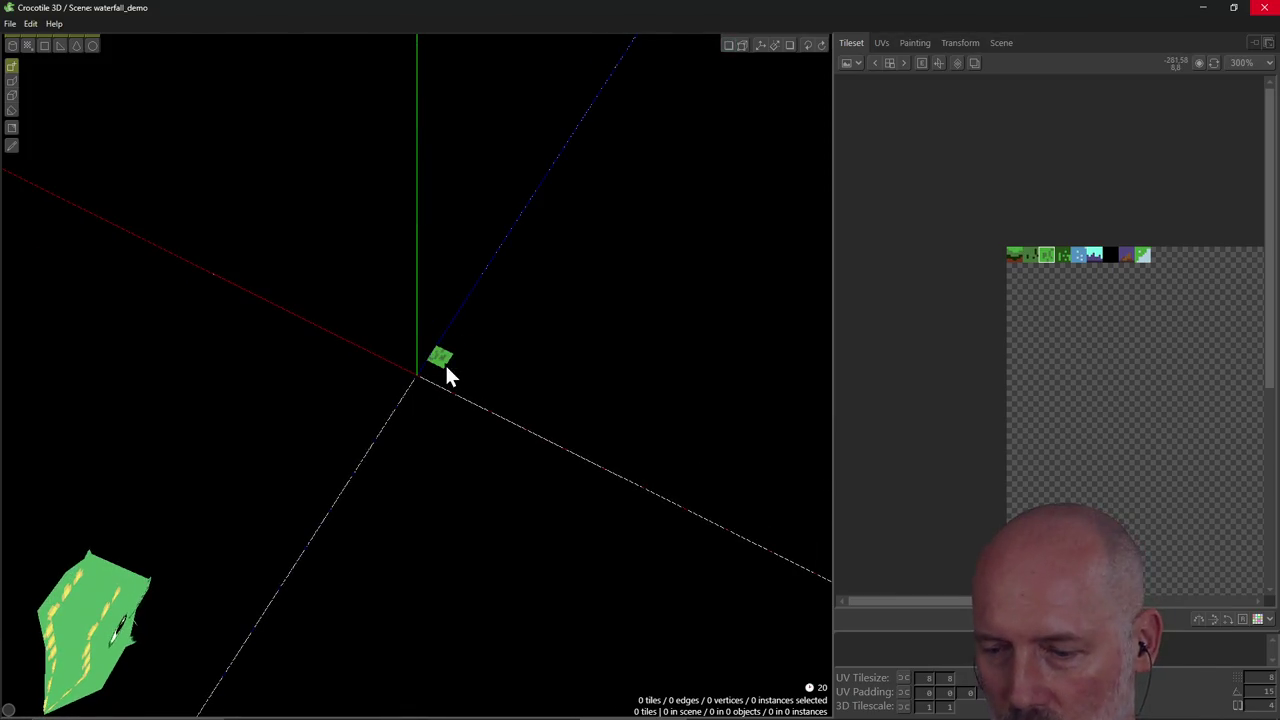
Read further through the Draw 3d tiles guide section and return to Crocotile 3D.
{"action": "key", "text": "alt+Tab"}
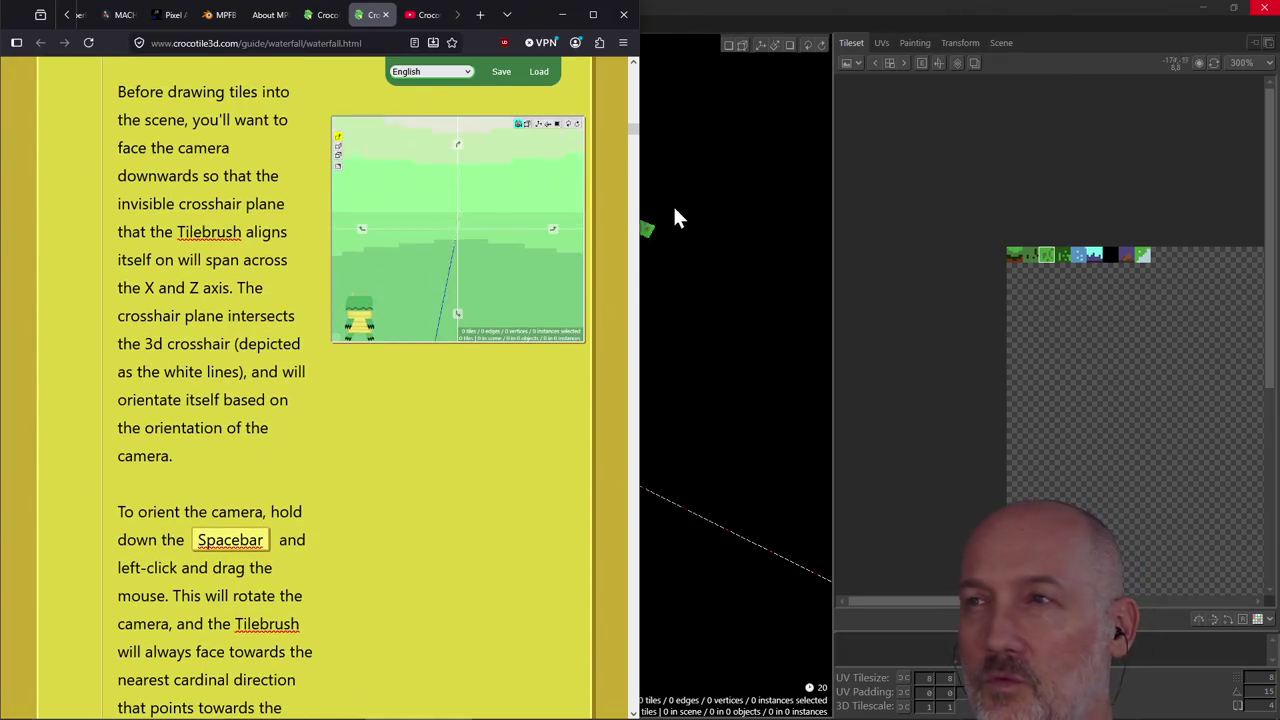
{"action": "scroll", "coordinate": [349, 437], "scroll_direction": "down", "scroll_amount": 1}
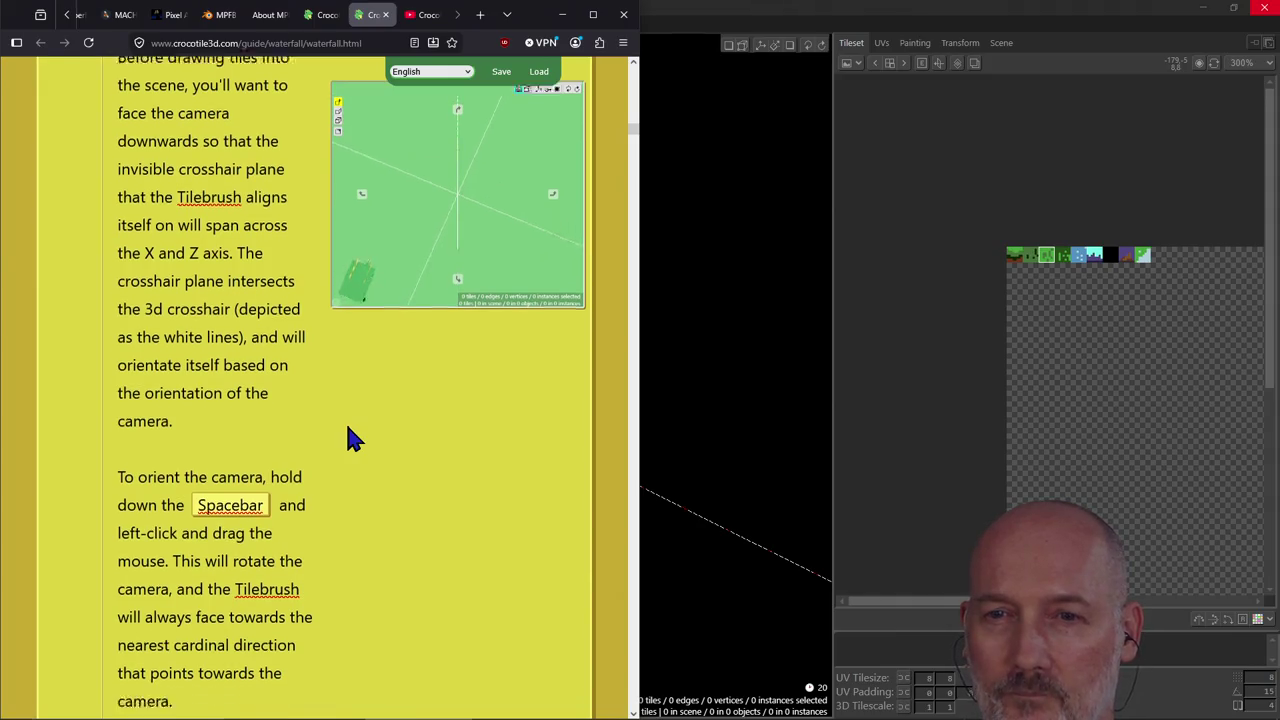
{"action": "scroll", "coordinate": [348, 430], "scroll_direction": "down", "scroll_amount": 1}
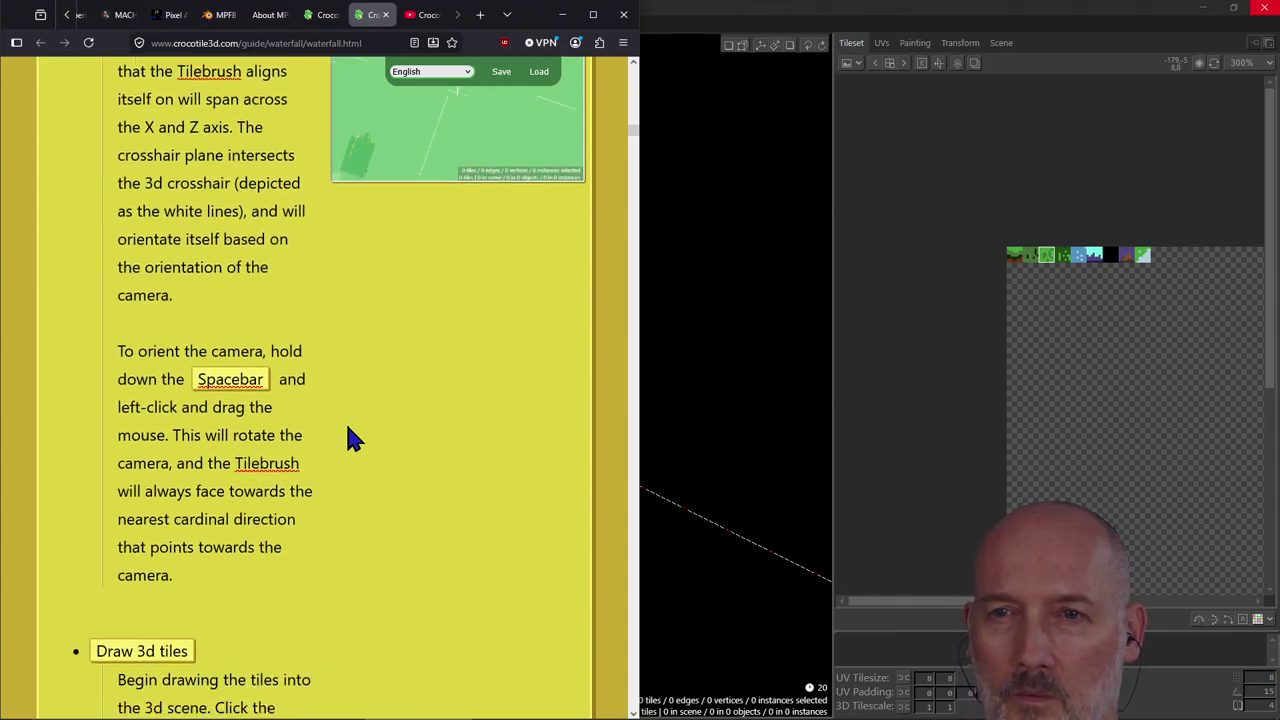
{"action": "scroll", "coordinate": [348, 430], "scroll_direction": "down", "scroll_amount": 2}
{"action": "scroll", "coordinate": [346, 422], "scroll_direction": "down", "scroll_amount": 3}
{"action": "scroll", "coordinate": [346, 422], "scroll_direction": "down", "scroll_amount": 2}
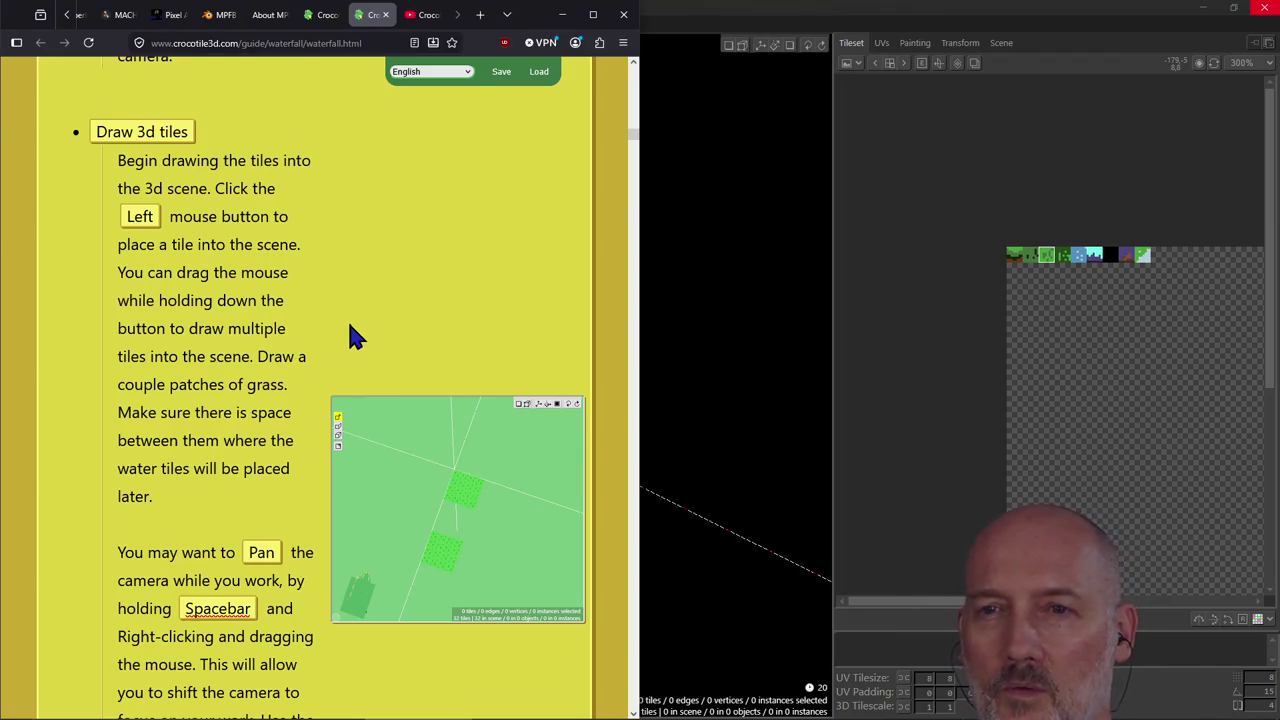
{"action": "scroll", "coordinate": [350, 335], "scroll_direction": "down", "scroll_amount": 2}
{"action": "scroll", "coordinate": [350, 335], "scroll_direction": "down", "scroll_amount": 3}
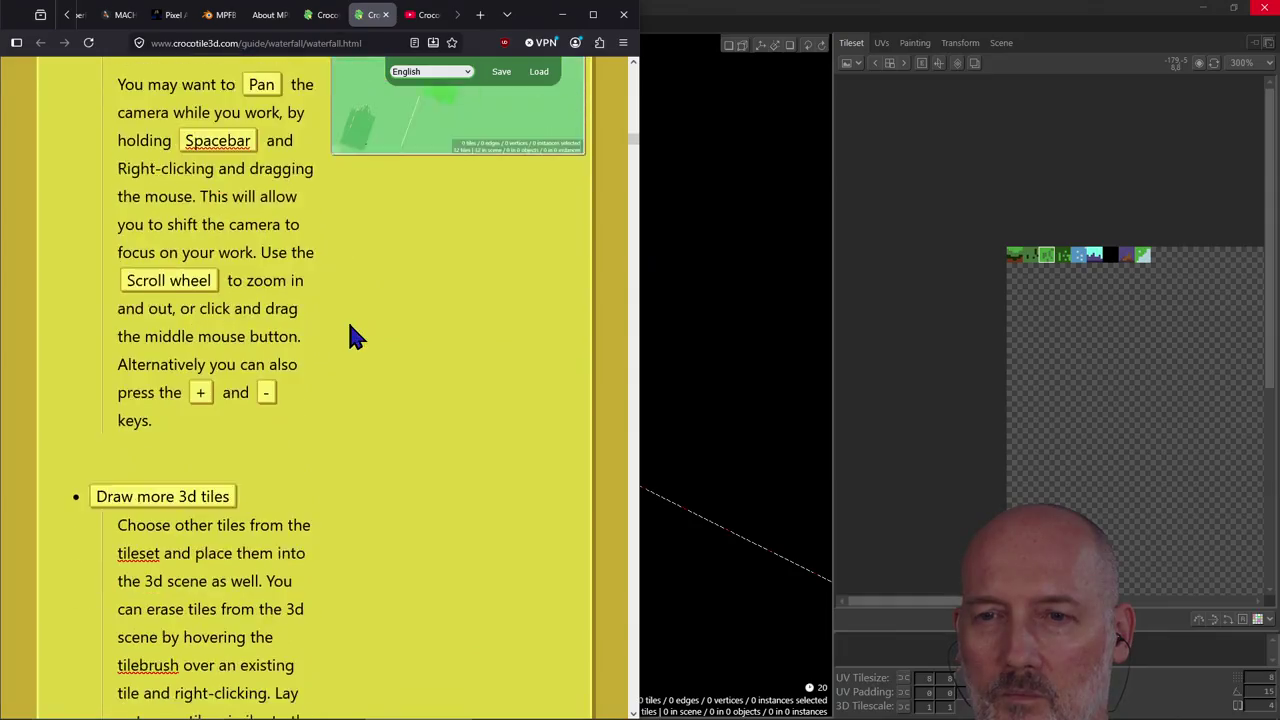
{"action": "key", "text": "alt+Tab"}
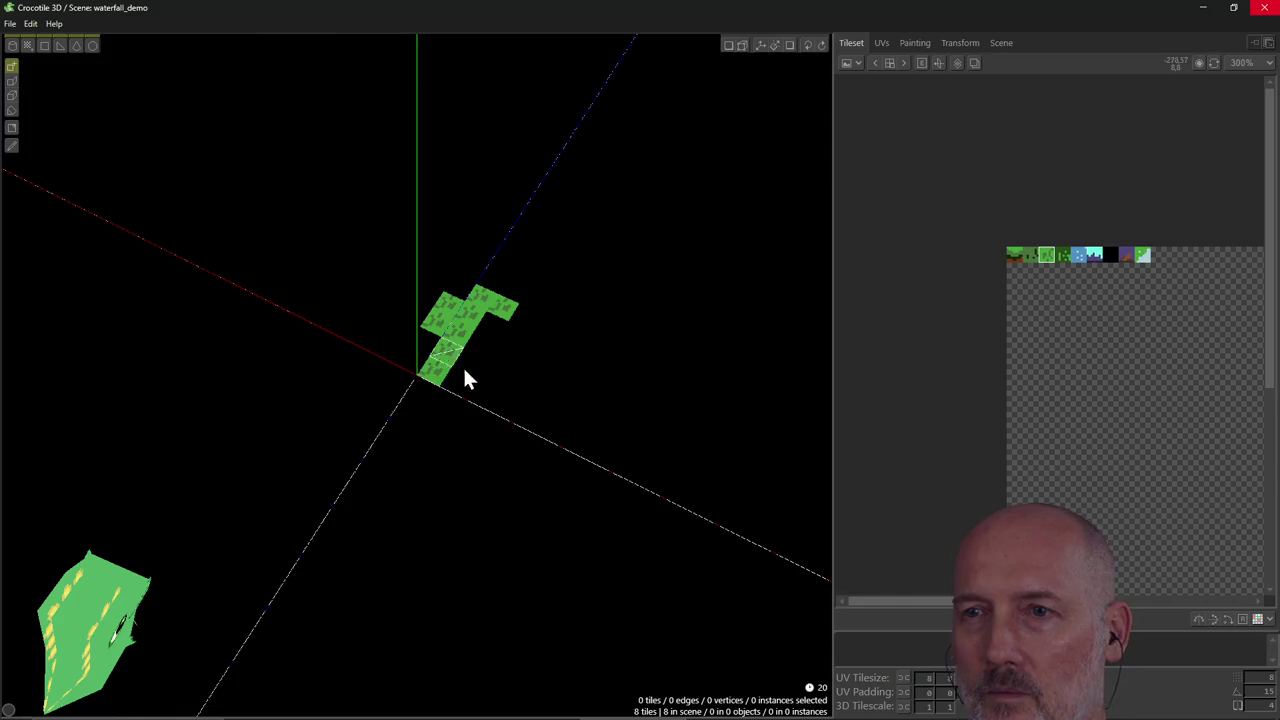
Paint grass tiles to extend the patch into a large hole-free platform.
{"action": "mouse_move", "coordinate": [445, 398]}
{"action": "left_mouse_down"}
{"action": "mouse_move", "coordinate": [573, 371]}
{"action": "mouse_move", "coordinate": [514, 329]}
{"action": "mouse_move", "coordinate": [594, 349]}
{"action": "mouse_move", "coordinate": [500, 285]}
{"action": "left_mouse_up"}
{"action": "mouse_move", "coordinate": [580, 328]}
{"action": "left_mouse_down"}
{"action": "mouse_move", "coordinate": [580, 263]}
{"action": "mouse_move", "coordinate": [609, 300]}
{"action": "mouse_move", "coordinate": [623, 277]}
{"action": "mouse_move", "coordinate": [543, 229]}
{"action": "mouse_move", "coordinate": [614, 223]}
{"action": "mouse_move", "coordinate": [491, 263]}
{"action": "mouse_move", "coordinate": [396, 348]}
{"action": "mouse_move", "coordinate": [427, 318]}
{"action": "left_mouse_up"}
{"action": "mouse_move", "coordinate": [410, 440]}
{"action": "left_mouse_down"}
{"action": "mouse_move", "coordinate": [566, 406]}
{"action": "mouse_move", "coordinate": [588, 428]}
{"action": "mouse_move", "coordinate": [634, 337]}
{"action": "mouse_move", "coordinate": [641, 267]}
{"action": "left_mouse_up"}
{"action": "mouse_move", "coordinate": [573, 438]}
{"action": "left_mouse_down"}
{"action": "mouse_move", "coordinate": [531, 516]}
{"action": "mouse_move", "coordinate": [531, 457]}
{"action": "mouse_move", "coordinate": [500, 503]}
{"action": "mouse_move", "coordinate": [350, 470]}
{"action": "mouse_move", "coordinate": [366, 400]}
{"action": "mouse_move", "coordinate": [357, 366]}
{"action": "mouse_move", "coordinate": [320, 360]}
{"action": "mouse_move", "coordinate": [352, 362]}
{"action": "left_mouse_up"}
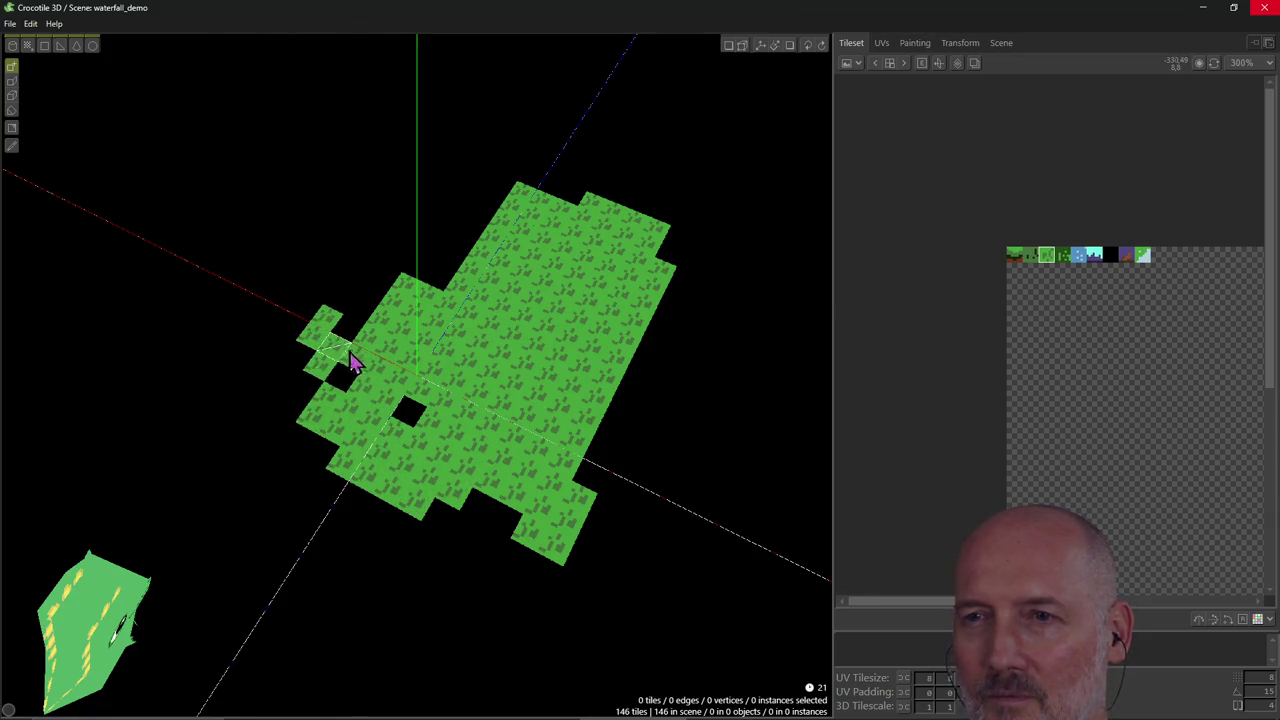
{"action": "left_click_drag", "start_coordinate": [391, 420], "coordinate": [437, 414]}
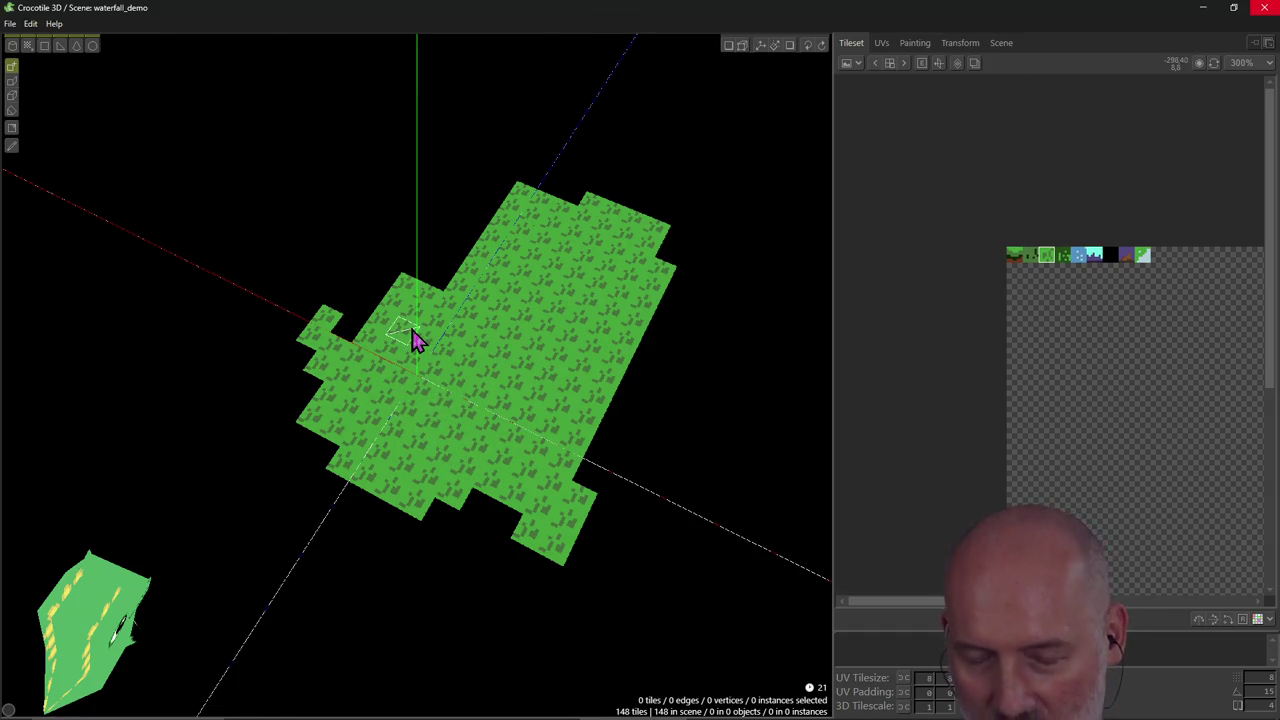
Read the guide's next step and return to the 3D scene.
{"action": "key", "text": "alt+Tab"}
{"action": "scroll", "coordinate": [384, 372], "scroll_direction": "down", "scroll_amount": 2}
{"action": "scroll", "coordinate": [384, 372], "scroll_direction": "down", "scroll_amount": 2}
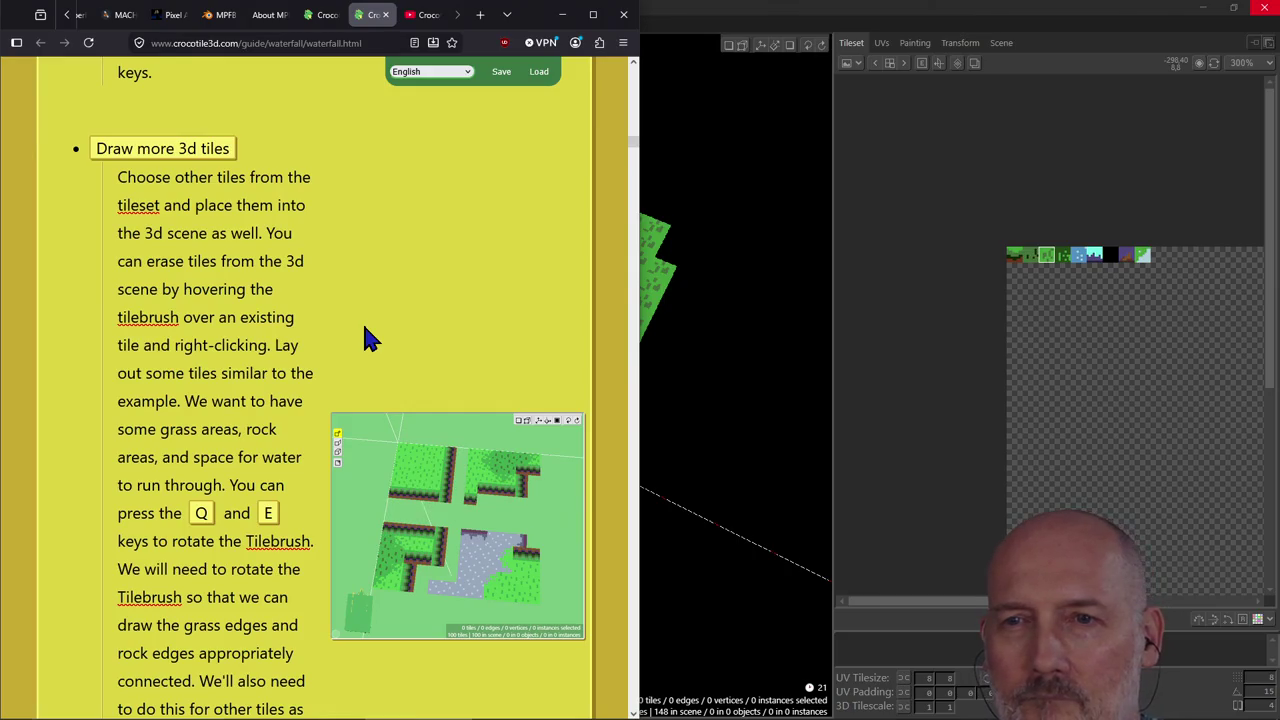
{"action": "scroll", "coordinate": [363, 325], "scroll_direction": "down", "scroll_amount": 1}
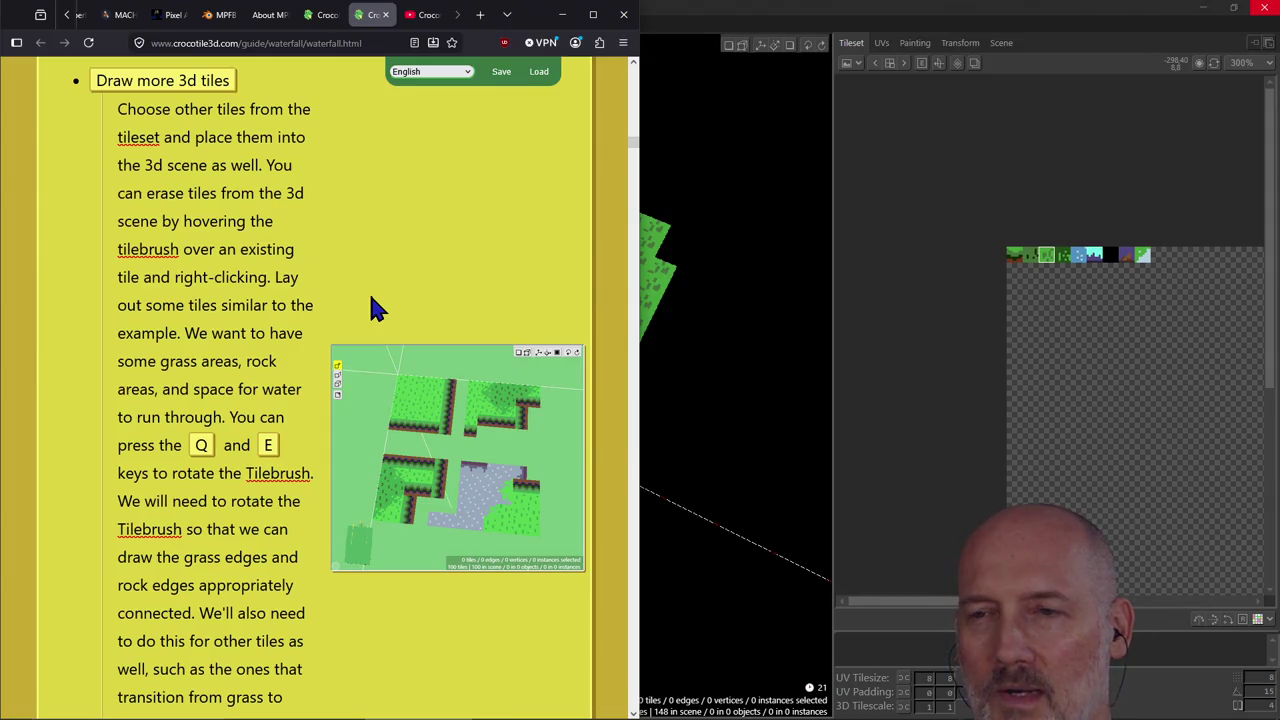
{"action": "key", "text": "alt+Tab"}
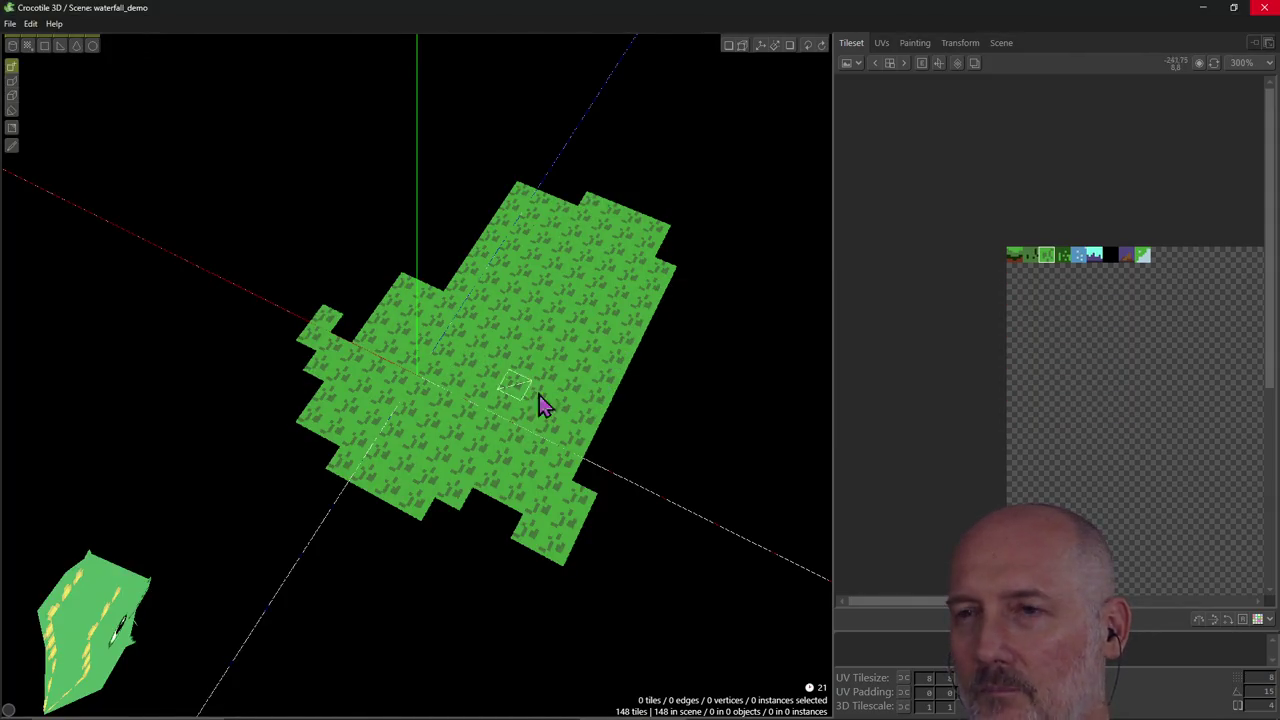
{"action": "scroll", "coordinate": [761, 308], "scroll_direction": "down", "scroll_amount": 1}
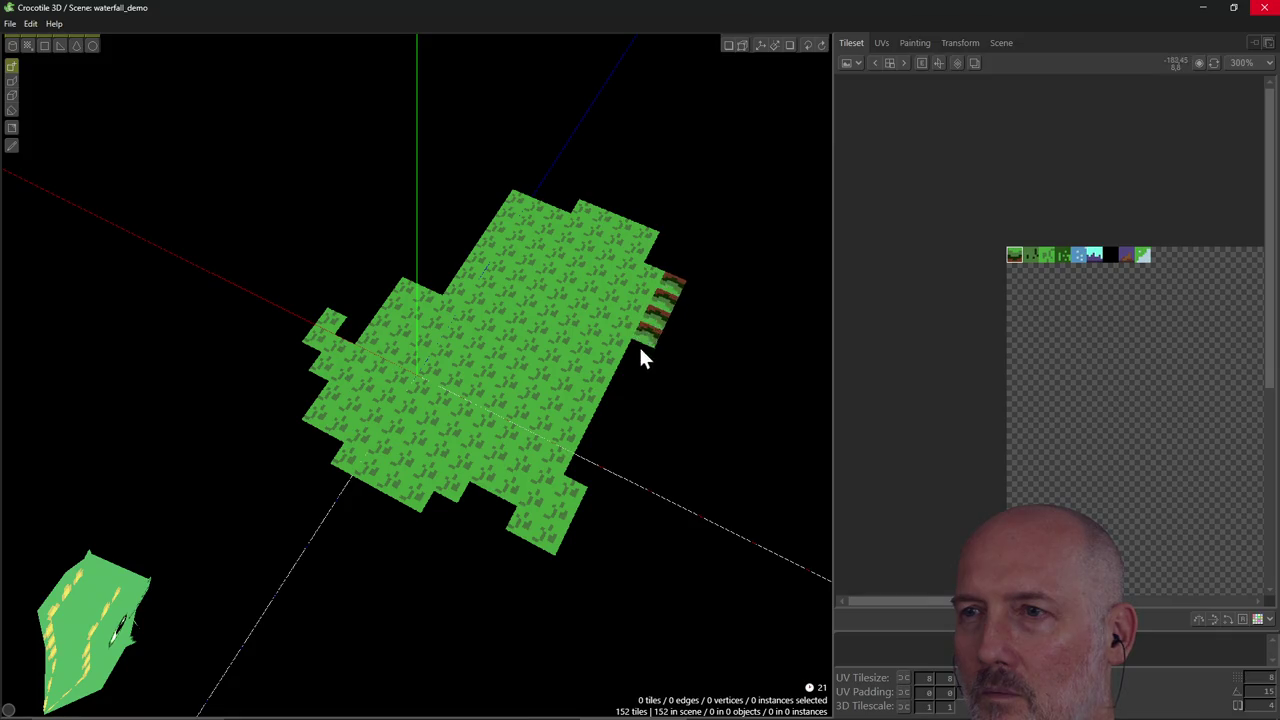
Try placing edge tiles at the grass border, undo them, and erase two edge tiles.
{"action": "left_click", "coordinate": [616, 396]}
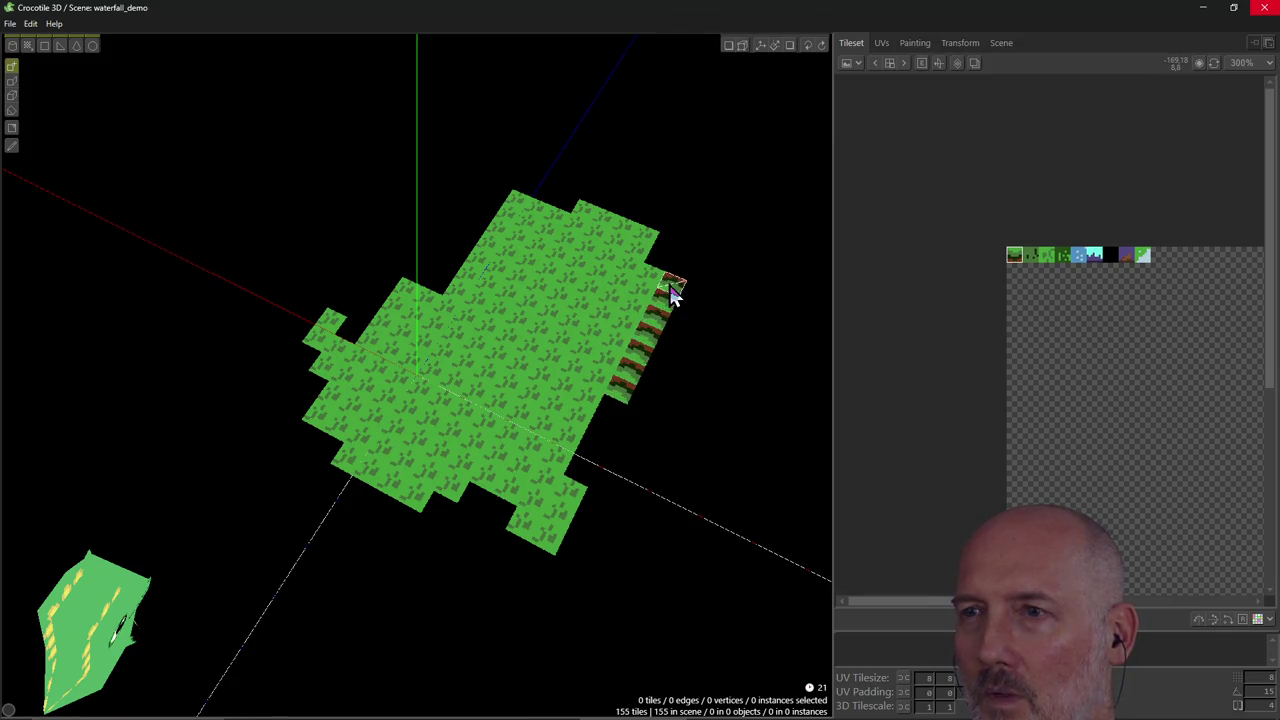
{"action": "key", "text": "ctrl+z"}
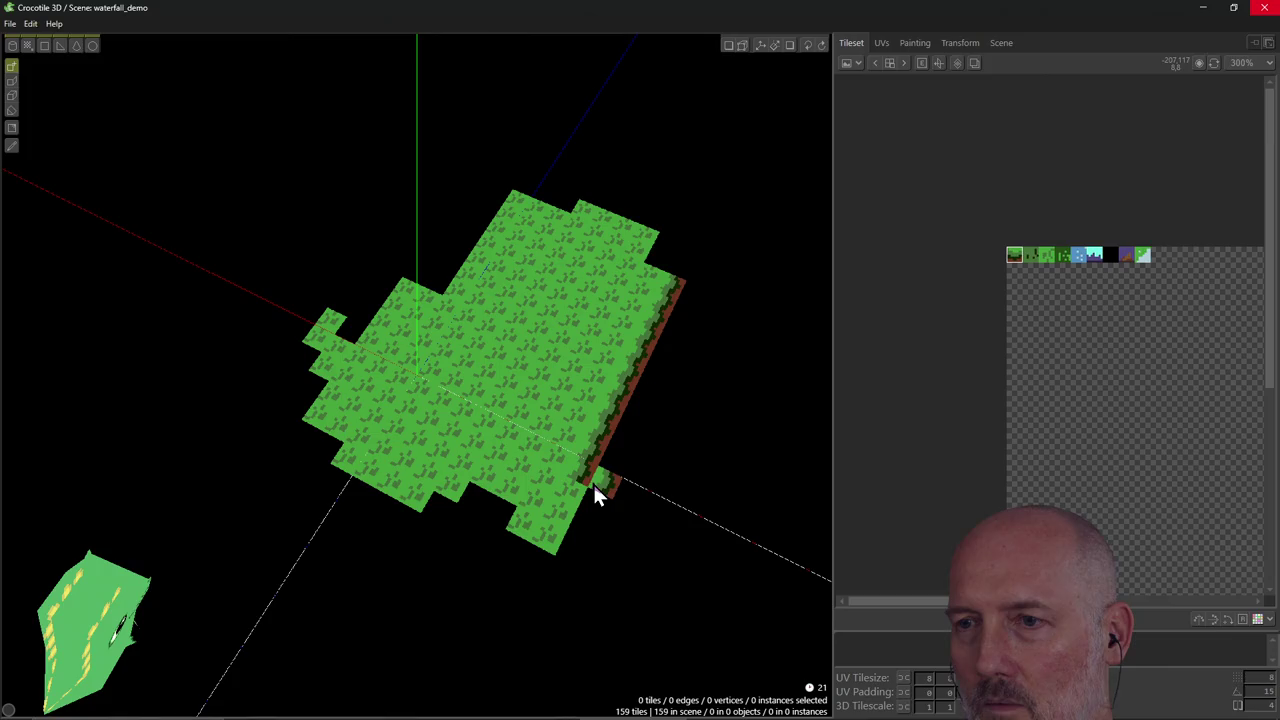
{"action": "left_click", "coordinate": [581, 514]}
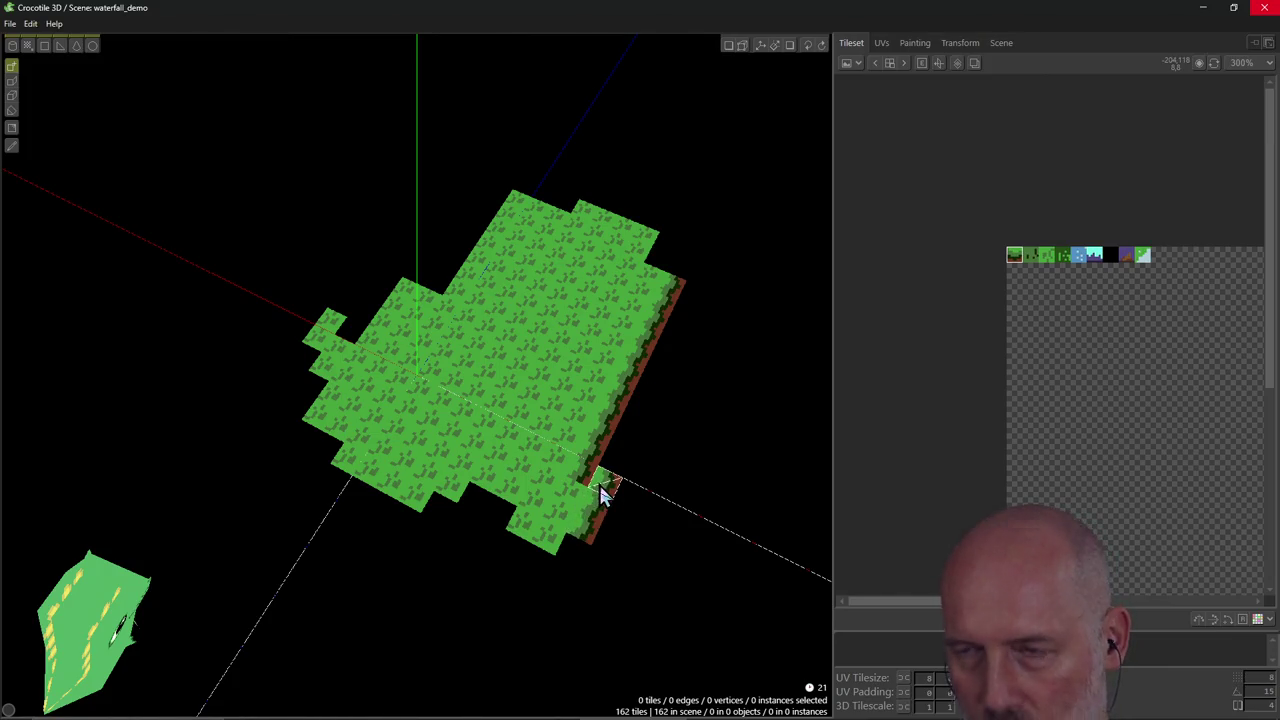
{"action": "key", "text": "ctrl+z"}
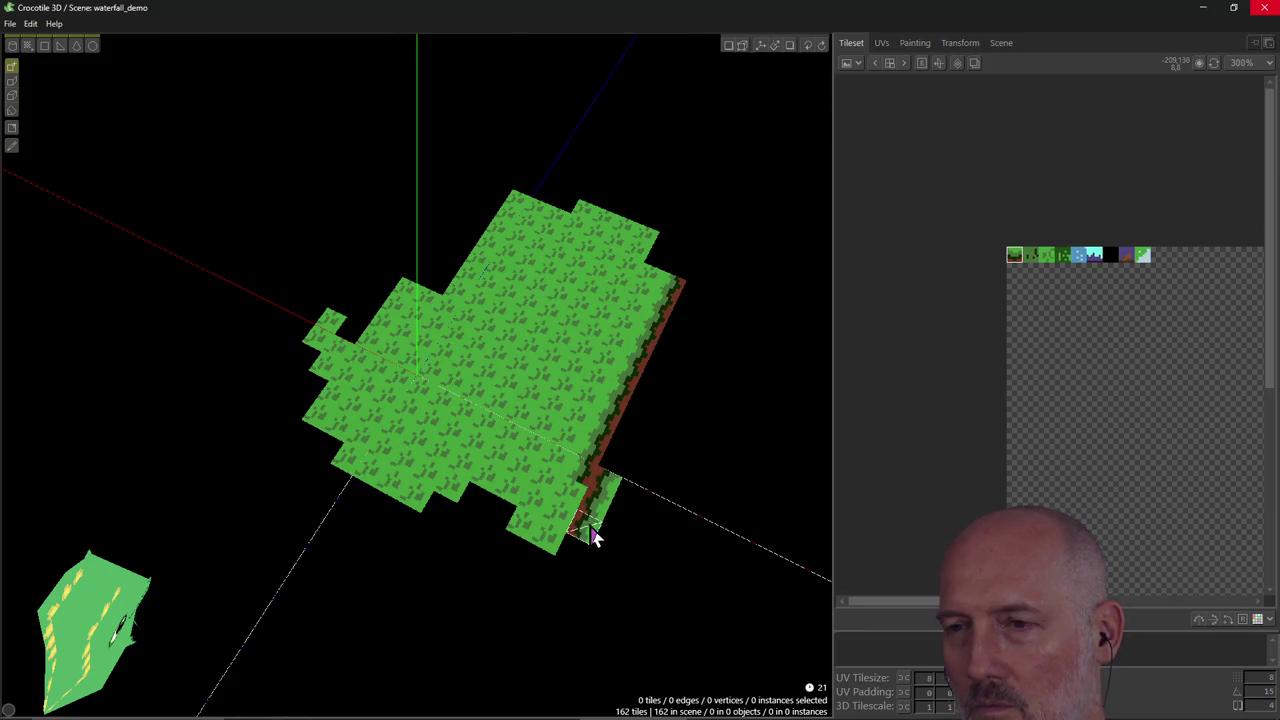
{"action": "right_click", "coordinate": [590, 510]}
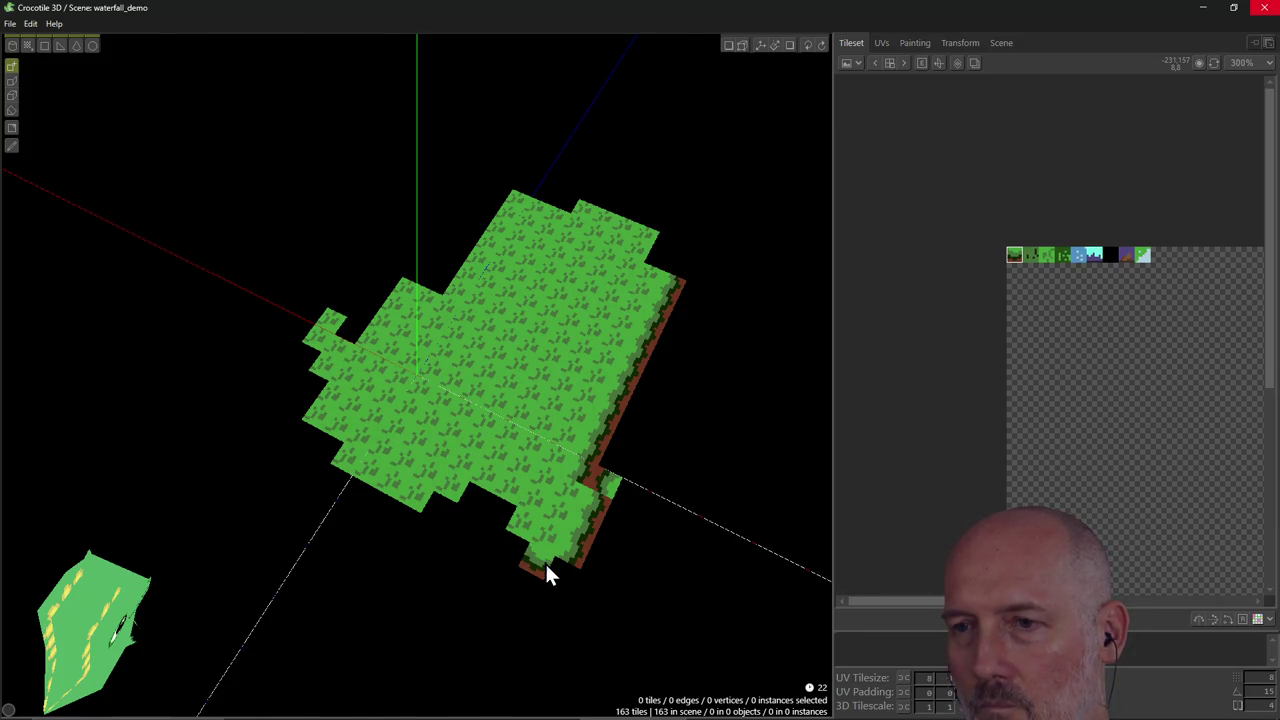
Paint edge and grass tiles at the lower left, then erase a strip to split the platform.
{"action": "mouse_move", "coordinate": [552, 565]}
{"action": "left_mouse_down"}
{"action": "mouse_move", "coordinate": [506, 557]}
{"action": "mouse_move", "coordinate": [491, 537]}
{"action": "mouse_move", "coordinate": [500, 528]}
{"action": "left_mouse_up"}
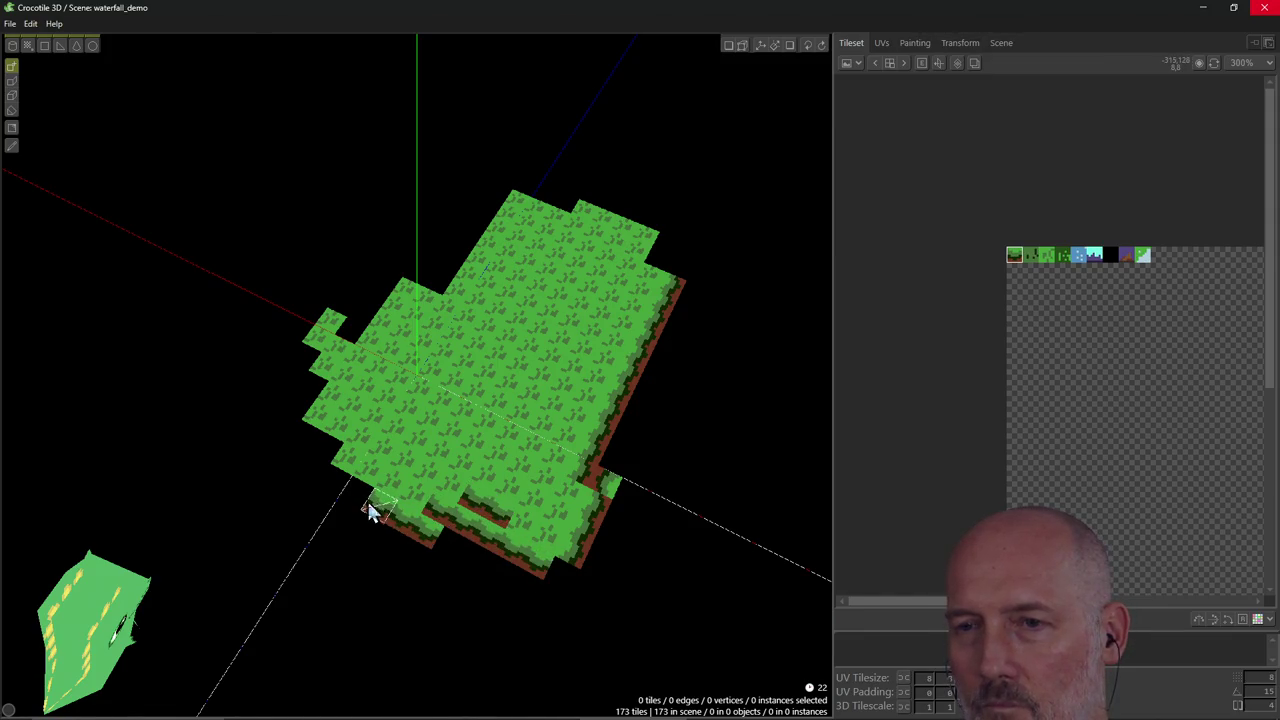
{"action": "left_click_drag", "start_coordinate": [310, 465], "coordinate": [300, 449]}
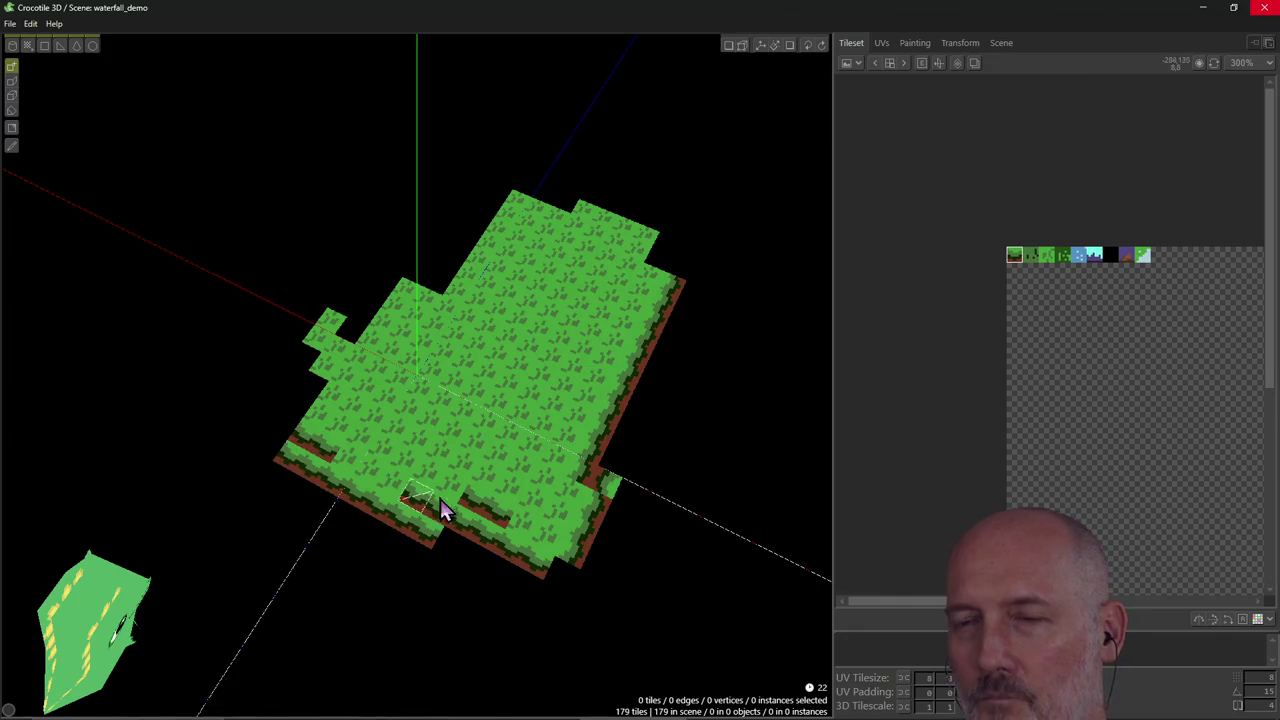
{"action": "mouse_move", "coordinate": [385, 322]}
{"action": "right_mouse_down"}
{"action": "mouse_move", "coordinate": [366, 323]}
{"action": "mouse_move", "coordinate": [494, 403]}
{"action": "mouse_move", "coordinate": [383, 346]}
{"action": "mouse_move", "coordinate": [591, 423]}
{"action": "mouse_move", "coordinate": [608, 414]}
{"action": "mouse_move", "coordinate": [586, 423]}
{"action": "mouse_move", "coordinate": [476, 405]}
{"action": "mouse_move", "coordinate": [414, 357]}
{"action": "mouse_move", "coordinate": [306, 329]}
{"action": "mouse_move", "coordinate": [312, 345]}
{"action": "right_mouse_up"}
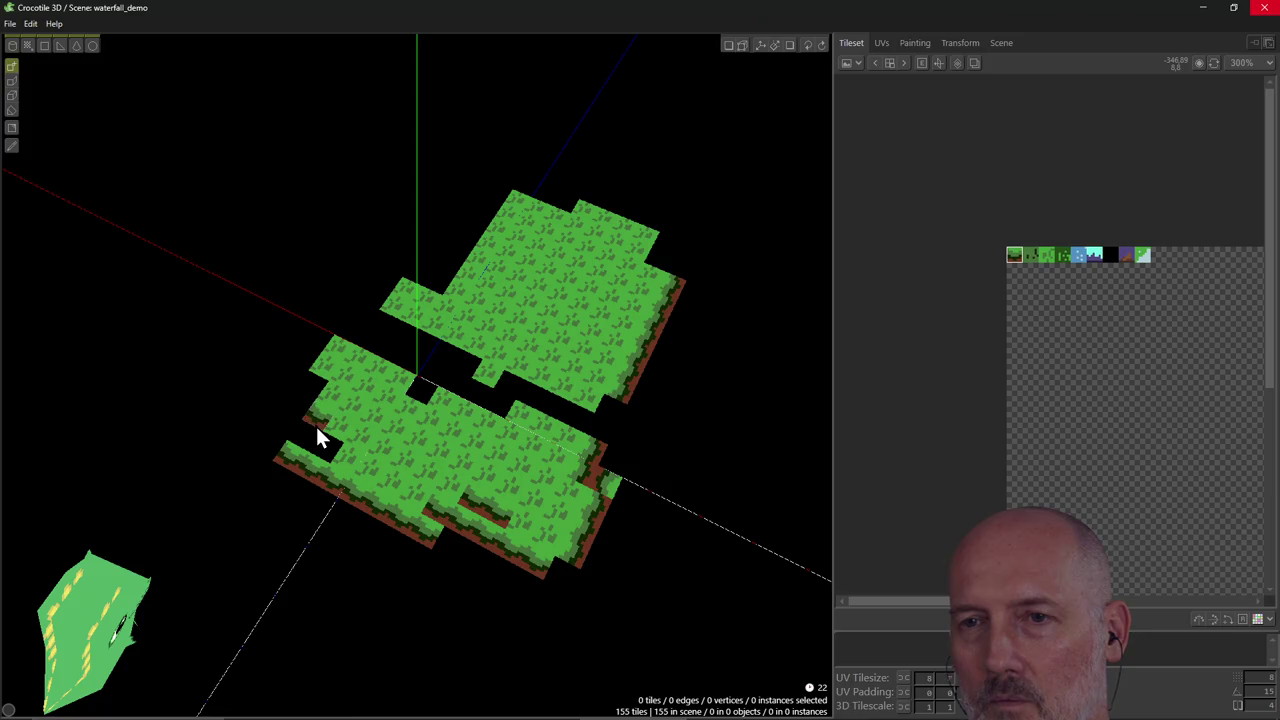
{"action": "key", "text": "r"}
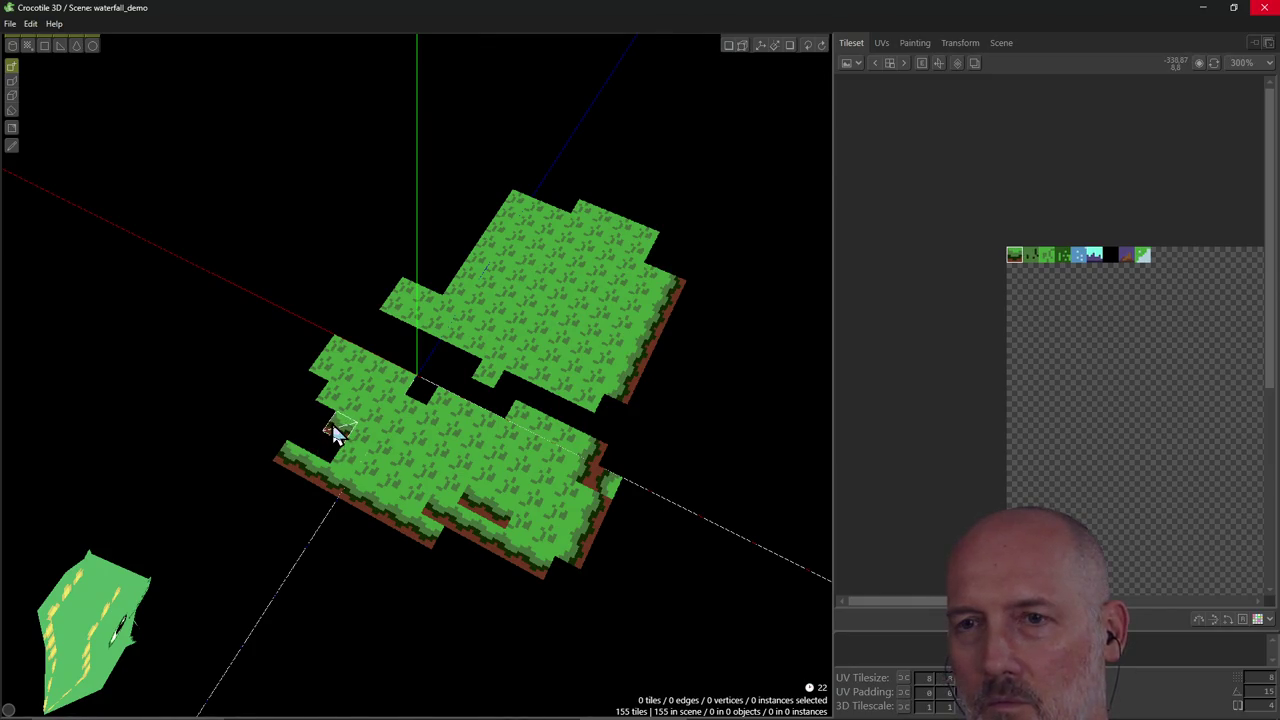
Paint four grass tiles into the notch at the lower-left corner of the front platform.
{"action": "key", "text": "v"}
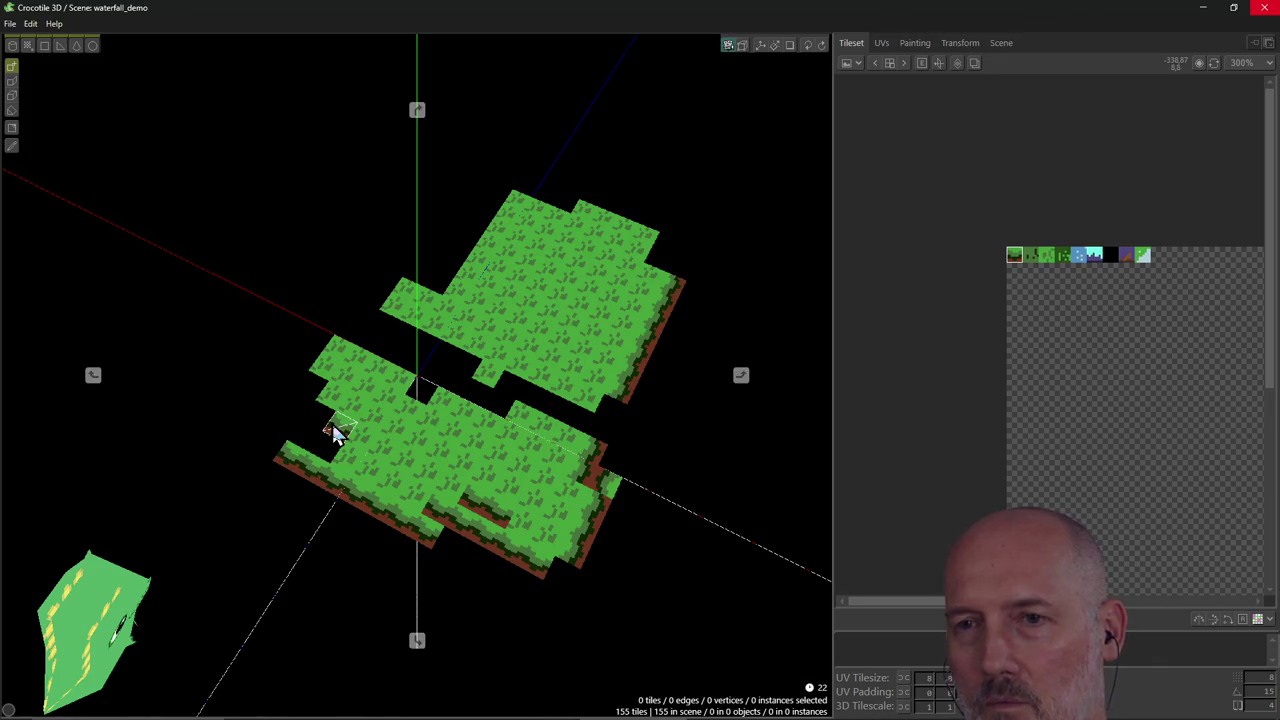
{"action": "key", "text": "v"}
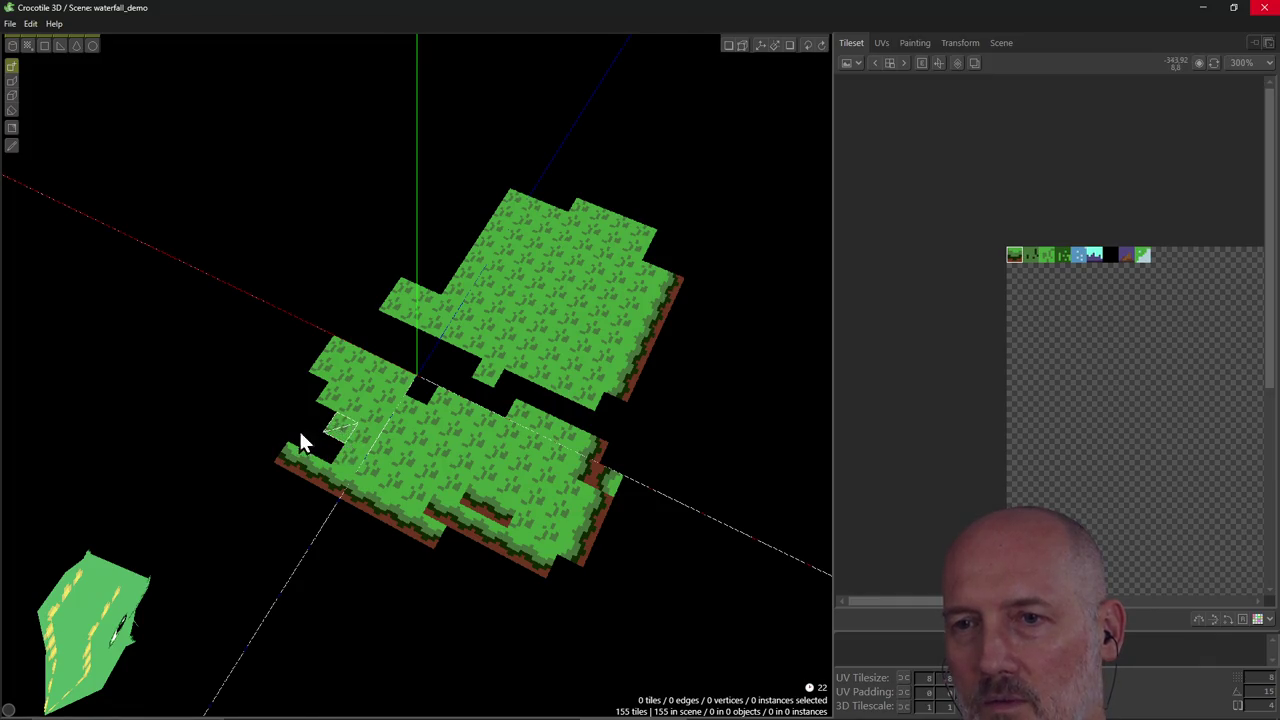
{"action": "mouse_move", "coordinate": [318, 428]}
{"action": "left_mouse_down"}
{"action": "mouse_move", "coordinate": [314, 414]}
{"action": "mouse_move", "coordinate": [329, 451]}
{"action": "mouse_move", "coordinate": [370, 390]}
{"action": "left_mouse_up"}
{"action": "key", "text": "alt+Tab"}
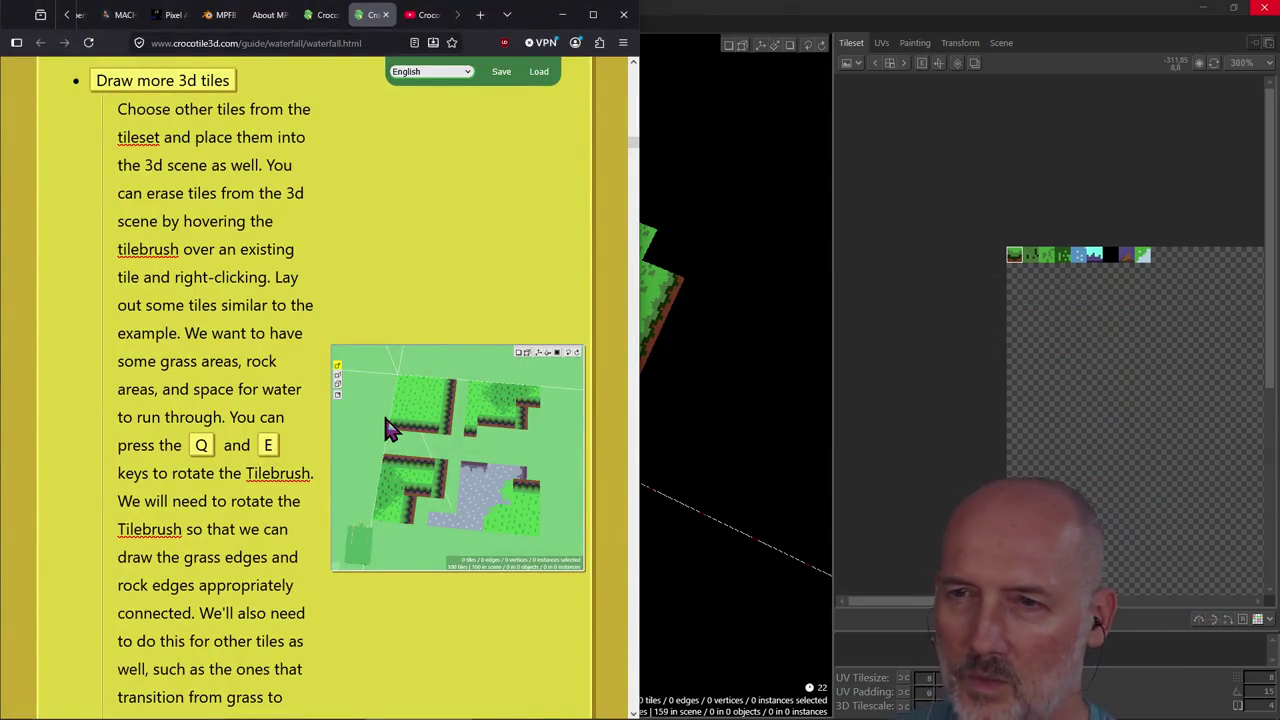
{"action": "key", "text": "alt+Tab"}
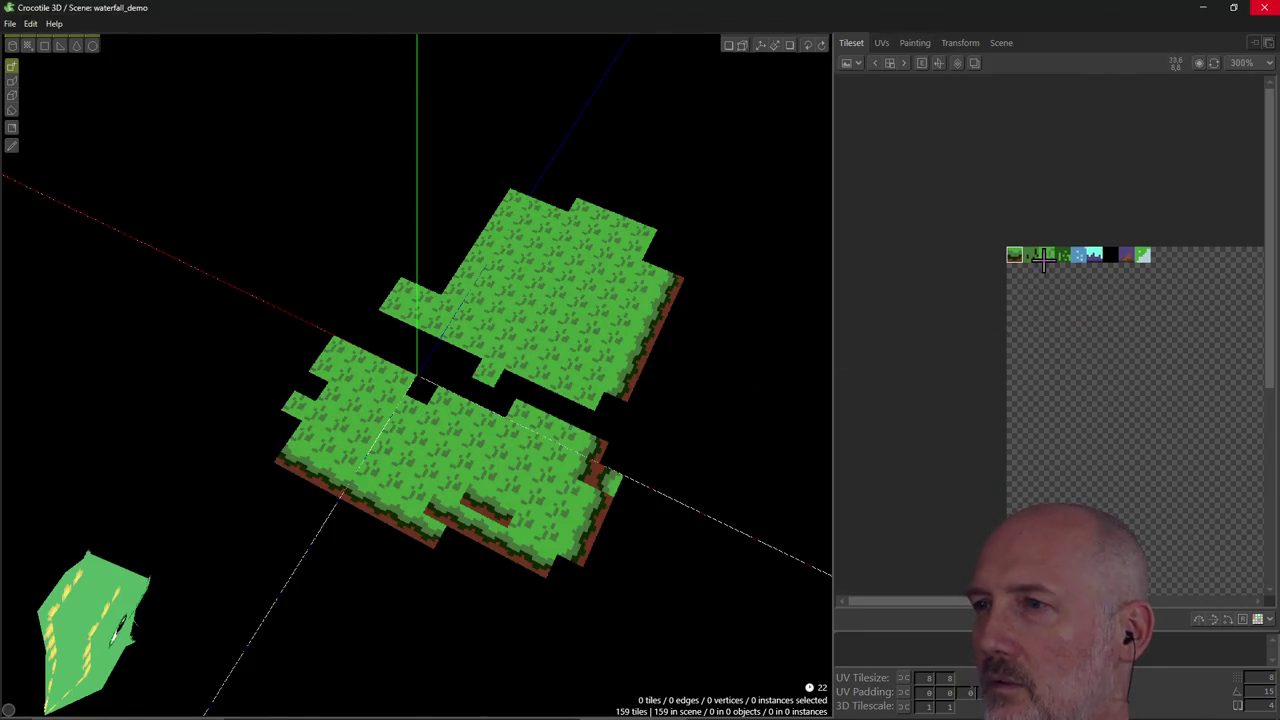
{"action": "left_click", "coordinate": [1030, 257]}
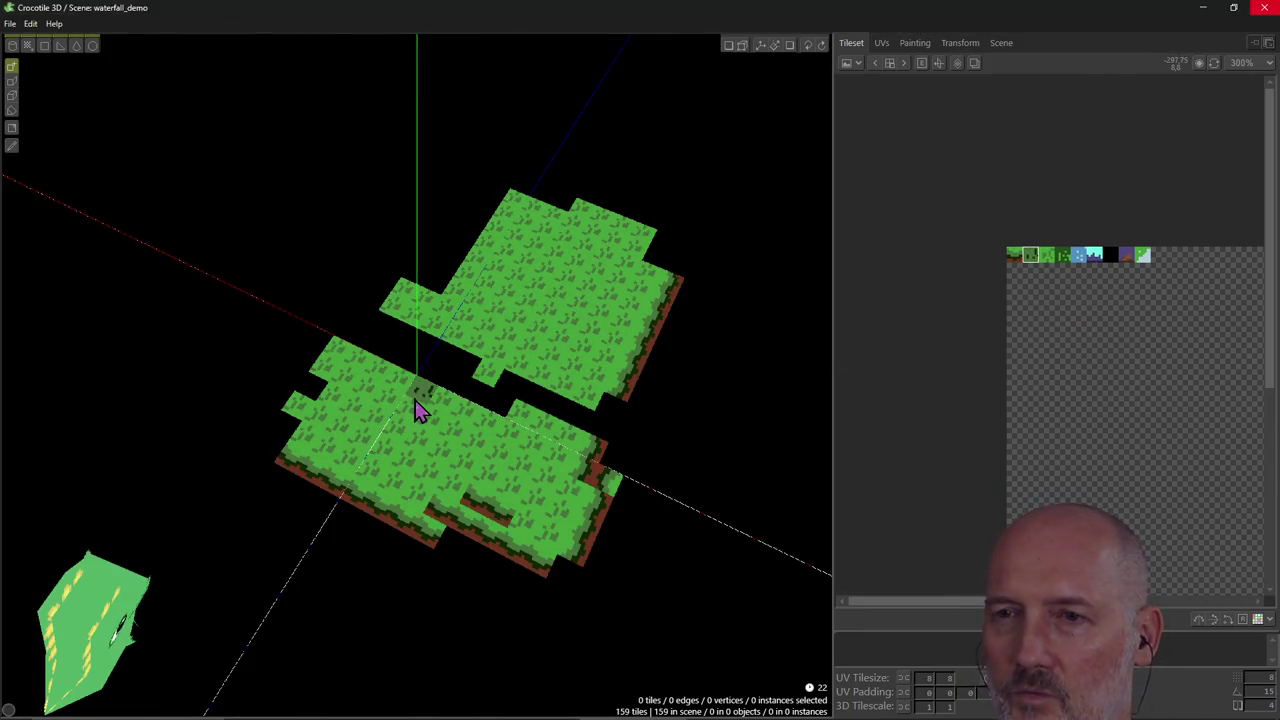
Repaint part of the left platform with darker grass tiles, undoing the extra bridging tiles.
{"action": "mouse_move", "coordinate": [370, 425]}
{"action": "right_mouse_down"}
{"action": "mouse_move", "coordinate": [477, 509]}
{"action": "mouse_move", "coordinate": [503, 520]}
{"action": "mouse_move", "coordinate": [510, 492]}
{"action": "right_mouse_up"}
{"action": "mouse_move", "coordinate": [493, 502]}
{"action": "left_mouse_down"}
{"action": "mouse_move", "coordinate": [466, 486]}
{"action": "mouse_move", "coordinate": [430, 490]}
{"action": "mouse_move", "coordinate": [443, 434]}
{"action": "mouse_move", "coordinate": [413, 428]}
{"action": "mouse_move", "coordinate": [397, 449]}
{"action": "mouse_move", "coordinate": [357, 414]}
{"action": "mouse_move", "coordinate": [380, 406]}
{"action": "mouse_move", "coordinate": [462, 473]}
{"action": "mouse_move", "coordinate": [509, 422]}
{"action": "left_mouse_up"}
{"action": "key", "text": "ctrl+z"}
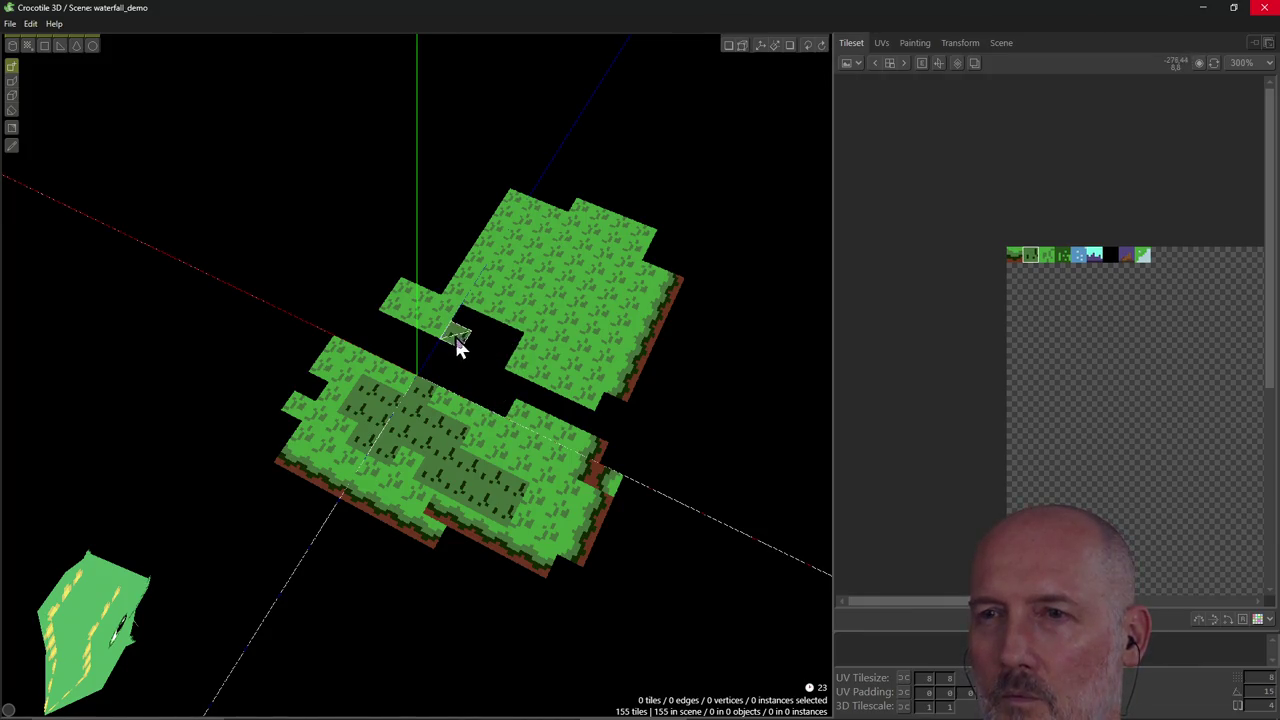
{"action": "key", "text": "ctrl+z"}
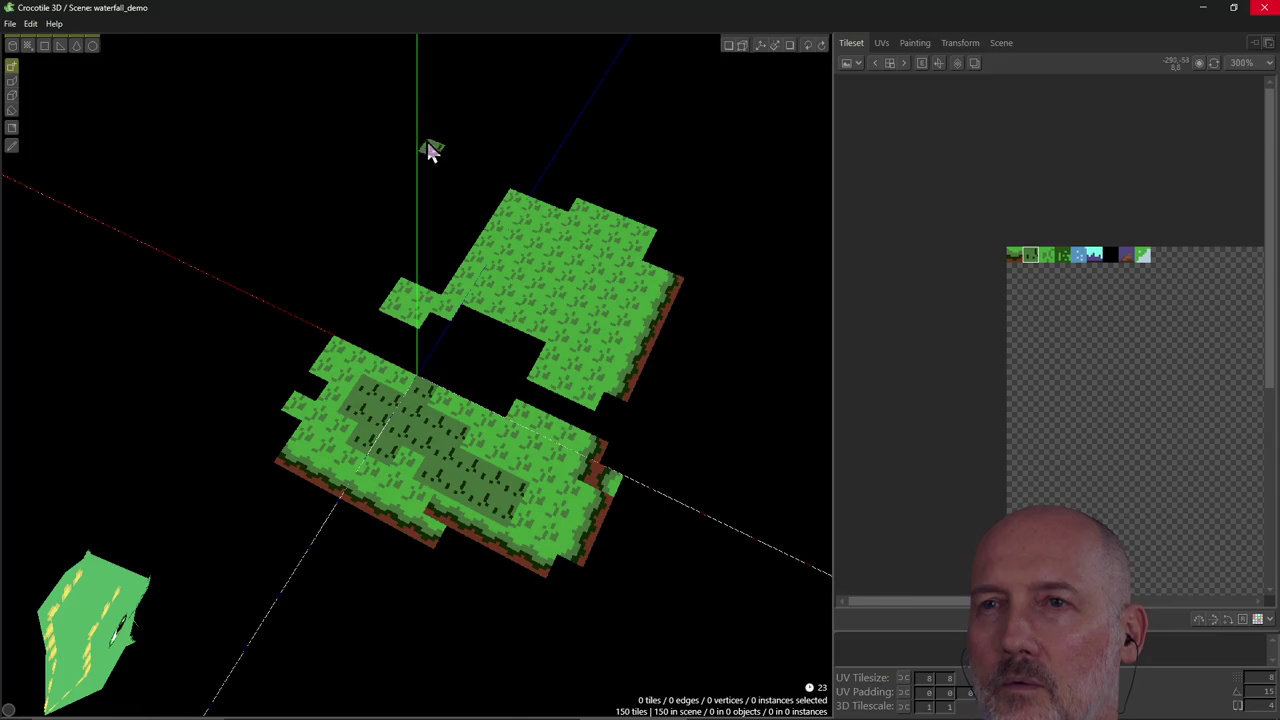
Paint light-blue waterfall edge tiles as two strips floating above the plateau.
{"action": "left_click", "coordinate": [1095, 255]}
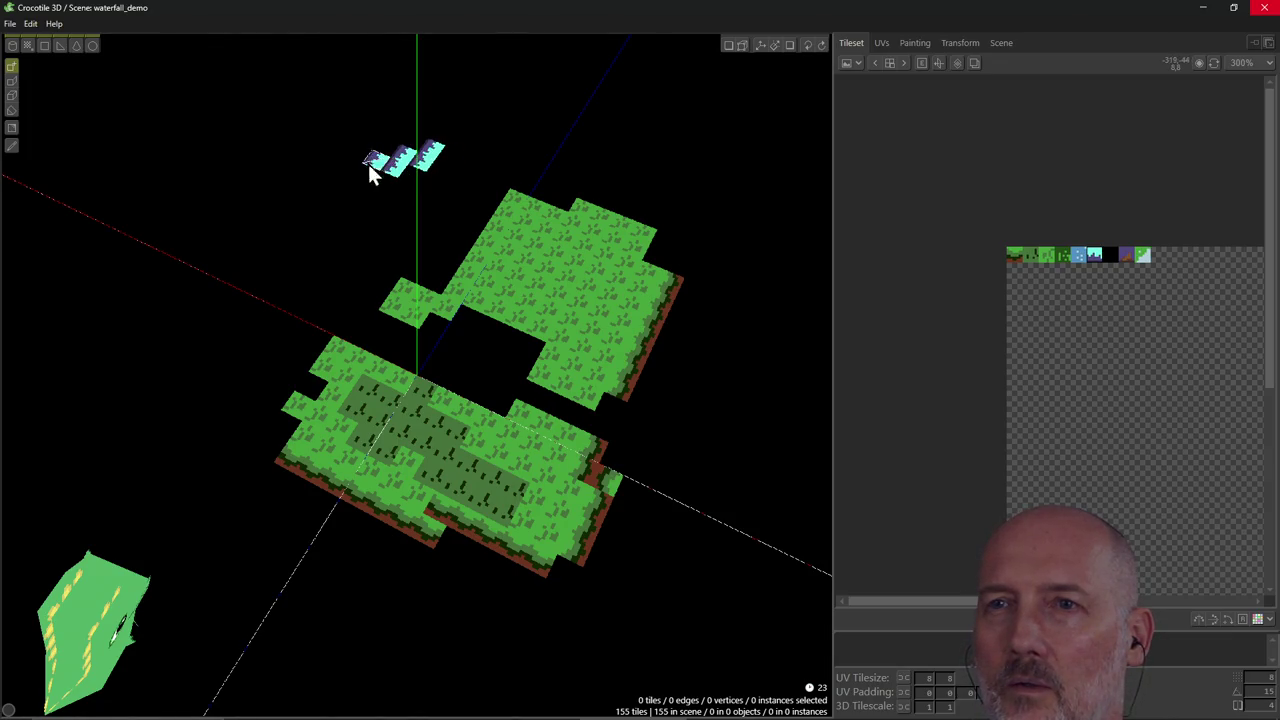
{"action": "left_click_drag", "start_coordinate": [372, 172], "coordinate": [349, 190]}
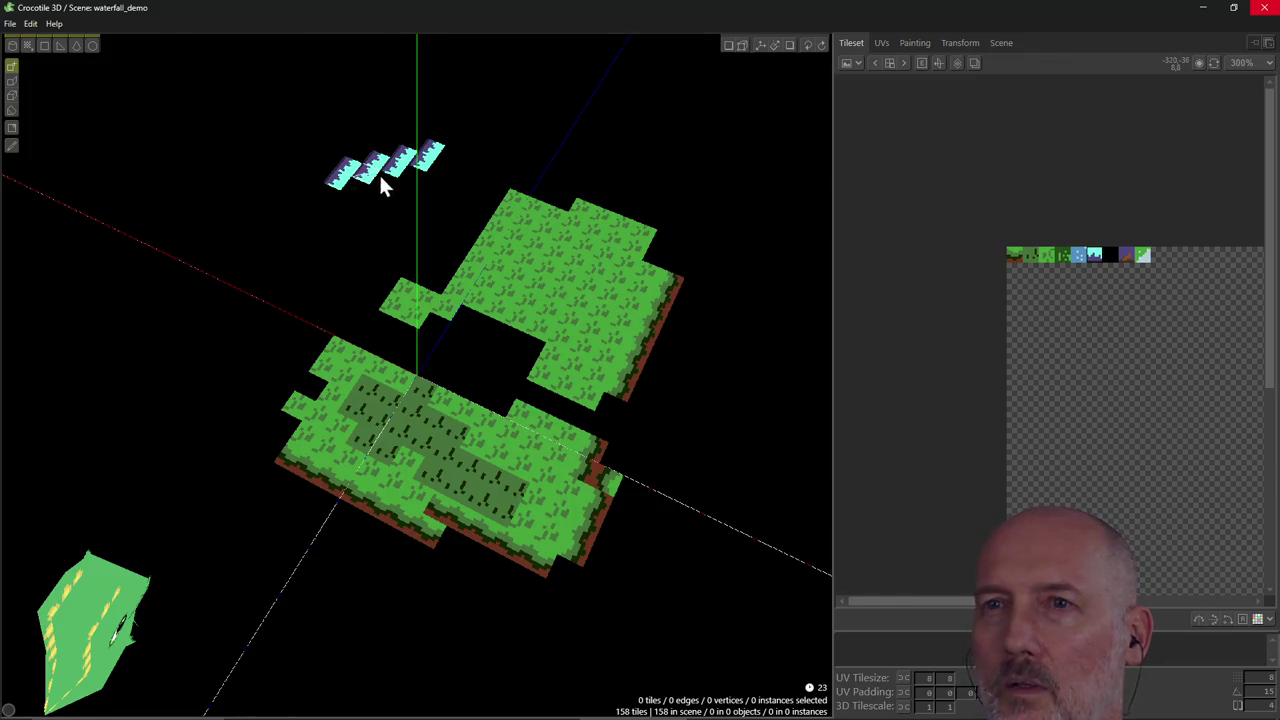
{"action": "key", "text": "ctrl+z"}
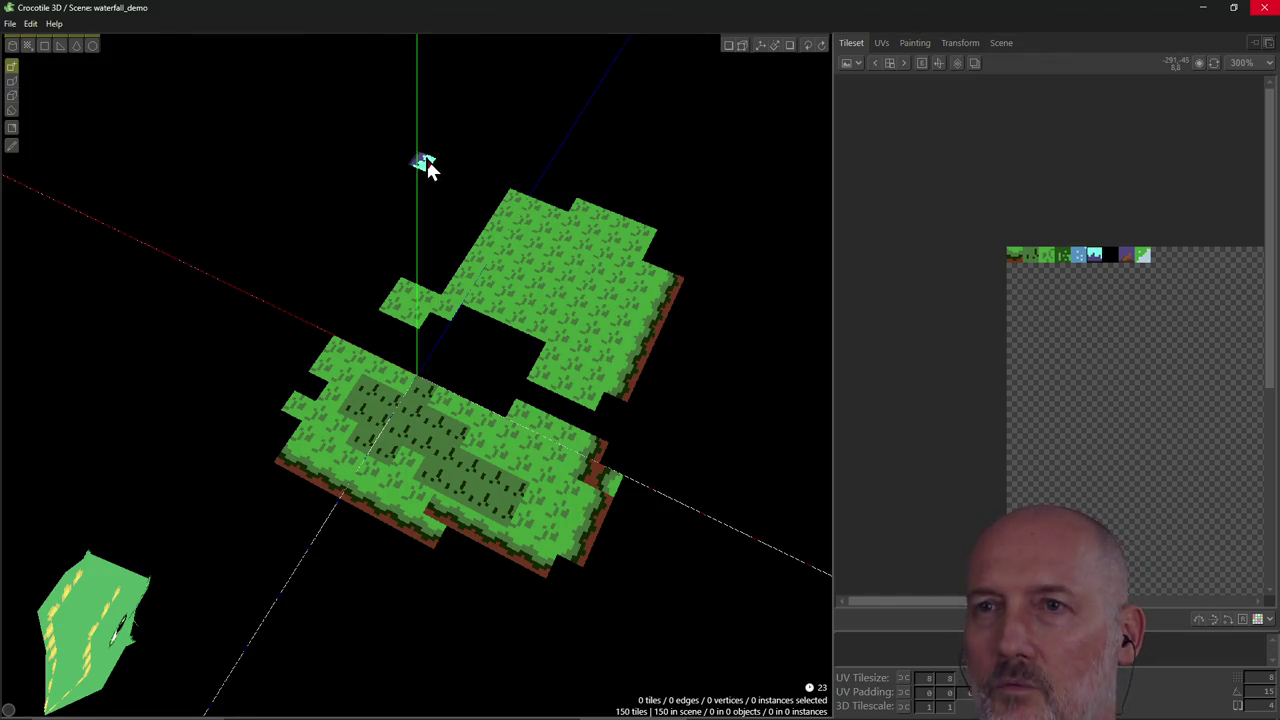
{"action": "left_click", "coordinate": [425, 152]}
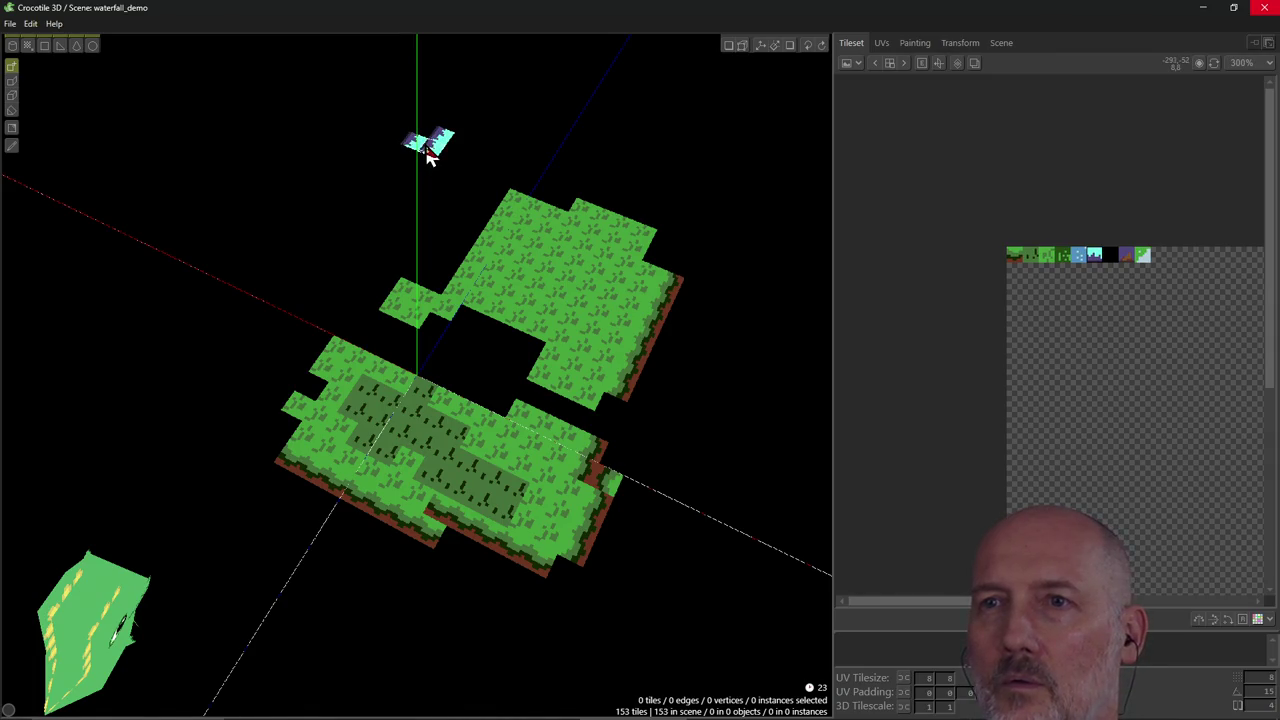
{"action": "key", "text": "ctrl+z"}
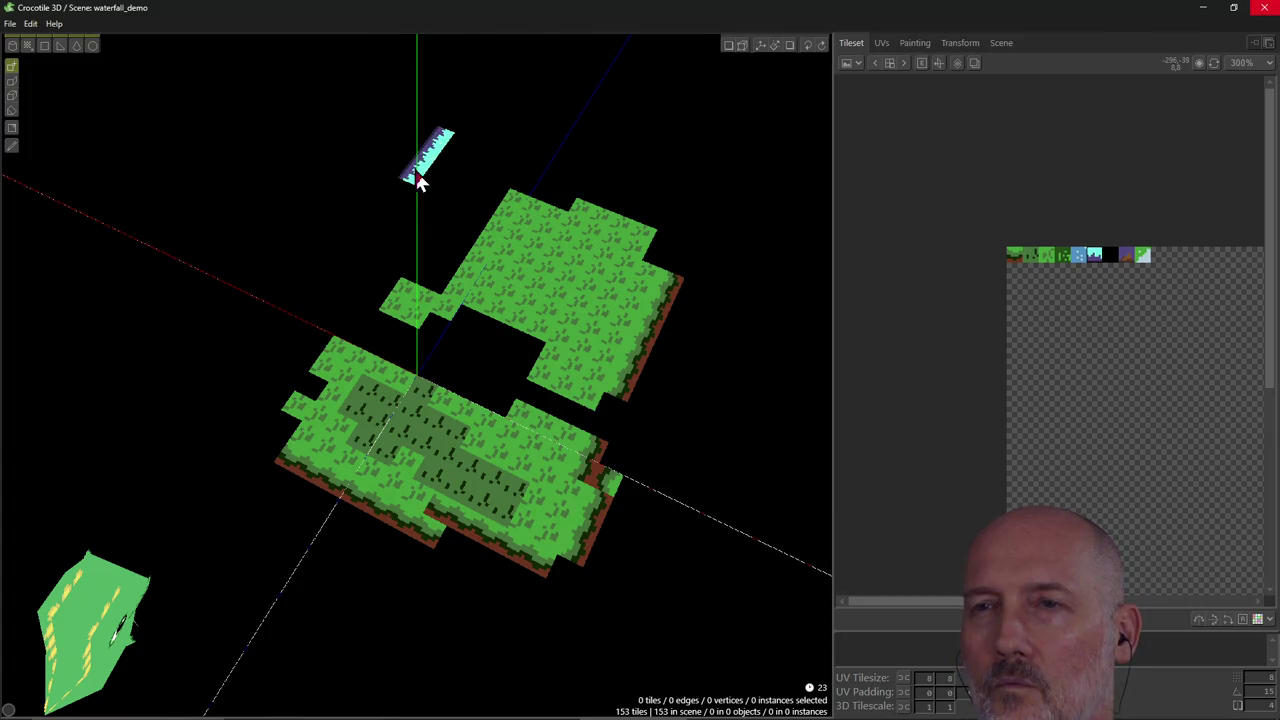
{"action": "left_click", "coordinate": [396, 186]}
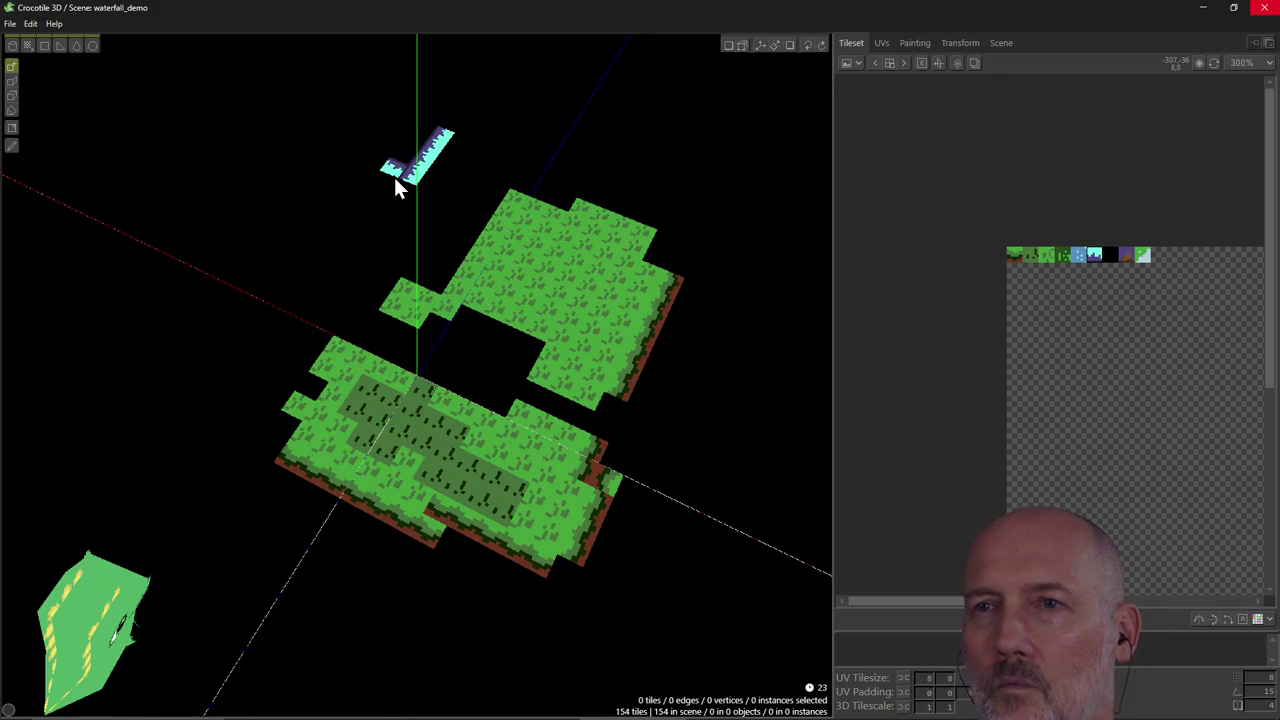
{"action": "left_click_drag", "start_coordinate": [380, 183], "coordinate": [357, 171]}
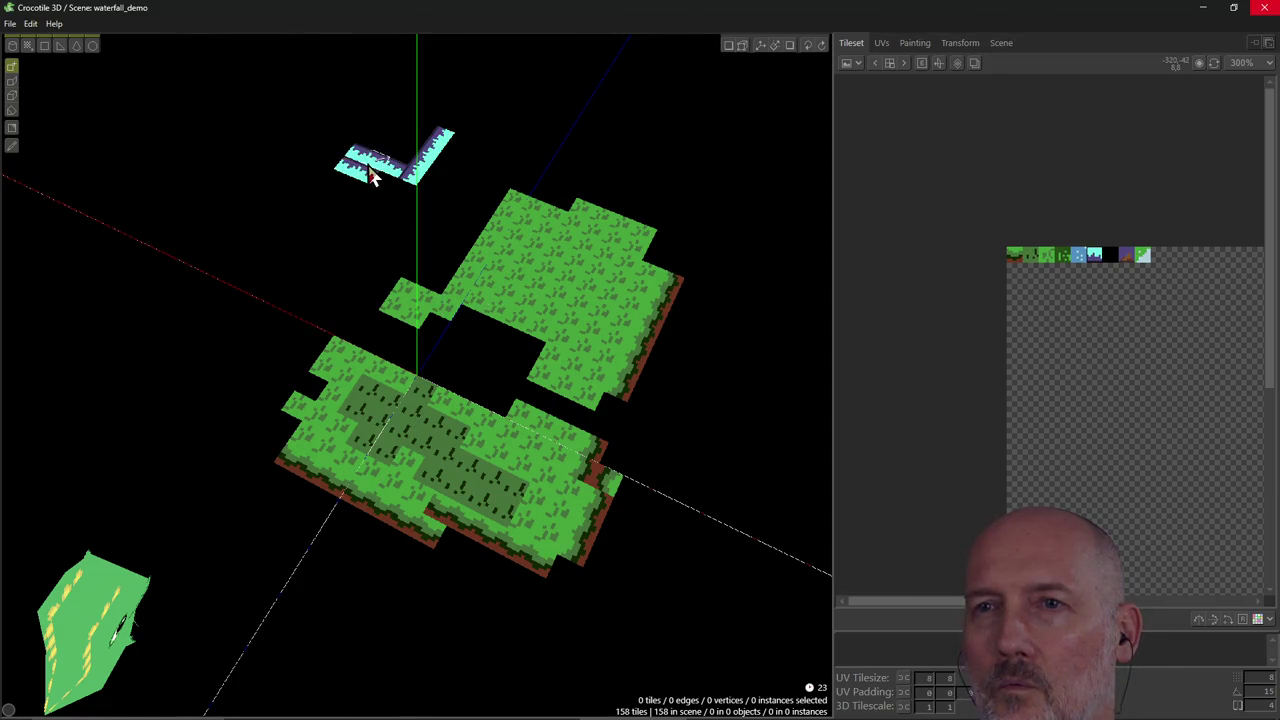
{"action": "right_click_drag", "start_coordinate": [374, 202], "coordinate": [373, 199]}
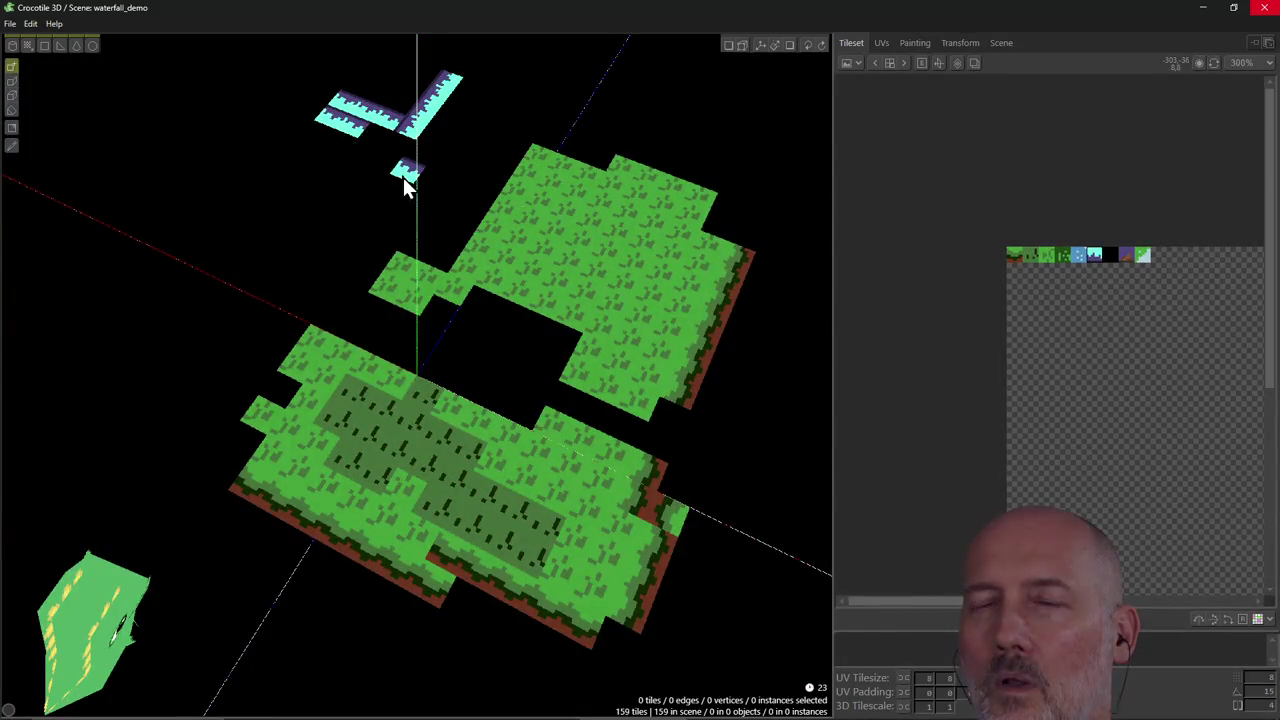
{"action": "mouse_move", "coordinate": [427, 159]}
{"action": "right_mouse_down"}
{"action": "mouse_move", "coordinate": [520, 175]}
{"action": "mouse_move", "coordinate": [547, 126]}
{"action": "mouse_move", "coordinate": [734, 214]}
{"action": "right_mouse_up"}
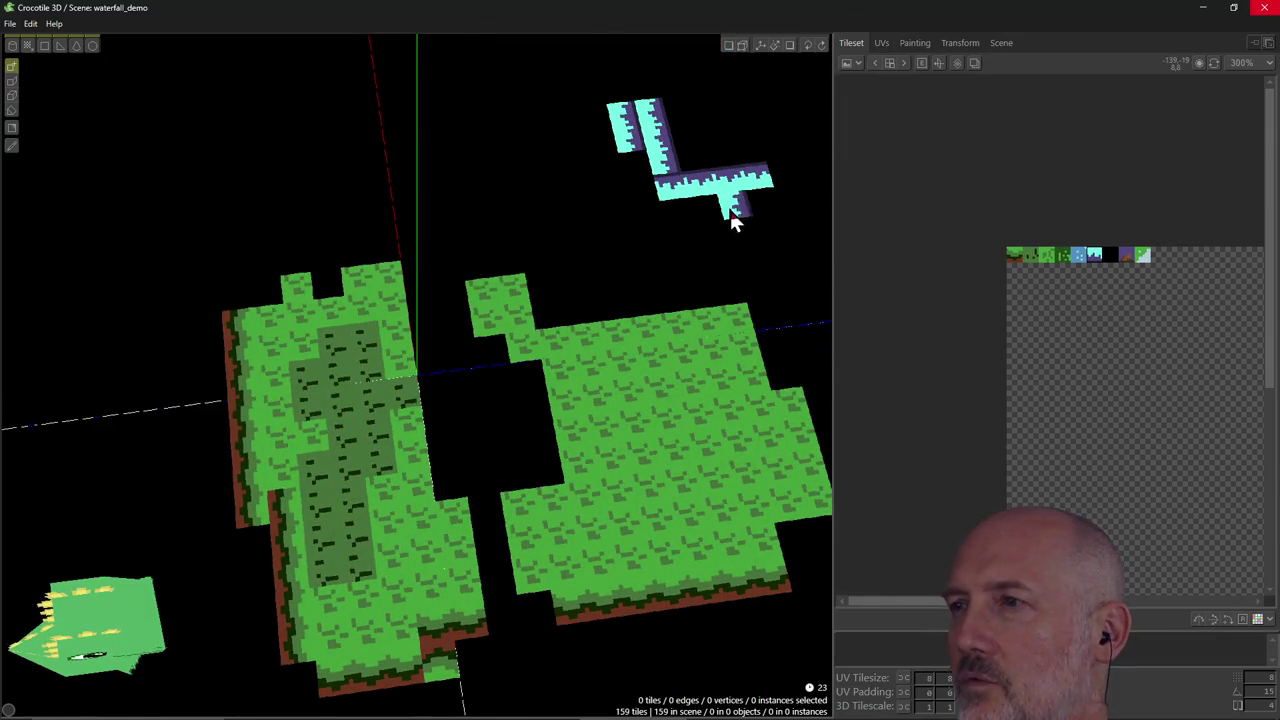
Trim the upper part of the second waterfall strip and test purple tiles, undoing them.
{"action": "mouse_move", "coordinate": [663, 163]}
{"action": "left_mouse_down", "text": "shift"}
{"action": "mouse_move", "coordinate": [655, 104]}
{"action": "mouse_move", "coordinate": [661, 172]}
{"action": "left_mouse_up", "text": "shift"}
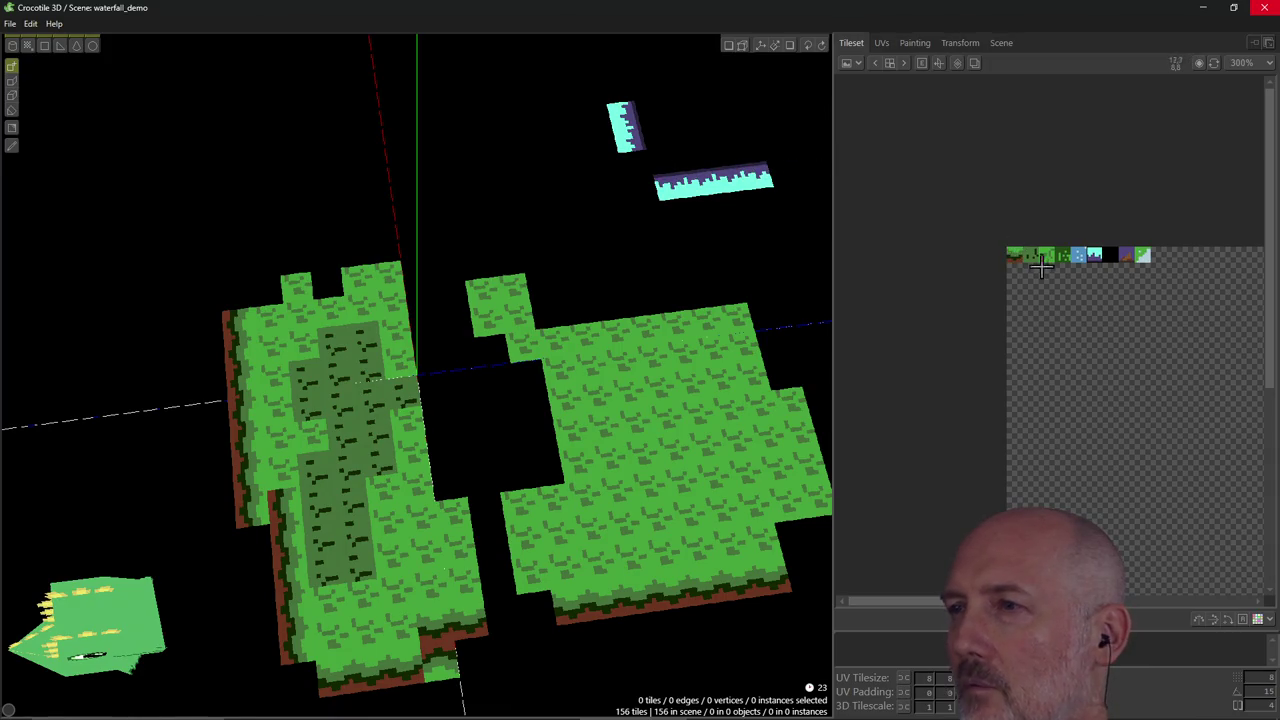
{"action": "left_click", "coordinate": [1125, 256]}
{"action": "left_click_drag", "start_coordinate": [654, 106], "coordinate": [663, 135]}
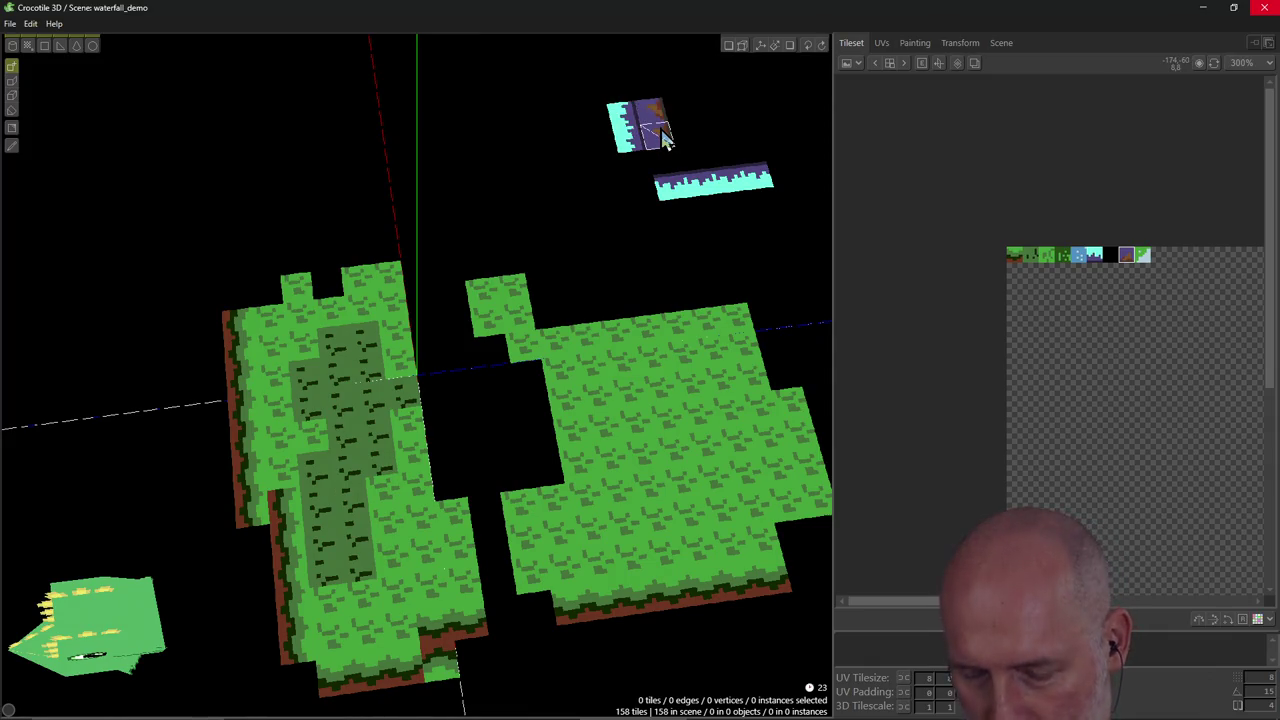
{"action": "key", "text": "ctrl+z"}
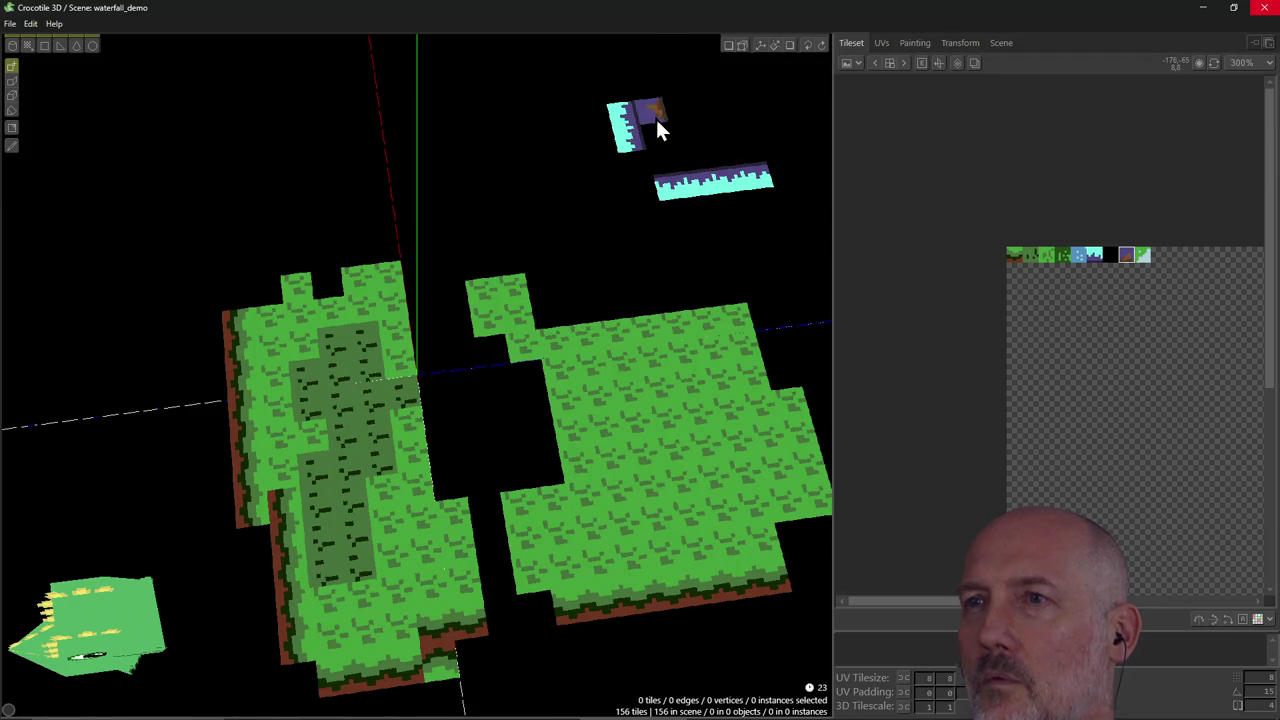
{"action": "key", "text": "alt+Tab"}
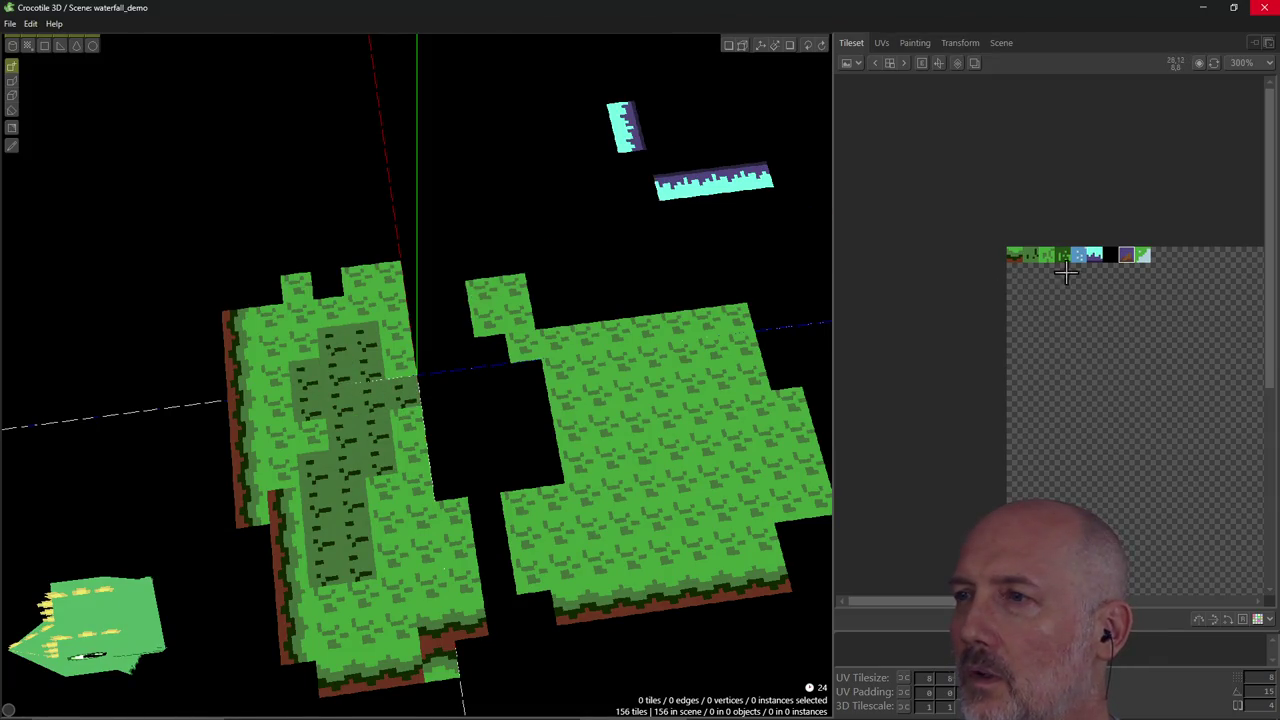
Paint blue water tiles around the waterfall strips to form an L-shaped pool.
{"action": "right_click", "coordinate": [645, 196]}
{"action": "mouse_move", "coordinate": [781, 212]}
{"action": "left_mouse_down"}
{"action": "mouse_move", "coordinate": [600, 140]}
{"action": "mouse_move", "coordinate": [620, 231]}
{"action": "mouse_move", "coordinate": [557, 135]}
{"action": "mouse_move", "coordinate": [606, 238]}
{"action": "left_mouse_up"}
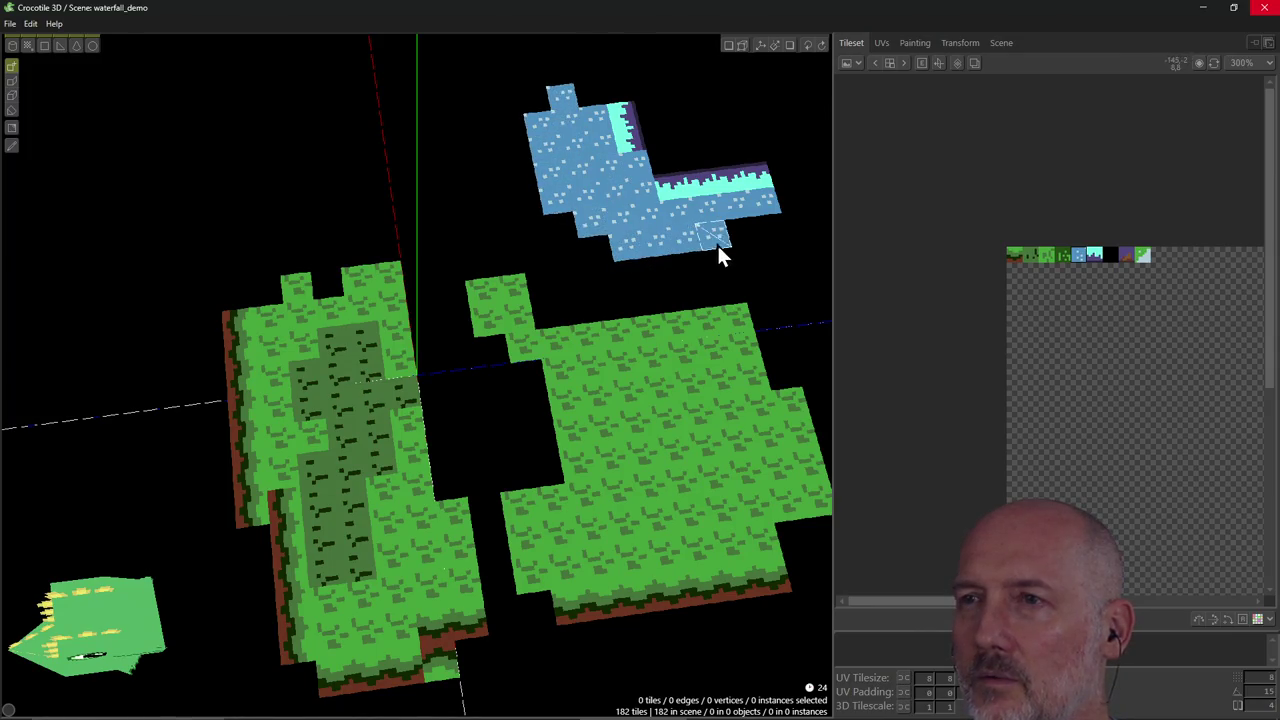
{"action": "left_click_drag", "start_coordinate": [778, 235], "coordinate": [791, 206]}
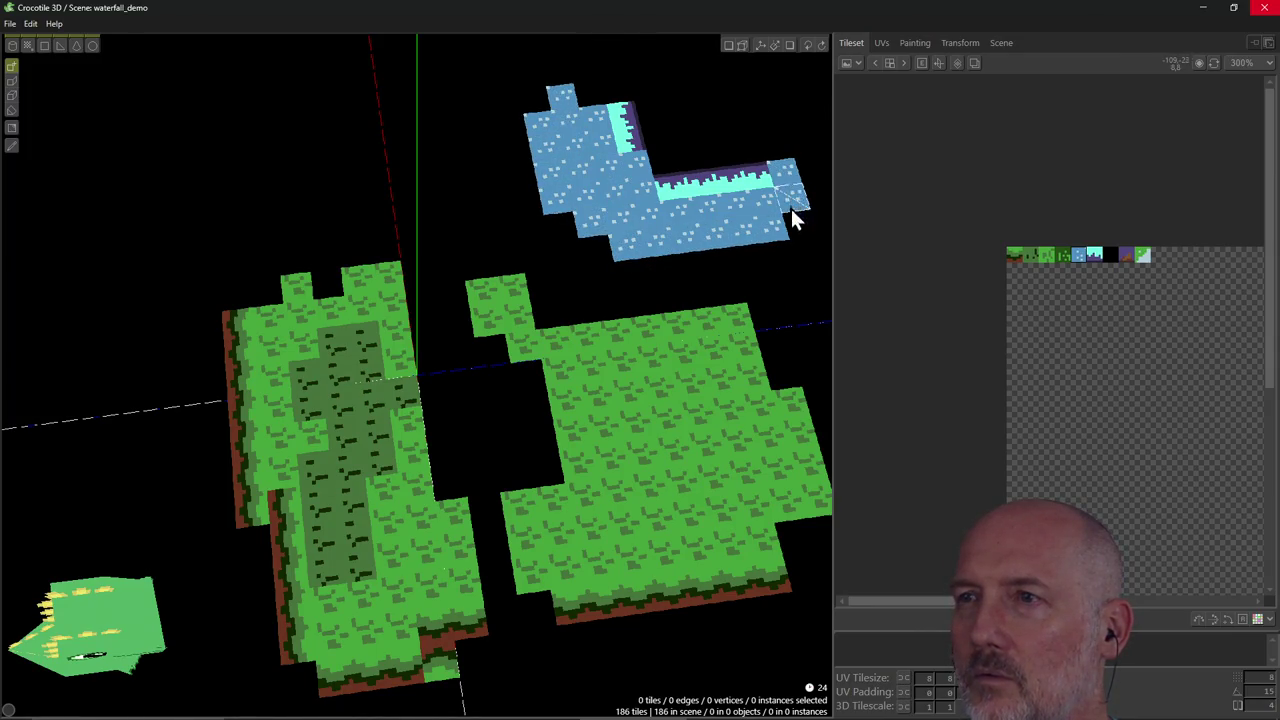
{"action": "right_click_drag", "start_coordinate": [674, 168], "coordinate": [672, 175]}
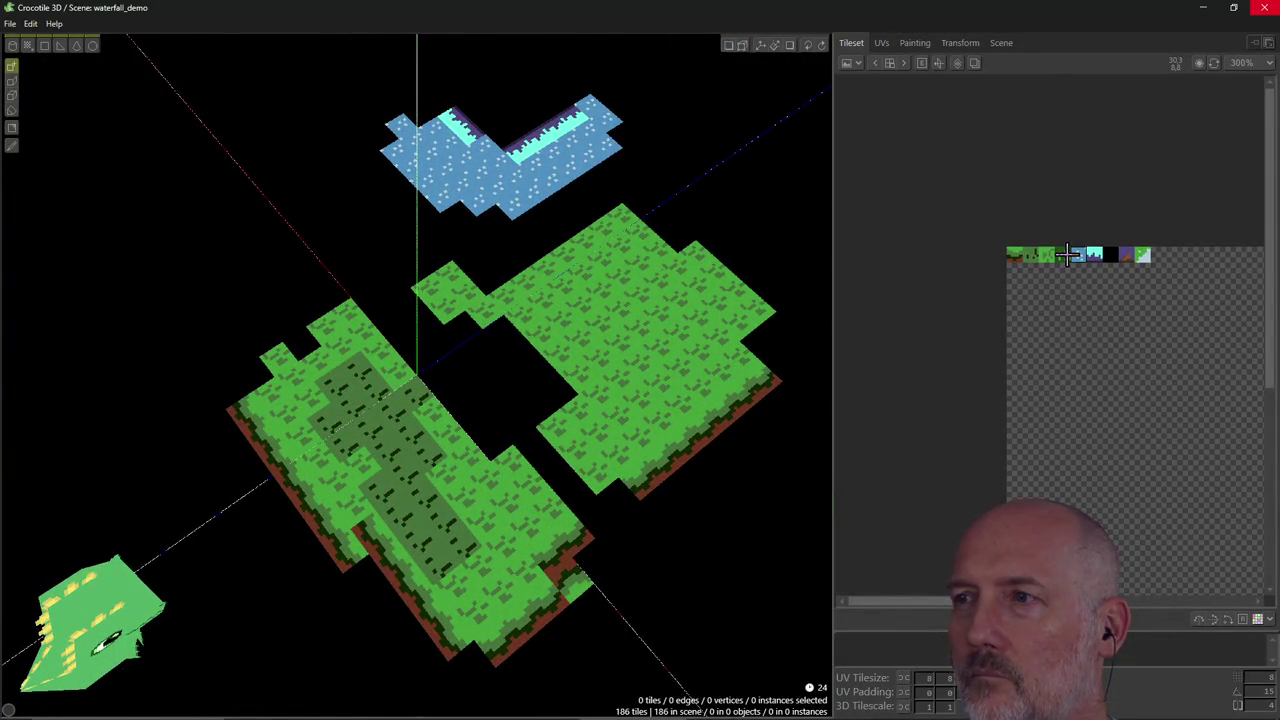
Paint a grass-edged dirt bank along the strips' top edges, removing misplaced tiles.
{"action": "left_click", "coordinate": [1013, 257]}
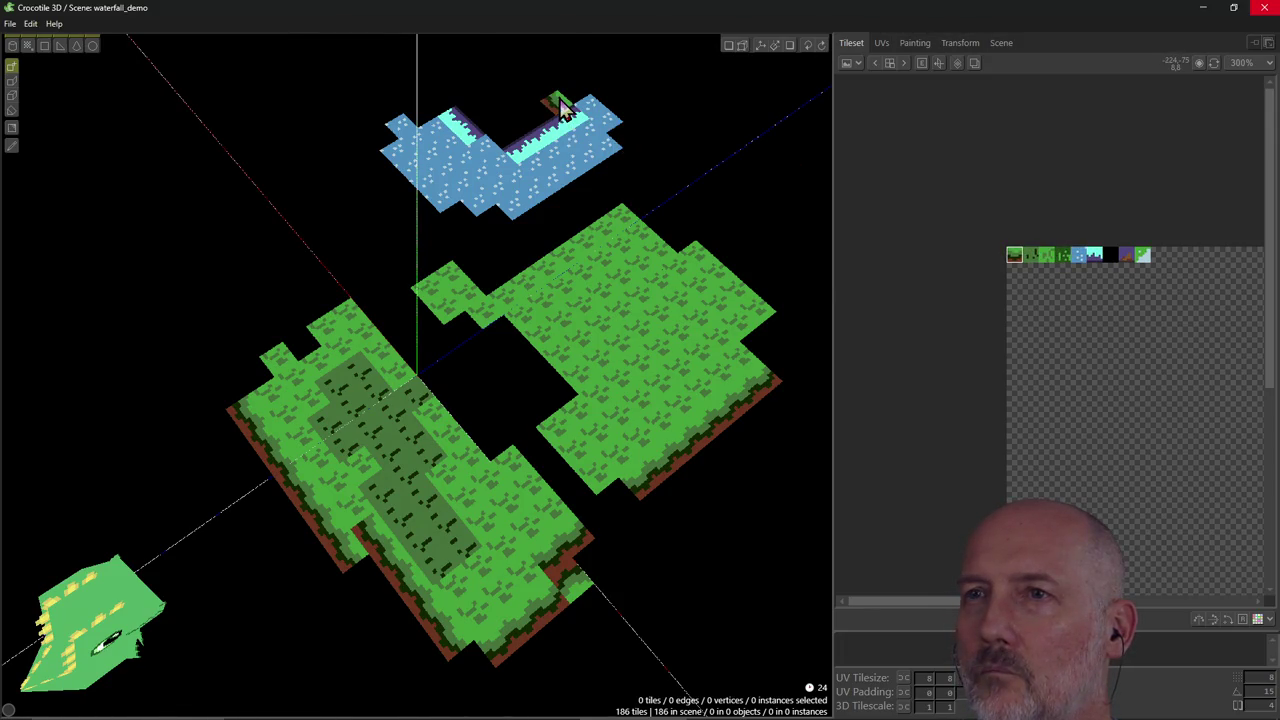
{"action": "left_click_drag", "start_coordinate": [562, 107], "coordinate": [497, 139]}
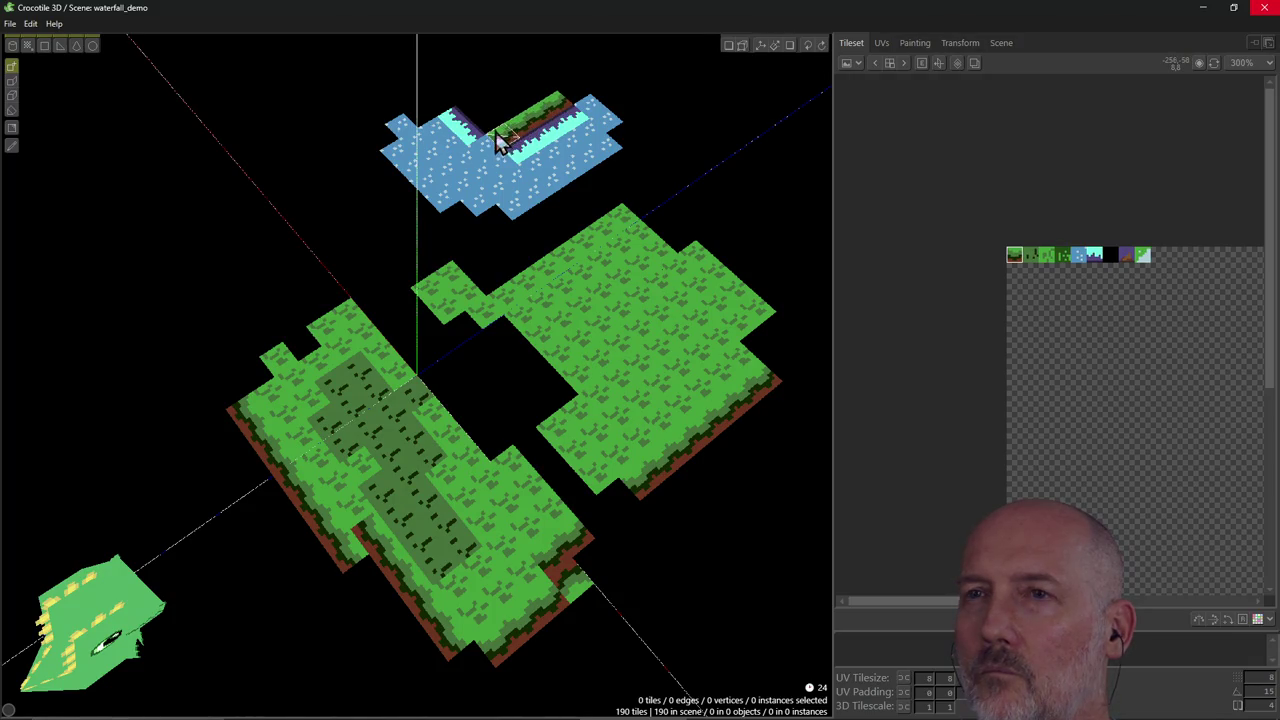
{"action": "left_click_drag", "start_coordinate": [490, 126], "coordinate": [460, 98]}
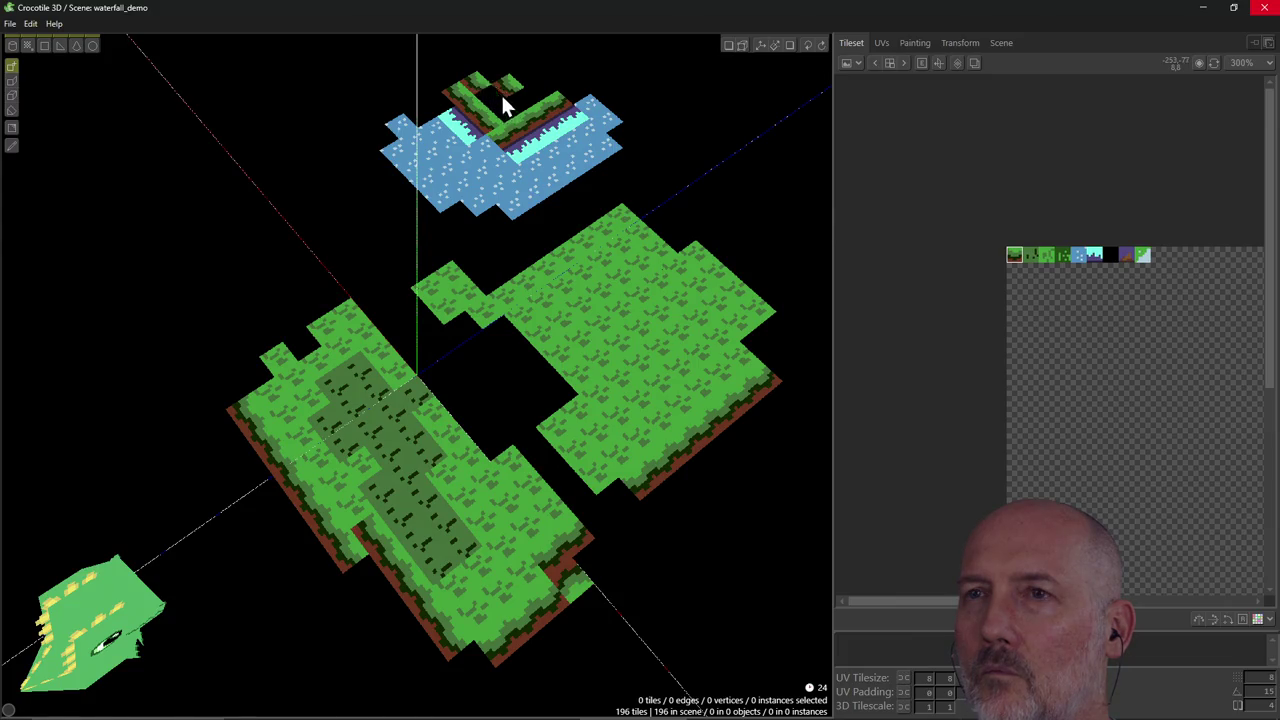
{"action": "left_click_drag", "start_coordinate": [504, 104], "coordinate": [423, 97]}
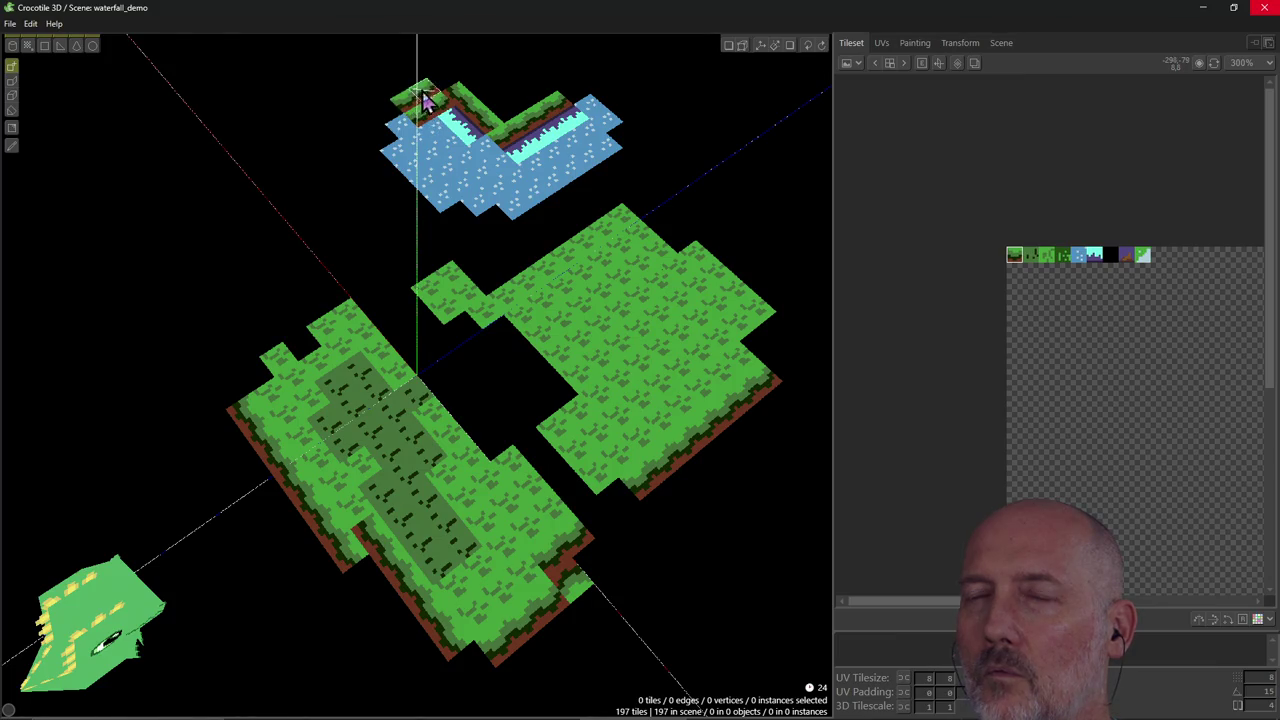
{"action": "left_click", "coordinate": [485, 92]}
{"action": "scroll", "coordinate": [492, 80], "scroll_direction": "up", "scroll_amount": 1}
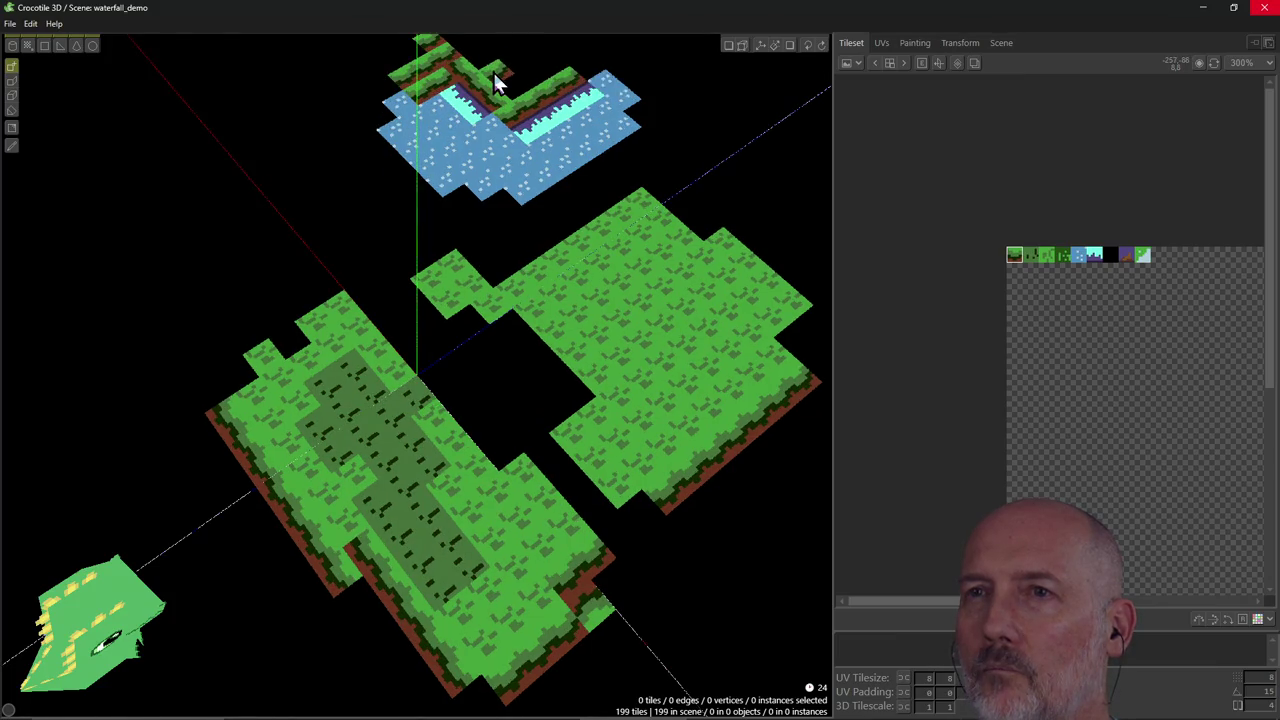
{"action": "right_click_drag", "start_coordinate": [492, 80], "coordinate": [745, 158]}
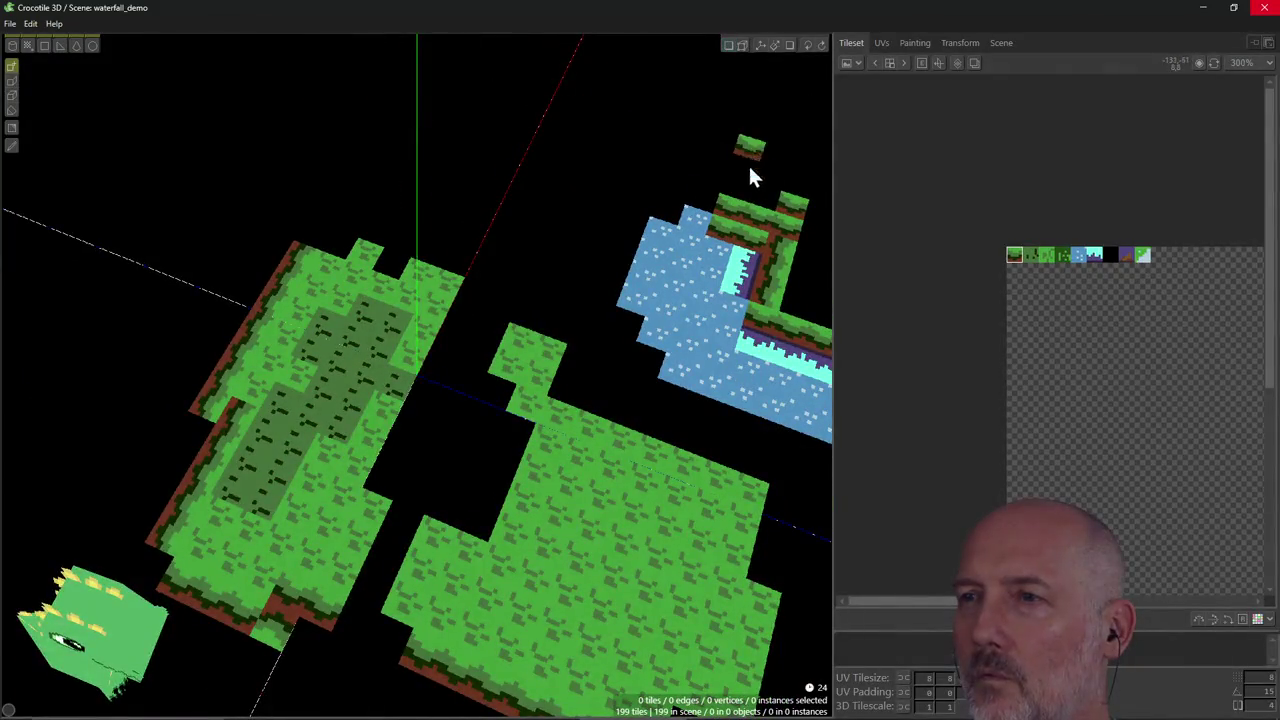
Replace the pool's top tile with three plain grass tiles and orbit to check.
{"action": "left_click", "coordinate": [767, 220], "text": "shift"}
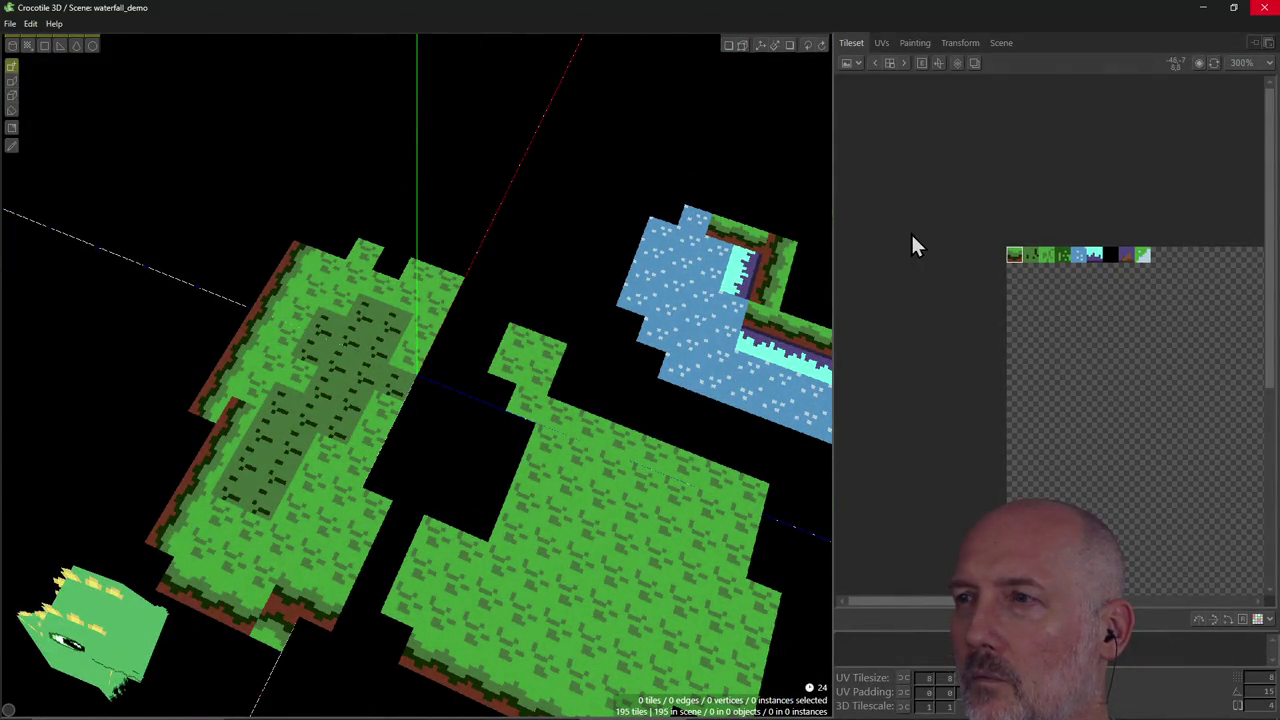
{"action": "left_click", "coordinate": [1047, 256]}
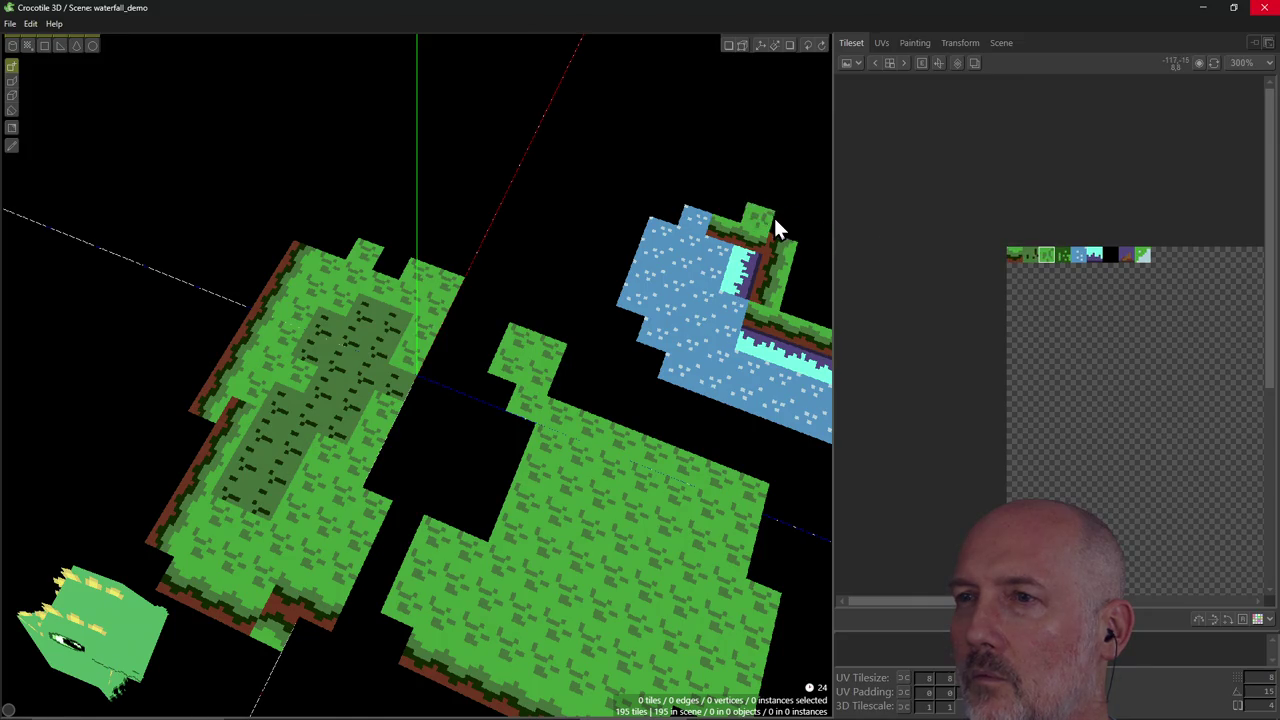
{"action": "left_click", "coordinate": [760, 215]}
{"action": "left_click", "coordinate": [786, 229]}
{"action": "left_click", "coordinate": [740, 198]}
{"action": "mouse_move", "coordinate": [740, 198]}
{"action": "right_mouse_down"}
{"action": "mouse_move", "coordinate": [417, 375]}
{"action": "mouse_move", "coordinate": [677, 177]}
{"action": "right_mouse_up"}
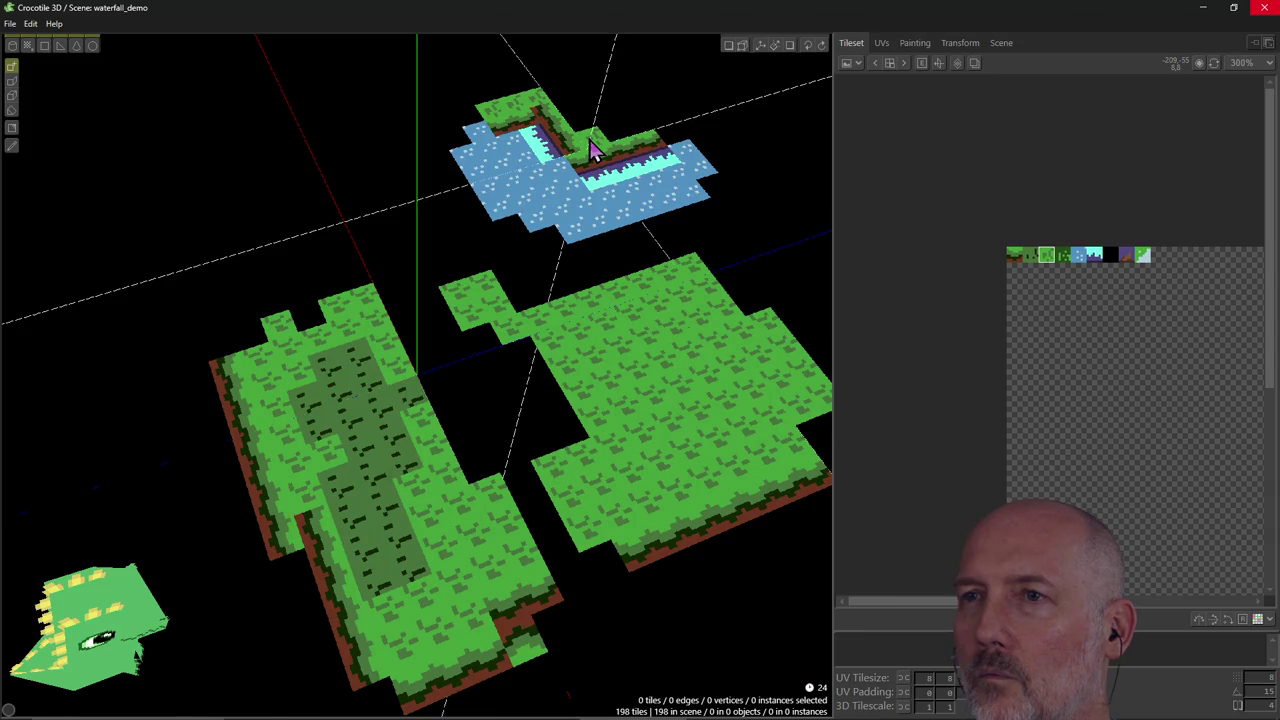
{"action": "mouse_move", "coordinate": [675, 145]}
{"action": "right_mouse_down"}
{"action": "mouse_move", "coordinate": [417, 375]}
{"action": "mouse_move", "coordinate": [769, 209]}
{"action": "right_mouse_up"}
{"action": "right_click_drag", "start_coordinate": [519, 290], "coordinate": [440, 374]}
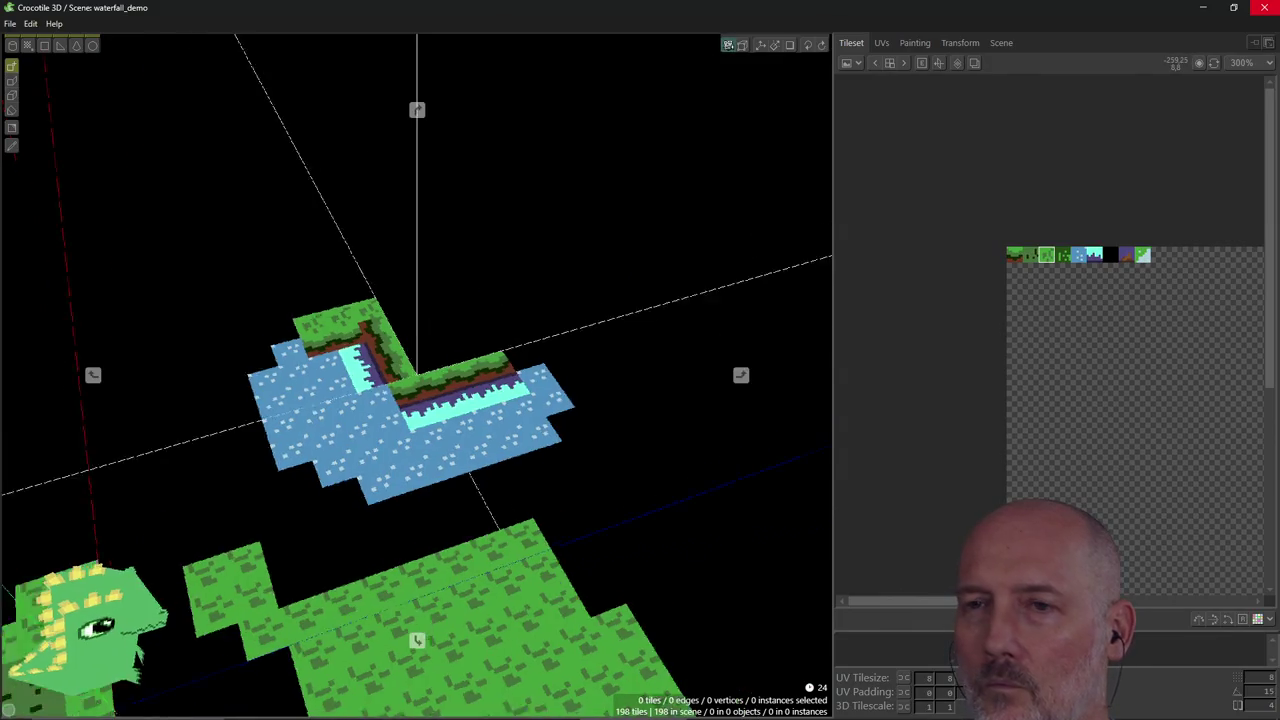
Paint a broad plain-grass area out from the pool's bank, bringing the scene to 219 tiles.
{"action": "left_click_drag", "start_coordinate": [440, 374], "coordinate": [475, 400]}
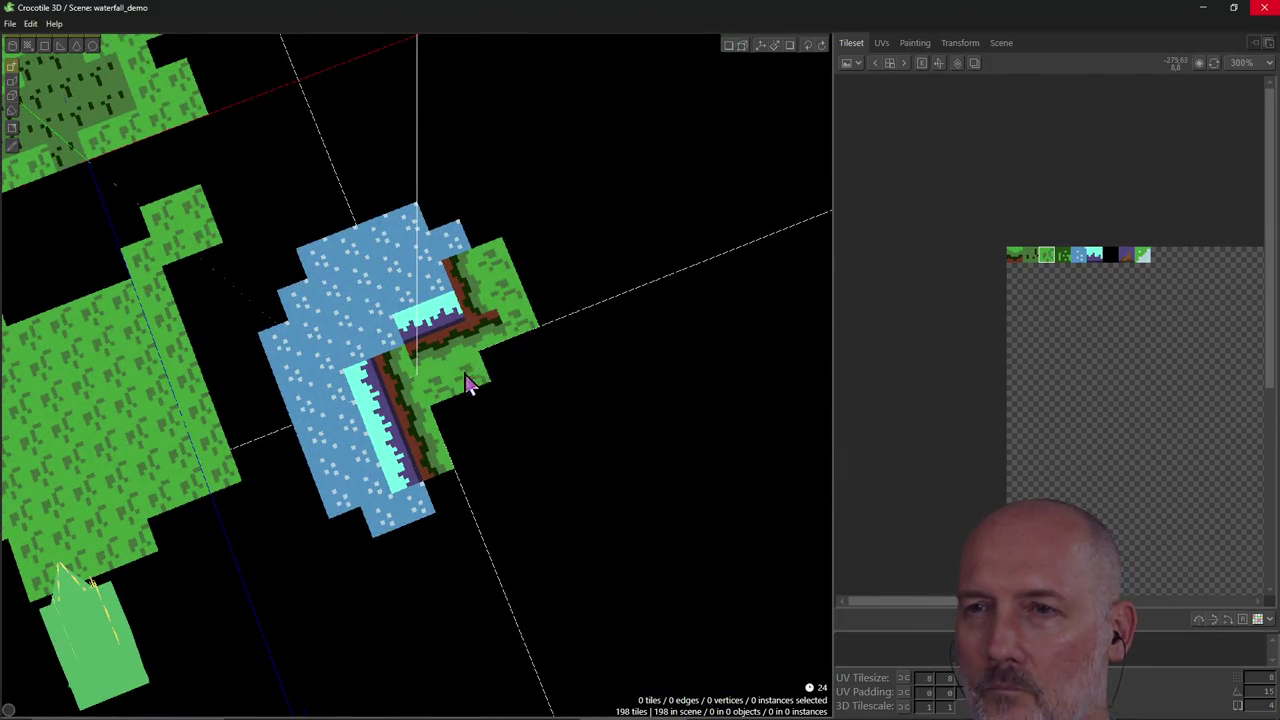
{"action": "mouse_move", "coordinate": [460, 462]}
{"action": "left_mouse_down"}
{"action": "mouse_move", "coordinate": [540, 305]}
{"action": "mouse_move", "coordinate": [580, 366]}
{"action": "mouse_move", "coordinate": [489, 480]}
{"action": "mouse_move", "coordinate": [458, 490]}
{"action": "left_mouse_up"}
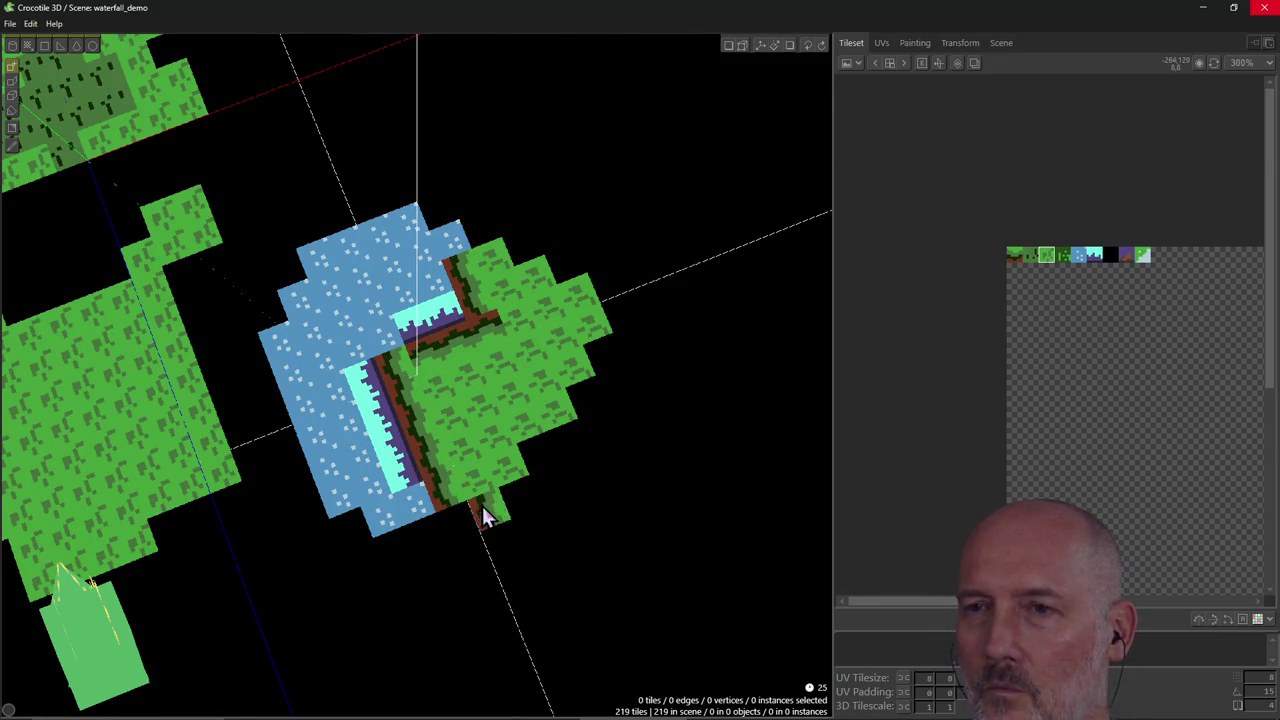
{"action": "mouse_move", "coordinate": [565, 440]}
{"action": "right_mouse_down"}
{"action": "mouse_move", "coordinate": [484, 482]}
{"action": "mouse_move", "coordinate": [560, 470]}
{"action": "right_mouse_up"}
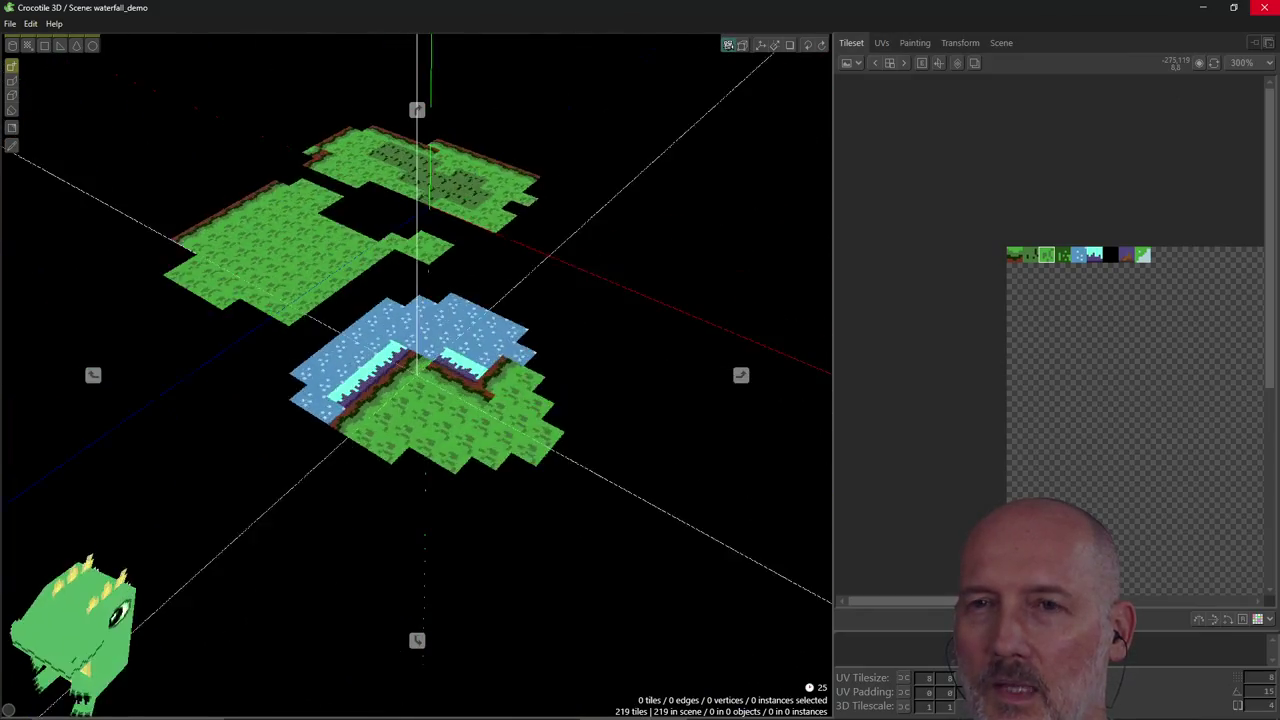
{"action": "right_click_drag", "start_coordinate": [560, 470], "coordinate": [460, 497]}
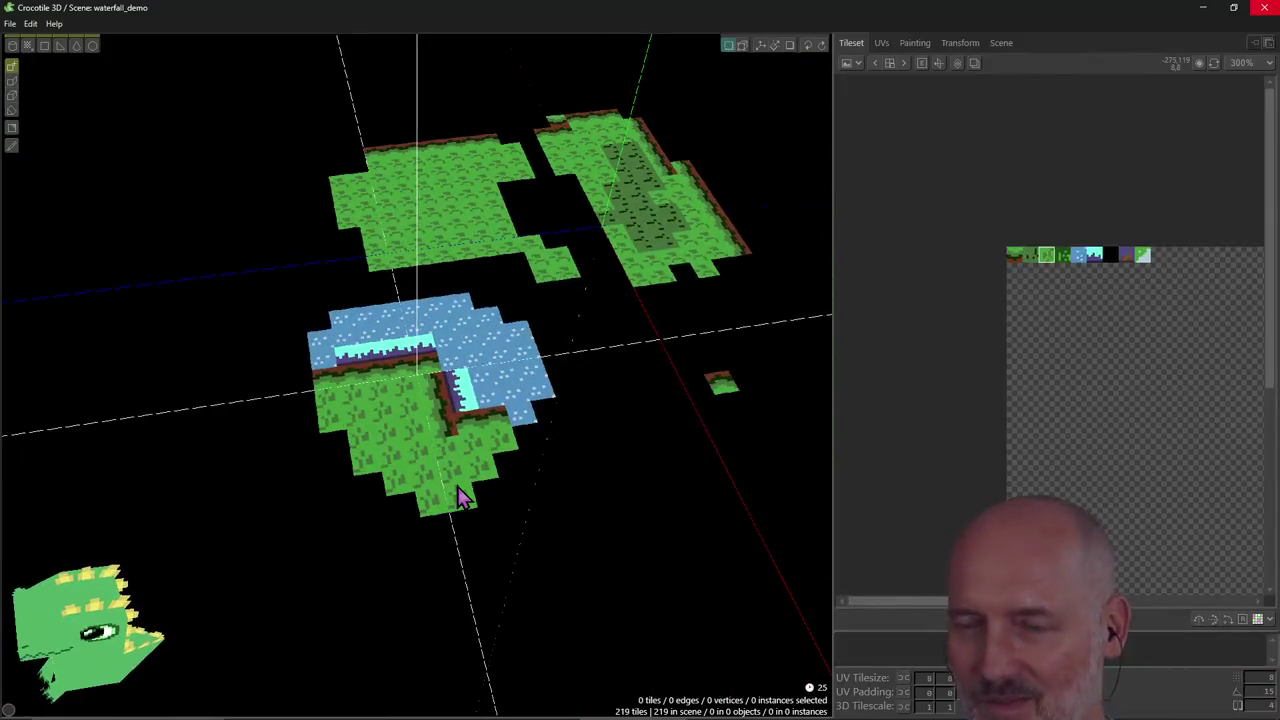
{"action": "key", "text": "alt+Tab"}
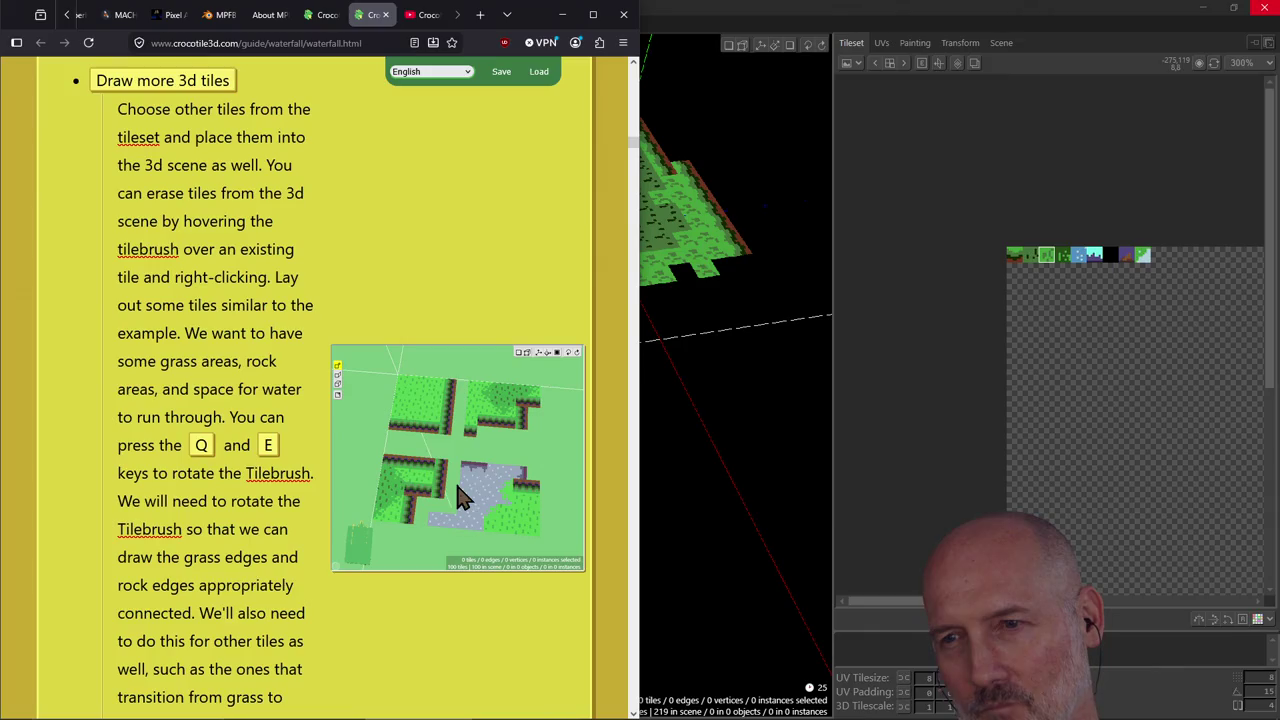
Scroll the waterfall guide down to the 3D Edit section's 'Select the vertices' instructions.
{"action": "scroll", "coordinate": [460, 497], "scroll_direction": "up", "scroll_amount": 2}
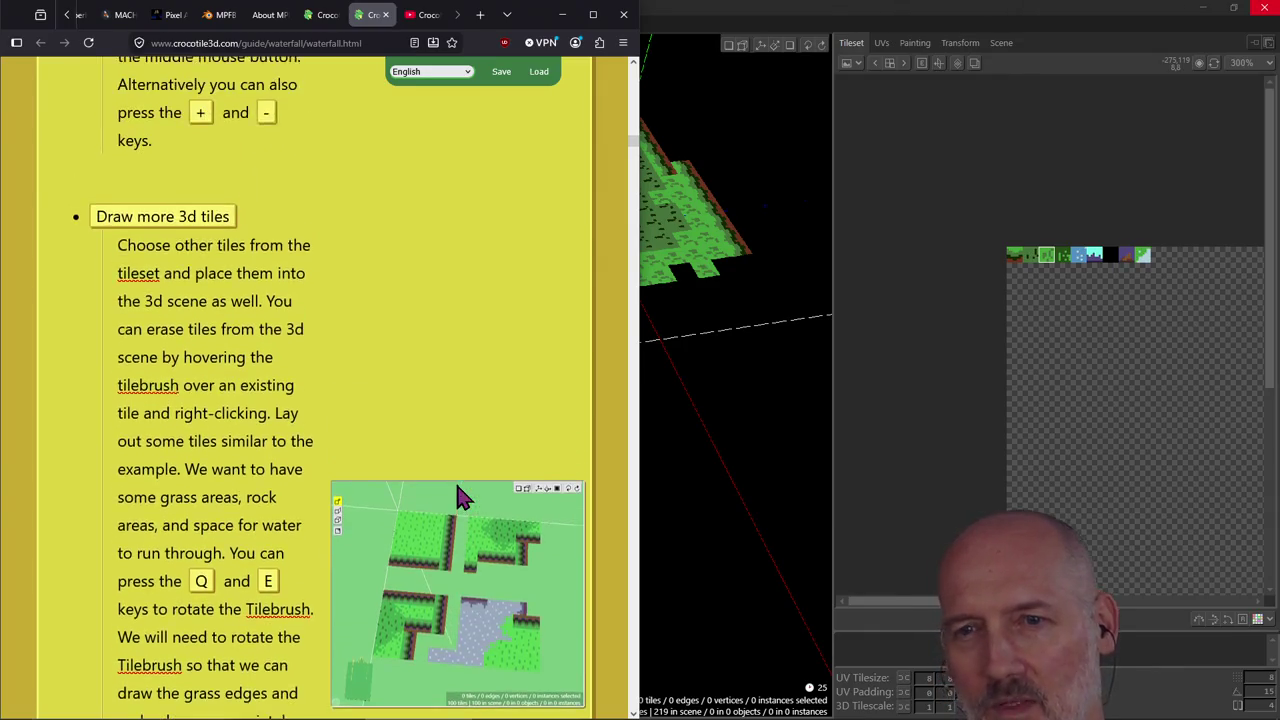
{"action": "scroll", "coordinate": [460, 497], "scroll_direction": "down", "scroll_amount": 4}
{"action": "scroll", "coordinate": [458, 490], "scroll_direction": "down", "scroll_amount": 3}
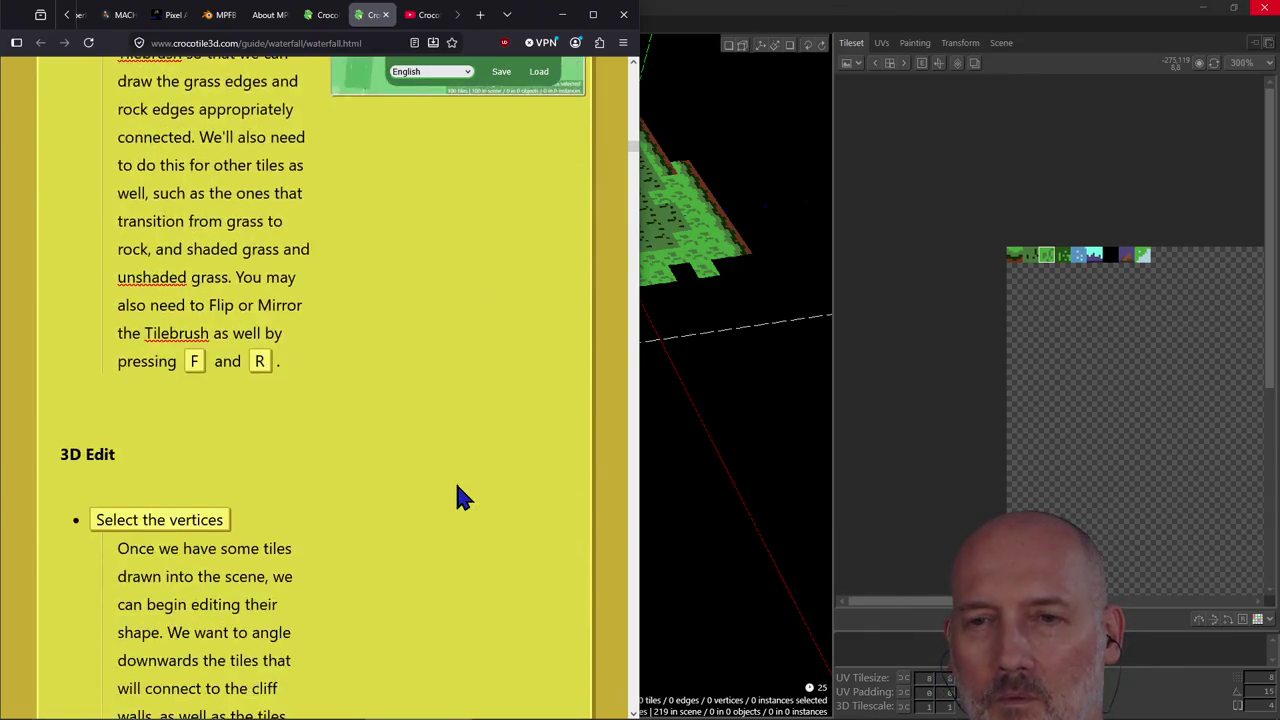
{"action": "scroll", "coordinate": [458, 490], "scroll_direction": "down", "scroll_amount": 2}
{"action": "scroll", "coordinate": [458, 497], "scroll_direction": "down", "scroll_amount": 1}
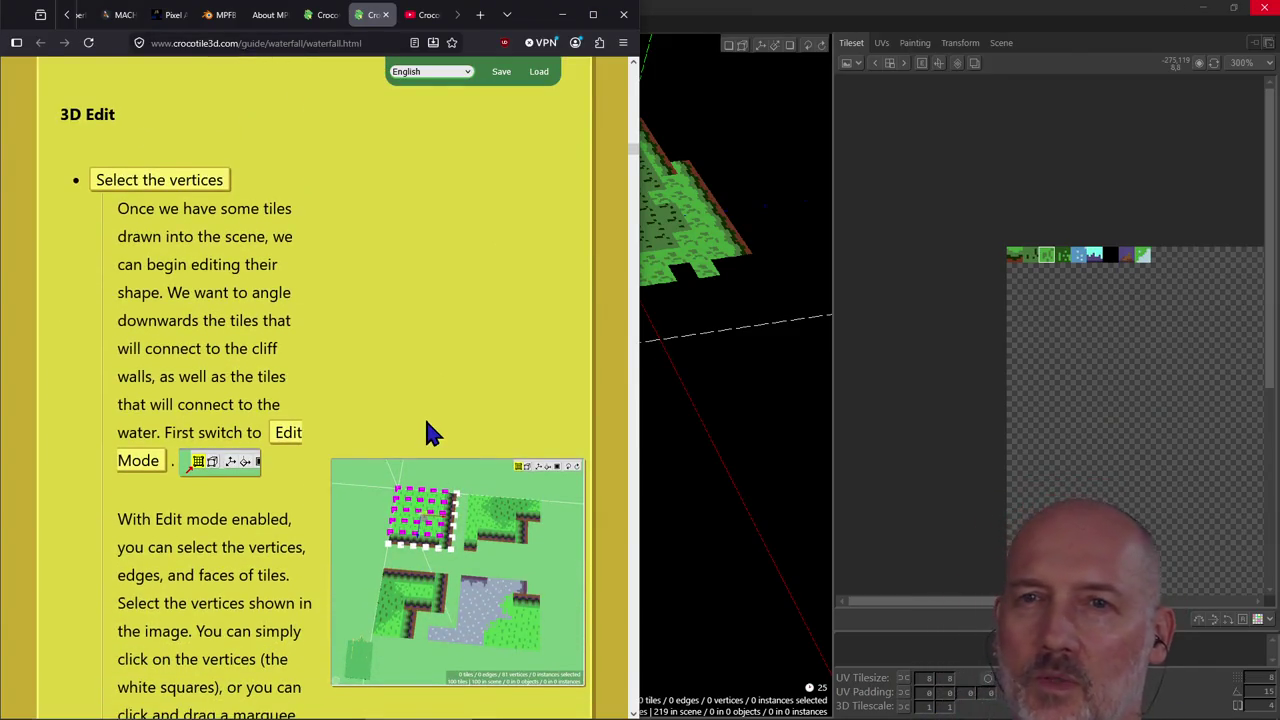
{"action": "scroll", "coordinate": [426, 432], "scroll_direction": "down", "scroll_amount": 1}
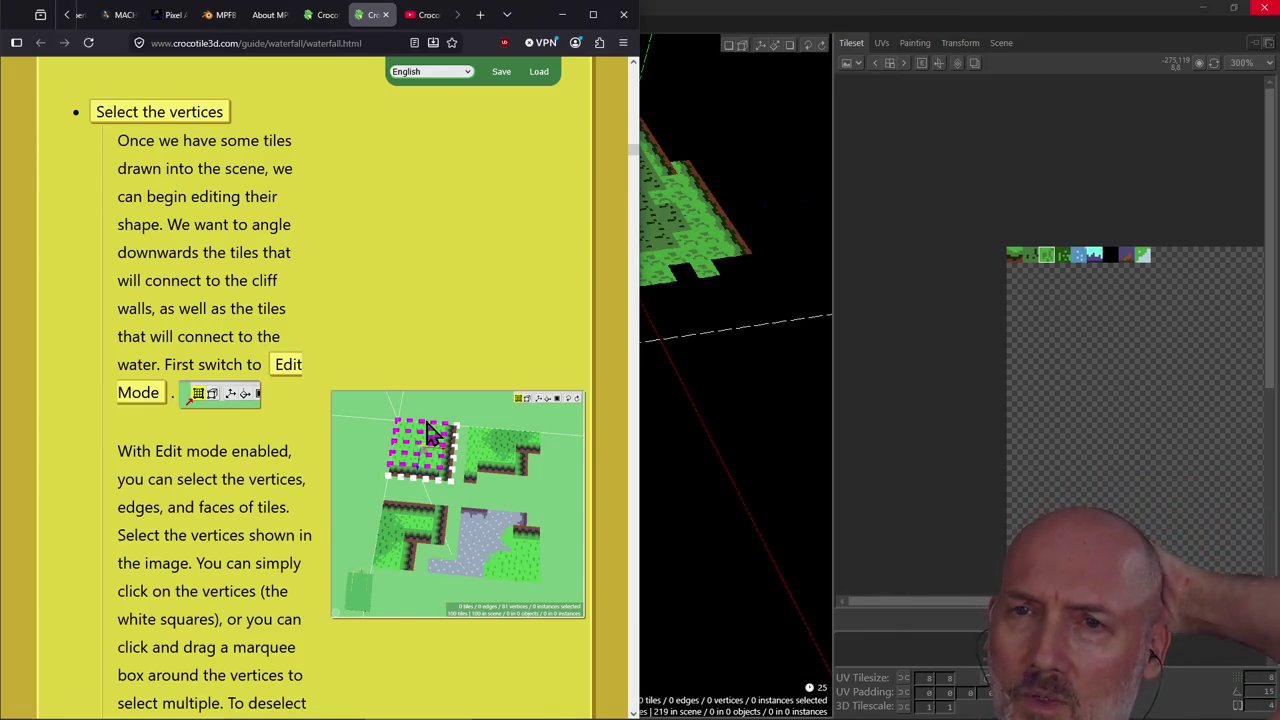
{"action": "scroll", "coordinate": [428, 430], "scroll_direction": "down", "scroll_amount": 1}
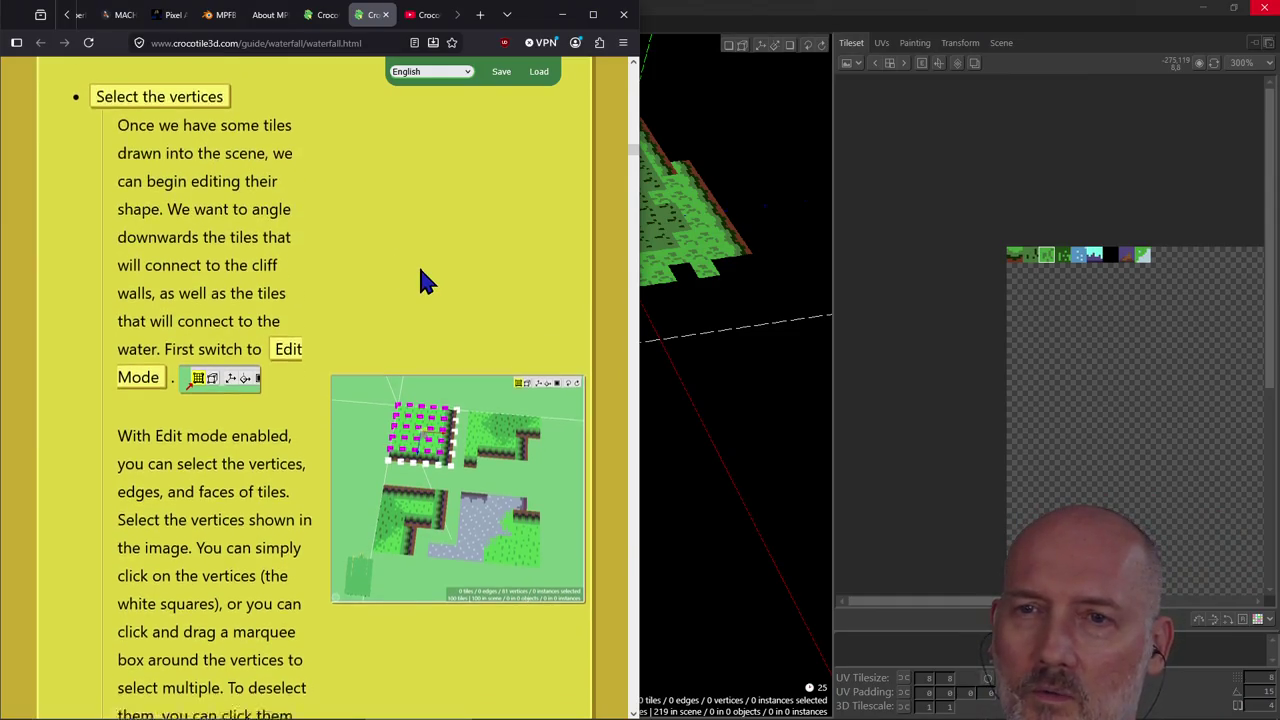
{"action": "left_click", "coordinate": [685, 230]}
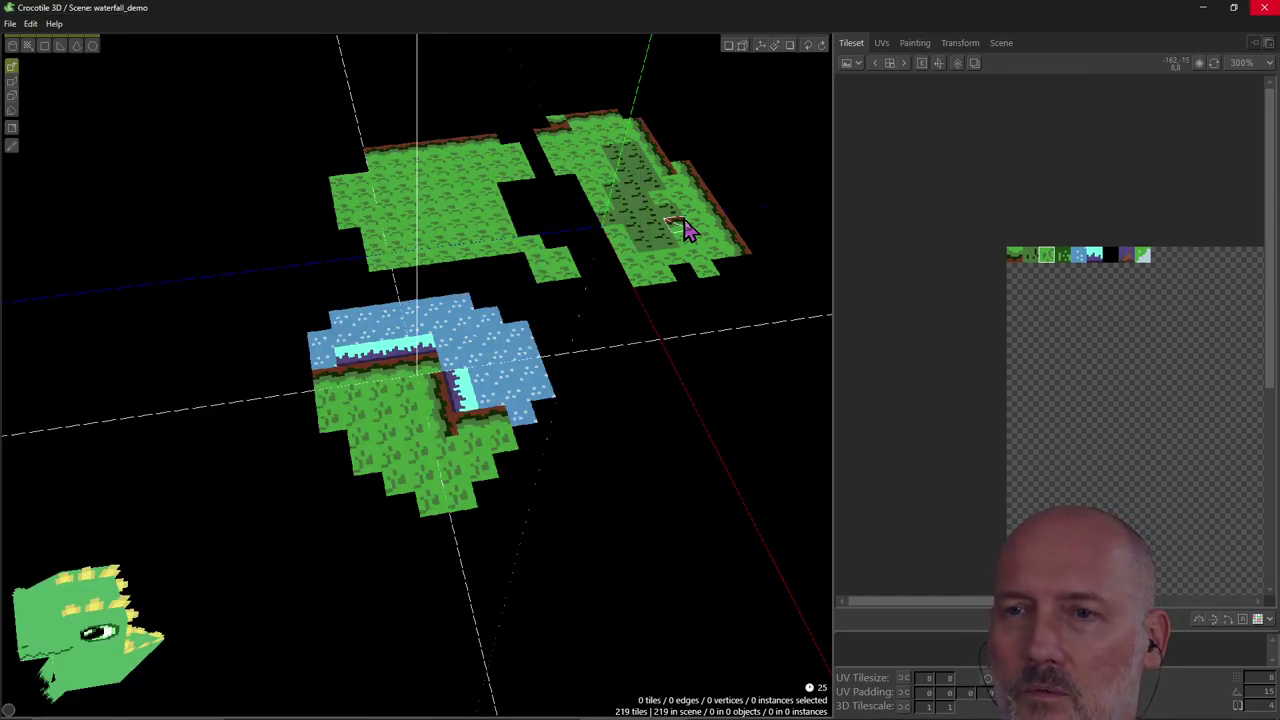
Zoom in on the tile islands and switch to Edit Mode for selecting vertices.
{"action": "mouse_move", "coordinate": [613, 303]}
{"action": "right_mouse_down"}
{"action": "mouse_move", "coordinate": [420, 330]}
{"action": "mouse_move", "coordinate": [613, 310]}
{"action": "right_mouse_up"}
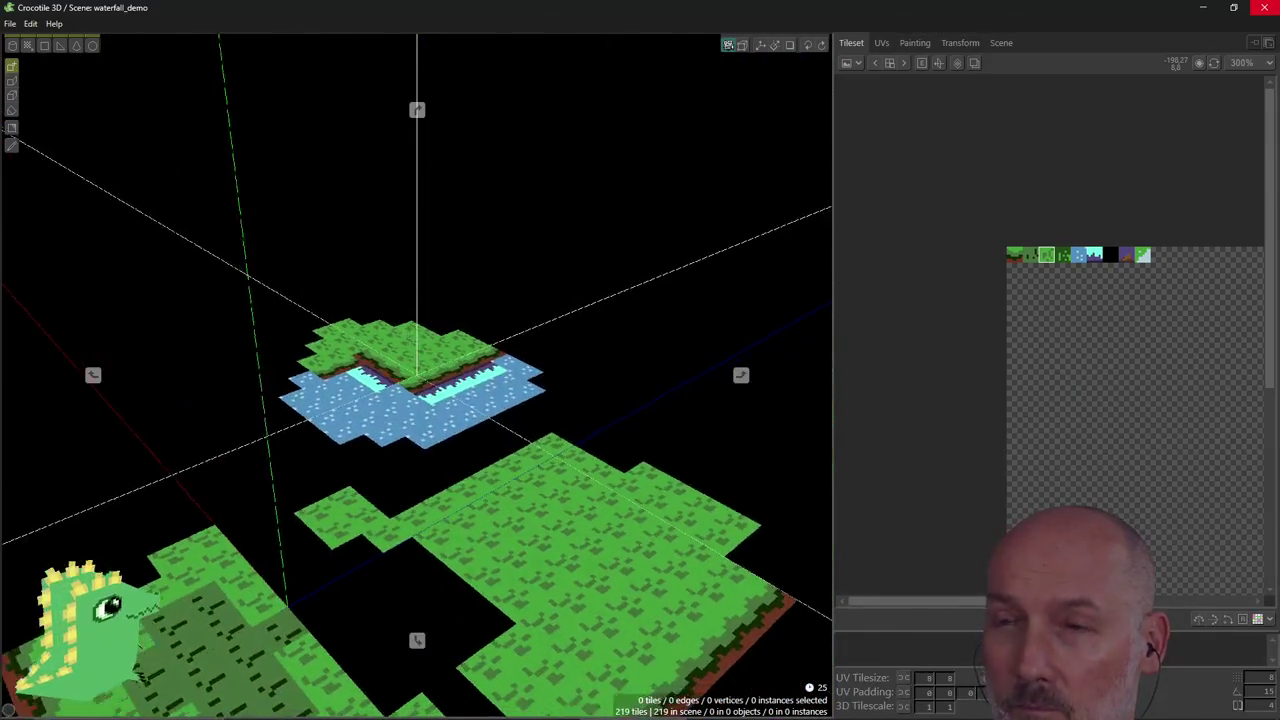
{"action": "scroll", "coordinate": [613, 312], "scroll_direction": "up", "scroll_amount": 2}
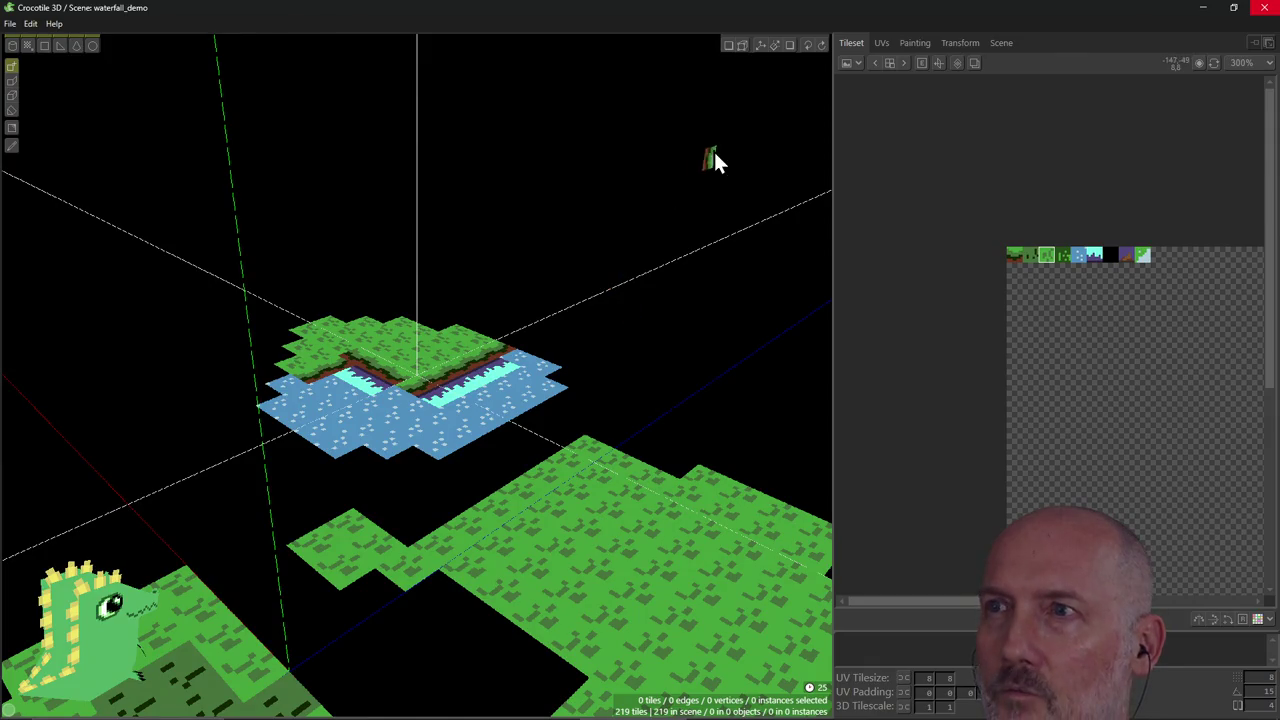
{"action": "left_click", "coordinate": [728, 46]}
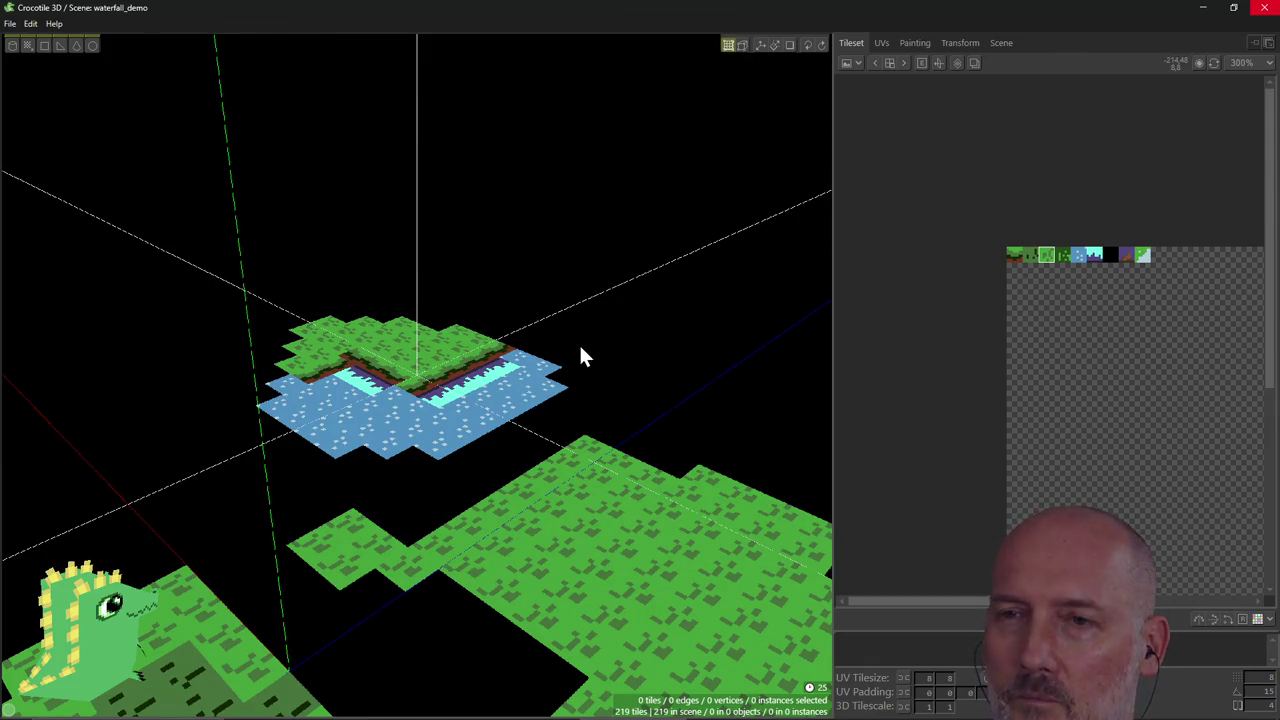
{"action": "key", "text": "Tab"}
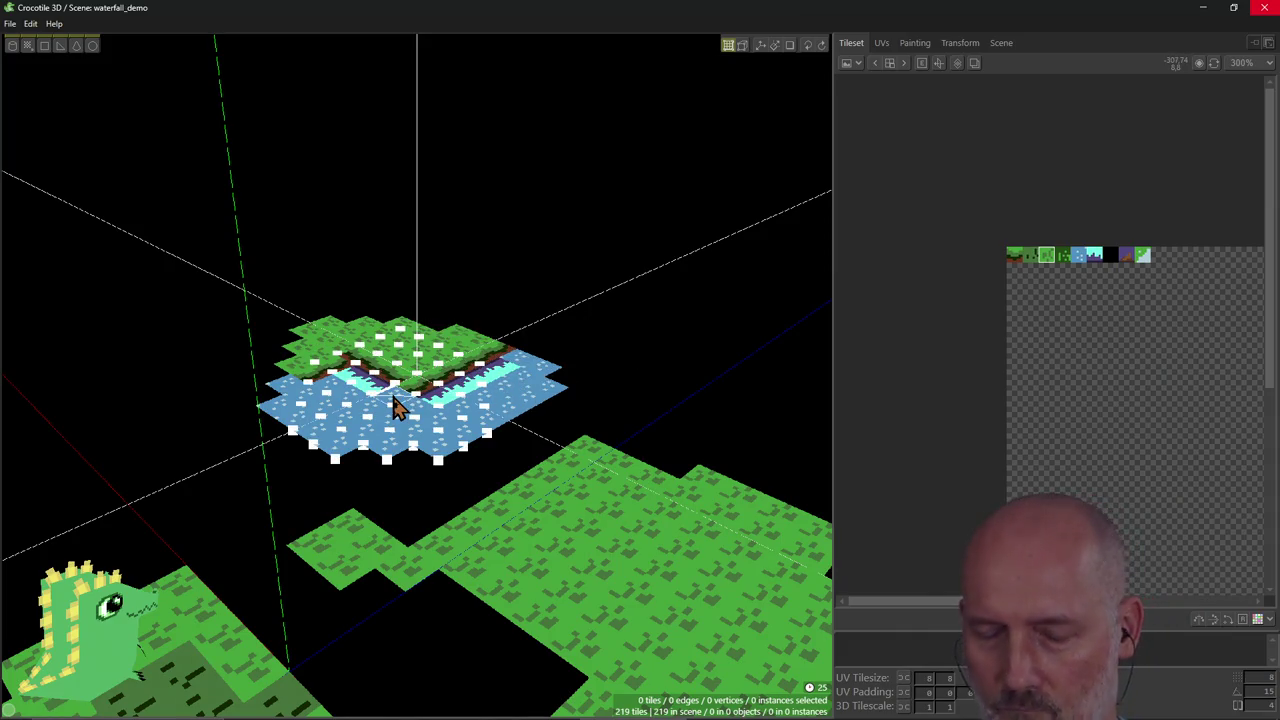
{"action": "key", "text": "alt+Tab"}
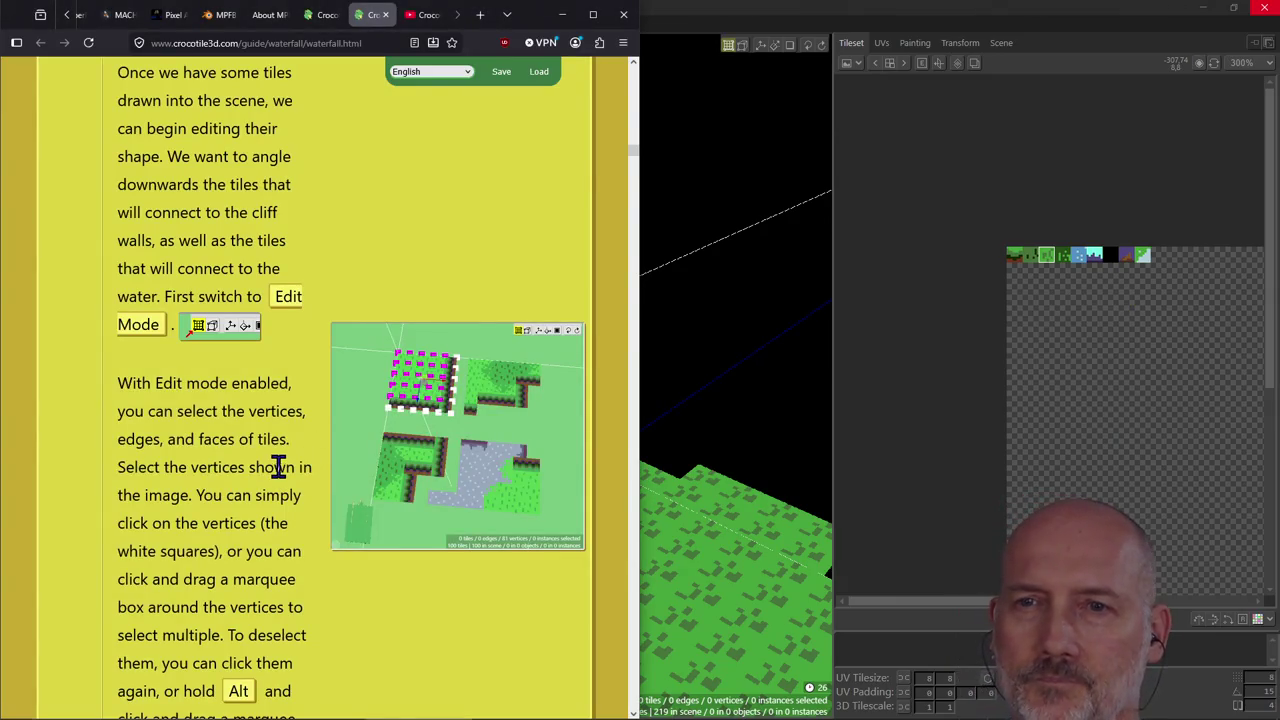
Scroll the guide through the select/deselect vertex tips down to 'Edit the geometry'.
{"action": "scroll", "coordinate": [278, 467], "scroll_direction": "down", "scroll_amount": 2}
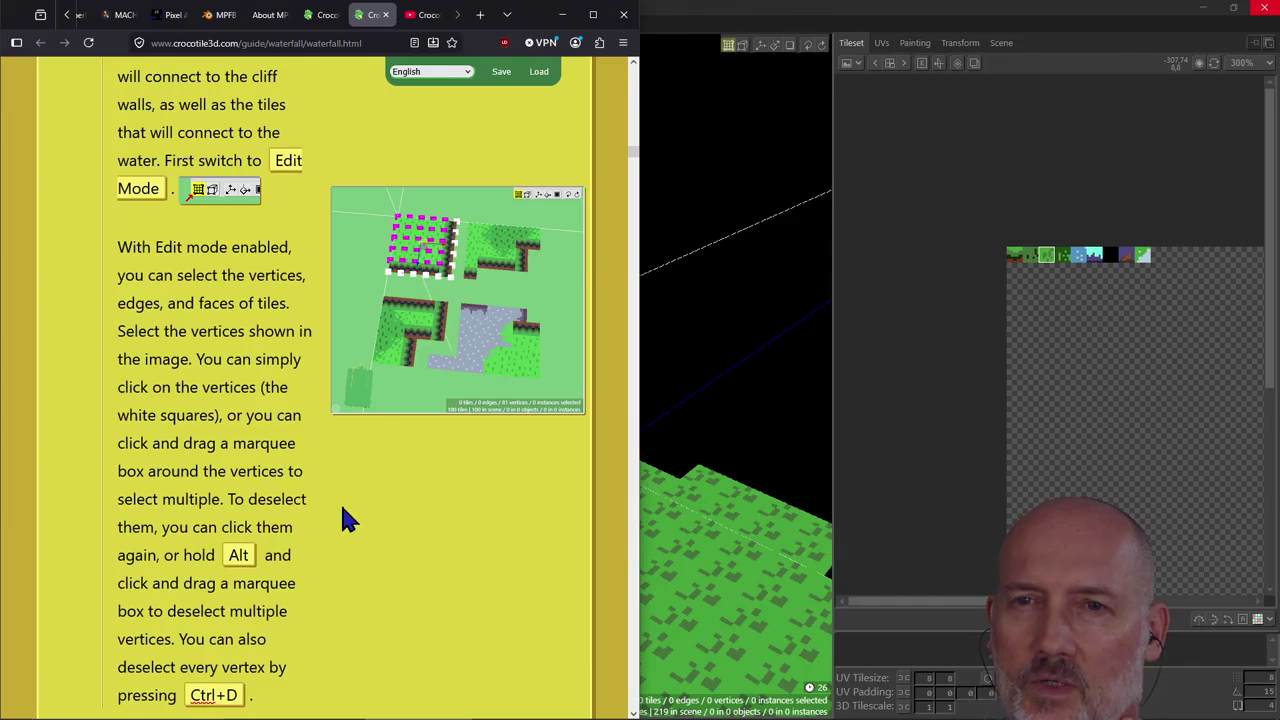
{"action": "scroll", "coordinate": [342, 510], "scroll_direction": "down", "scroll_amount": 2}
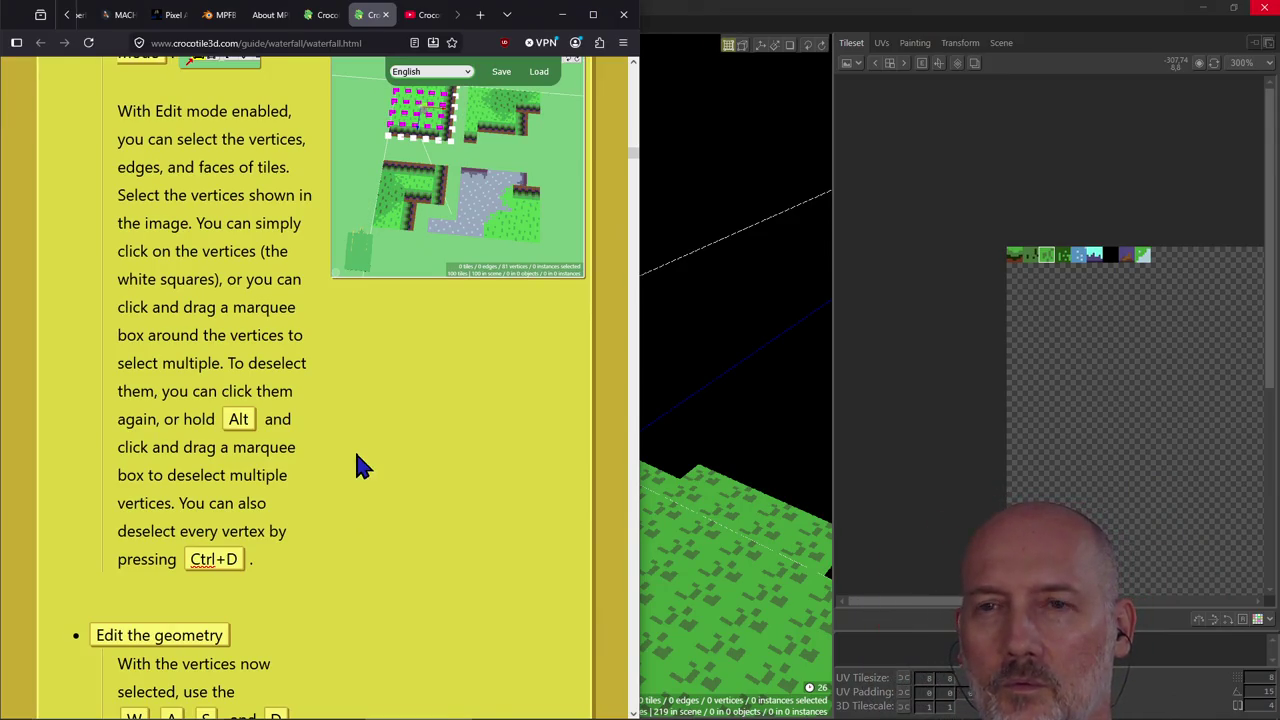
{"action": "key", "text": "alt+Tab"}
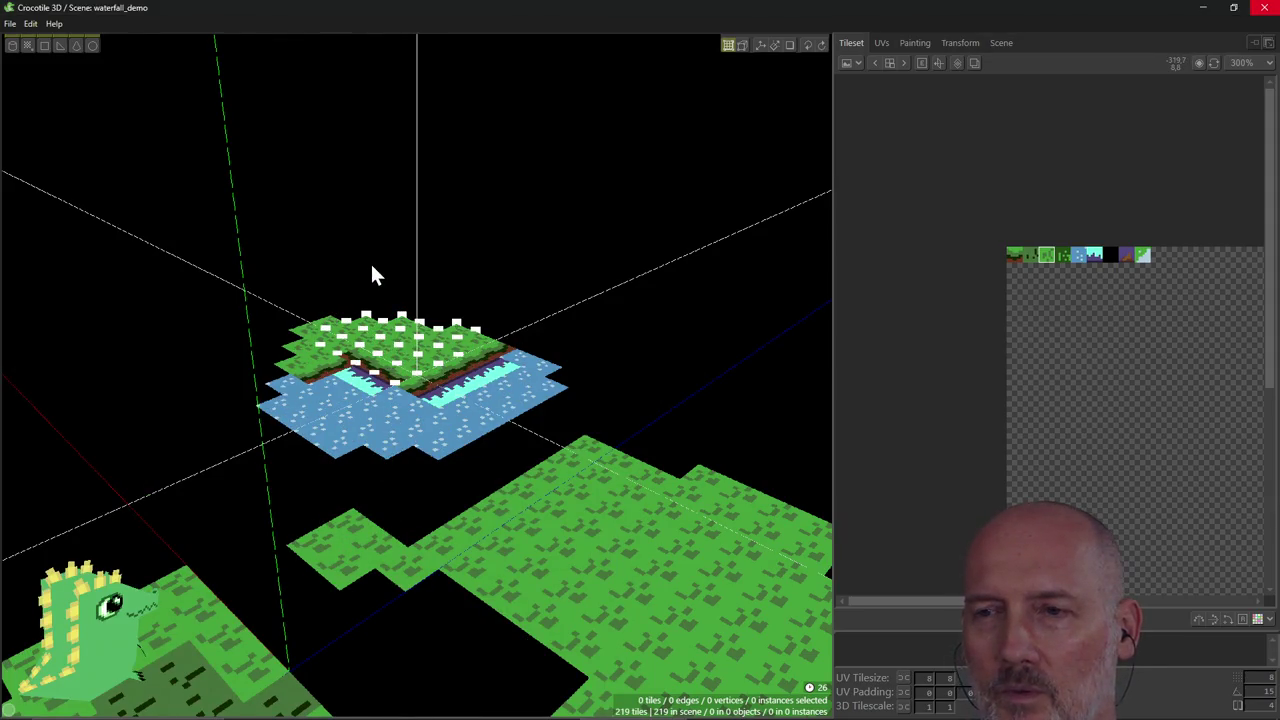
Box-select the floating island's grass plateau vertices from a steeper view.
{"action": "right_click_drag", "start_coordinate": [372, 270], "coordinate": [371, 271]}
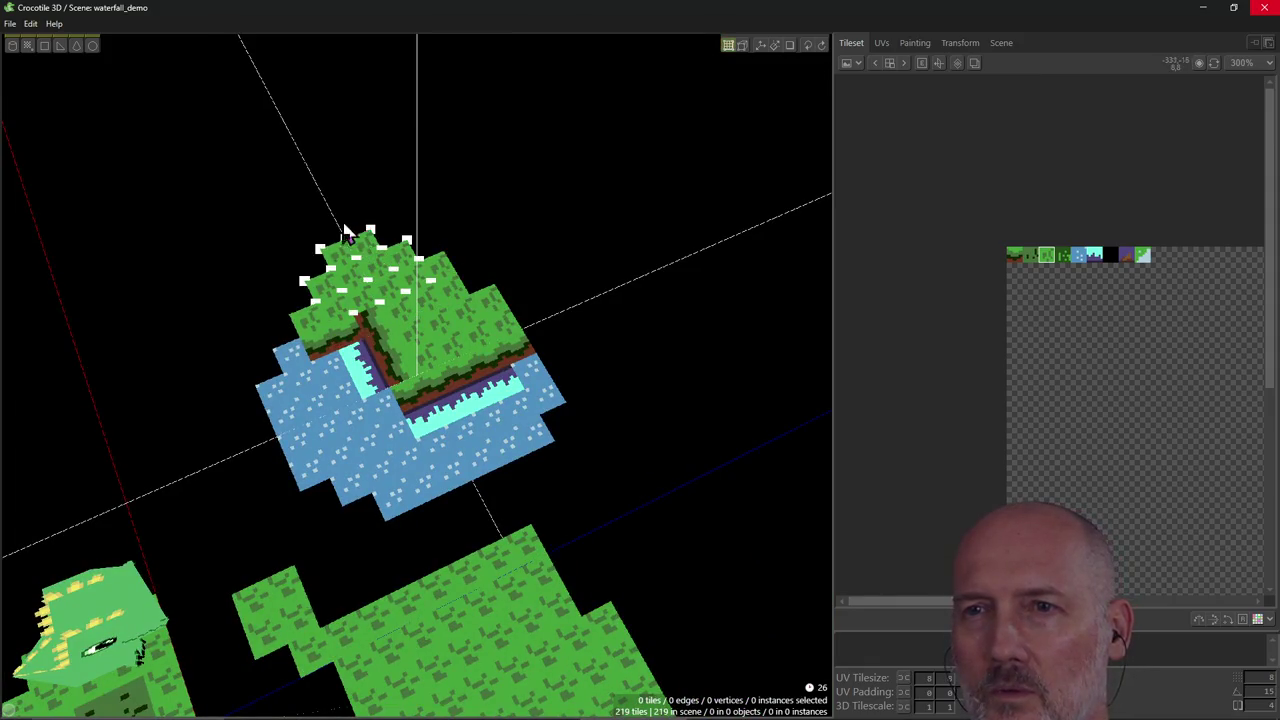
{"action": "left_click_drag", "start_coordinate": [338, 226], "coordinate": [548, 432]}
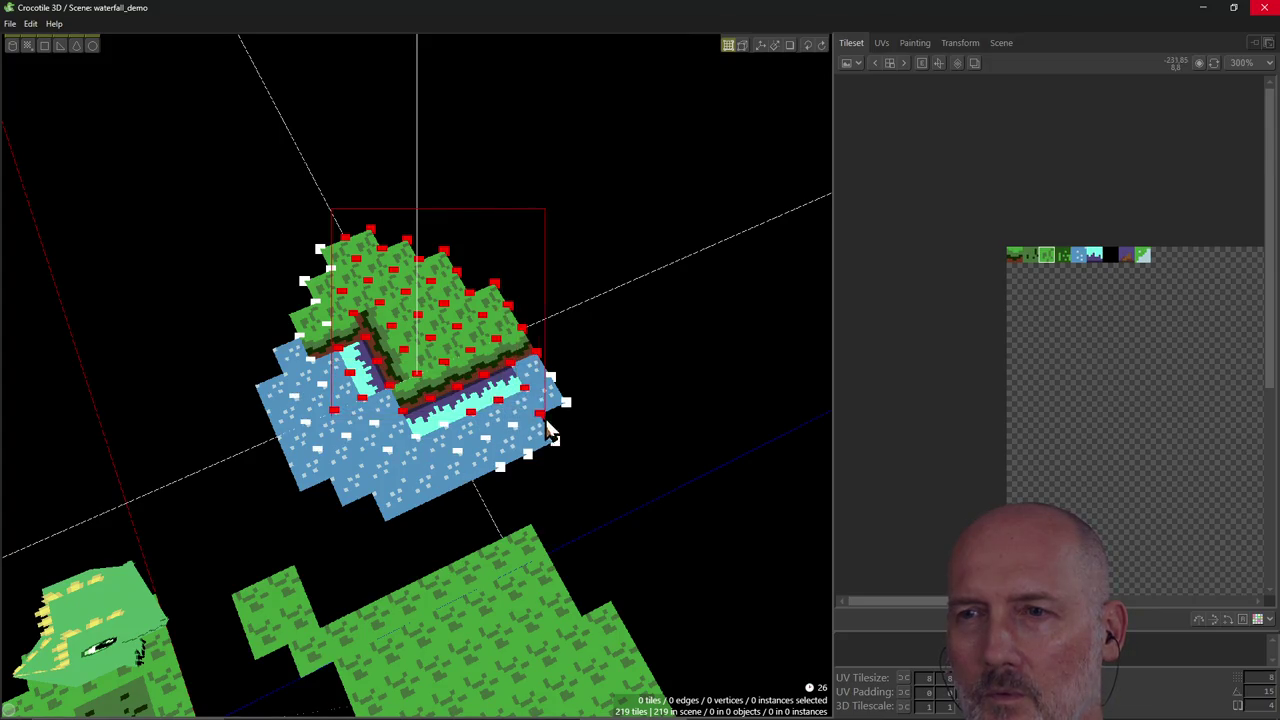
{"action": "left_click_drag", "start_coordinate": [548, 432], "coordinate": [548, 432]}
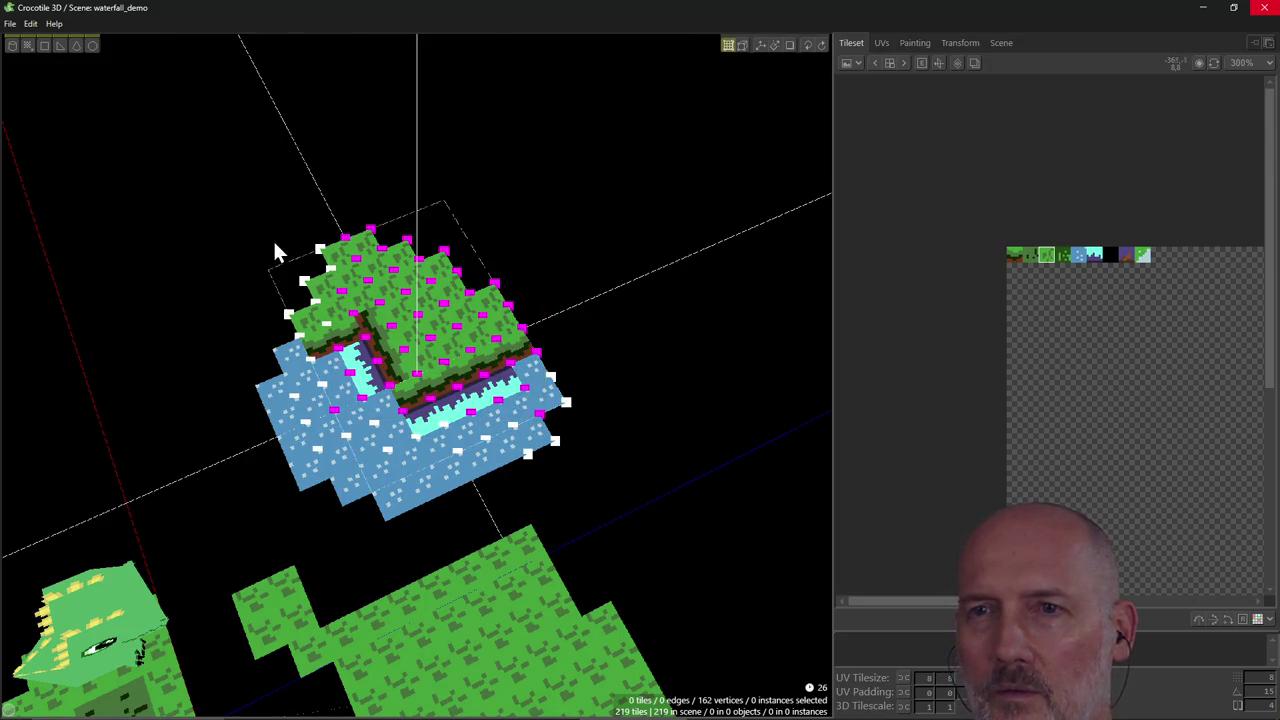
{"action": "left_click_drag", "start_coordinate": [265, 235], "coordinate": [366, 358]}
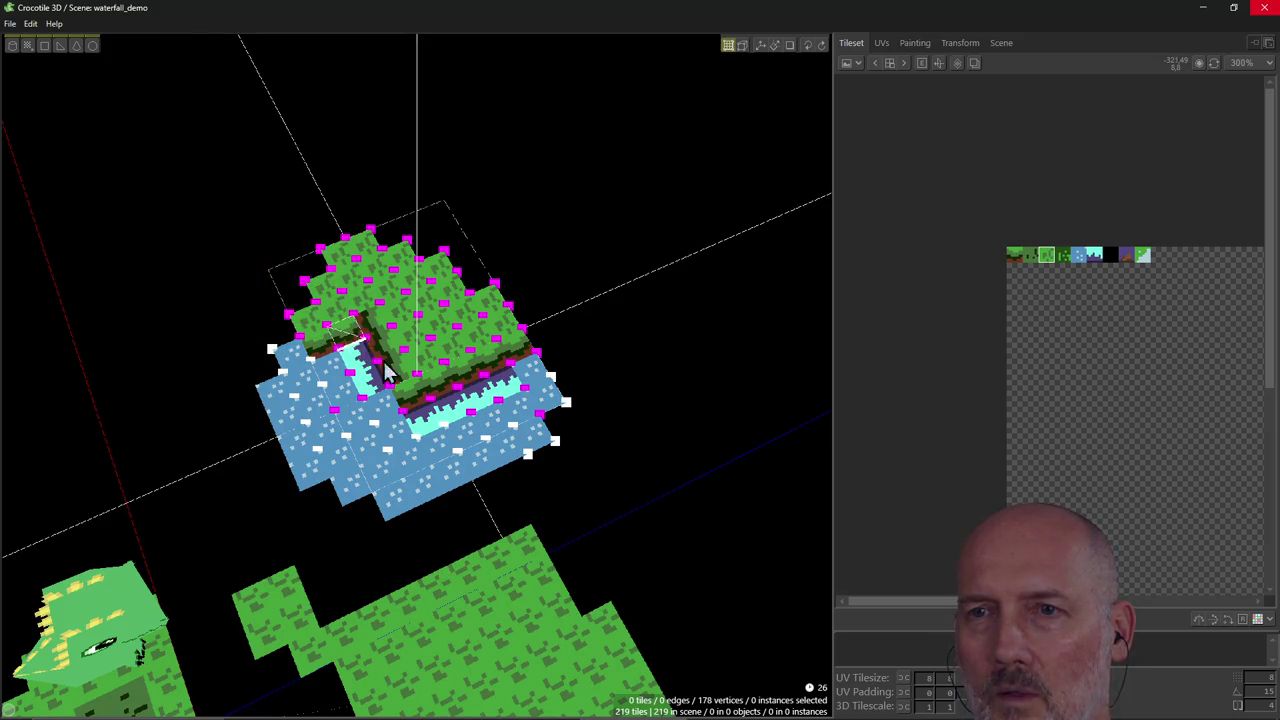
Zoom in and deselect the vertices at the inner cliff corner and along the cliff edge.
{"action": "scroll", "coordinate": [392, 372], "scroll_direction": "up", "scroll_amount": 1}
{"action": "scroll", "coordinate": [392, 372], "scroll_direction": "up", "scroll_amount": 2}
{"action": "scroll", "coordinate": [392, 374], "scroll_direction": "up", "scroll_amount": 2}
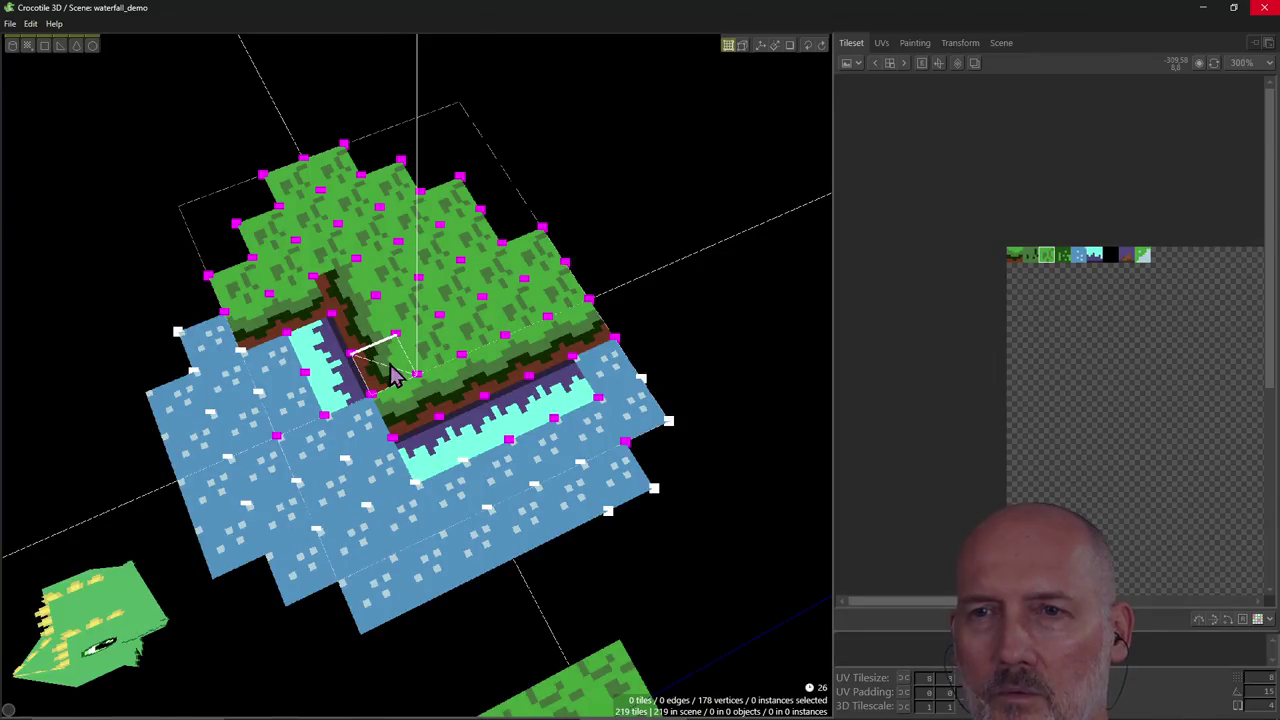
{"action": "left_click_drag", "start_coordinate": [282, 333], "coordinate": [365, 430]}
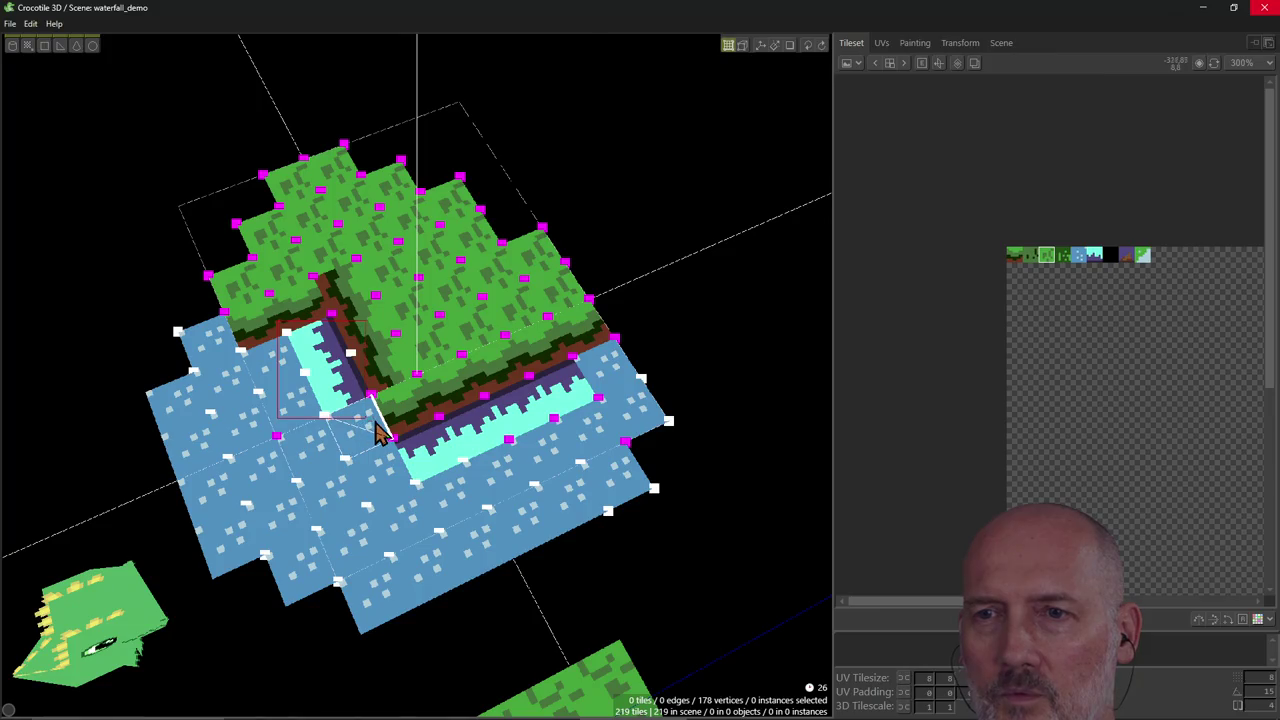
{"action": "mouse_move", "coordinate": [365, 432]}
{"action": "left_mouse_down"}
{"action": "mouse_move", "coordinate": [328, 352]}
{"action": "mouse_move", "coordinate": [365, 448]}
{"action": "mouse_move", "coordinate": [443, 471]}
{"action": "mouse_move", "coordinate": [429, 420]}
{"action": "mouse_move", "coordinate": [506, 463]}
{"action": "mouse_move", "coordinate": [490, 402]}
{"action": "mouse_move", "coordinate": [531, 457]}
{"action": "mouse_move", "coordinate": [540, 396]}
{"action": "mouse_move", "coordinate": [571, 425]}
{"action": "mouse_move", "coordinate": [549, 397]}
{"action": "mouse_move", "coordinate": [551, 431]}
{"action": "mouse_move", "coordinate": [588, 444]}
{"action": "left_mouse_up"}
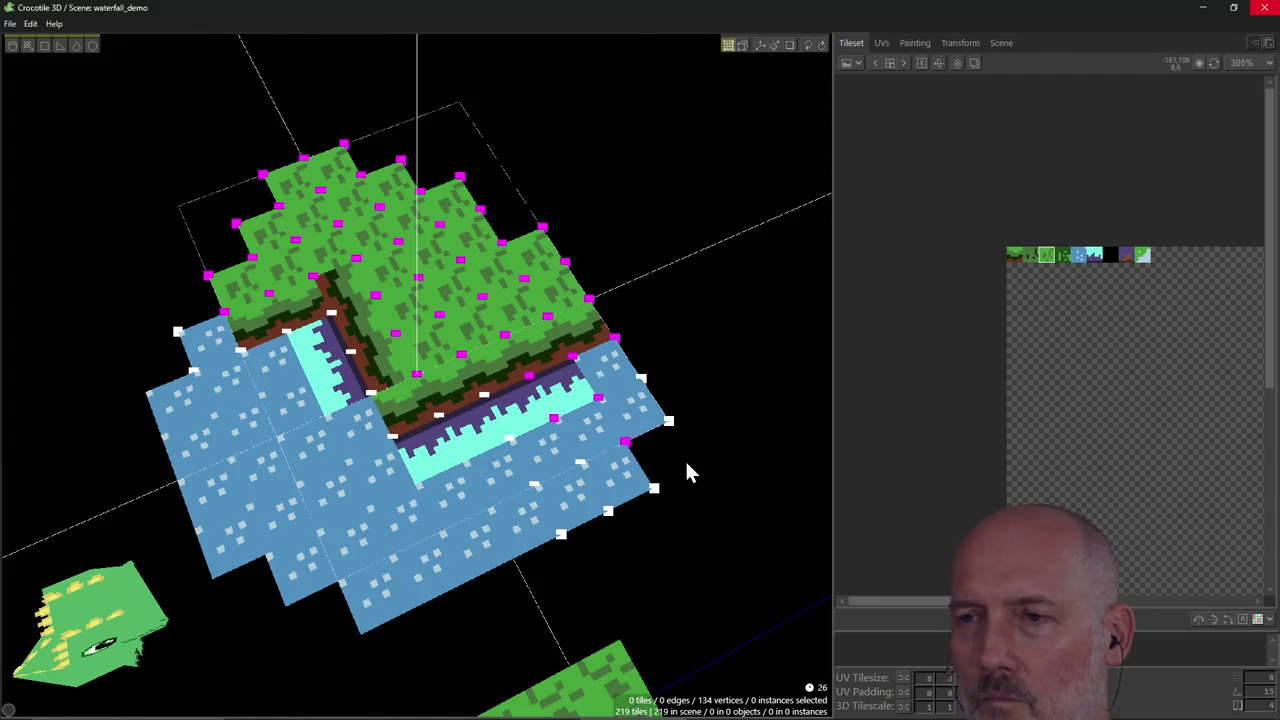
Adjust the selected vertices along the grass edge near the inner corner.
{"action": "left_click_drag", "start_coordinate": [686, 464], "coordinate": [536, 410]}
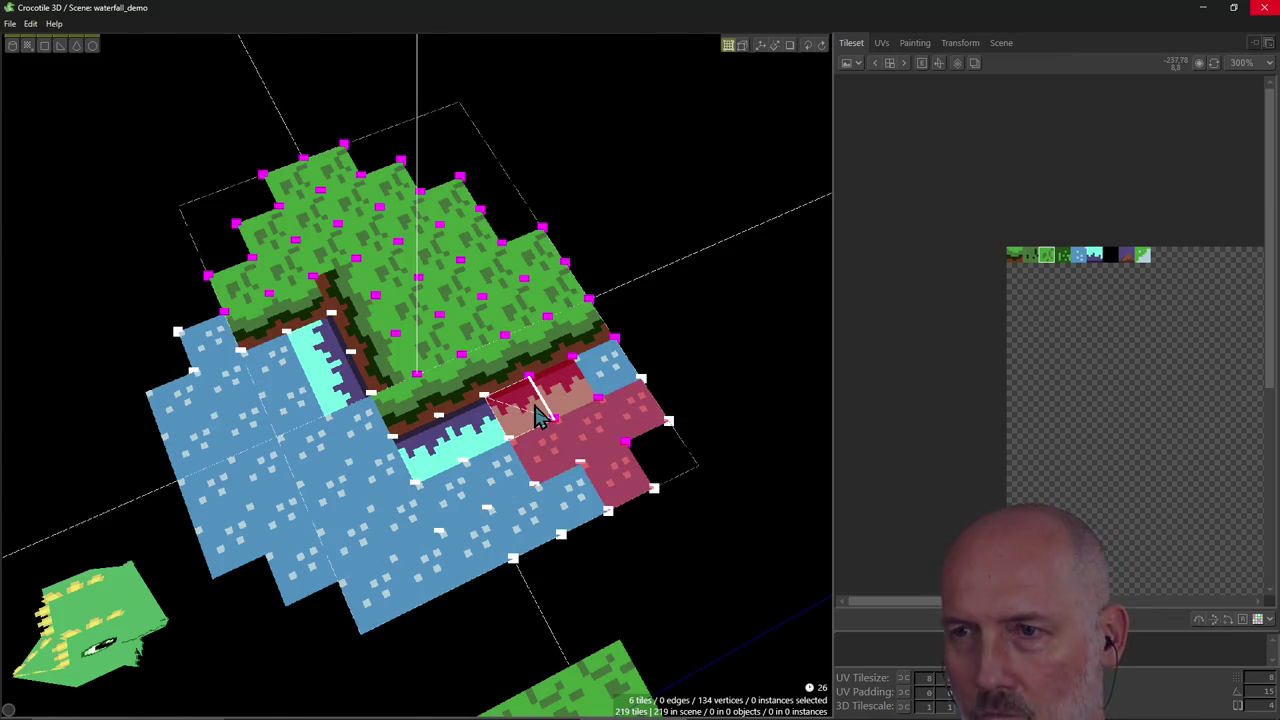
{"action": "left_click_drag", "start_coordinate": [535, 410], "coordinate": [621, 443]}
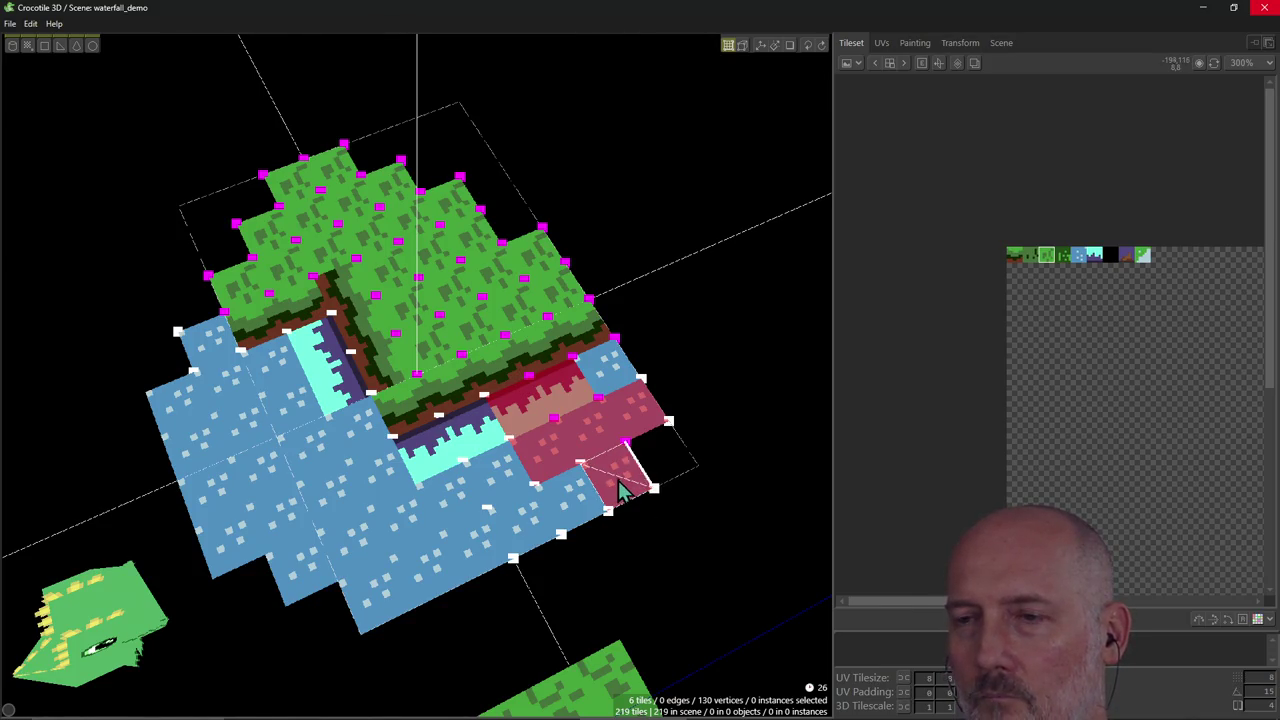
{"action": "mouse_move", "coordinate": [598, 476]}
{"action": "left_mouse_down"}
{"action": "mouse_move", "coordinate": [512, 428]}
{"action": "mouse_move", "coordinate": [636, 420]}
{"action": "mouse_move", "coordinate": [620, 376]}
{"action": "left_mouse_up"}
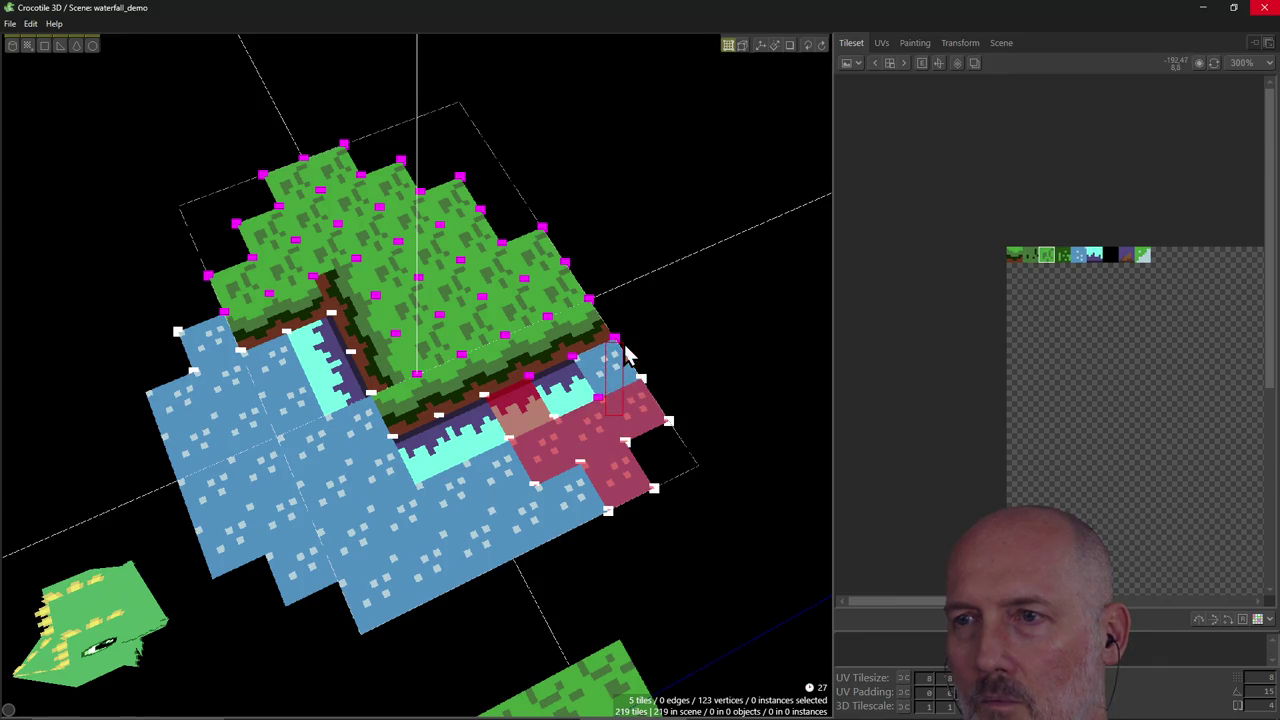
{"action": "left_click", "coordinate": [568, 362]}
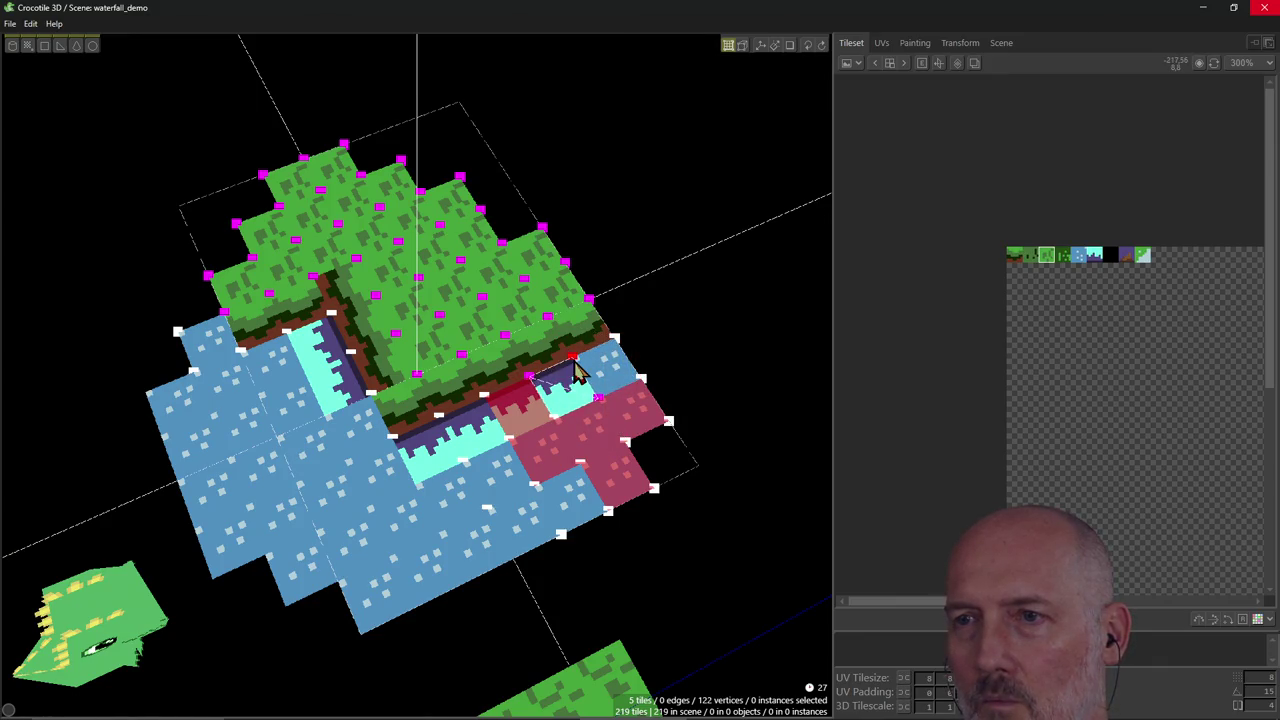
{"action": "left_click", "coordinate": [548, 368]}
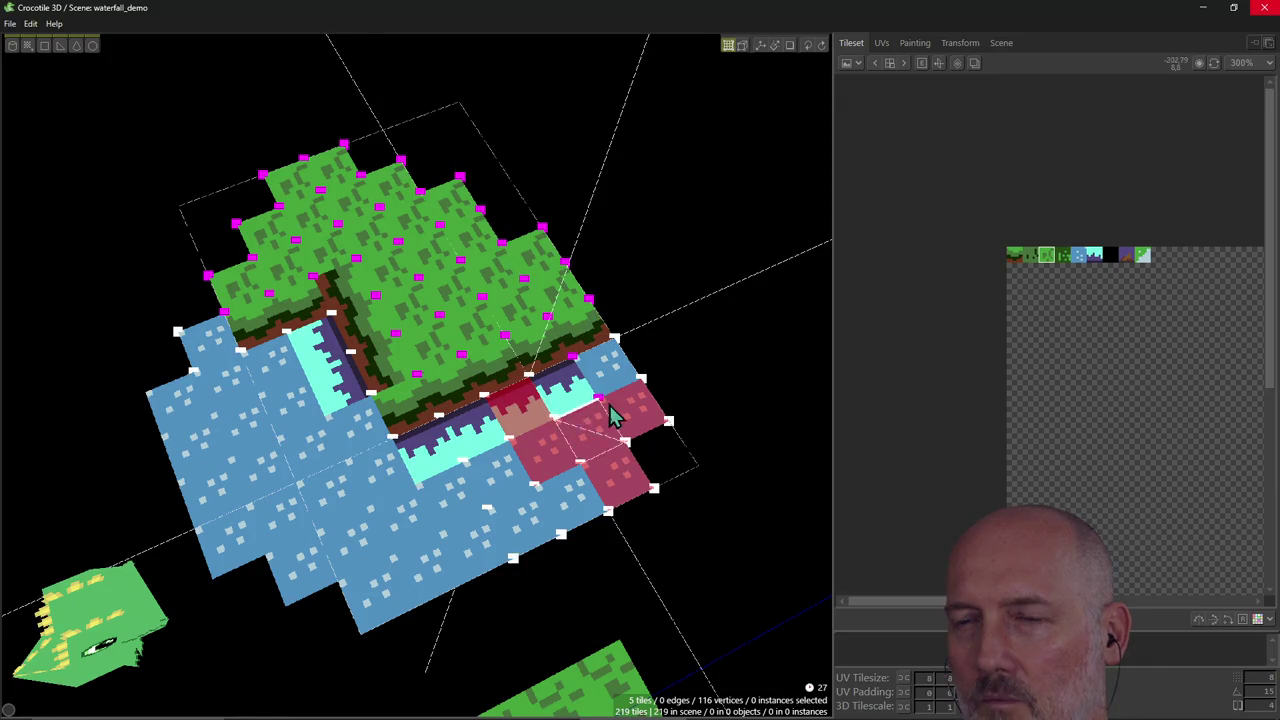
{"action": "left_click", "coordinate": [575, 369]}
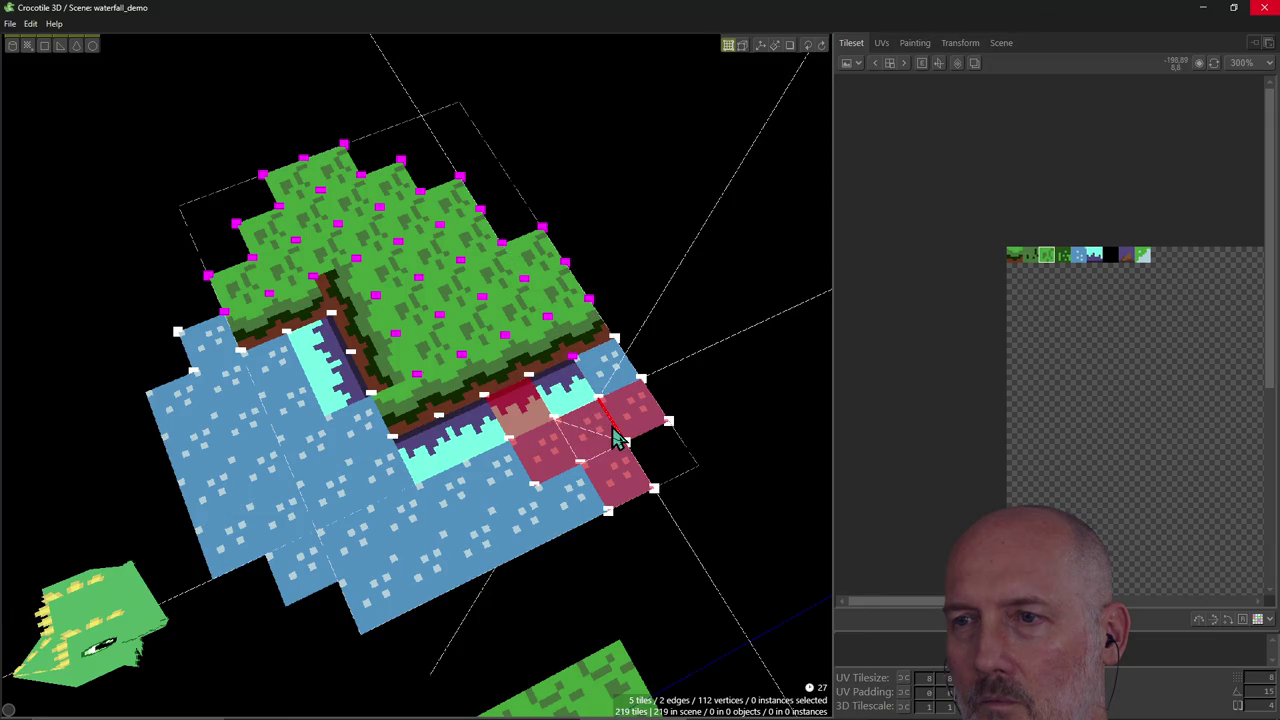
Deselect the remaining water tiles, leaving 112 vertices and 2 edges selected.
{"action": "left_click", "coordinate": [597, 445]}
{"action": "left_click", "coordinate": [545, 452]}
{"action": "left_click", "coordinate": [531, 414]}
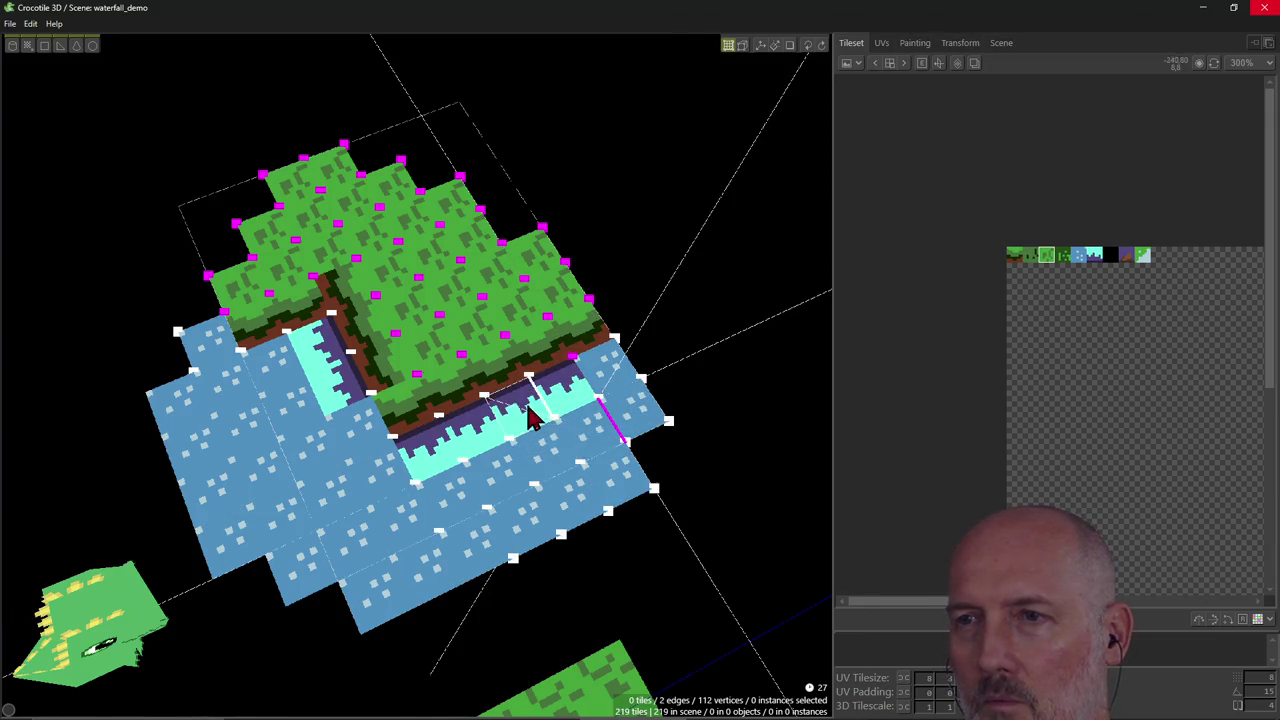
{"action": "right_click_drag", "start_coordinate": [613, 488], "coordinate": [417, 375]}
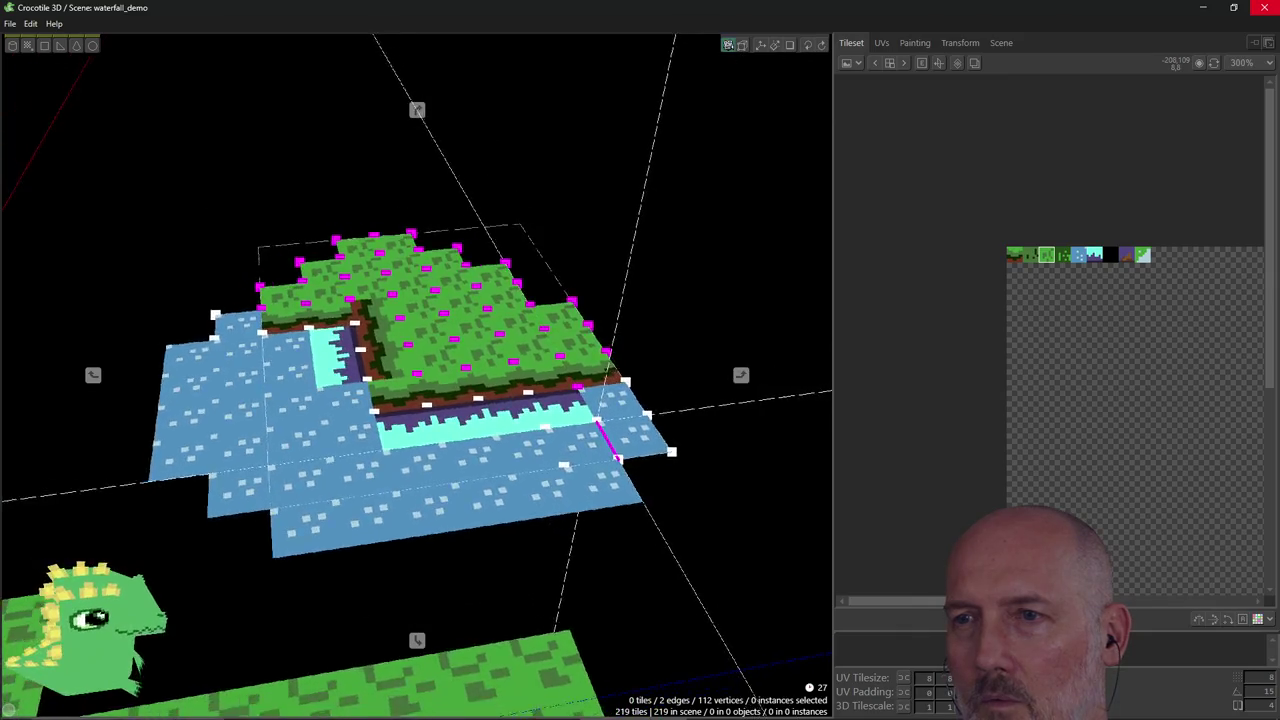
{"action": "scroll", "coordinate": [478, 590], "scroll_direction": "up", "scroll_amount": 1}
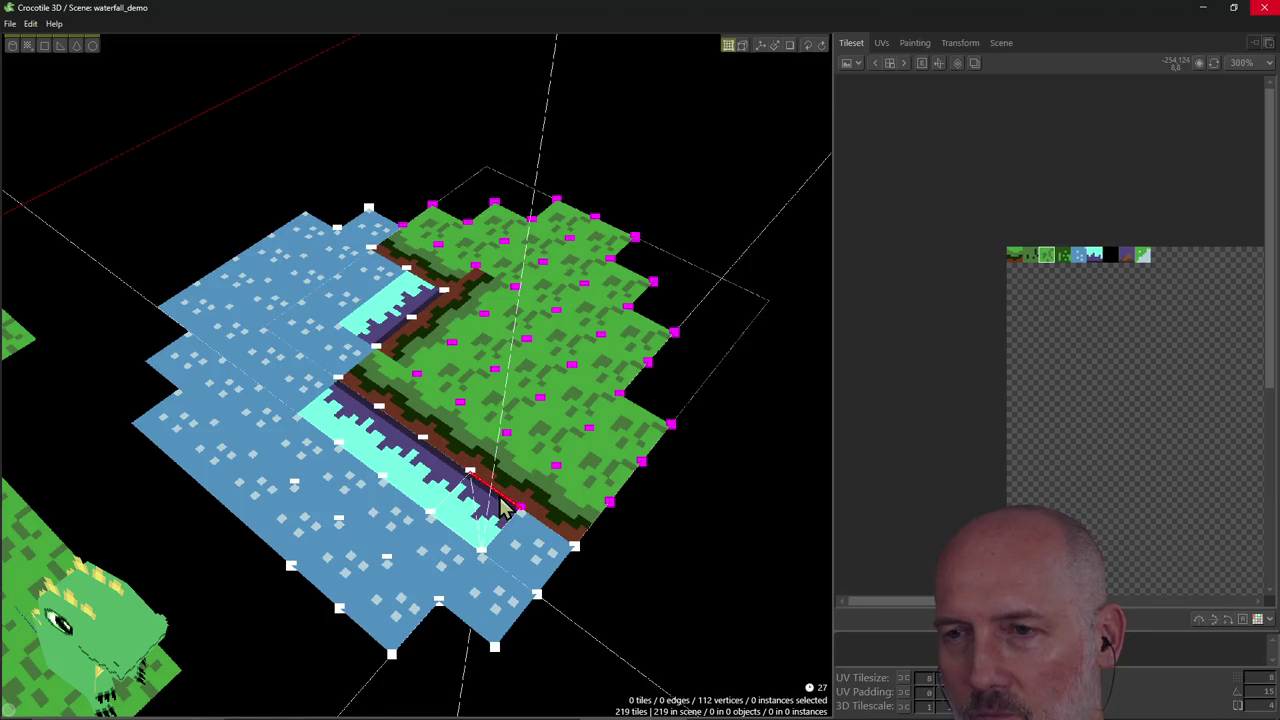
{"action": "mouse_move", "coordinate": [530, 553]}
{"action": "right_mouse_down"}
{"action": "mouse_move", "coordinate": [480, 560]}
{"action": "mouse_move", "coordinate": [380, 540]}
{"action": "mouse_move", "coordinate": [468, 490]}
{"action": "right_mouse_up"}
{"action": "key", "text": "alt+Tab"}
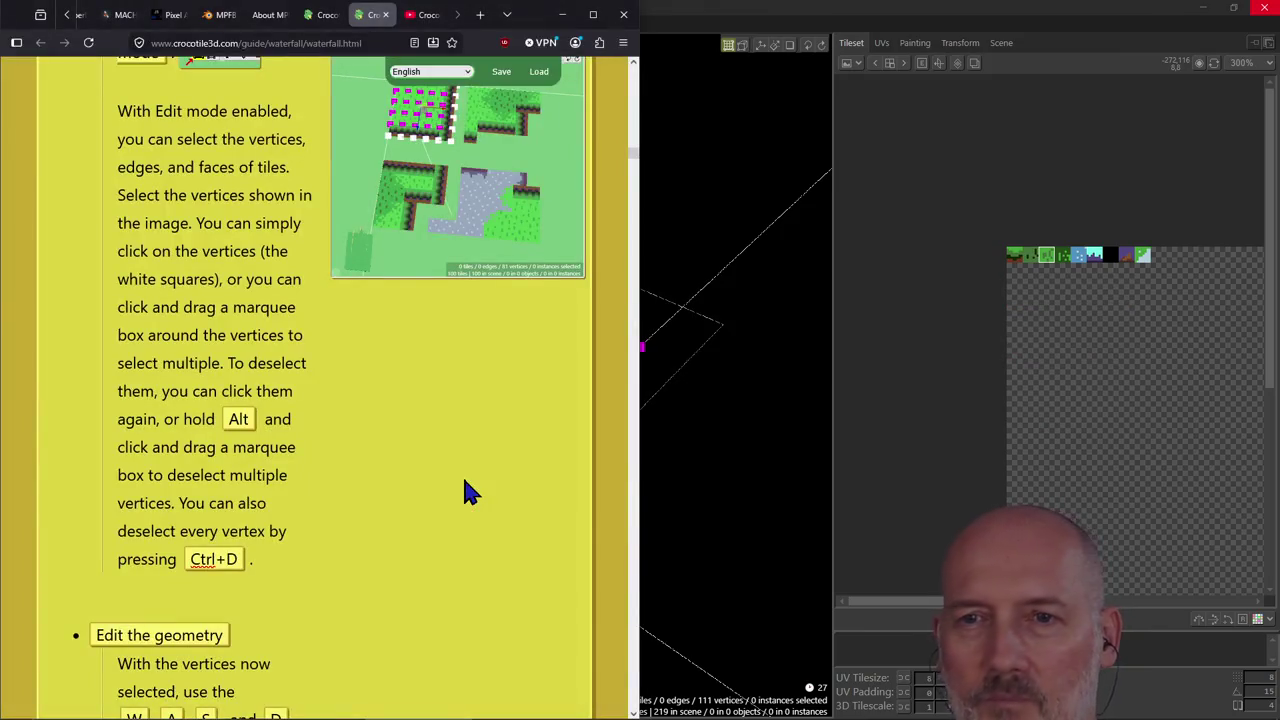
Scroll the guide to the 'Edit the geometry' WASD vertex-moving instructions.
{"action": "scroll", "coordinate": [465, 482], "scroll_direction": "down", "scroll_amount": 2}
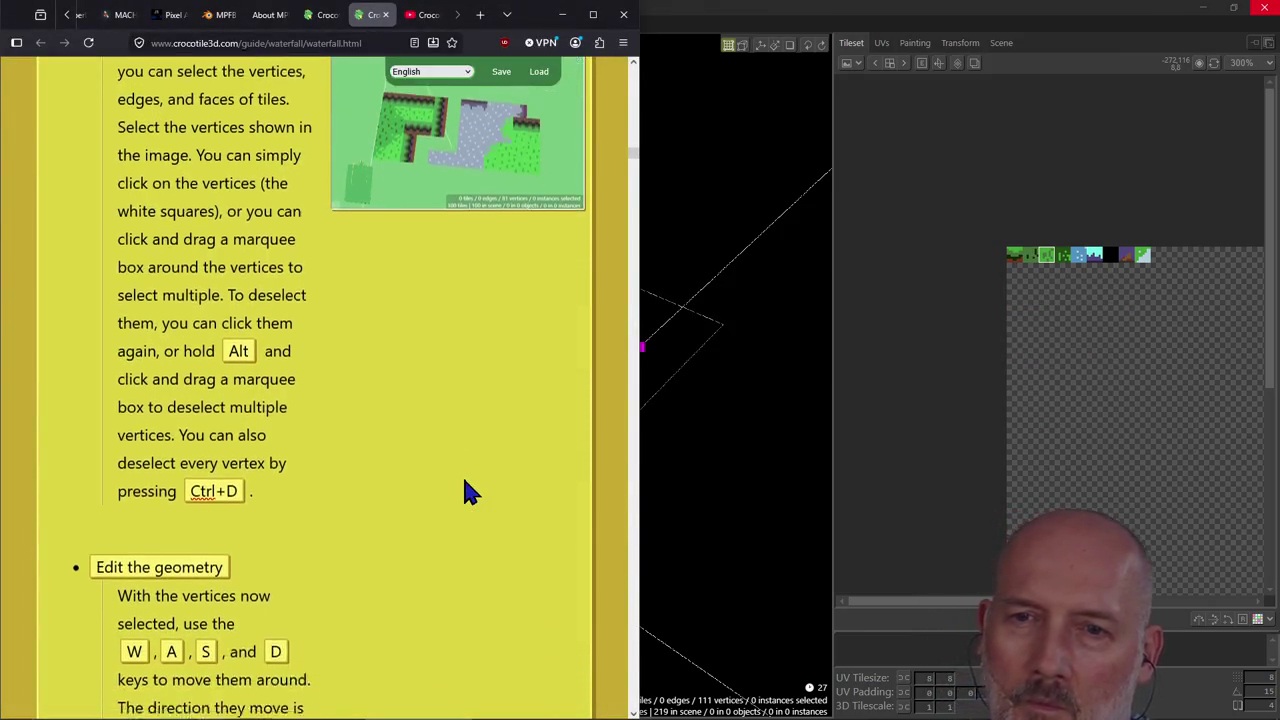
{"action": "scroll", "coordinate": [465, 482], "scroll_direction": "down", "scroll_amount": 3}
{"action": "scroll", "coordinate": [465, 482], "scroll_direction": "down", "scroll_amount": 2}
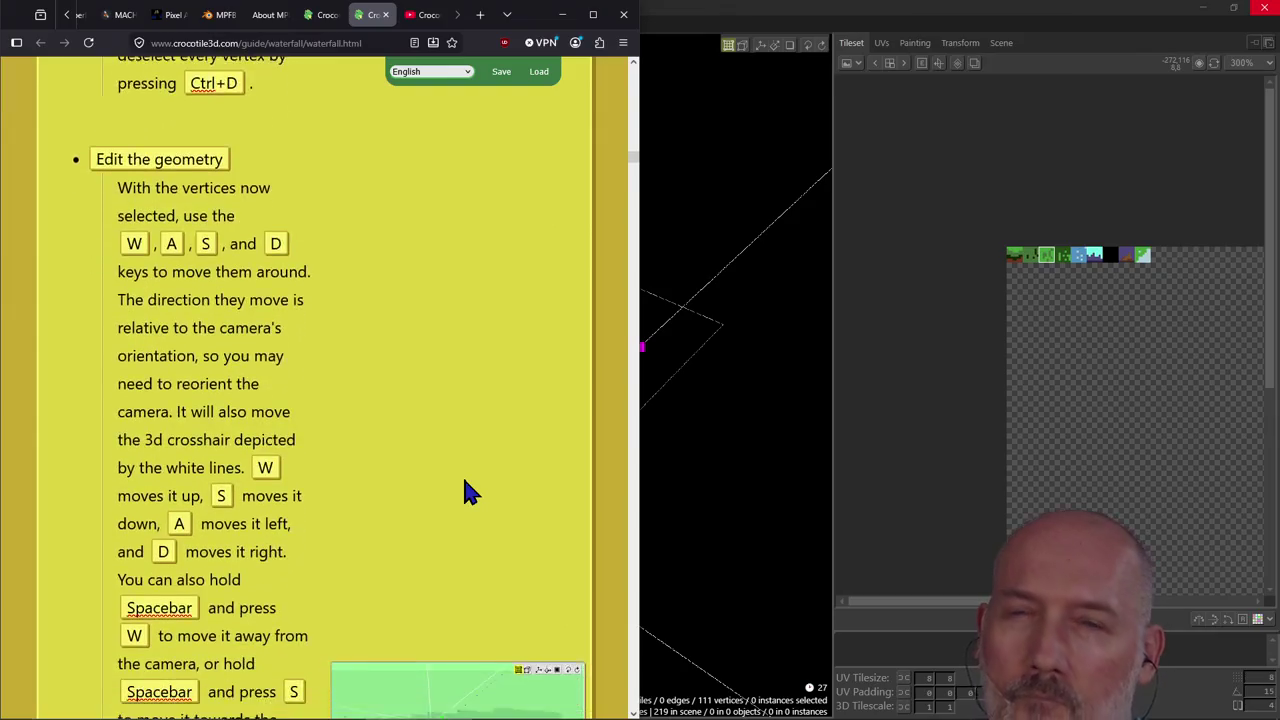
{"action": "scroll", "coordinate": [465, 482], "scroll_direction": "down", "scroll_amount": 1}
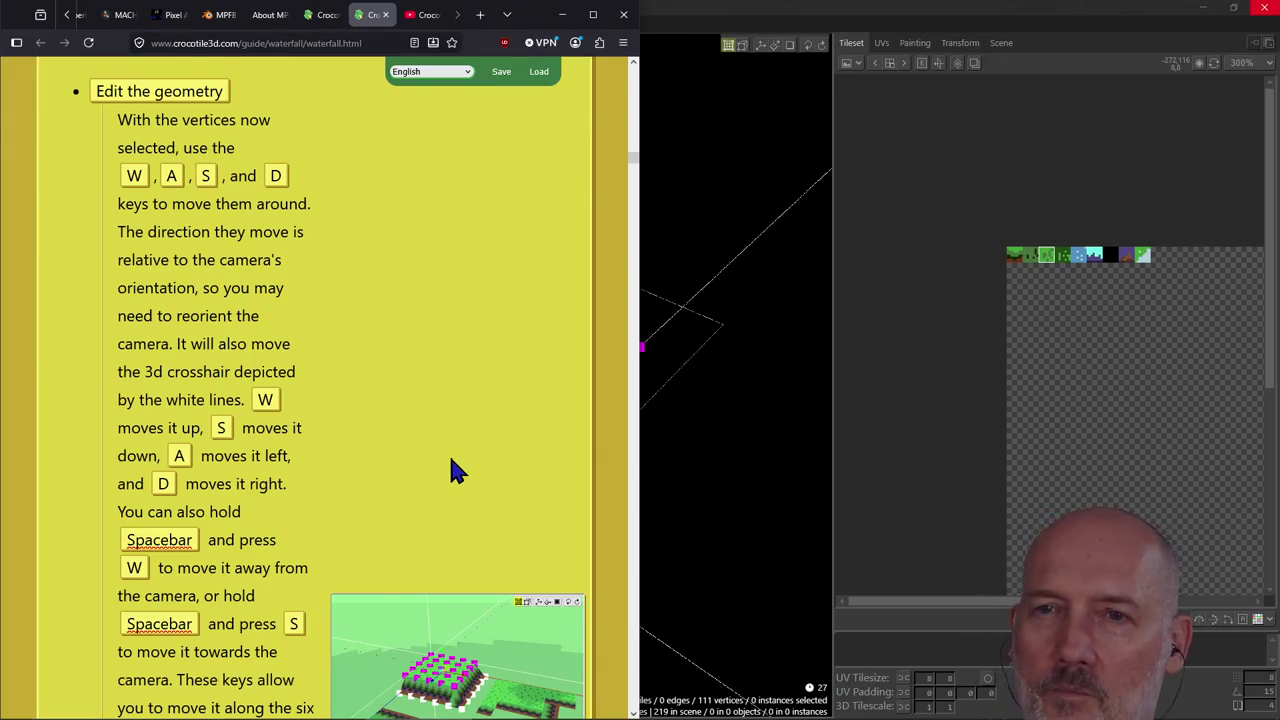
{"action": "scroll", "coordinate": [452, 470], "scroll_direction": "down", "scroll_amount": 3}
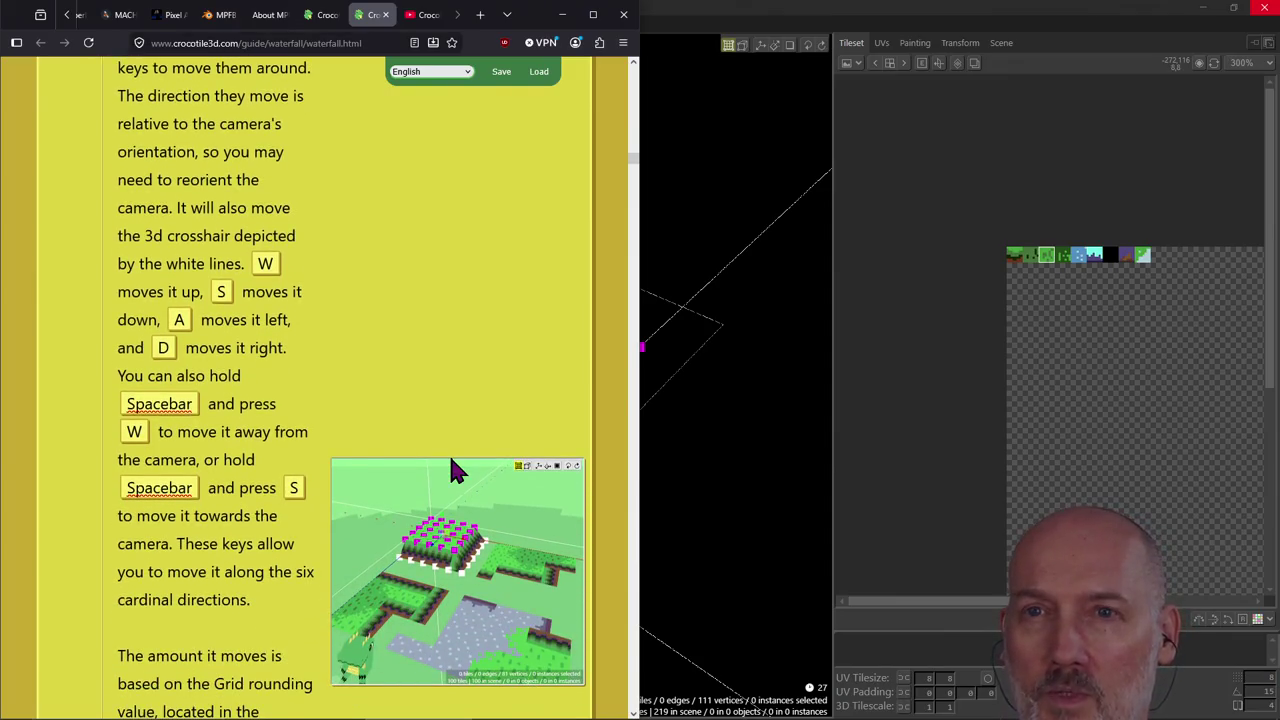
{"action": "scroll", "coordinate": [450, 462], "scroll_direction": "down", "scroll_amount": 1}
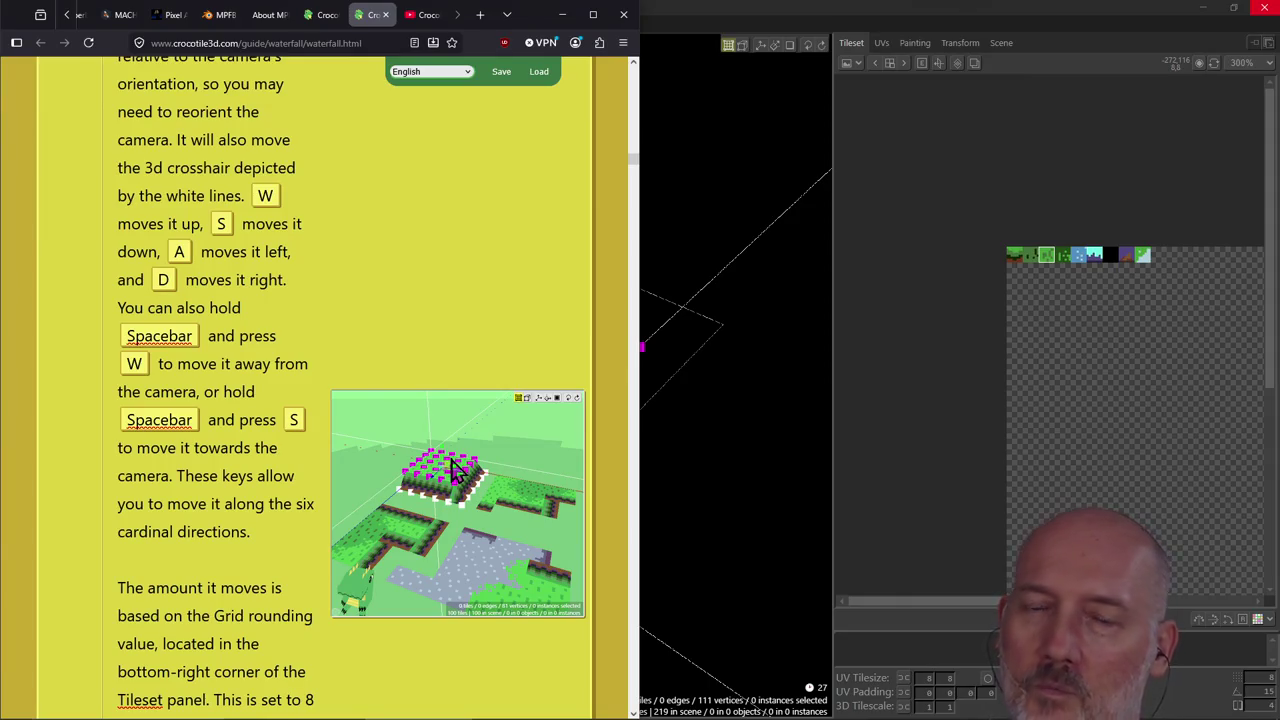
Return to Crocotile 3D and orbit to a lower, frontal view of the plateau.
{"action": "key", "text": "alt+Tab"}
{"action": "scroll", "coordinate": [486, 500], "scroll_direction": "up", "scroll_amount": 3}
{"action": "right_click_drag", "start_coordinate": [400, 469], "coordinate": [437, 477]}
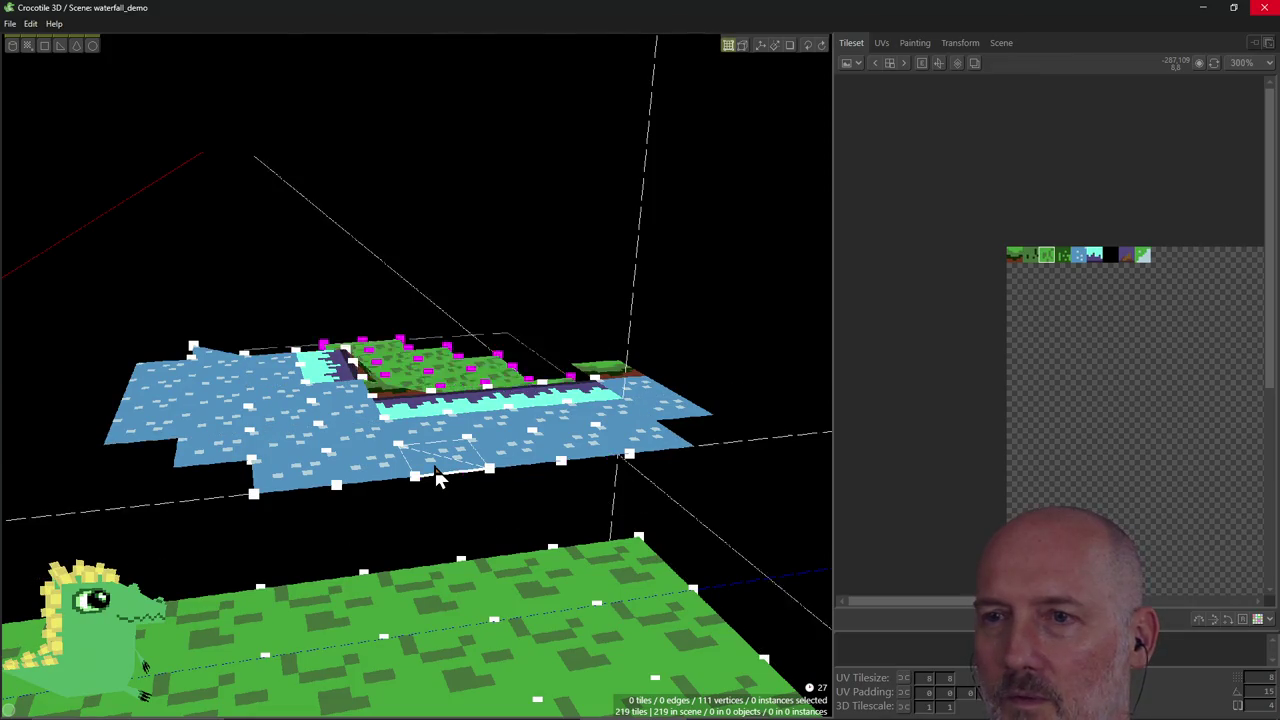
Raise the grass plateau one step, then lower it back to water level.
{"action": "key", "text": "Up"}
{"action": "key", "text": "Up"}
{"action": "key", "text": "Down"}
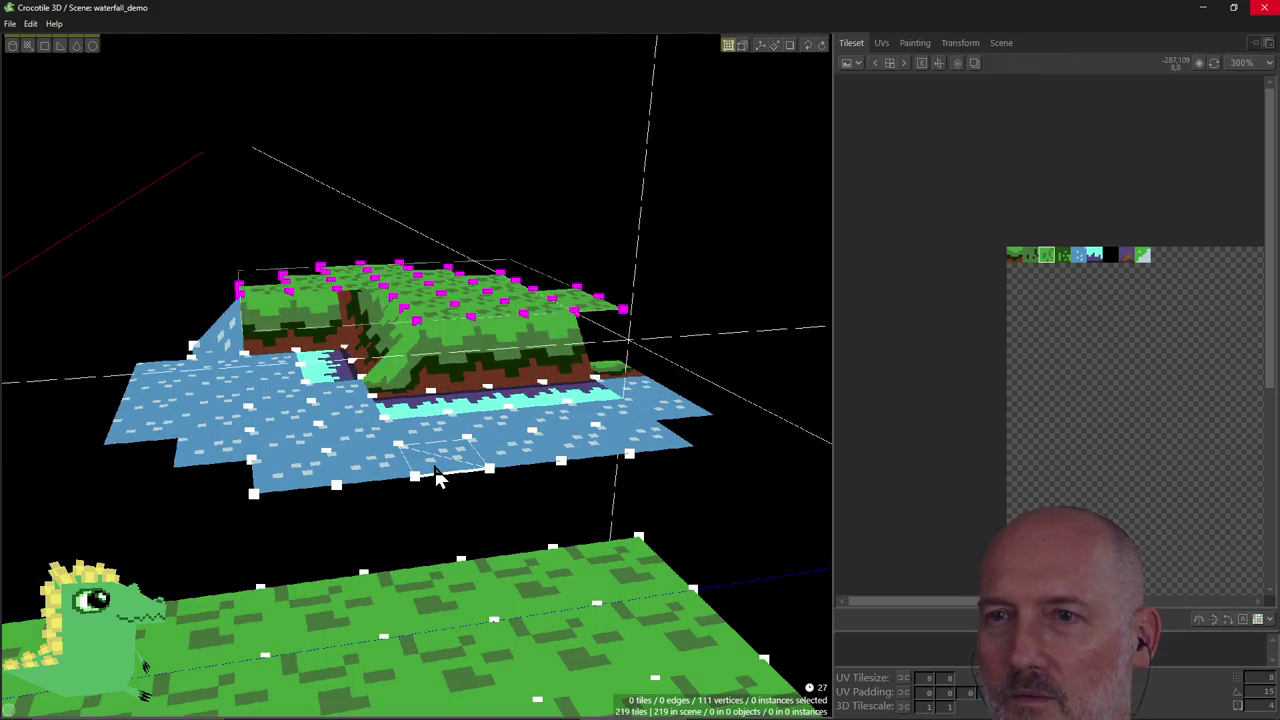
{"action": "mouse_move", "coordinate": [400, 434]}
{"action": "right_mouse_down"}
{"action": "mouse_move", "coordinate": [220, 445]}
{"action": "mouse_move", "coordinate": [575, 505]}
{"action": "right_mouse_up"}
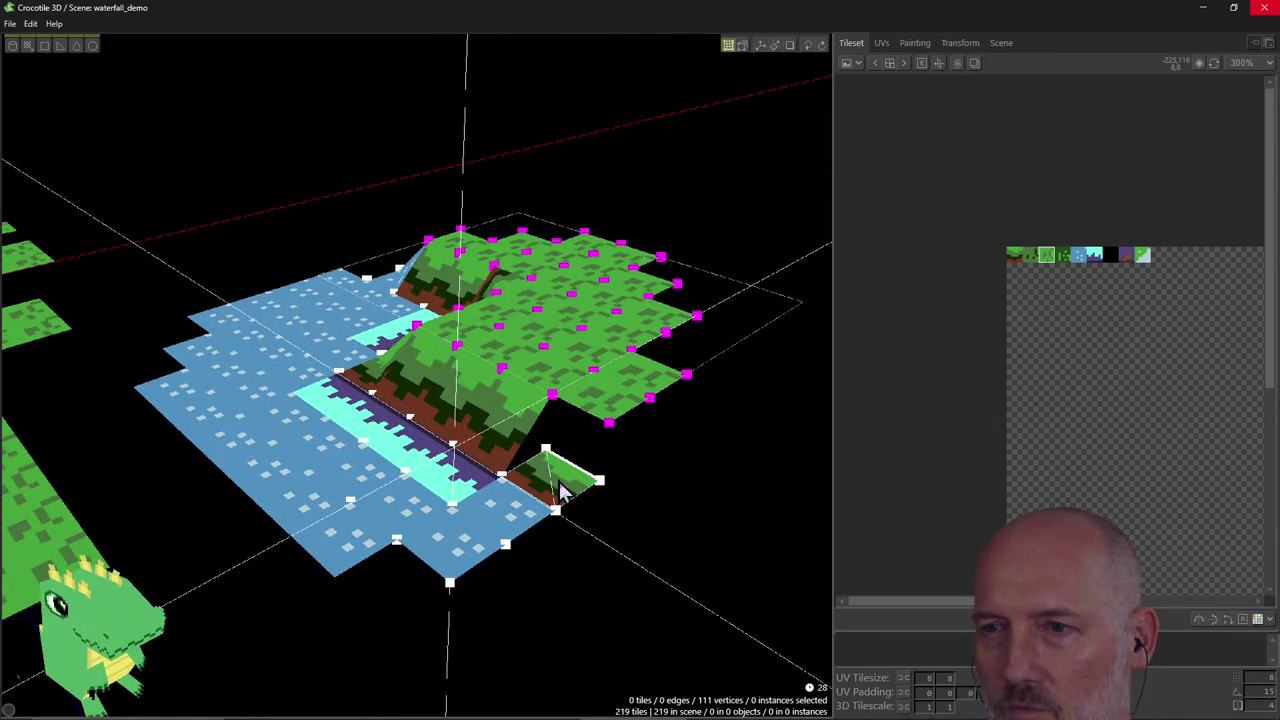
Tilt the slope tiles down two steps and select the small front corner tile.
{"action": "key", "text": "Left"}
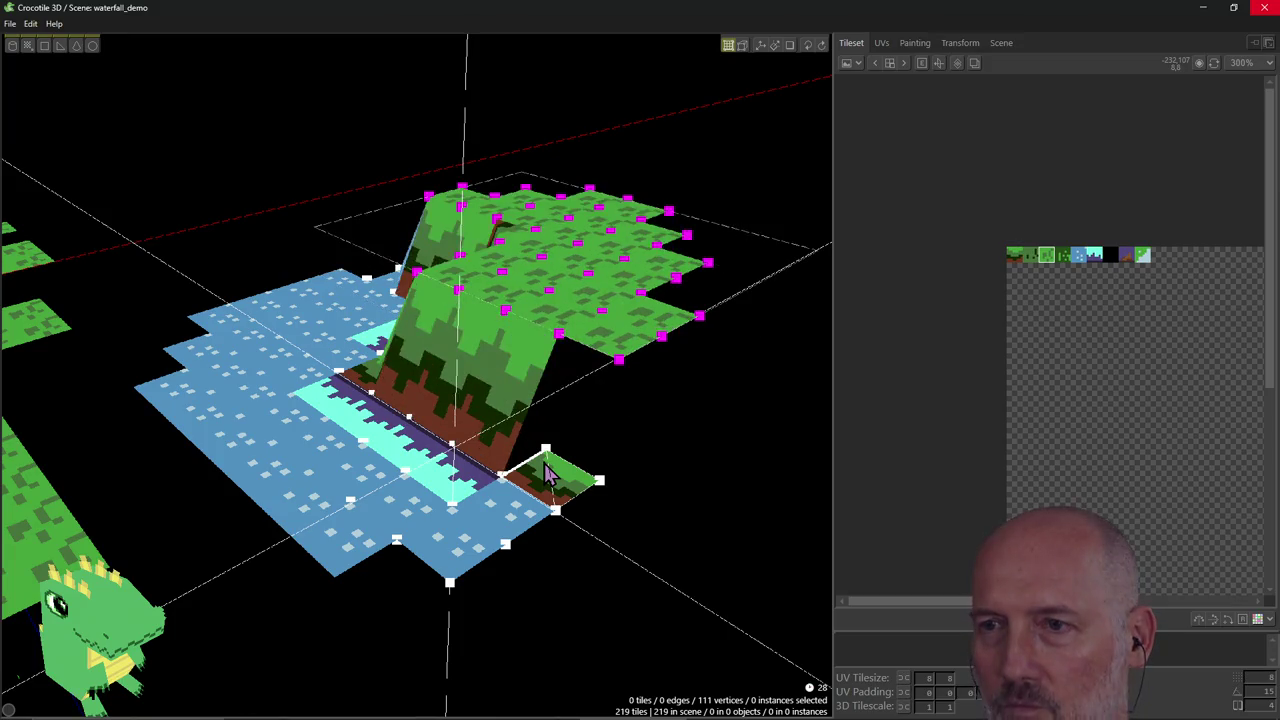
{"action": "key", "text": "Left"}
{"action": "key", "text": "Left"}
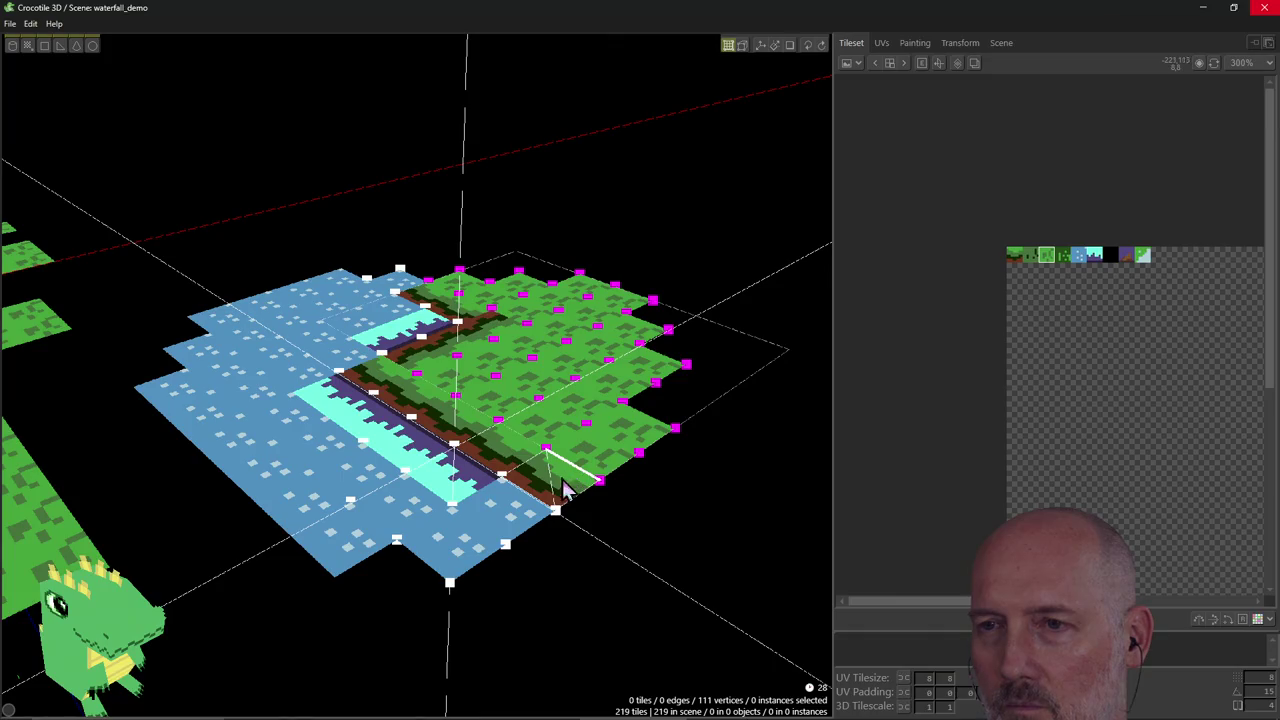
{"action": "left_click", "coordinate": [560, 488]}
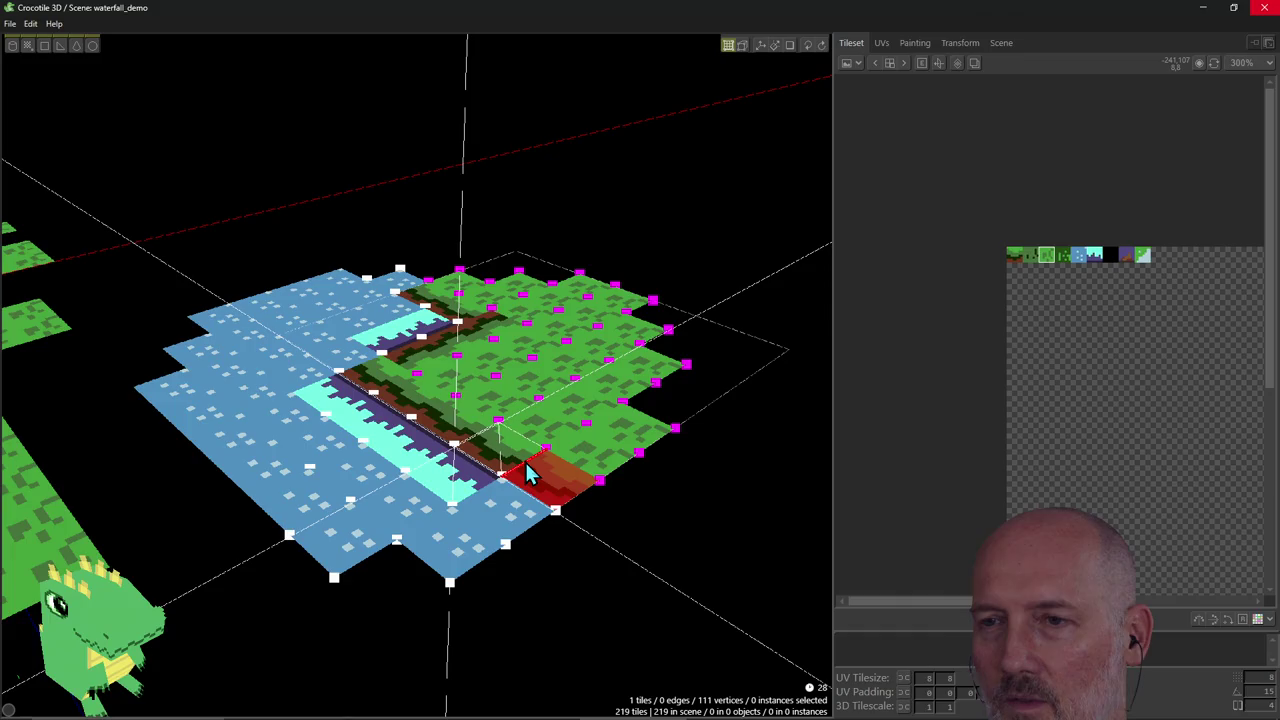
Raise the grass plateau two steps above the water.
{"action": "key", "text": "Up"}
{"action": "key", "text": "Up"}
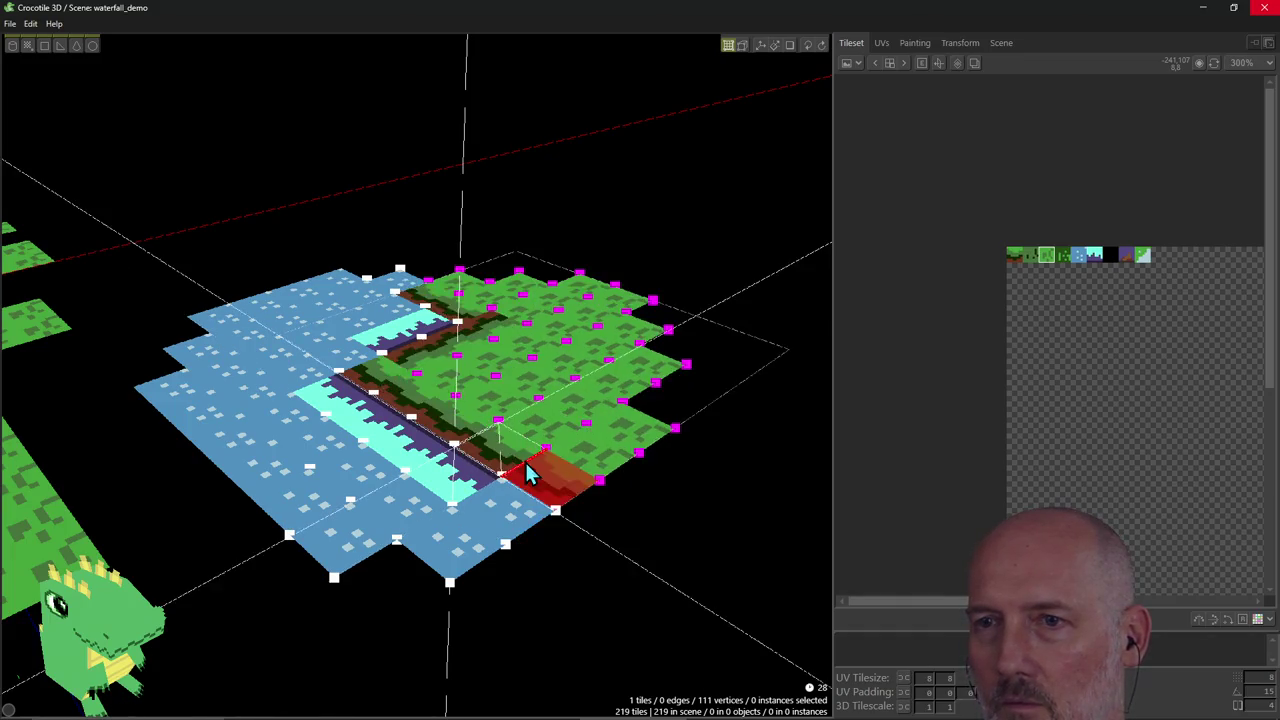
{"action": "key", "text": "Up"}
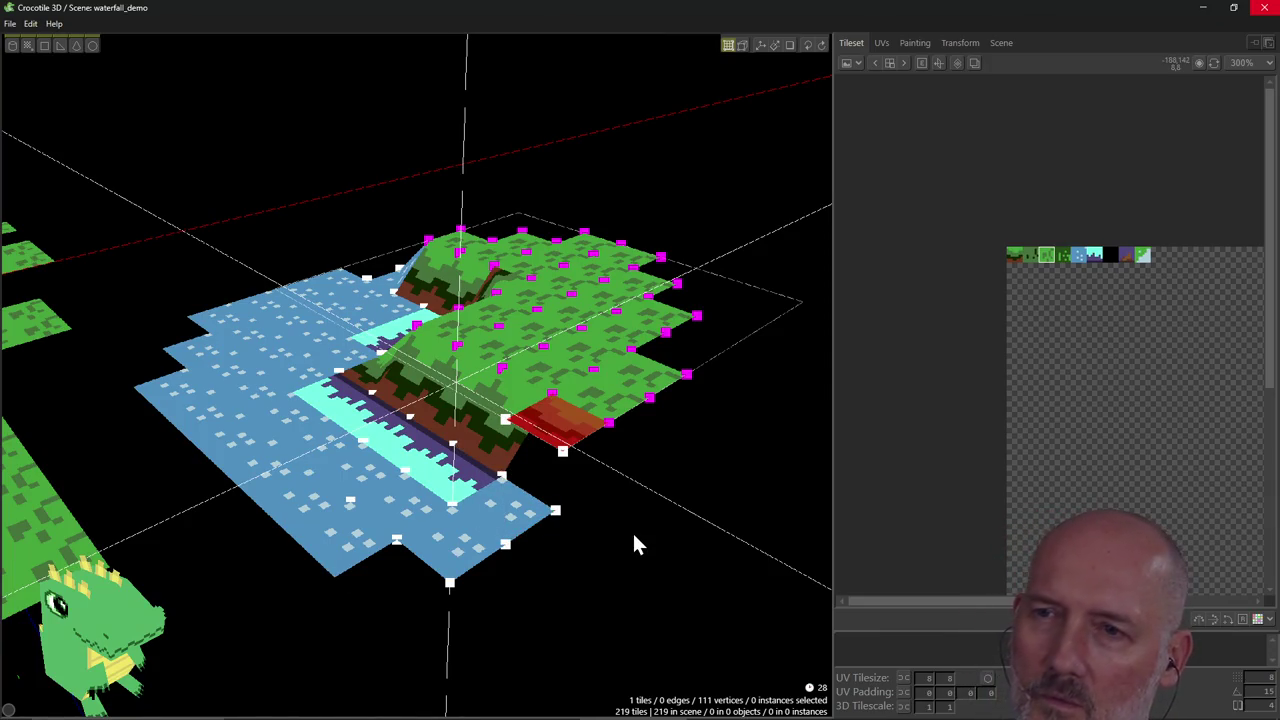
{"action": "mouse_move", "coordinate": [632, 530]}
{"action": "right_mouse_down"}
{"action": "mouse_move", "coordinate": [560, 520]}
{"action": "mouse_move", "coordinate": [620, 512]}
{"action": "right_mouse_up"}
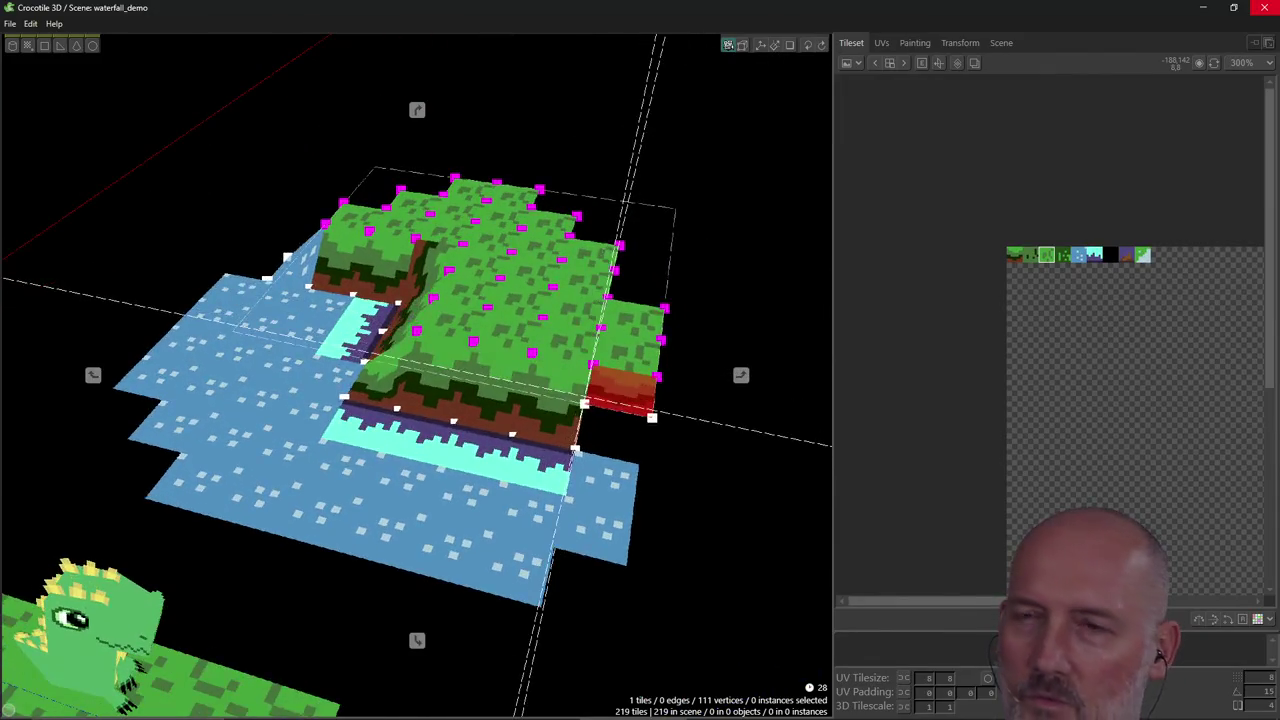
{"action": "right_click_drag", "start_coordinate": [108, 607], "coordinate": [360, 615]}
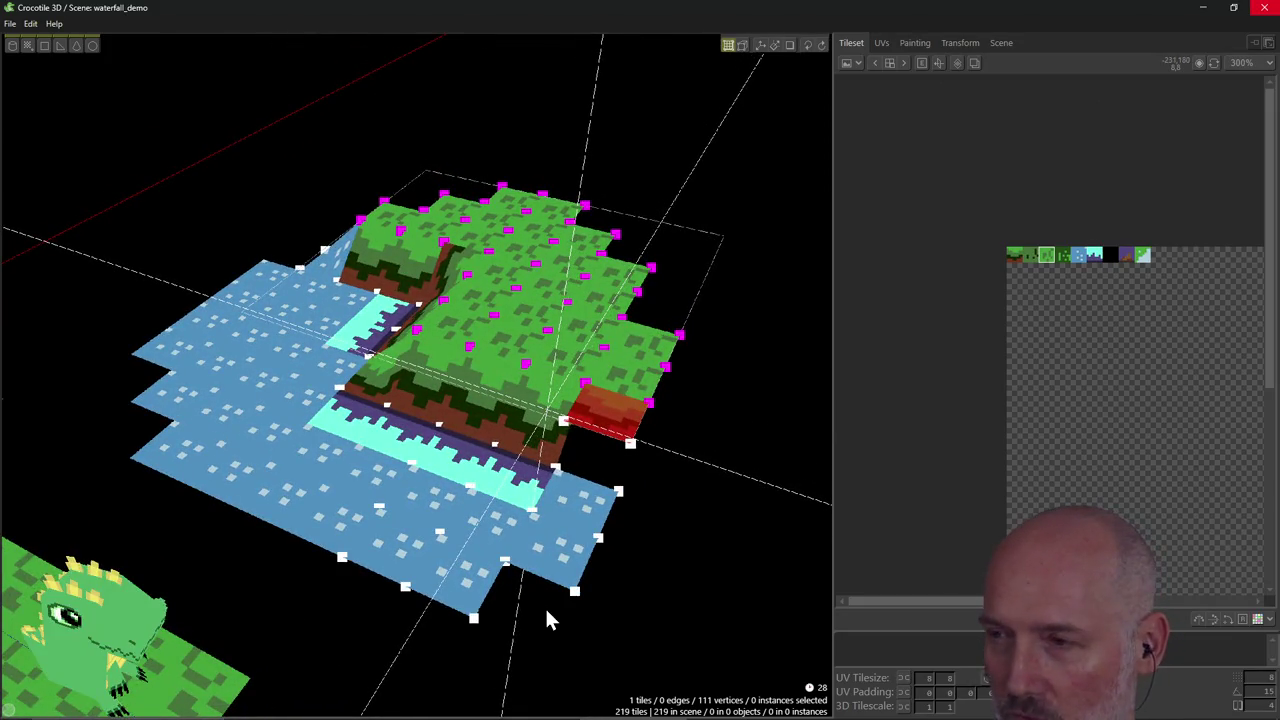
{"action": "mouse_move", "coordinate": [617, 640]}
{"action": "right_mouse_down"}
{"action": "mouse_move", "coordinate": [617, 560]}
{"action": "mouse_move", "coordinate": [640, 600]}
{"action": "mouse_move", "coordinate": [680, 541]}
{"action": "mouse_move", "coordinate": [760, 545]}
{"action": "mouse_move", "coordinate": [570, 570]}
{"action": "mouse_move", "coordinate": [480, 540]}
{"action": "right_mouse_up"}
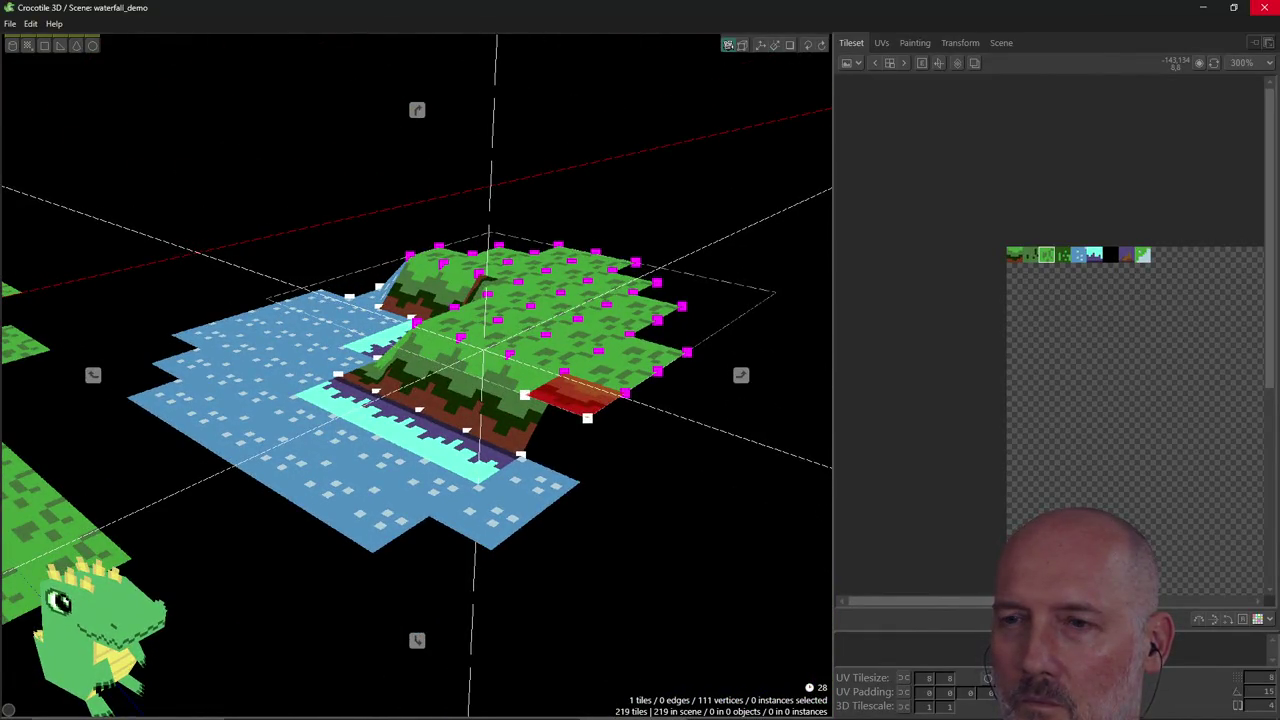
{"action": "right_click_drag", "start_coordinate": [660, 560], "coordinate": [692, 563]}
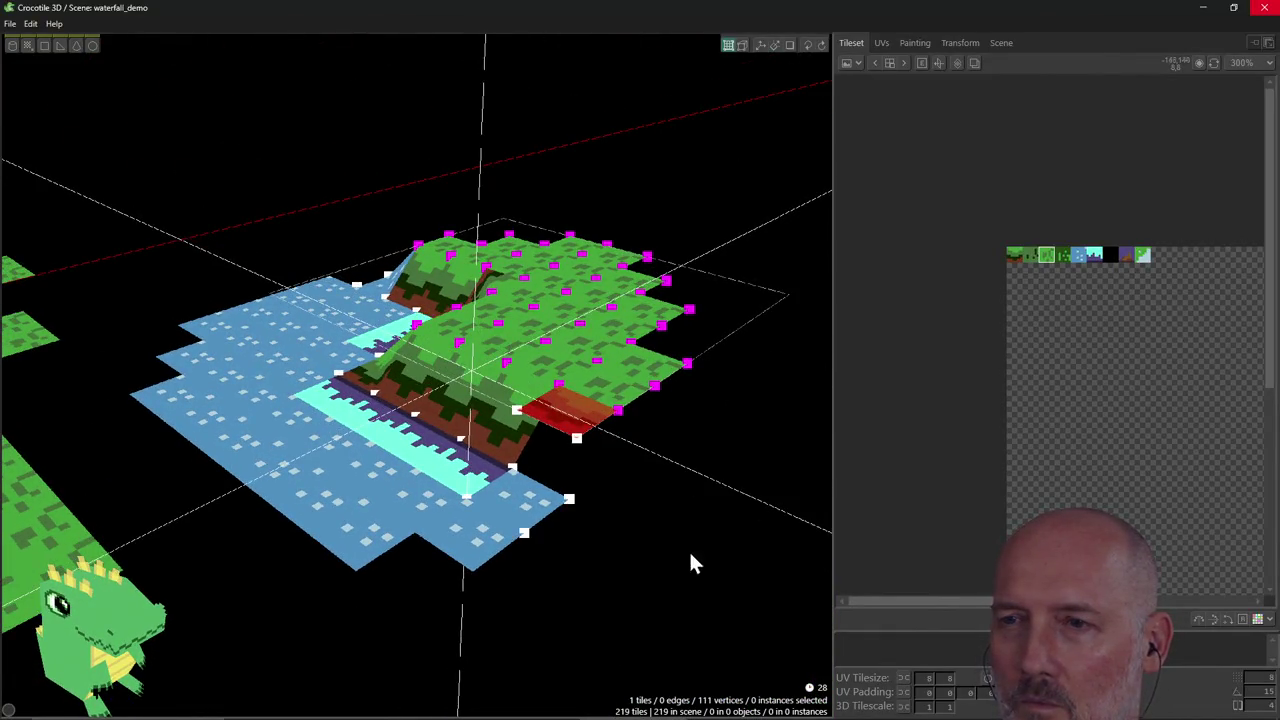
Drag the corner tile's two upper vertices down to the water and deselect it.
{"action": "left_click", "coordinate": [576, 440], "text": "shift"}
{"action": "left_click_drag", "start_coordinate": [576, 440], "coordinate": [568, 497]}
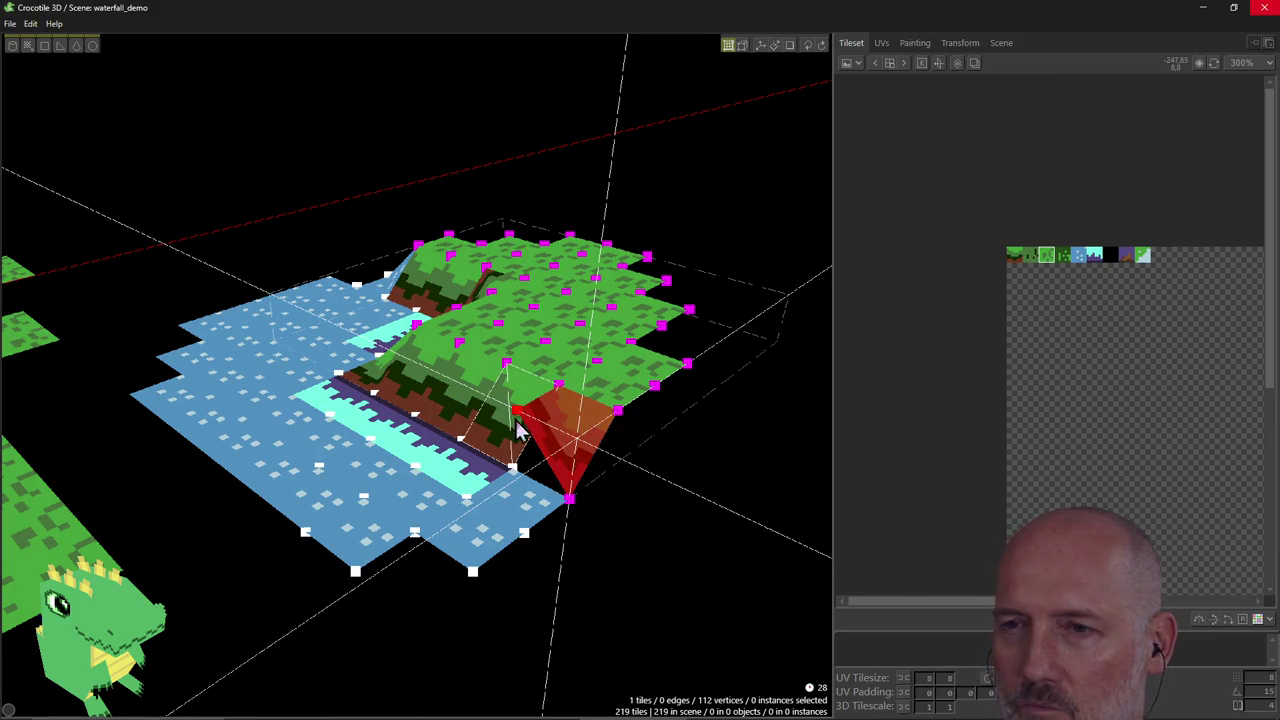
{"action": "left_click_drag", "start_coordinate": [517, 425], "coordinate": [588, 535]}
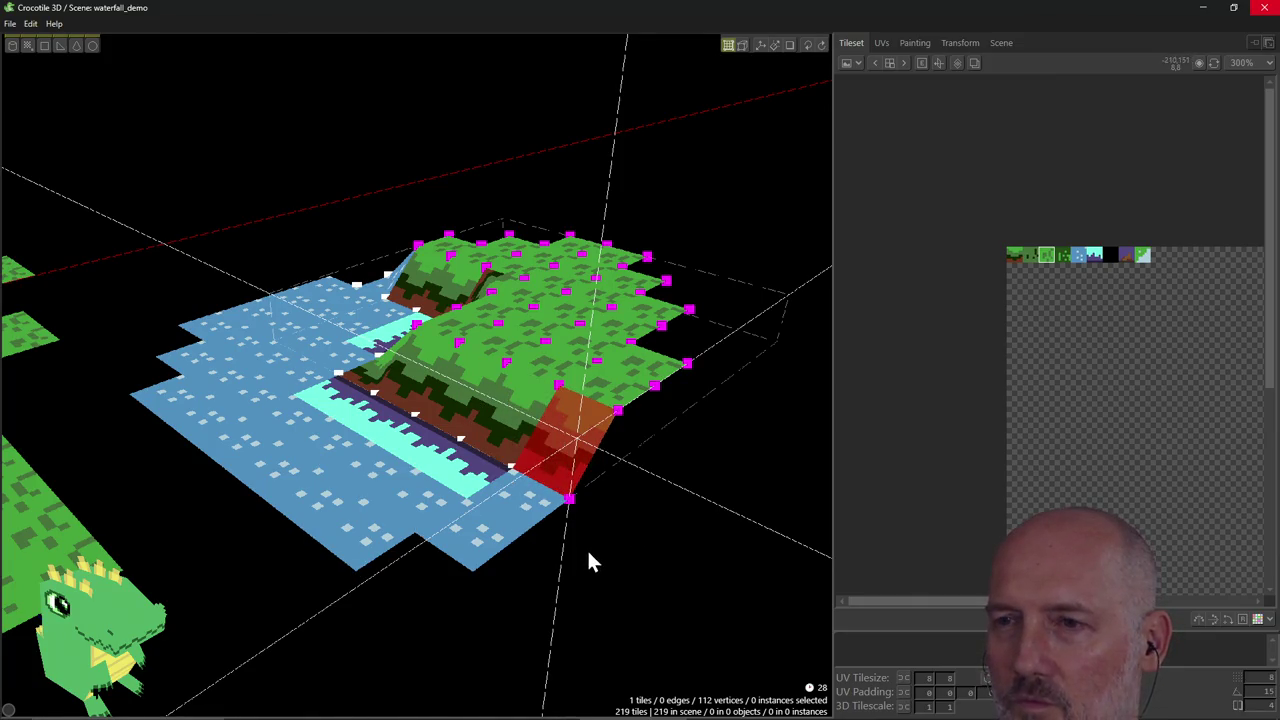
{"action": "left_click", "coordinate": [668, 518]}
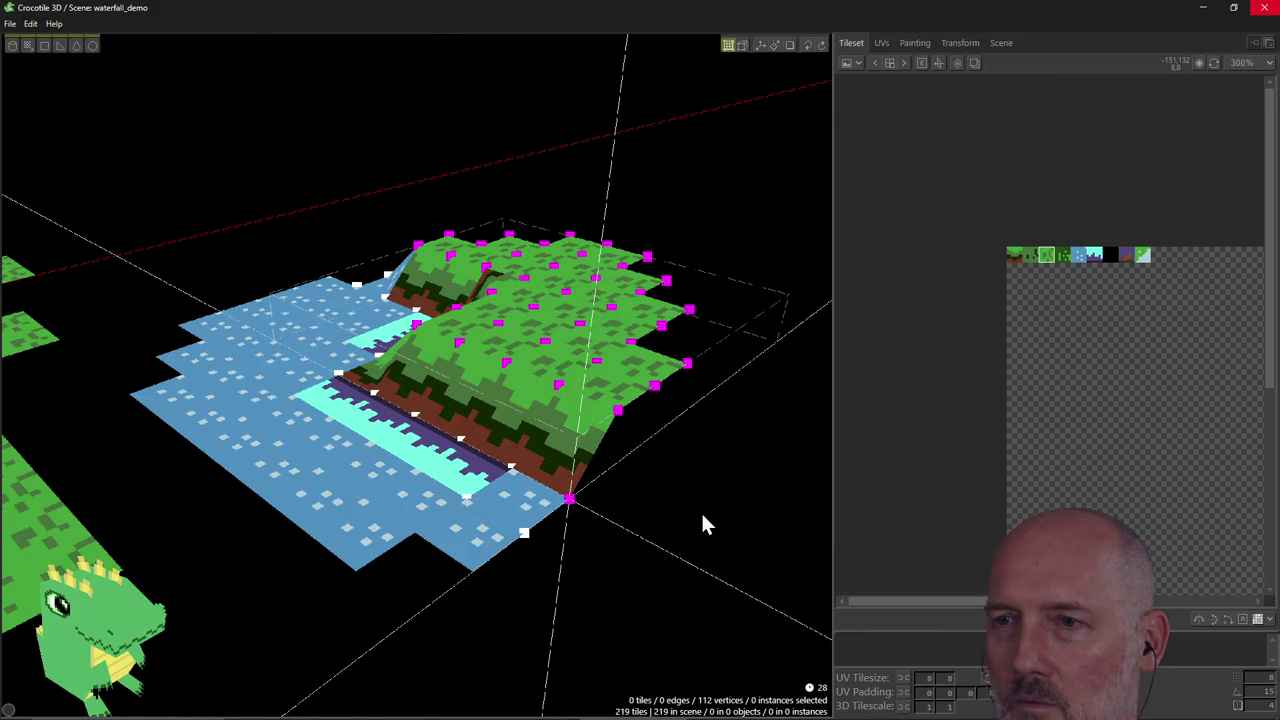
{"action": "right_click_drag", "start_coordinate": [643, 537], "coordinate": [567, 535]}
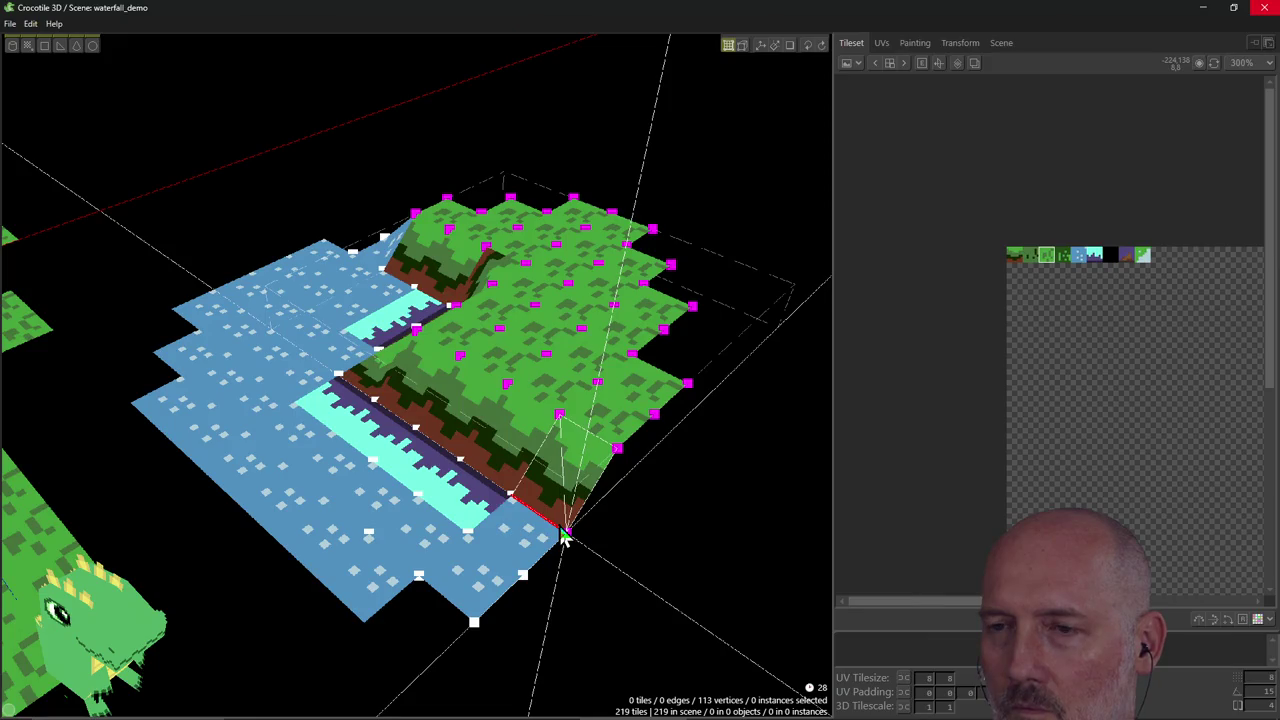
{"action": "right_click_drag", "start_coordinate": [598, 574], "coordinate": [578, 556]}
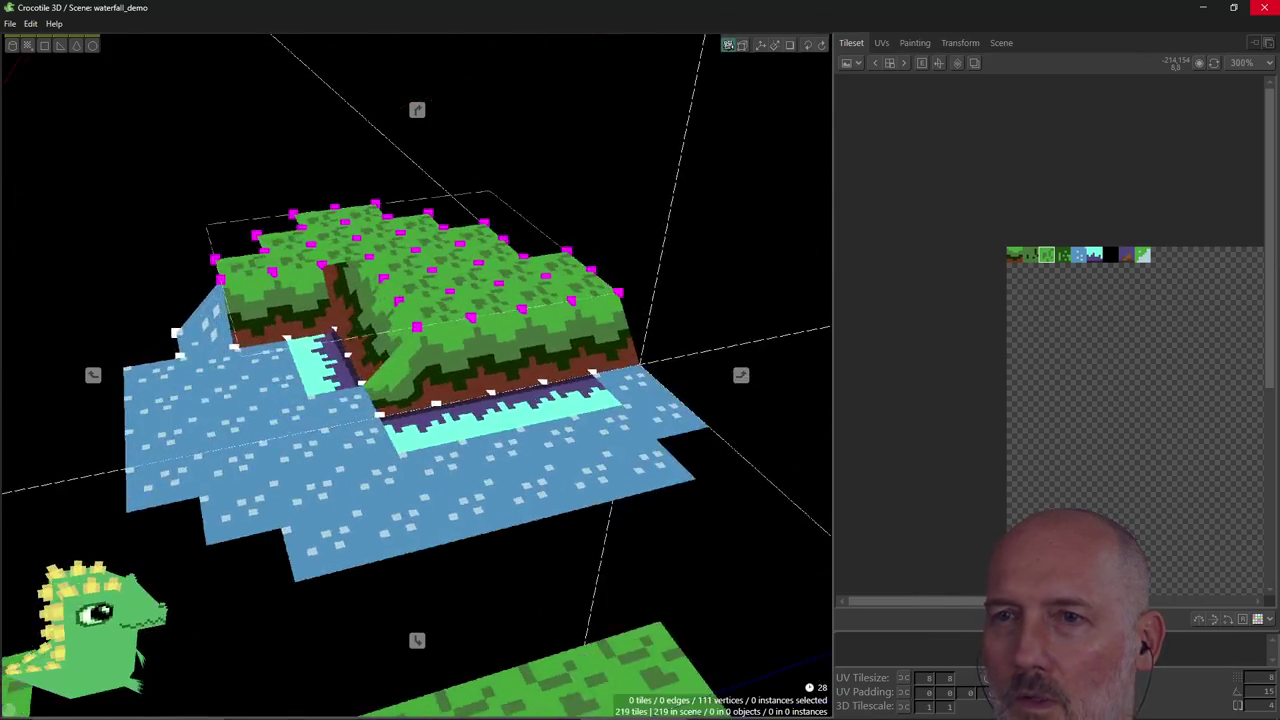
Delete the stray triangle at the plateau's side corner, leaving 218 tiles, and return to the guide.
{"action": "mouse_move", "coordinate": [415, 540]}
{"action": "right_mouse_down"}
{"action": "mouse_move", "coordinate": [440, 530]}
{"action": "mouse_move", "coordinate": [408, 543]}
{"action": "right_mouse_up"}
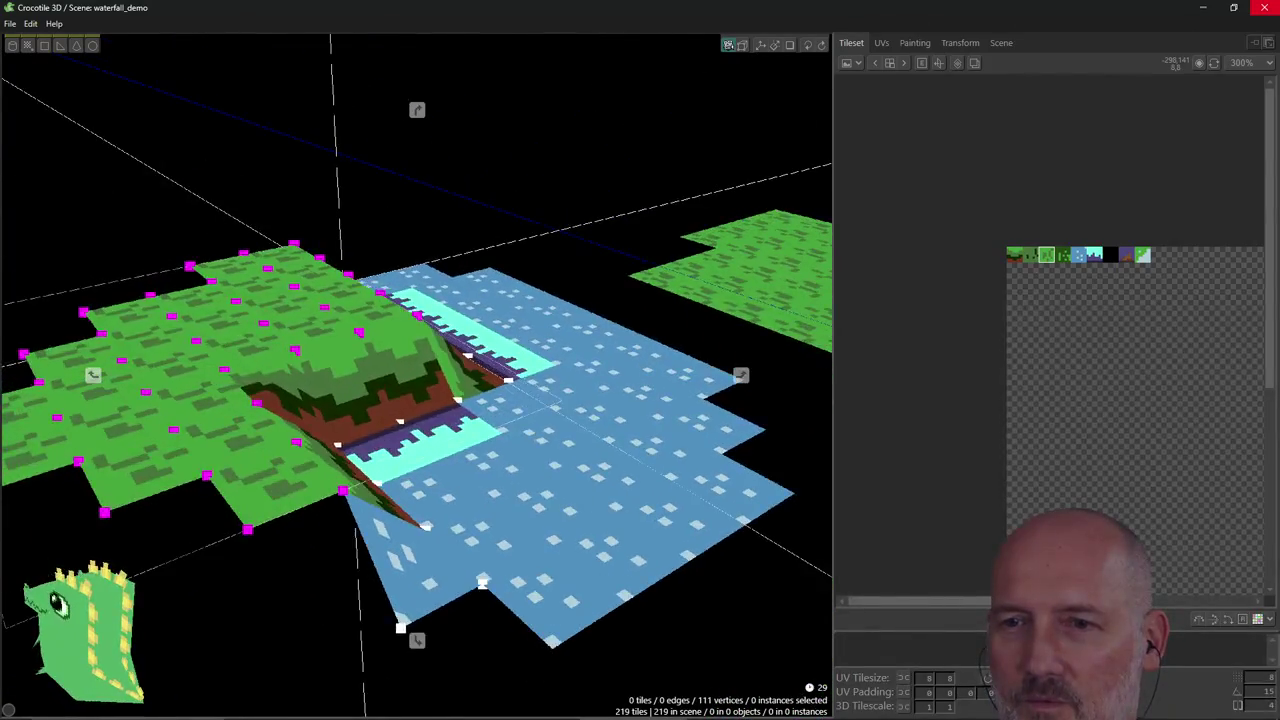
{"action": "left_click", "coordinate": [285, 550]}
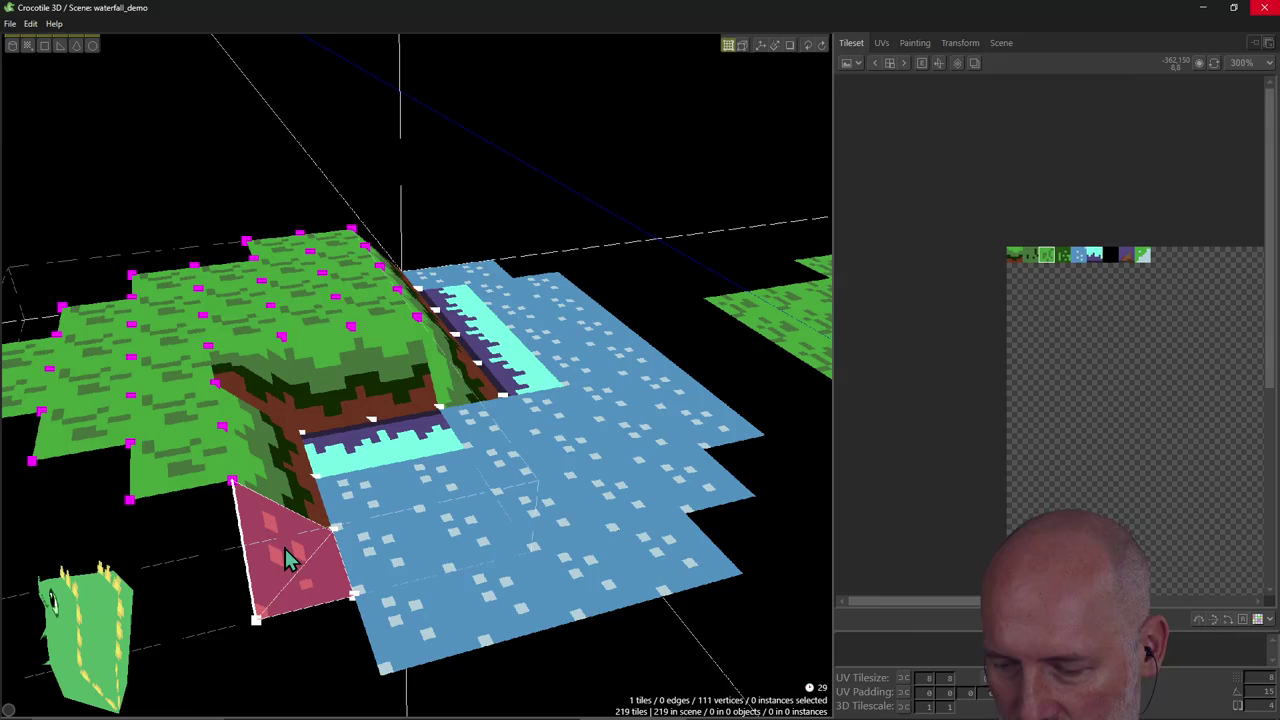
{"action": "key", "text": "Delete"}
{"action": "right_click_drag", "start_coordinate": [515, 510], "coordinate": [565, 445]}
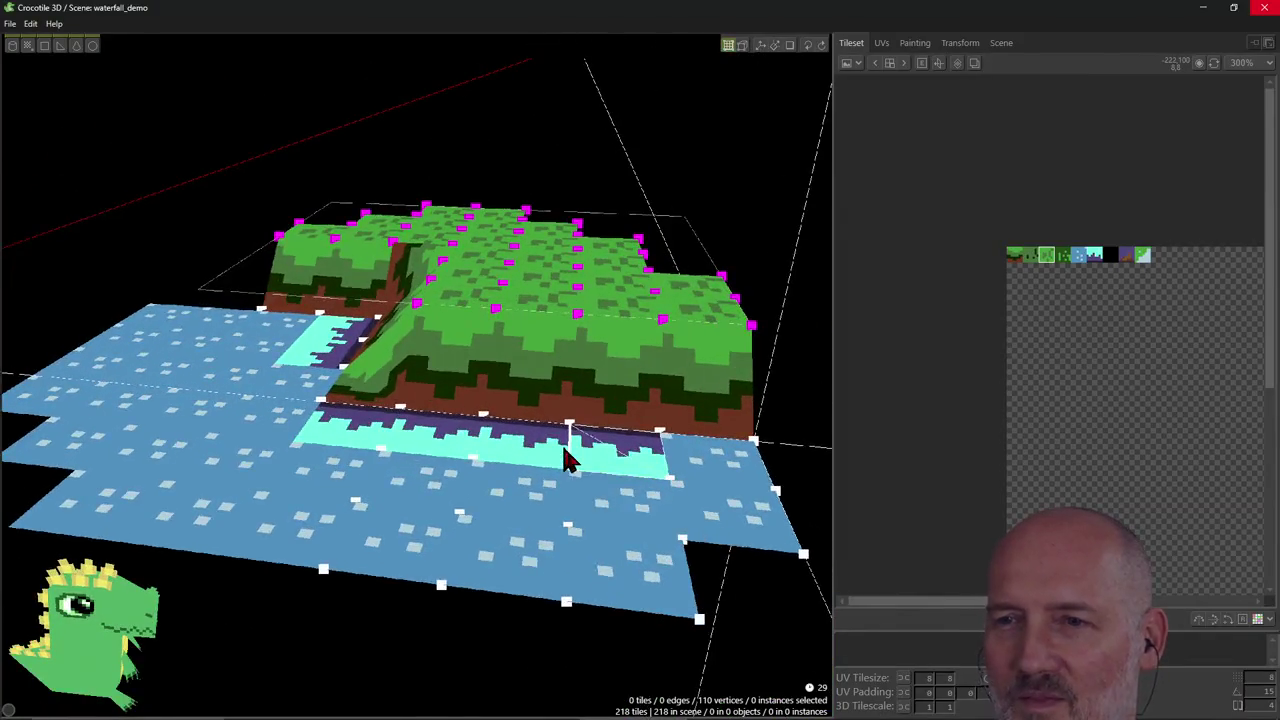
{"action": "mouse_move", "coordinate": [564, 449]}
{"action": "right_mouse_down"}
{"action": "mouse_move", "coordinate": [540, 367]}
{"action": "mouse_move", "coordinate": [417, 375]}
{"action": "right_mouse_up"}
{"action": "right_click_drag", "start_coordinate": [443, 434], "coordinate": [443, 434]}
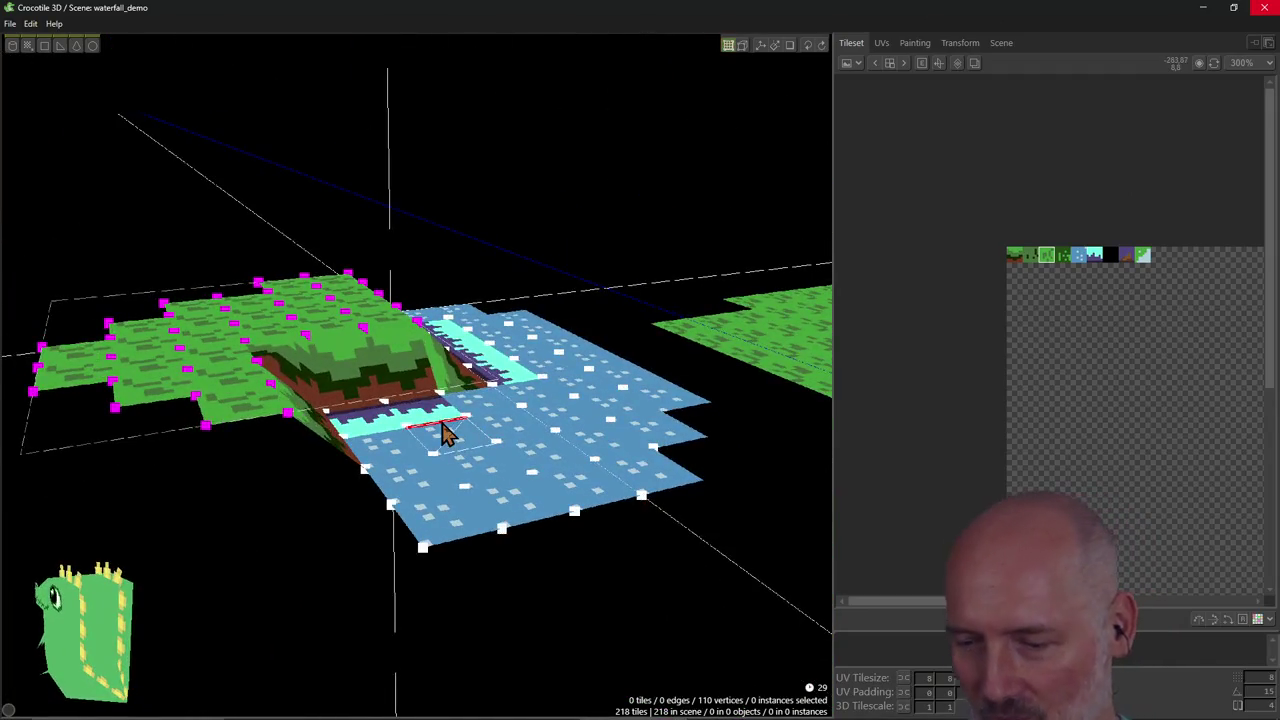
{"action": "key", "text": "alt+Tab"}
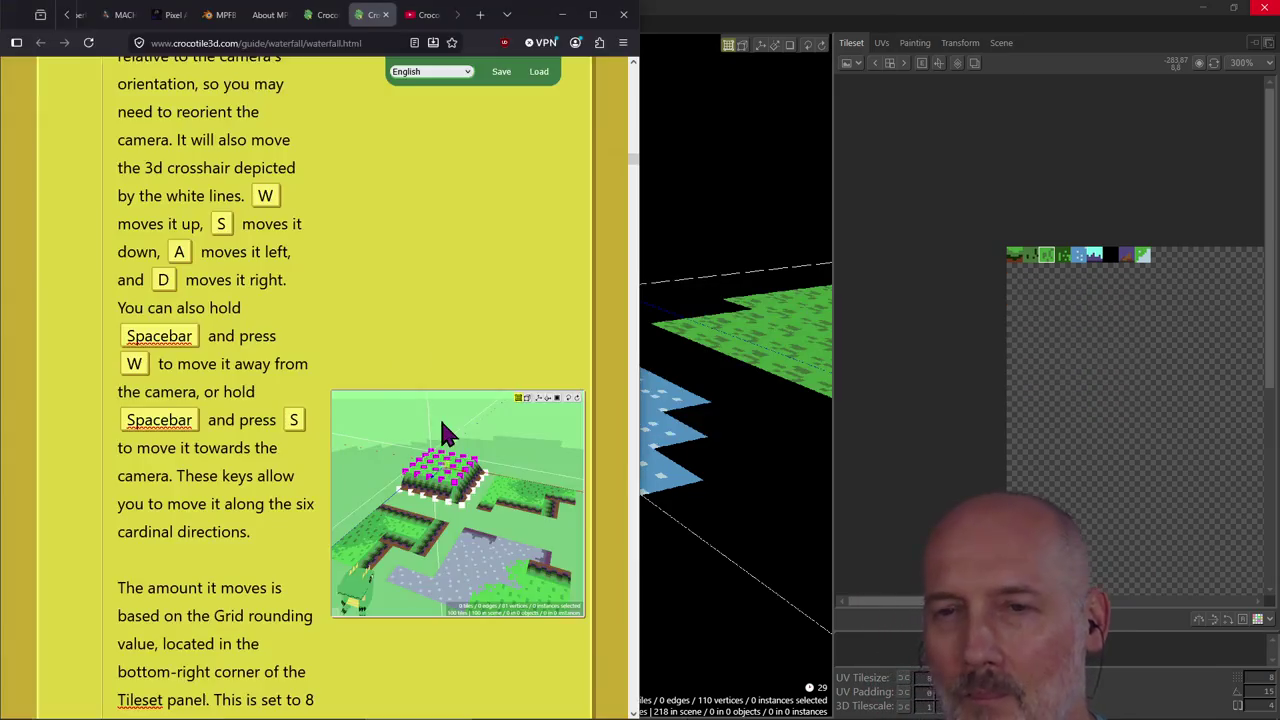
Scroll the waterfall guide down to its Triangular tiles section, then bring Crocotile 3D forward.
{"action": "scroll", "coordinate": [385, 308], "scroll_direction": "down", "scroll_amount": 3}
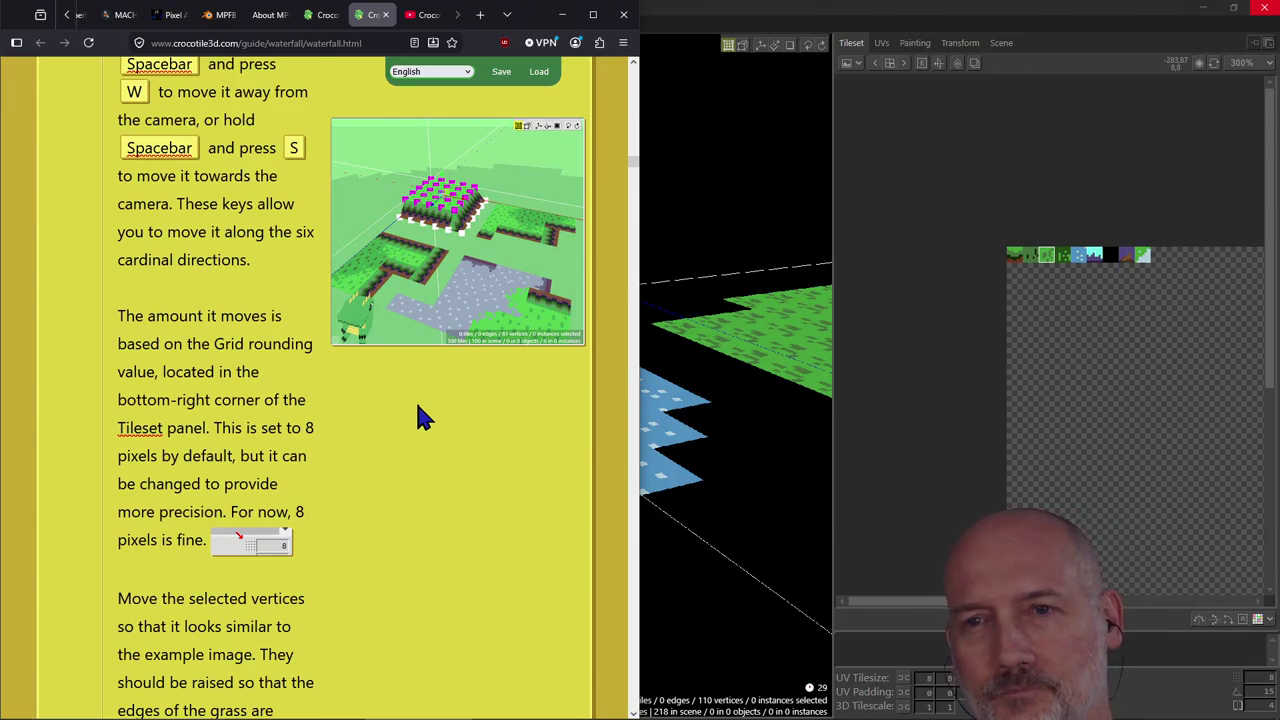
{"action": "scroll", "coordinate": [420, 418], "scroll_direction": "down", "scroll_amount": 1}
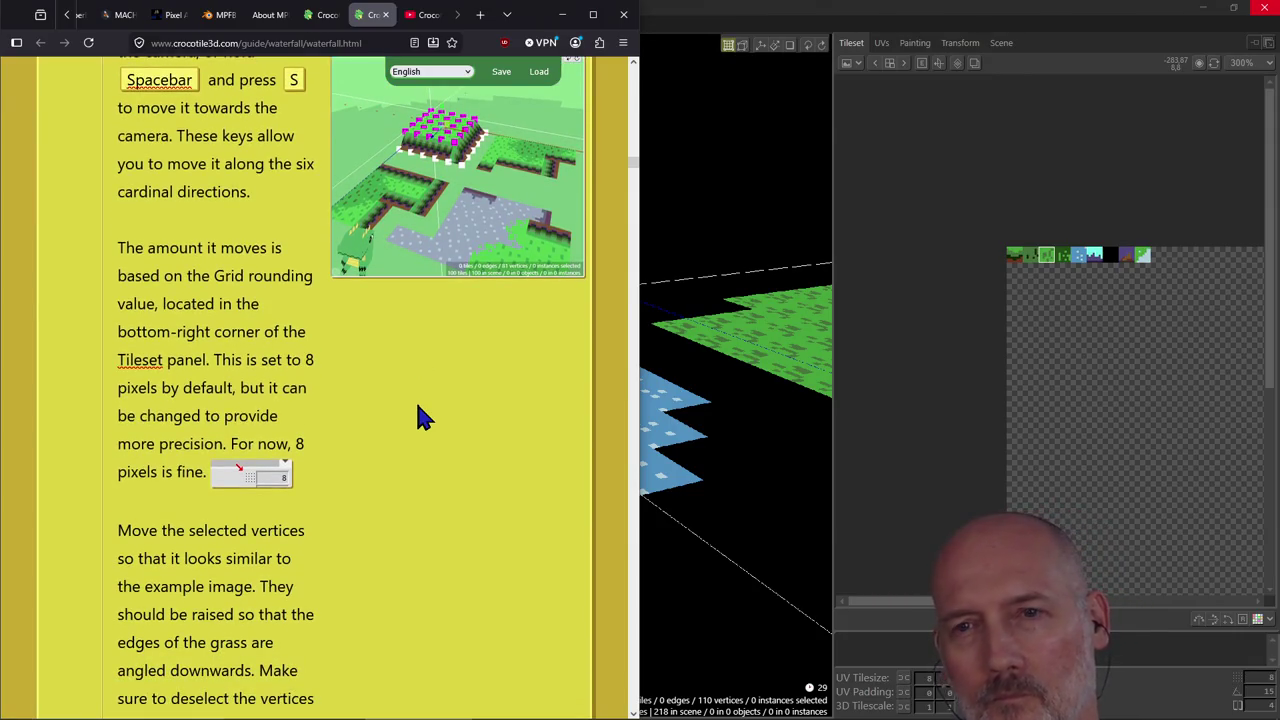
{"action": "scroll", "coordinate": [420, 418], "scroll_direction": "down", "scroll_amount": 1}
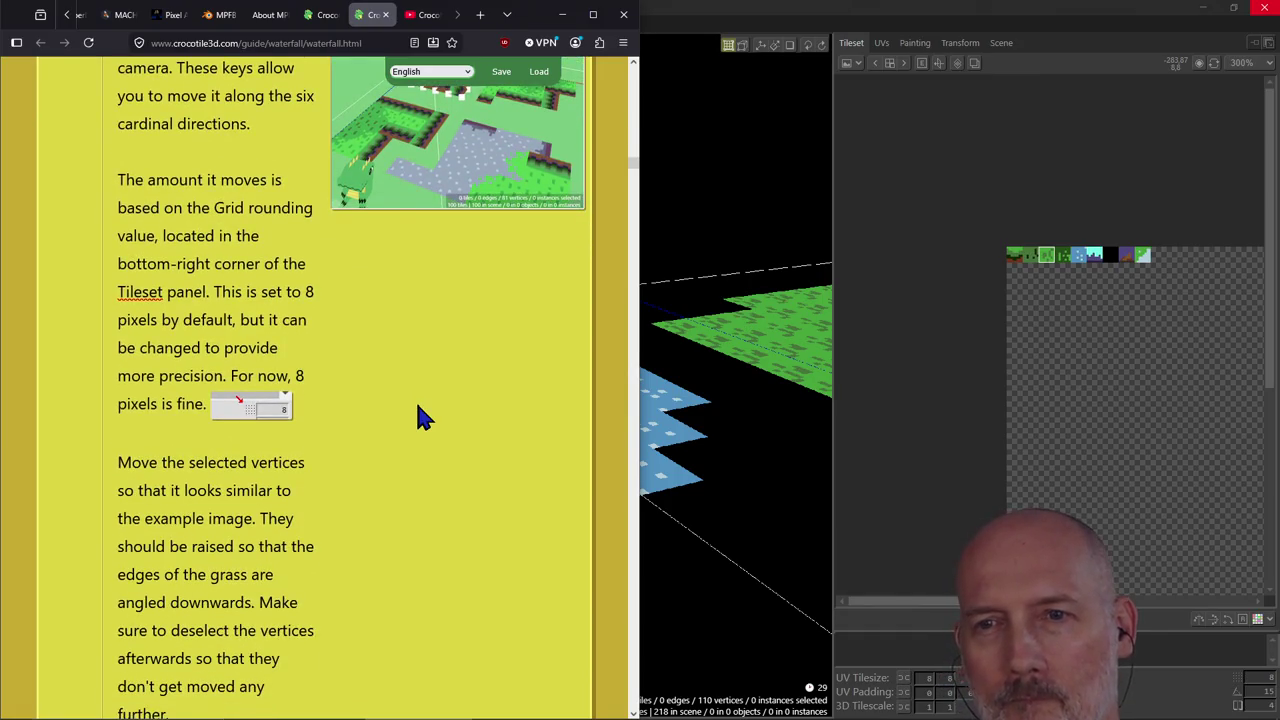
{"action": "scroll", "coordinate": [420, 418], "scroll_direction": "down", "scroll_amount": 4}
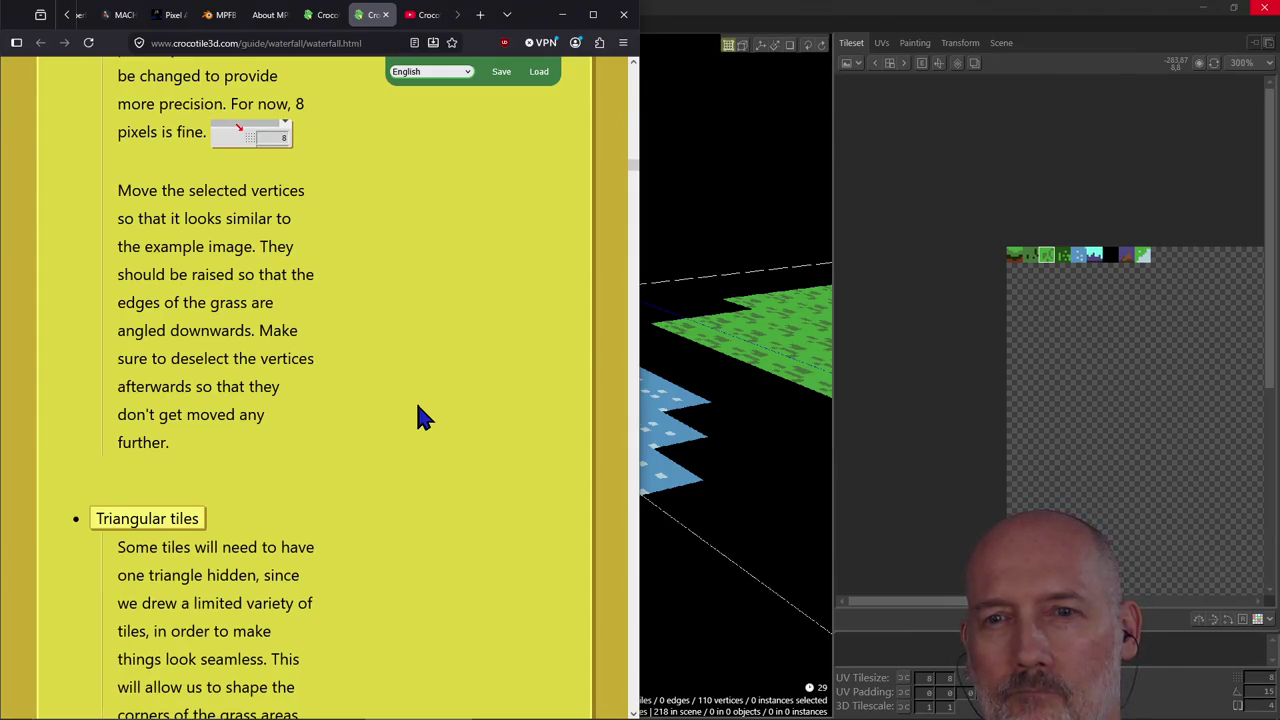
{"action": "scroll", "coordinate": [420, 418], "scroll_direction": "down", "scroll_amount": 5}
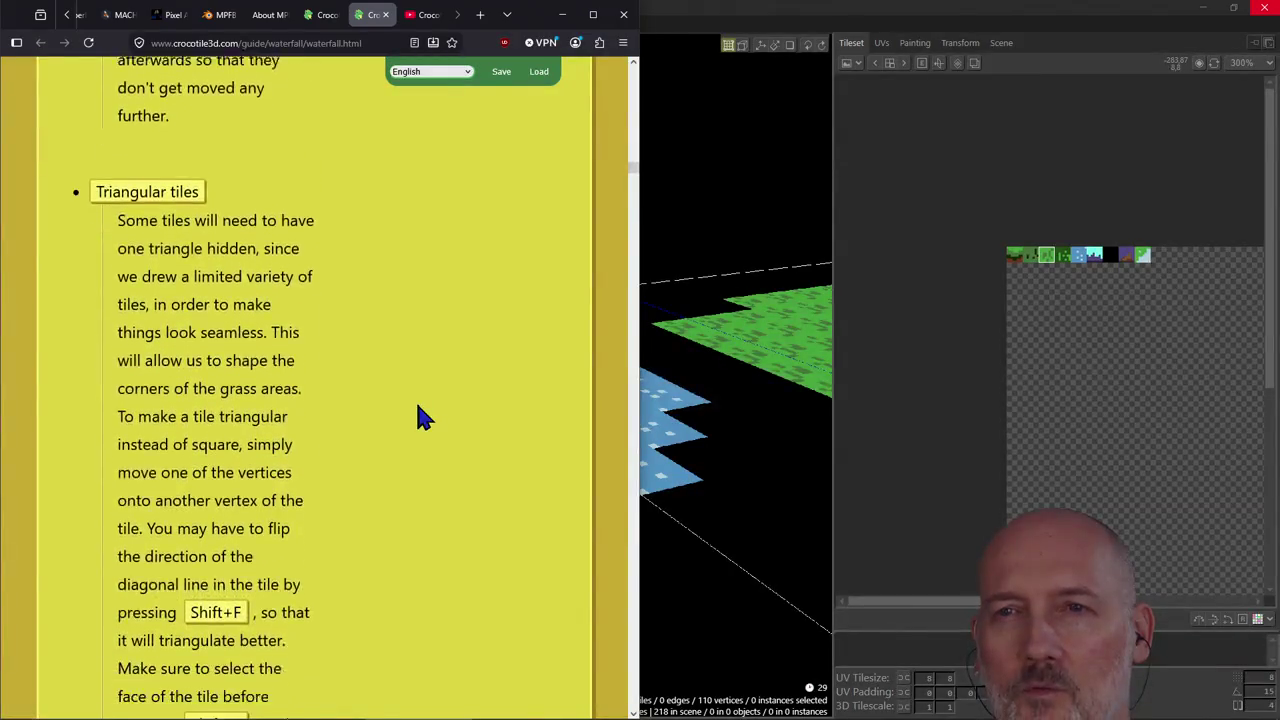
{"action": "scroll", "coordinate": [420, 418], "scroll_direction": "down", "scroll_amount": 1}
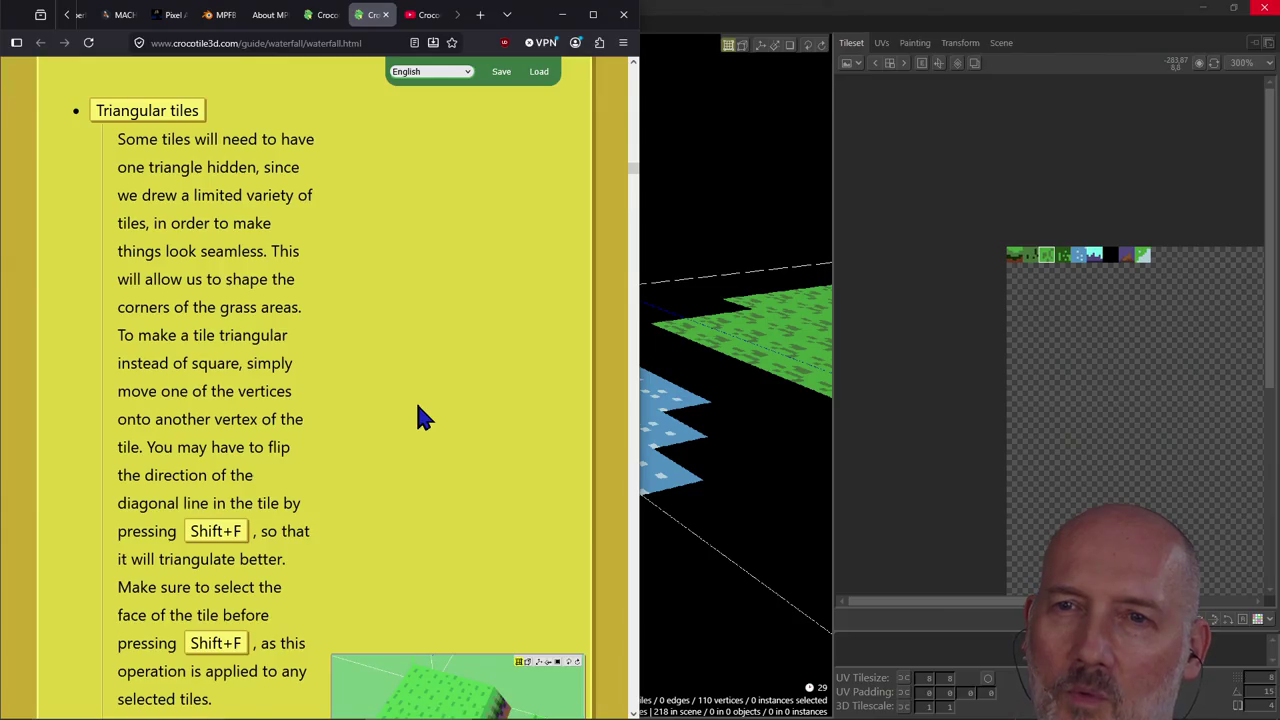
{"action": "scroll", "coordinate": [420, 418], "scroll_direction": "down", "scroll_amount": 1}
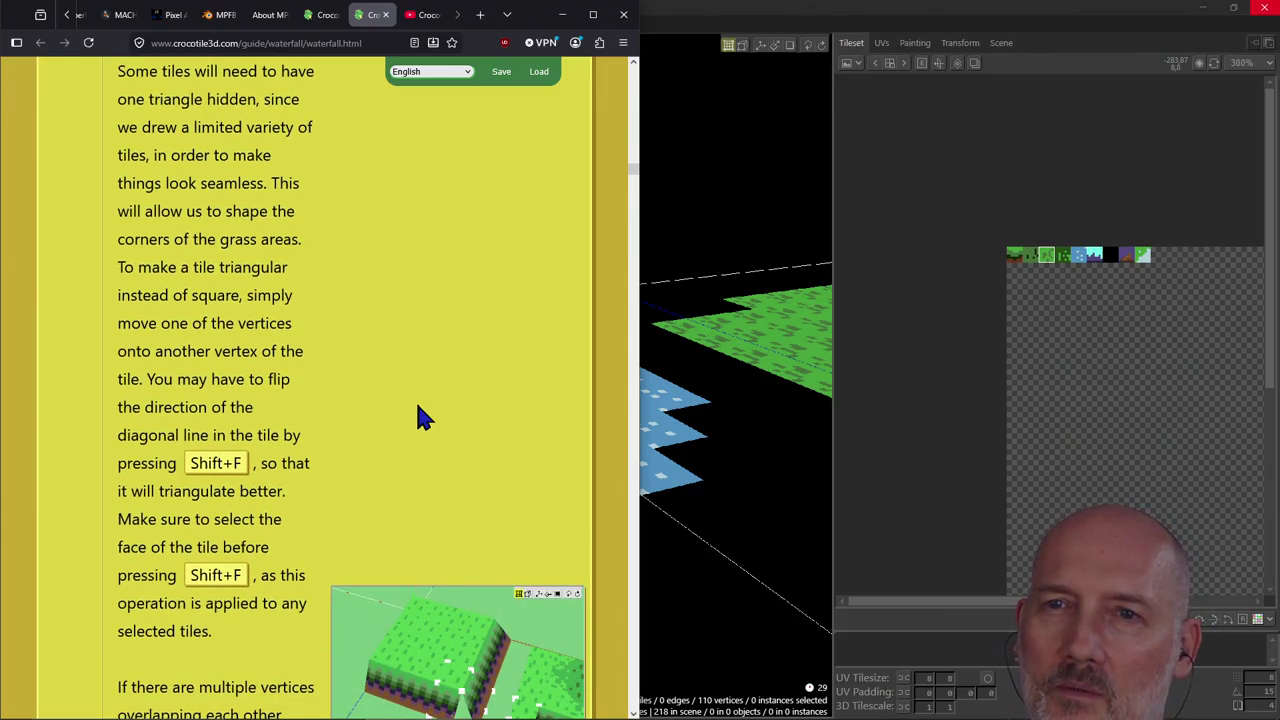
{"action": "scroll", "coordinate": [420, 418], "scroll_direction": "down", "scroll_amount": 1}
{"action": "scroll", "coordinate": [420, 418], "scroll_direction": "down", "scroll_amount": 1}
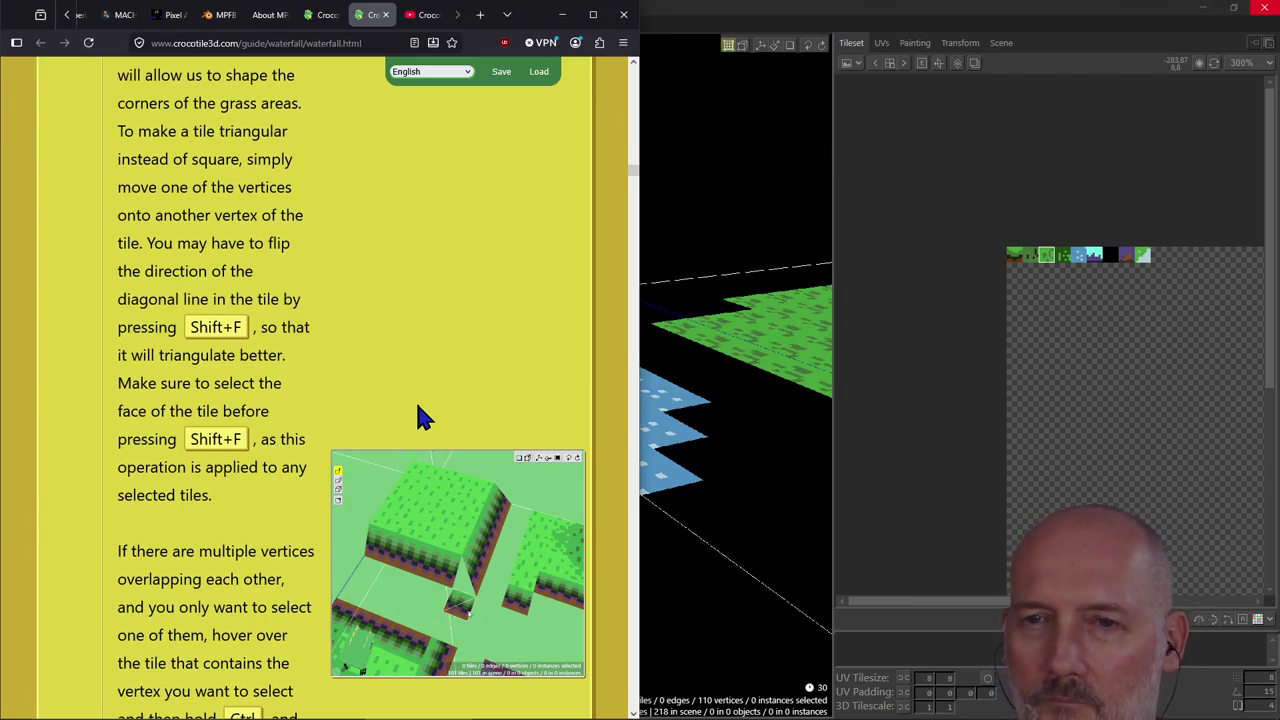
{"action": "left_click", "coordinate": [678, 22]}
Place a grass tile in the inner-corner gap where the cliff edges meet the water.
{"action": "right_click_drag", "start_coordinate": [549, 300], "coordinate": [470, 340]}
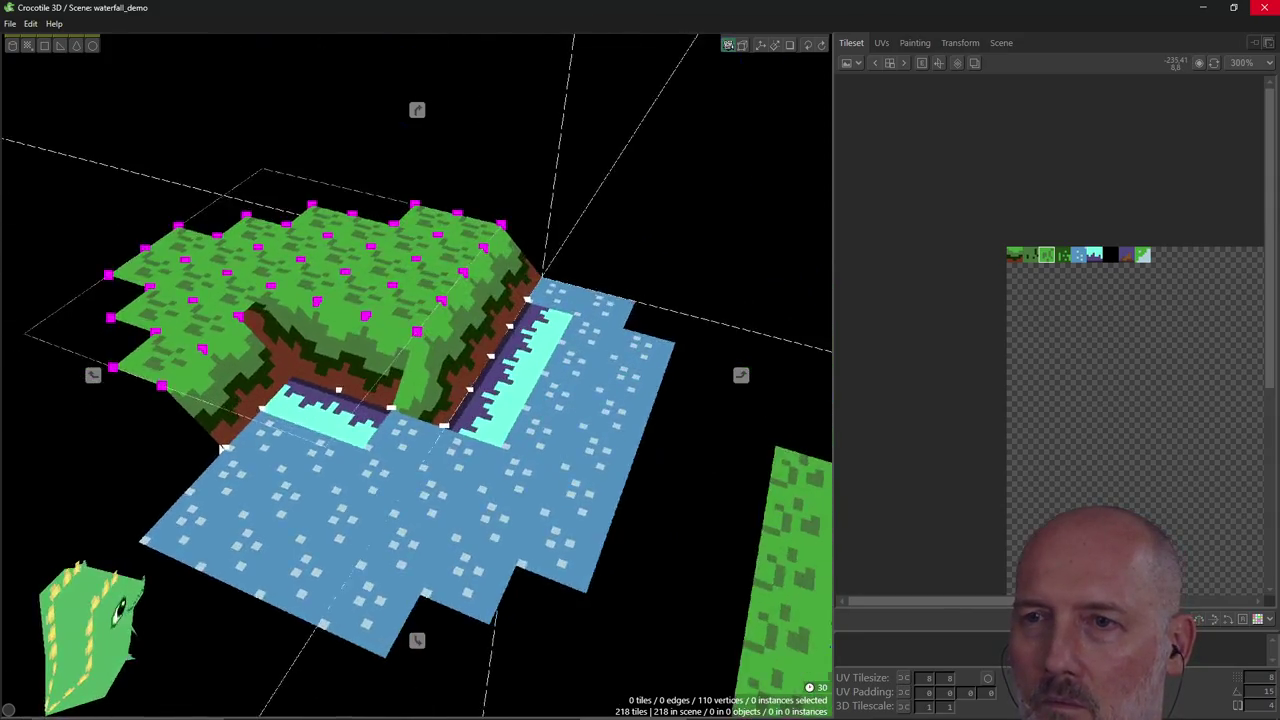
{"action": "right_click_drag", "start_coordinate": [529, 414], "coordinate": [430, 415]}
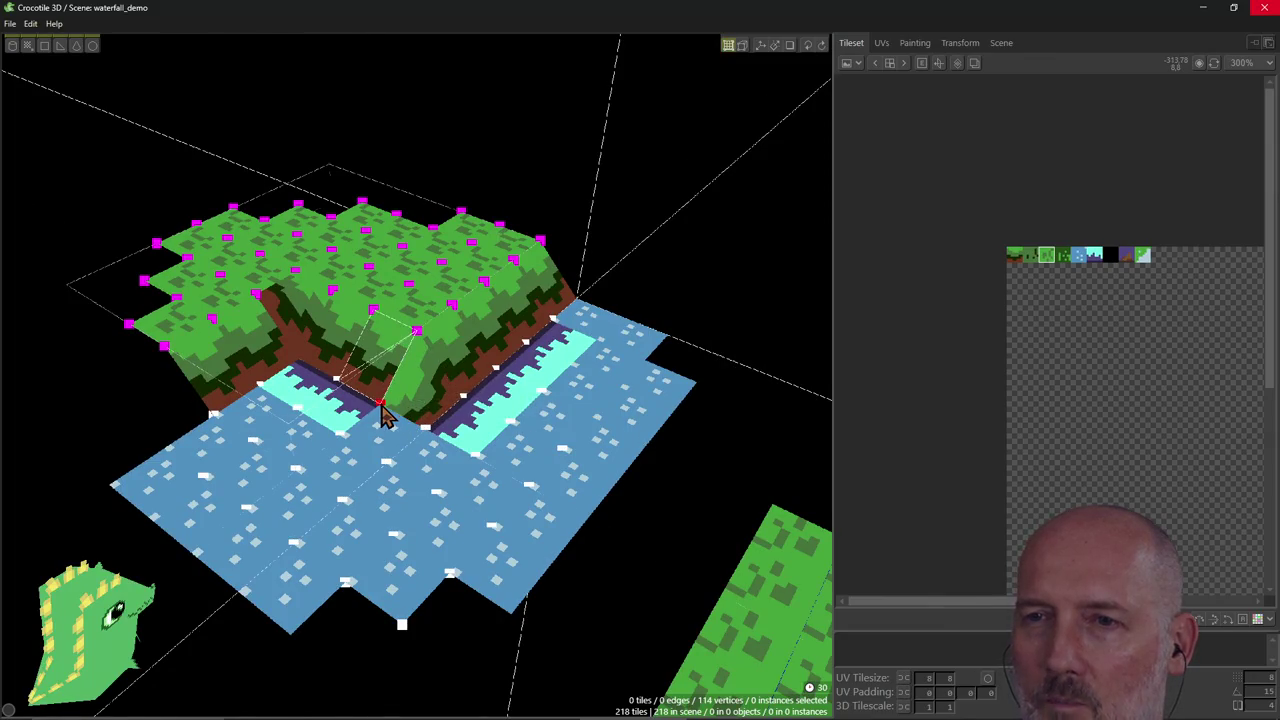
{"action": "key", "text": "Escape"}
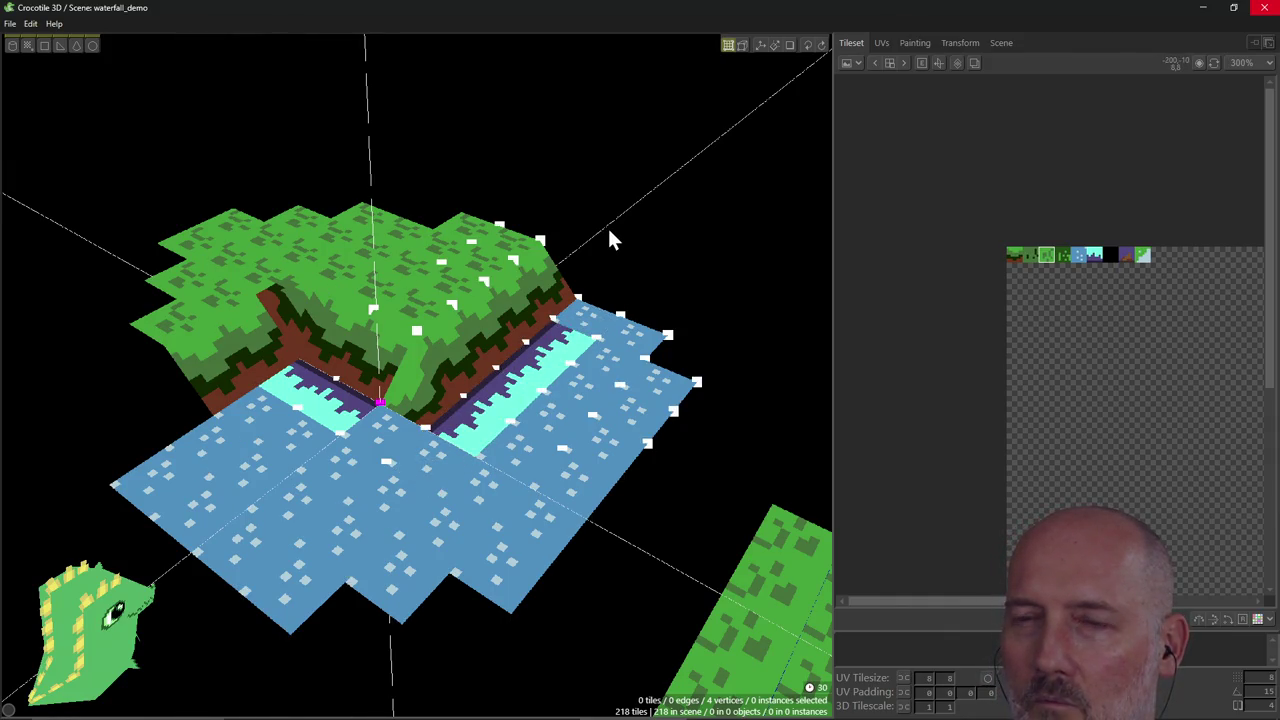
{"action": "left_click", "coordinate": [420, 398]}
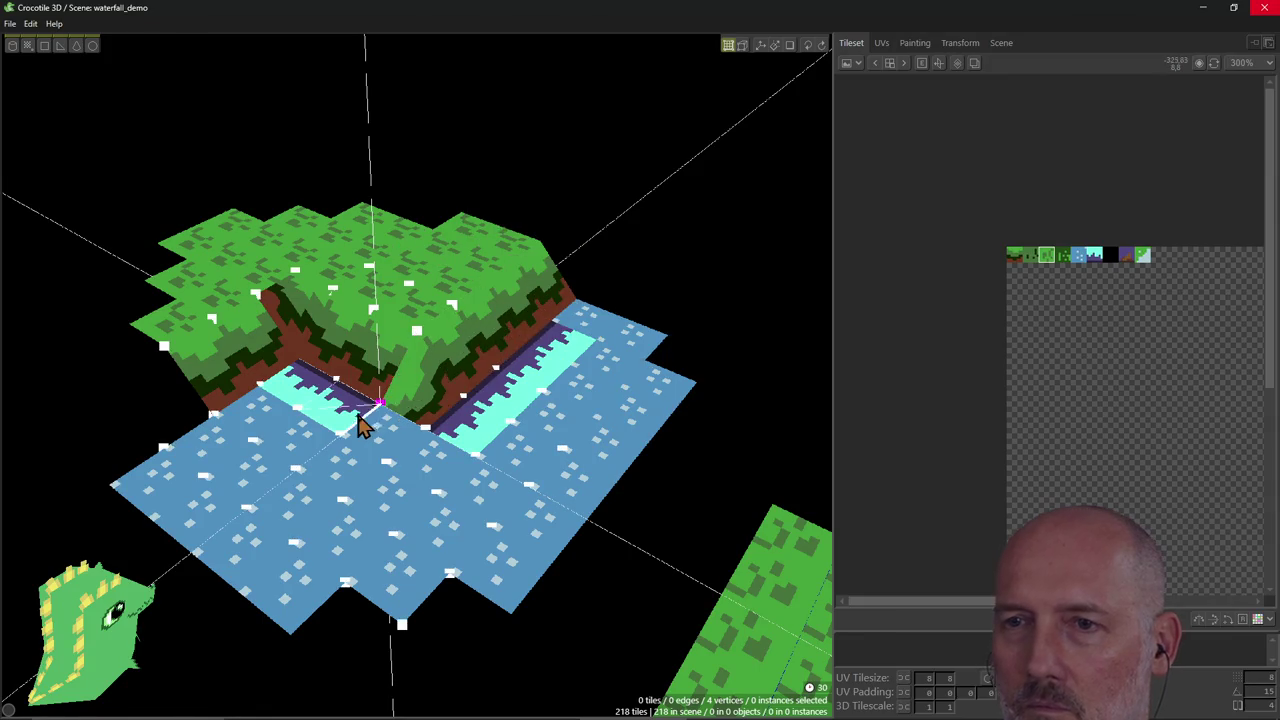
{"action": "key", "text": "alt+Tab"}
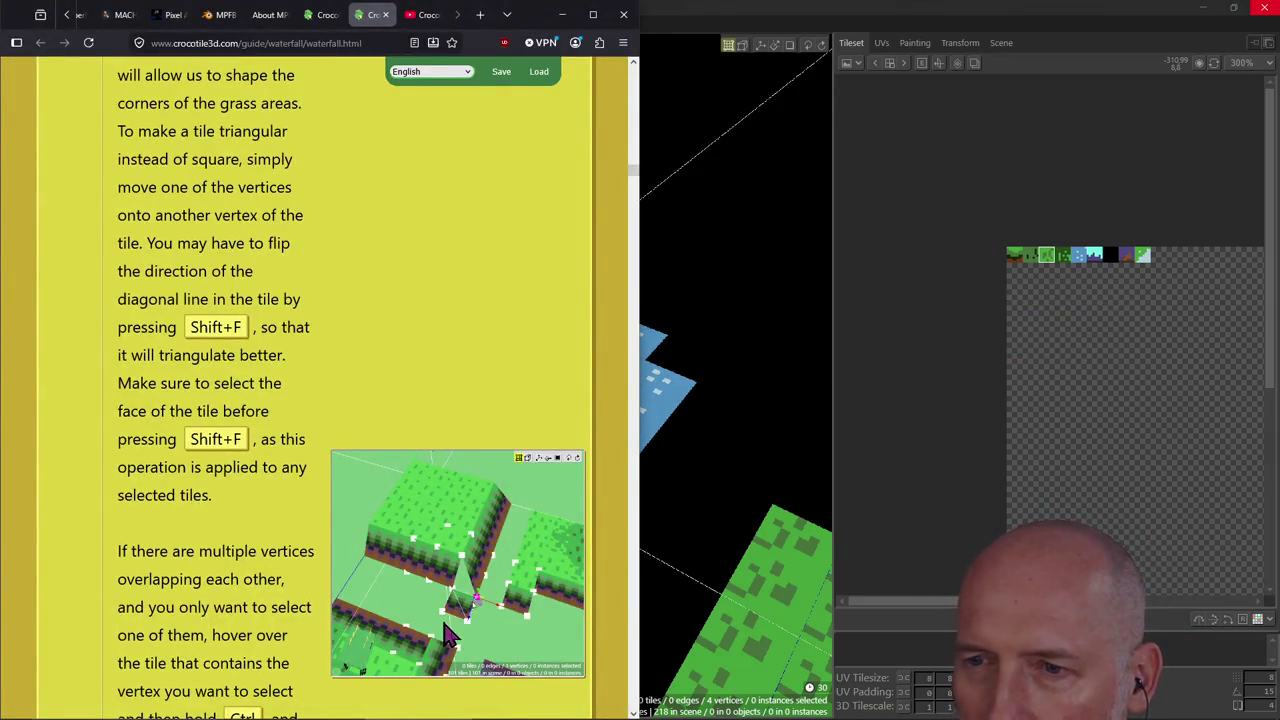
Read the guide's Ctrl-click tip on overlapping vertices, then return to Crocotile 3D.
{"action": "scroll", "coordinate": [438, 470], "scroll_direction": "up", "scroll_amount": 2}
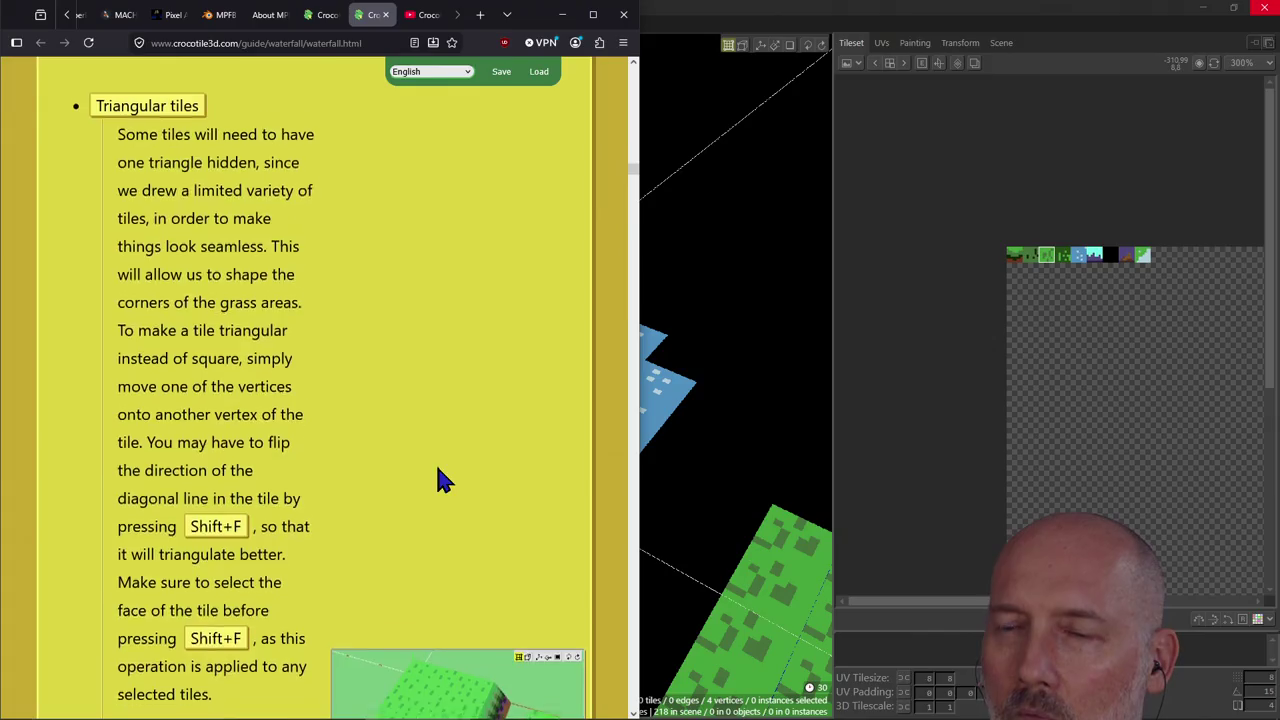
{"action": "scroll", "coordinate": [438, 470], "scroll_direction": "down", "scroll_amount": 4}
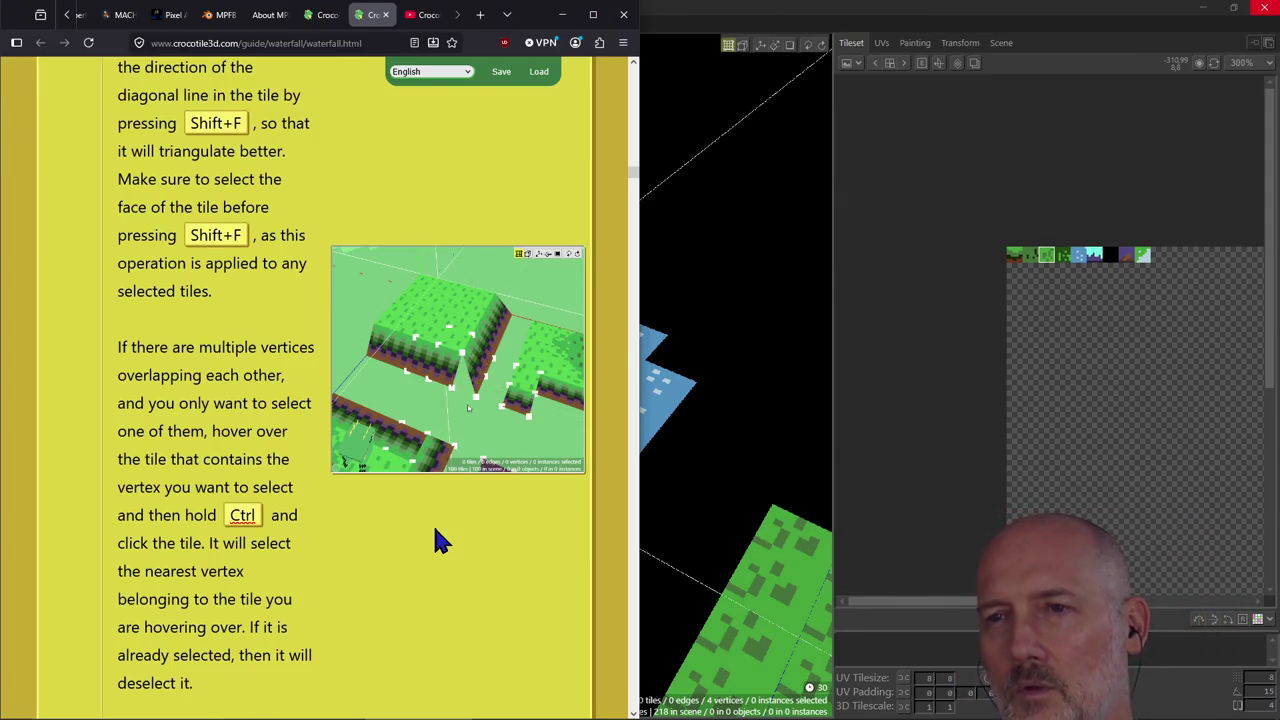
{"action": "key", "text": "alt+Tab"}
Select the triangular tile in the plateau's inner corner, then switch back to the guide.
{"action": "right_click_drag", "start_coordinate": [391, 480], "coordinate": [420, 414]}
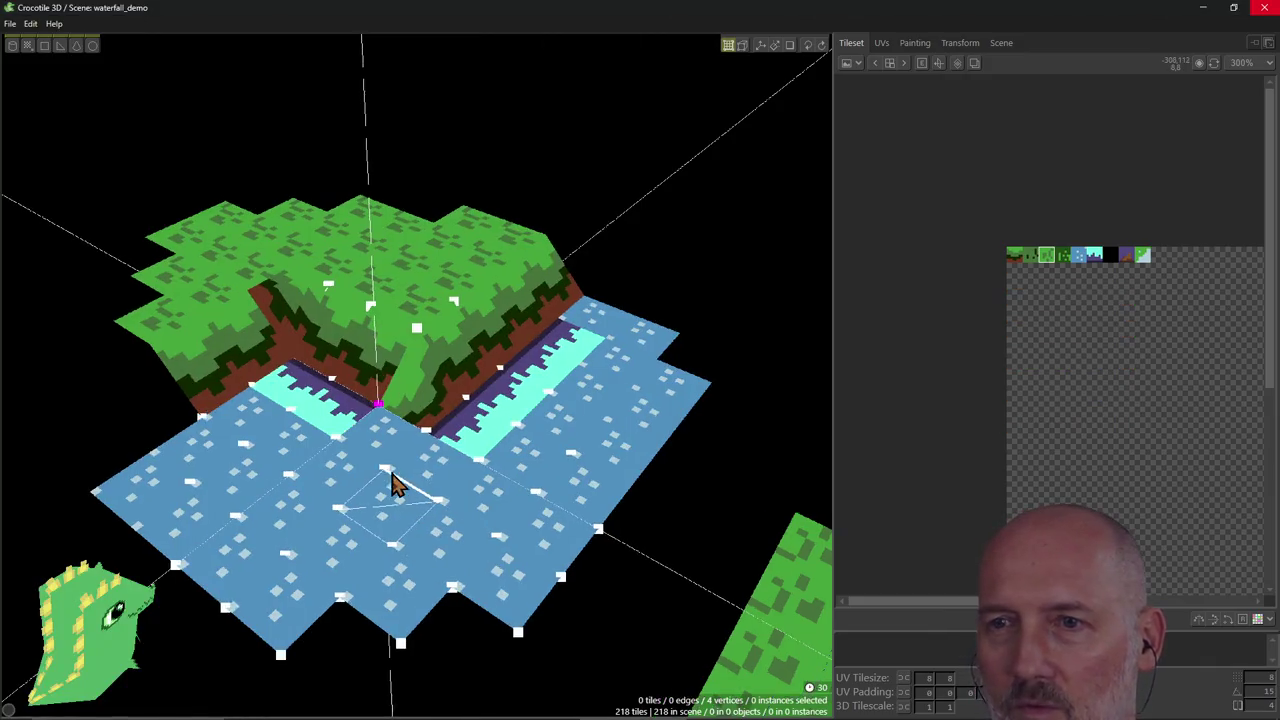
{"action": "left_click", "coordinate": [420, 414]}
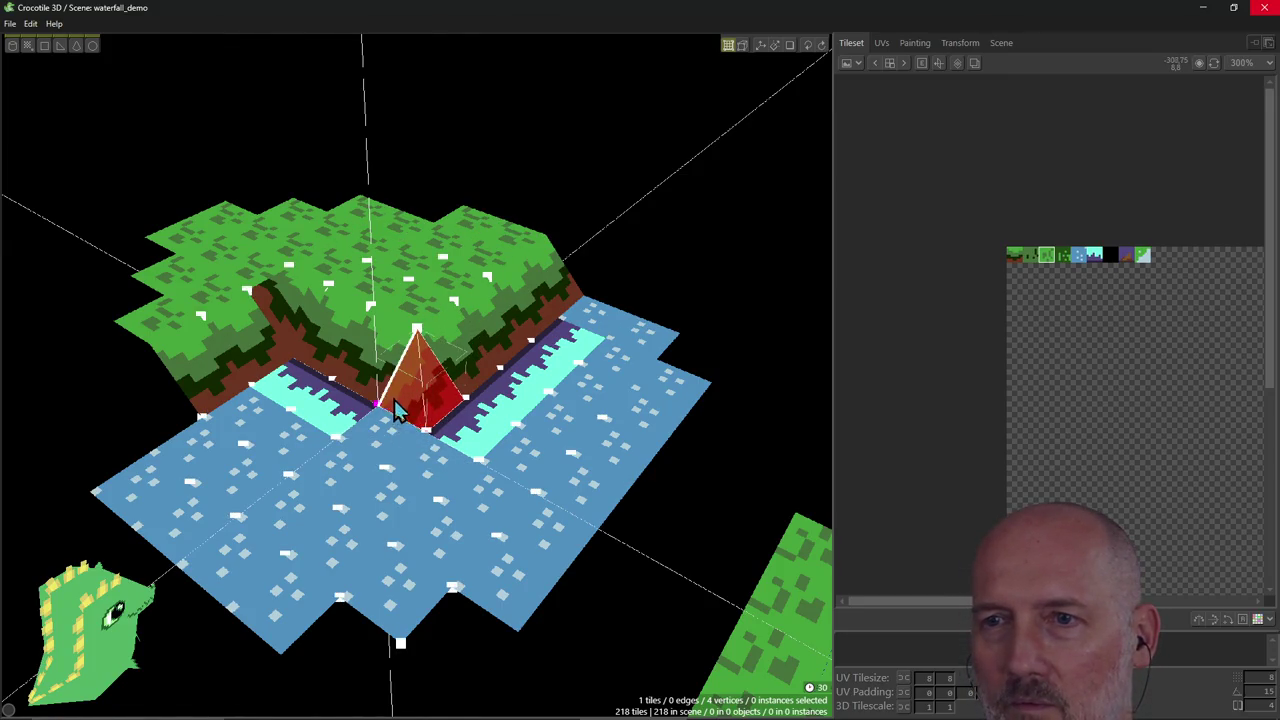
{"action": "key", "text": "alt+Tab"}
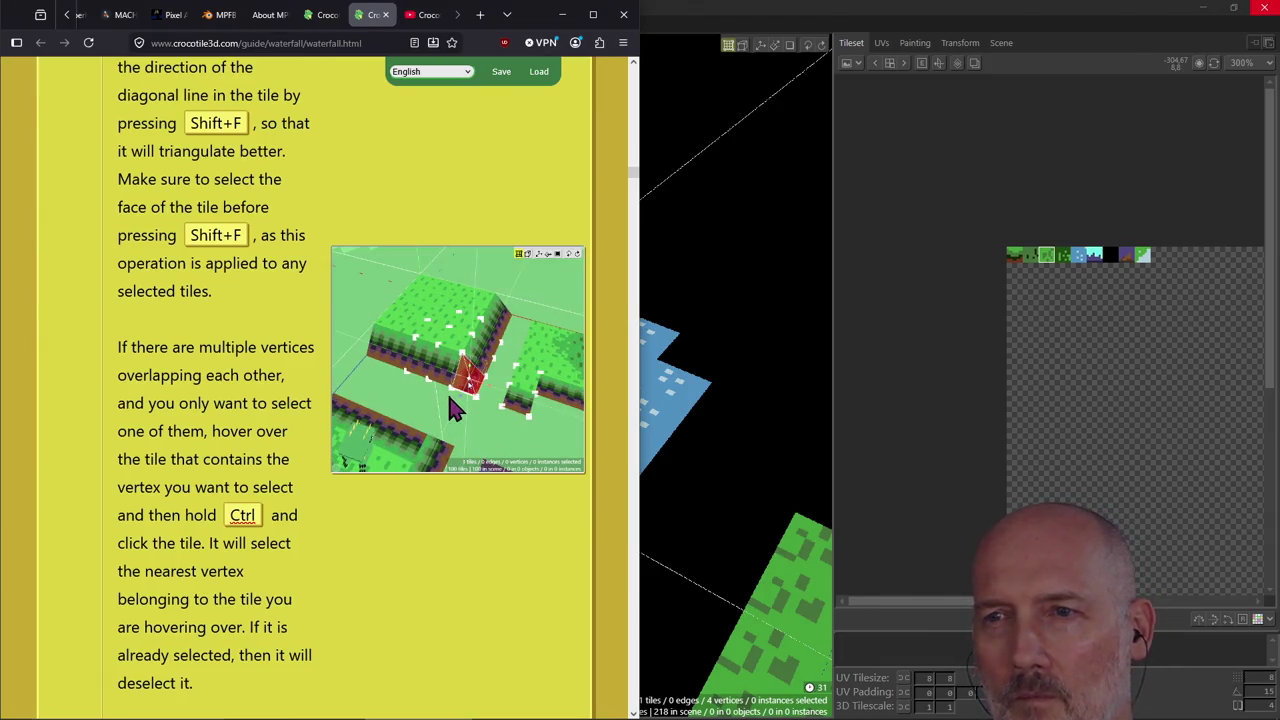
Review the overlapping-vertices paragraph and its demo GIF, then return to Crocotile 3D.
{"action": "scroll", "coordinate": [449, 400], "scroll_direction": "up", "scroll_amount": 2}
{"action": "scroll", "coordinate": [449, 408], "scroll_direction": "down", "scroll_amount": 1}
{"action": "scroll", "coordinate": [449, 408], "scroll_direction": "down", "scroll_amount": 2}
{"action": "scroll", "coordinate": [449, 408], "scroll_direction": "up", "scroll_amount": 3}
{"action": "scroll", "coordinate": [449, 408], "scroll_direction": "down", "scroll_amount": 3}
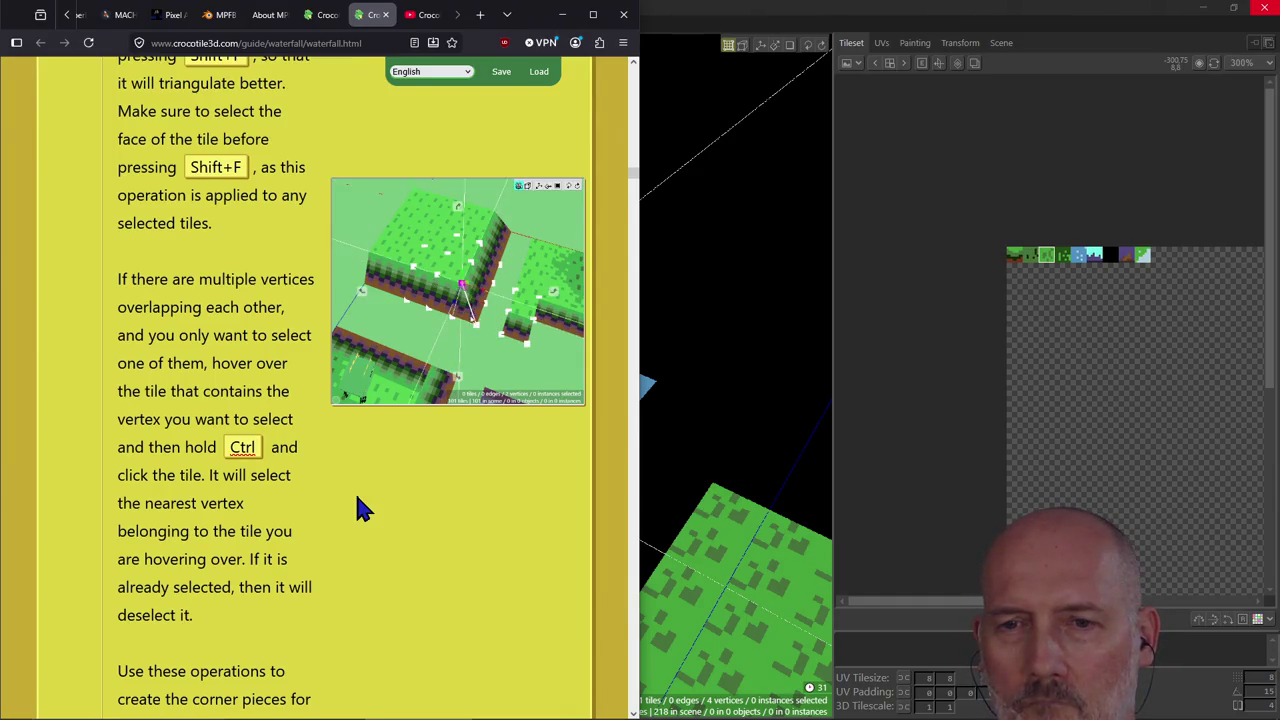
{"action": "key", "text": "alt+Tab"}
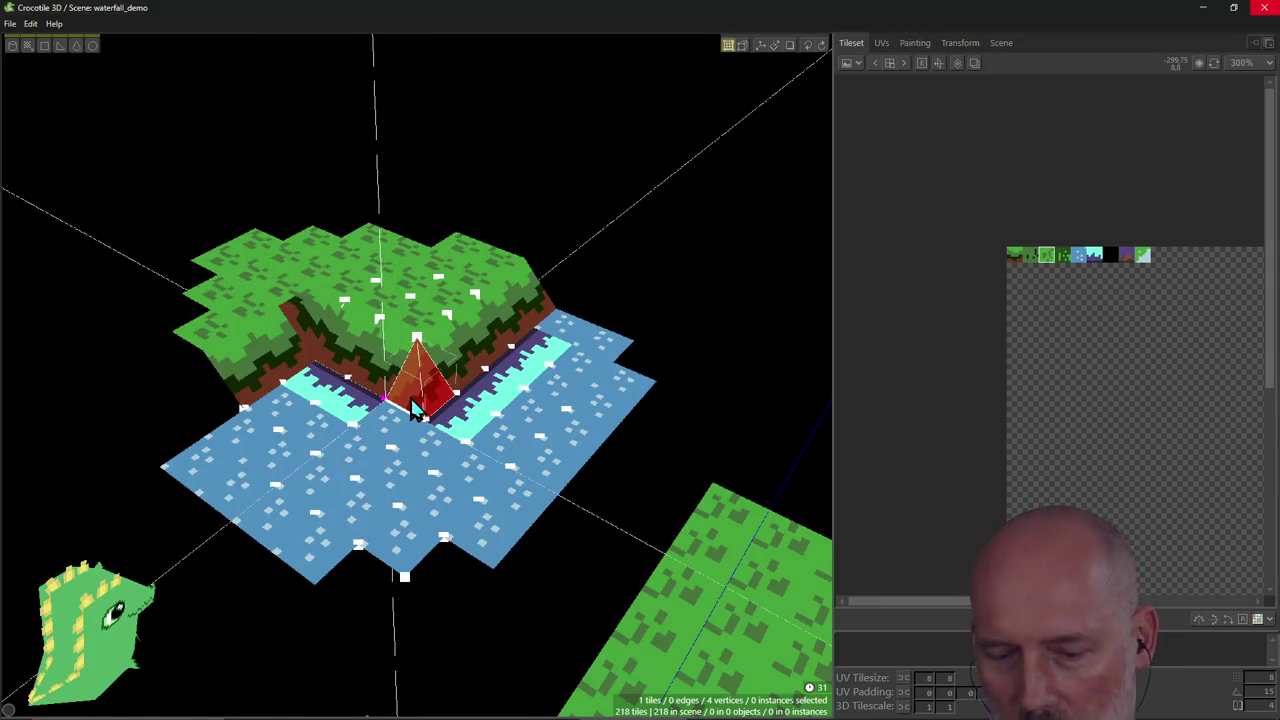
Practise picking the corner triangle's vertices and edges, including overlapping ones, leaving it unchanged.
{"action": "left_click", "coordinate": [415, 418]}
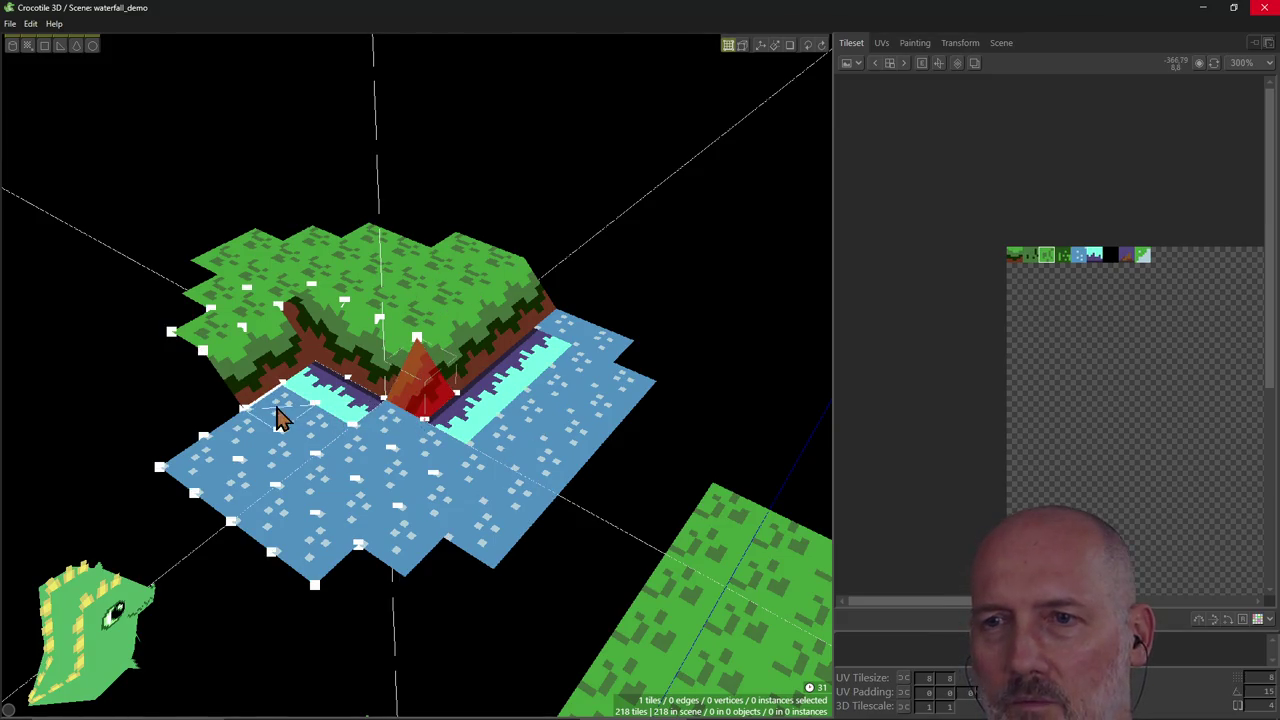
{"action": "left_click", "coordinate": [418, 400]}
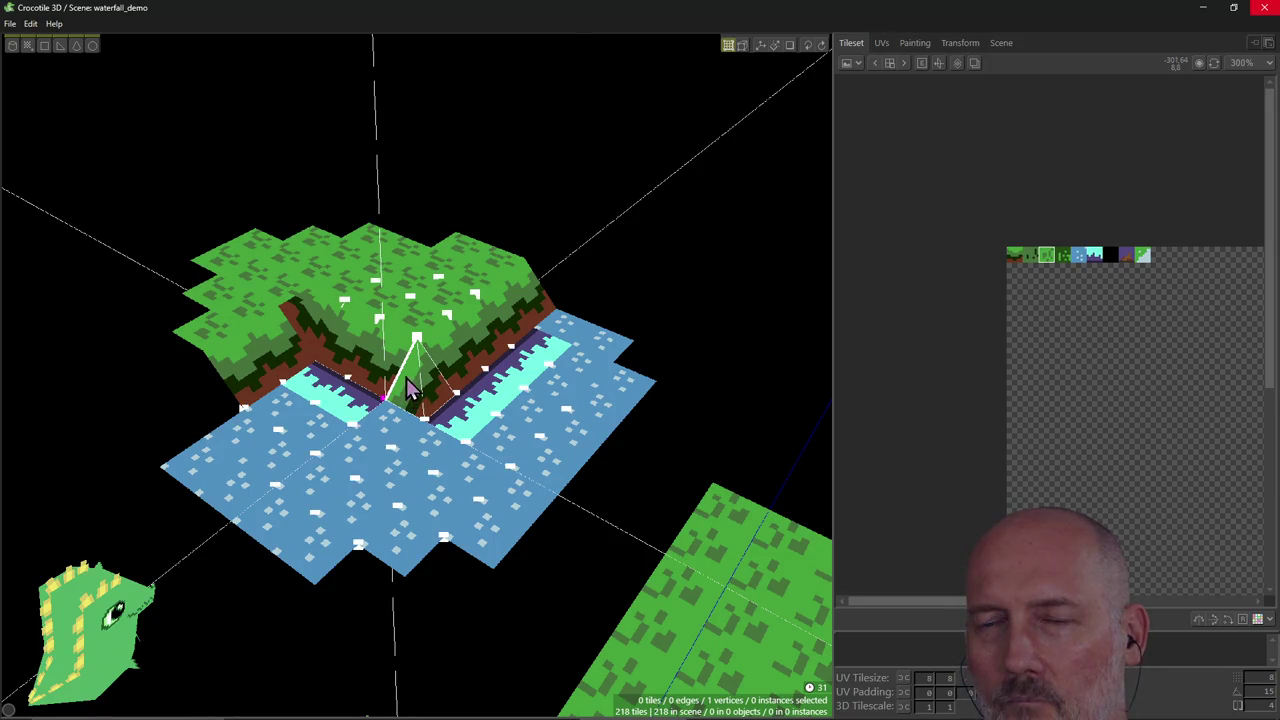
{"action": "left_click", "coordinate": [418, 365]}
{"action": "left_click", "coordinate": [418, 365]}
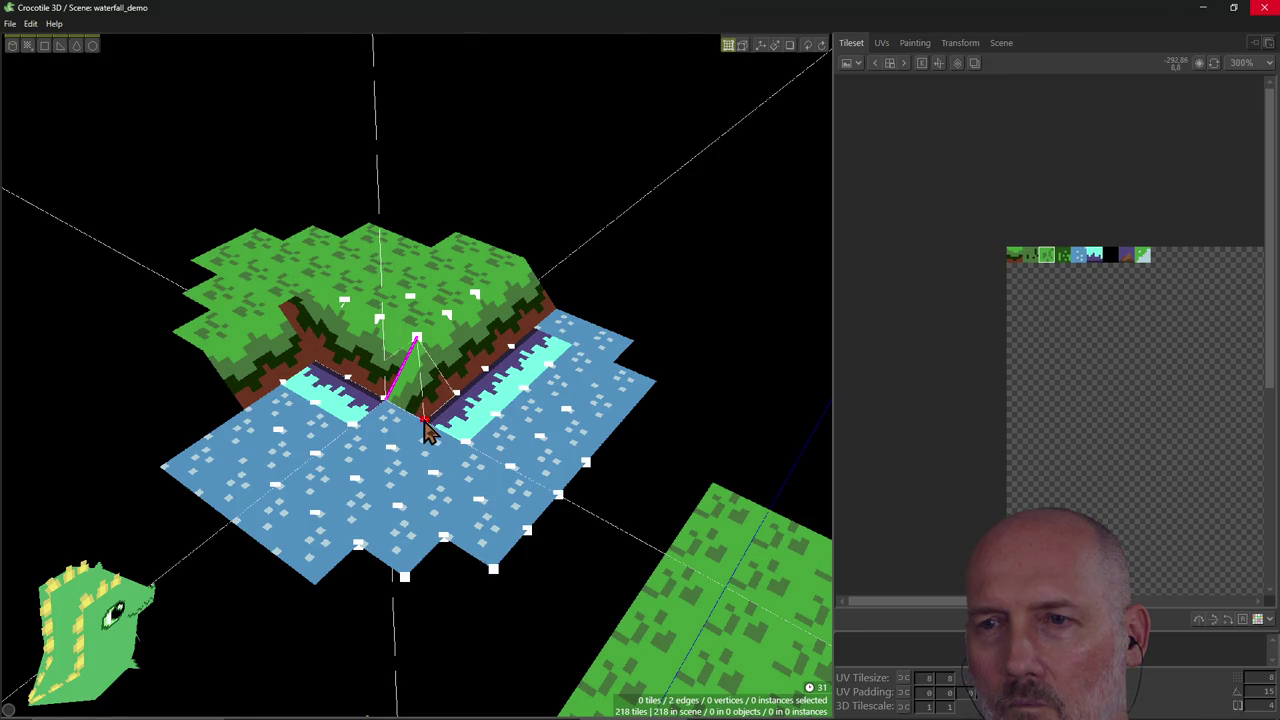
{"action": "left_click", "coordinate": [425, 422]}
{"action": "left_click", "coordinate": [418, 340]}
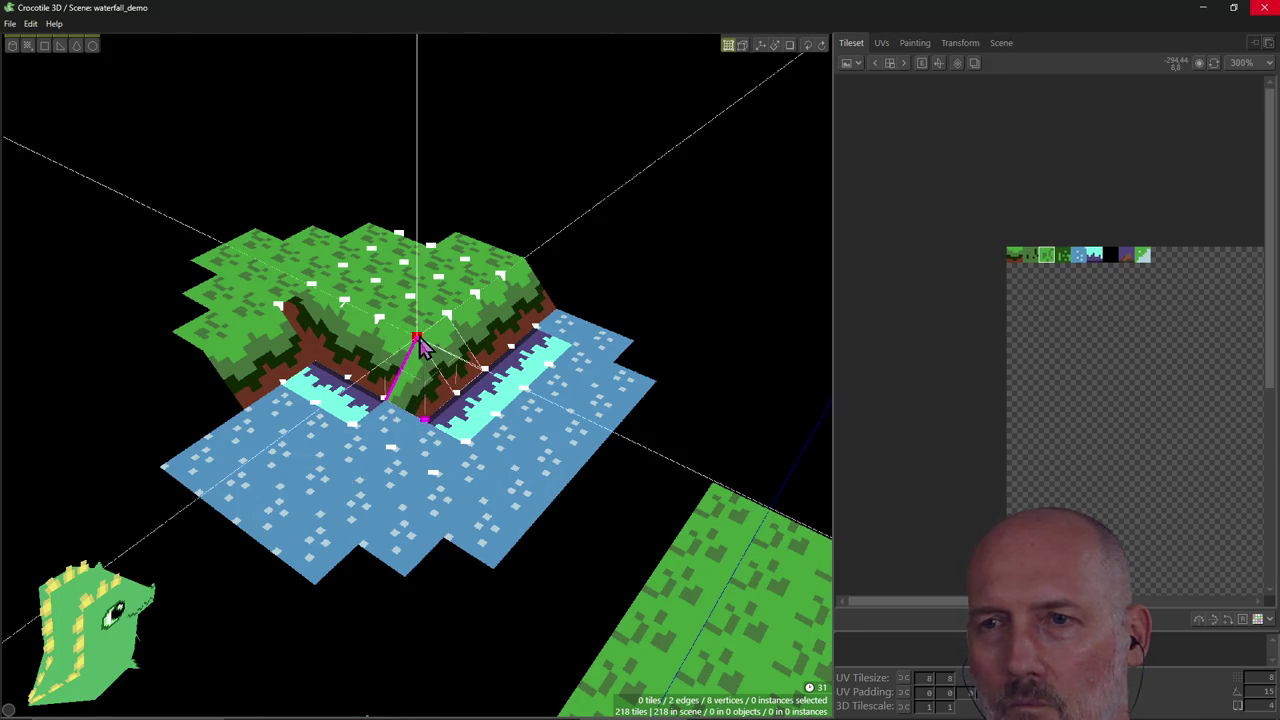
{"action": "left_click", "coordinate": [405, 412], "text": "shift"}
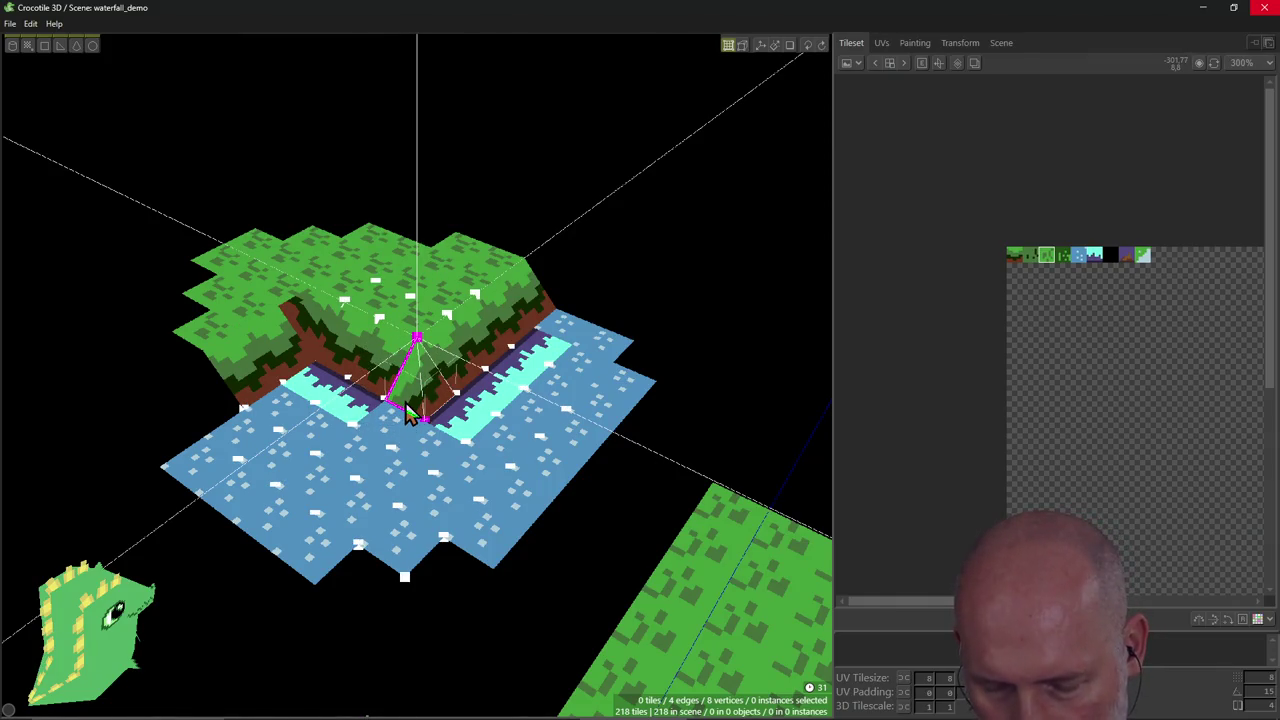
{"action": "key", "text": "alt+Tab"}
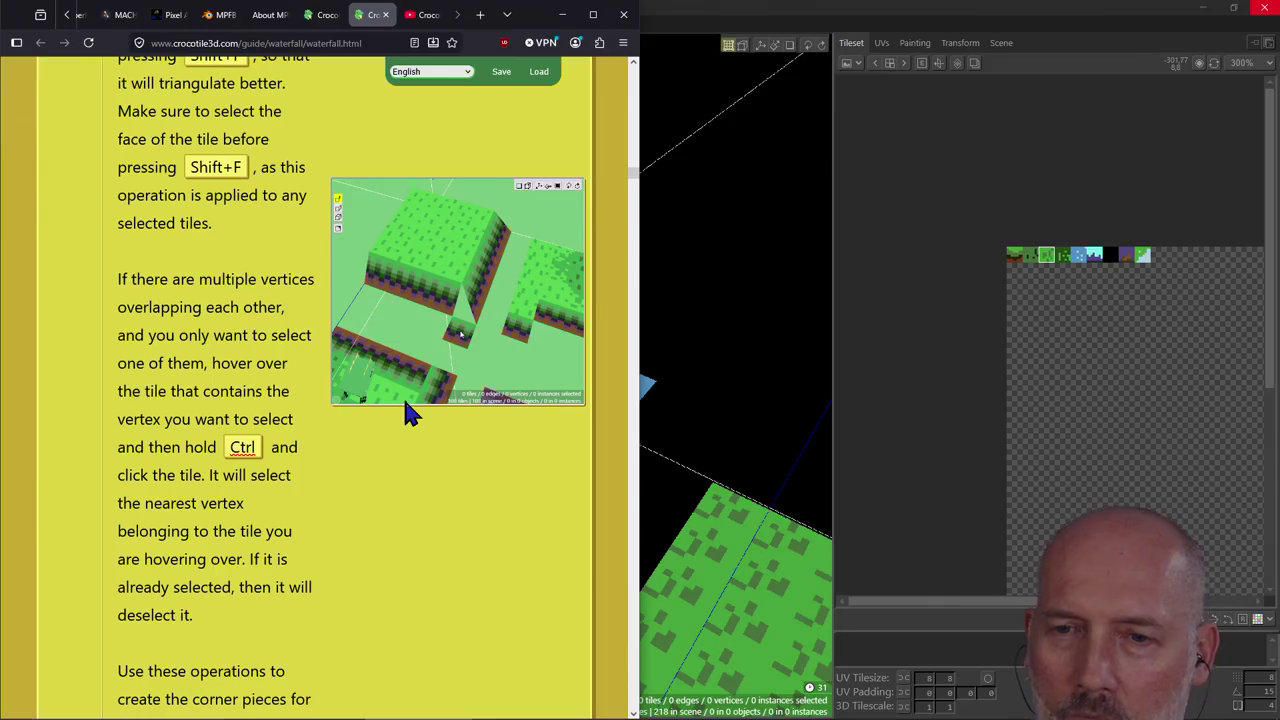
Read the guide's corner-piece and Draw Mode / Edit Mode paragraphs and demo image.
{"action": "scroll", "coordinate": [432, 425], "scroll_direction": "down", "scroll_amount": 2}
{"action": "scroll", "coordinate": [432, 425], "scroll_direction": "down", "scroll_amount": 1}
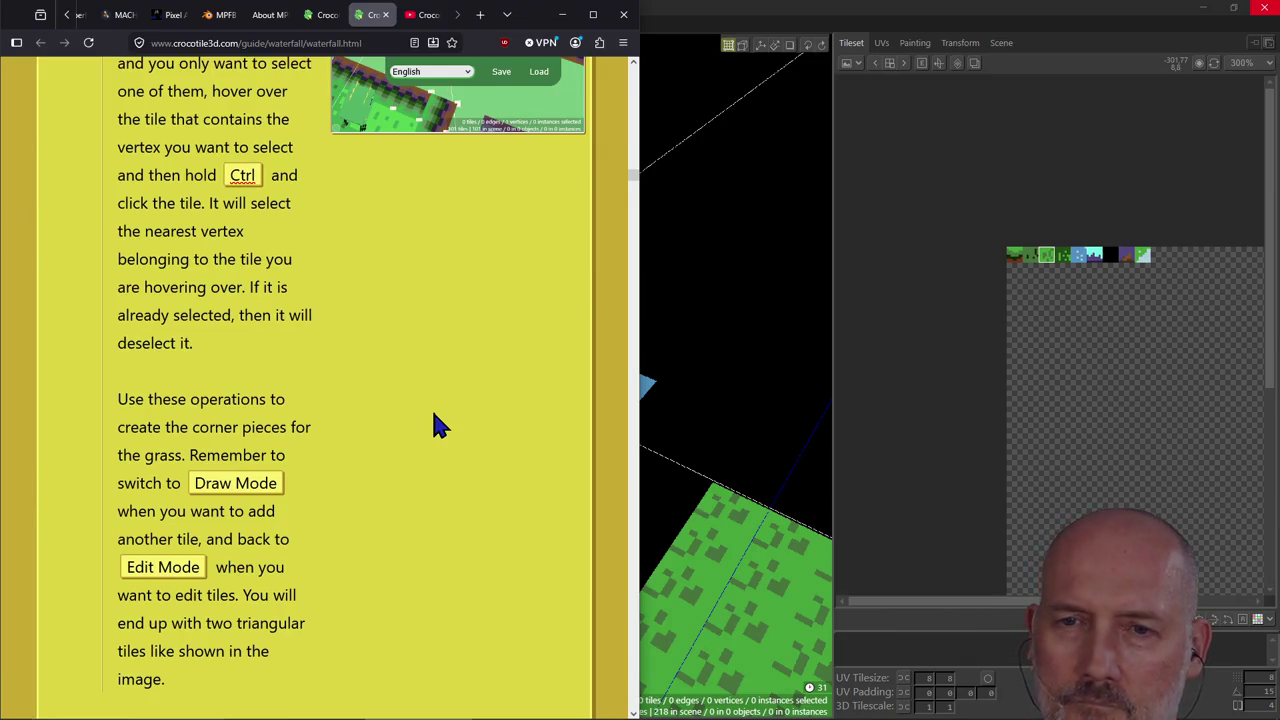
{"action": "scroll", "coordinate": [435, 425], "scroll_direction": "up", "scroll_amount": 4}
{"action": "scroll", "coordinate": [434, 414], "scroll_direction": "up", "scroll_amount": 1}
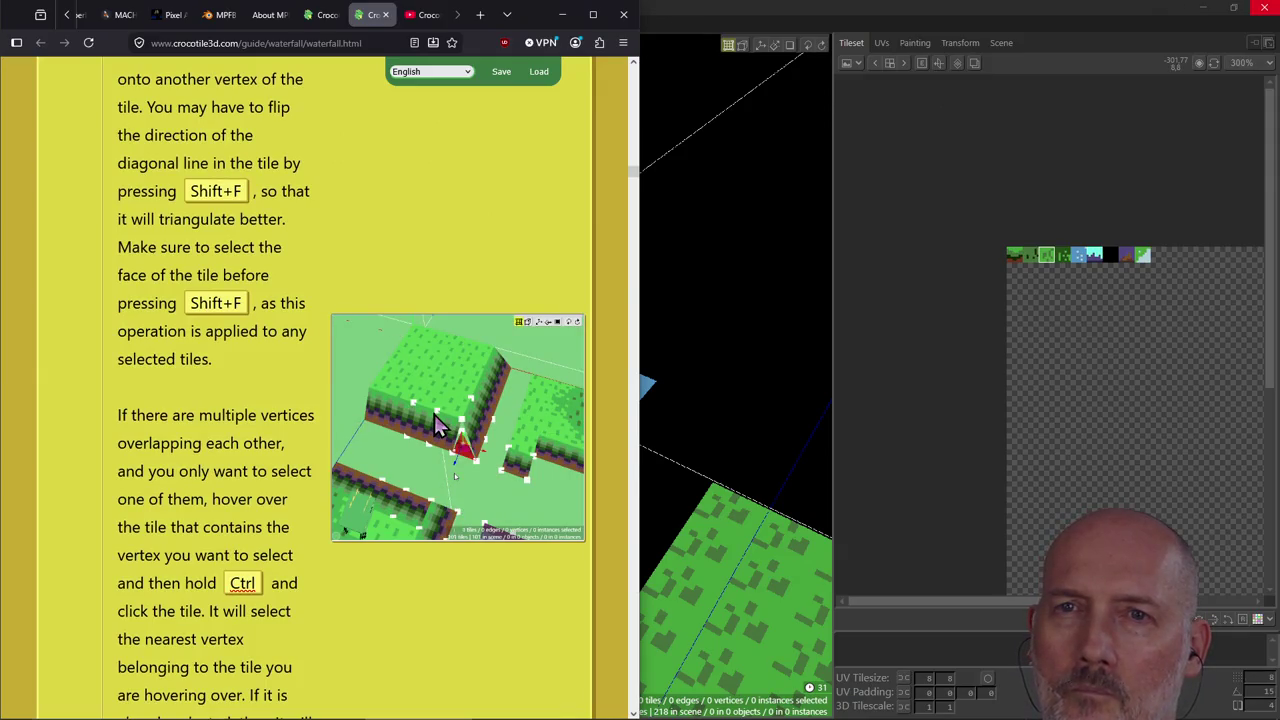
{"action": "scroll", "coordinate": [434, 414], "scroll_direction": "up", "scroll_amount": 1}
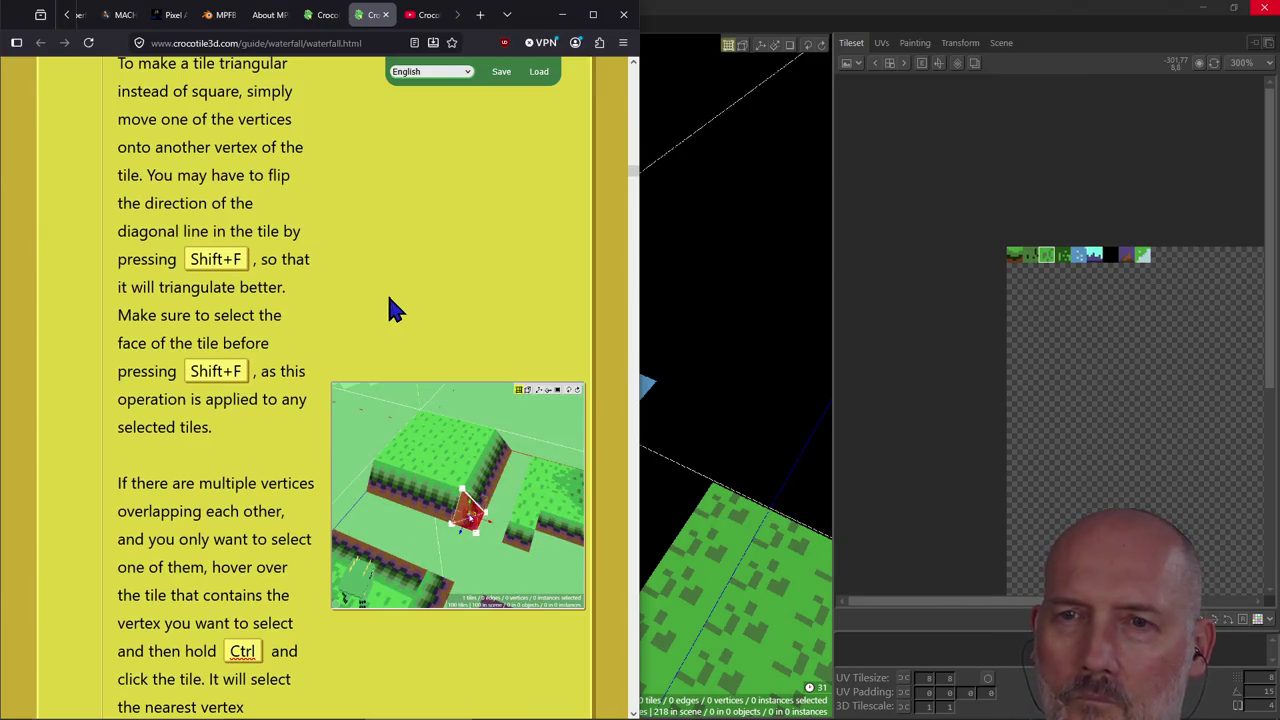
{"action": "scroll", "coordinate": [390, 300], "scroll_direction": "up", "scroll_amount": 2}
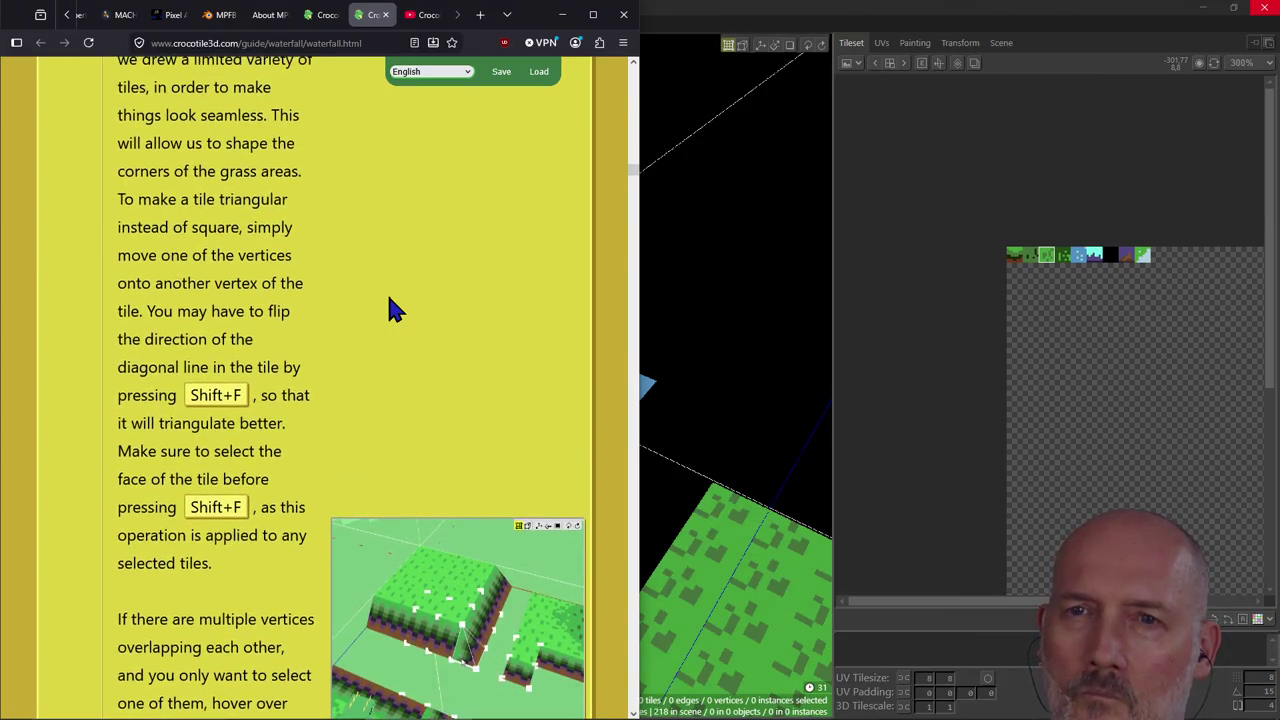
{"action": "scroll", "coordinate": [390, 300], "scroll_direction": "down", "scroll_amount": 3}
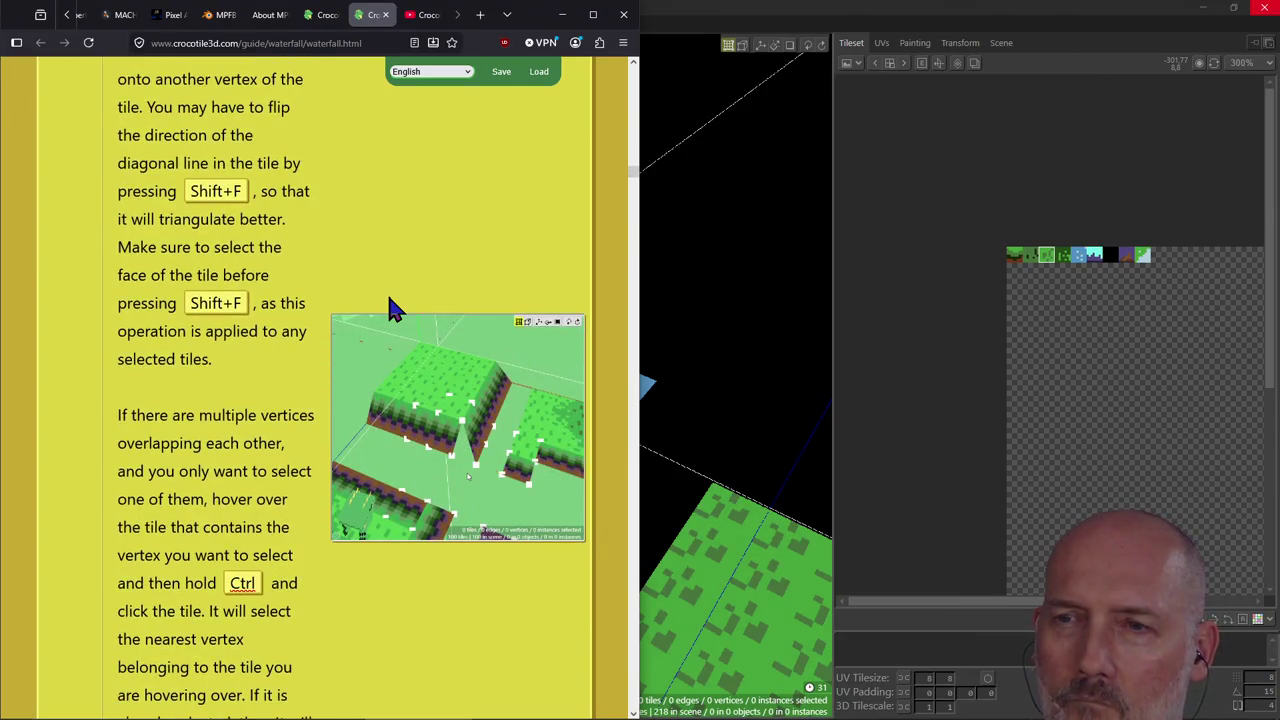
{"action": "scroll", "coordinate": [393, 310], "scroll_direction": "down", "scroll_amount": 2}
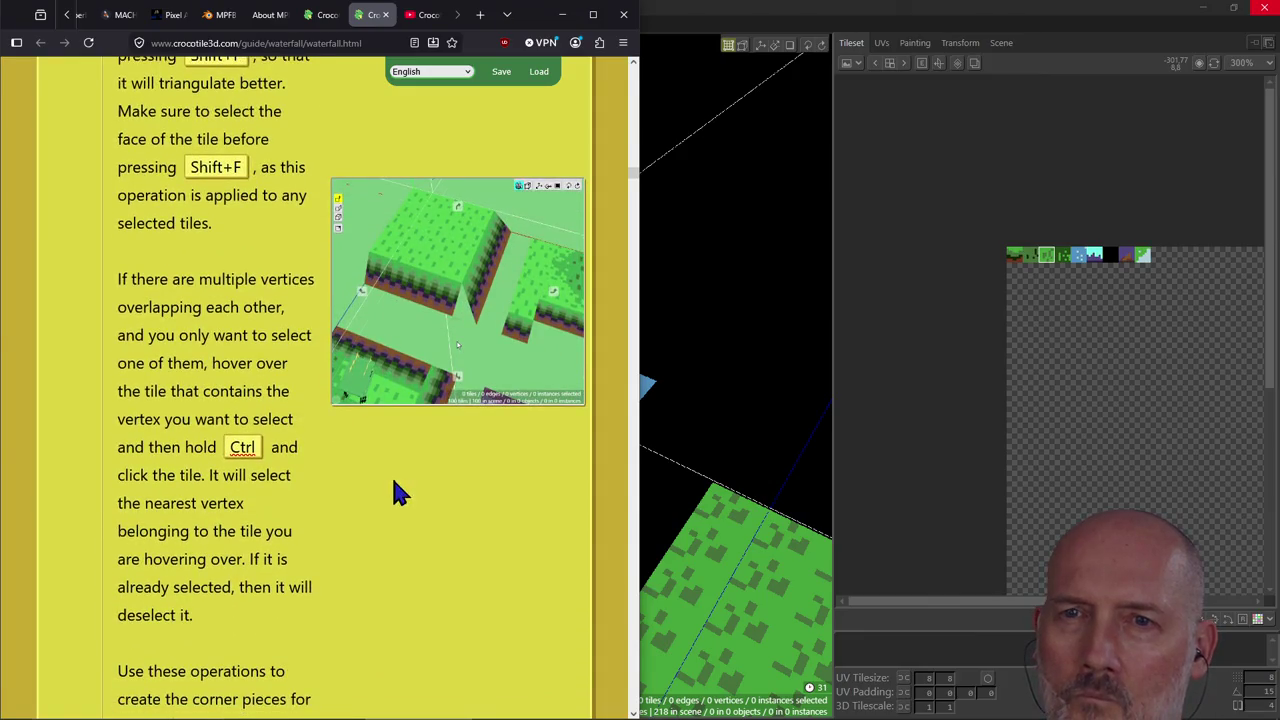
{"action": "scroll", "coordinate": [386, 540], "scroll_direction": "down", "scroll_amount": 1}
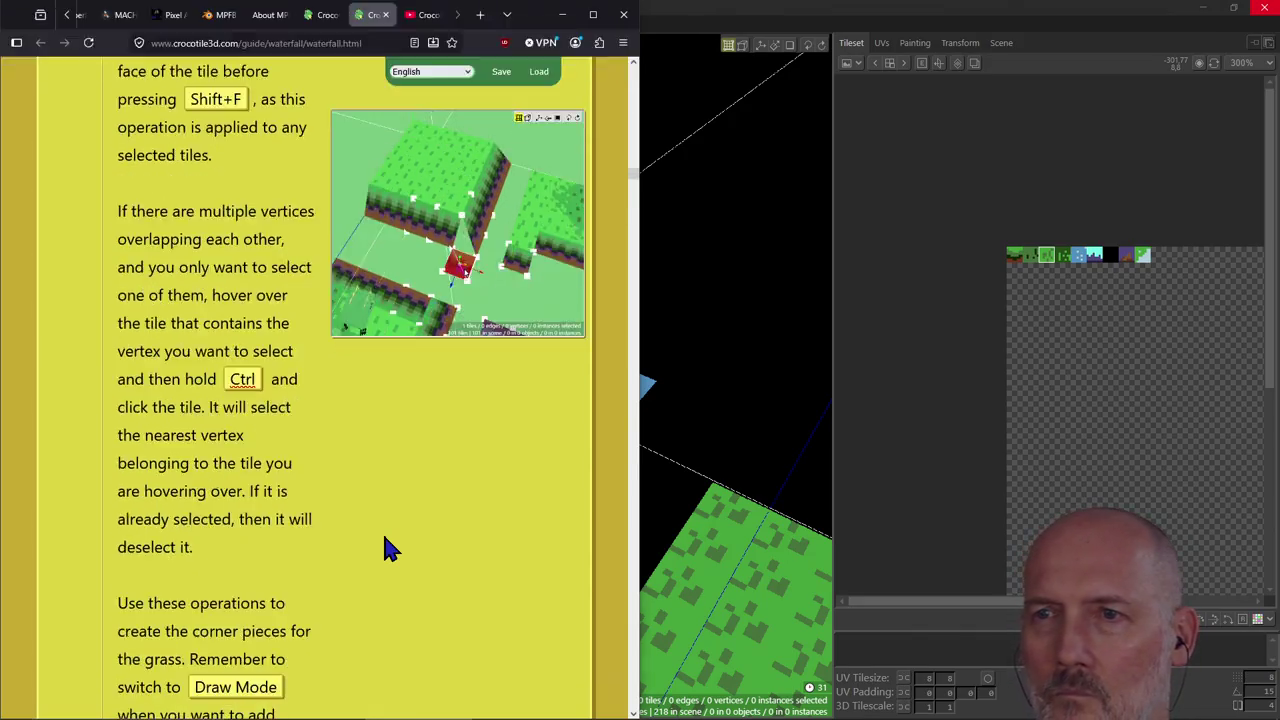
Back in Crocotile 3D, select the triangular tile in the plateau's inner corner.
{"action": "key", "text": "alt+Tab"}
{"action": "scroll", "coordinate": [414, 452], "scroll_direction": "up", "scroll_amount": 2}
{"action": "left_click", "coordinate": [426, 410]}
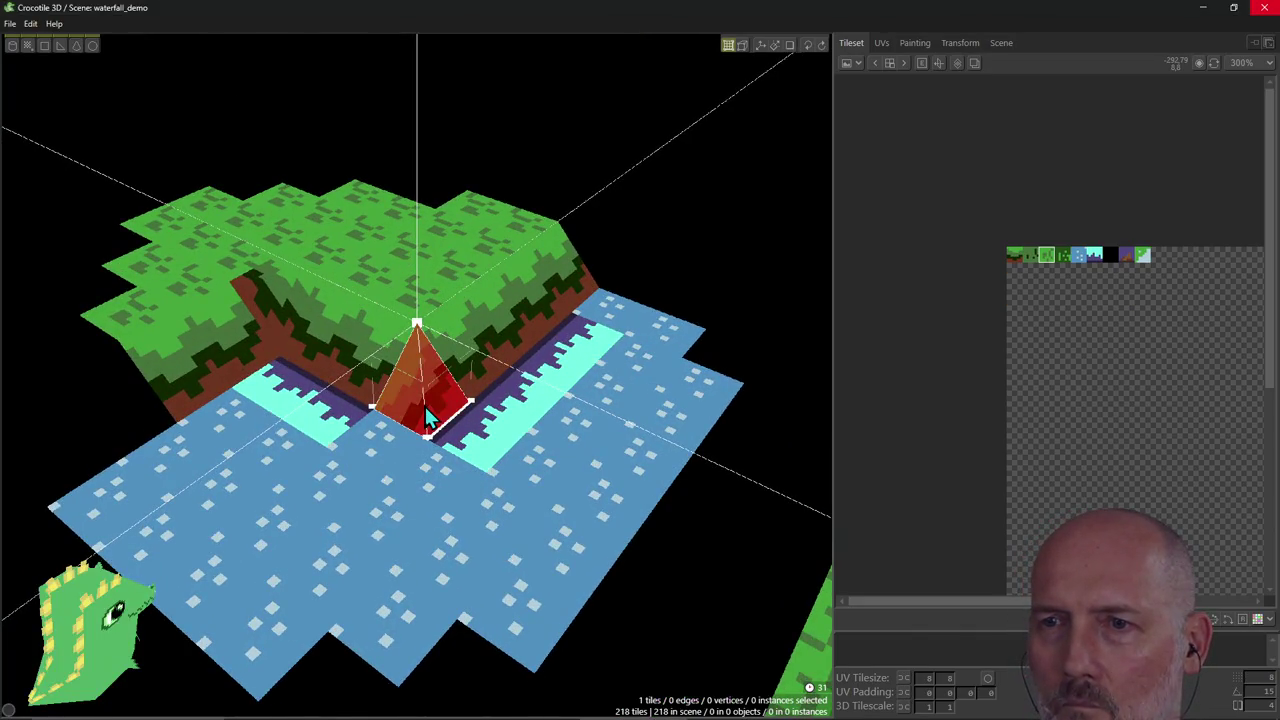
Select the triangular grass corner tile's edges and vertices in vertex edit mode.
{"action": "key", "text": "v"}
{"action": "key", "text": "e"}
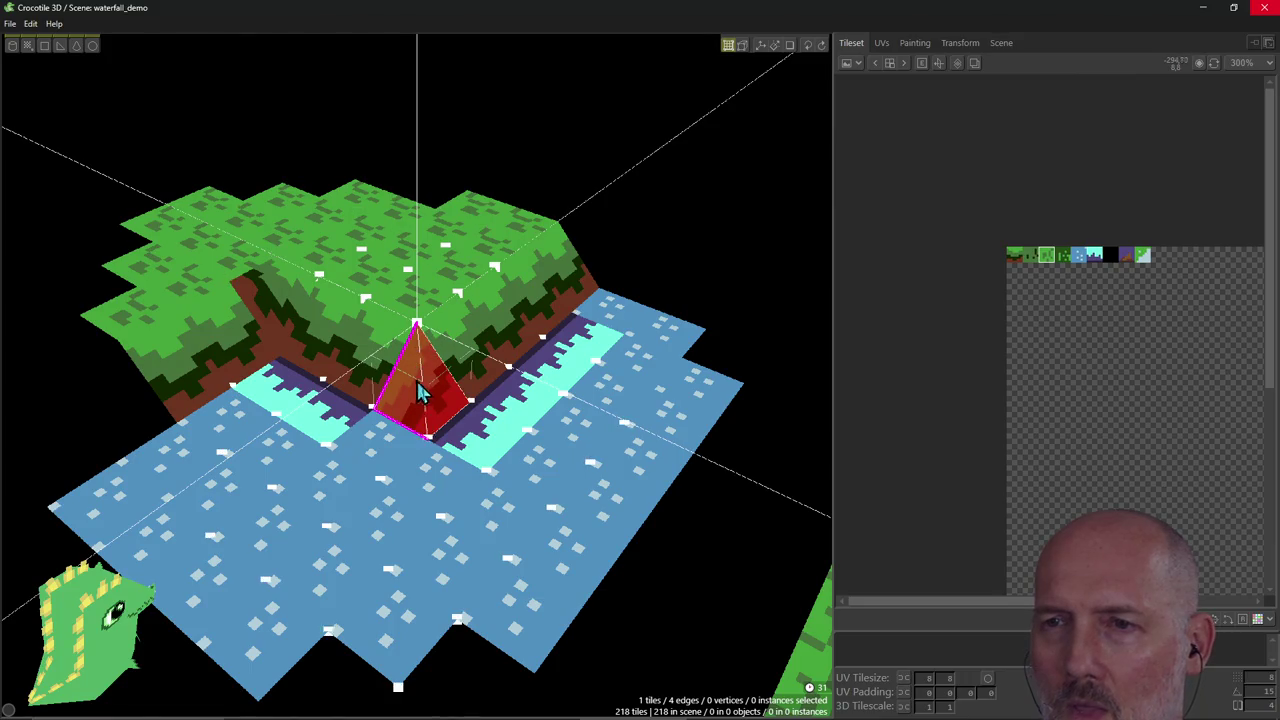
{"action": "scroll", "coordinate": [440, 425], "scroll_direction": "up", "scroll_amount": 3}
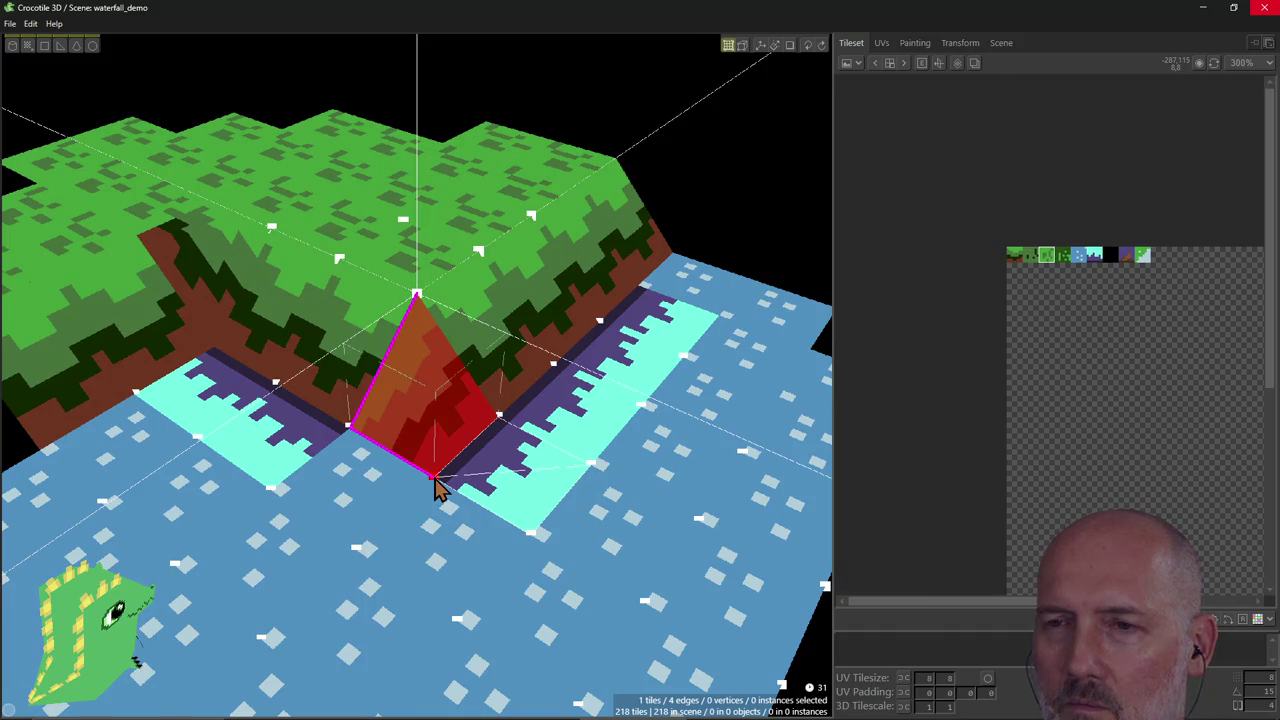
{"action": "left_click", "coordinate": [437, 487]}
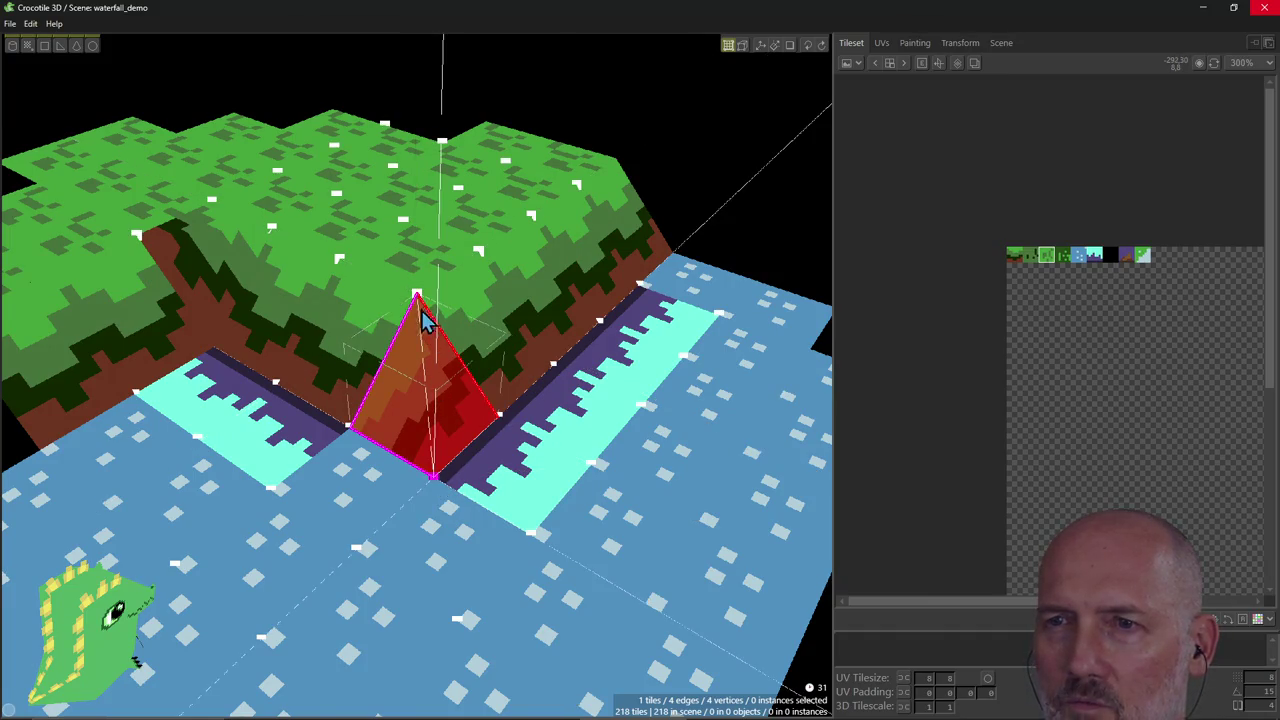
{"action": "left_click", "coordinate": [421, 350]}
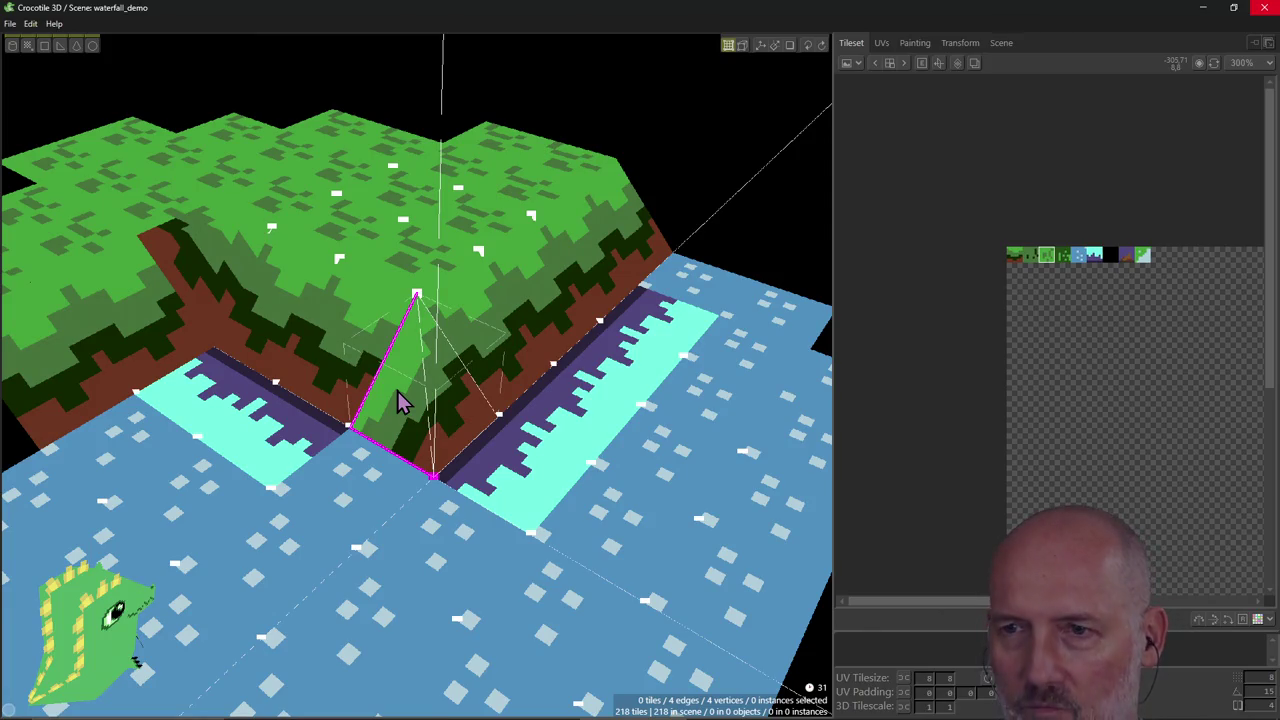
Bring up the waterfall guide at its tip on flipping a triangular tile's diagonal.
{"action": "key", "text": "alt+Tab"}
{"action": "scroll", "coordinate": [503, 350], "scroll_direction": "up", "scroll_amount": 3}
{"action": "scroll", "coordinate": [503, 350], "scroll_direction": "down", "scroll_amount": 4}
{"action": "scroll", "coordinate": [501, 342], "scroll_direction": "up", "scroll_amount": 1}
{"action": "scroll", "coordinate": [501, 340], "scroll_direction": "up", "scroll_amount": 2}
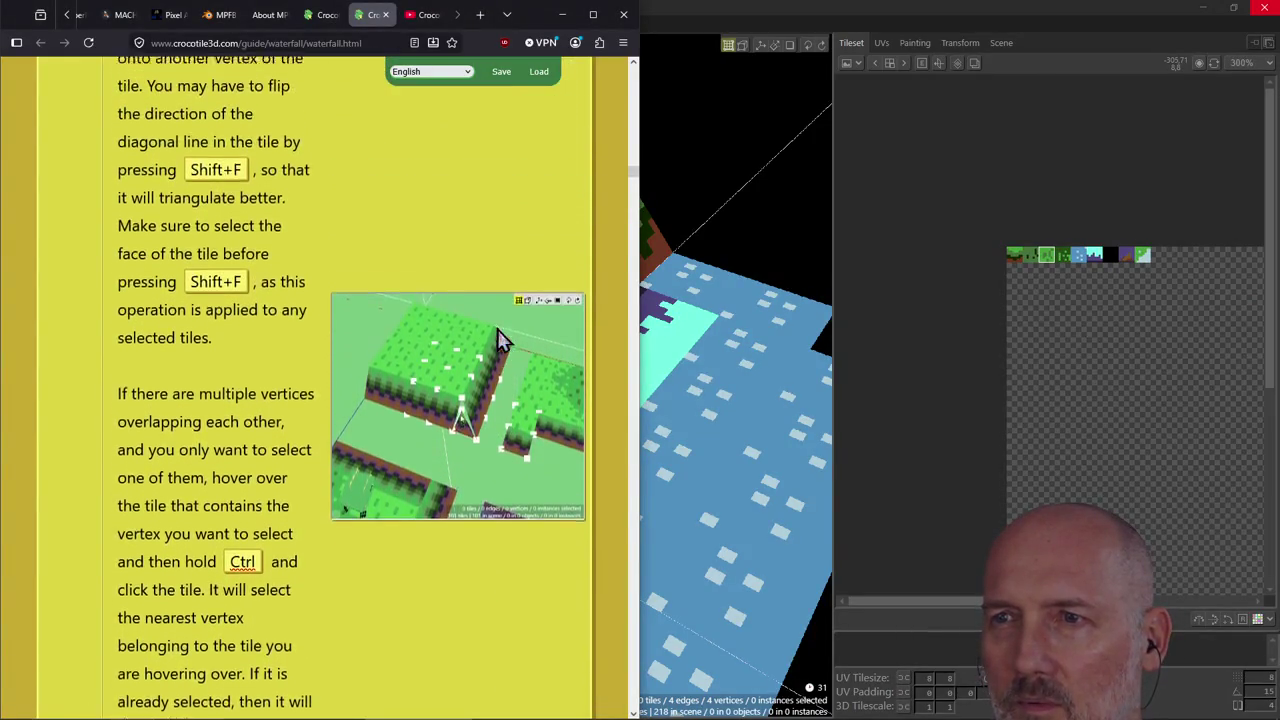
Scroll the guide to the Ctrl-click tip on picking one of several overlapping vertices.
{"action": "scroll", "coordinate": [501, 340], "scroll_direction": "down", "scroll_amount": 2}
{"action": "scroll", "coordinate": [501, 340], "scroll_direction": "down", "scroll_amount": 1}
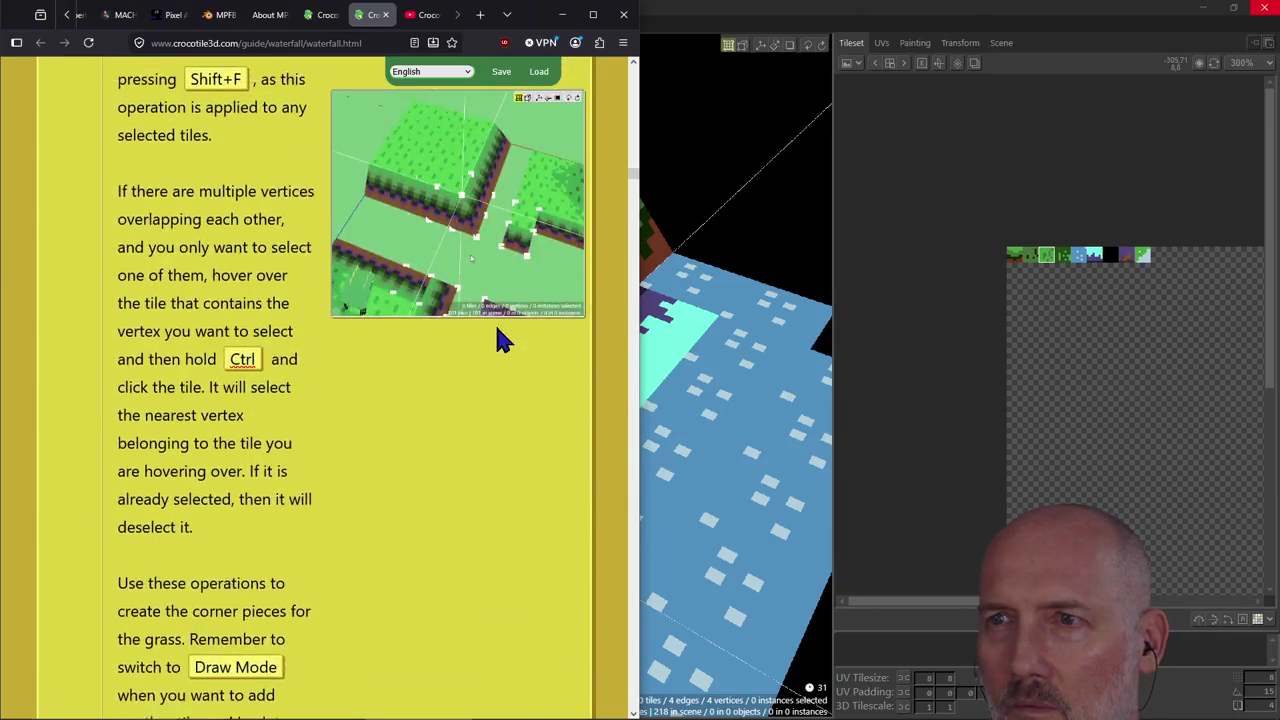
{"action": "scroll", "coordinate": [501, 340], "scroll_direction": "up", "scroll_amount": 1}
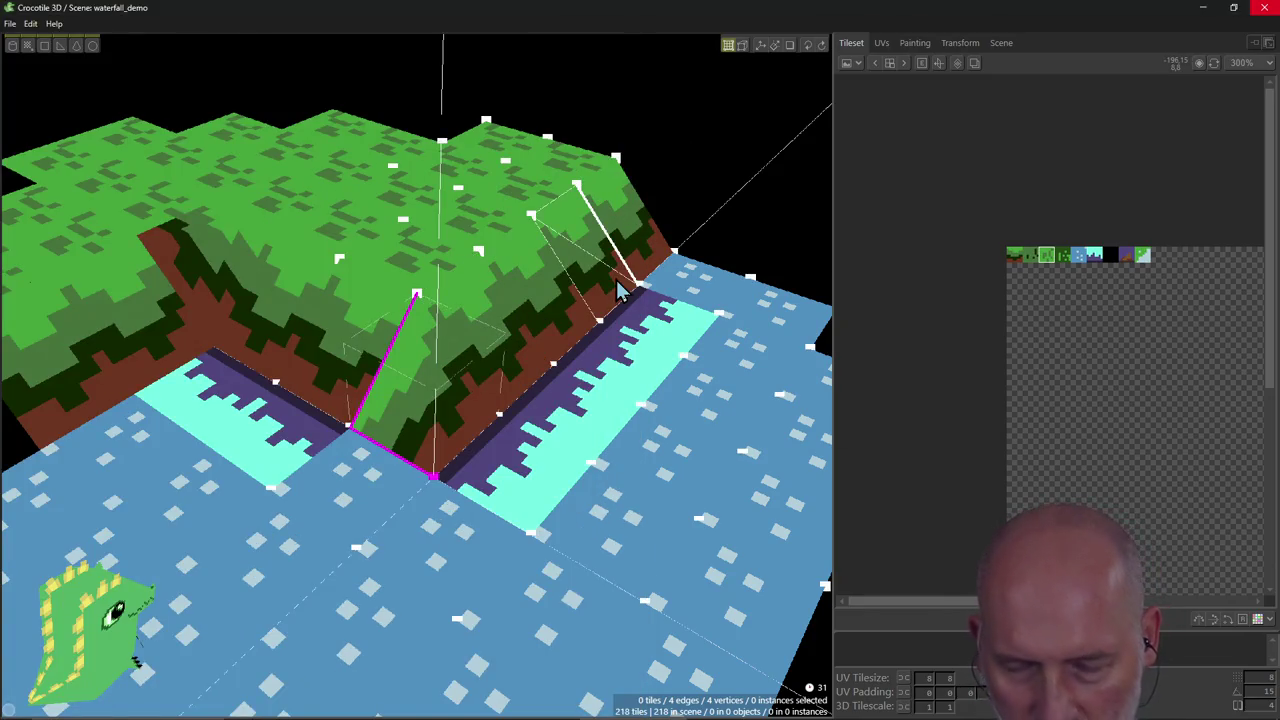
Clear the selection and place grass tiles on the corner where the two slopes meet.
{"action": "key", "text": "Escape"}
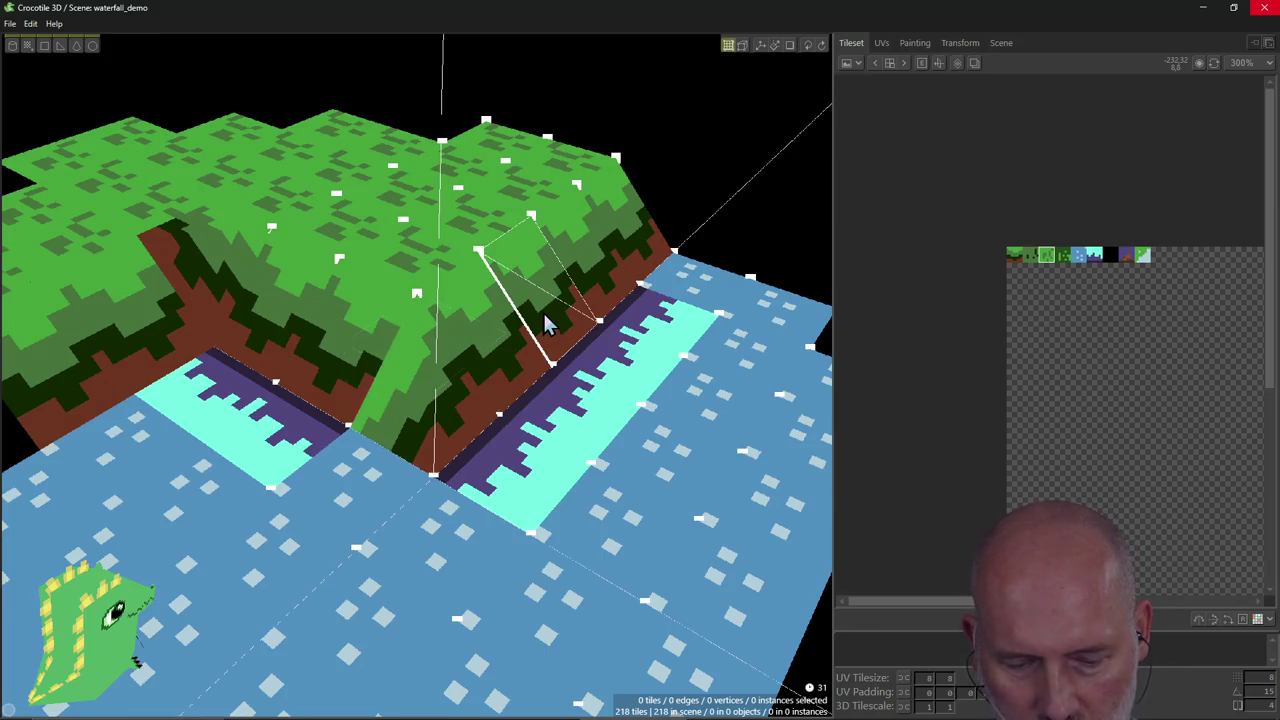
{"action": "key", "text": "Tab"}
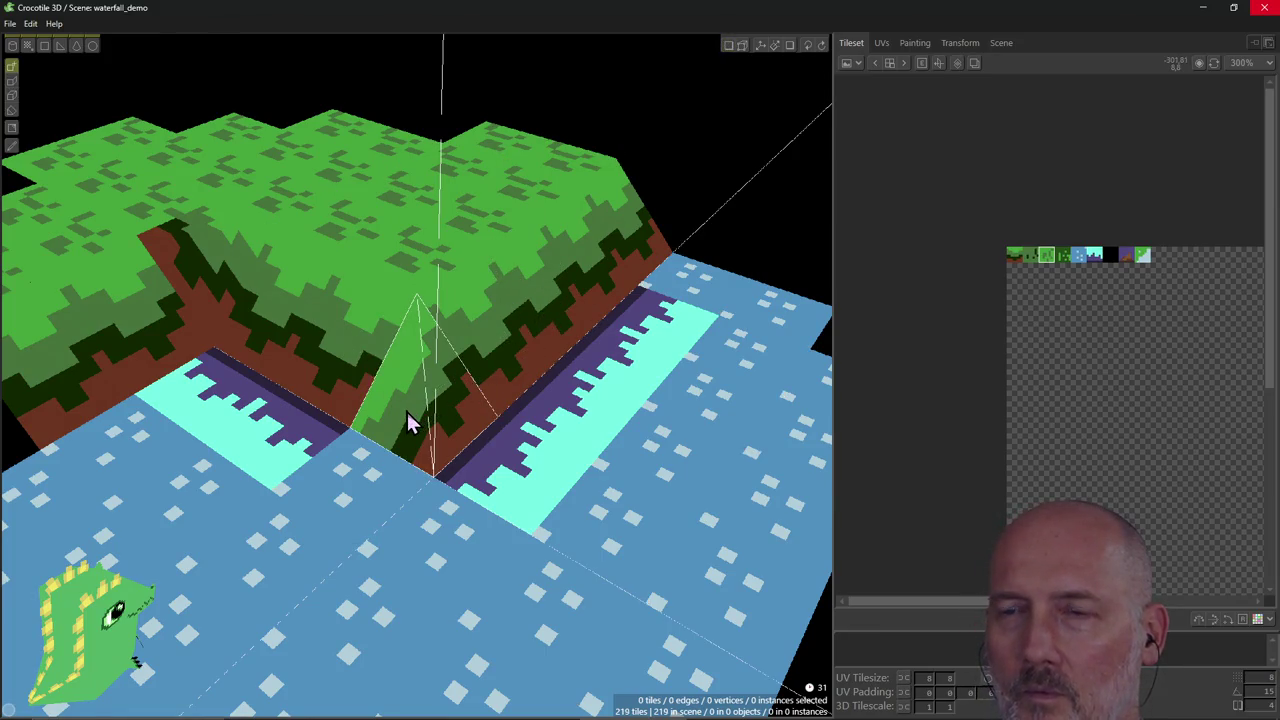
{"action": "scroll", "coordinate": [410, 420], "scroll_direction": "up", "scroll_amount": 2}
{"action": "scroll", "coordinate": [410, 420], "scroll_direction": "up", "scroll_amount": 2}
{"action": "scroll", "coordinate": [410, 420], "scroll_direction": "up", "scroll_amount": 2}
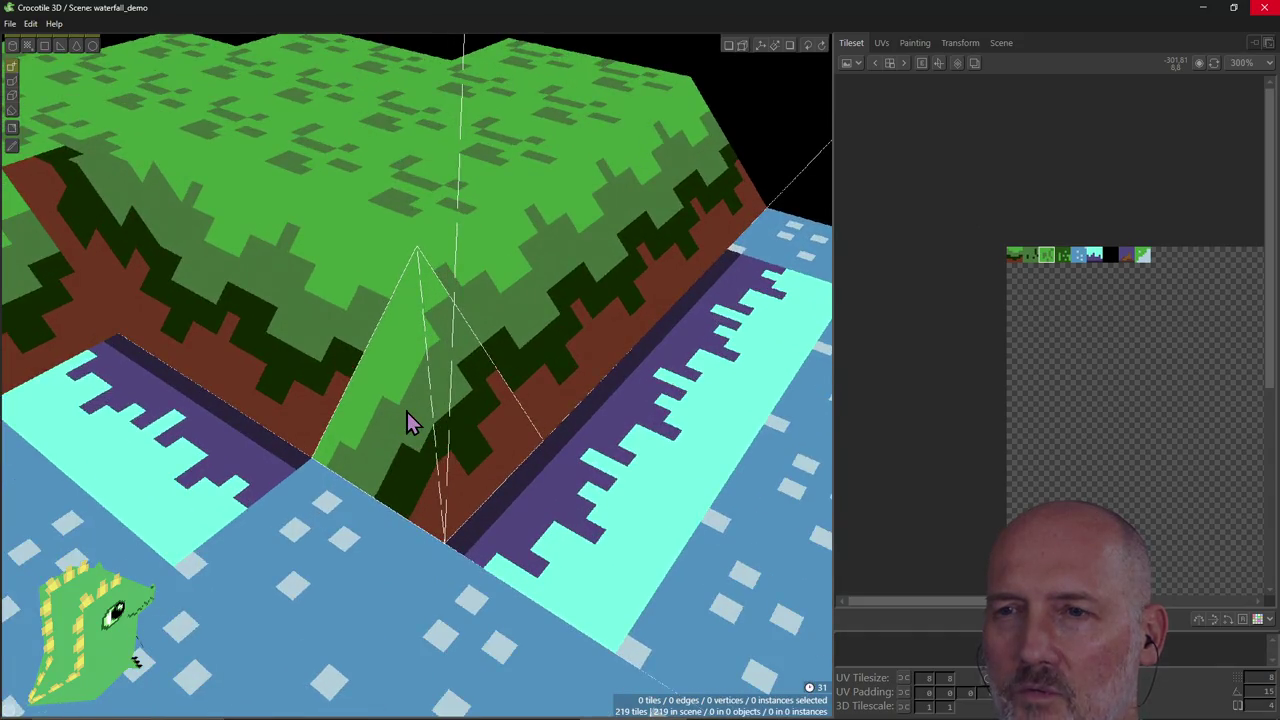
{"action": "scroll", "coordinate": [410, 420], "scroll_direction": "down", "scroll_amount": 3}
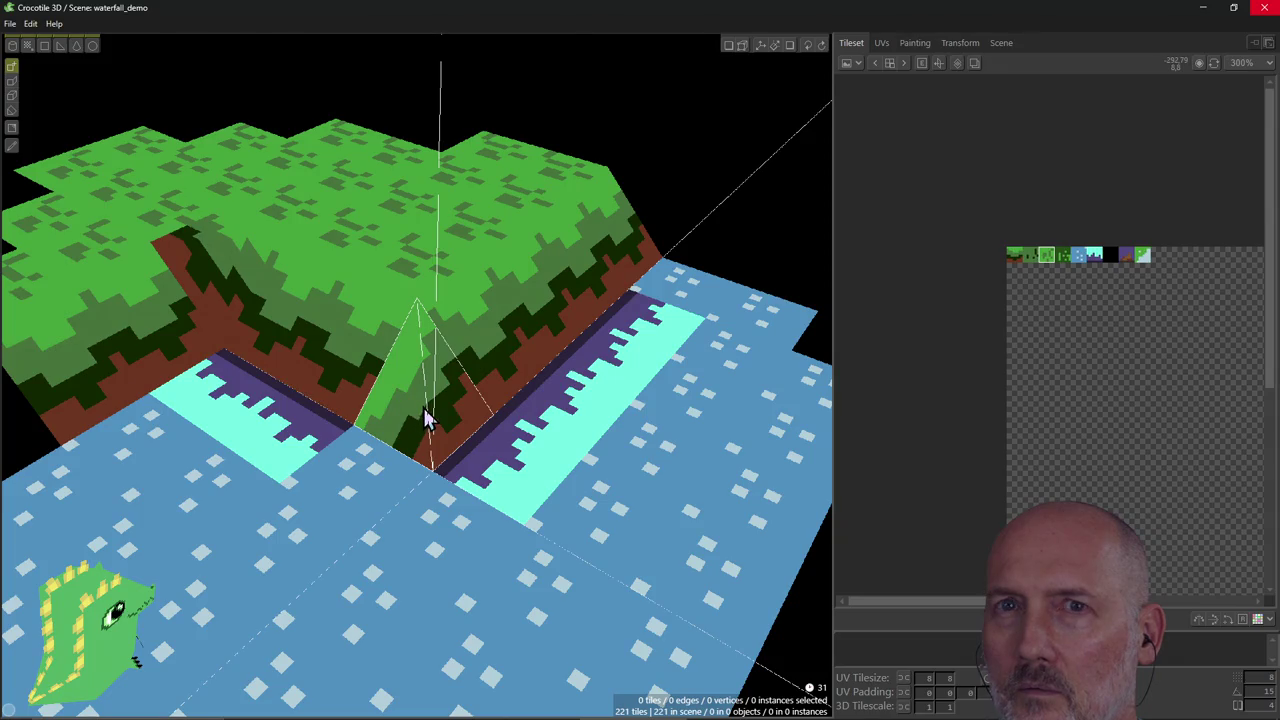
{"action": "left_click", "coordinate": [435, 409]}
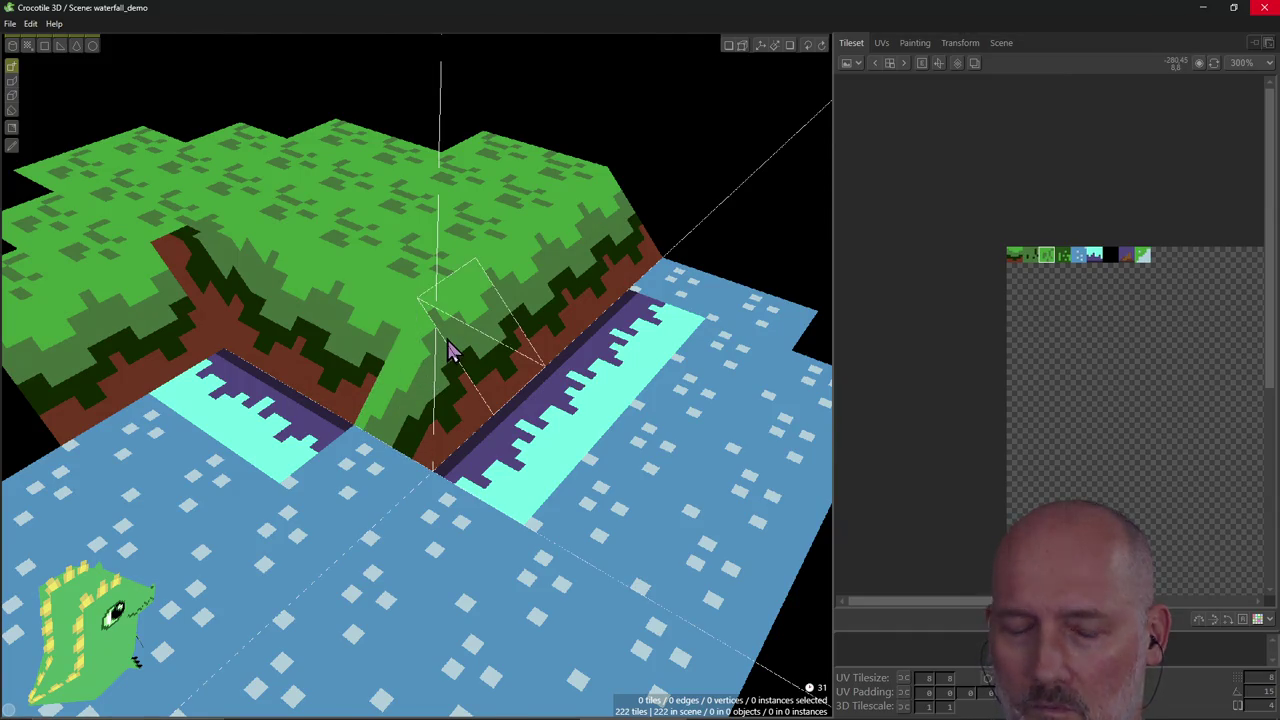
Select the new corner slope's left edge in edit mode and orbit to a low angle.
{"action": "key", "text": "v"}
{"action": "left_click", "coordinate": [374, 413]}
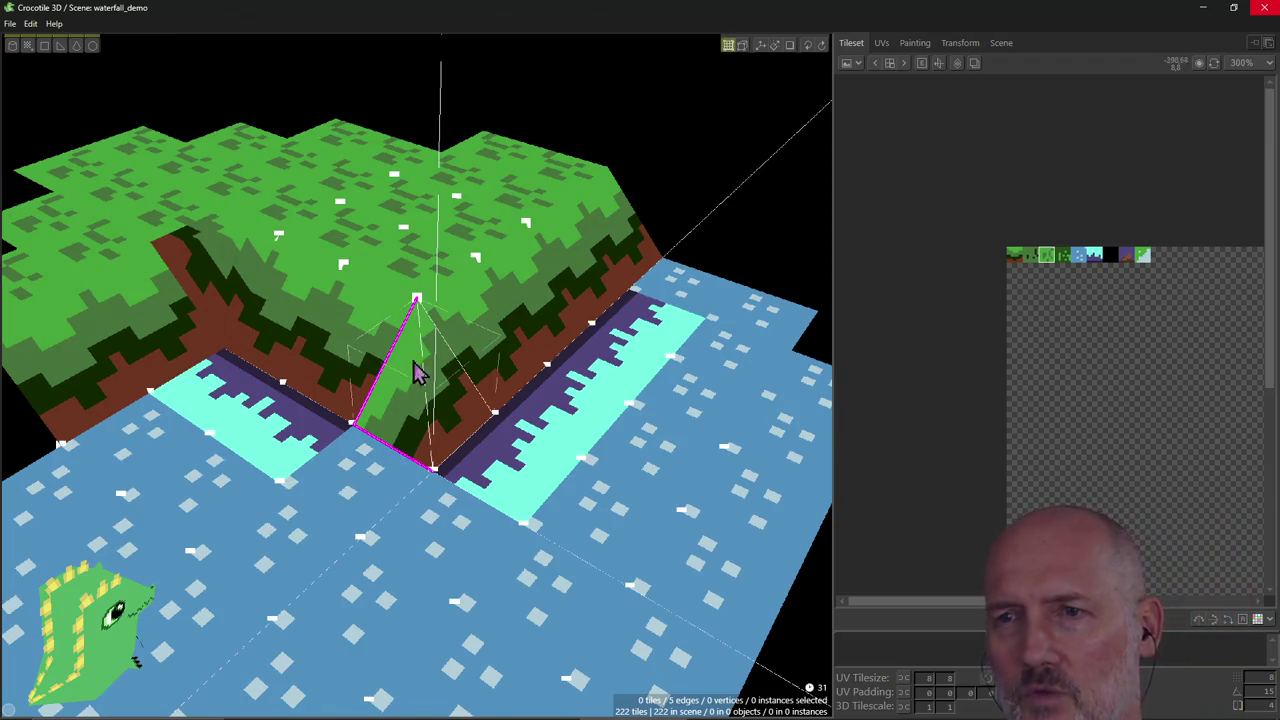
{"action": "mouse_move", "coordinate": [405, 410]}
{"action": "right_mouse_down"}
{"action": "mouse_move", "coordinate": [520, 330]}
{"action": "mouse_move", "coordinate": [349, 205]}
{"action": "mouse_move", "coordinate": [422, 388]}
{"action": "right_mouse_up"}
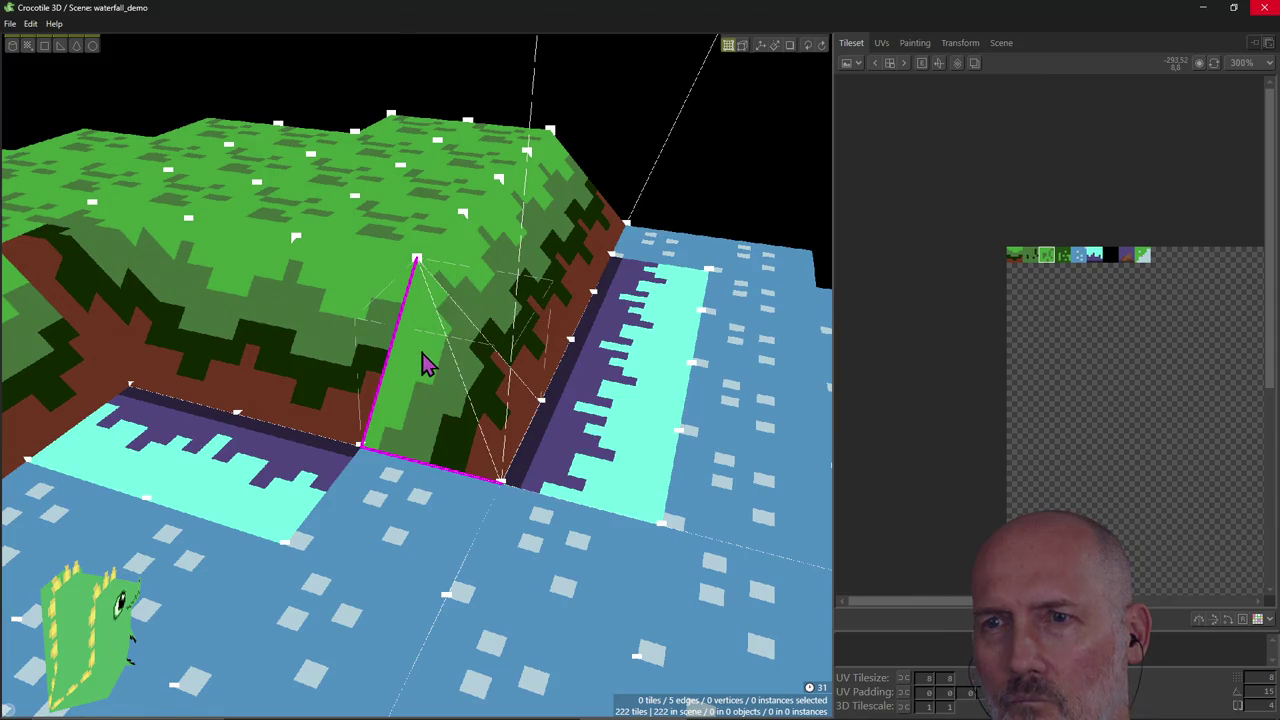
Check the waterfall guide briefly and return to the scene.
{"action": "key", "text": "alt+Tab"}
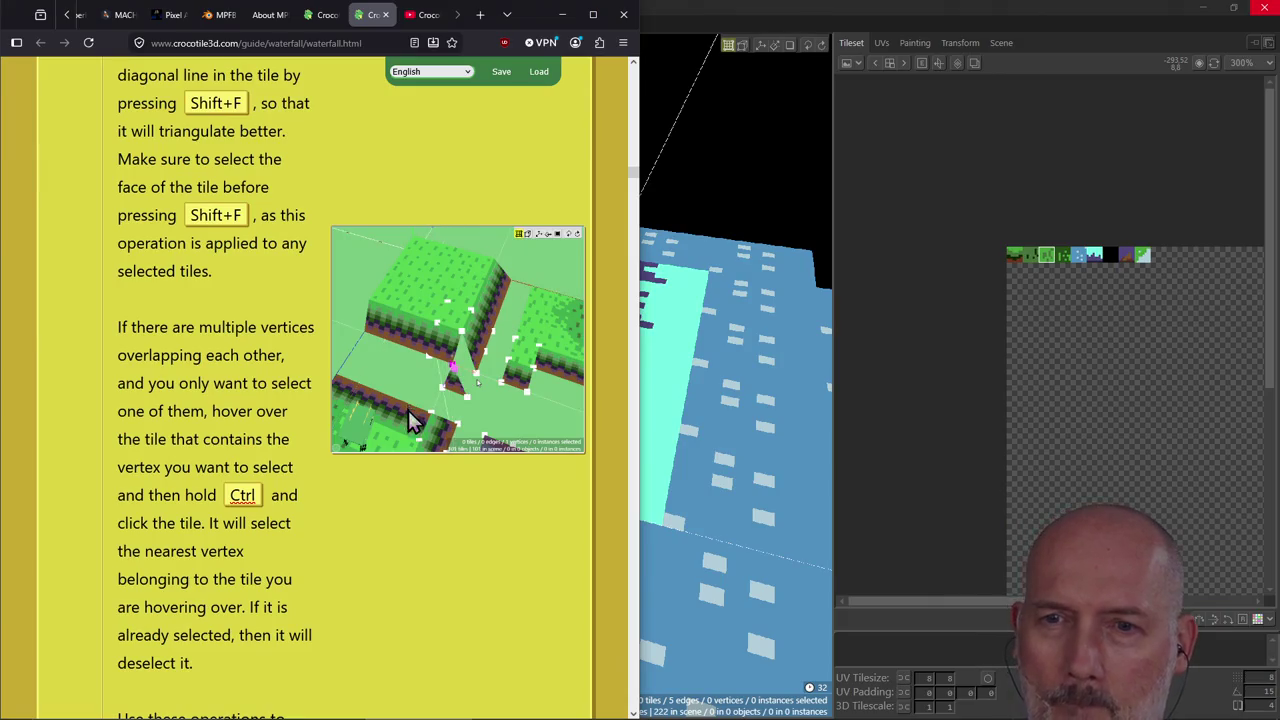
{"action": "scroll", "coordinate": [336, 546], "scroll_direction": "up", "scroll_amount": 1}
{"action": "scroll", "coordinate": [336, 546], "scroll_direction": "down", "scroll_amount": 1}
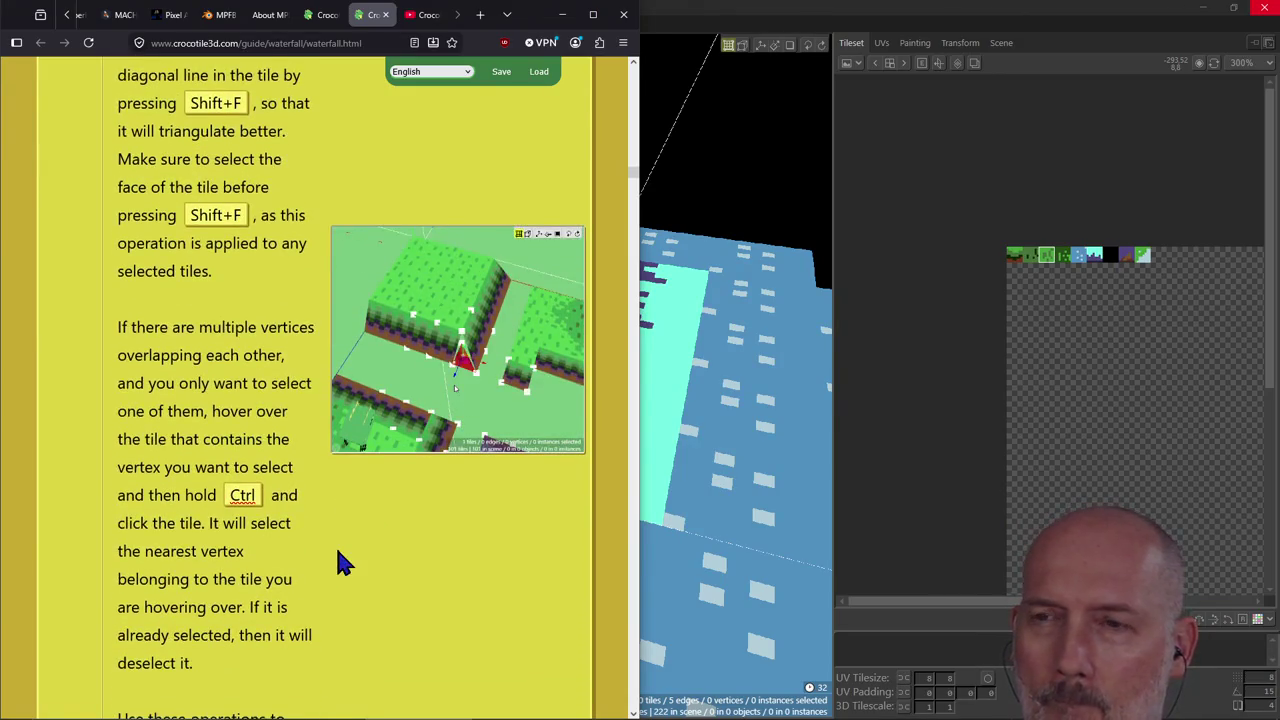
{"action": "key", "text": "alt+Tab"}
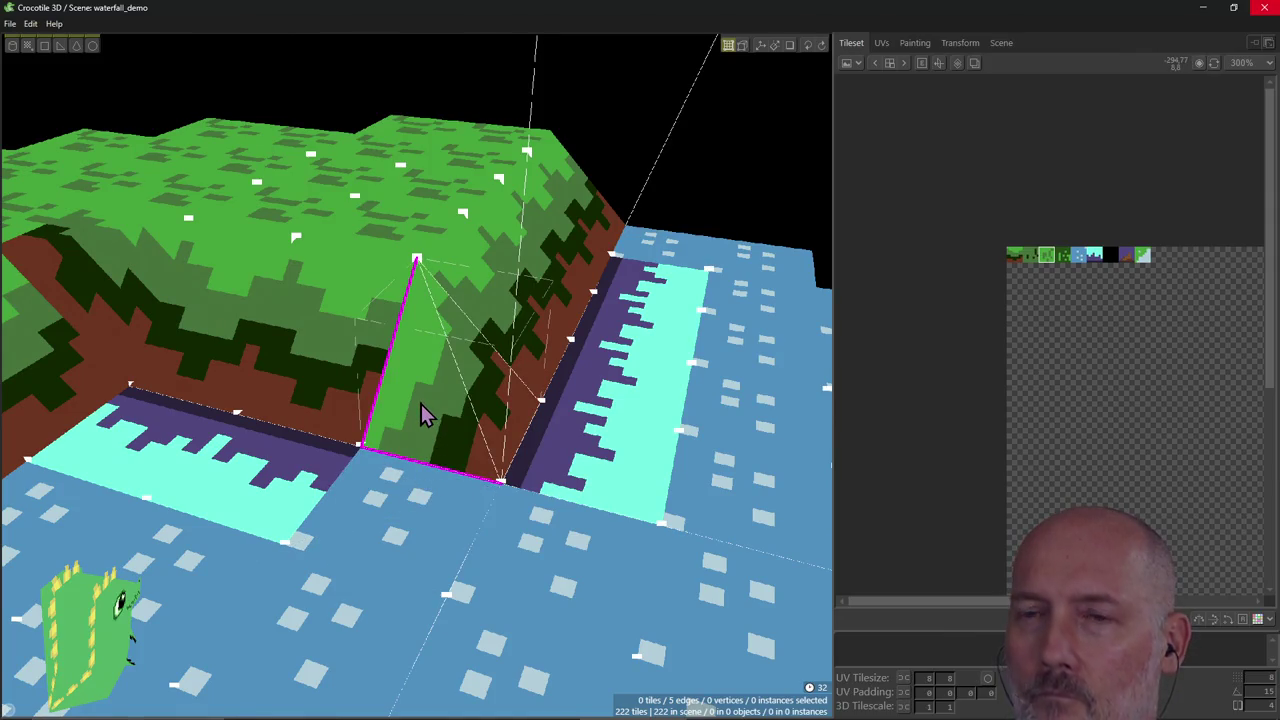
Try a transform on the corner tile, undo it, and return to draw mode.
{"action": "key", "text": "ctrl+z"}
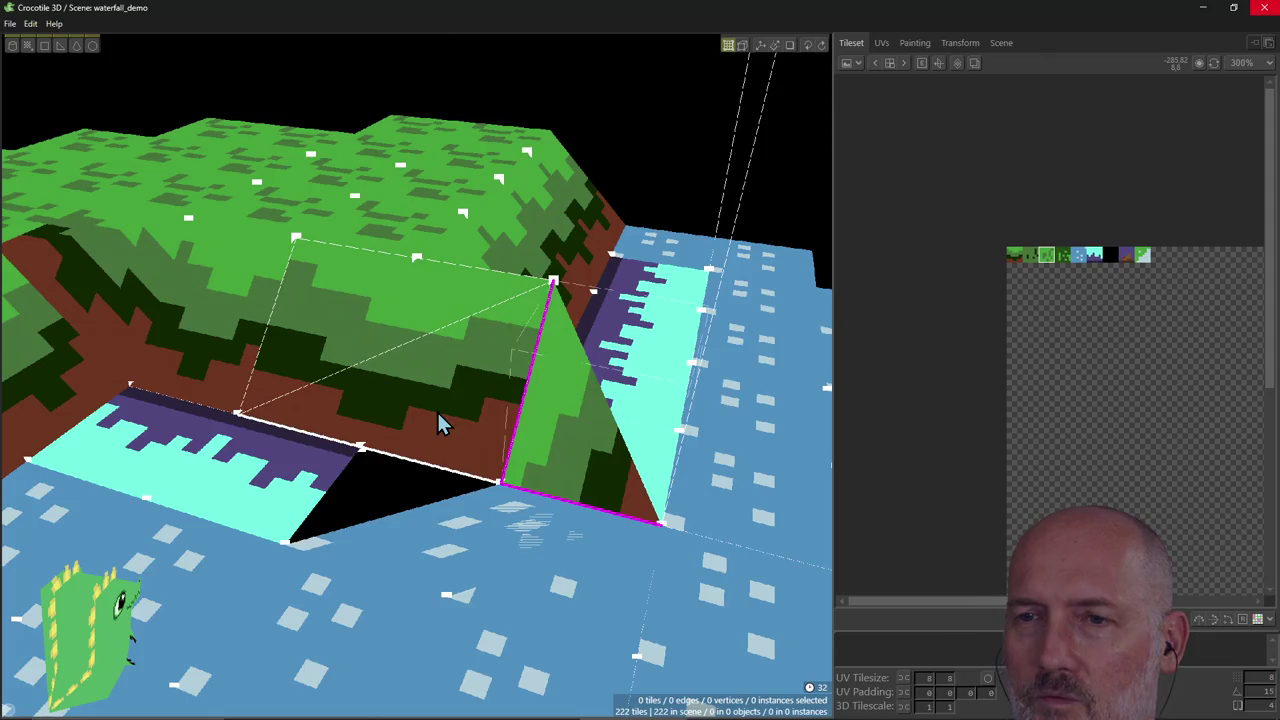
{"action": "key", "text": "ctrl+z"}
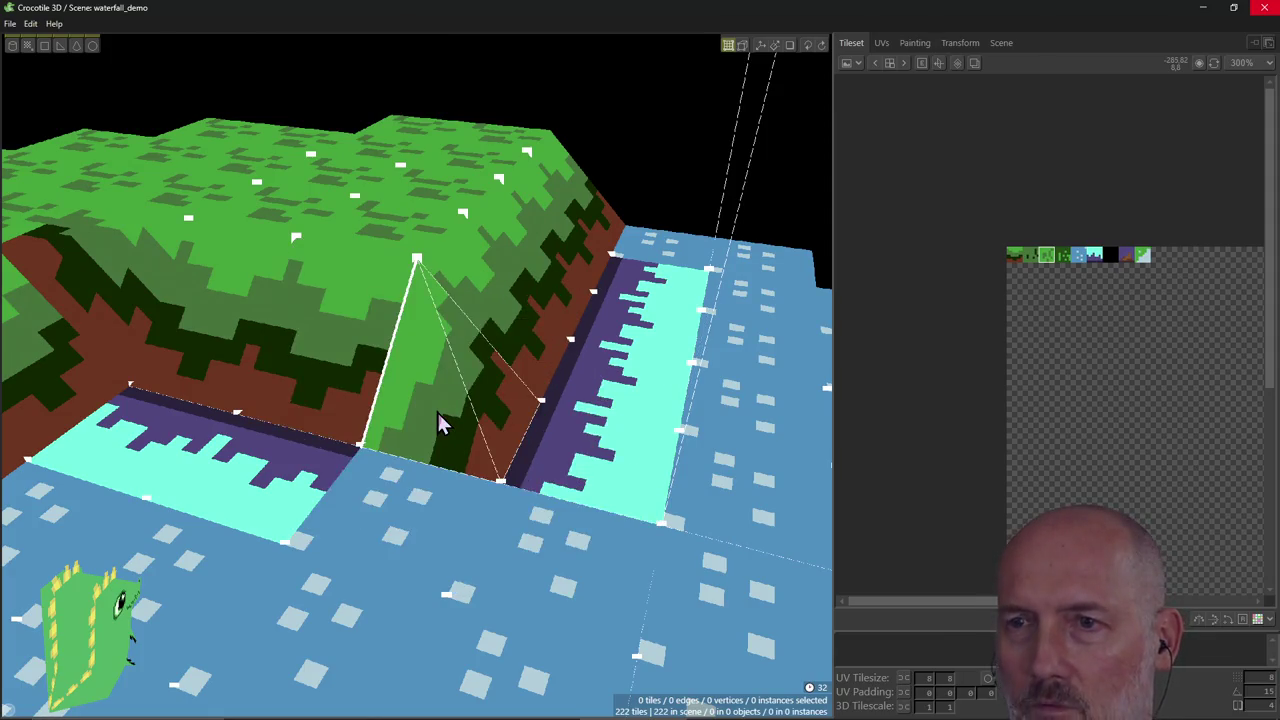
{"action": "key", "text": "Tab"}
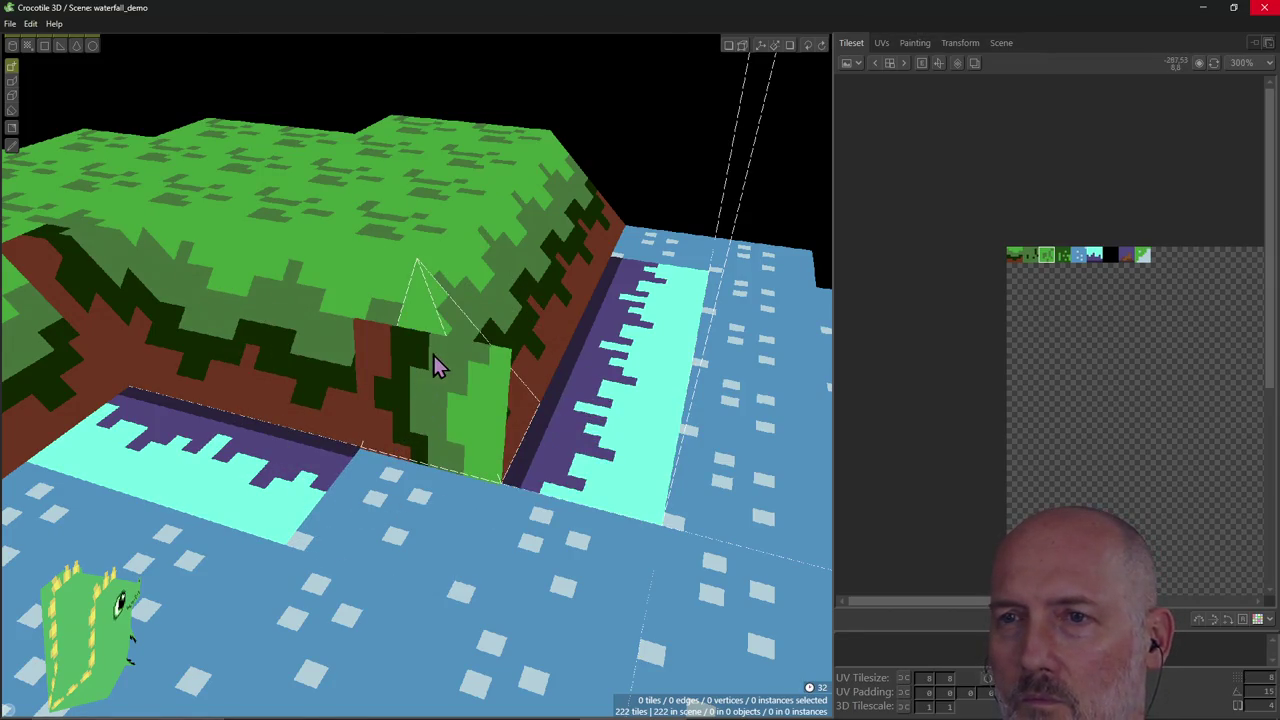
{"action": "scroll", "coordinate": [437, 500], "scroll_direction": "down", "scroll_amount": 3}
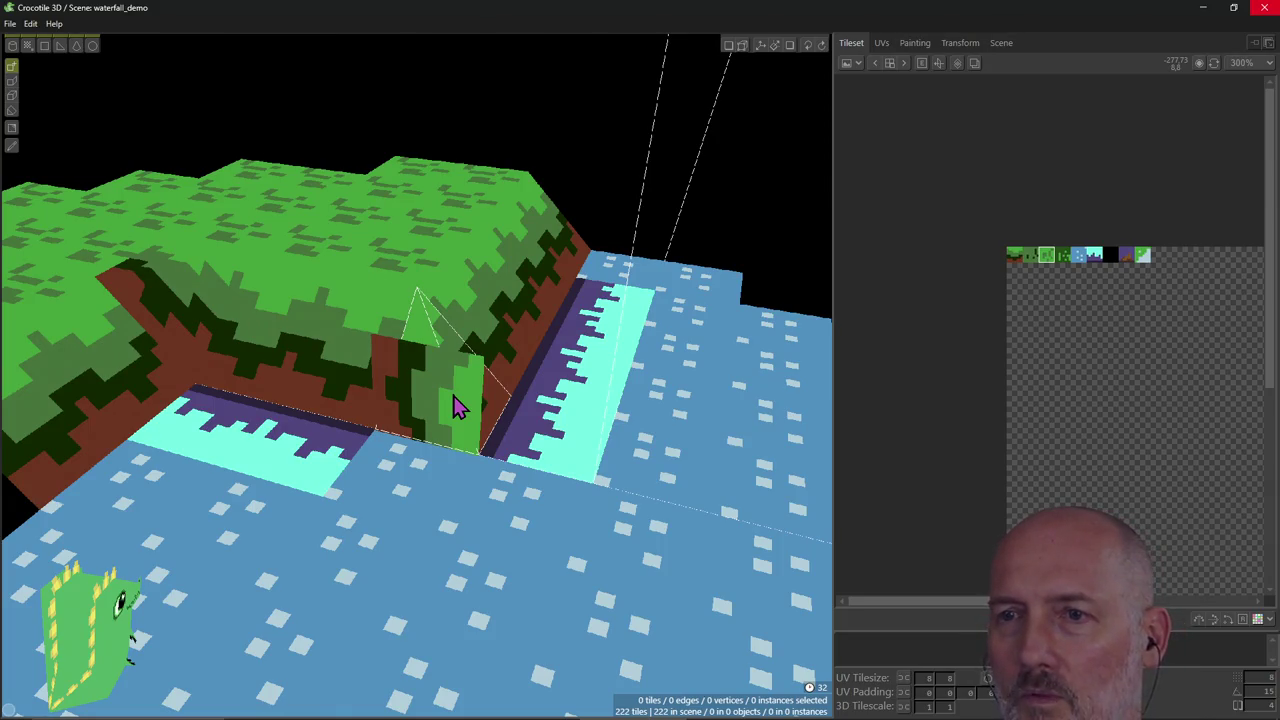
{"action": "mouse_move", "coordinate": [480, 448]}
{"action": "right_mouse_down"}
{"action": "mouse_move", "coordinate": [540, 448]}
{"action": "mouse_move", "coordinate": [475, 402]}
{"action": "right_mouse_up"}
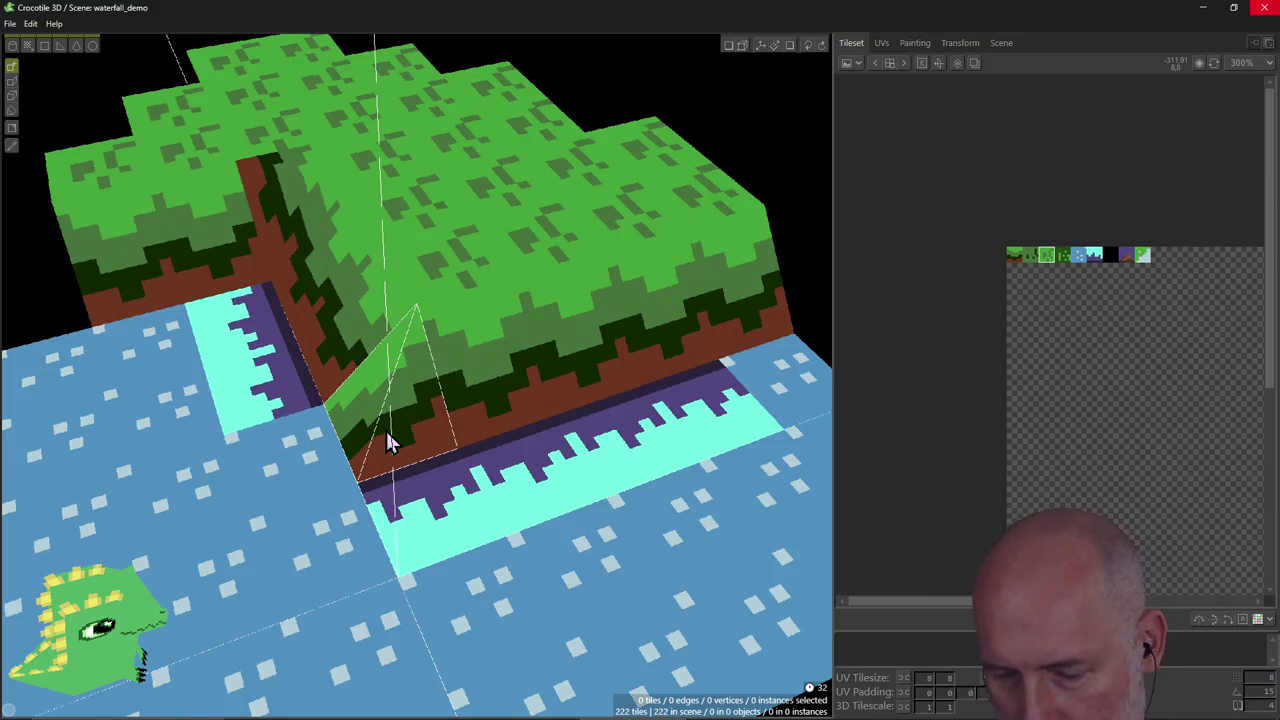
Erase the two stray wedge tiles at the cliff-base corner, leaving 220 tiles.
{"action": "left_click", "coordinate": [399, 416]}
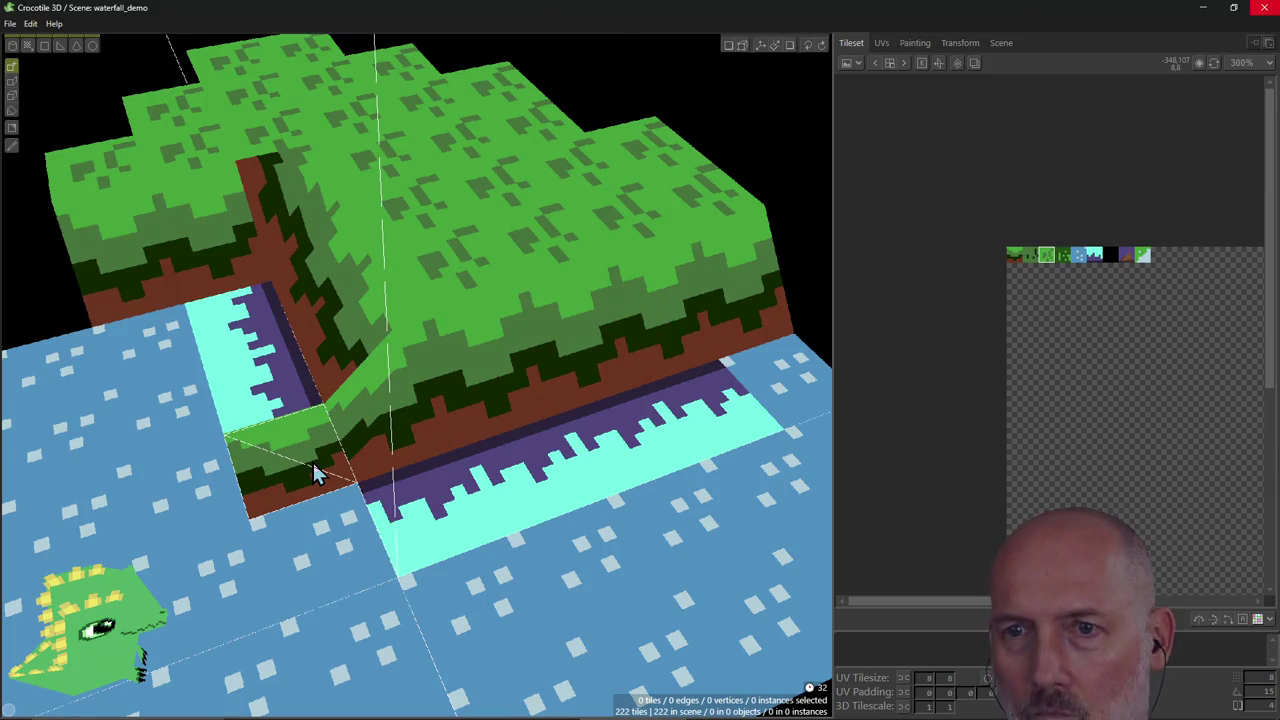
{"action": "left_click", "coordinate": [313, 465], "text": "shift"}
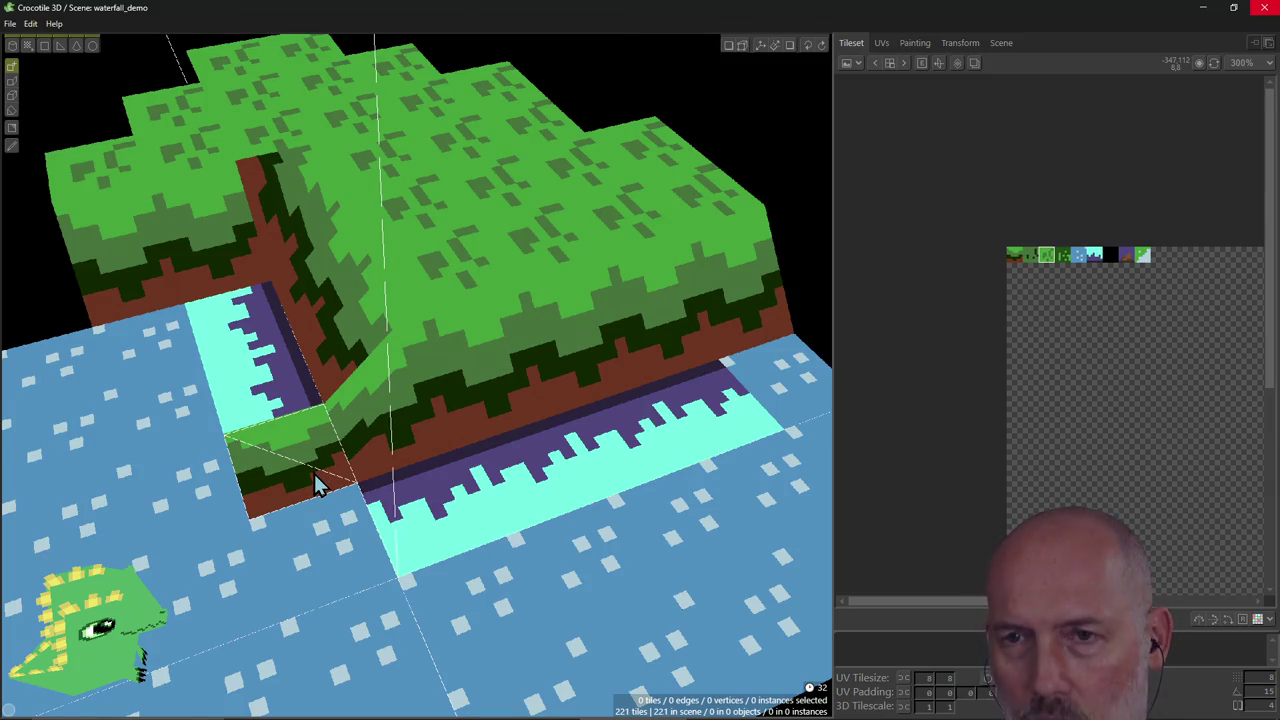
{"action": "left_click", "coordinate": [430, 400], "text": "shift"}
{"action": "scroll", "coordinate": [383, 394], "scroll_direction": "down", "scroll_amount": 3}
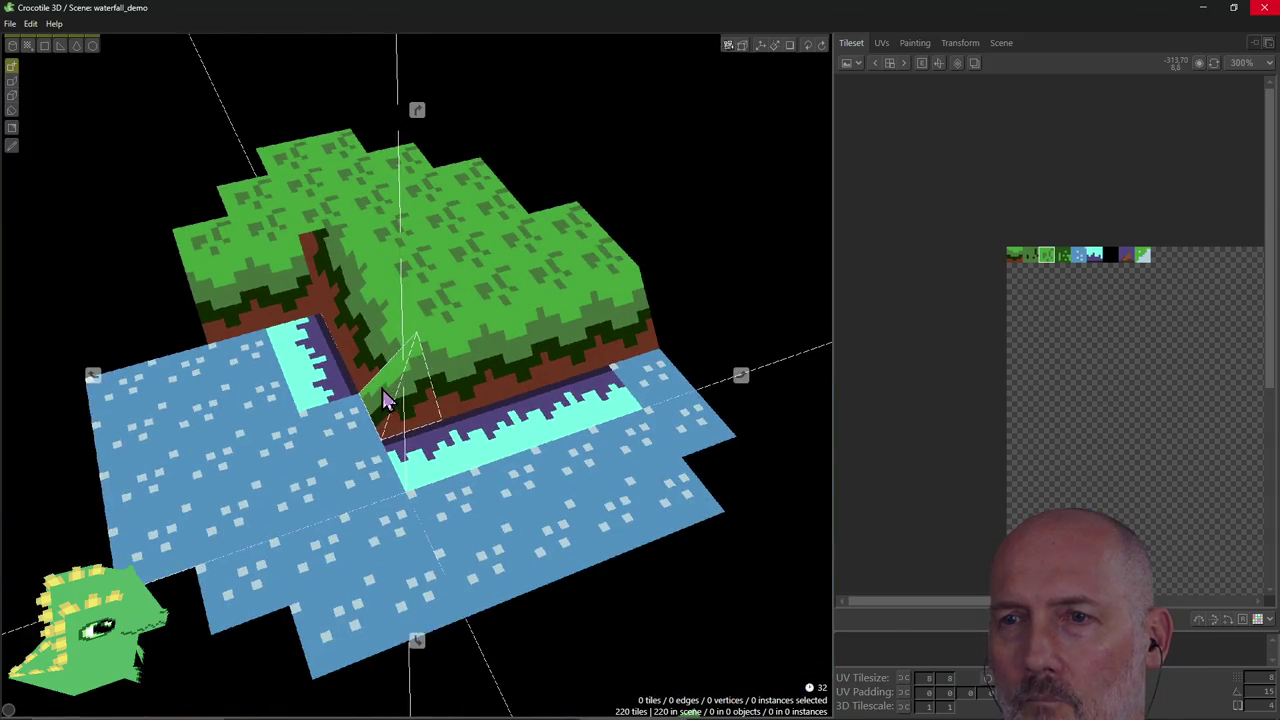
{"action": "mouse_move", "coordinate": [383, 394]}
{"action": "right_mouse_down"}
{"action": "mouse_move", "coordinate": [120, 400]}
{"action": "mouse_move", "coordinate": [423, 306]}
{"action": "right_mouse_up"}
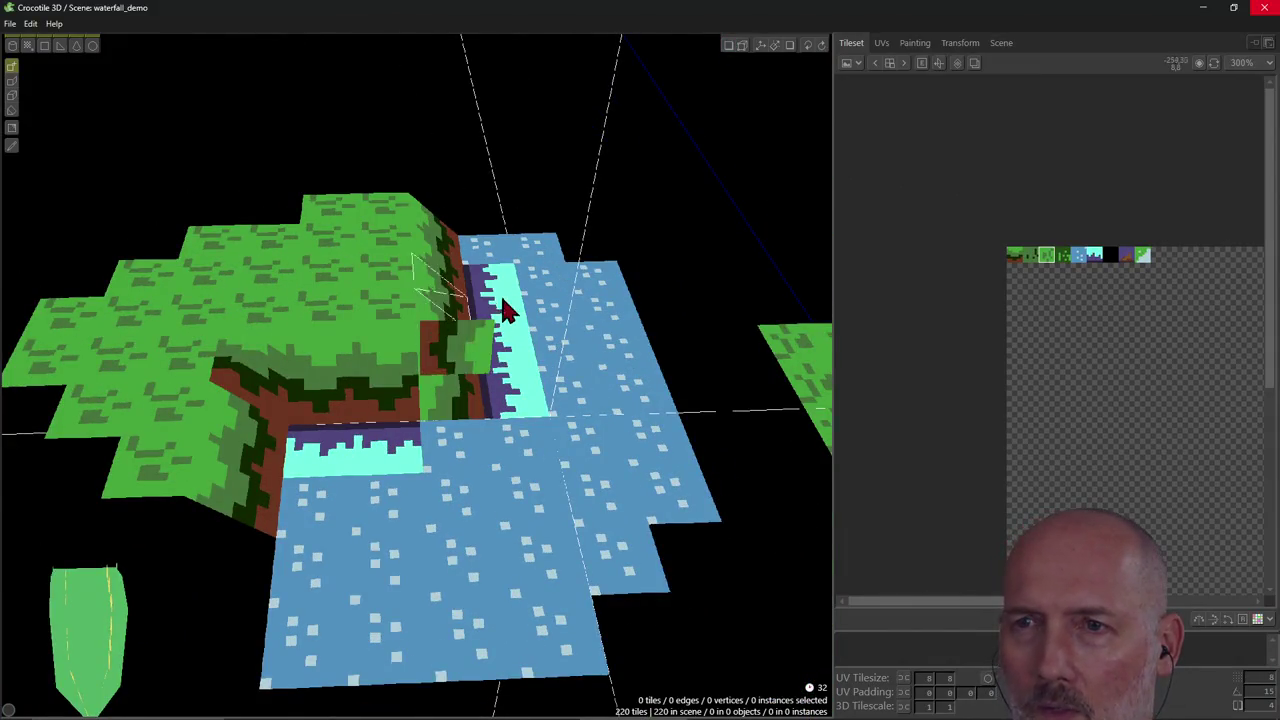
Read the waterfall guide's 'Triangular tiles' section on turning square tiles into triangles.
{"action": "key", "text": "alt+Tab"}
{"action": "scroll", "coordinate": [428, 426], "scroll_direction": "up", "scroll_amount": 4}
{"action": "scroll", "coordinate": [428, 426], "scroll_direction": "down", "scroll_amount": 1}
{"action": "scroll", "coordinate": [431, 440], "scroll_direction": "down", "scroll_amount": 2}
{"action": "scroll", "coordinate": [431, 440], "scroll_direction": "up", "scroll_amount": 1}
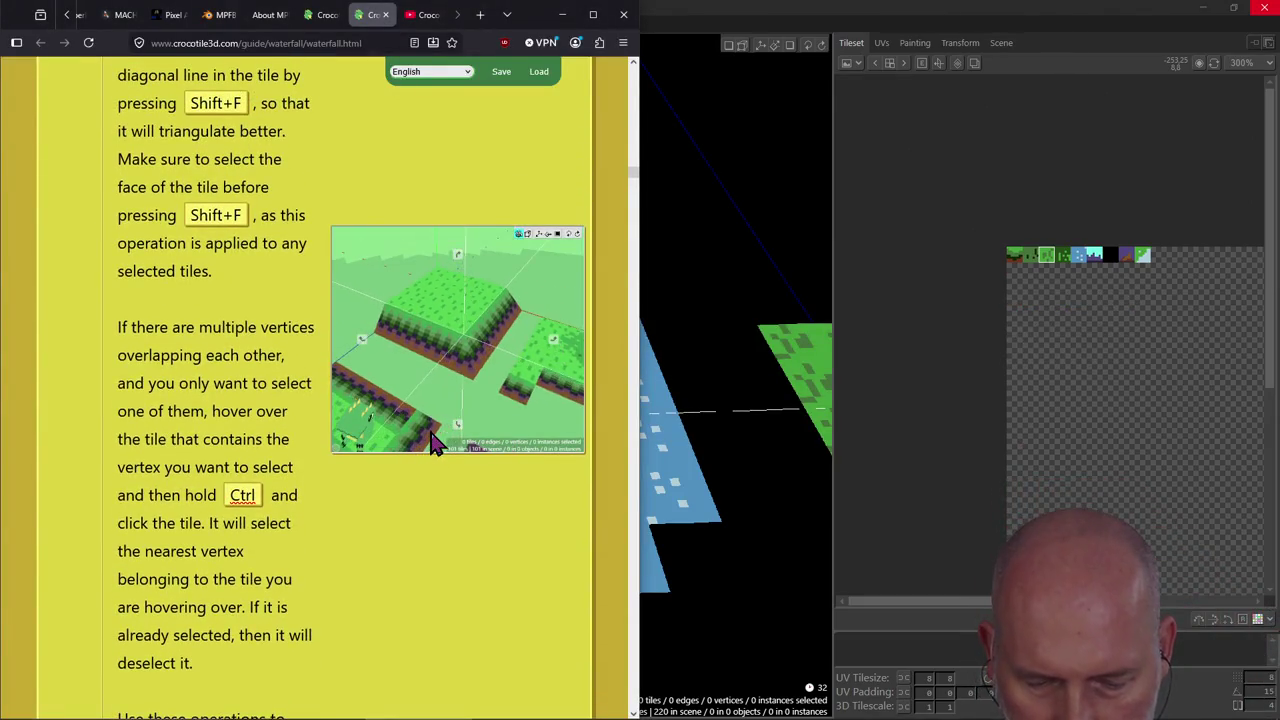
{"action": "scroll", "coordinate": [433, 445], "scroll_direction": "down", "scroll_amount": 1}
{"action": "scroll", "coordinate": [433, 445], "scroll_direction": "down", "scroll_amount": 1}
{"action": "scroll", "coordinate": [433, 445], "scroll_direction": "up", "scroll_amount": 2}
{"action": "scroll", "coordinate": [433, 445], "scroll_direction": "down", "scroll_amount": 4}
{"action": "scroll", "coordinate": [433, 445], "scroll_direction": "down", "scroll_amount": 2}
{"action": "scroll", "coordinate": [433, 445], "scroll_direction": "down", "scroll_amount": 1}
{"action": "scroll", "coordinate": [433, 445], "scroll_direction": "down", "scroll_amount": 1}
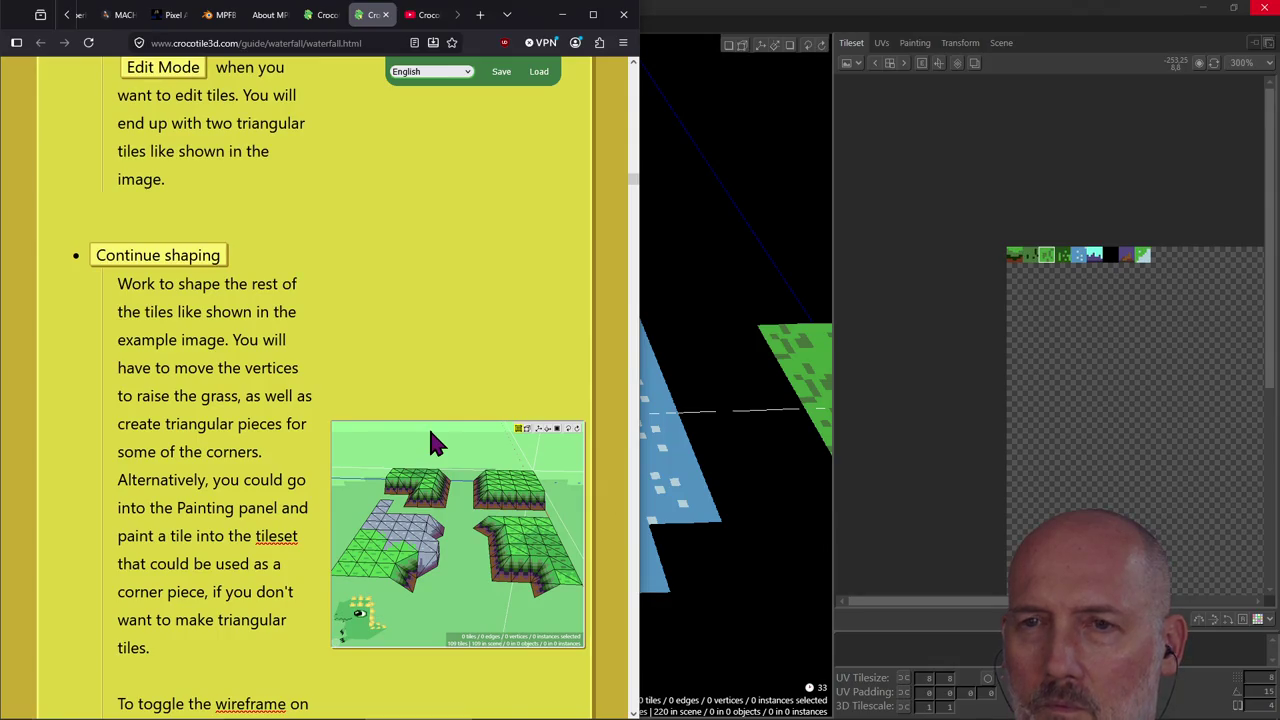
{"action": "scroll", "coordinate": [433, 445], "scroll_direction": "up", "scroll_amount": 4}
{"action": "scroll", "coordinate": [433, 445], "scroll_direction": "up", "scroll_amount": 5}
{"action": "scroll", "coordinate": [432, 440], "scroll_direction": "up", "scroll_amount": 1}
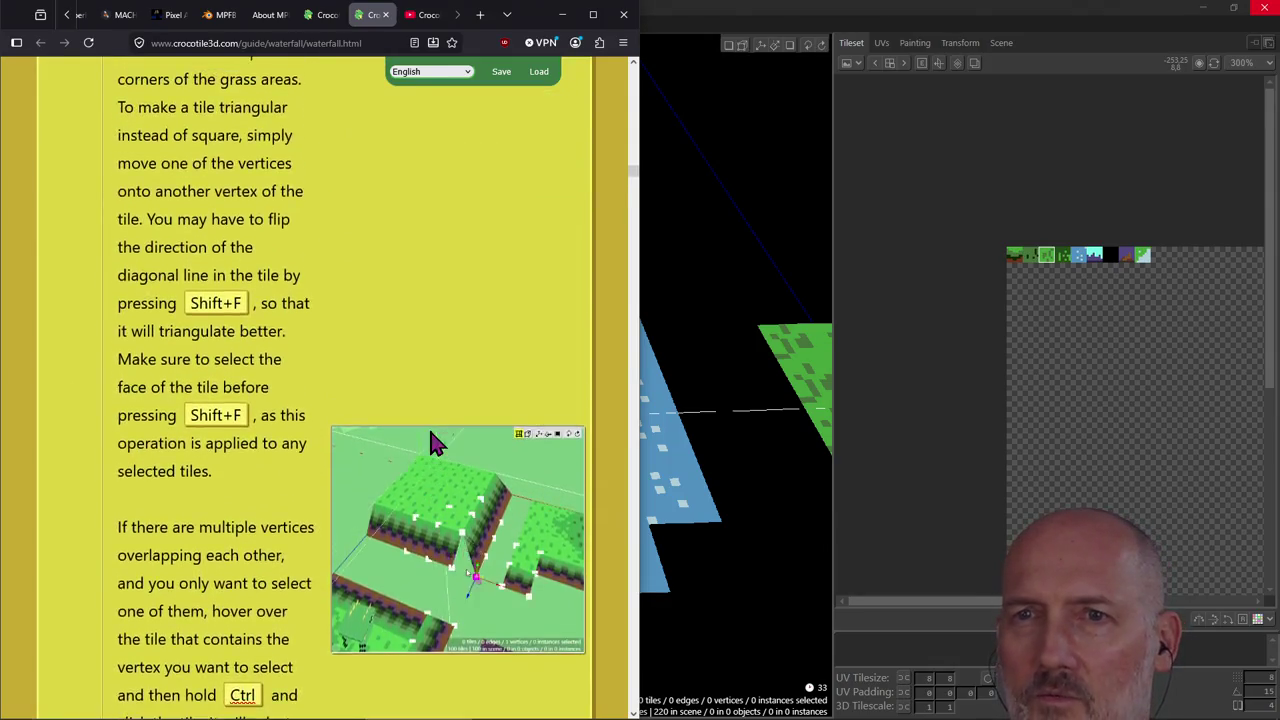
{"action": "scroll", "coordinate": [432, 440], "scroll_direction": "up", "scroll_amount": 2}
{"action": "scroll", "coordinate": [432, 440], "scroll_direction": "up", "scroll_amount": 2}
{"action": "scroll", "coordinate": [432, 440], "scroll_direction": "down", "scroll_amount": 2}
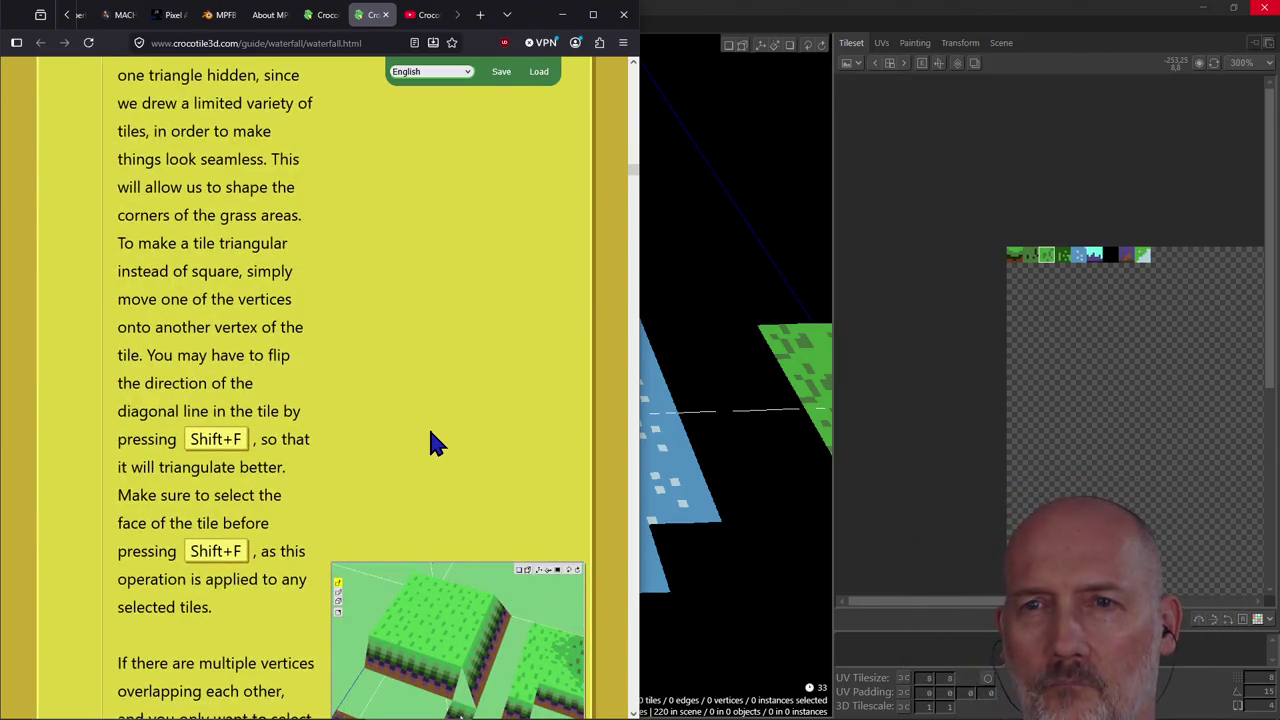
{"action": "scroll", "coordinate": [432, 440], "scroll_direction": "up", "scroll_amount": 1}
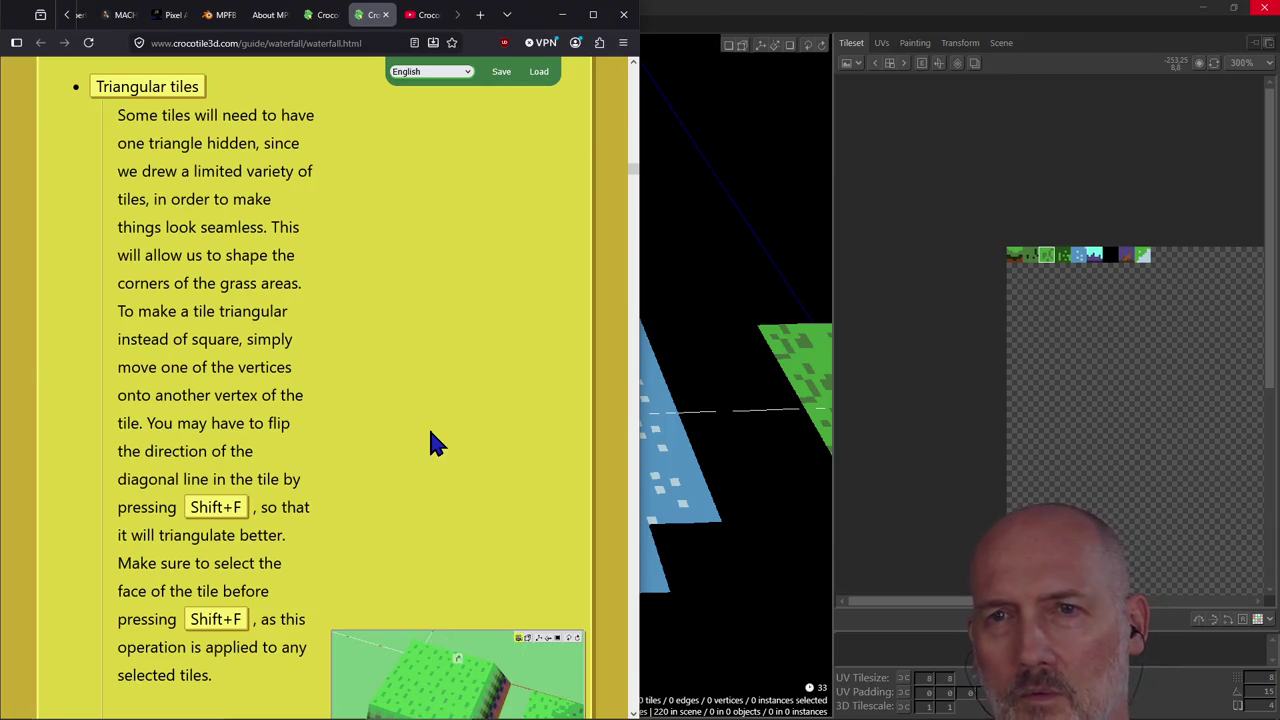
{"action": "key", "text": "alt+Tab"}
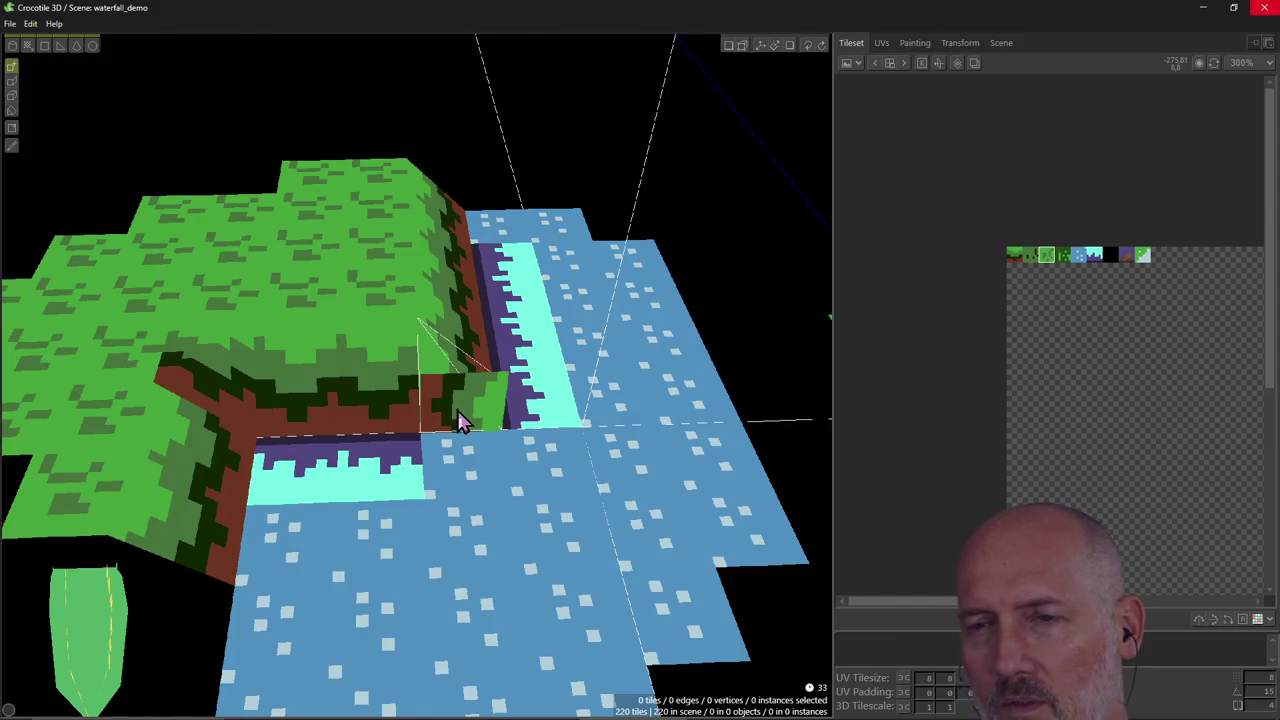
Collapse the corner wall tile into a triangle by merging one vertex onto its neighbour.
{"action": "left_click", "coordinate": [457, 411]}
{"action": "key", "text": "Tab"}
{"action": "scroll", "coordinate": [463, 388], "scroll_direction": "up", "scroll_amount": 1}
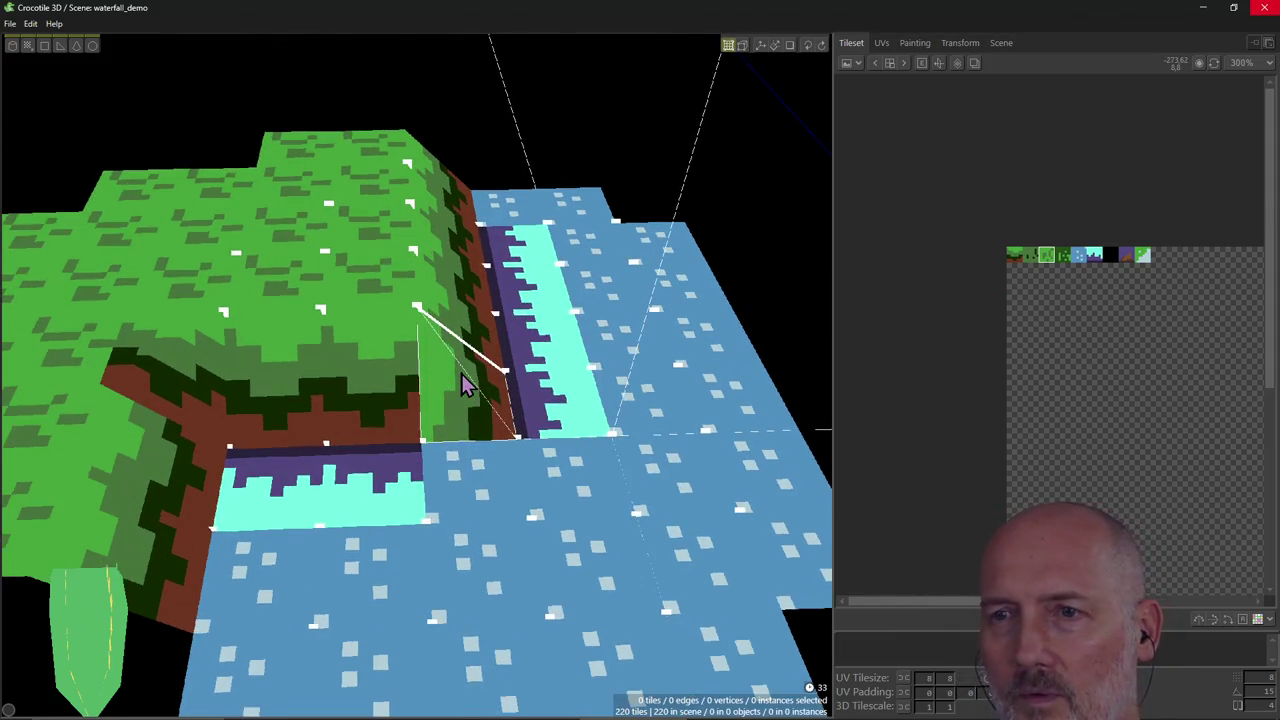
{"action": "left_click", "coordinate": [435, 445]}
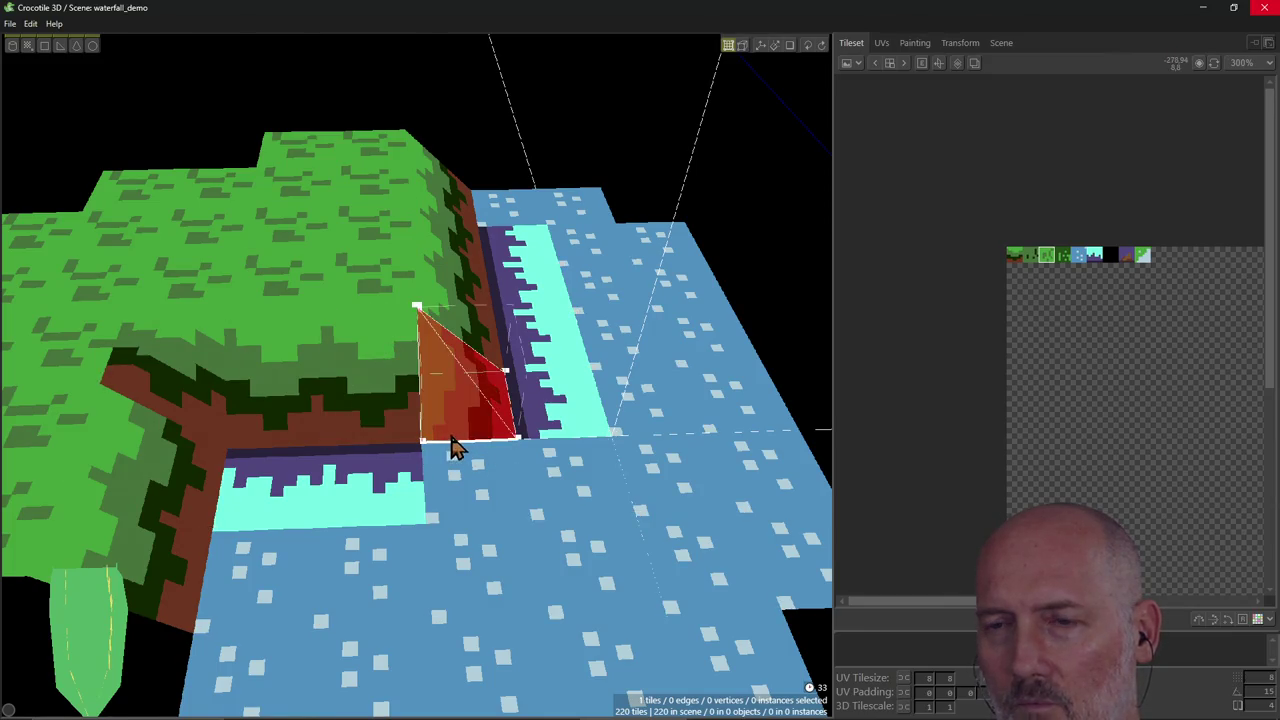
{"action": "scroll", "coordinate": [430, 455], "scroll_direction": "up", "scroll_amount": 1}
{"action": "left_click_drag", "start_coordinate": [425, 462], "coordinate": [533, 455]}
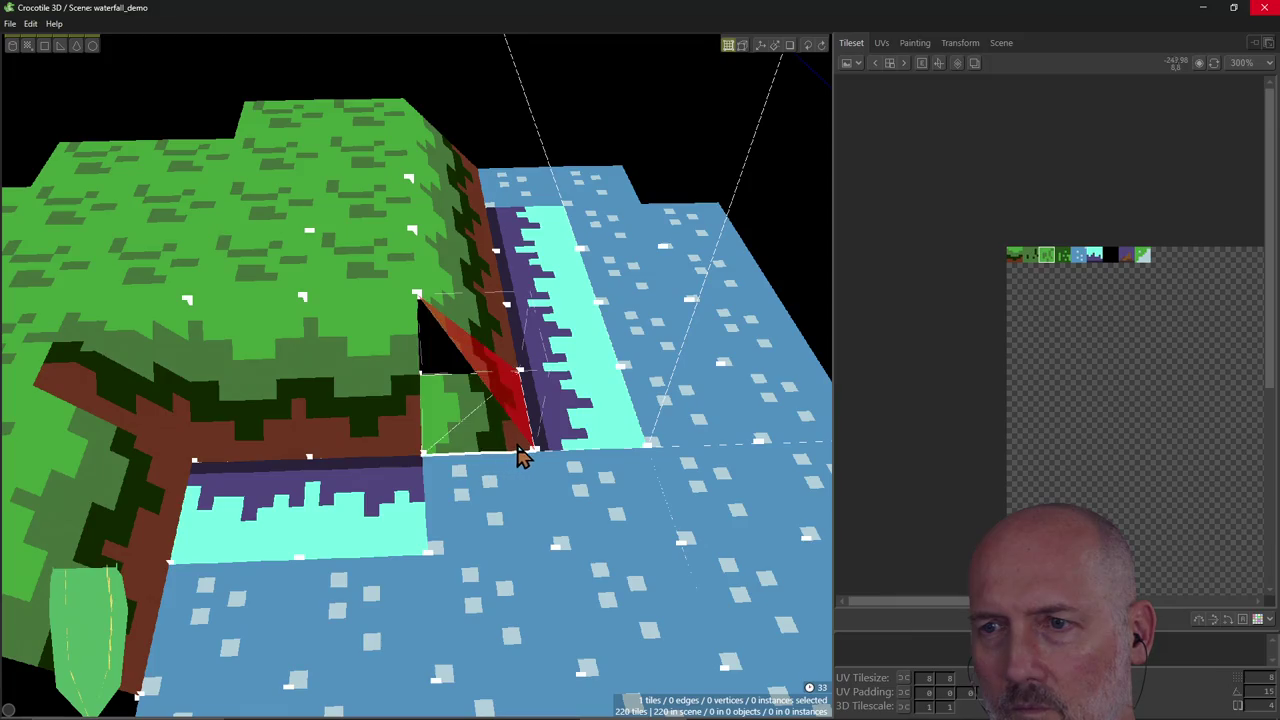
{"action": "right_click_drag", "start_coordinate": [571, 457], "coordinate": [495, 457]}
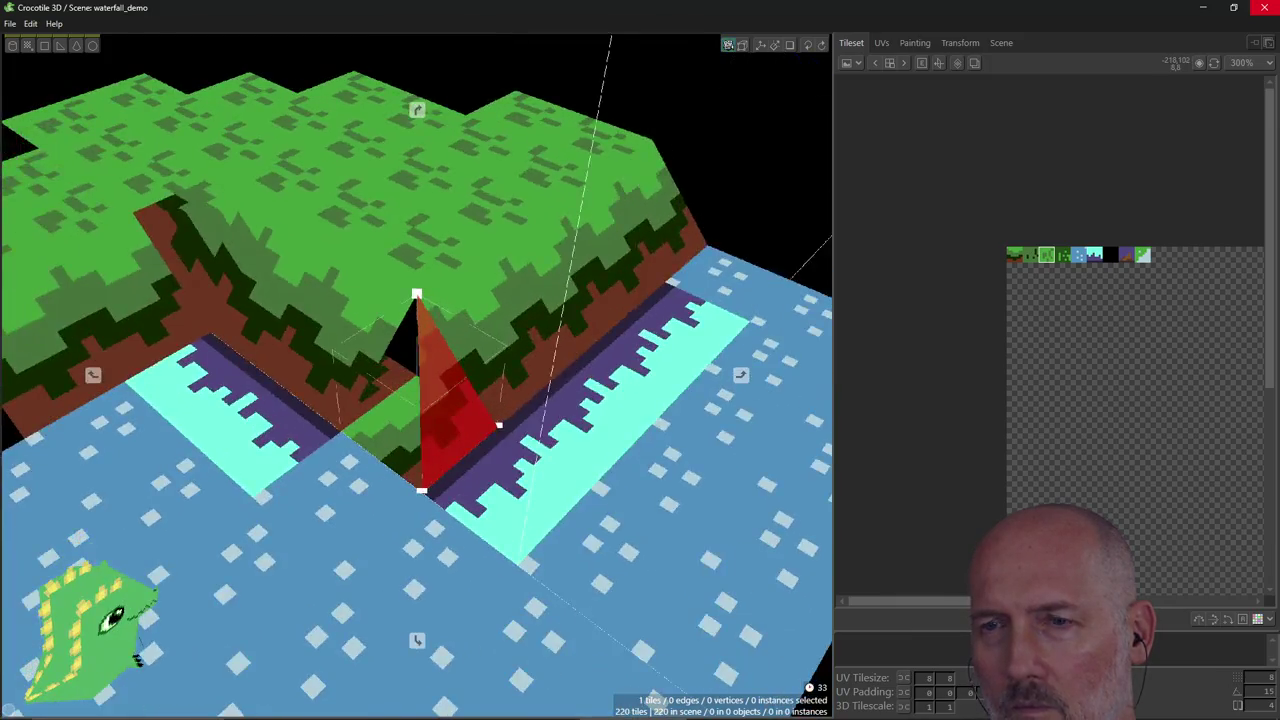
{"action": "right_click_drag", "start_coordinate": [386, 455], "coordinate": [385, 448]}
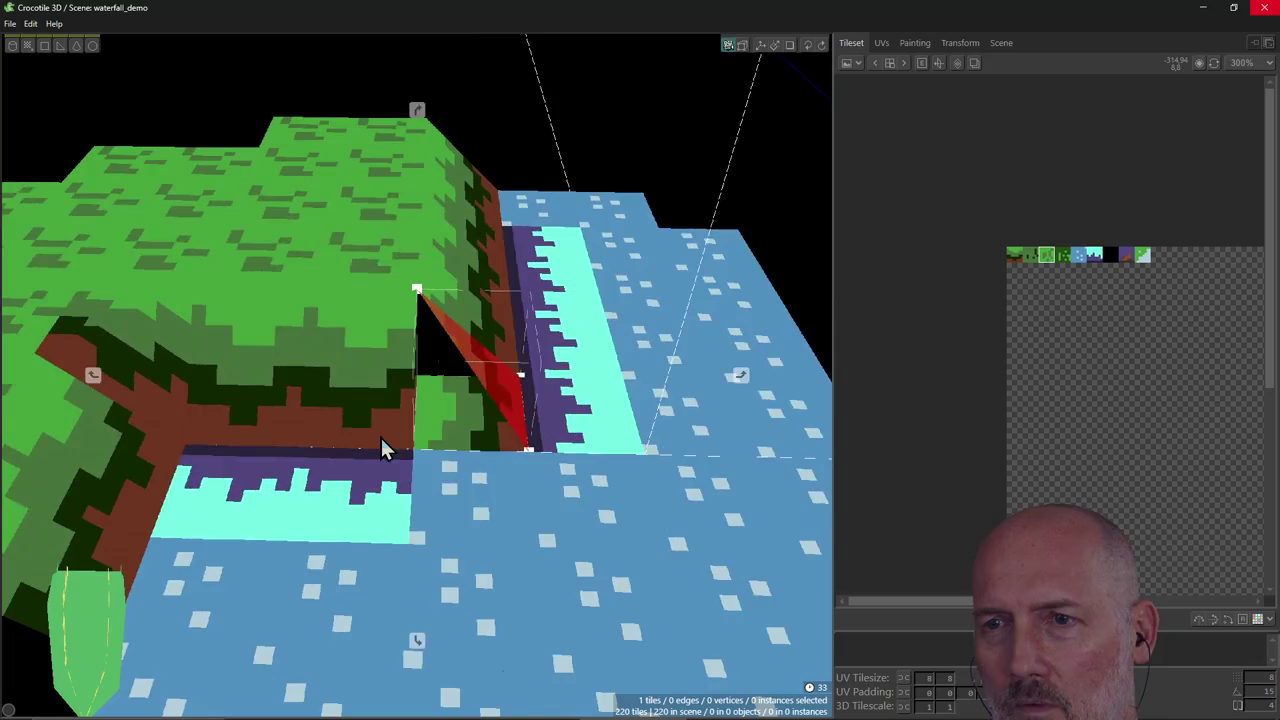
Delete the square face beneath and fit a new triangular tile into the gap.
{"action": "left_click", "coordinate": [450, 440], "text": "shift"}
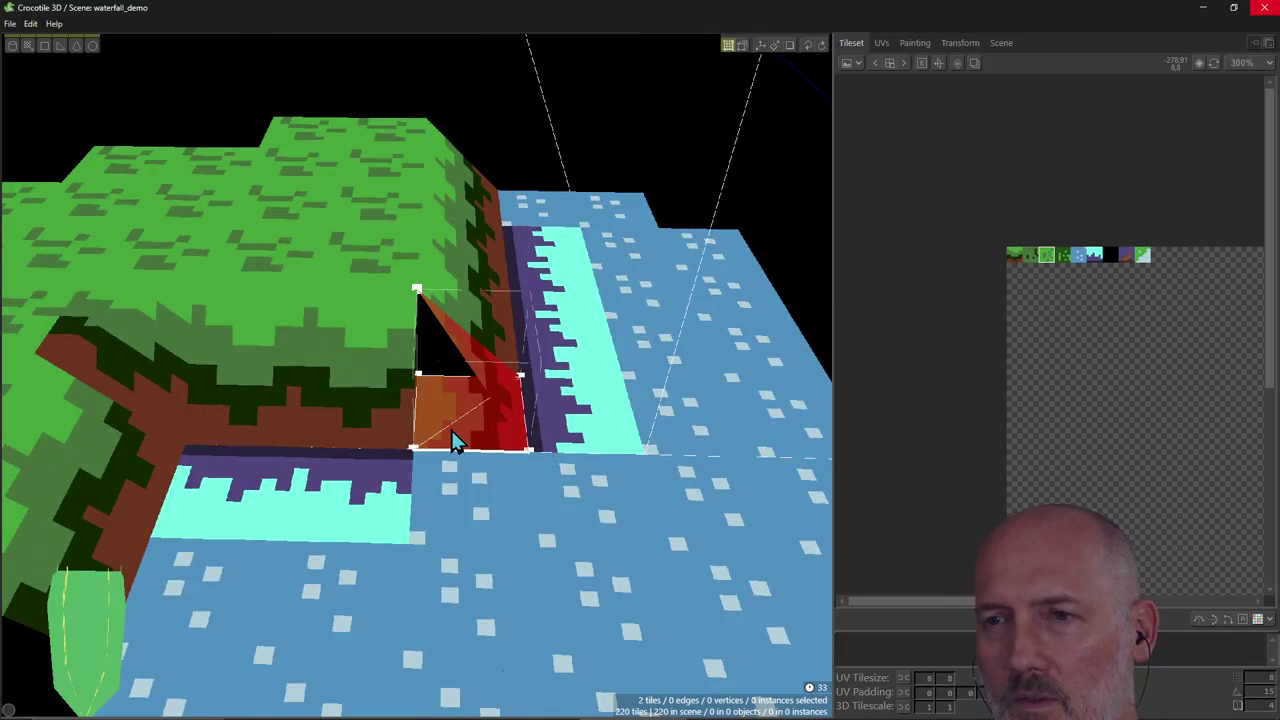
{"action": "left_click", "coordinate": [452, 442]}
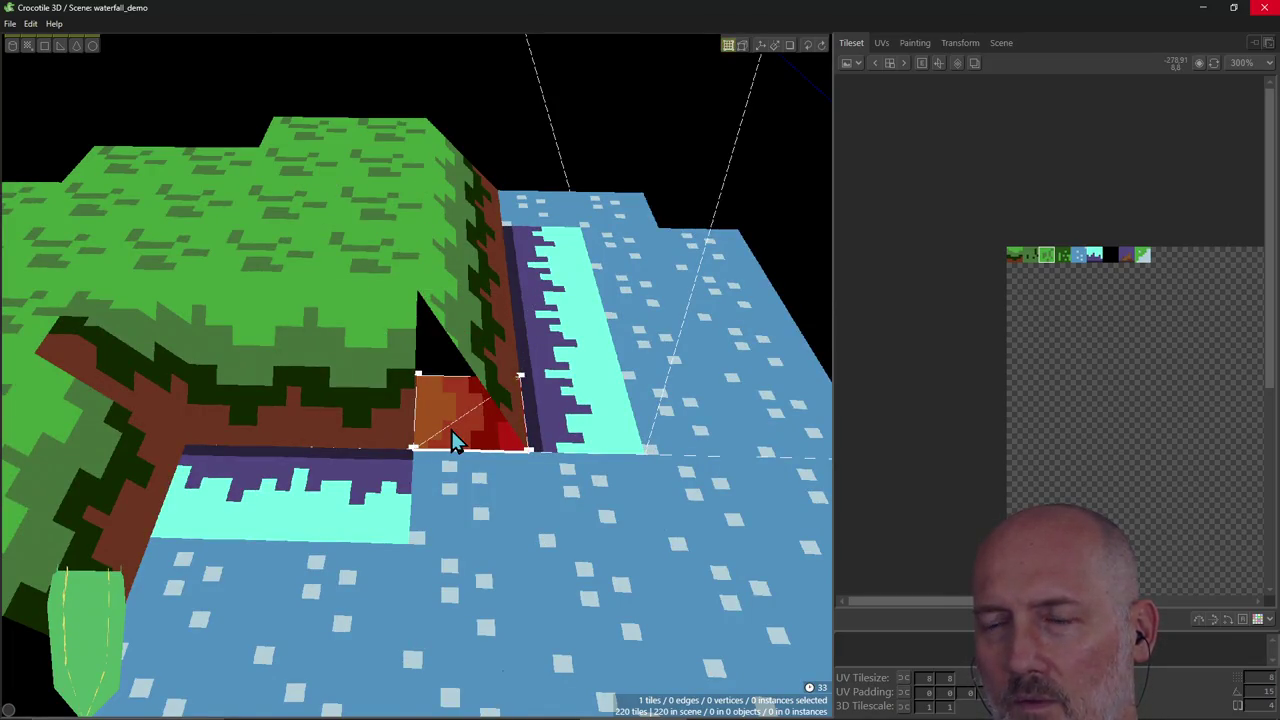
{"action": "key", "text": "Delete"}
{"action": "right_click_drag", "start_coordinate": [580, 415], "coordinate": [420, 420]}
{"action": "left_click", "coordinate": [418, 420]}
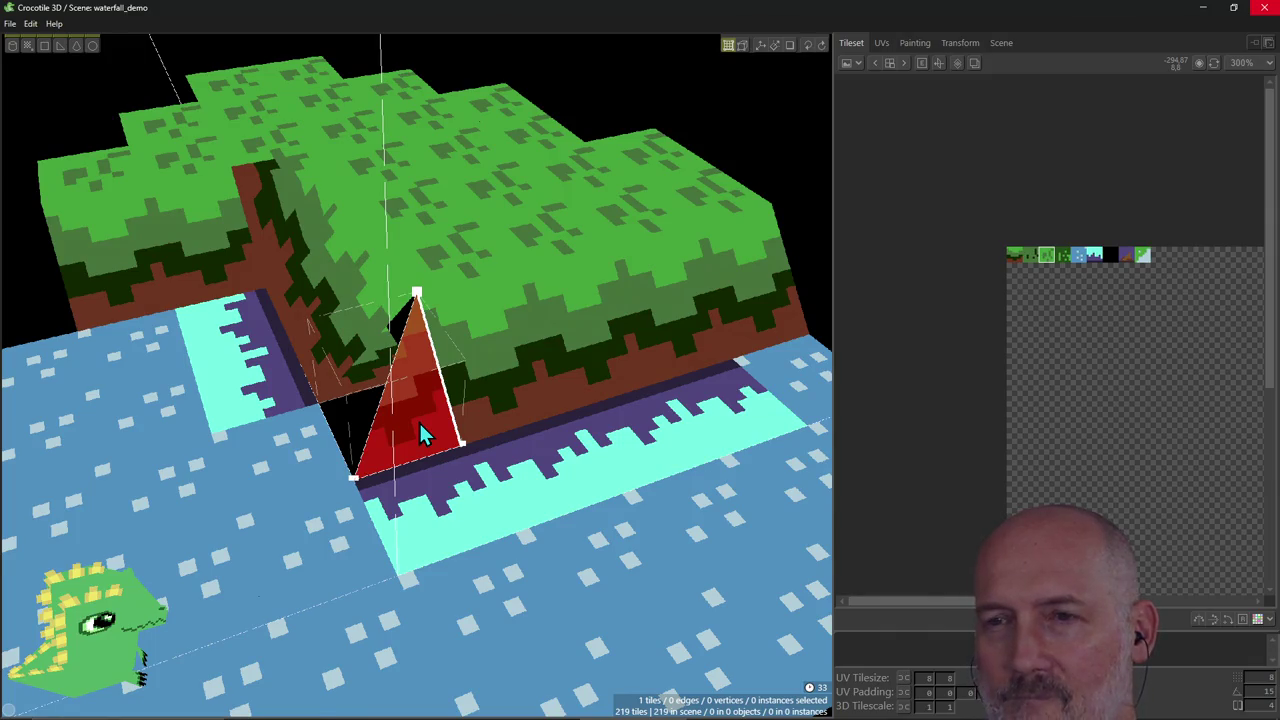
{"action": "mouse_move", "coordinate": [420, 423]}
{"action": "left_mouse_down"}
{"action": "mouse_move", "coordinate": [324, 427]}
{"action": "mouse_move", "coordinate": [400, 380]}
{"action": "left_mouse_up"}
{"action": "mouse_move", "coordinate": [379, 384]}
{"action": "right_mouse_down"}
{"action": "mouse_move", "coordinate": [143, 665]}
{"action": "mouse_move", "coordinate": [357, 340]}
{"action": "right_mouse_up"}
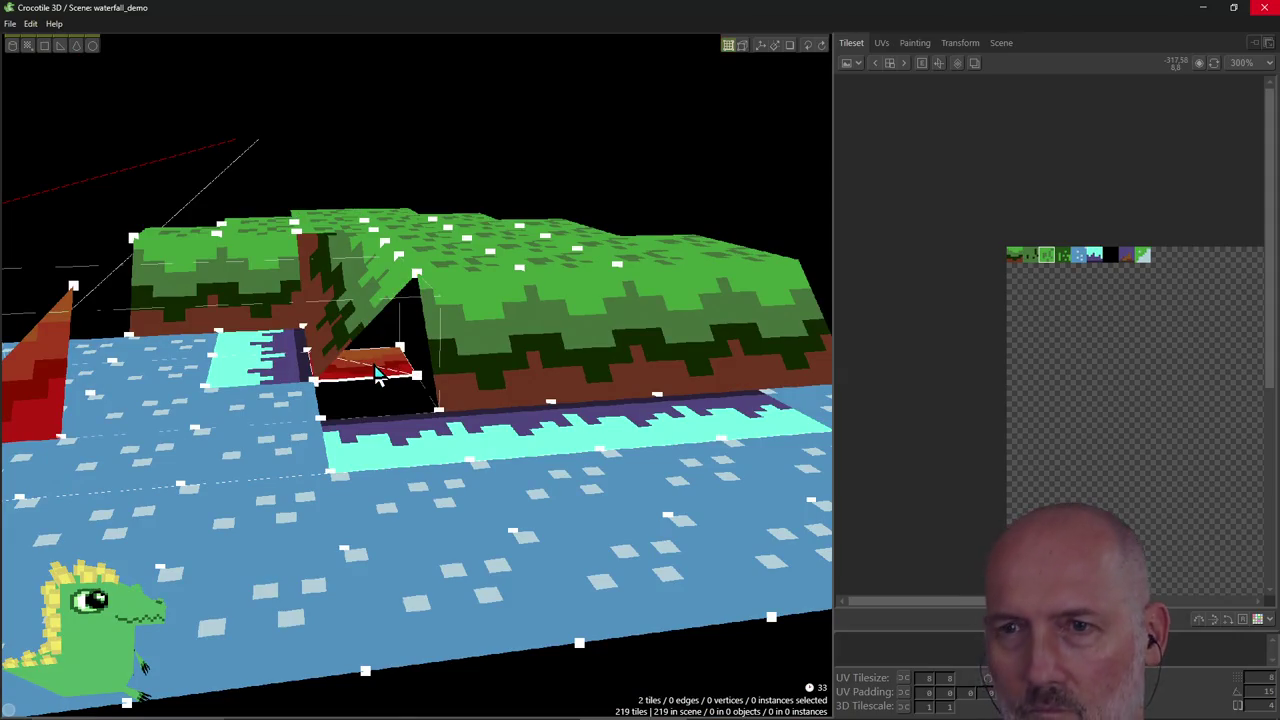
Delete the extra tiles inside the corner gap, leaving 218 tiles.
{"action": "key", "text": "Delete"}
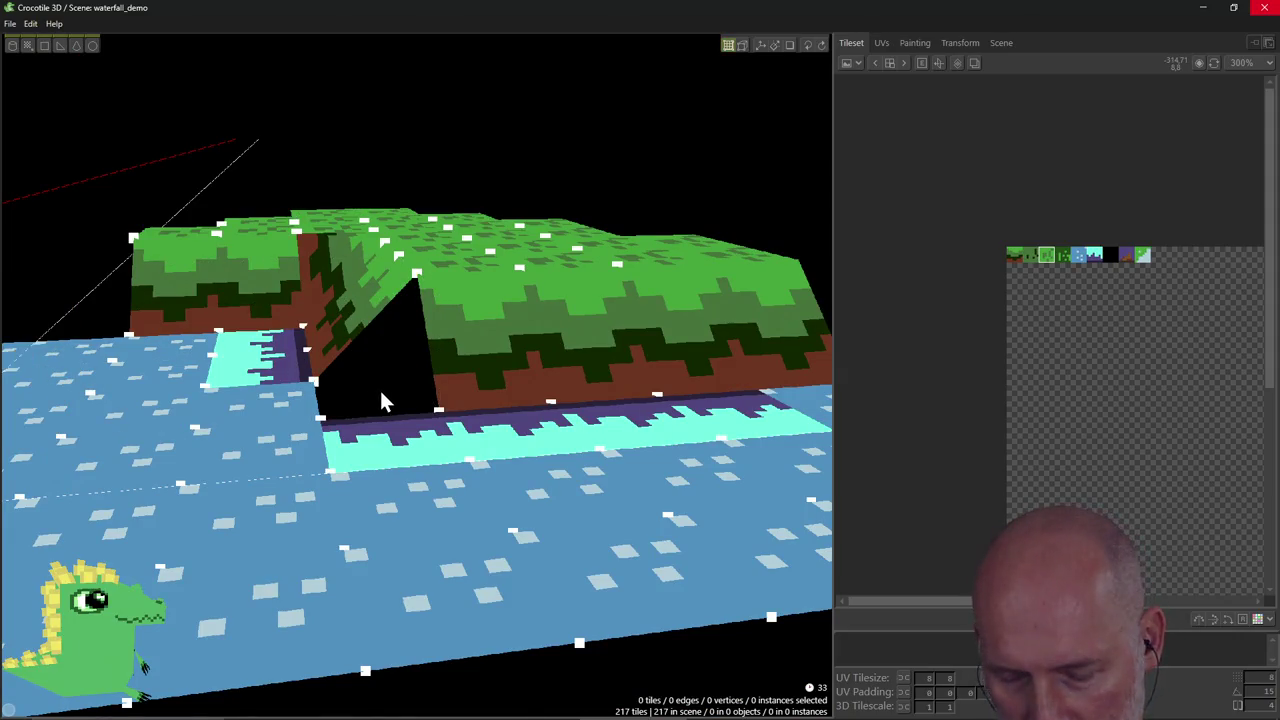
{"action": "key", "text": "ctrl+z"}
{"action": "left_click", "coordinate": [392, 375]}
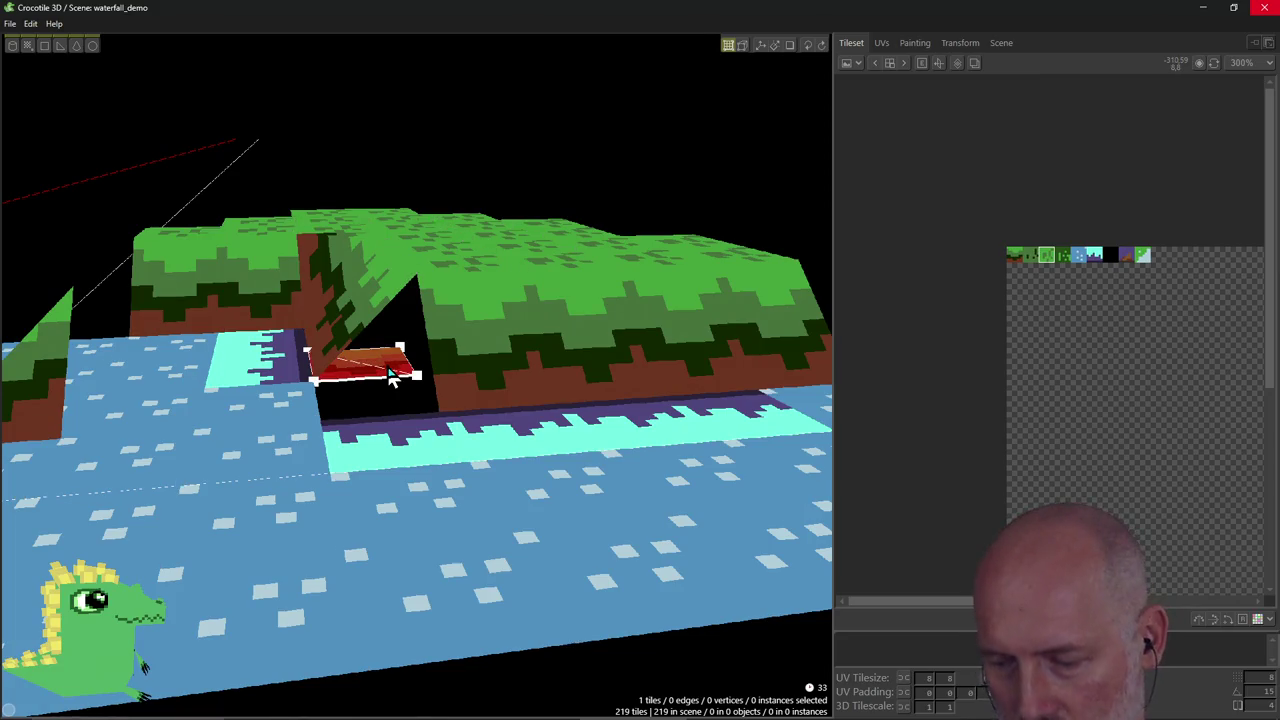
{"action": "key", "text": "Delete"}
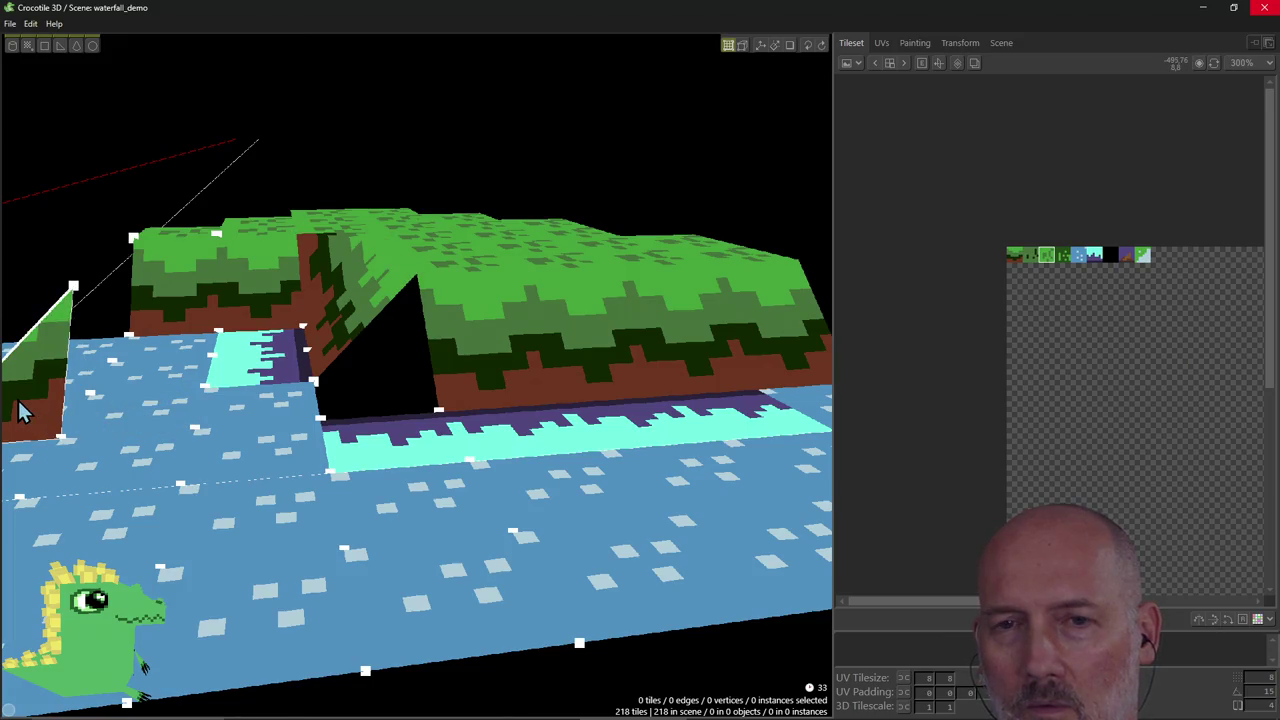
{"action": "right_click_drag", "start_coordinate": [25, 410], "coordinate": [131, 434]}
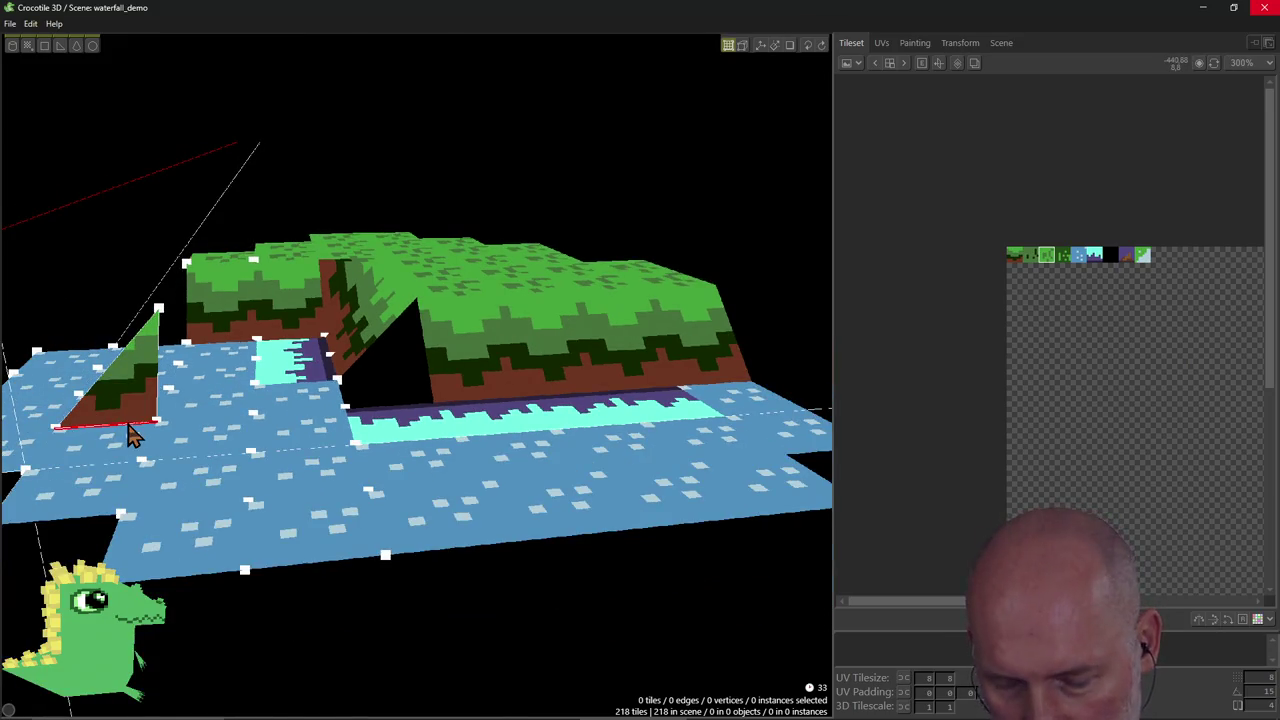
{"action": "right_click_drag", "start_coordinate": [246, 420], "coordinate": [331, 371]}
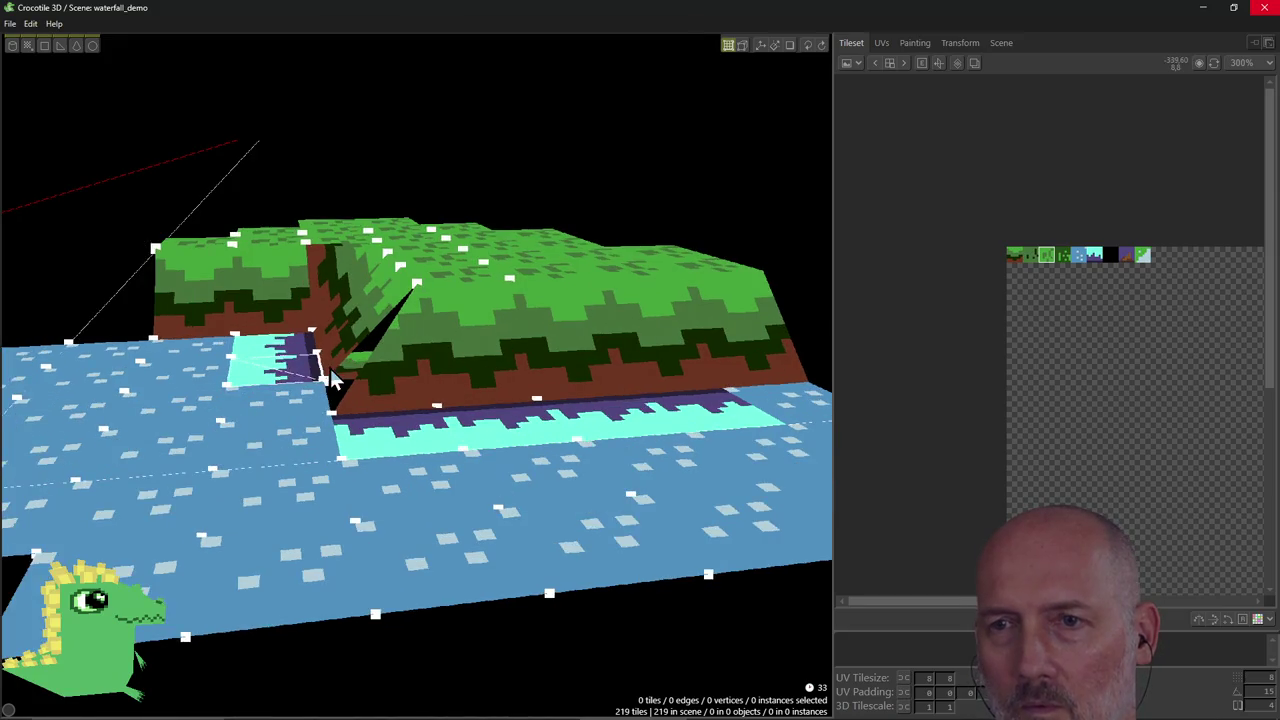
{"action": "key", "text": "ctrl+z"}
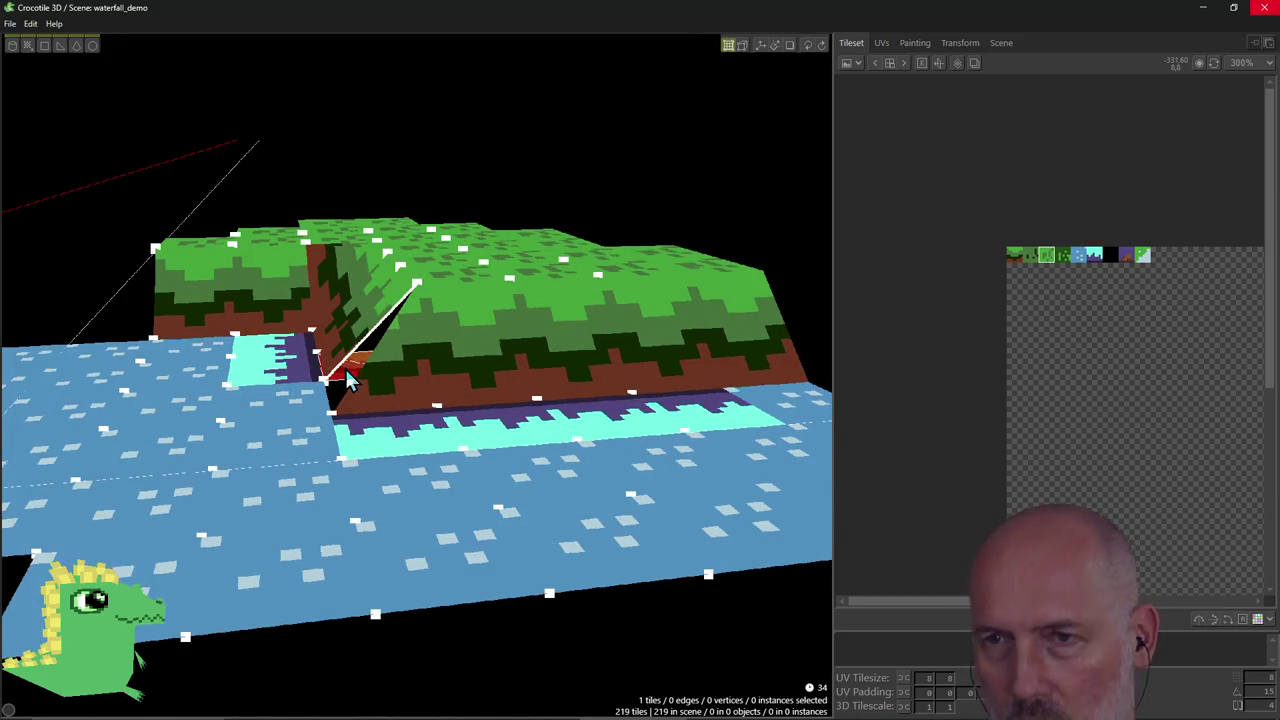
Select the remaining corner triangle tile and return to draw mode.
{"action": "left_click", "coordinate": [378, 366]}
{"action": "right_click_drag", "start_coordinate": [378, 366], "coordinate": [378, 383]}
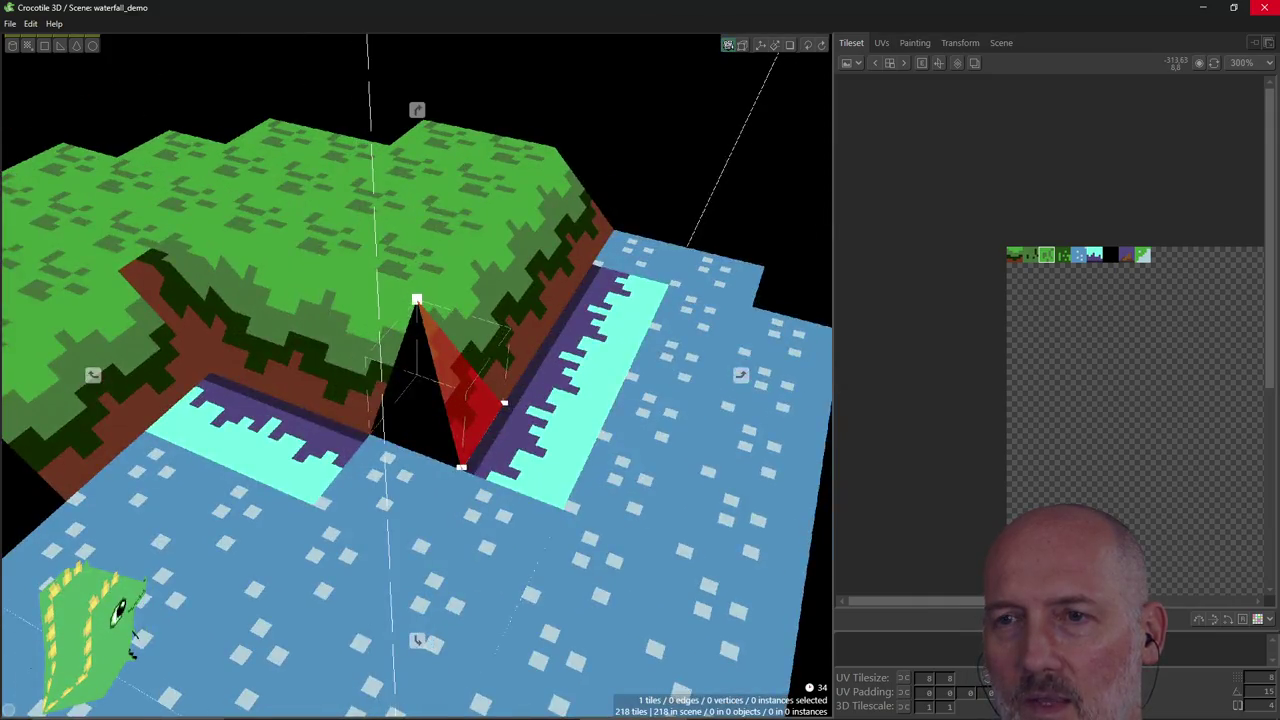
{"action": "key", "text": "Tab"}
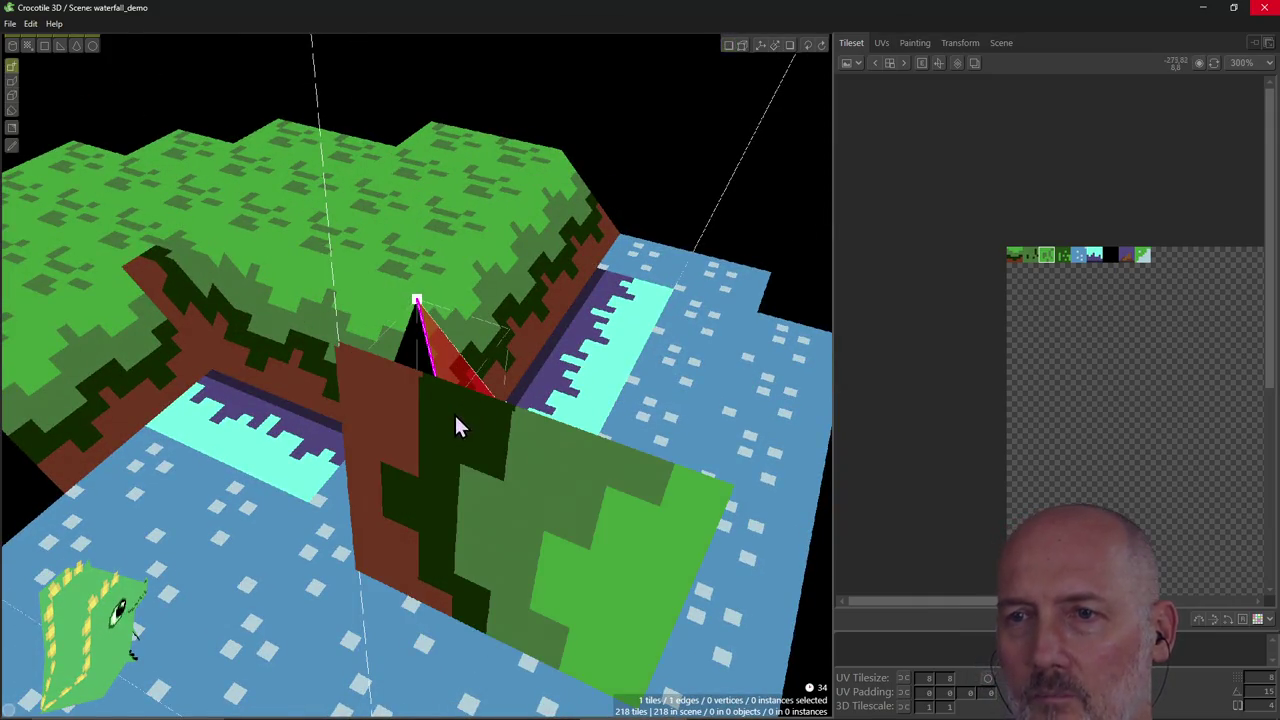
{"action": "right_click_drag", "start_coordinate": [514, 438], "coordinate": [509, 432]}
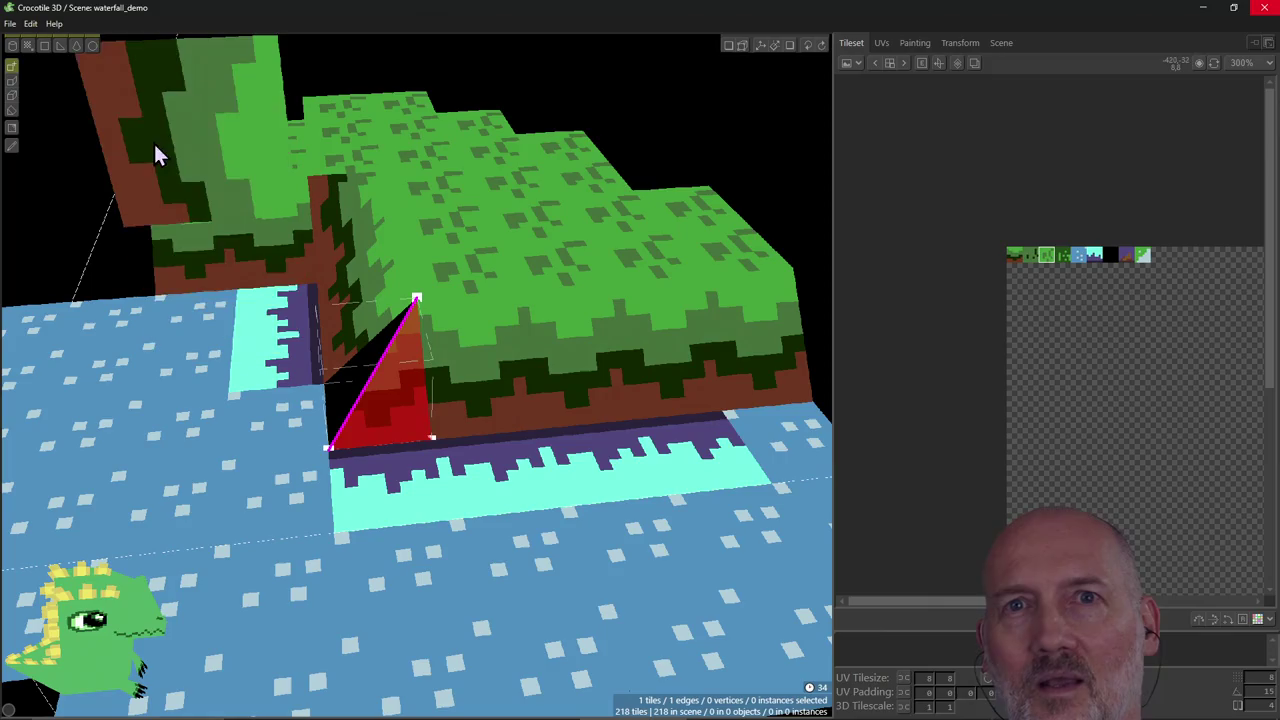
{"action": "left_click", "coordinate": [34, 25]}
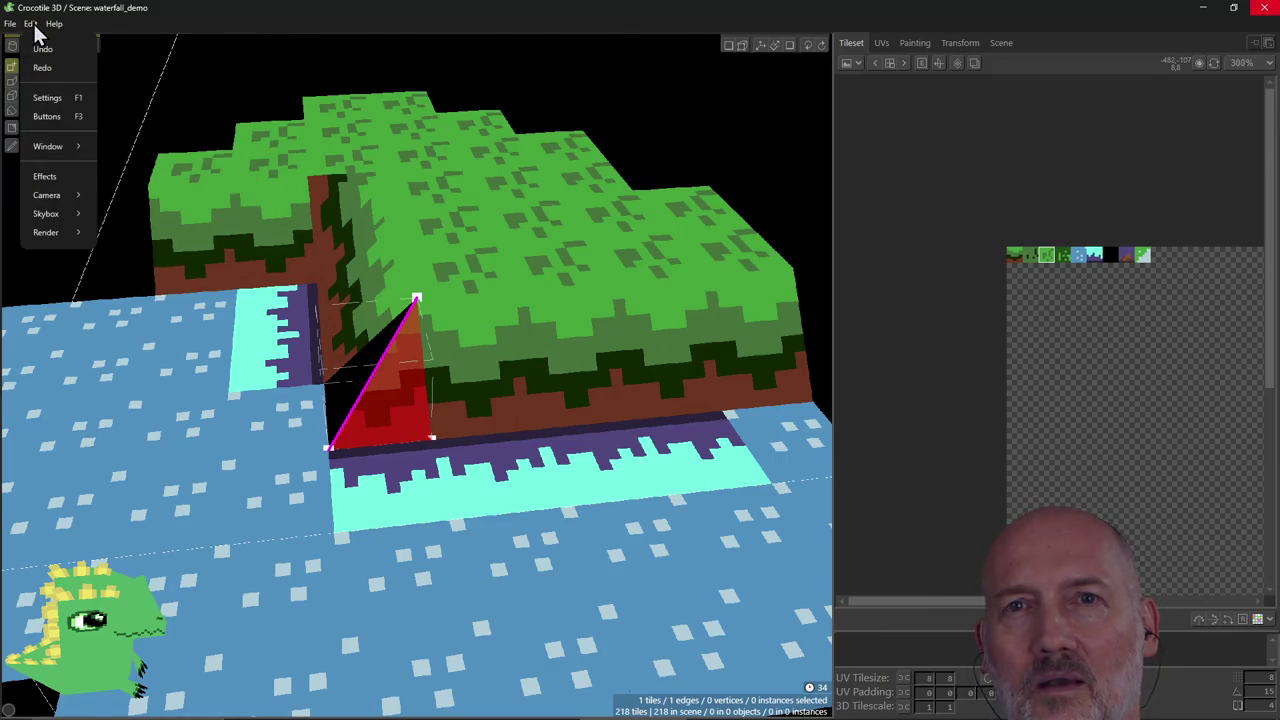
{"action": "left_click", "coordinate": [34, 25]}
{"action": "mouse_move", "coordinate": [391, 476]}
{"action": "right_mouse_down"}
{"action": "mouse_move", "coordinate": [440, 476]}
{"action": "mouse_move", "coordinate": [390, 438]}
{"action": "right_mouse_up"}
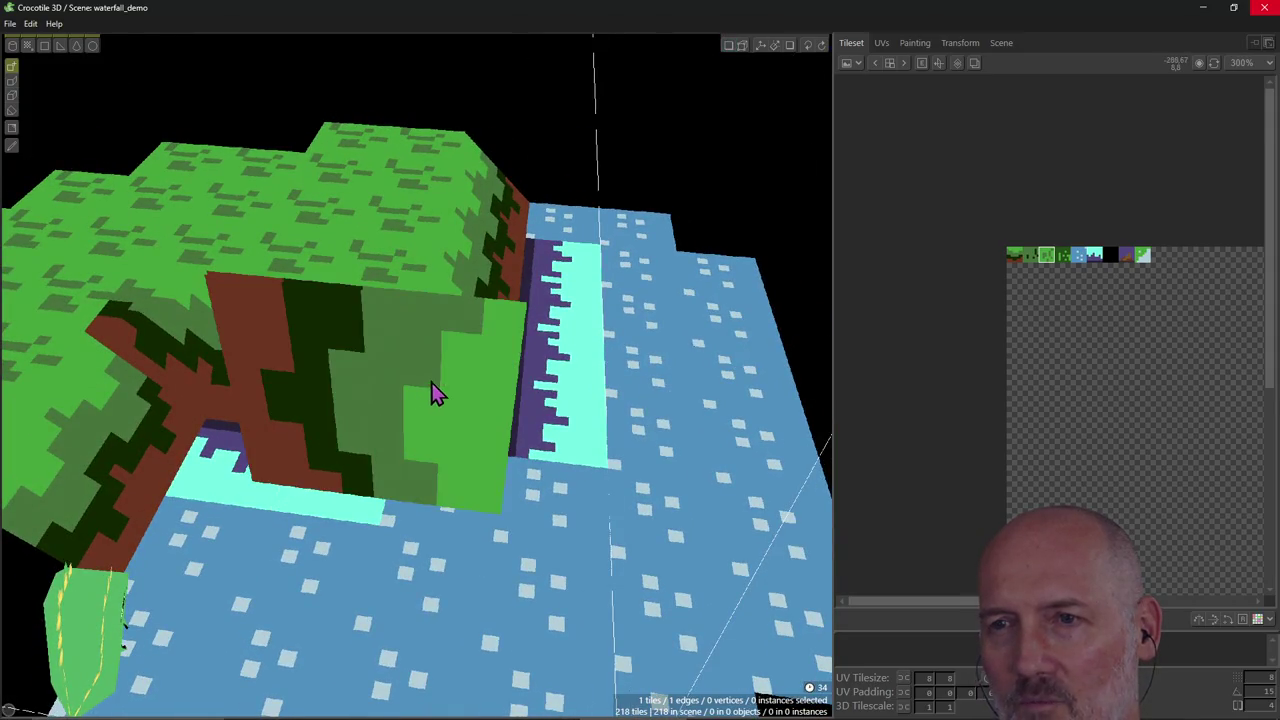
{"action": "mouse_move", "coordinate": [518, 474]}
{"action": "right_mouse_down"}
{"action": "mouse_move", "coordinate": [420, 470]}
{"action": "mouse_move", "coordinate": [400, 490]}
{"action": "mouse_move", "coordinate": [508, 482]}
{"action": "right_mouse_up"}
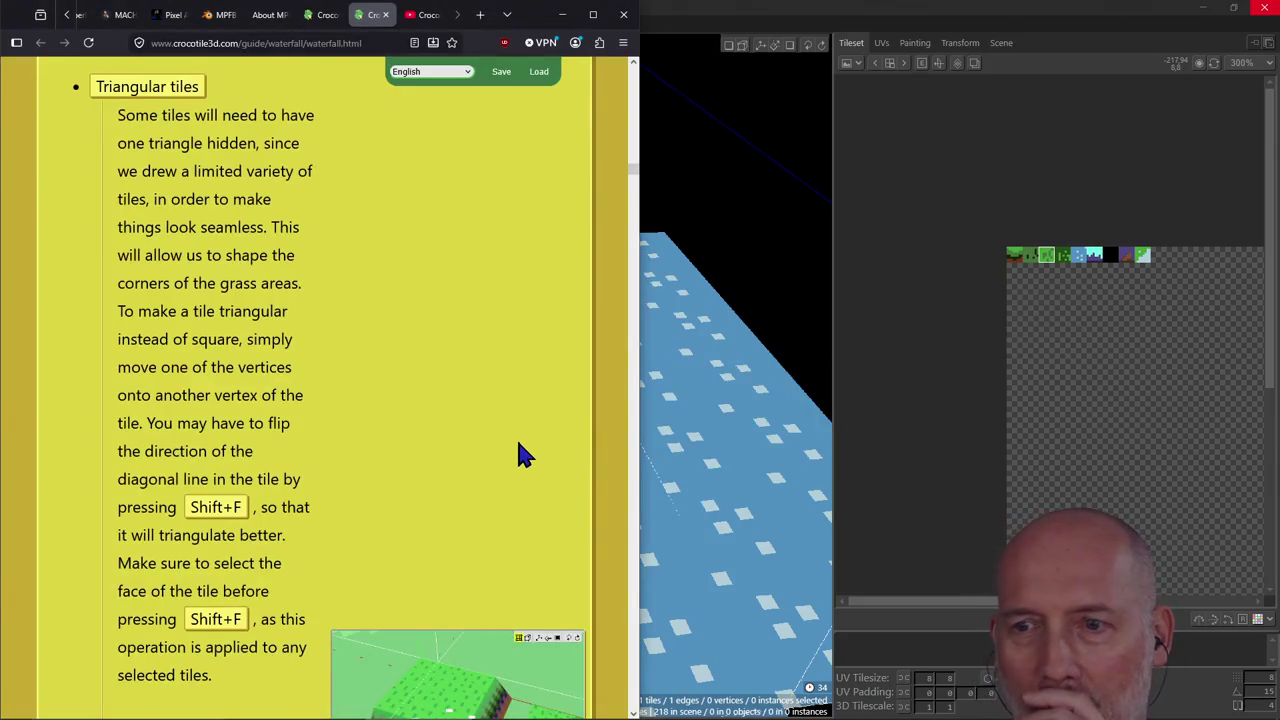
Scroll the guide to the Ctrl paragraph on selecting one of several overlapping vertices.
{"action": "scroll", "coordinate": [519, 455], "scroll_direction": "up", "scroll_amount": 2}
{"action": "scroll", "coordinate": [519, 455], "scroll_direction": "down", "scroll_amount": 5}
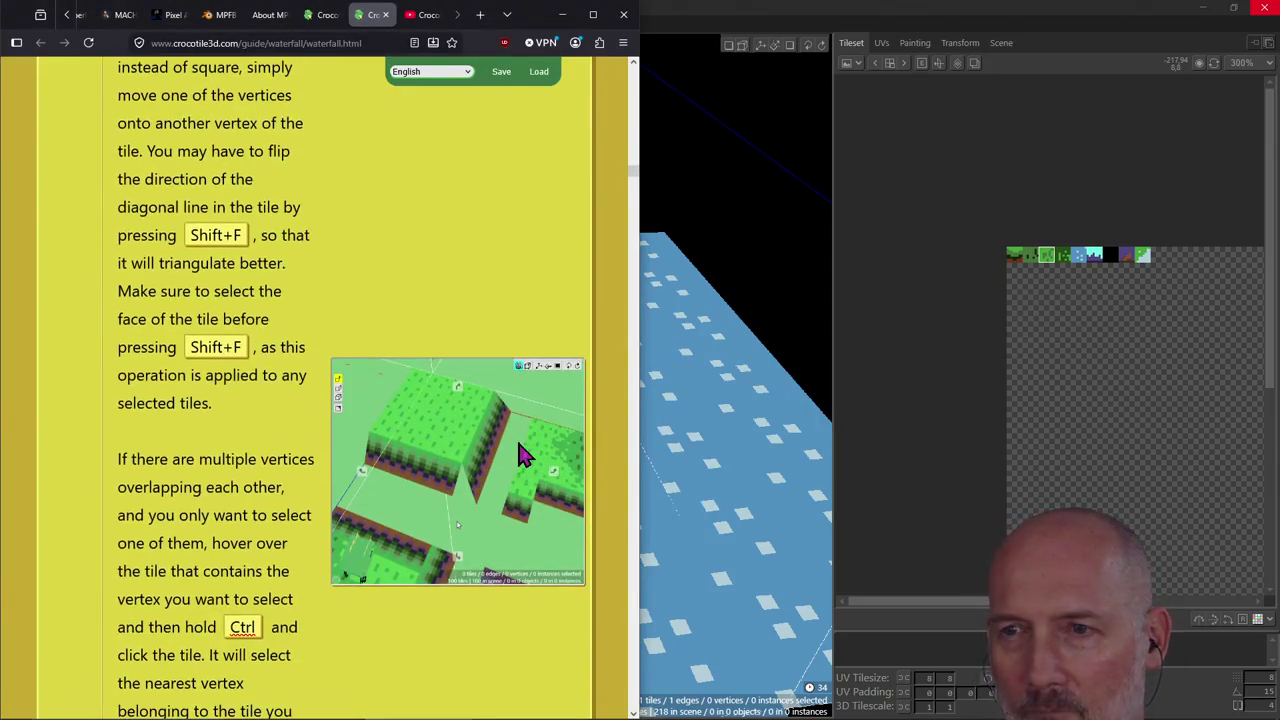
{"action": "scroll", "coordinate": [519, 455], "scroll_direction": "down", "scroll_amount": 1}
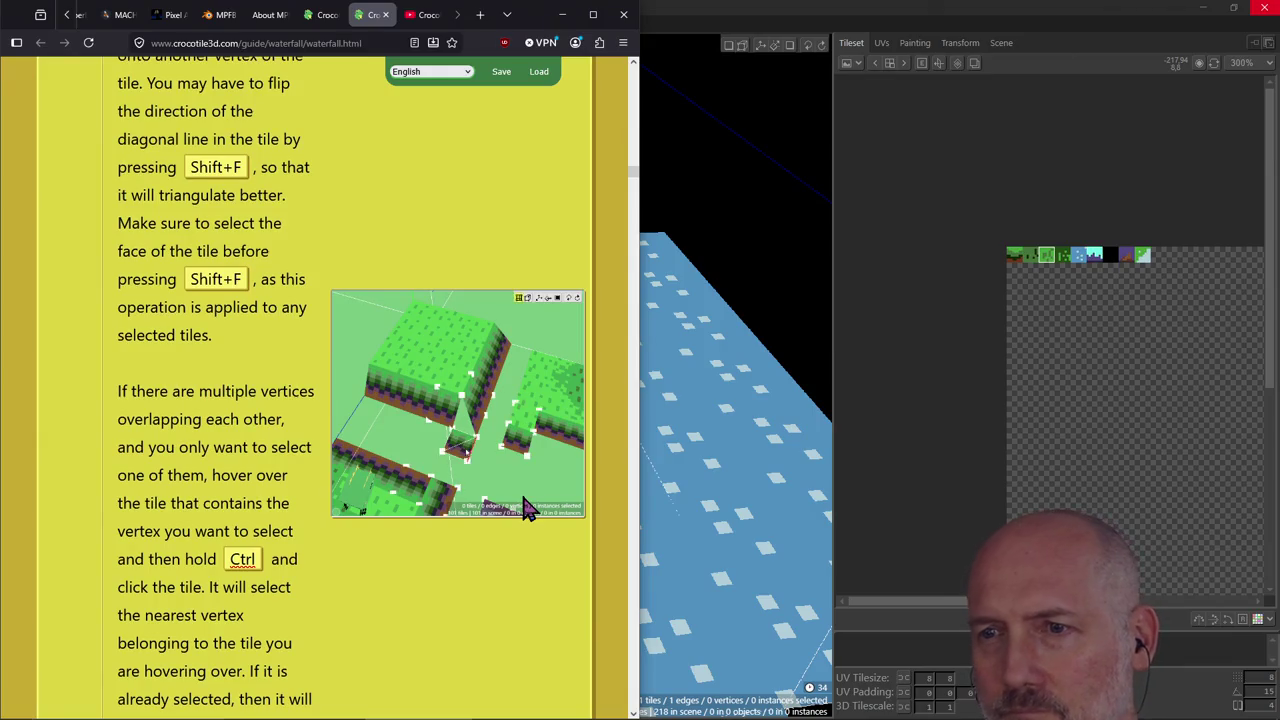
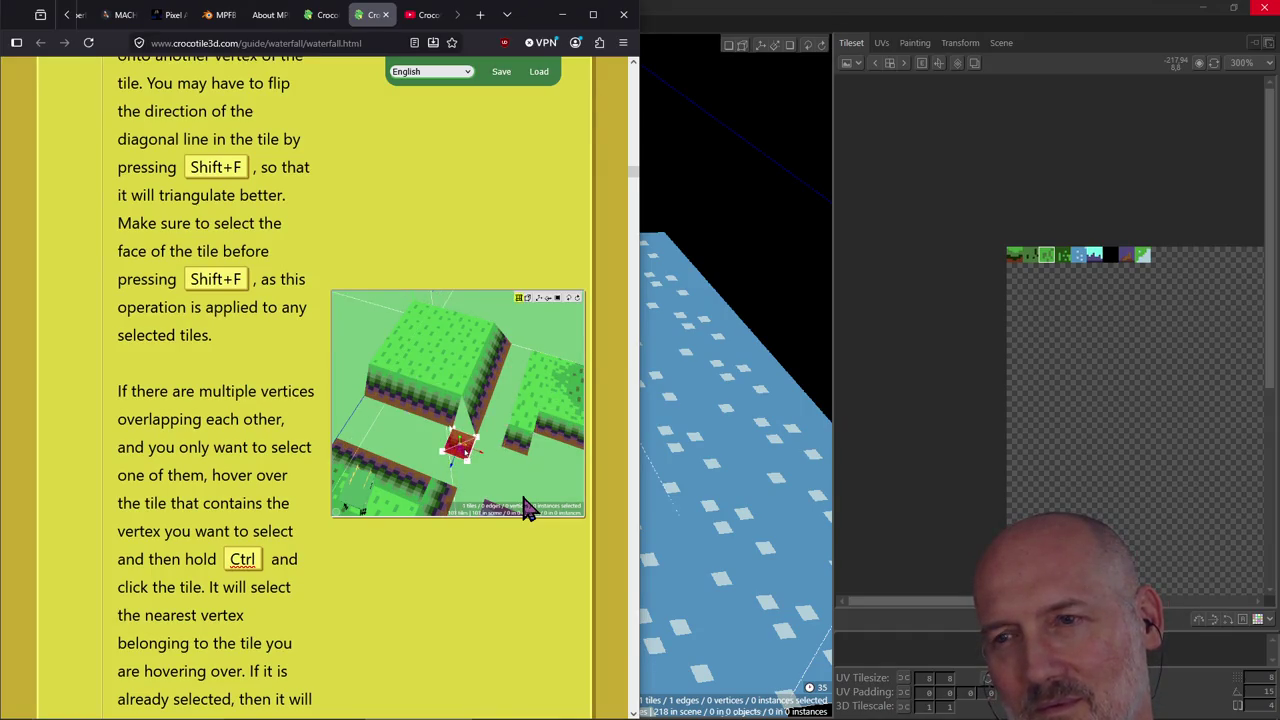
Leave the waterfall guide page and return to the Crocotile 3D waterfall_demo scene.
{"action": "key", "text": "alt+Tab"}
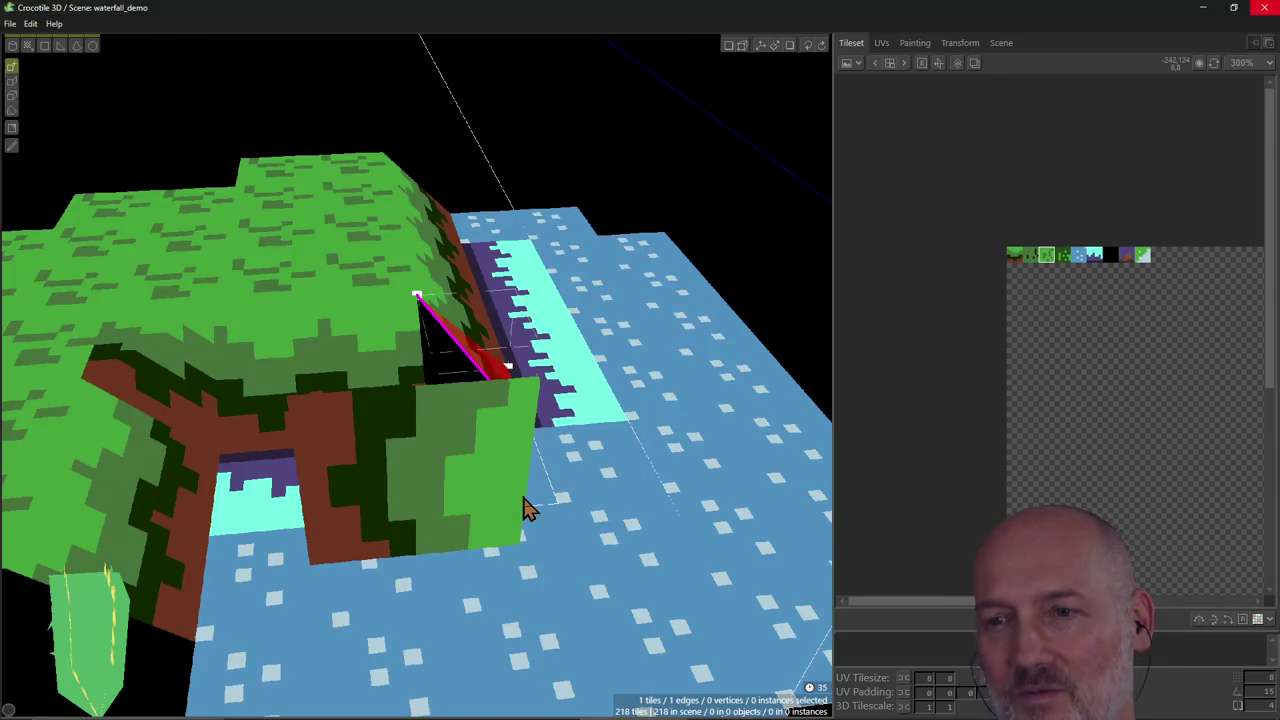
Place a floor tile beneath the black triangular gap at the cliff corner and select it.
{"action": "mouse_move", "coordinate": [491, 531]}
{"action": "right_mouse_down"}
{"action": "mouse_move", "coordinate": [470, 480]}
{"action": "mouse_move", "coordinate": [497, 517]}
{"action": "right_mouse_up"}
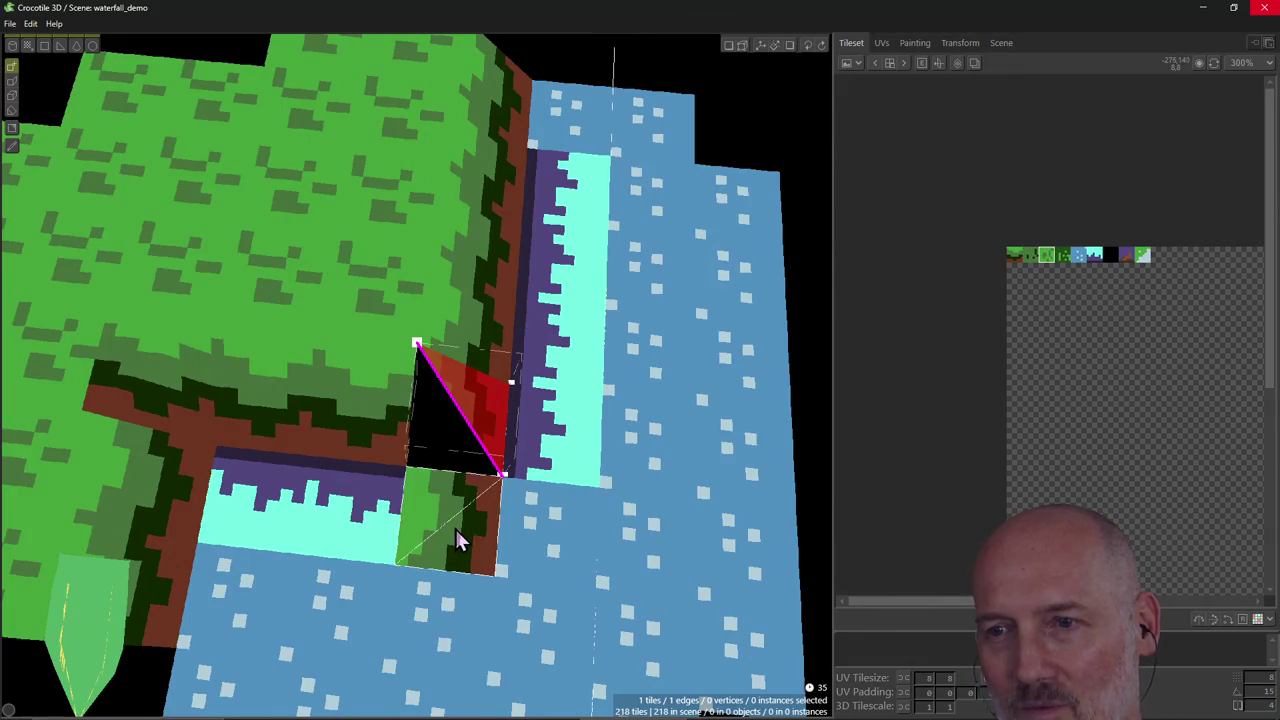
{"action": "left_click", "coordinate": [455, 538]}
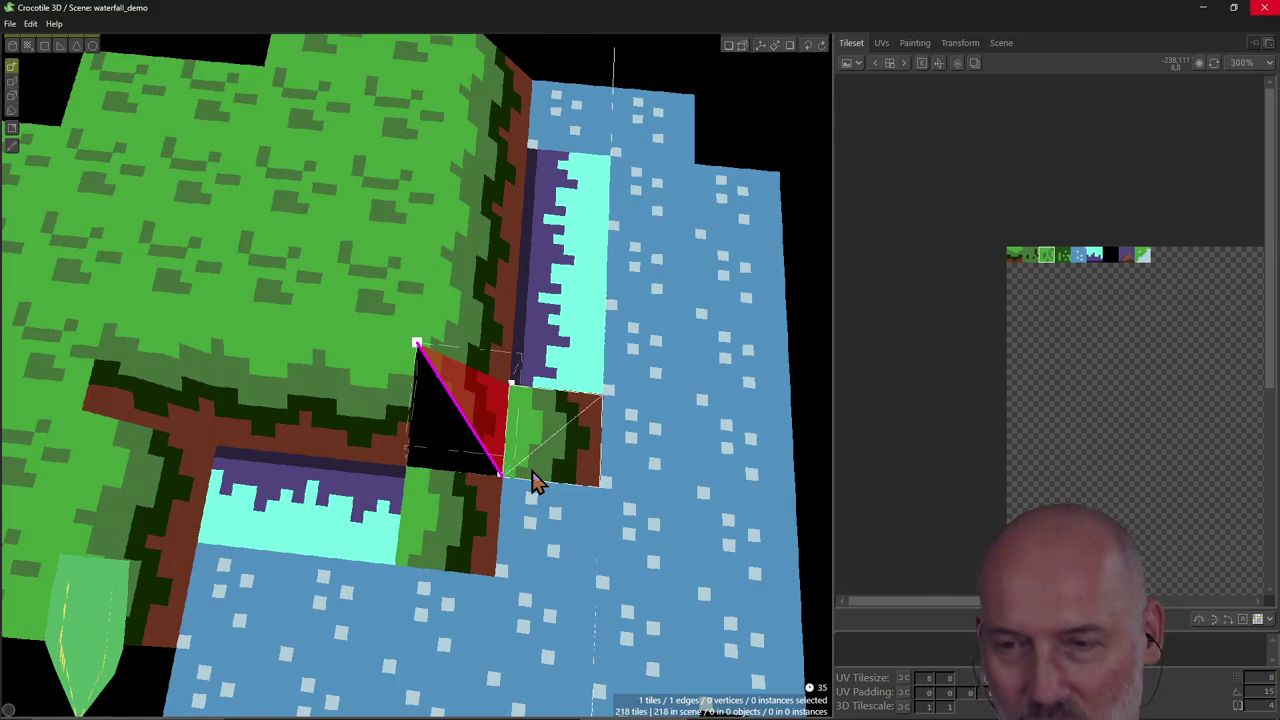
{"action": "left_click", "coordinate": [449, 518], "text": "shift"}
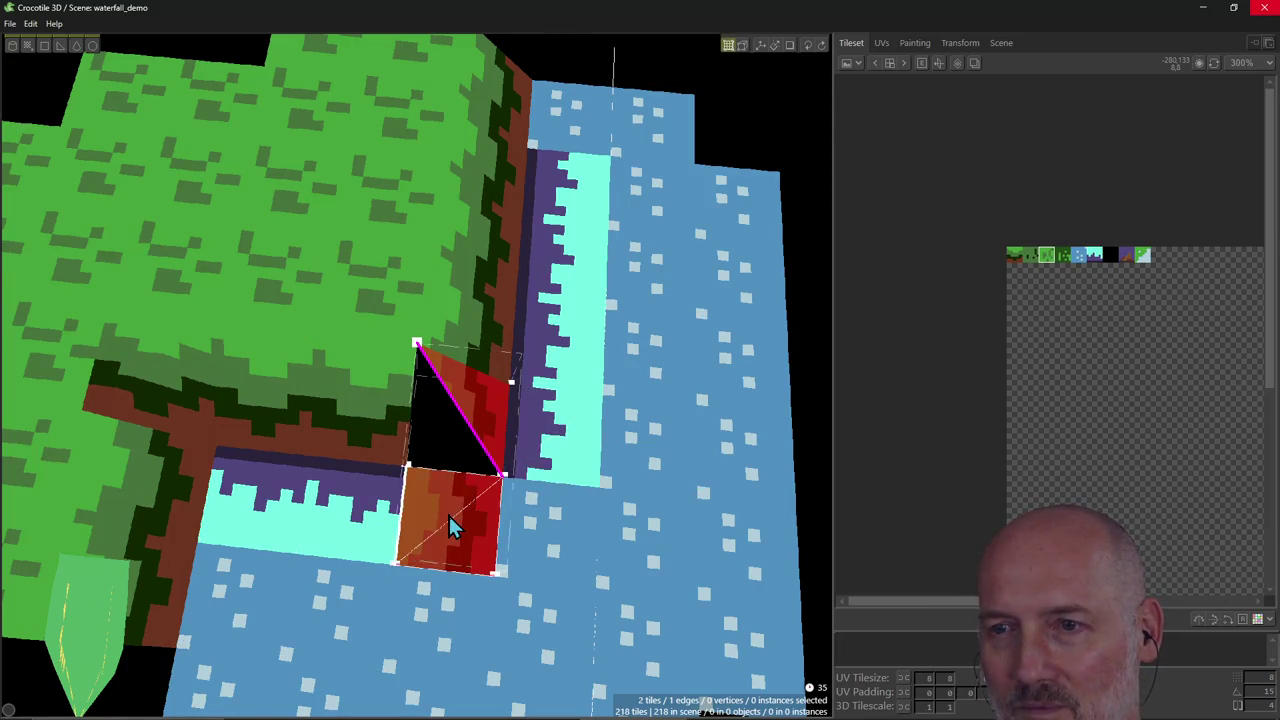
{"action": "key", "text": "e"}
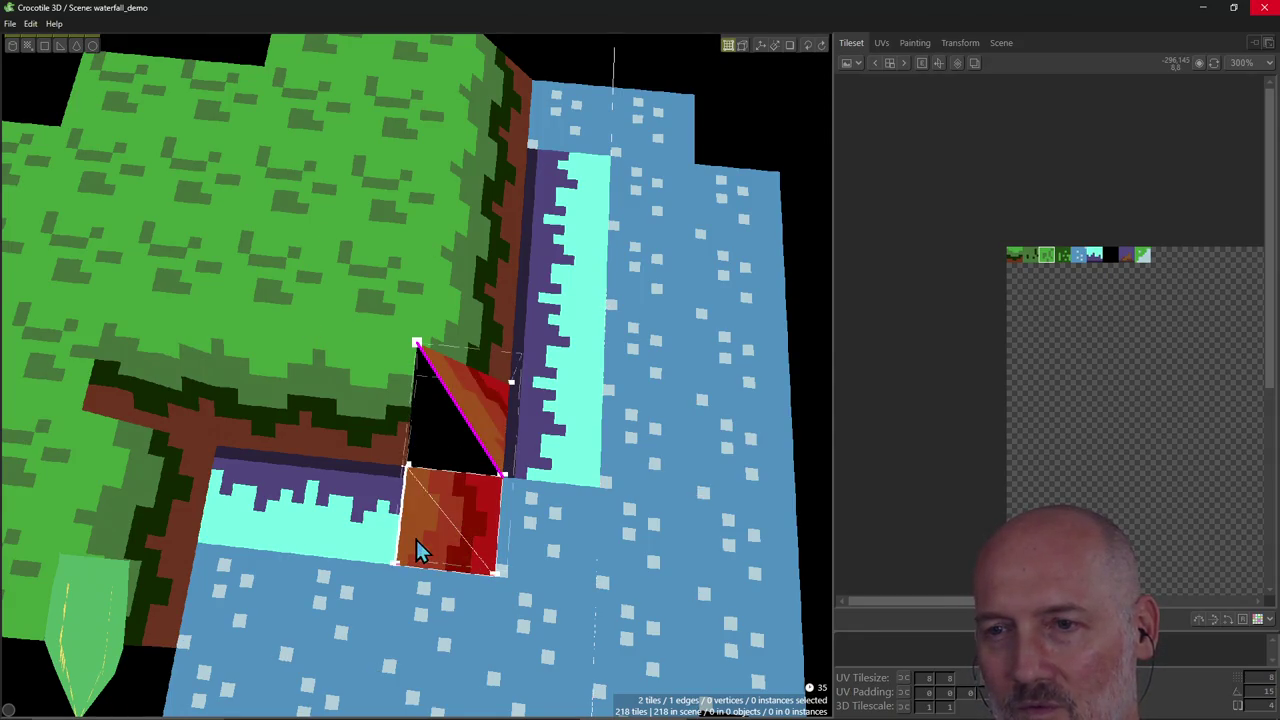
Paint the new floor tile with grass, repainting it once and stretching its edge downward.
{"action": "left_click", "coordinate": [422, 546]}
{"action": "scroll", "coordinate": [455, 530], "scroll_direction": "up", "scroll_amount": 1}
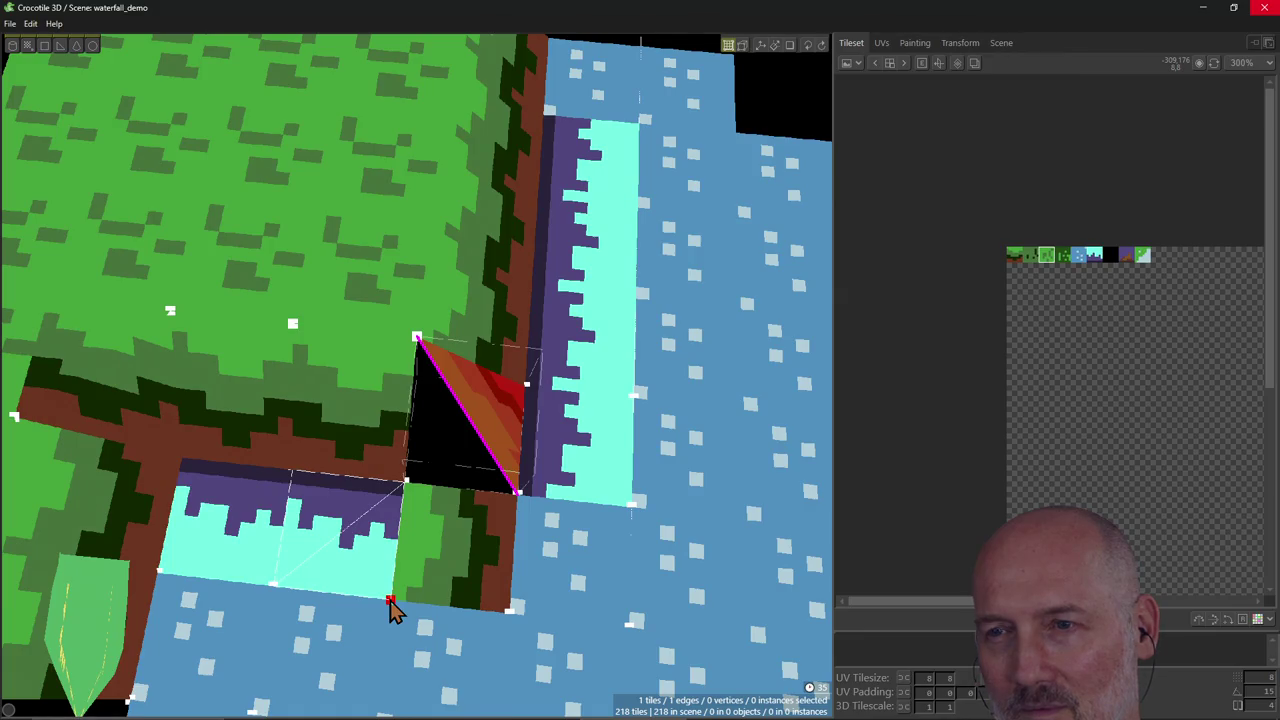
{"action": "key", "text": "ctrl+z"}
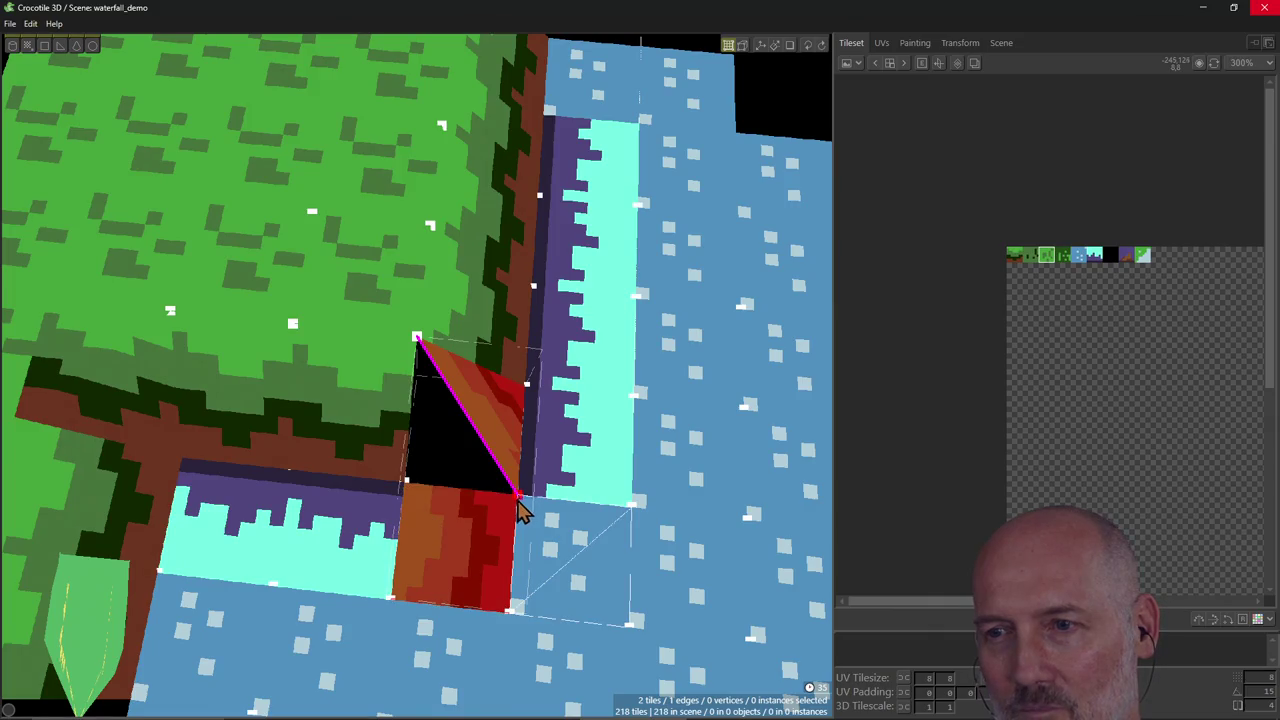
{"action": "left_click", "coordinate": [507, 552]}
{"action": "mouse_move", "coordinate": [499, 537]}
{"action": "left_mouse_down"}
{"action": "mouse_move", "coordinate": [507, 553]}
{"action": "mouse_move", "coordinate": [518, 527]}
{"action": "left_mouse_up"}
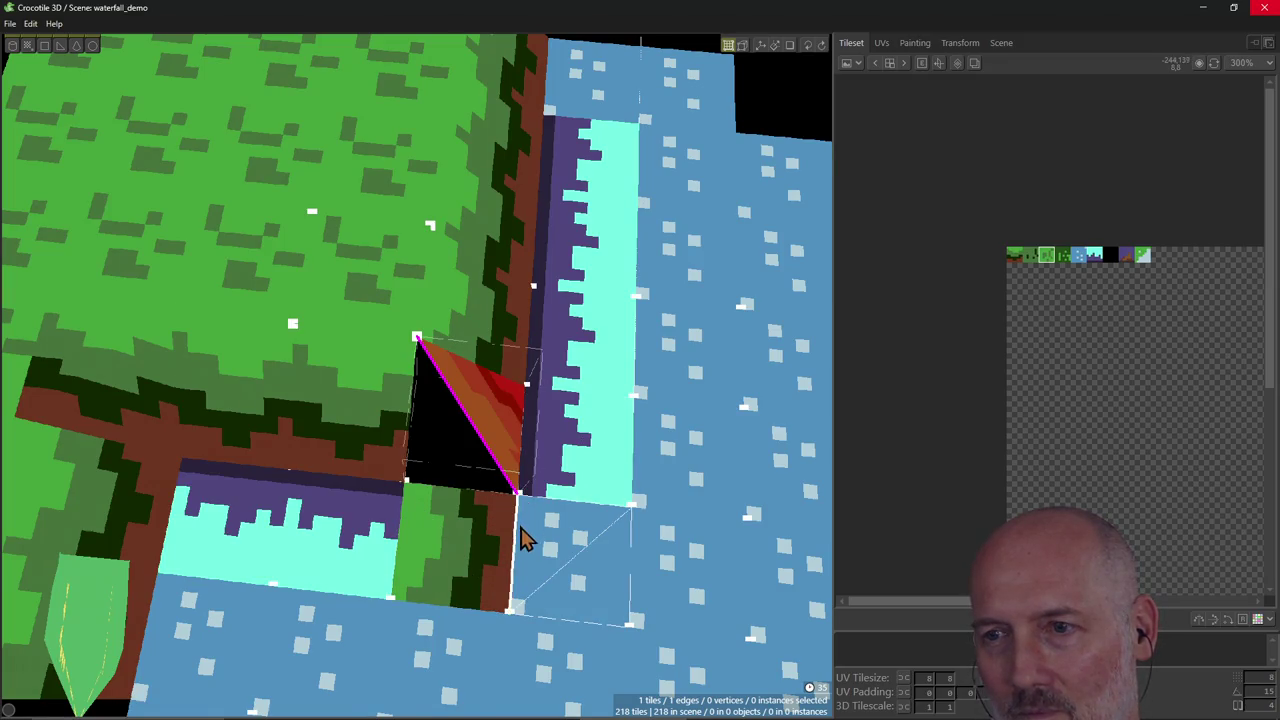
Select the neighbouring and water tiles, nudge them right, then back into place.
{"action": "left_click", "coordinate": [456, 560]}
{"action": "left_click", "coordinate": [449, 622]}
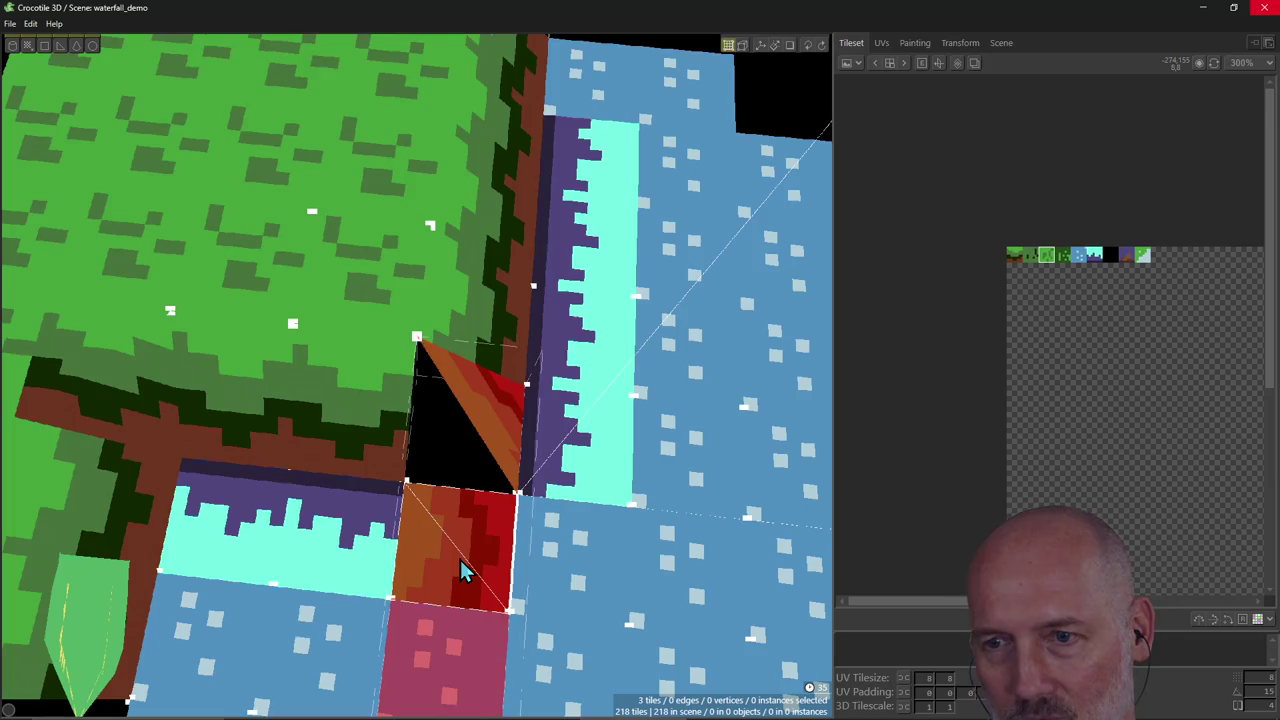
{"action": "key", "text": "Right"}
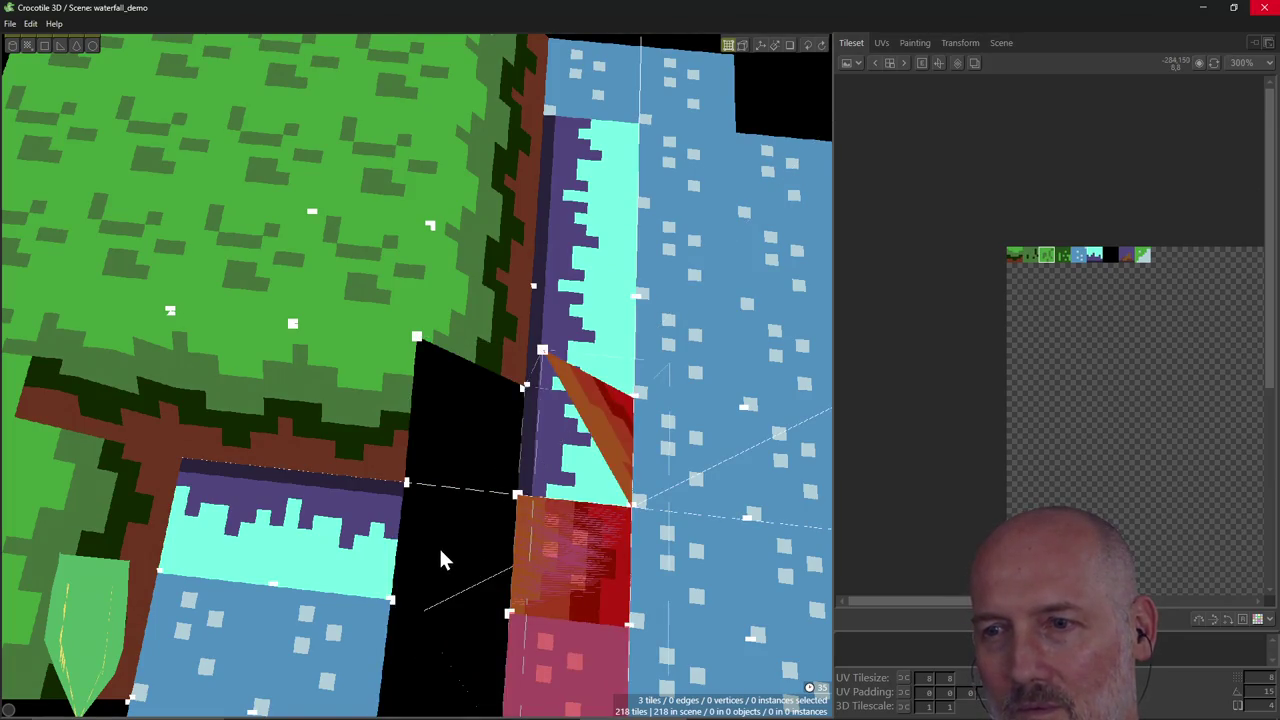
{"action": "key", "text": "Left"}
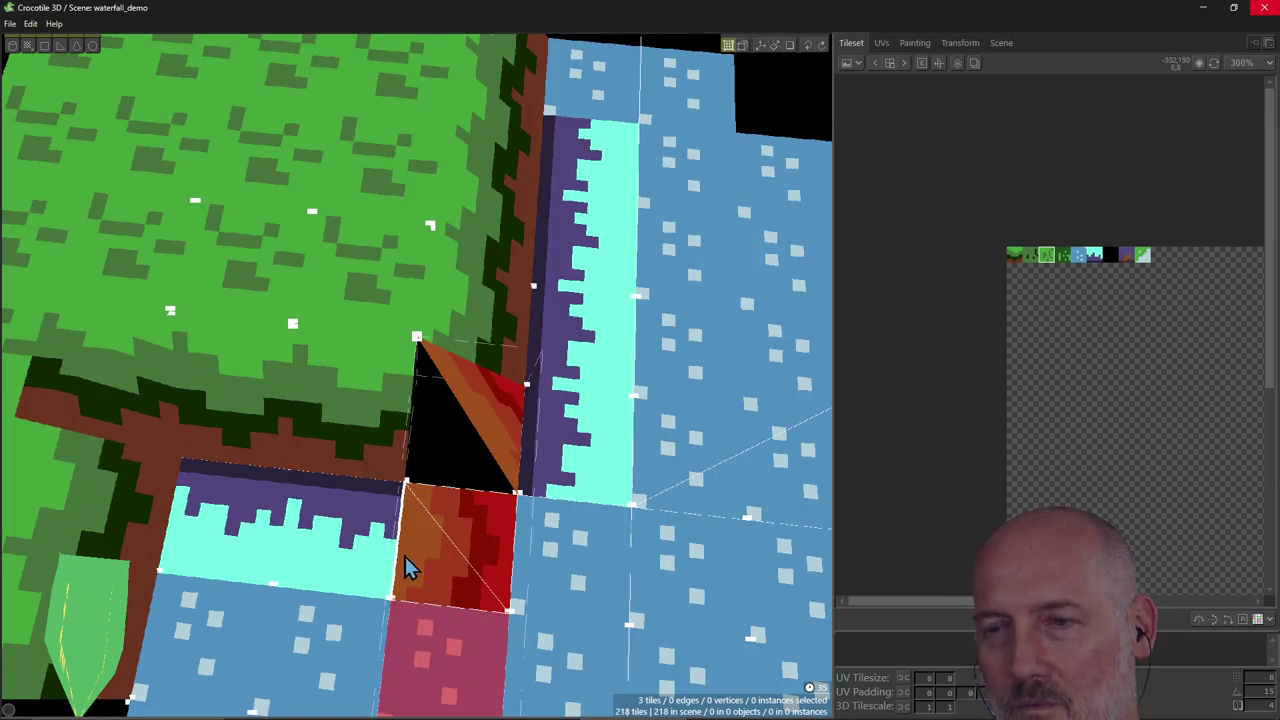
Clear the tile selection and return to the Draw tool.
{"action": "left_click", "coordinate": [453, 576], "text": "ctrl"}
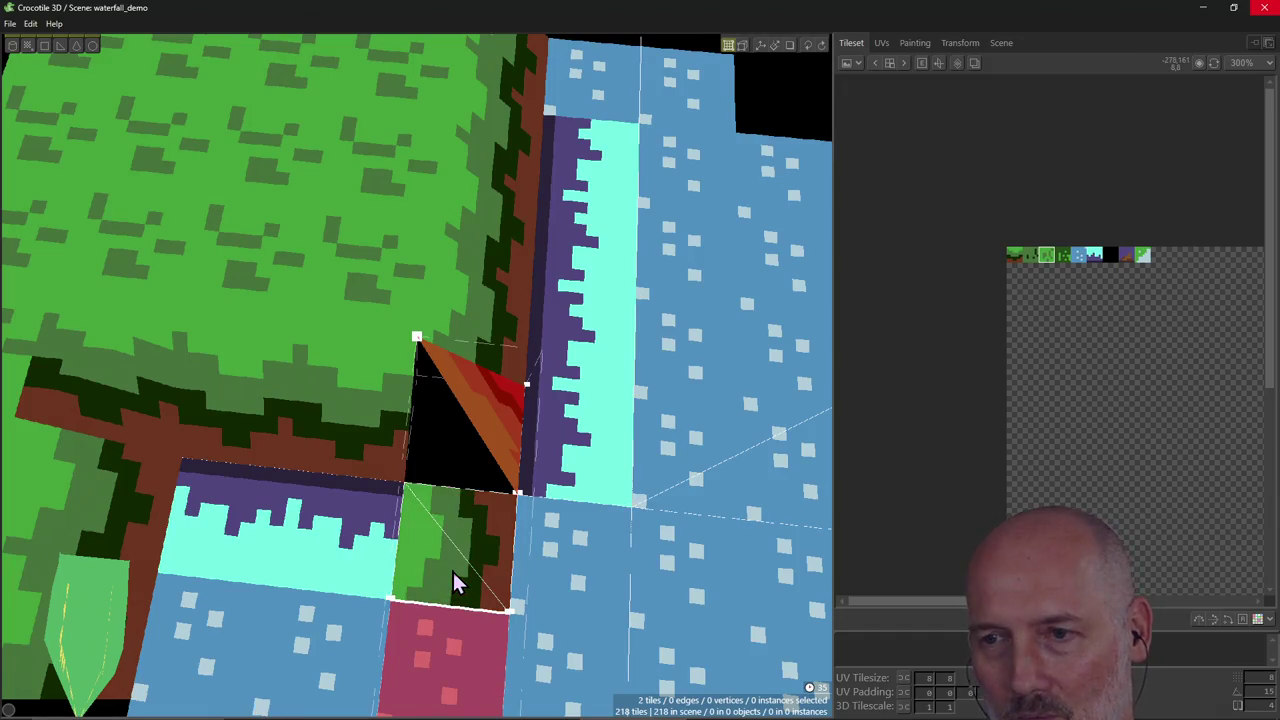
{"action": "left_click", "coordinate": [443, 690], "text": "ctrl"}
{"action": "left_click", "coordinate": [505, 455], "text": "ctrl"}
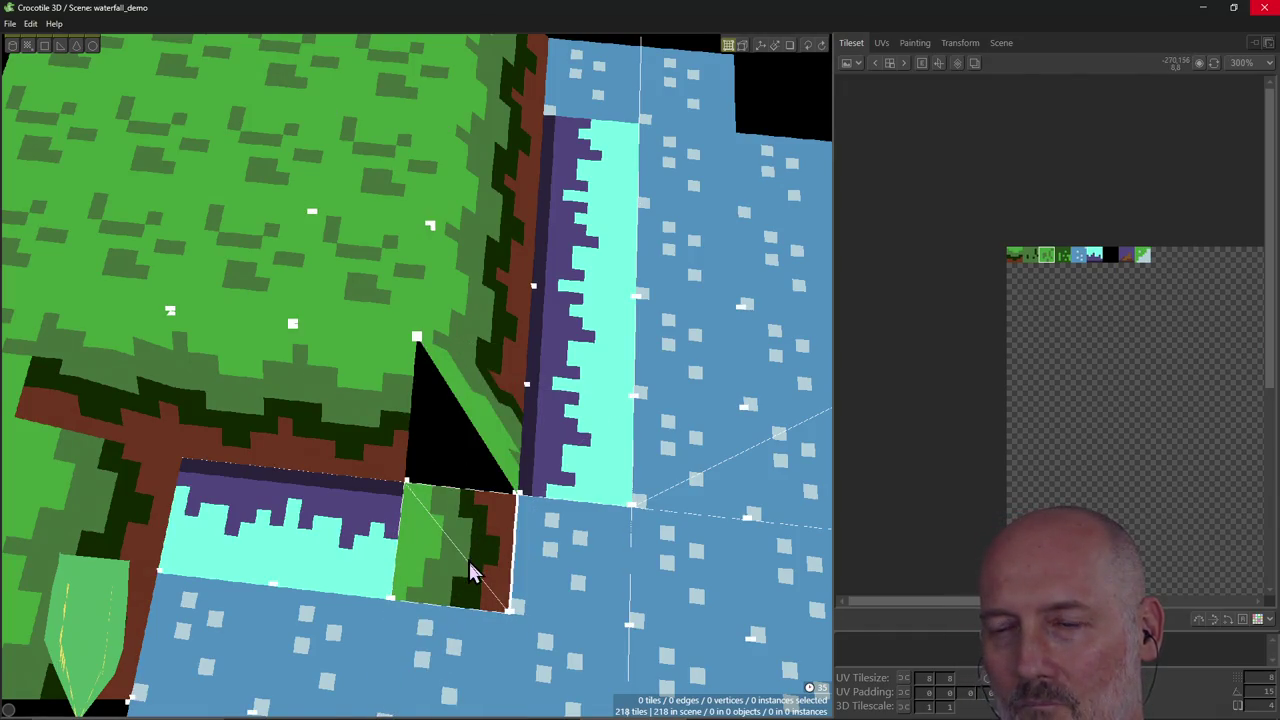
{"action": "key", "text": "shift"}
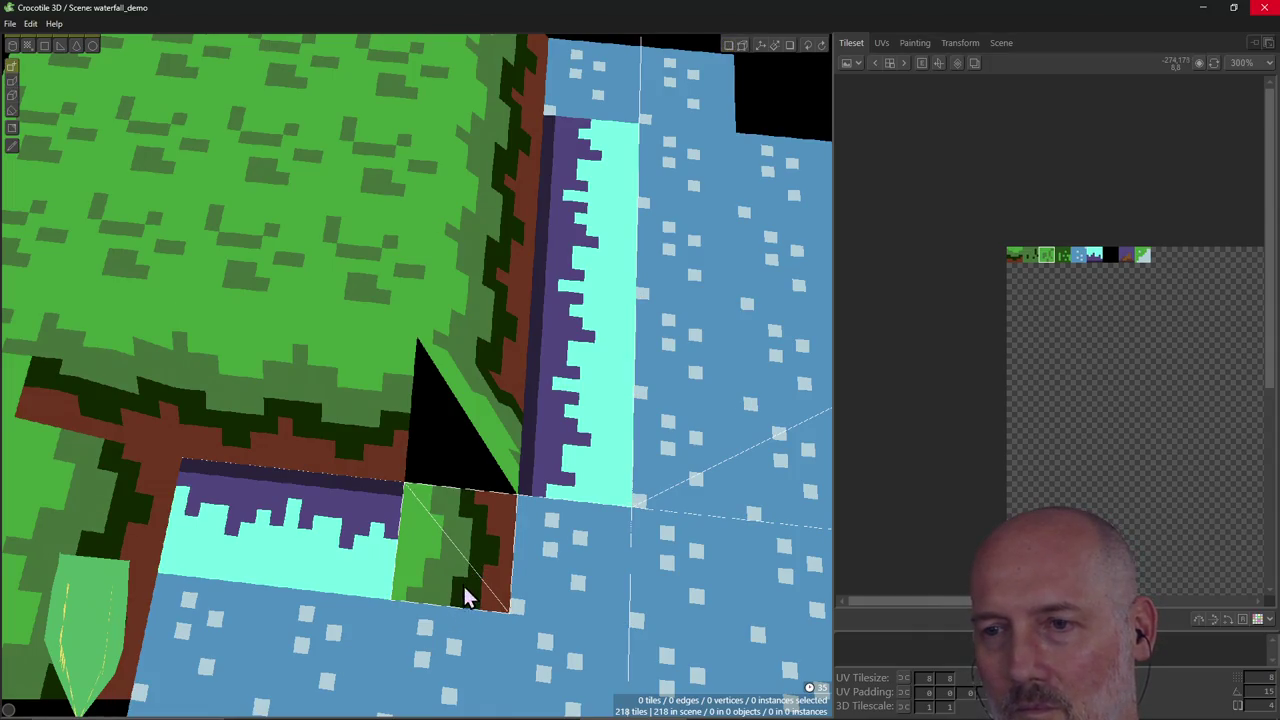
{"action": "scroll", "coordinate": [460, 540], "scroll_direction": "down", "scroll_amount": 2}
Orbit to an oblique view and select the grass floor tile in the corner gap.
{"action": "right_click_drag", "start_coordinate": [459, 532], "coordinate": [466, 543]}
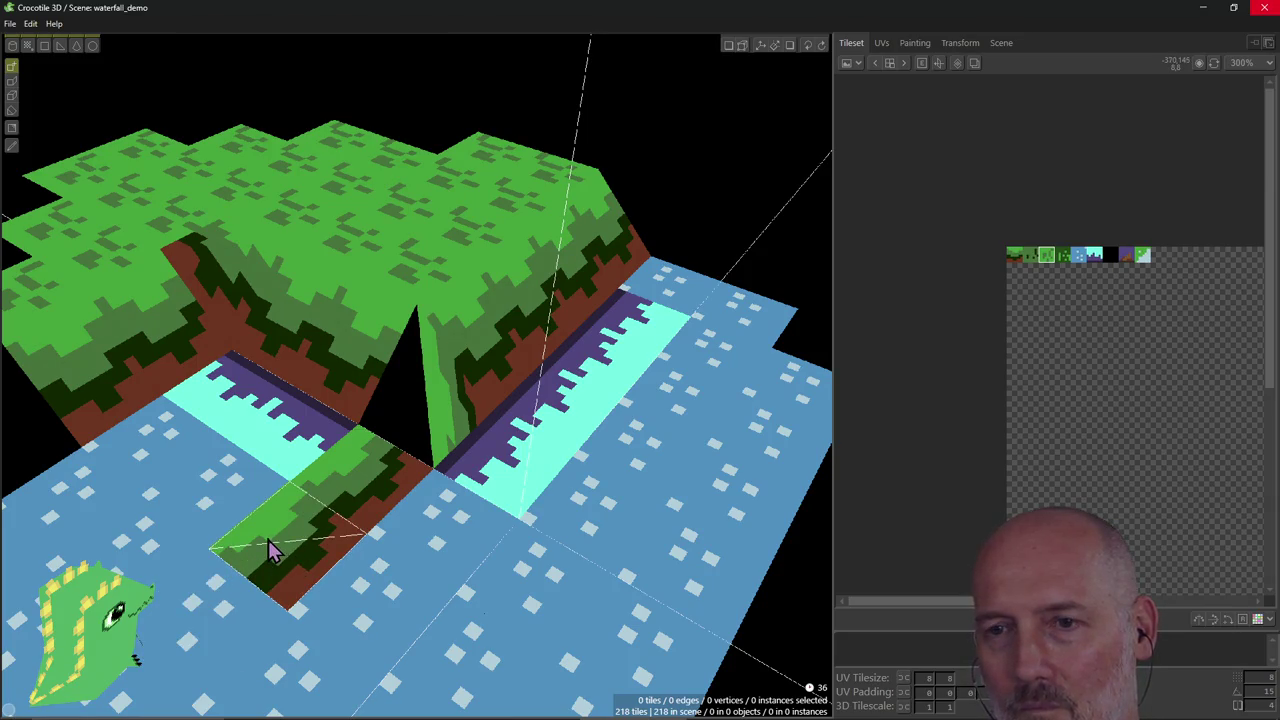
{"action": "key", "text": "Tab"}
{"action": "left_click", "coordinate": [360, 495]}
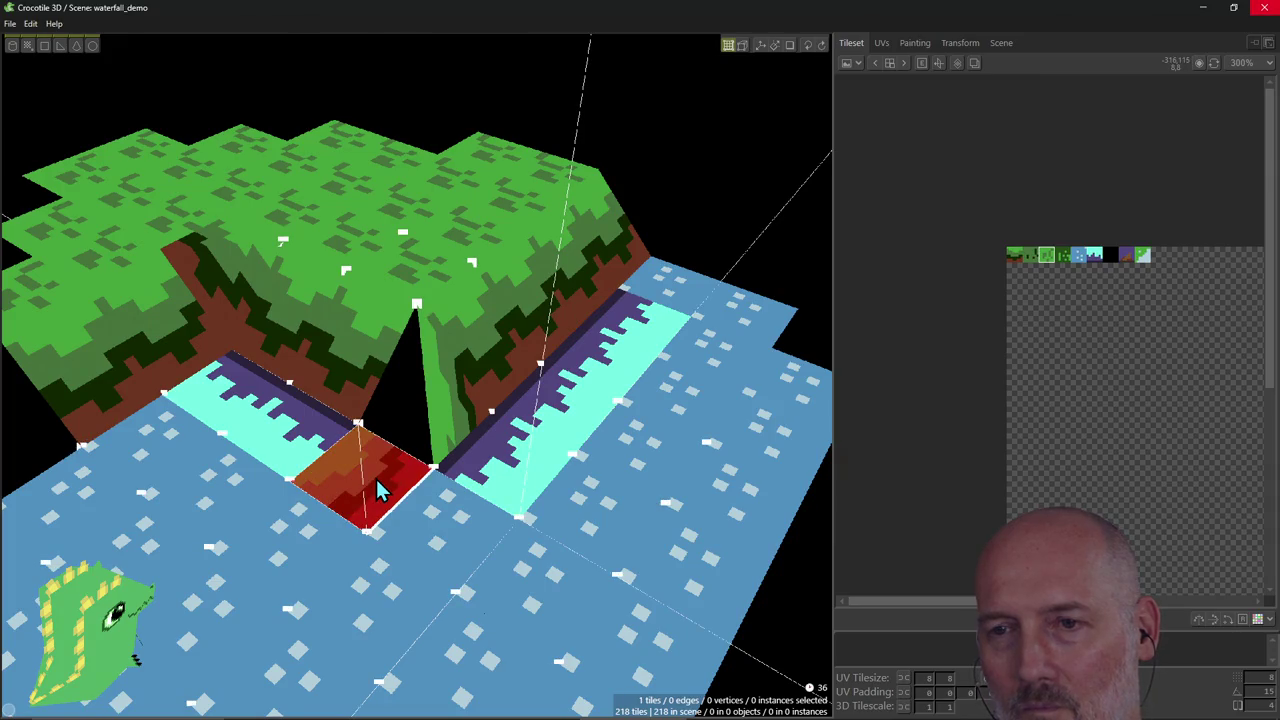
{"action": "left_click", "coordinate": [360, 500]}
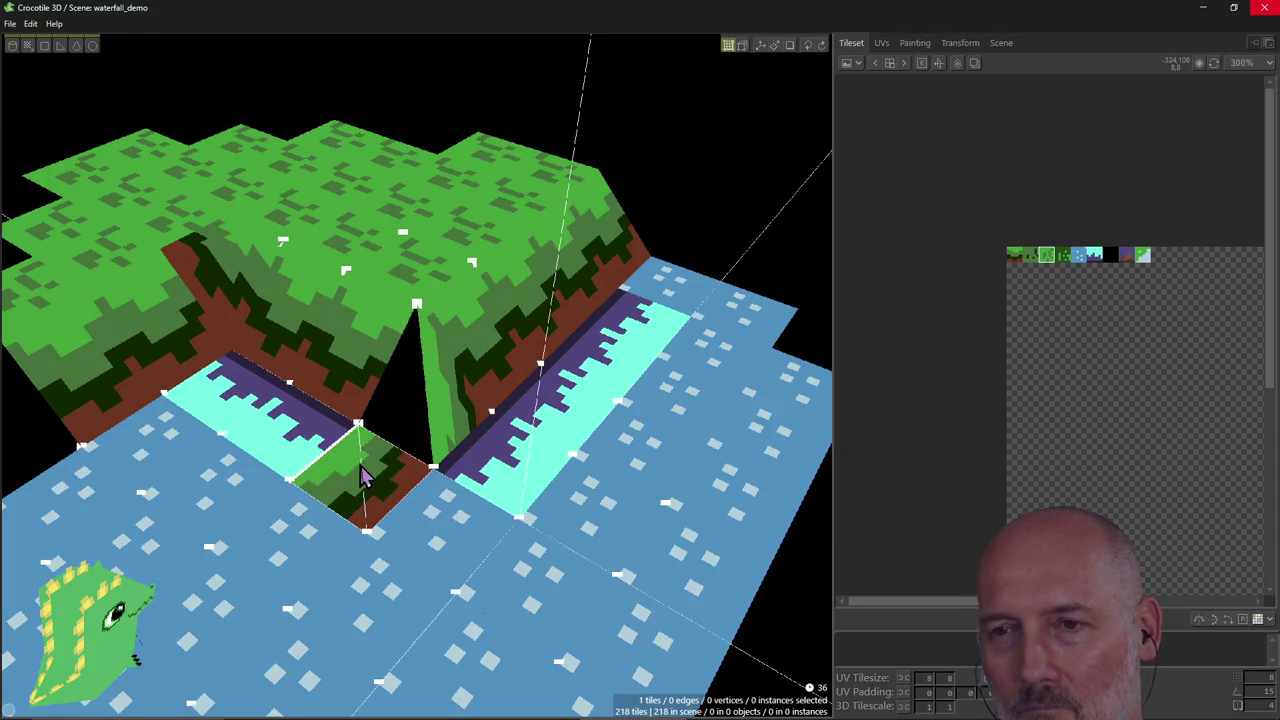
{"action": "left_click", "coordinate": [360, 466]}
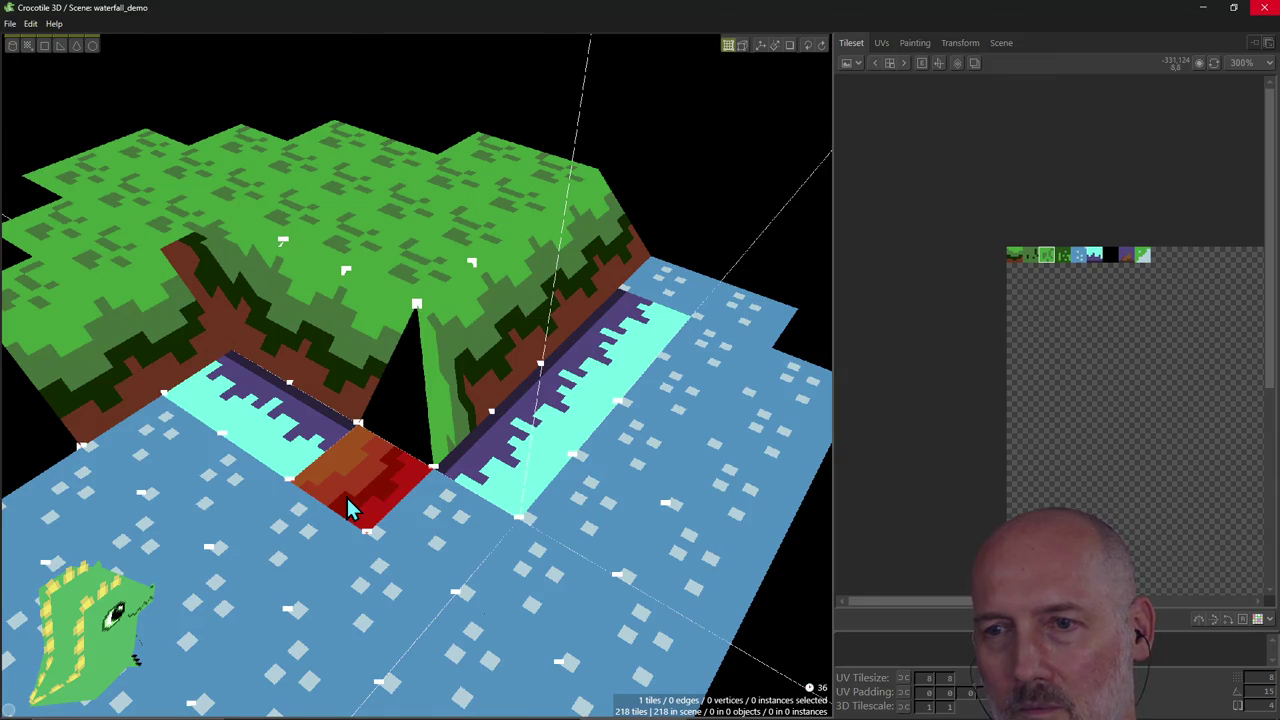
Raise the grass floor tile to cliff-top height and inspect the gap from below.
{"action": "key", "text": "Up"}
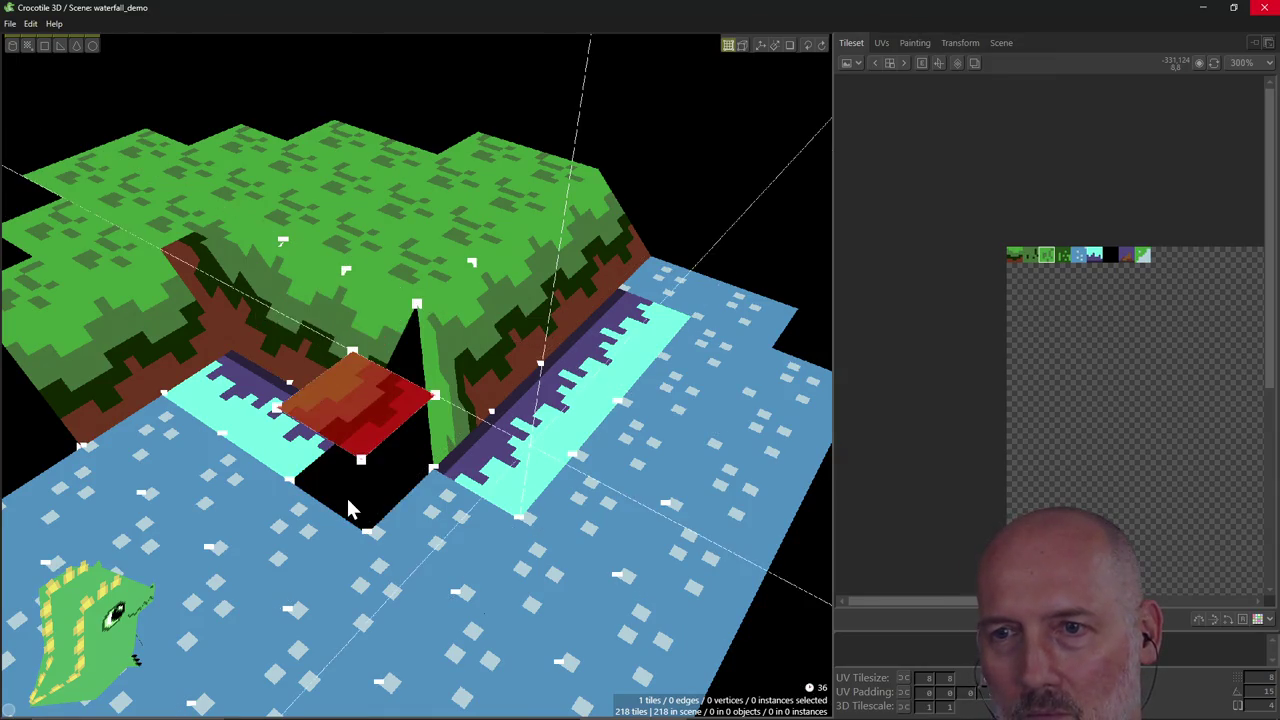
{"action": "key", "text": "Down"}
{"action": "key", "text": "Up"}
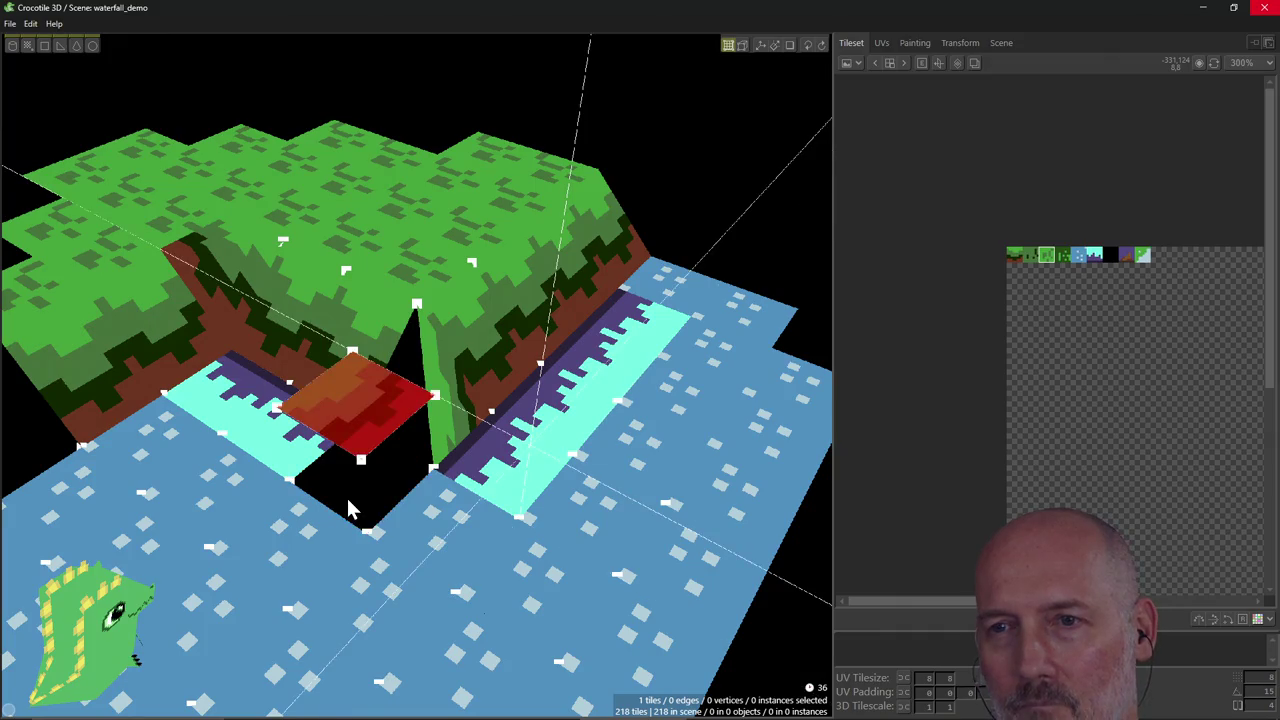
{"action": "key", "text": "Up"}
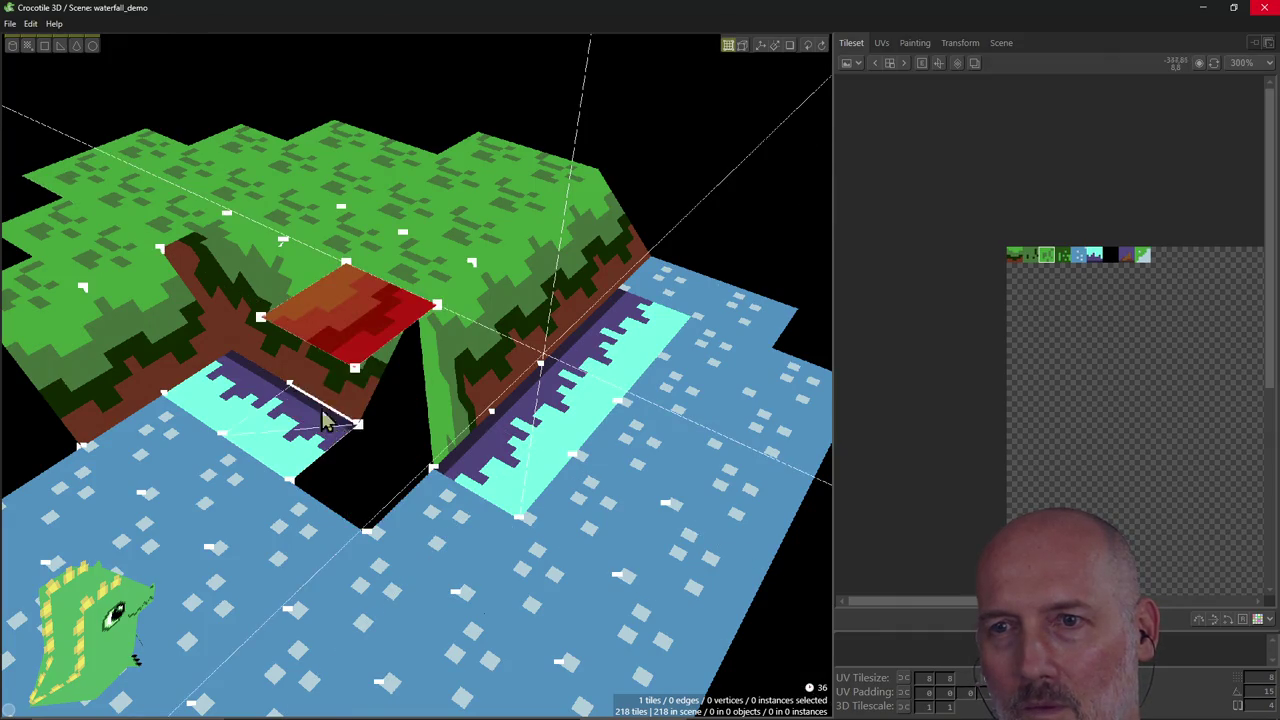
{"action": "left_click", "coordinate": [322, 468]}
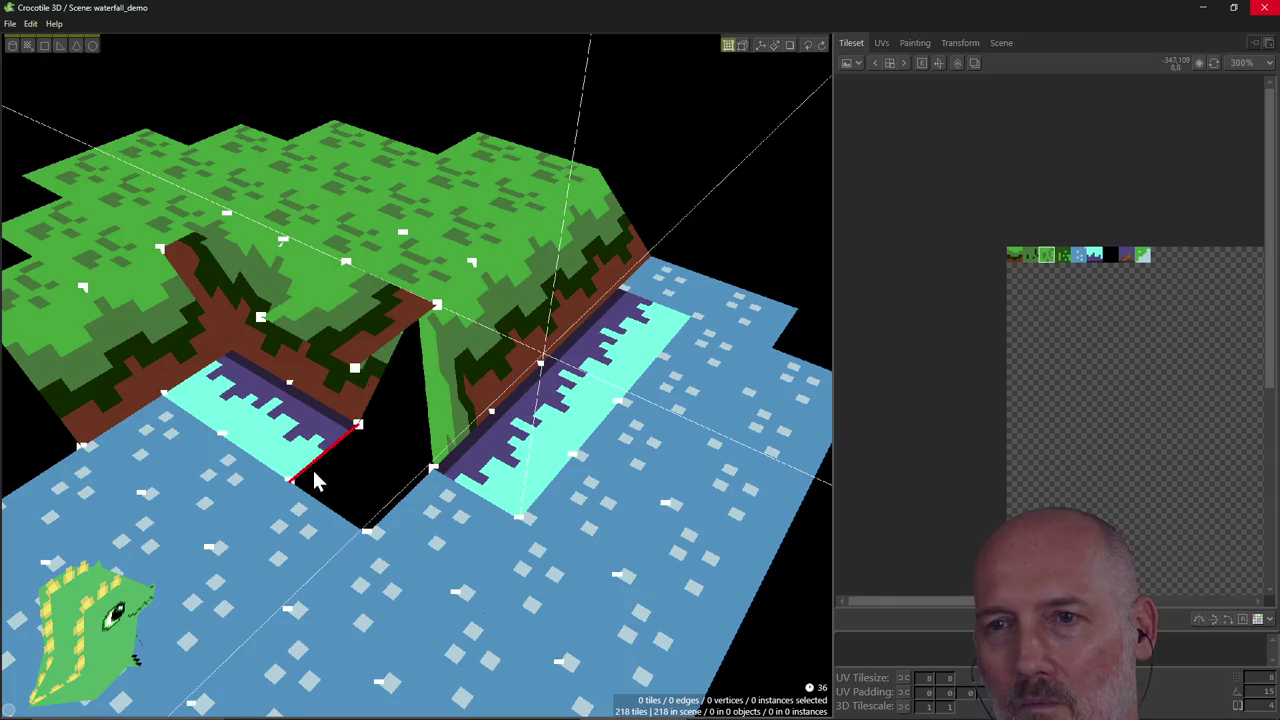
{"action": "mouse_move", "coordinate": [309, 461]}
{"action": "right_mouse_down"}
{"action": "mouse_move", "coordinate": [320, 470]}
{"action": "mouse_move", "coordinate": [320, 449]}
{"action": "right_mouse_up"}
Raise the tile another step, add the triangular wall tile and duplicate it.
{"action": "left_click", "coordinate": [349, 414]}
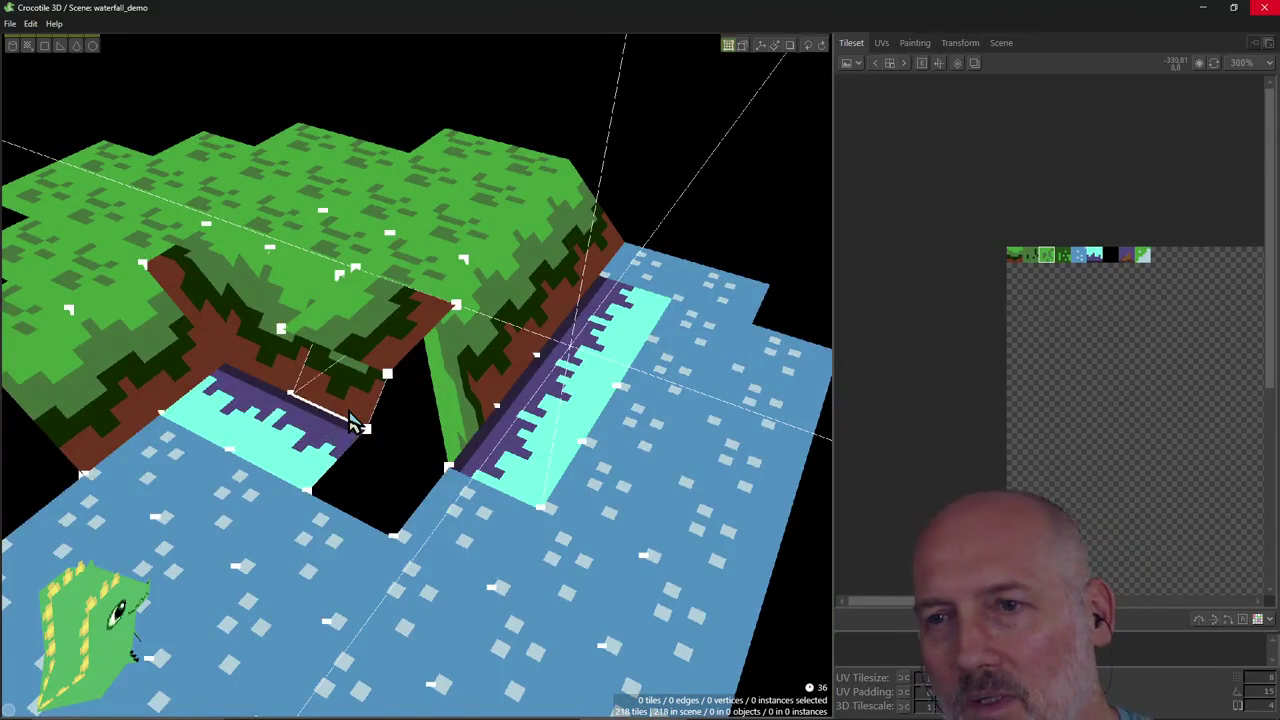
{"action": "key", "text": "Up"}
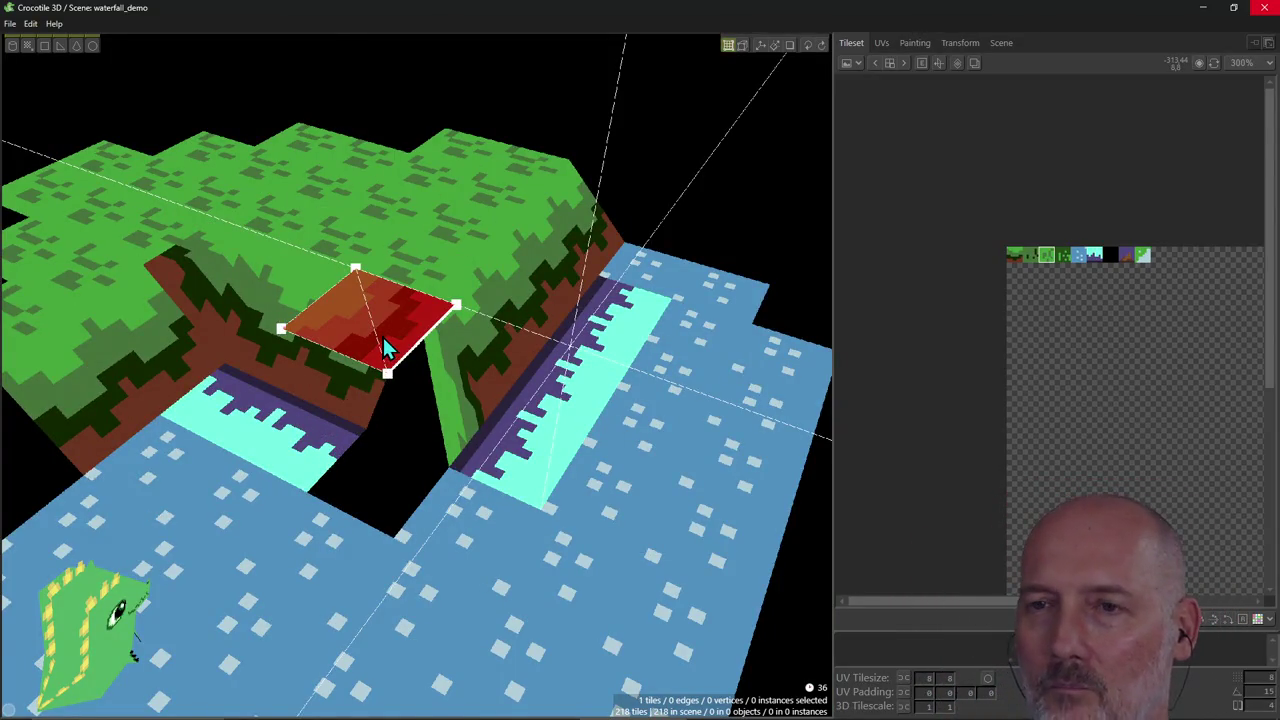
{"action": "left_click", "coordinate": [452, 425], "text": "shift"}
{"action": "mouse_move", "coordinate": [459, 427]}
{"action": "right_mouse_down"}
{"action": "mouse_move", "coordinate": [430, 410]}
{"action": "mouse_move", "coordinate": [380, 440]}
{"action": "right_mouse_up"}
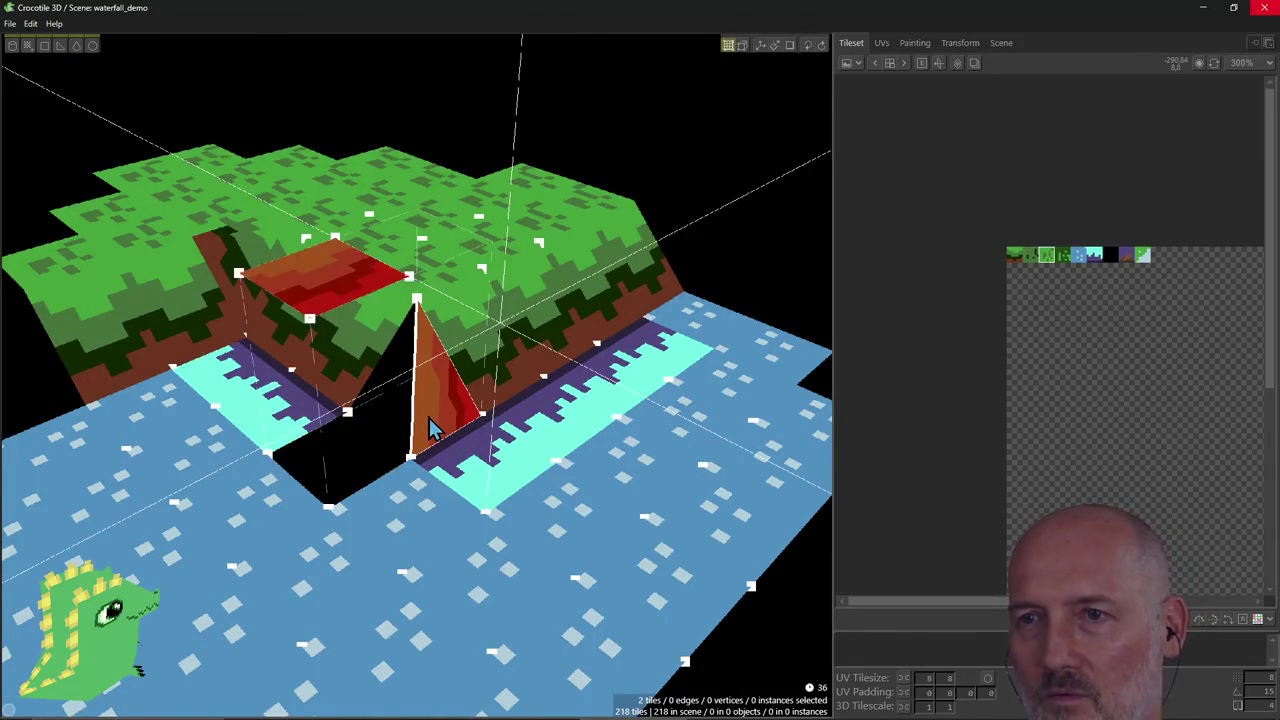
{"action": "key", "text": "Down"}
{"action": "key", "text": "ctrl+z"}
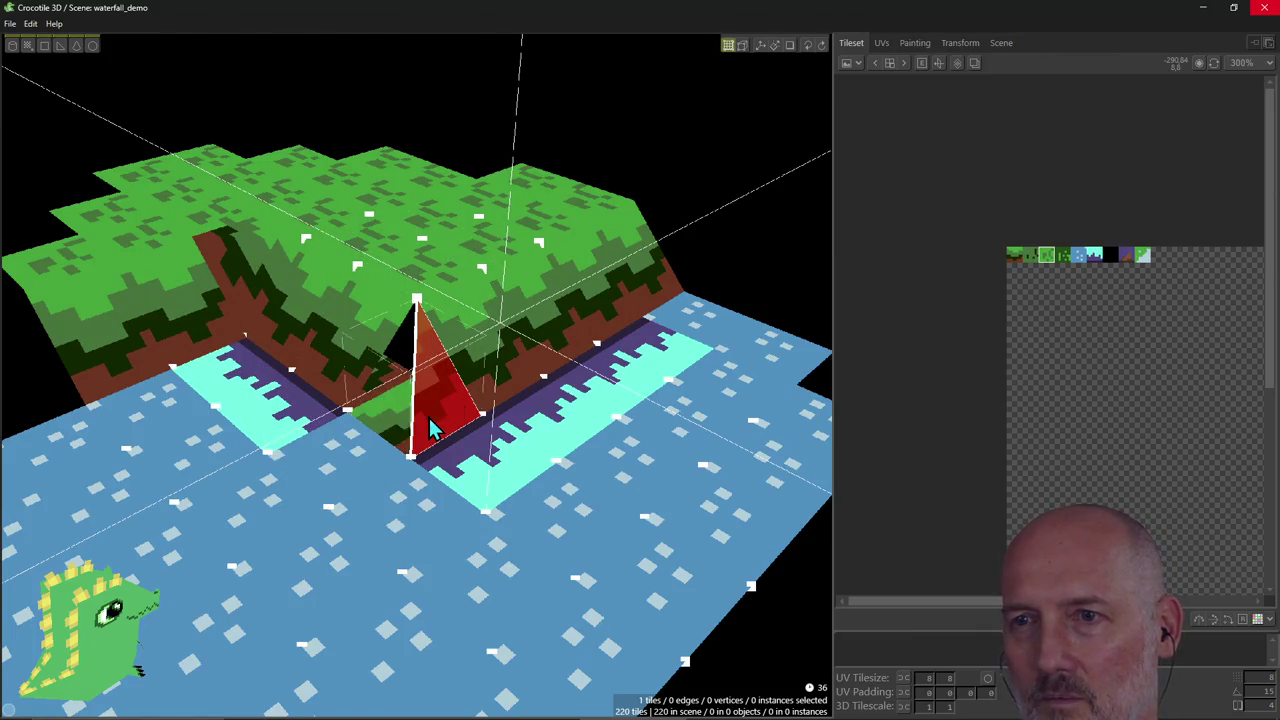
Place a triangle tile in the corner gap and drag its bottom vertex to close the floor.
{"action": "left_click", "coordinate": [430, 428]}
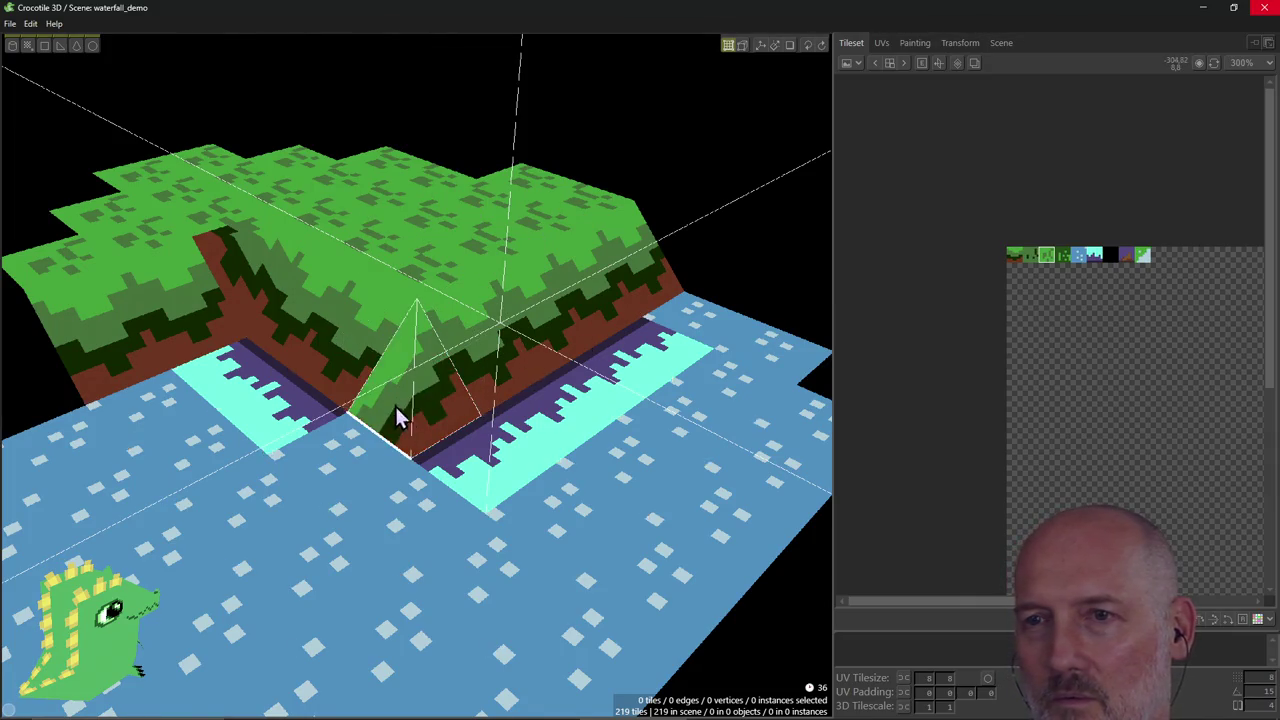
{"action": "left_click", "coordinate": [347, 413]}
{"action": "left_click_drag", "start_coordinate": [347, 420], "coordinate": [410, 465]}
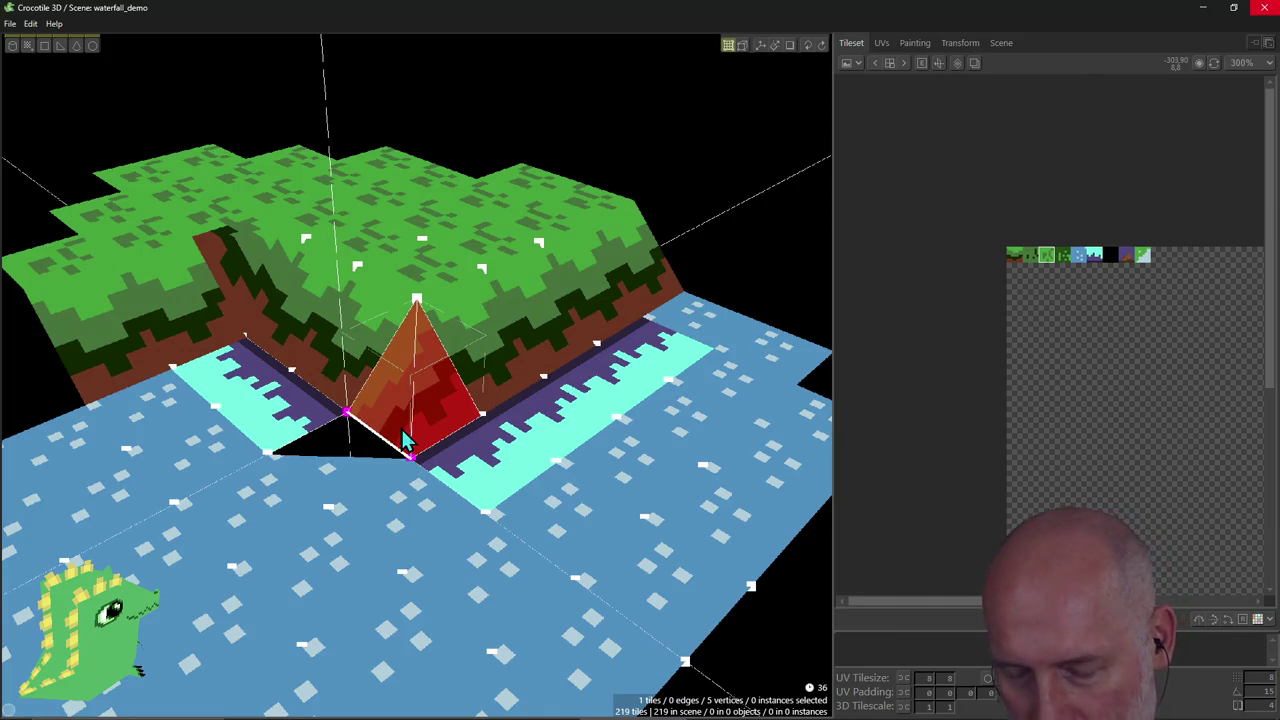
{"action": "left_click_drag", "start_coordinate": [410, 465], "coordinate": [405, 440]}
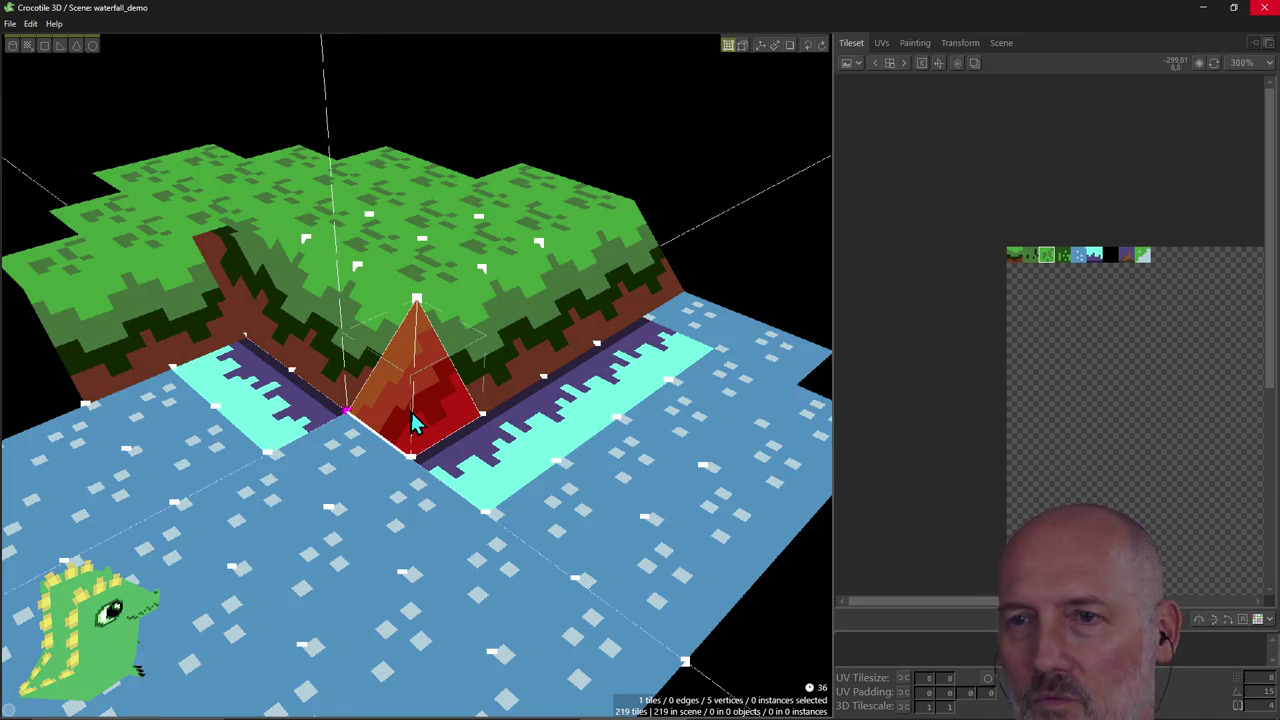
{"action": "key", "text": "ctrl+z"}
{"action": "key", "text": "ctrl+y"}
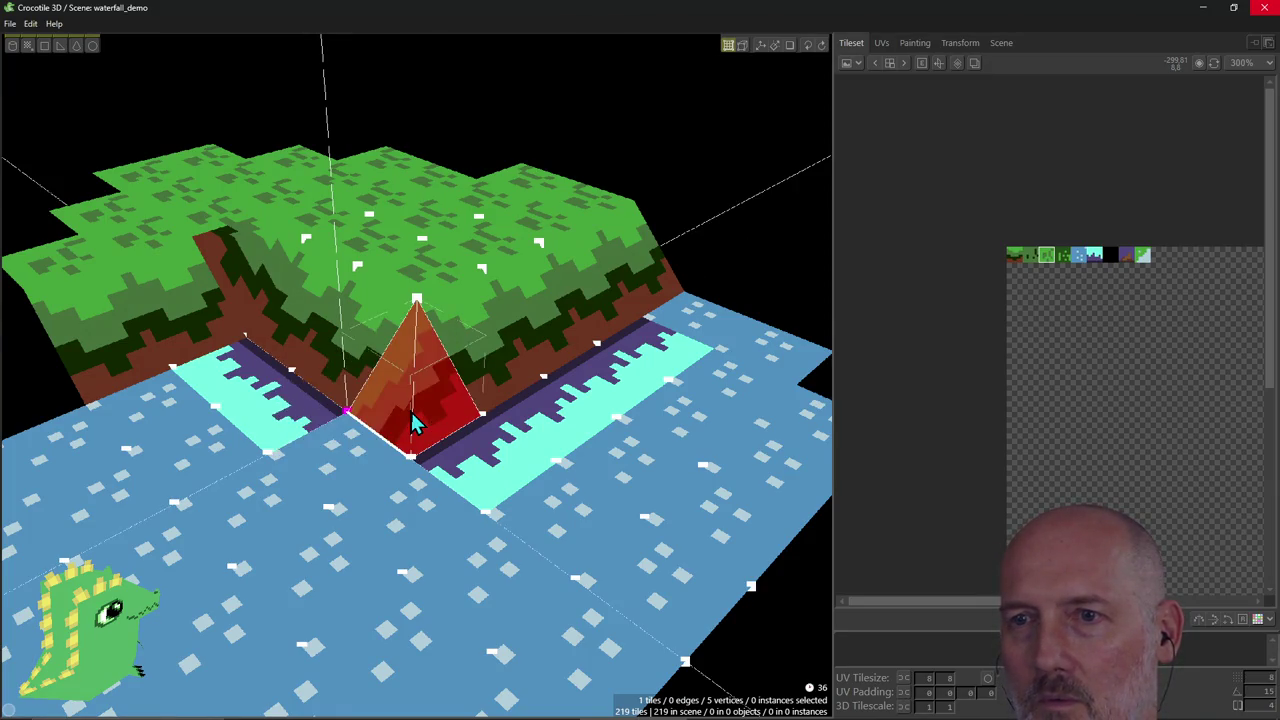
Check the green triangle tile's selection, deselect it, and orbit to the waterfall side.
{"action": "left_click", "coordinate": [377, 434]}
{"action": "left_click", "coordinate": [371, 437]}
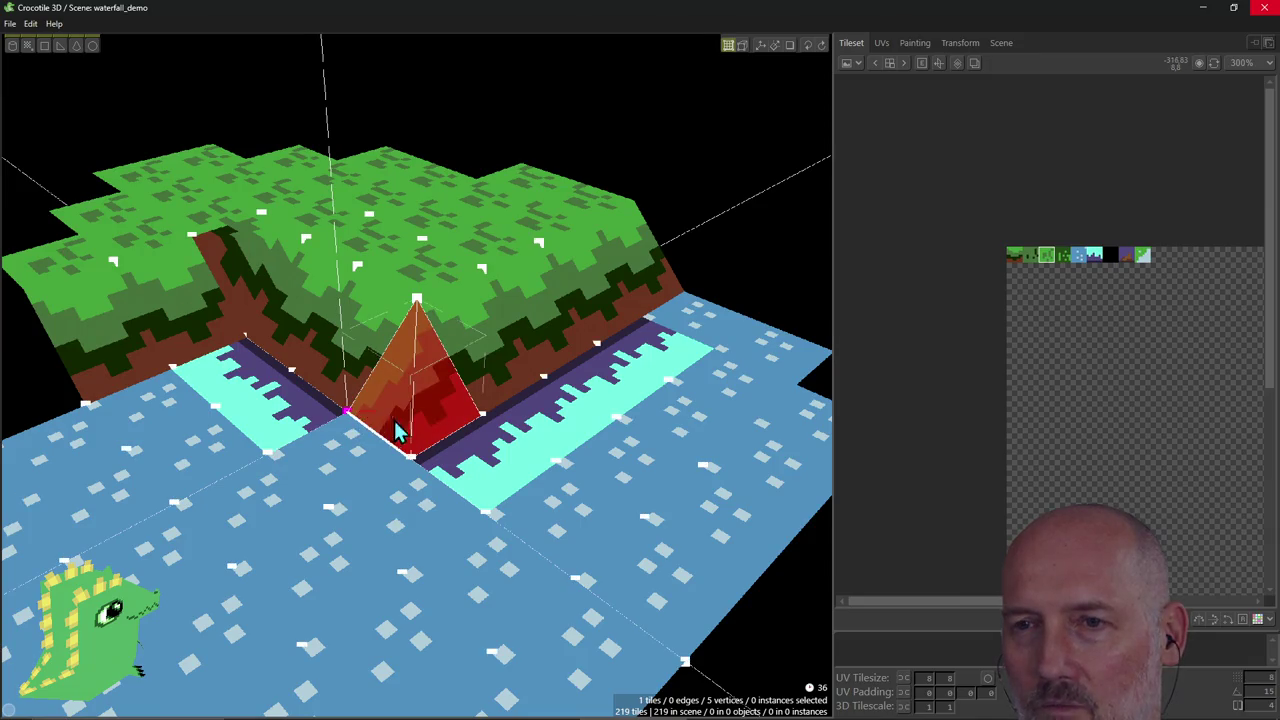
{"action": "left_click", "coordinate": [405, 440]}
{"action": "left_click", "coordinate": [386, 414]}
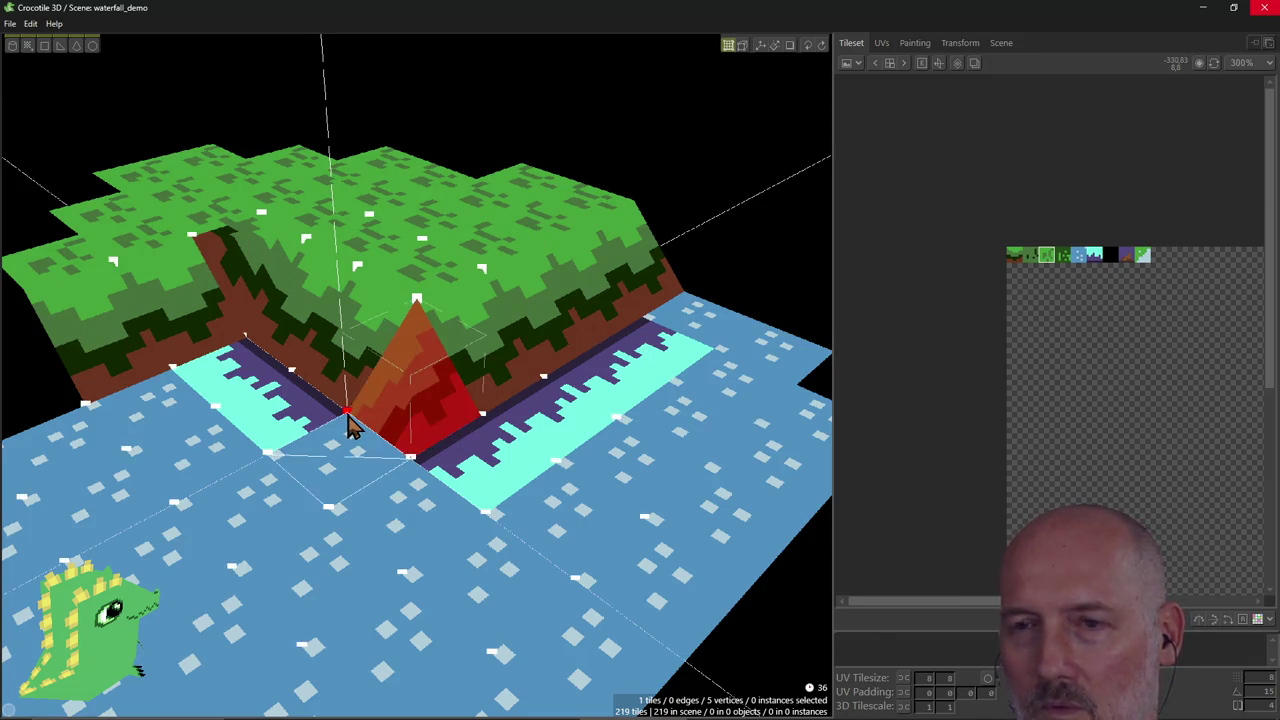
{"action": "left_click", "coordinate": [353, 426]}
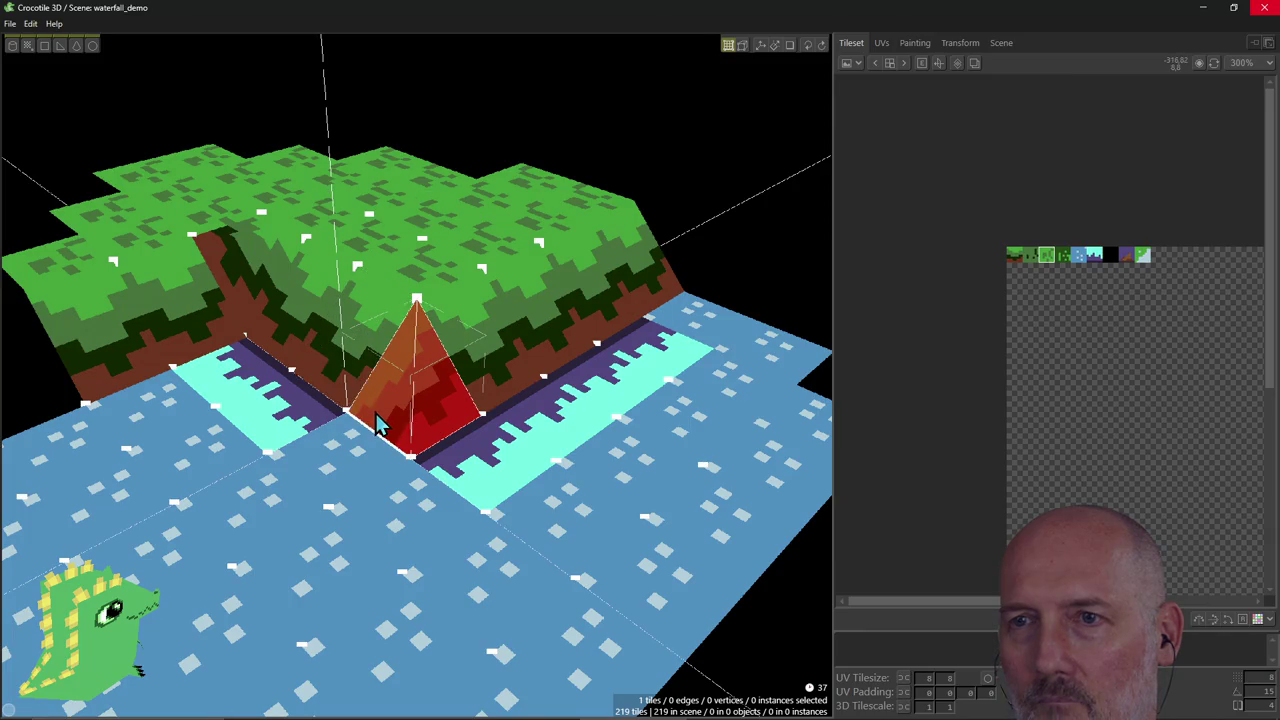
{"action": "left_click", "coordinate": [383, 409]}
{"action": "mouse_move", "coordinate": [383, 409]}
{"action": "right_mouse_down"}
{"action": "mouse_move", "coordinate": [330, 400]}
{"action": "mouse_move", "coordinate": [363, 413]}
{"action": "right_mouse_up"}
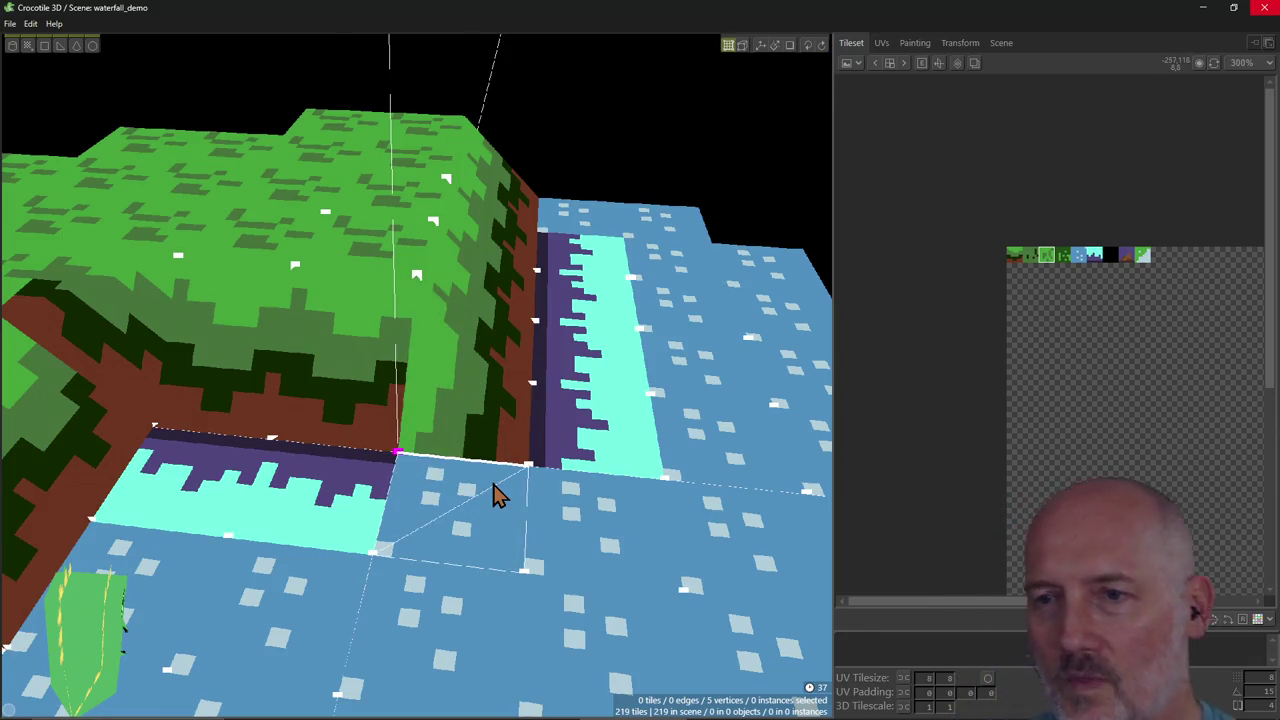
Place a triangle tile on the cliff face, rotate it upright, and adjust the gap tile.
{"action": "left_click", "coordinate": [478, 410]}
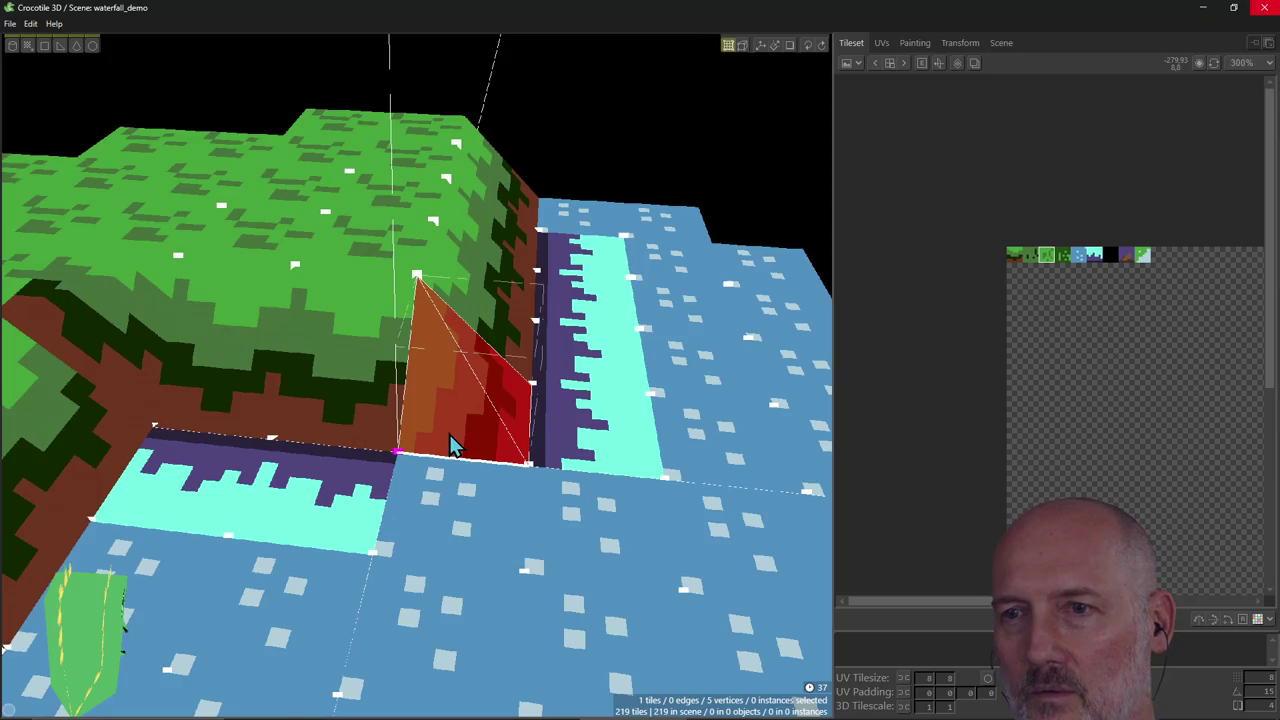
{"action": "key", "text": "r"}
{"action": "key", "text": "r"}
{"action": "key", "text": "r"}
{"action": "key", "text": "r"}
{"action": "key", "text": "r"}
{"action": "key", "text": "r"}
{"action": "key", "text": "r"}
{"action": "key", "text": "r"}
{"action": "key", "text": "r"}
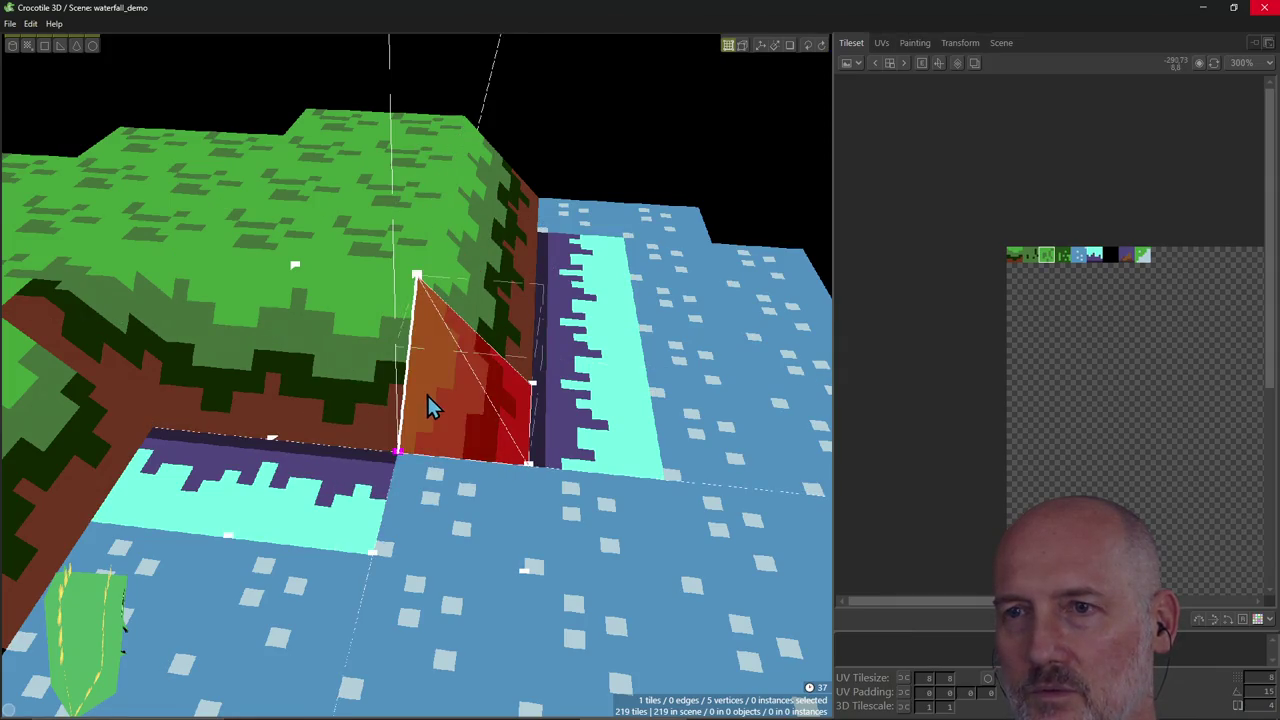
{"action": "key", "text": "Escape"}
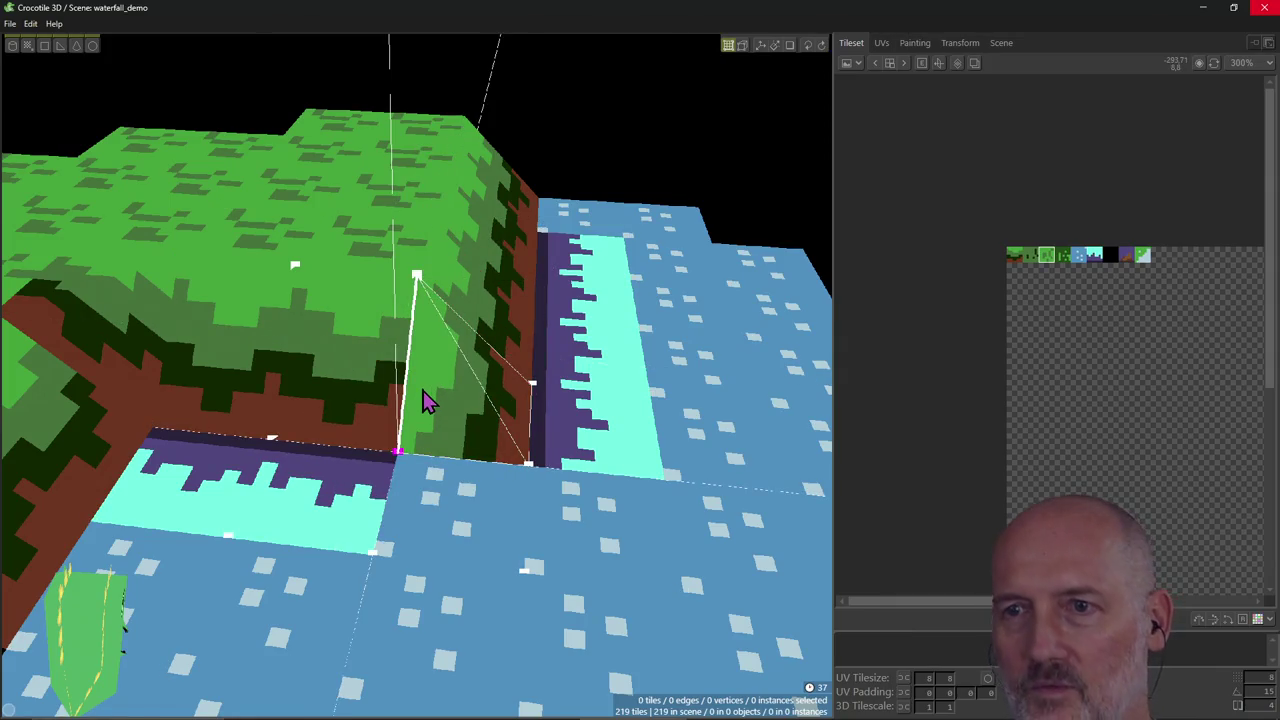
{"action": "scroll", "coordinate": [430, 404], "scroll_direction": "down", "scroll_amount": 1}
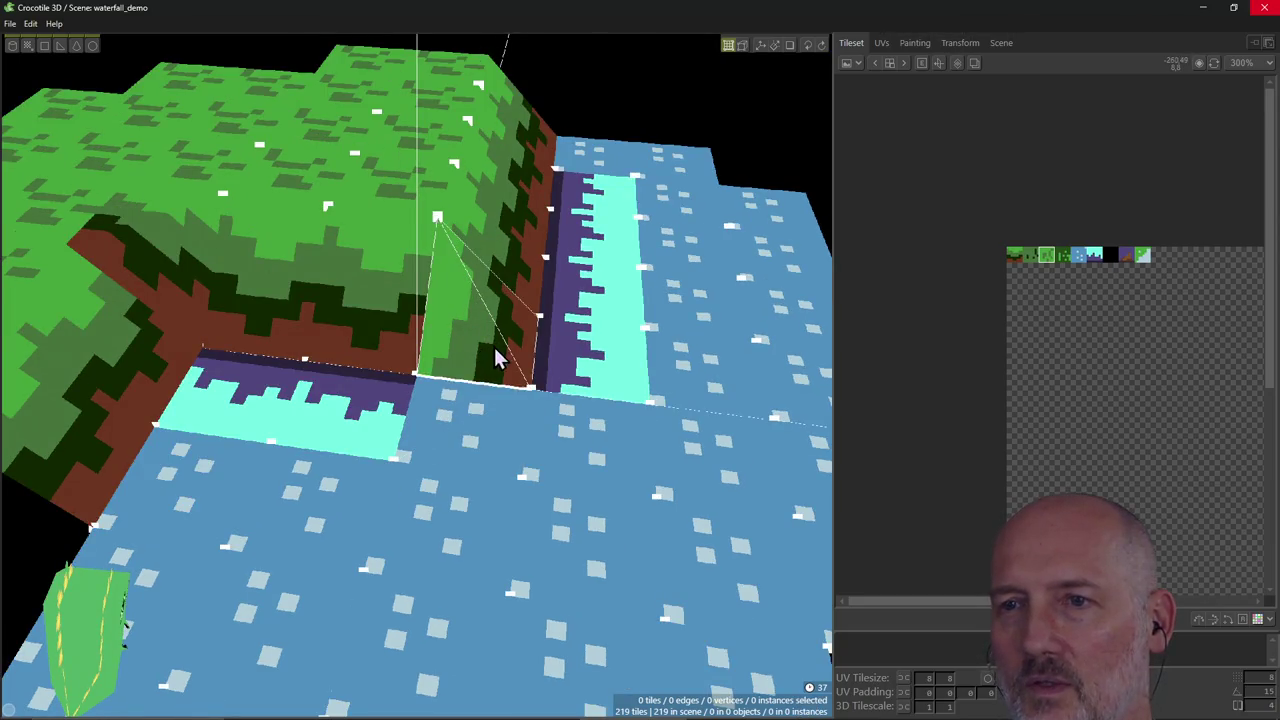
{"action": "left_click", "coordinate": [477, 357]}
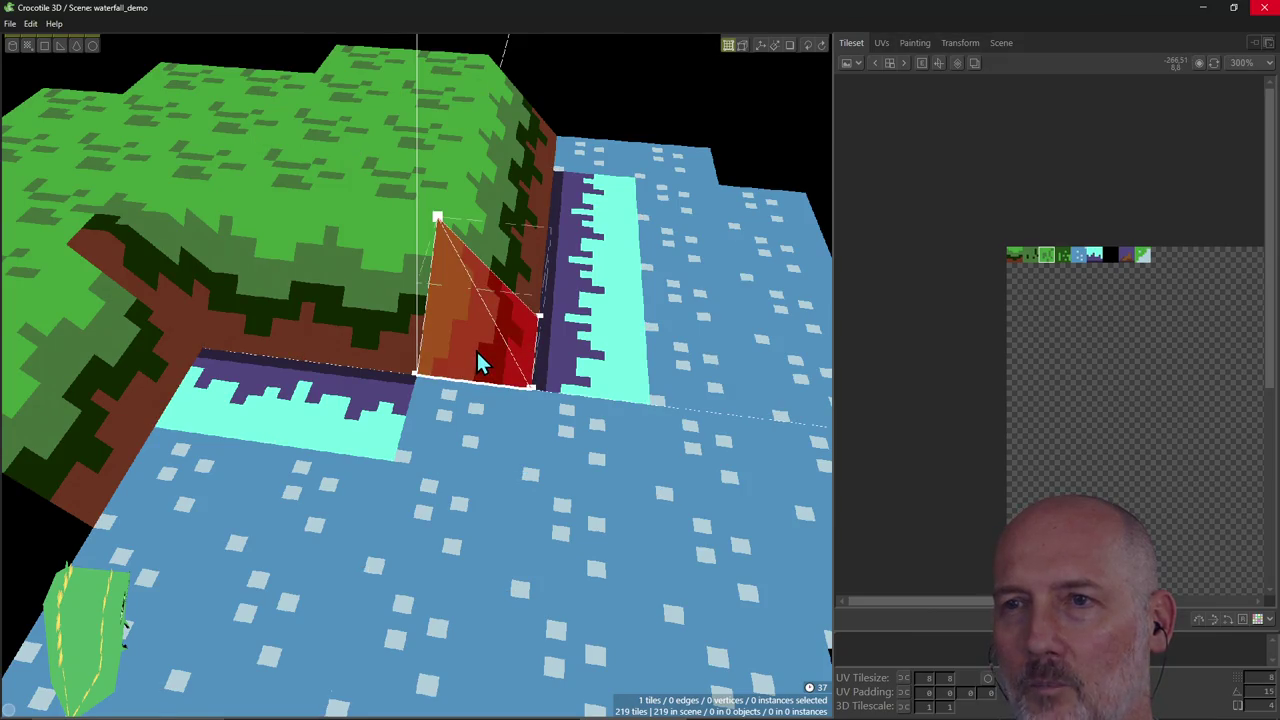
{"action": "key", "text": "ctrl+z"}
{"action": "key", "text": "ctrl+y"}
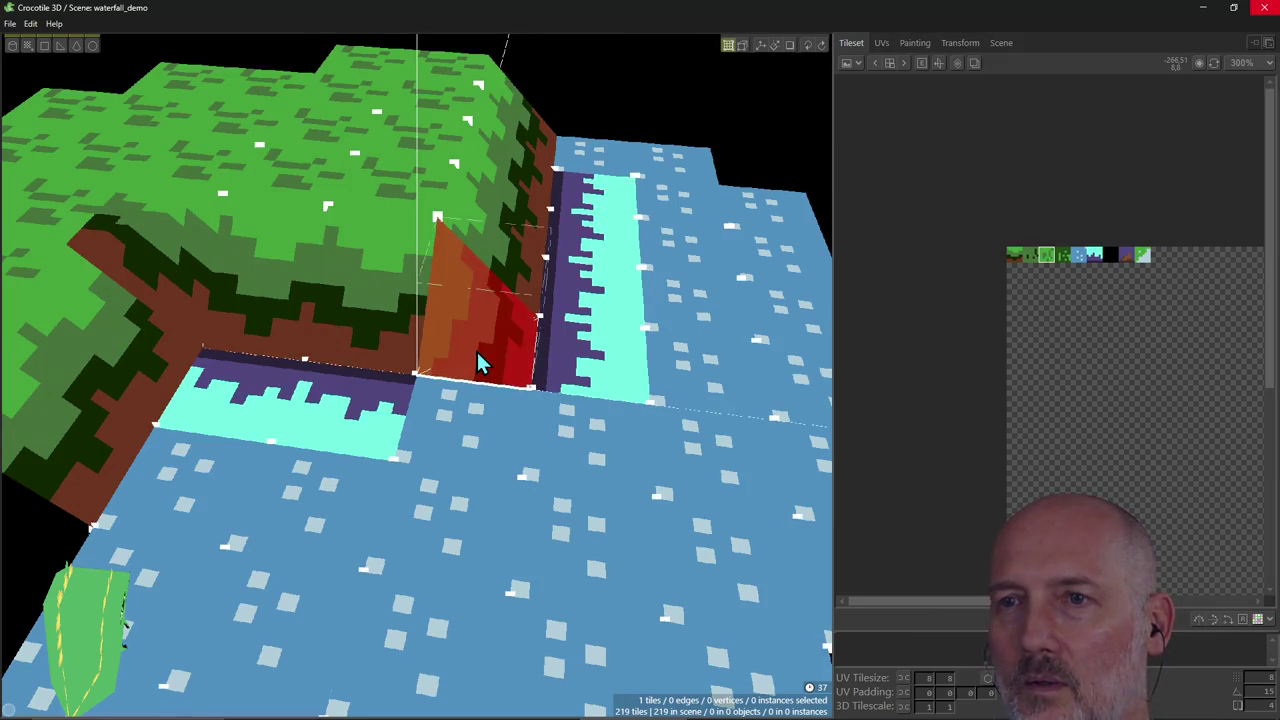
{"action": "key", "text": "ctrl+z"}
Turn the upright triangle edge-on to the waterfall and delete the tile at the gap's bottom.
{"action": "mouse_move", "coordinate": [487, 358]}
{"action": "right_mouse_down"}
{"action": "mouse_move", "coordinate": [500, 332]}
{"action": "mouse_move", "coordinate": [440, 224]}
{"action": "mouse_move", "coordinate": [430, 240]}
{"action": "mouse_move", "coordinate": [445, 195]}
{"action": "right_mouse_up"}
{"action": "left_click", "coordinate": [450, 182]}
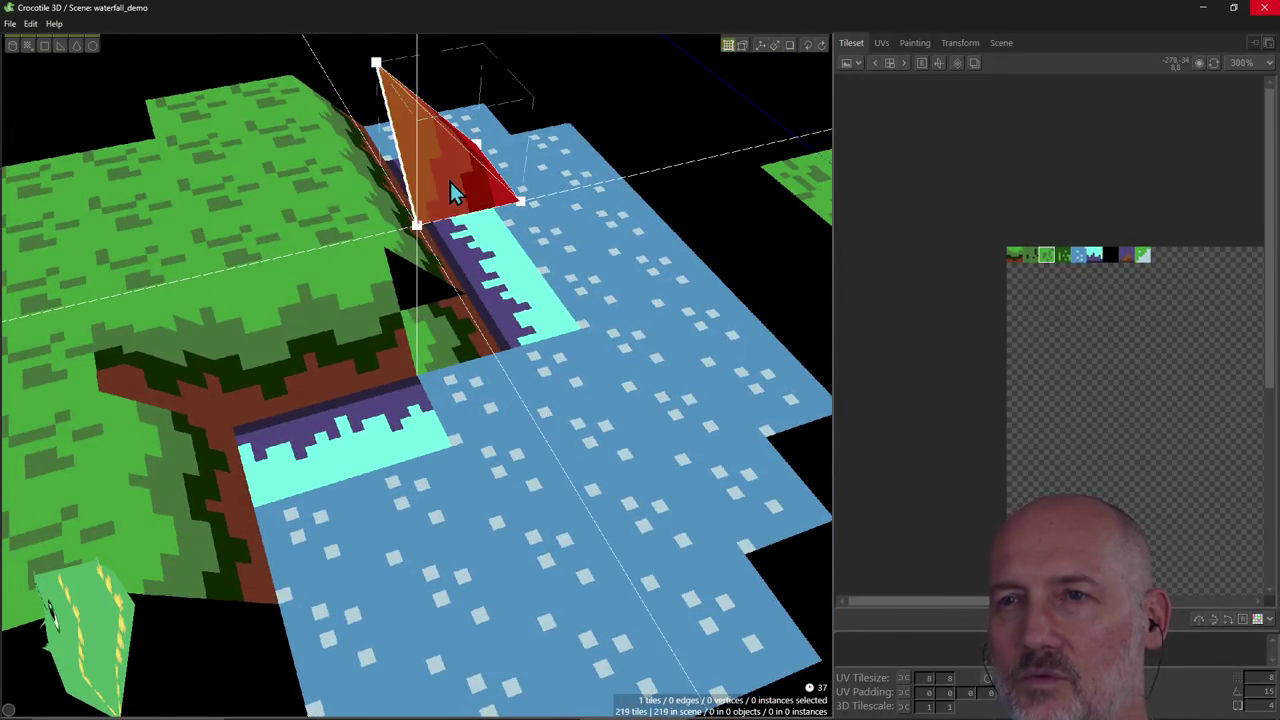
{"action": "left_click_drag", "start_coordinate": [452, 232], "coordinate": [505, 220]}
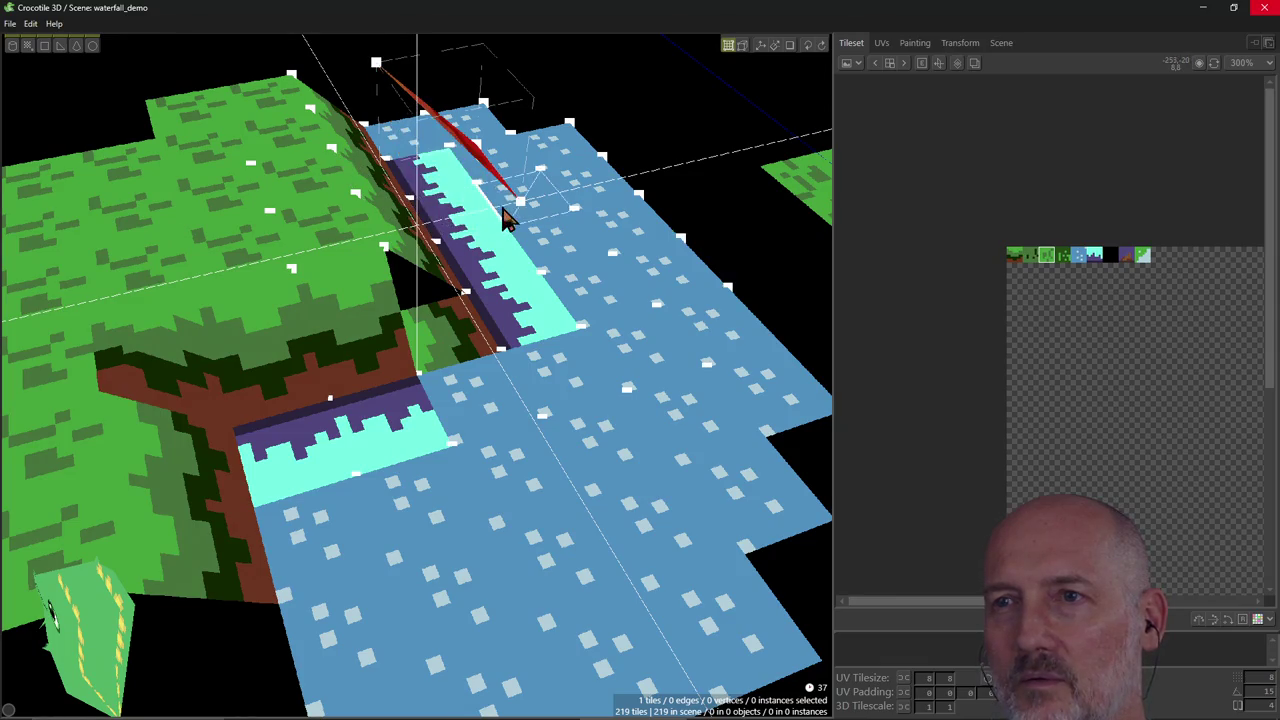
{"action": "right_click_drag", "start_coordinate": [520, 208], "coordinate": [537, 213]}
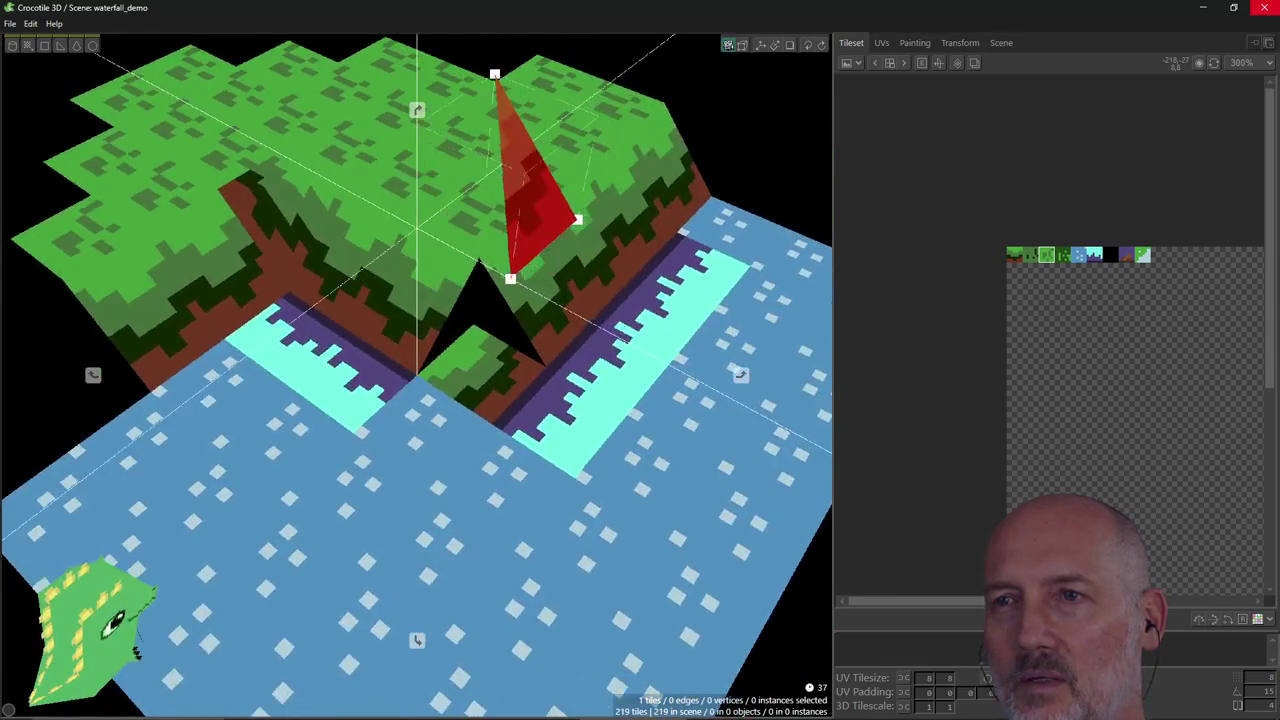
{"action": "key", "text": "Escape"}
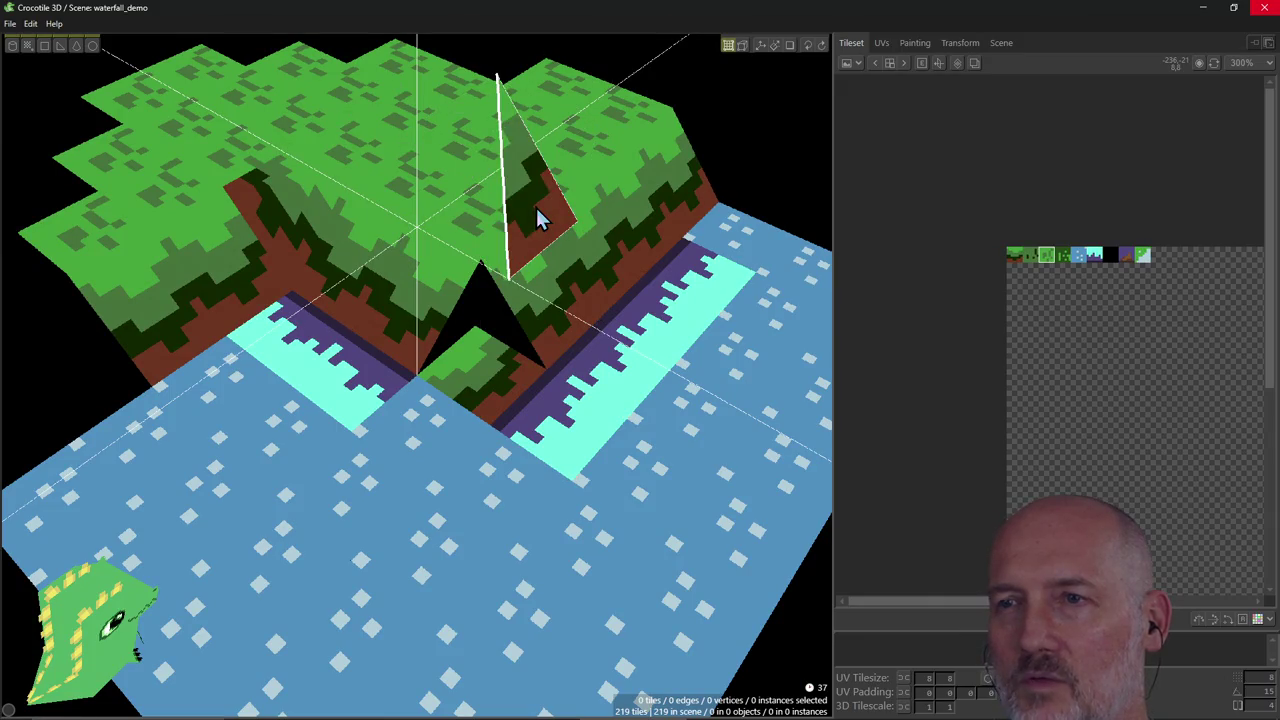
{"action": "right_click_drag", "start_coordinate": [535, 205], "coordinate": [418, 383]}
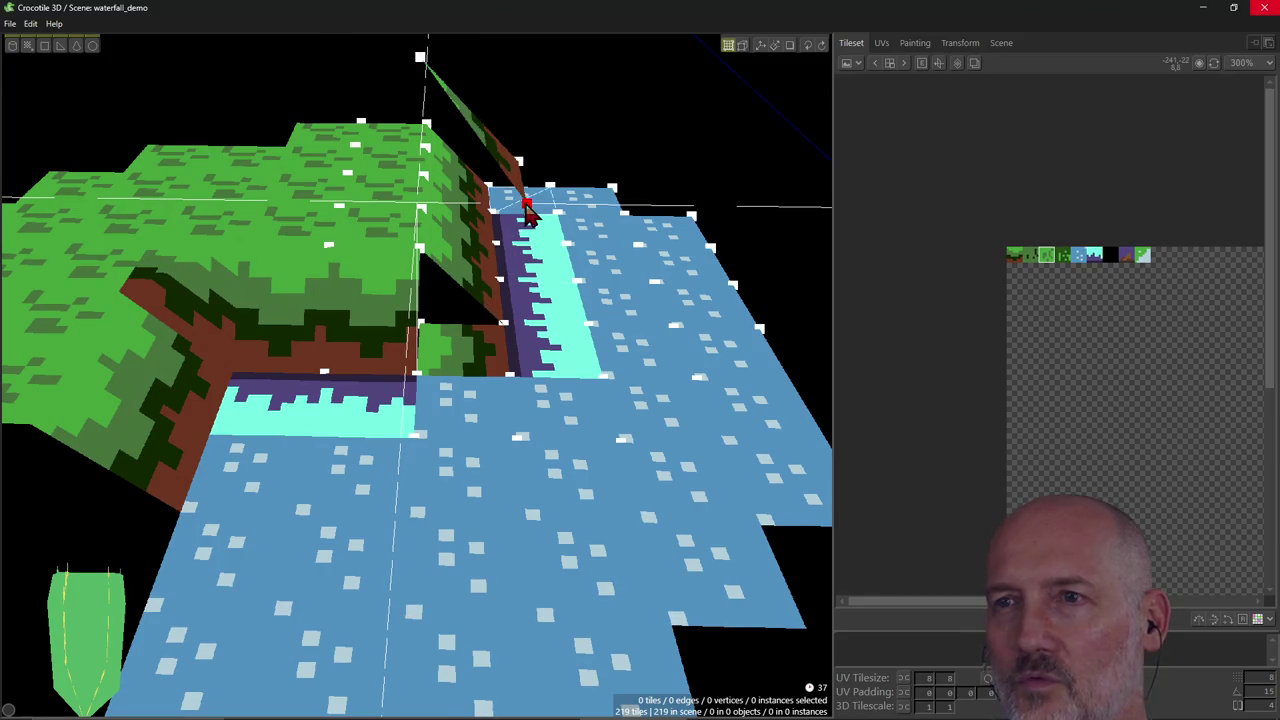
{"action": "left_click", "coordinate": [460, 366]}
{"action": "key", "text": "Delete"}
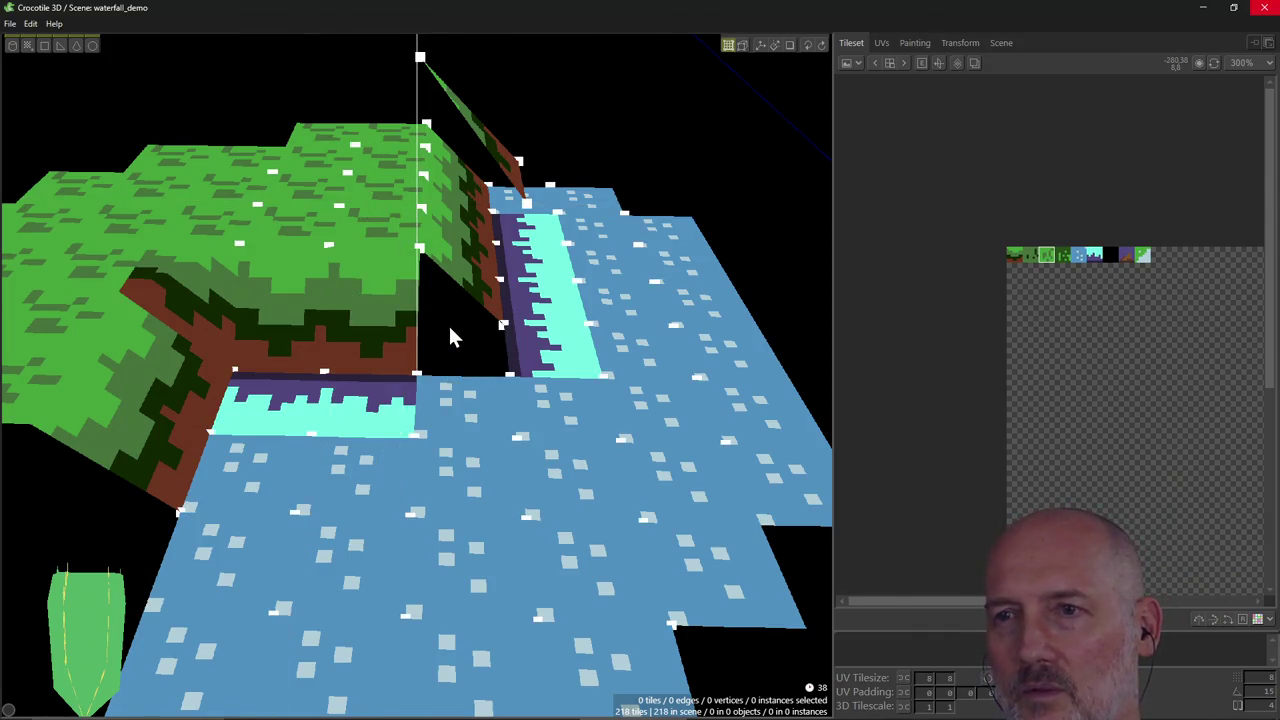
Select the corner triangle tile and show vertex markers to check it from the front.
{"action": "left_click", "coordinate": [500, 230]}
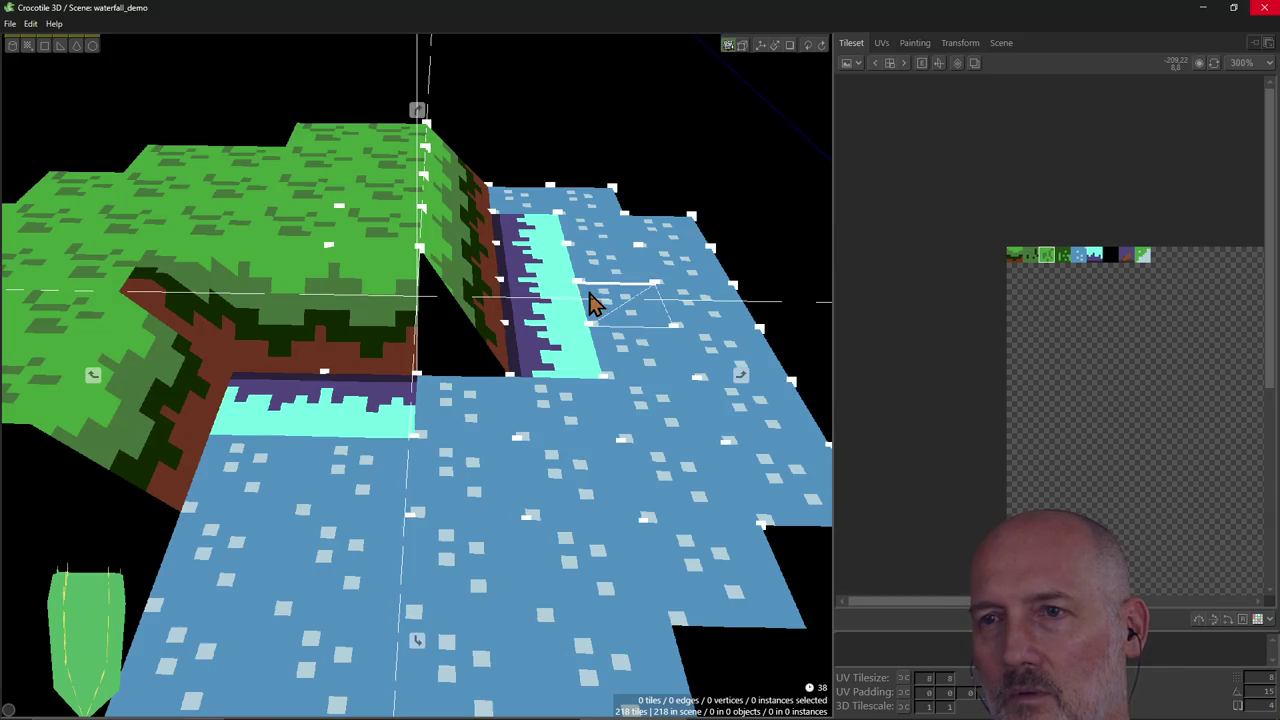
{"action": "right_click_drag", "start_coordinate": [591, 297], "coordinate": [400, 300]}
{"action": "left_click", "coordinate": [500, 385]}
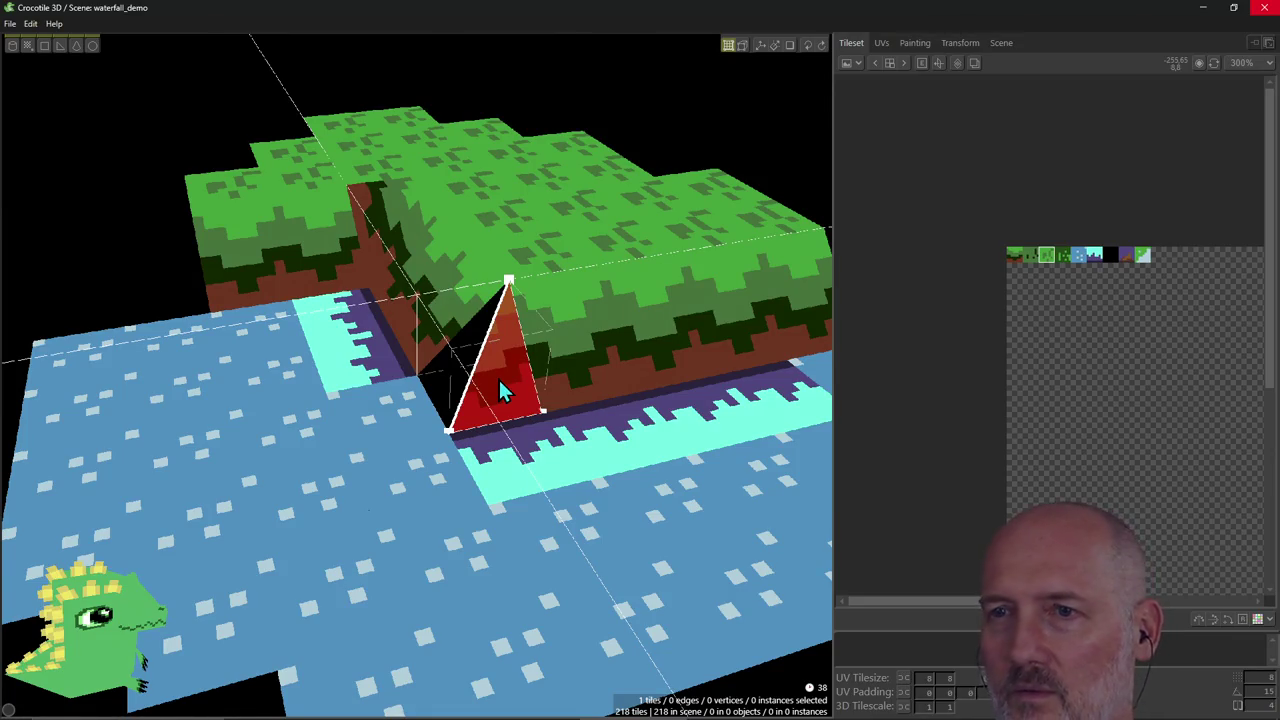
{"action": "key", "text": "v"}
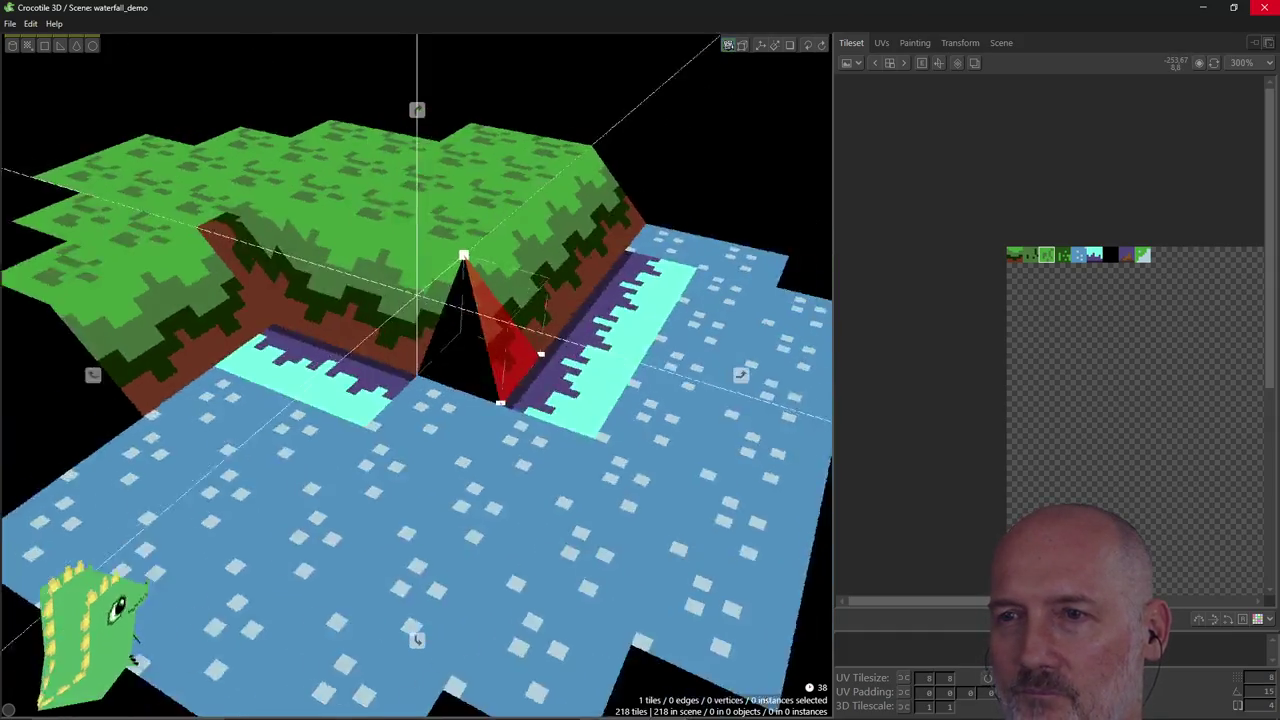
{"action": "right_click_drag", "start_coordinate": [503, 392], "coordinate": [670, 200]}
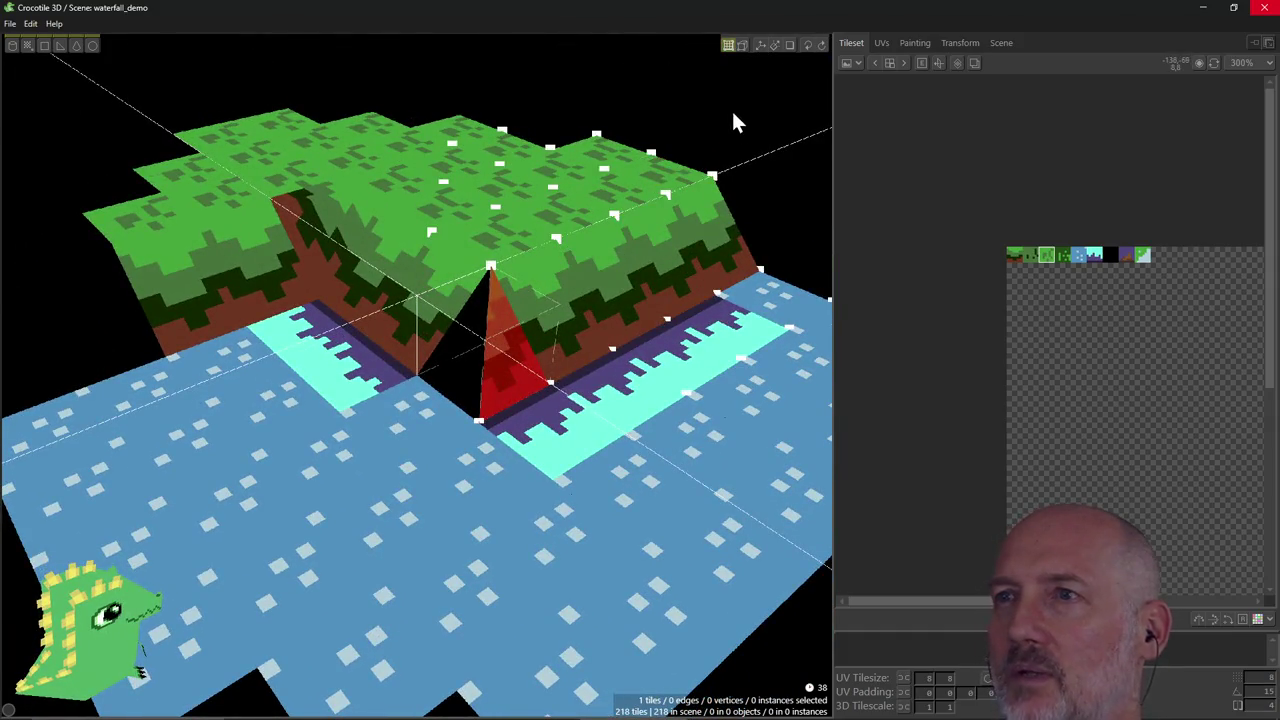